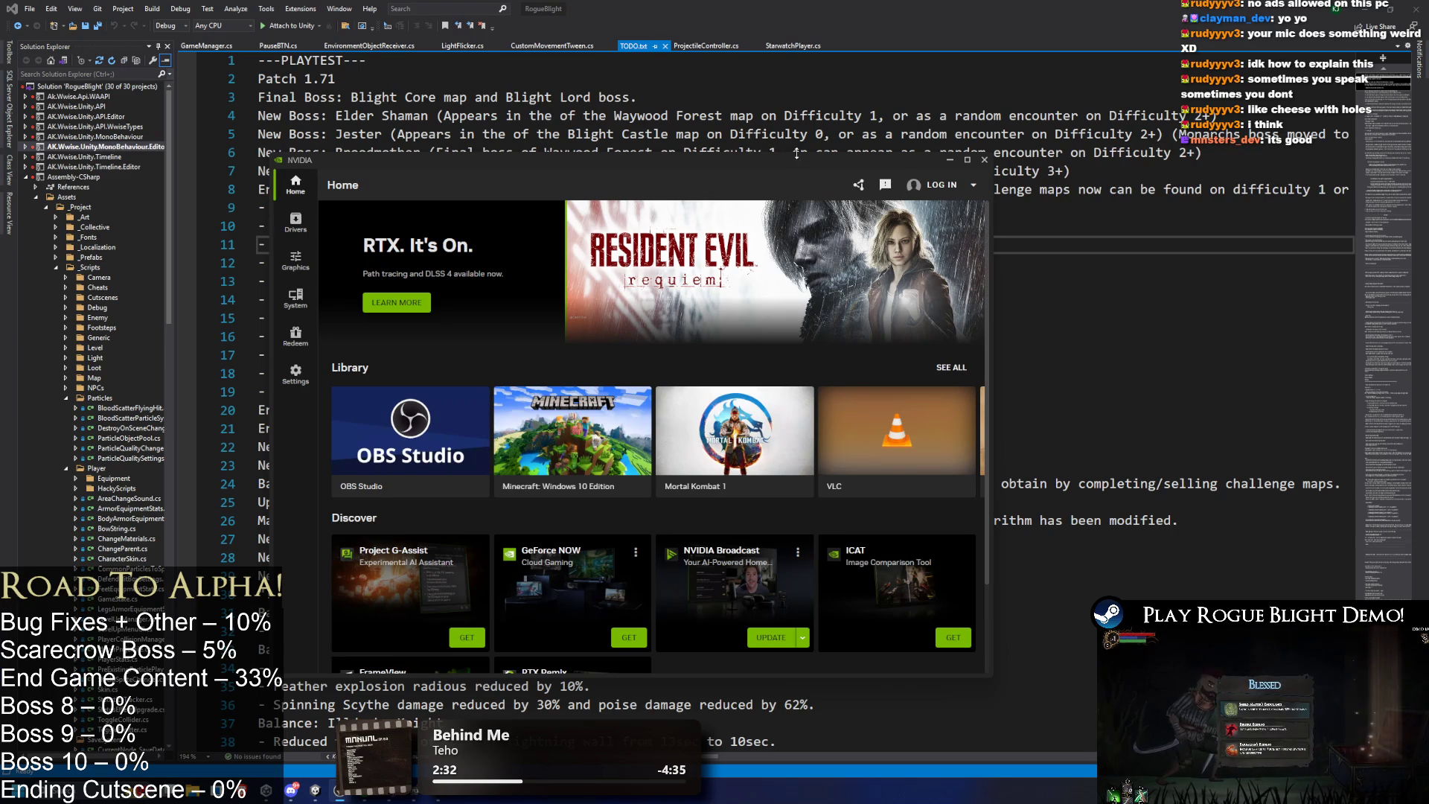
Close the NVIDIA App window to reveal the TODO.txt notes in Visual Studio.
left_click(984, 160)
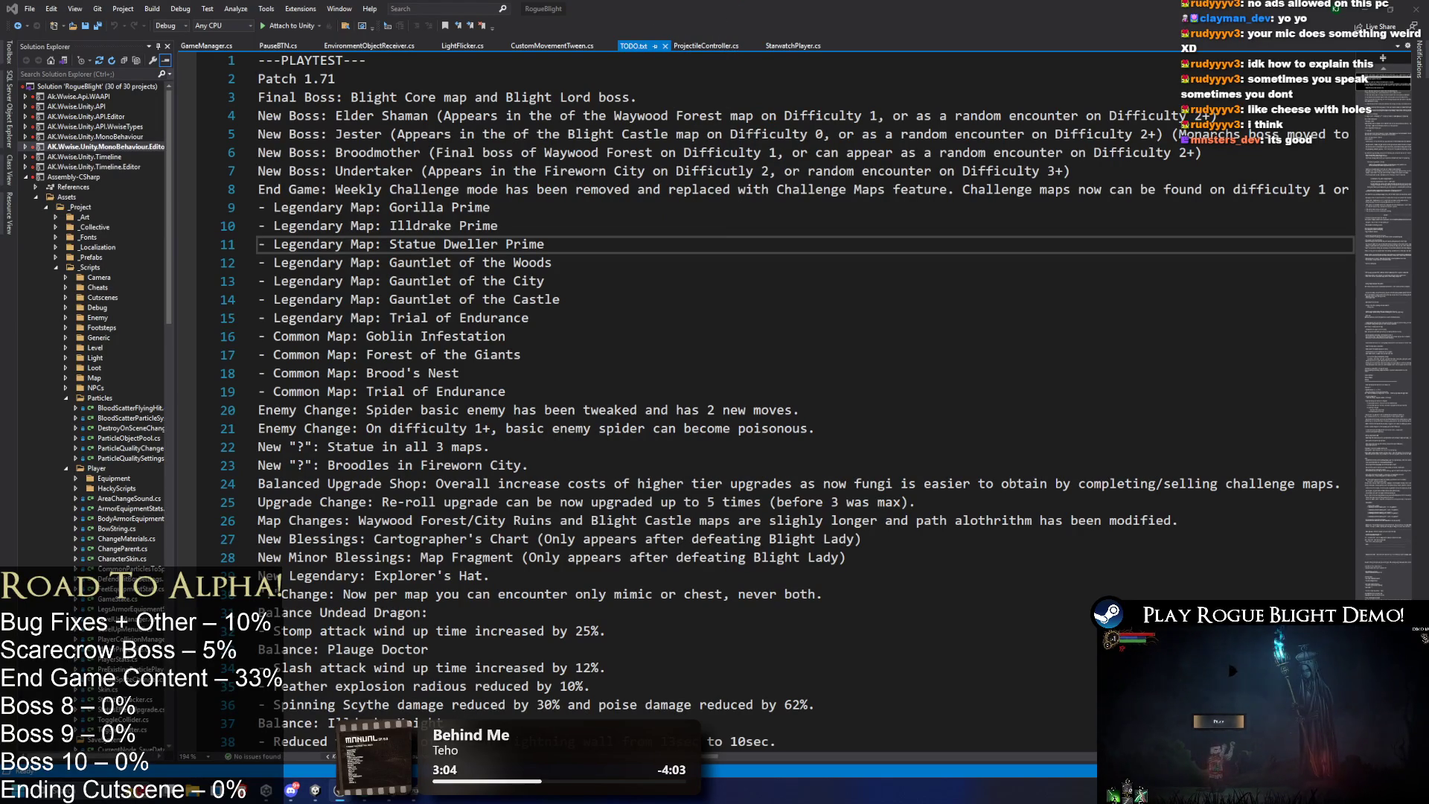
Scroll TODO.txt down to the Playtesting Bugs list, then minimize Visual Studio to bring Unity forward.
scroll(473, 441, "down", 5)
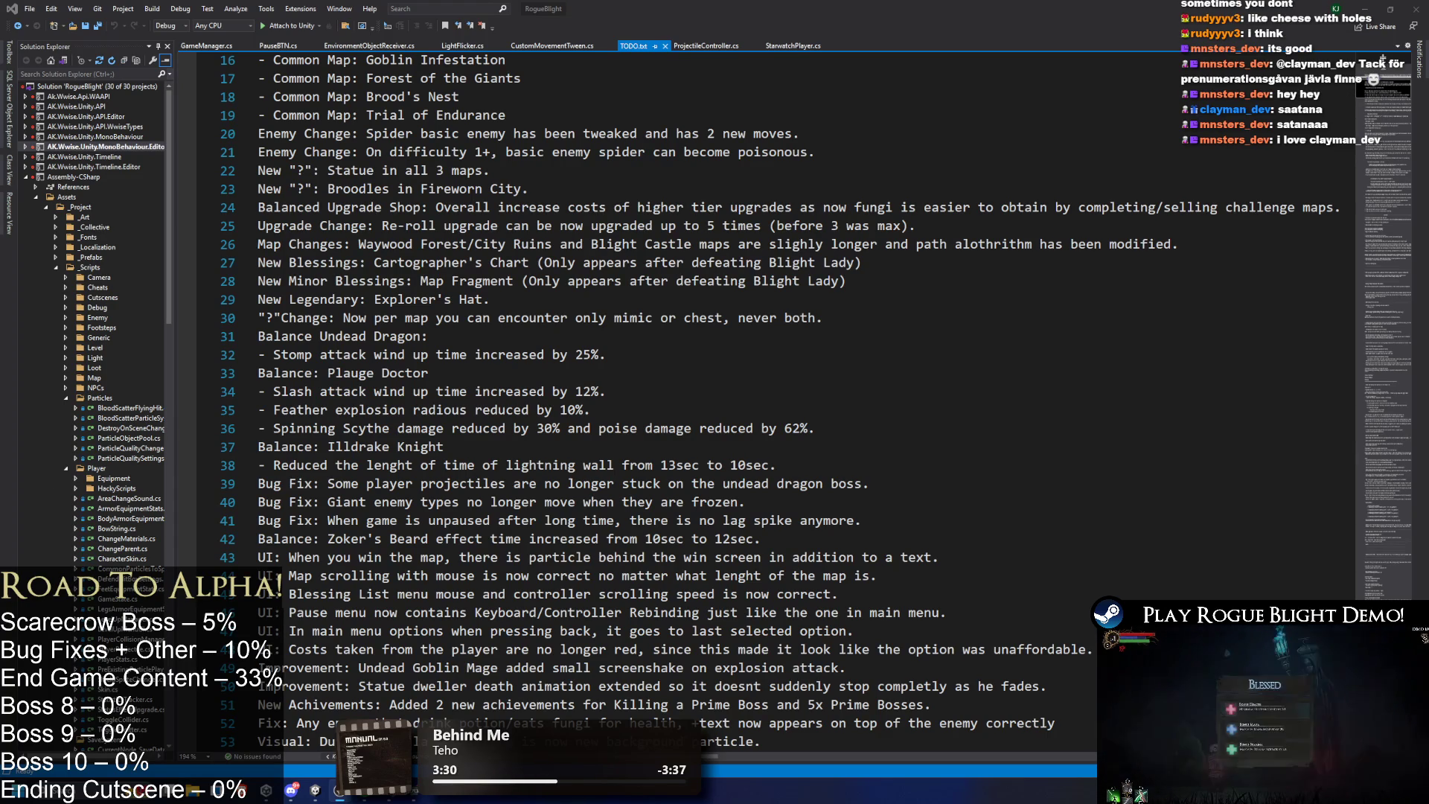
scroll(777, 449, "down", 12)
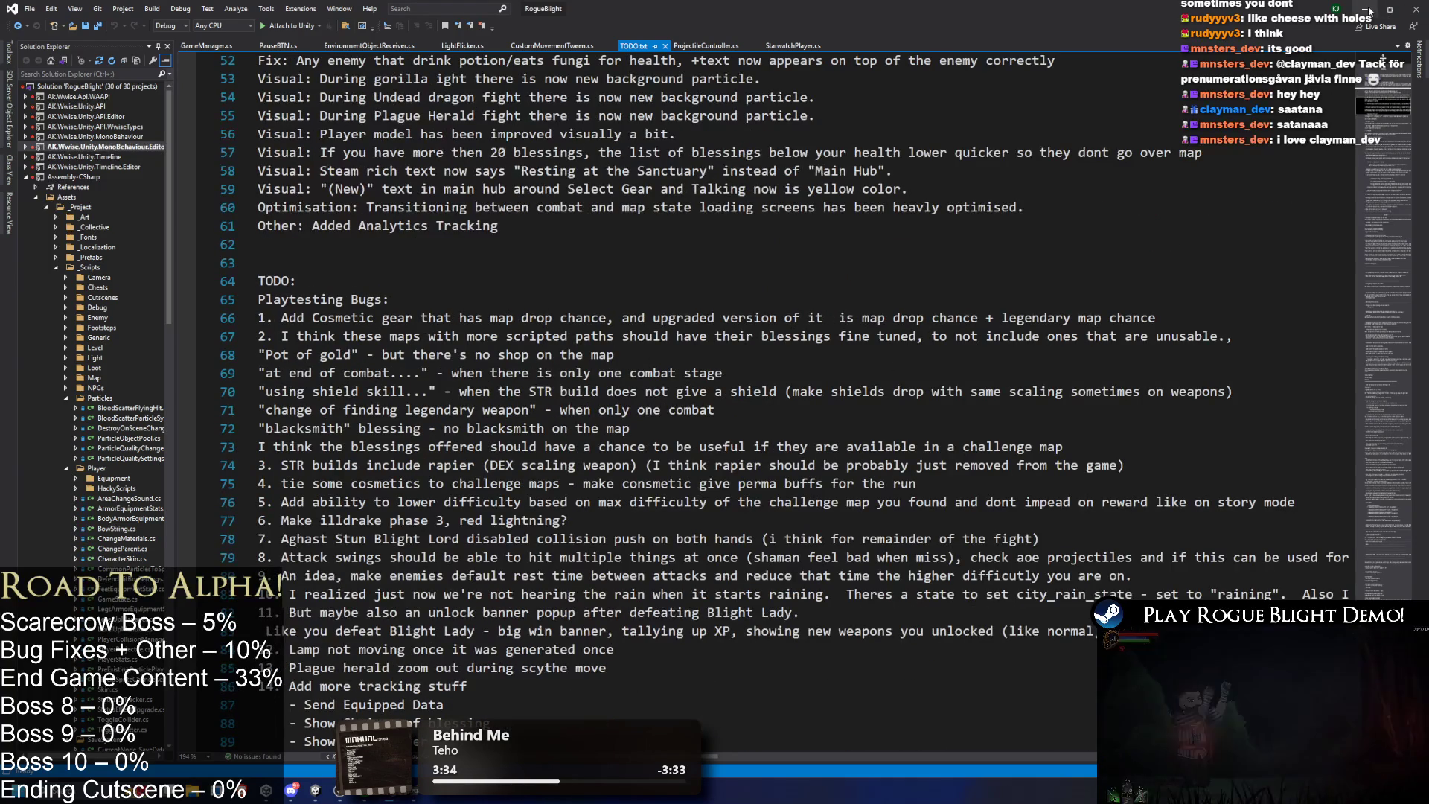
left_click(1388, 10)
left_click(1367, 22)
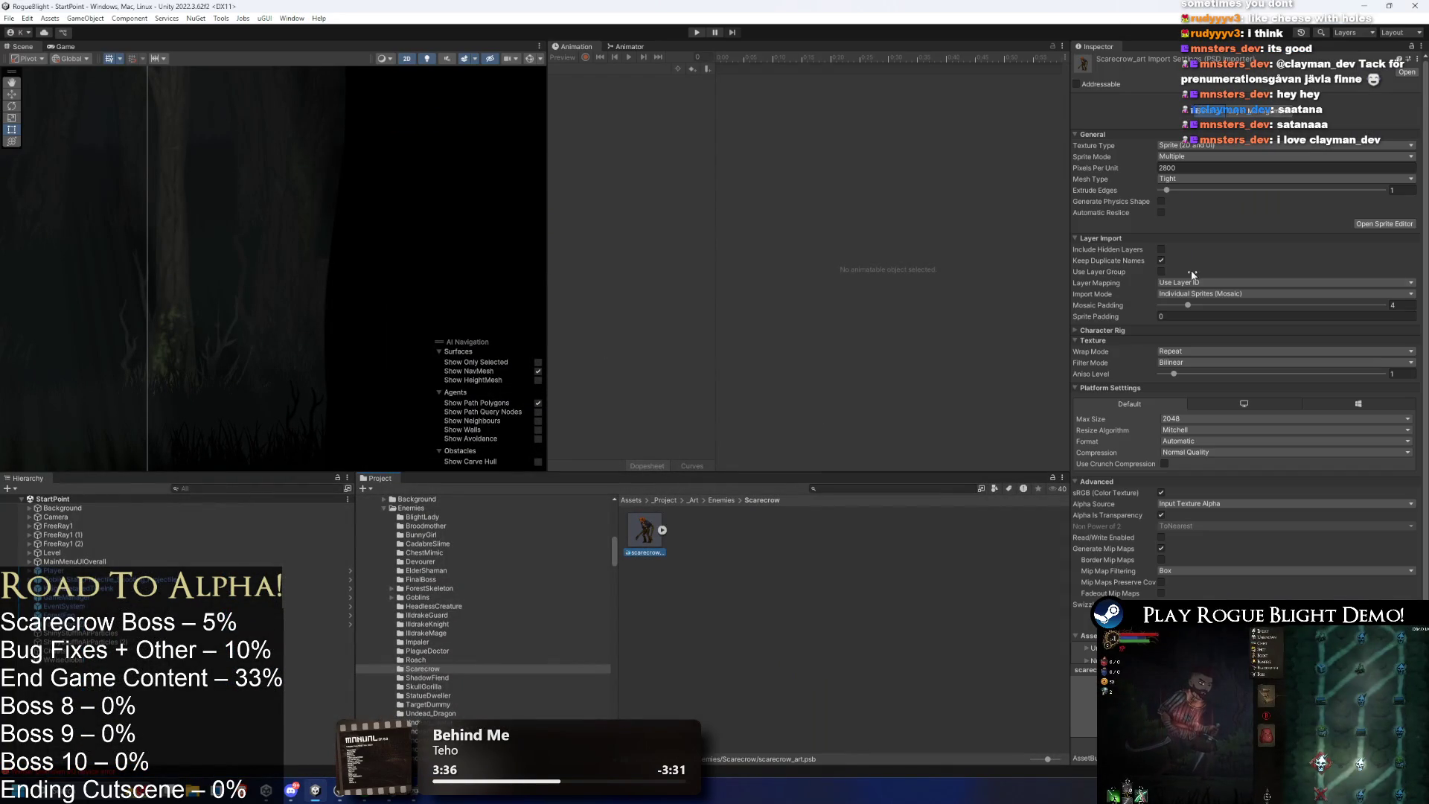
Open scarecrow_art in the Sprite Editor and switch it to Skinning Editor mode.
left_click(1391, 224)
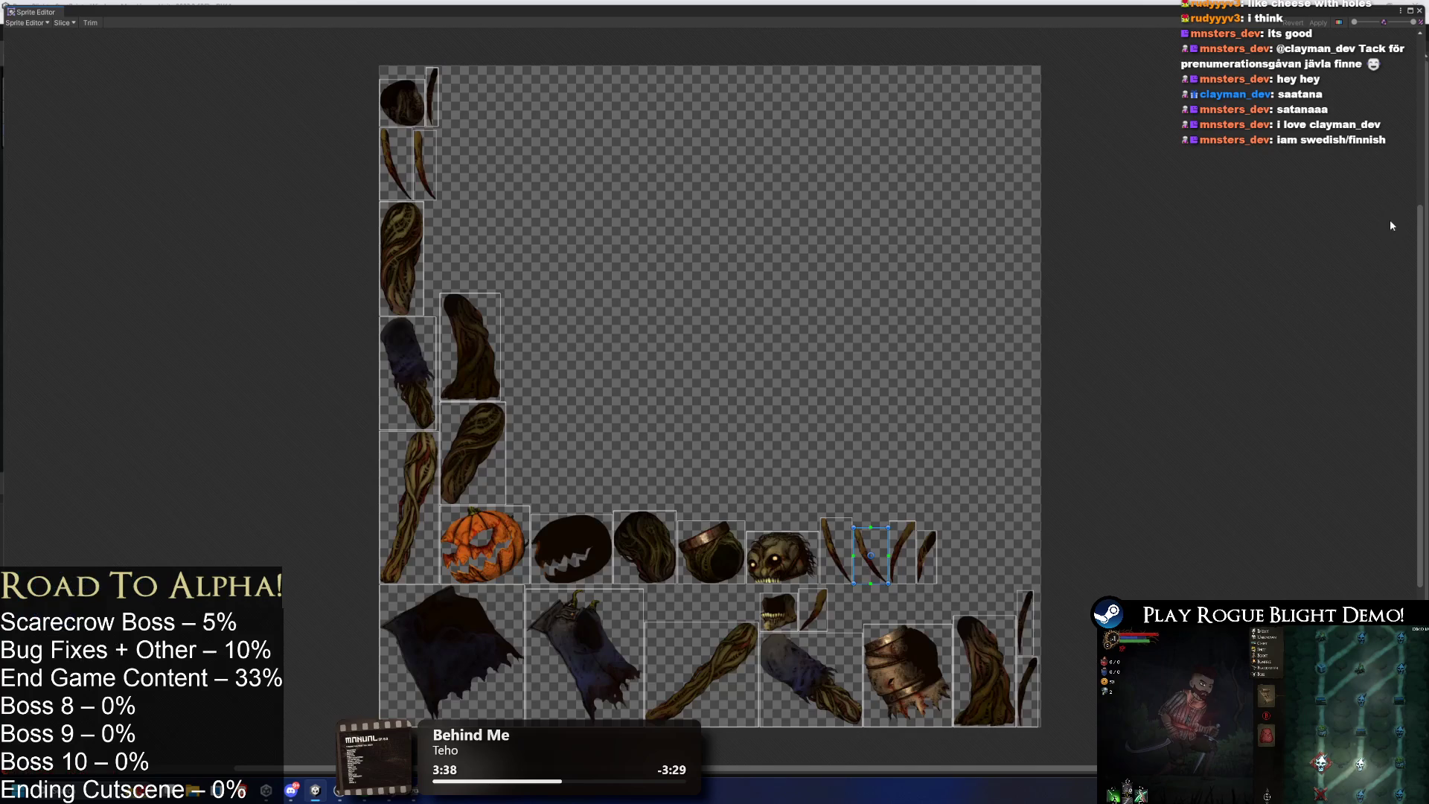
left_click(28, 23)
left_click(45, 84)
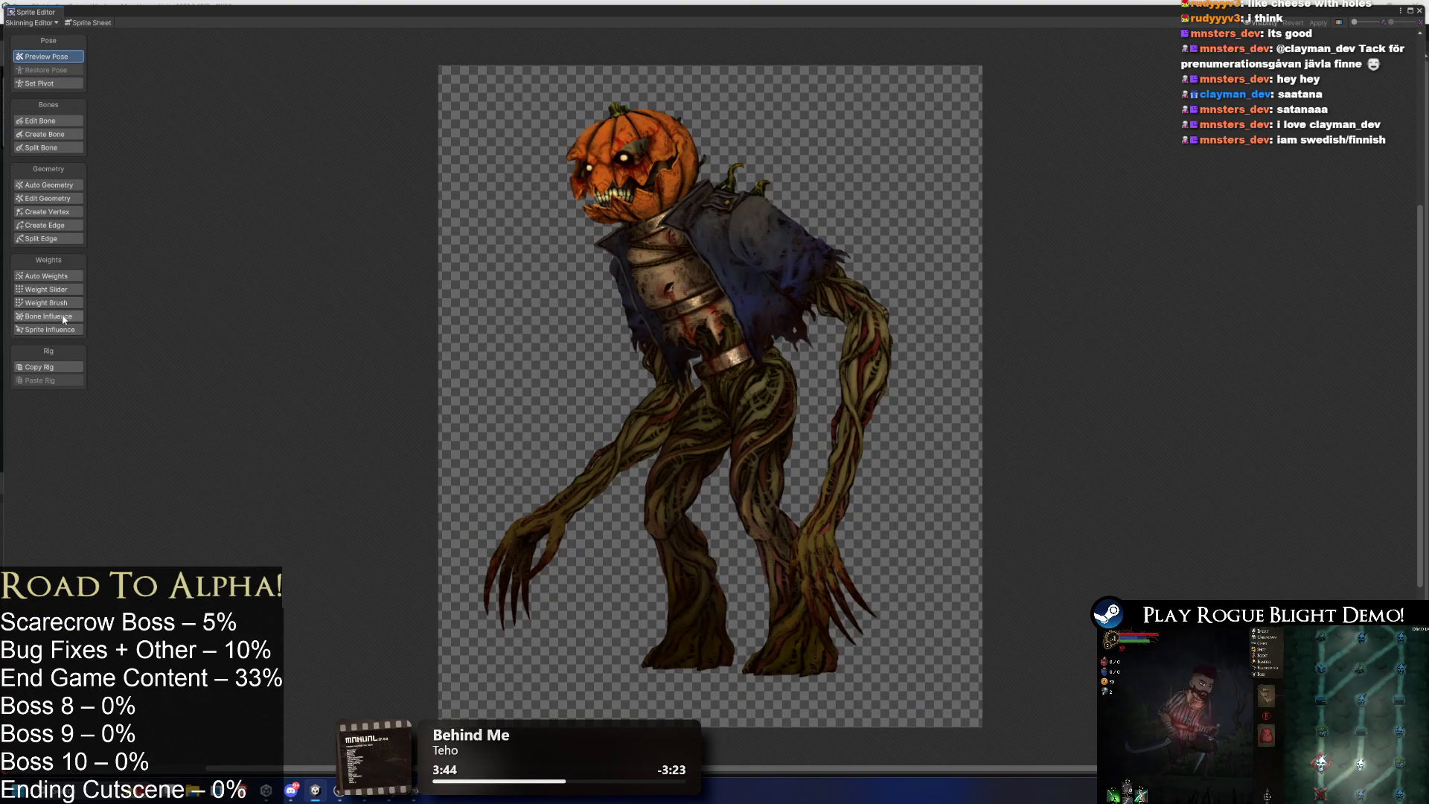
With Create Bone, build a spine chain from lower torso to pumpkin head, plus jaw bones.
left_click(66, 135)
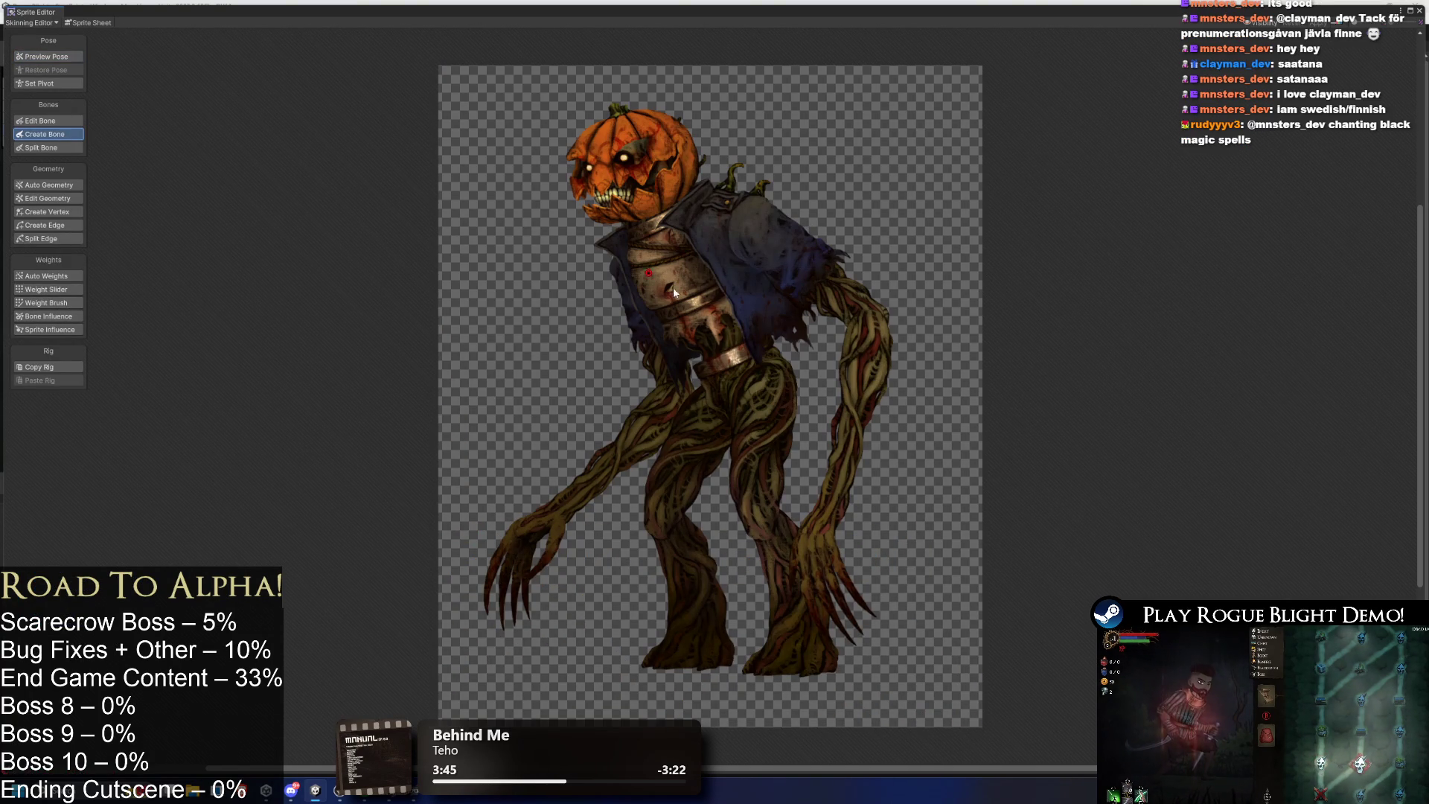
left_click(744, 394)
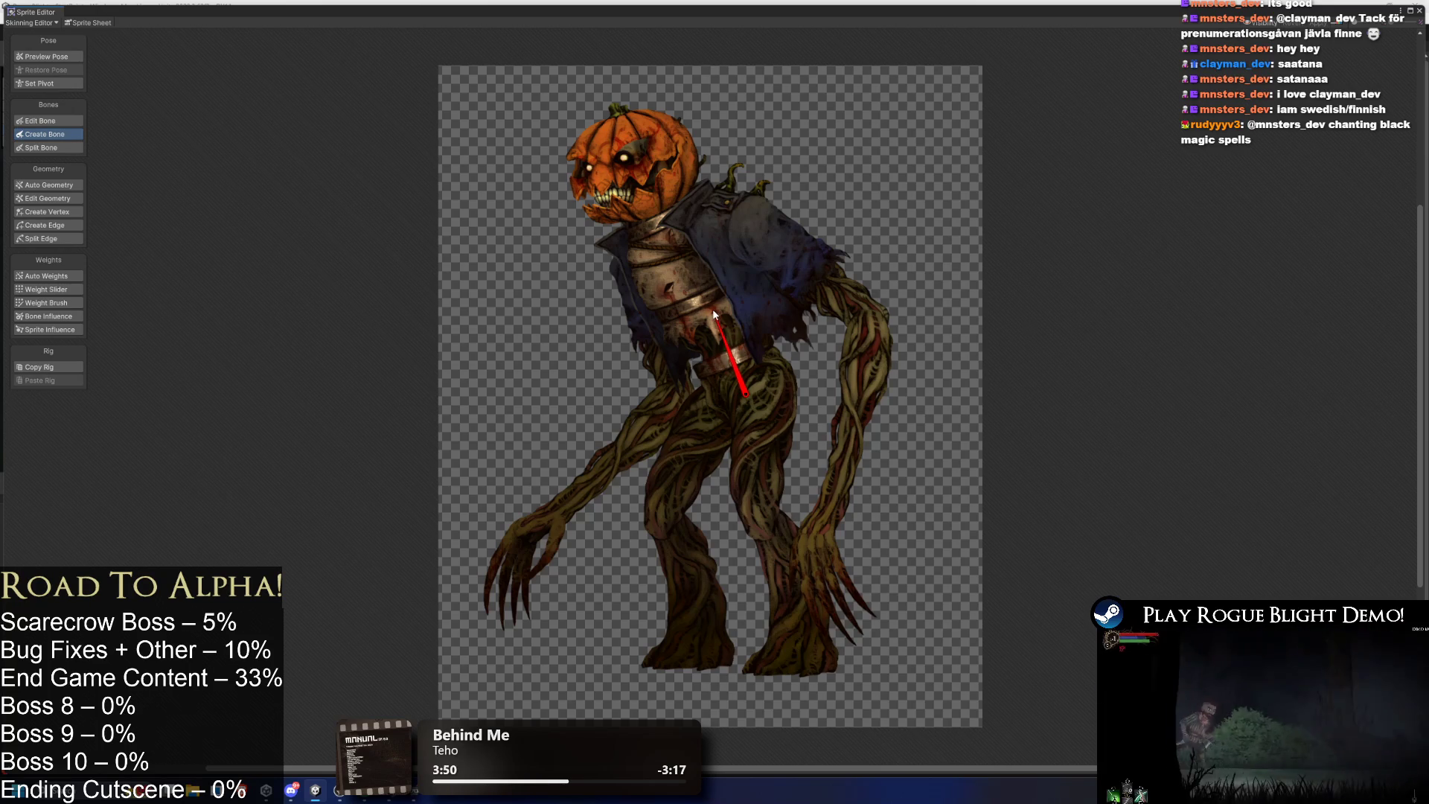
left_click(718, 317)
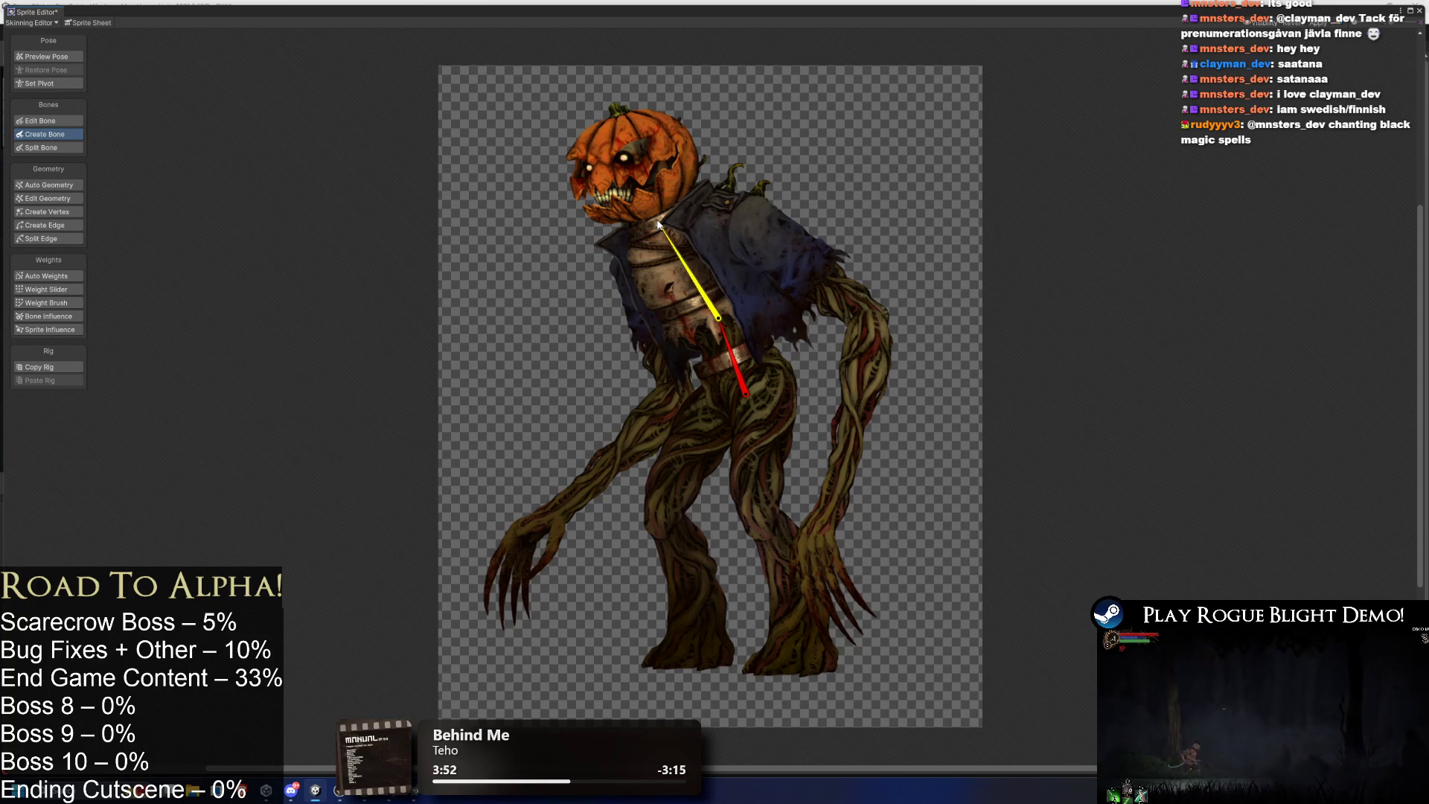
left_click(653, 222)
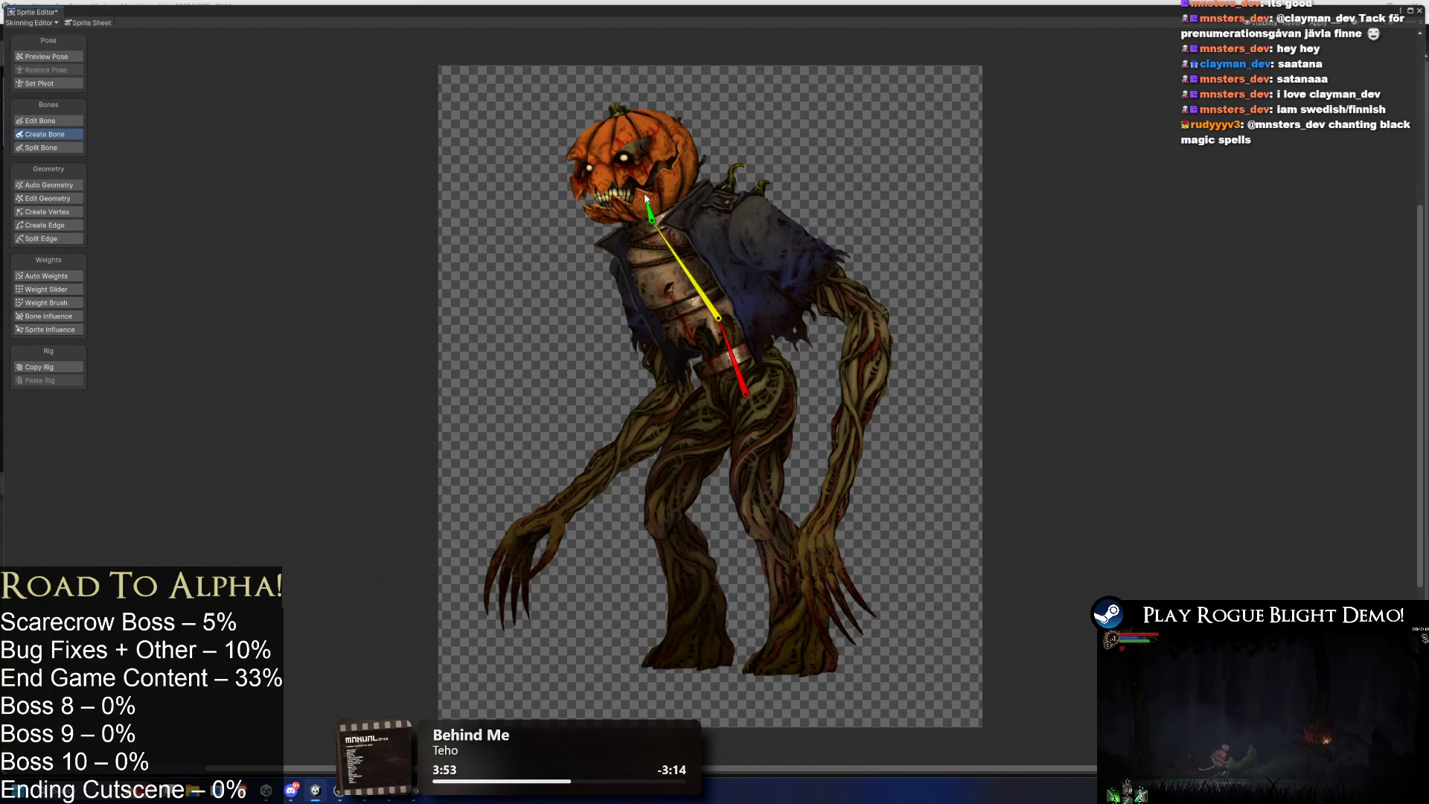
left_click(626, 132)
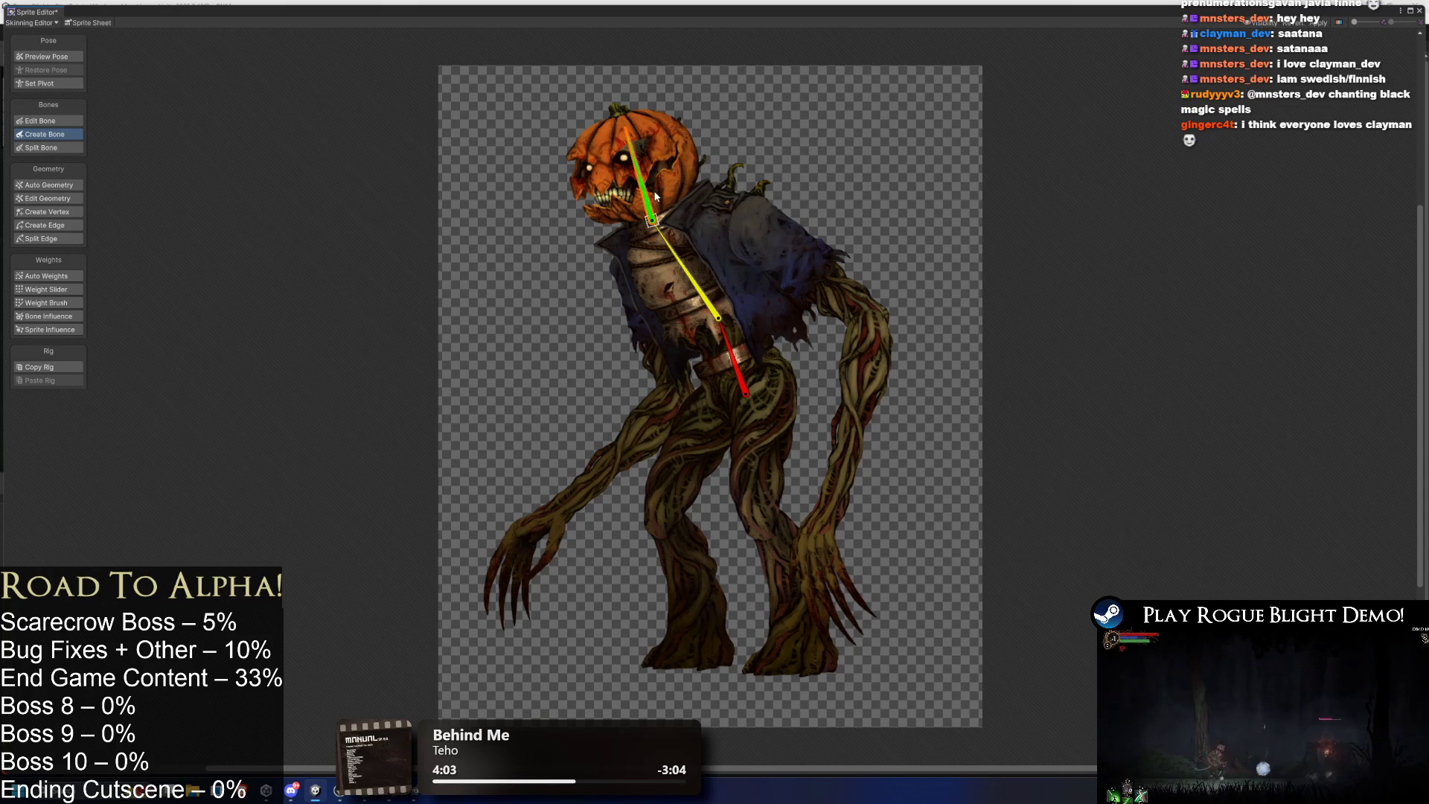
left_click(655, 192)
left_click(602, 205)
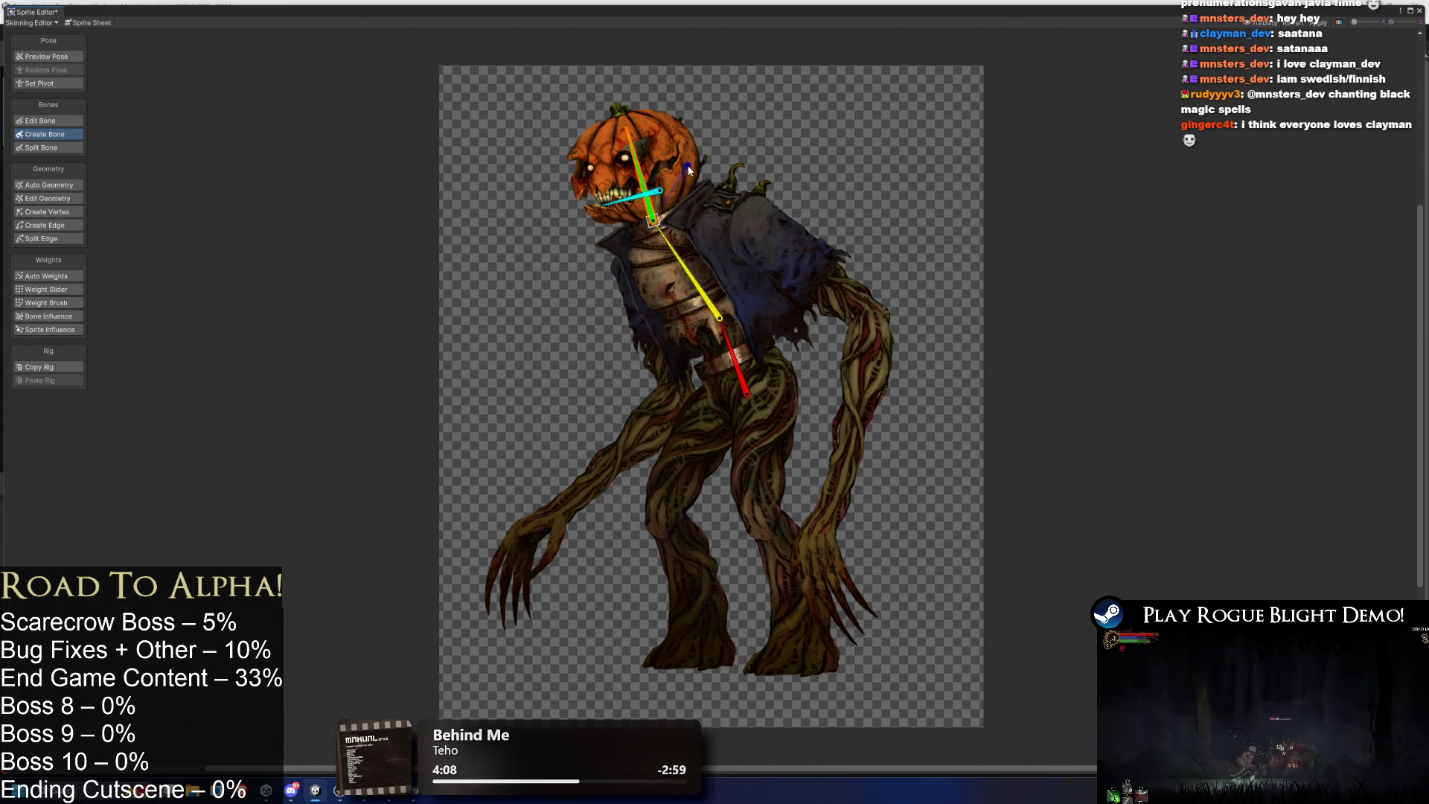
left_click(603, 218)
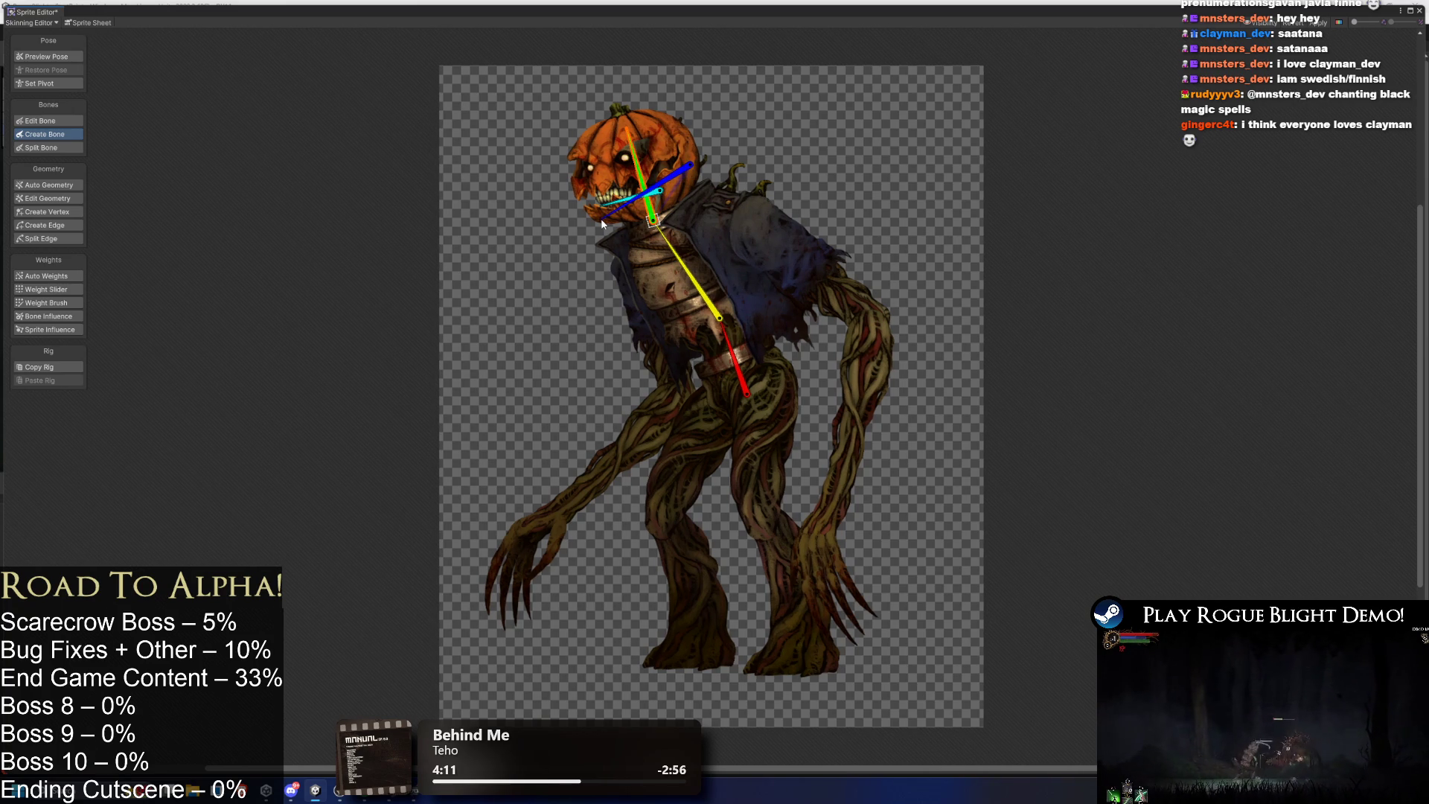
Branch a shoulder bone from the chest and extend an arm bone down to the right-side hand.
left_click(683, 267)
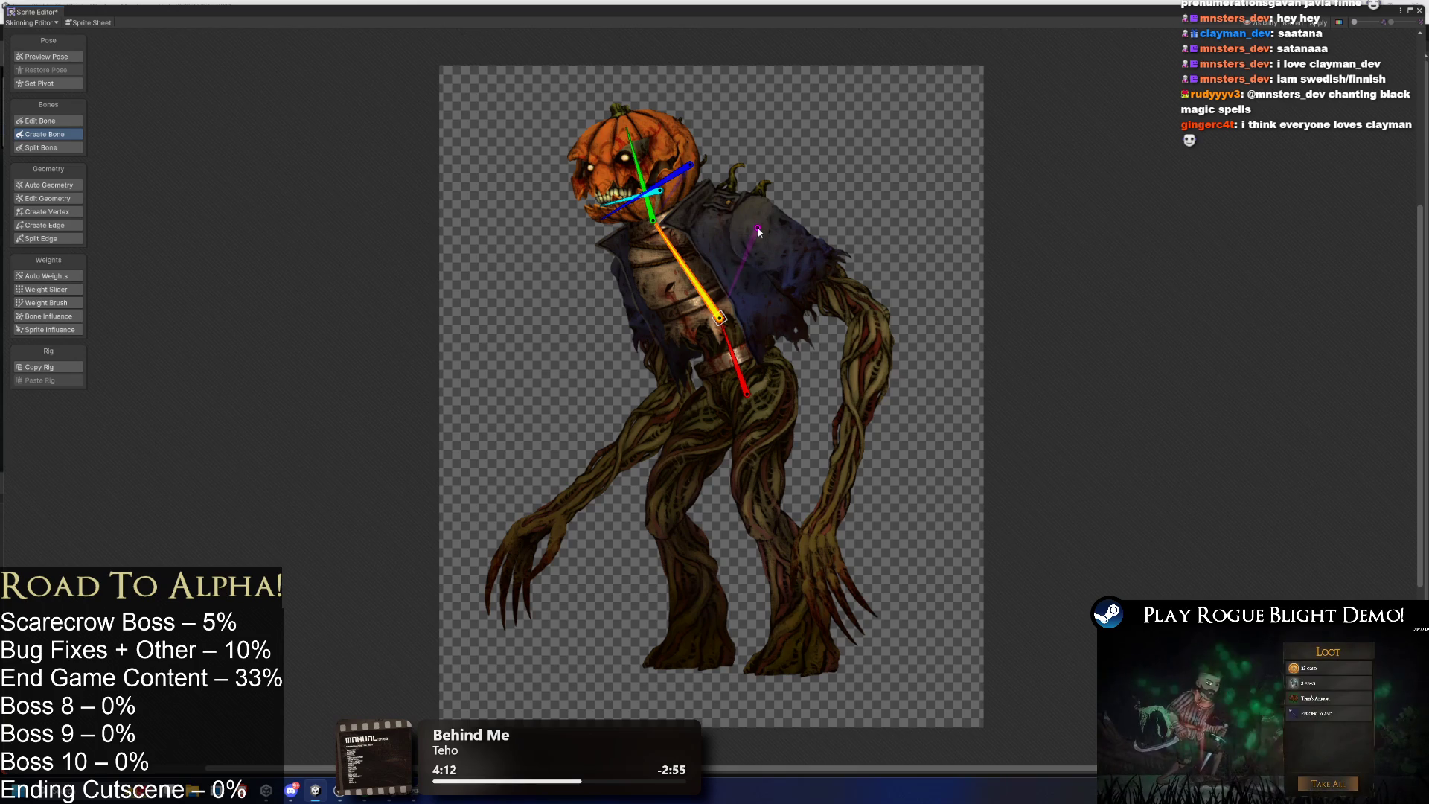
left_click(869, 314)
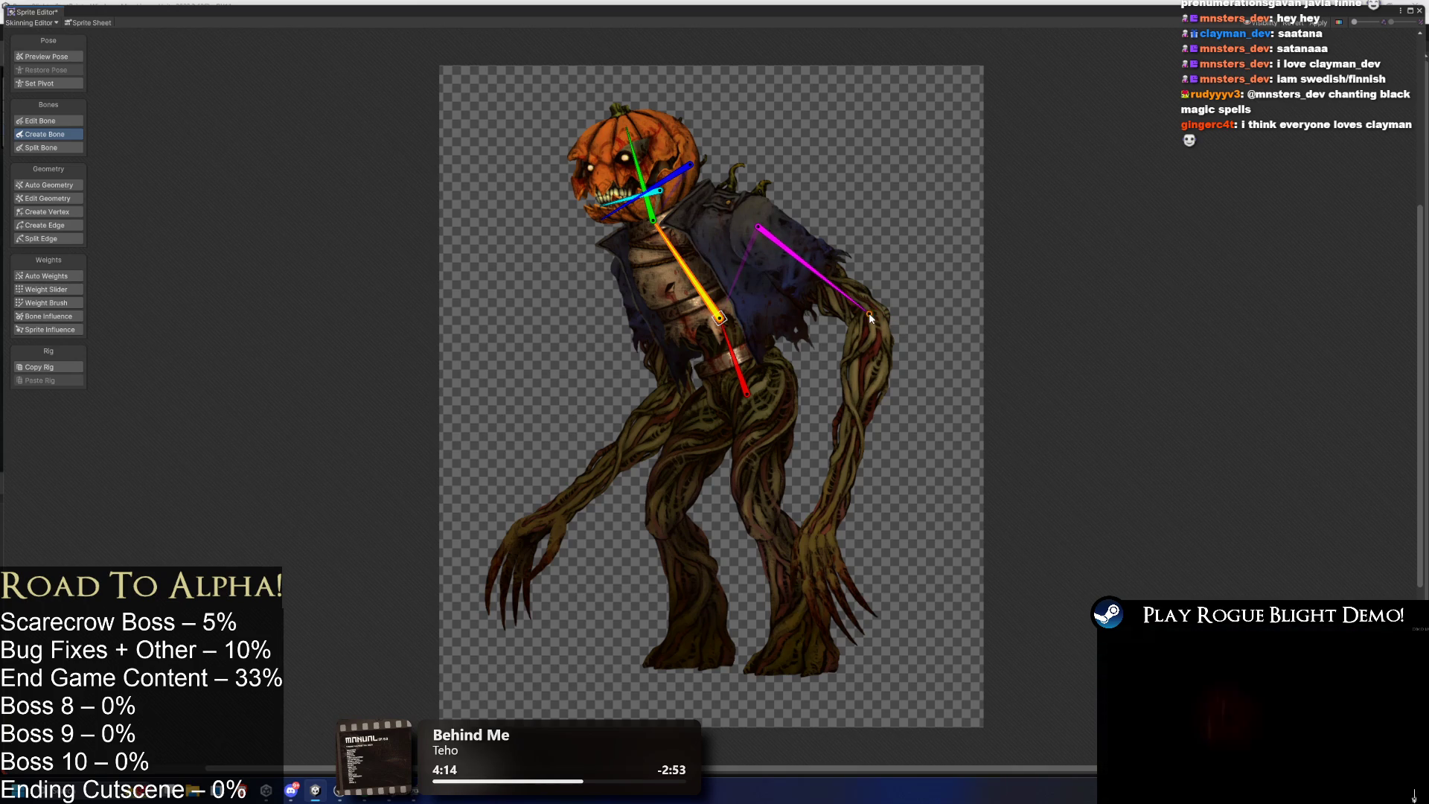
left_click(816, 535)
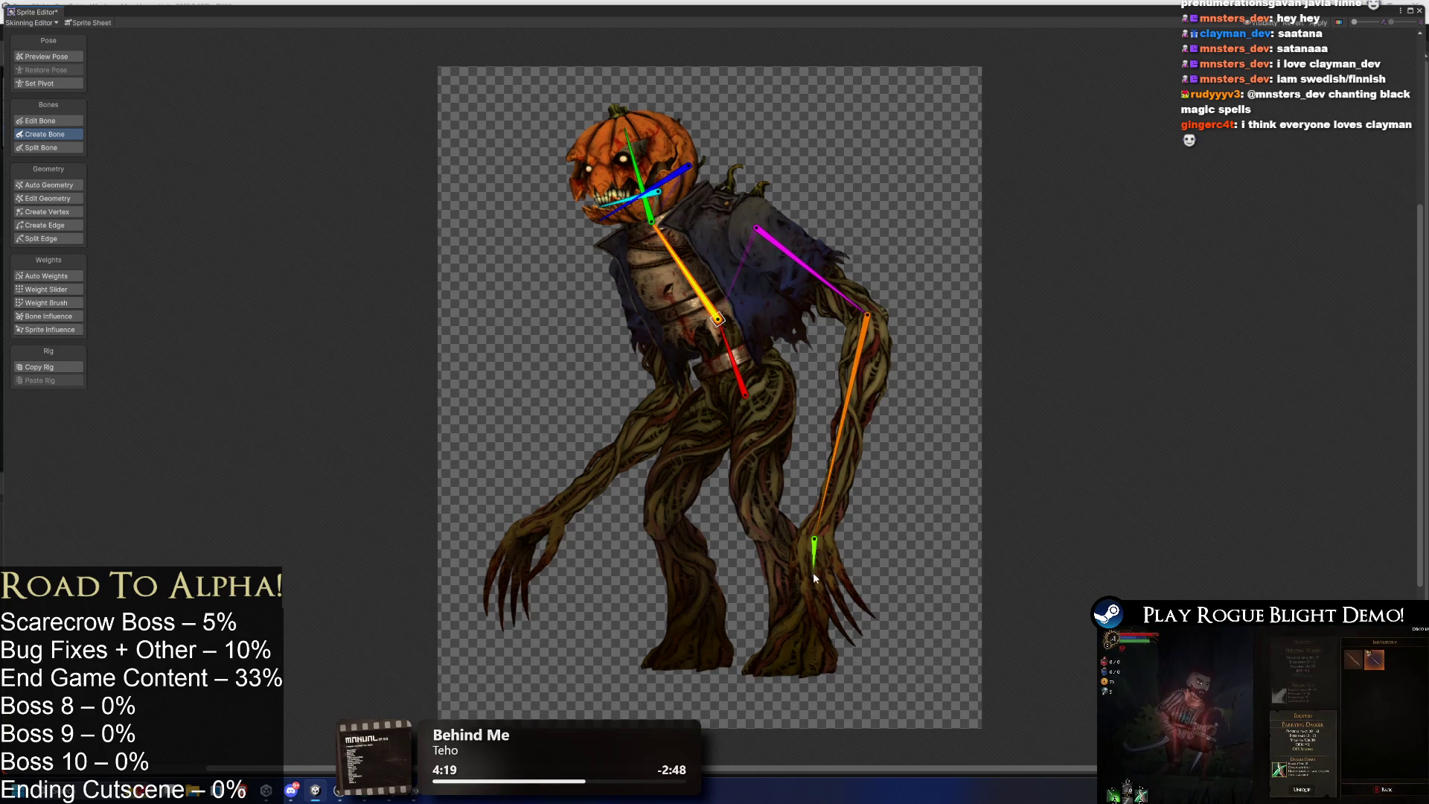
scroll(814, 565, "up", 2)
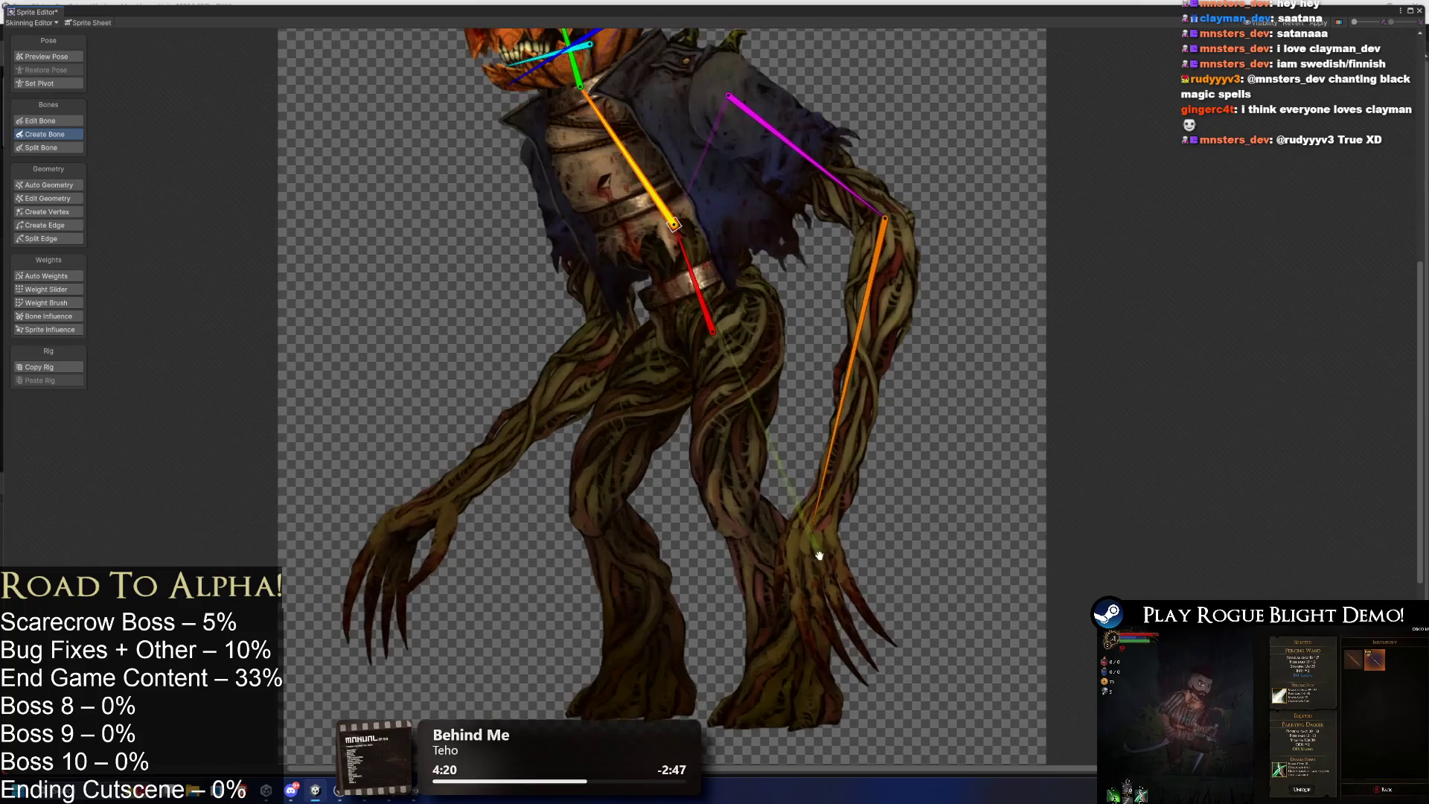
Add a right-side hand bone and a left shoulder, forearm and claw bone chain.
left_click(804, 570)
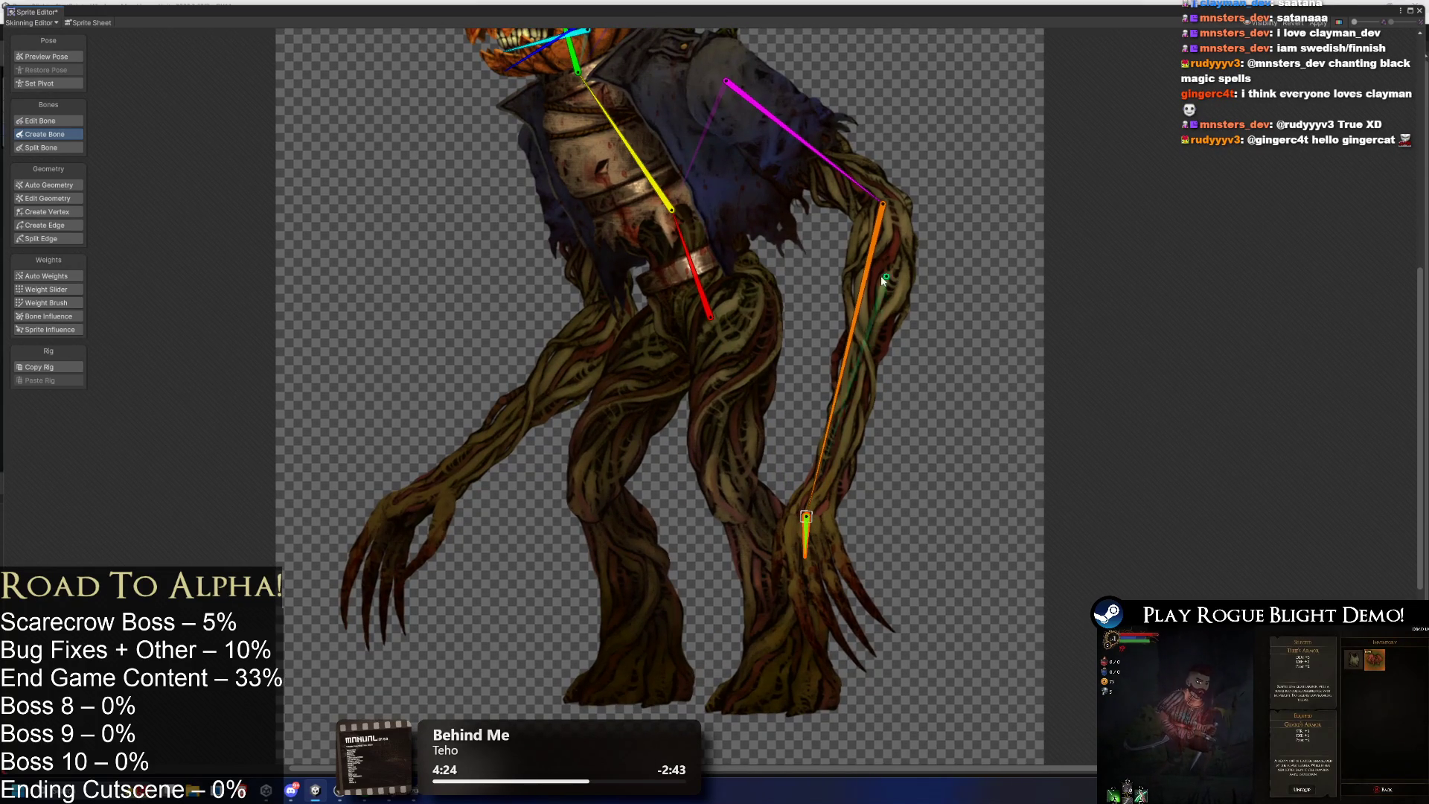
left_click(633, 163)
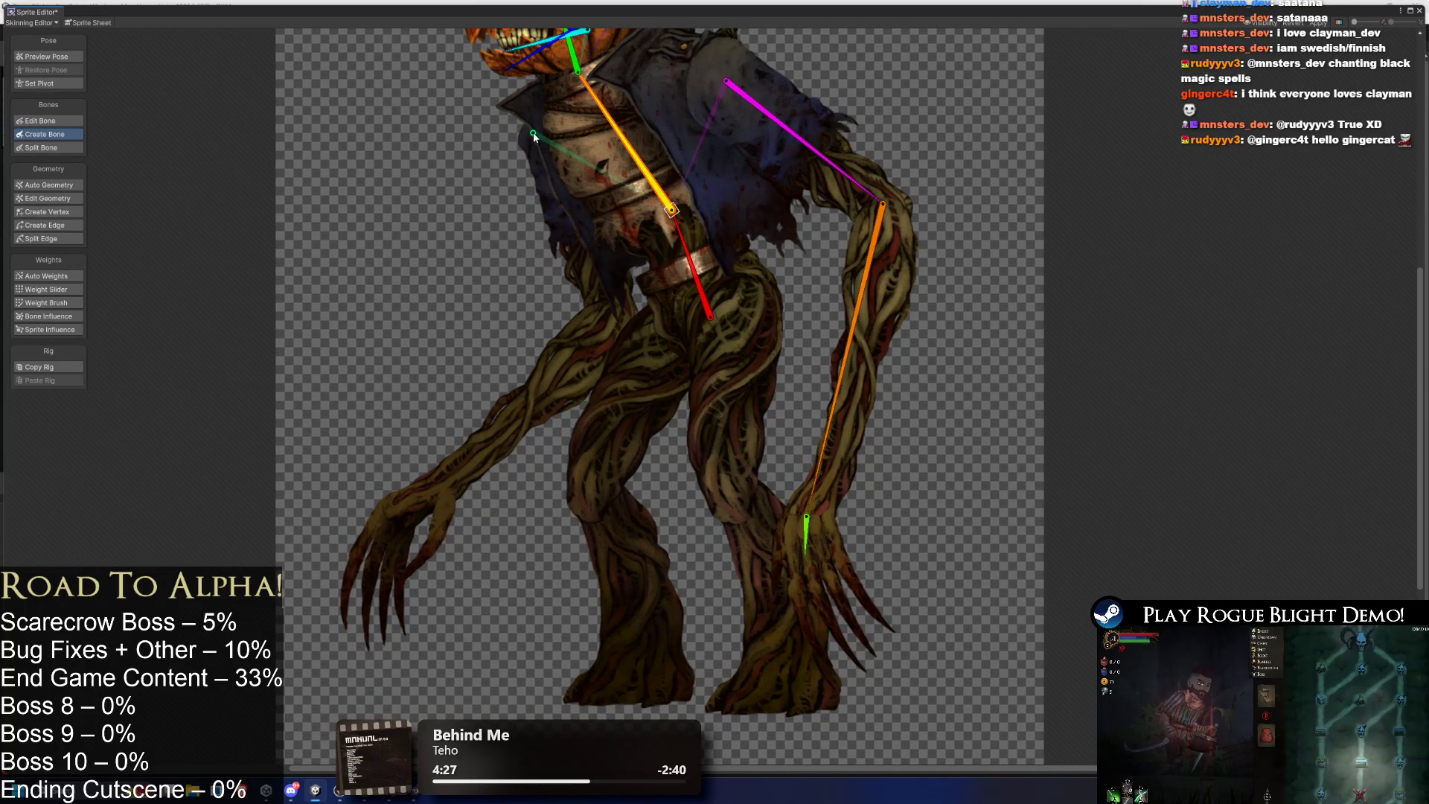
left_click(535, 128)
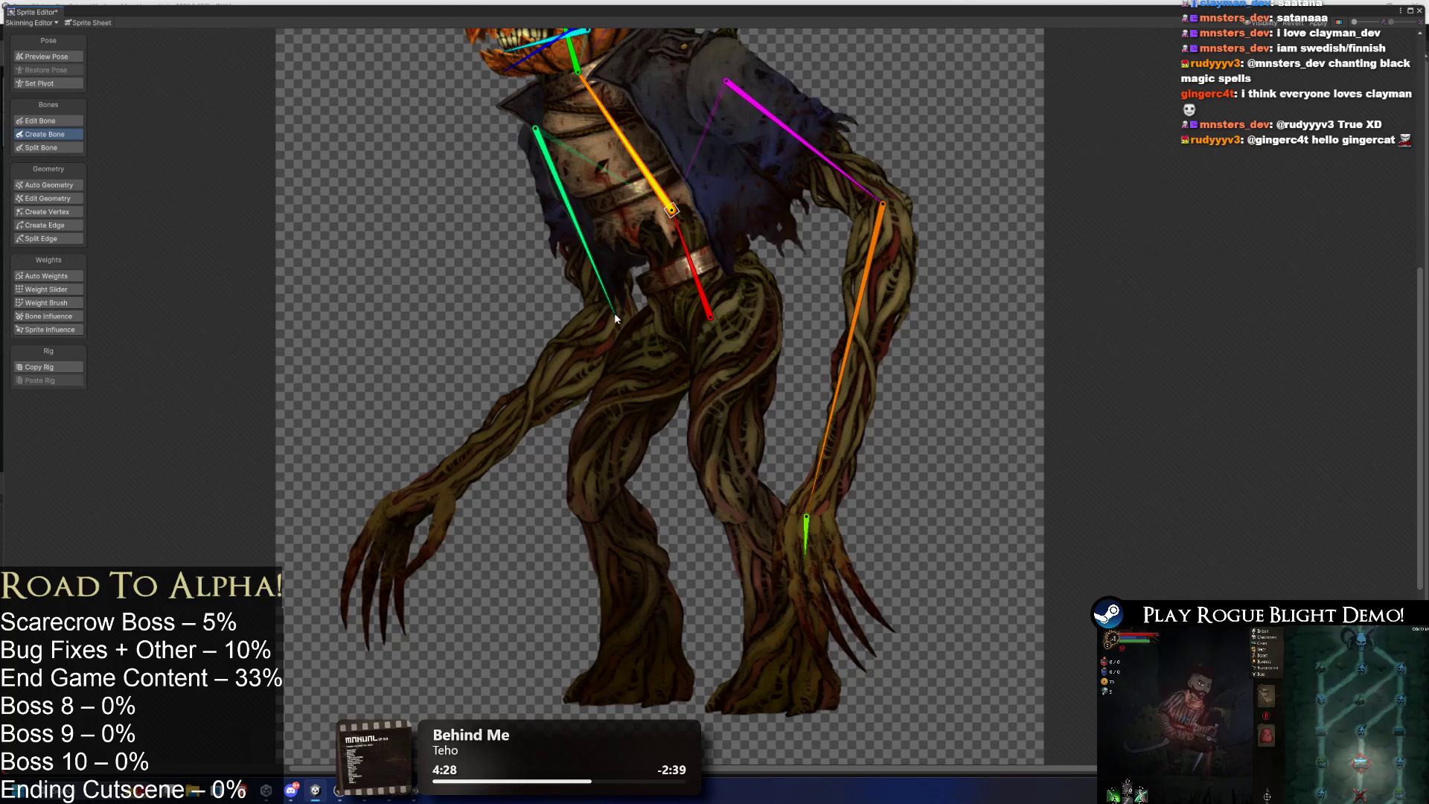
left_click(614, 313)
left_click(449, 480)
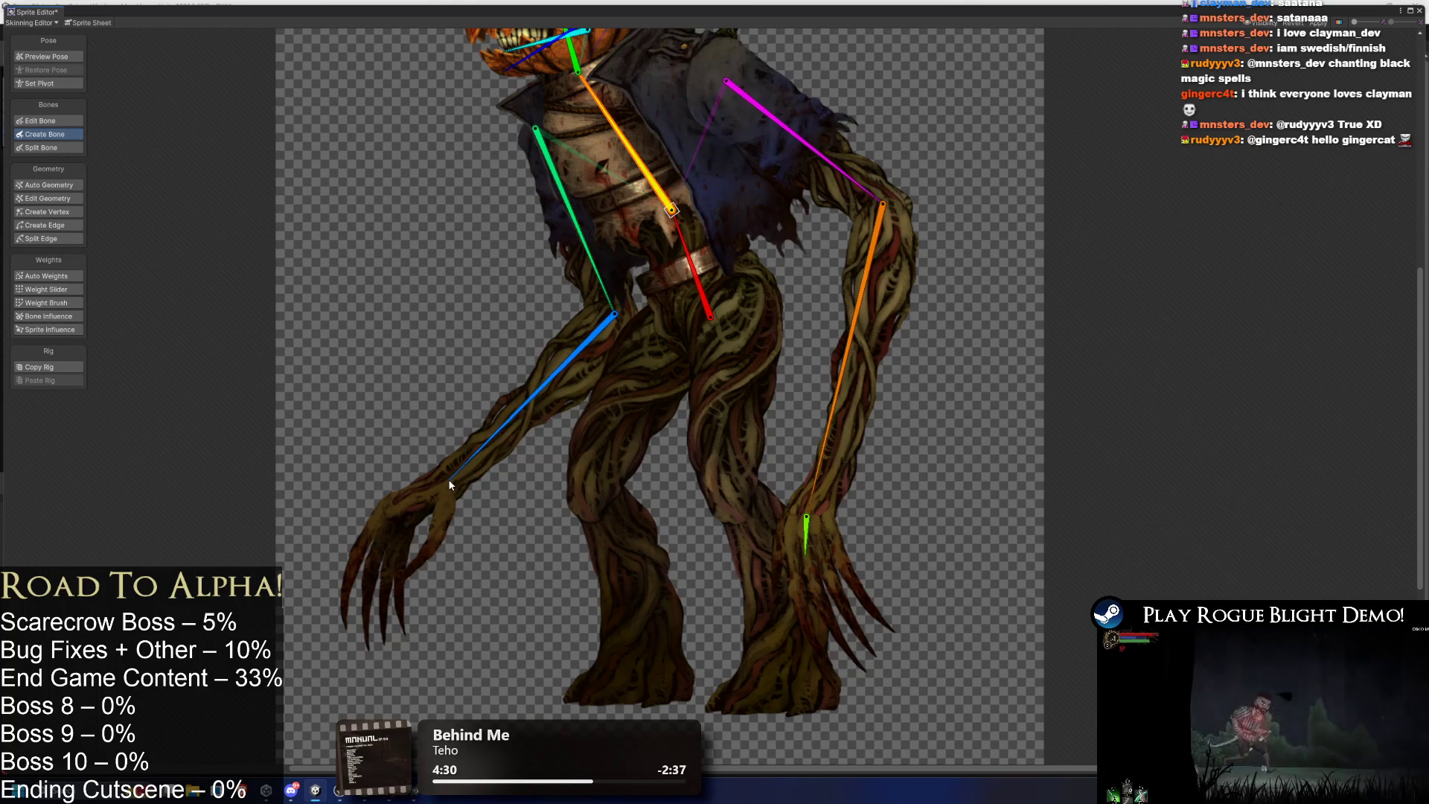
left_click(401, 524)
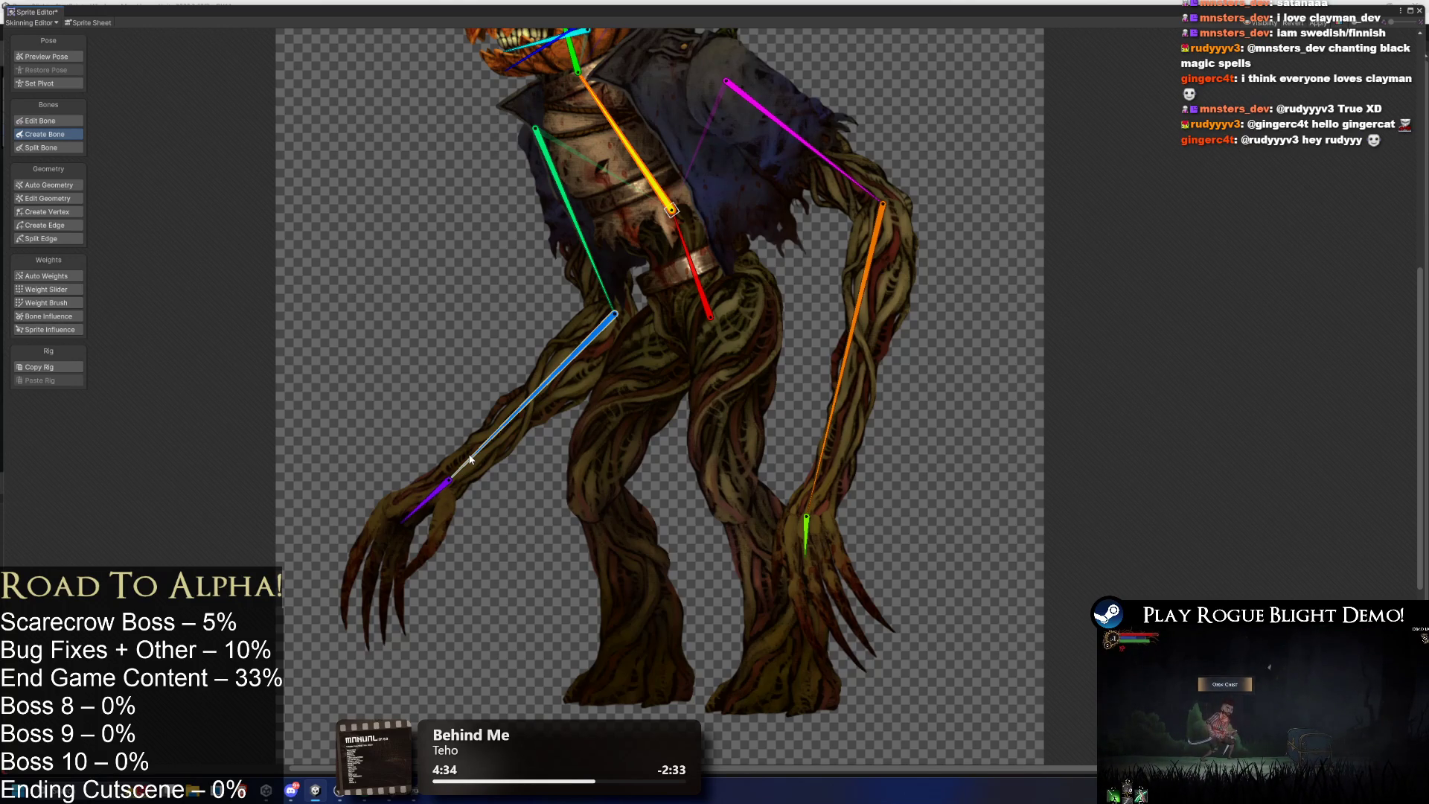
Build thigh, shin and foot bones for the right-side leg from the lower spine.
left_click(806, 514)
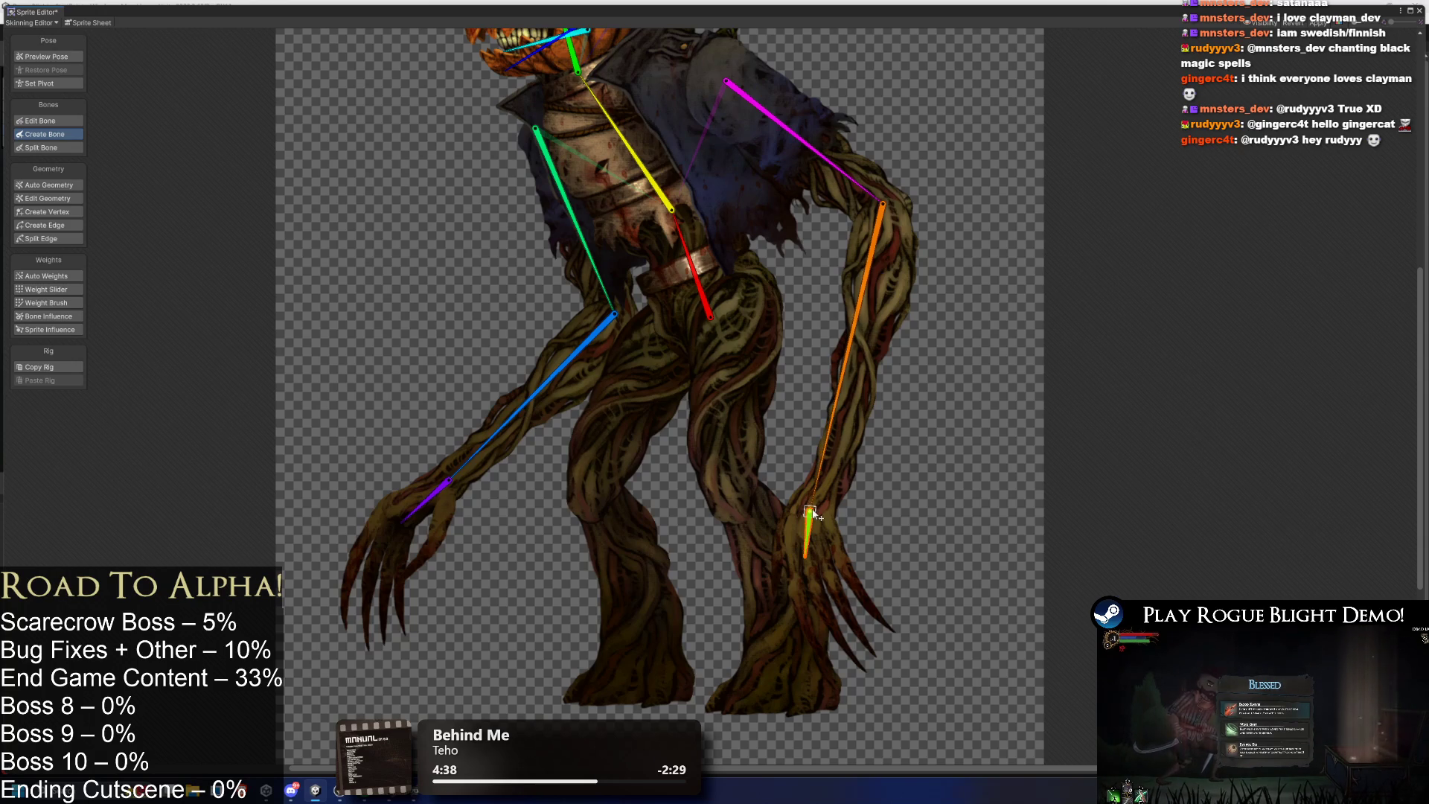
key("Escape")
left_click(716, 317)
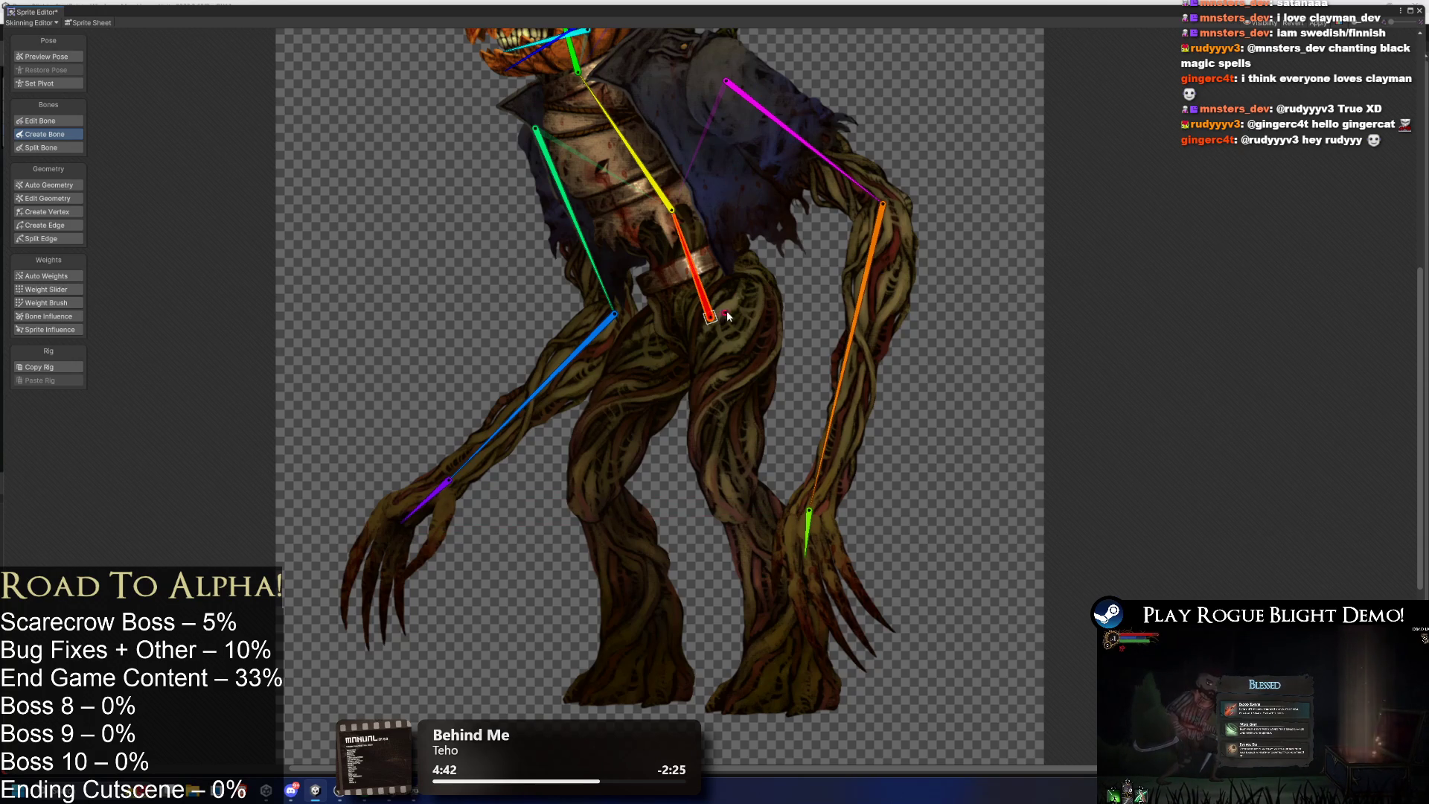
left_click(742, 297)
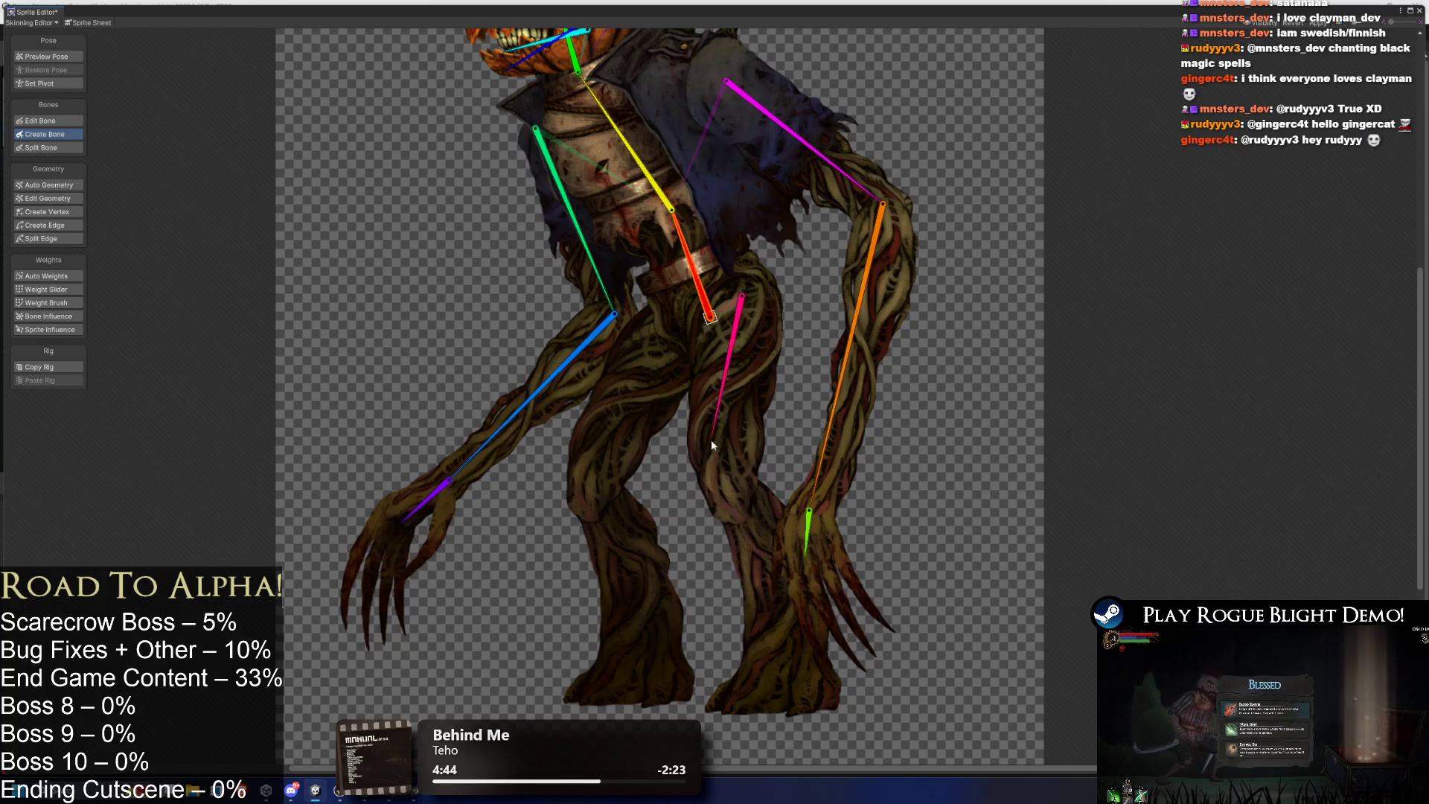
left_click(731, 496)
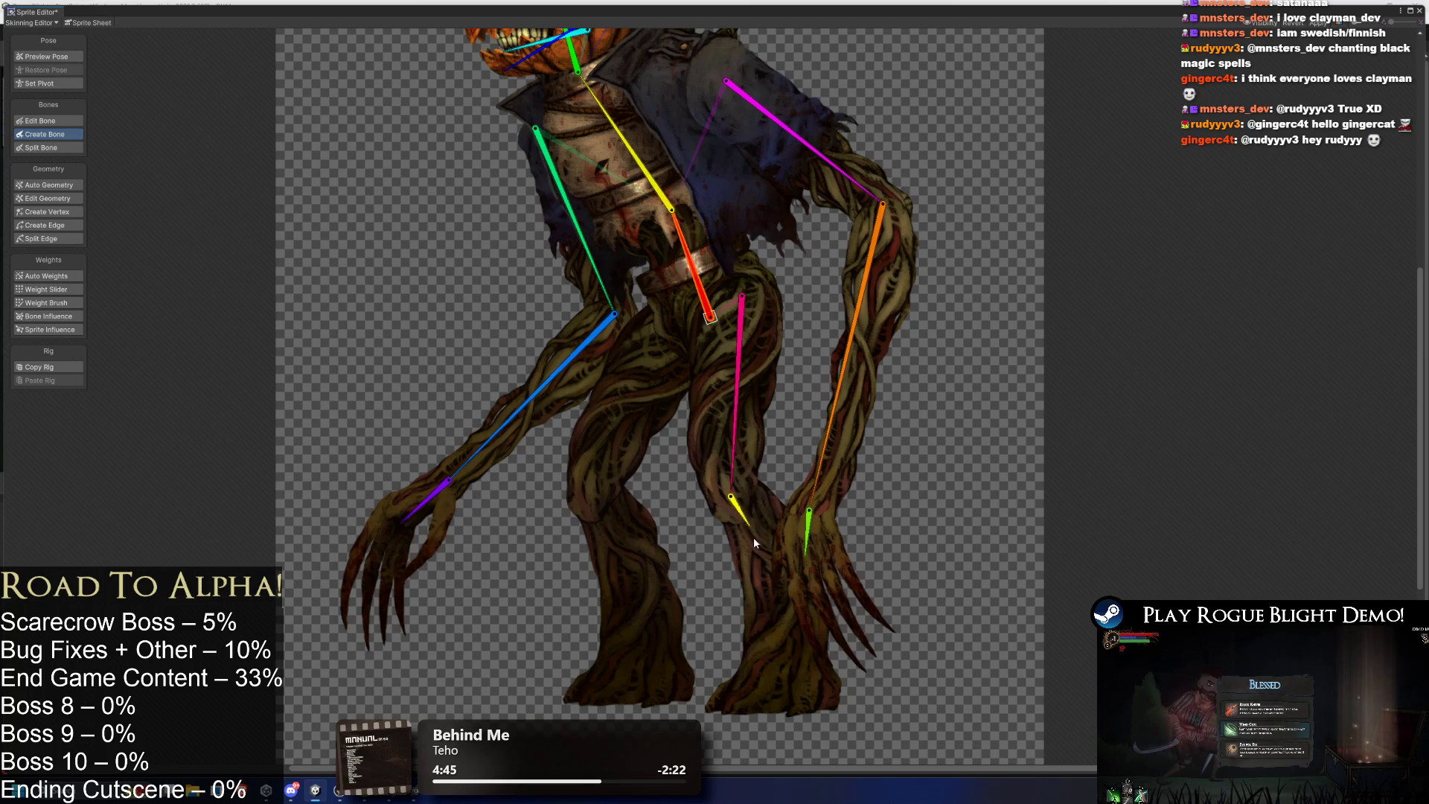
left_click(791, 691)
left_click(735, 698)
left_click(710, 318)
Add thigh, shin and foot bones for the left-side leg.
left_click(676, 326)
left_click(594, 488)
left_click(642, 683)
left_click(588, 694)
Select the thigh, shin and right-hand bones to check the new leg and hand bones.
left_click(595, 489)
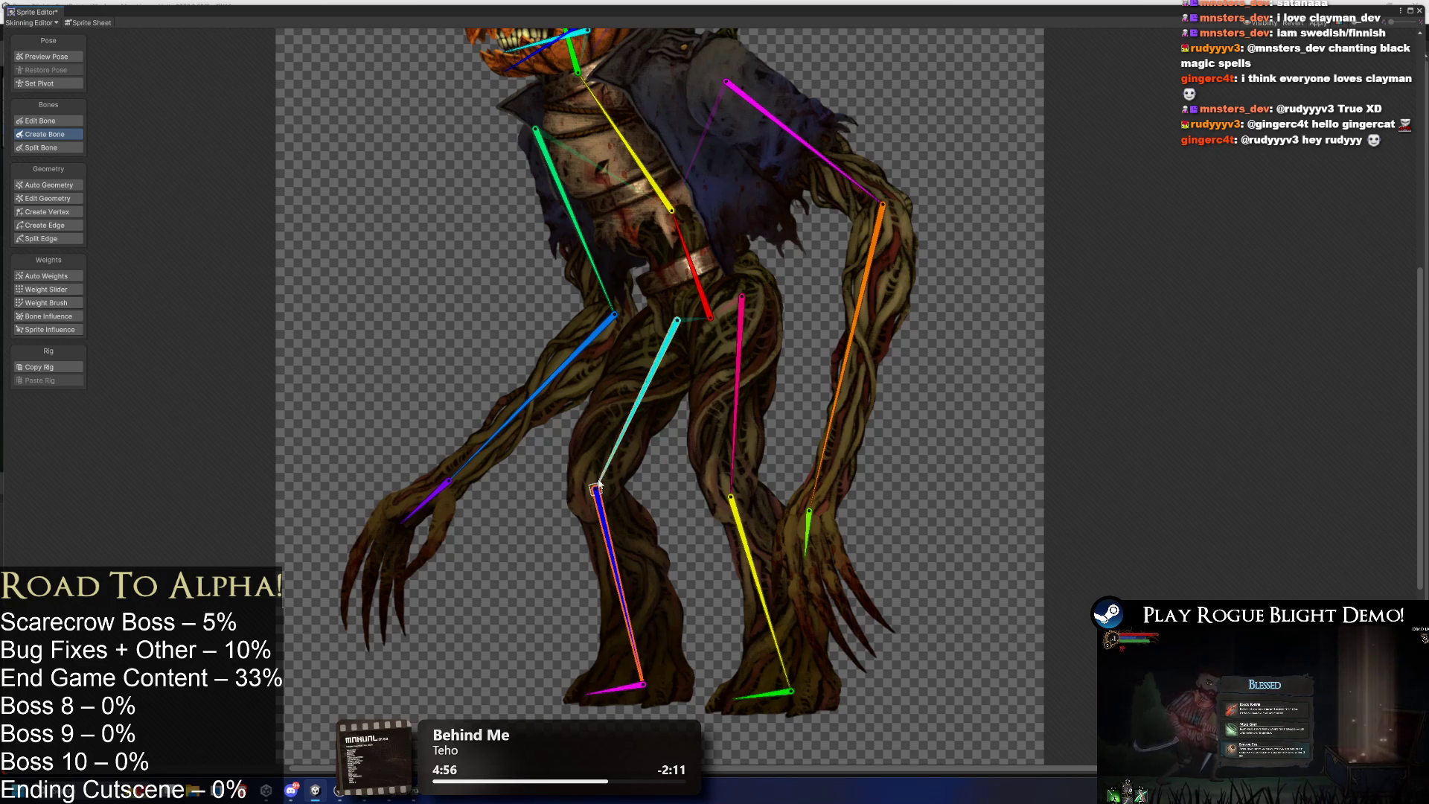
left_click(678, 314)
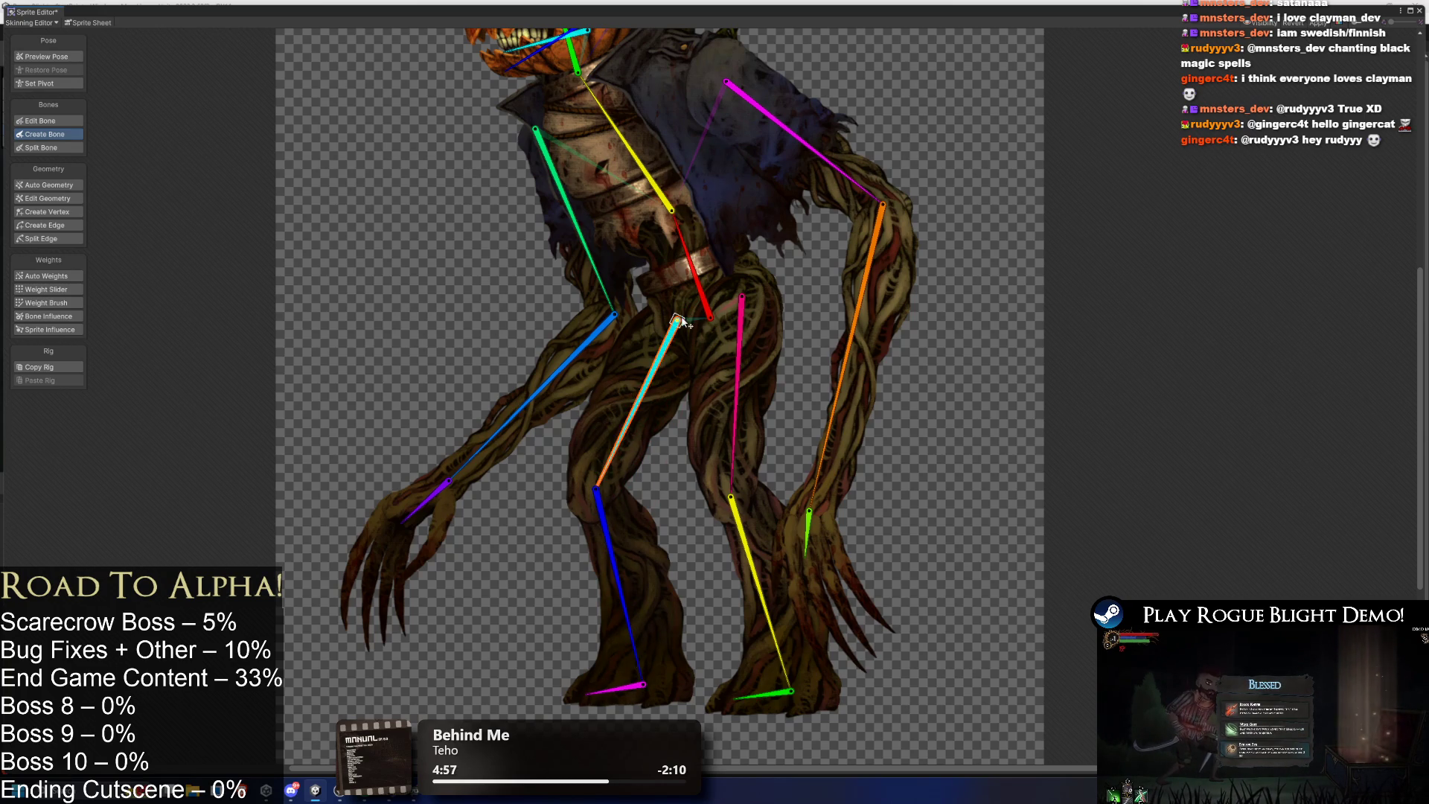
left_click(744, 300)
left_click(809, 525)
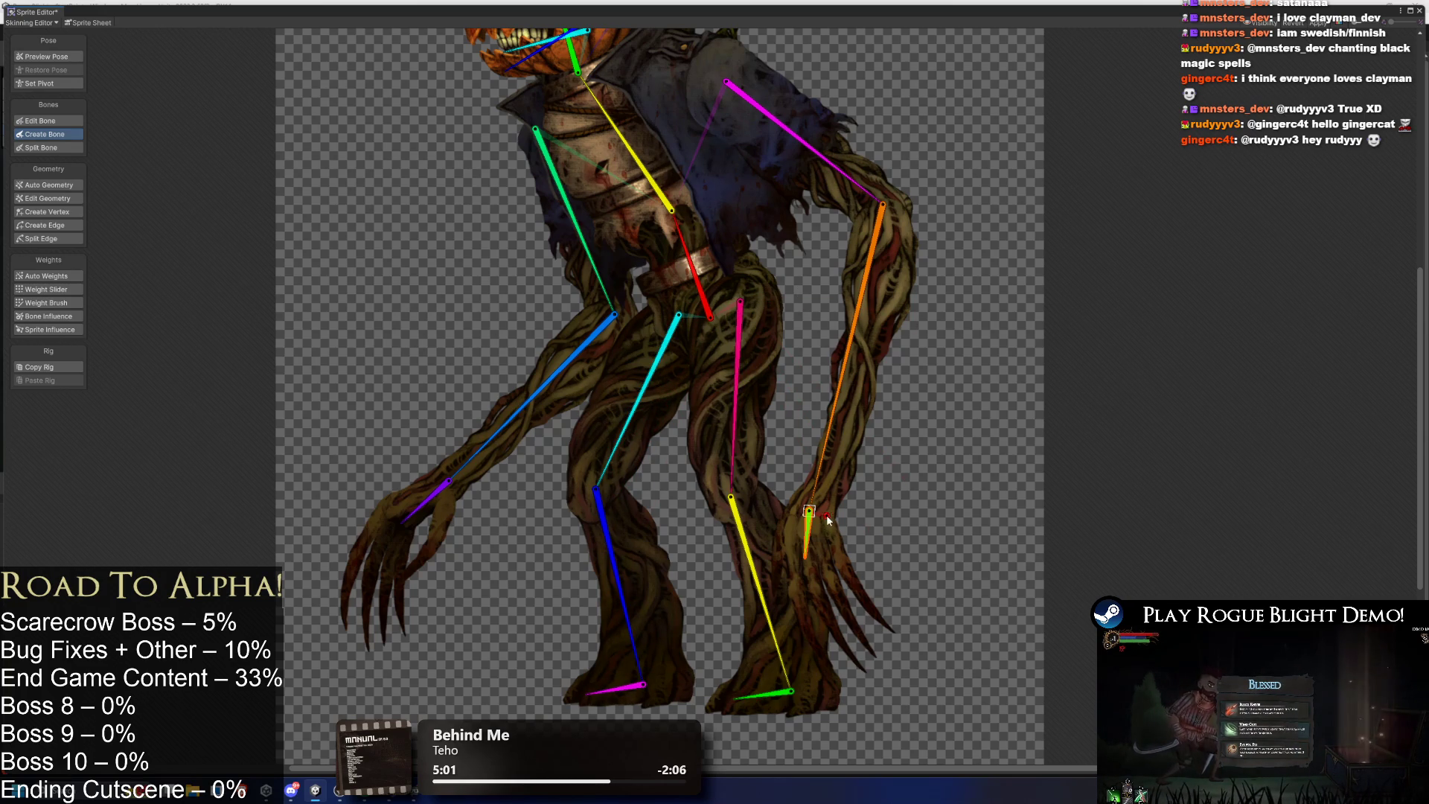
scroll(828, 519, "up", 2)
scroll(823, 463, "down", 3)
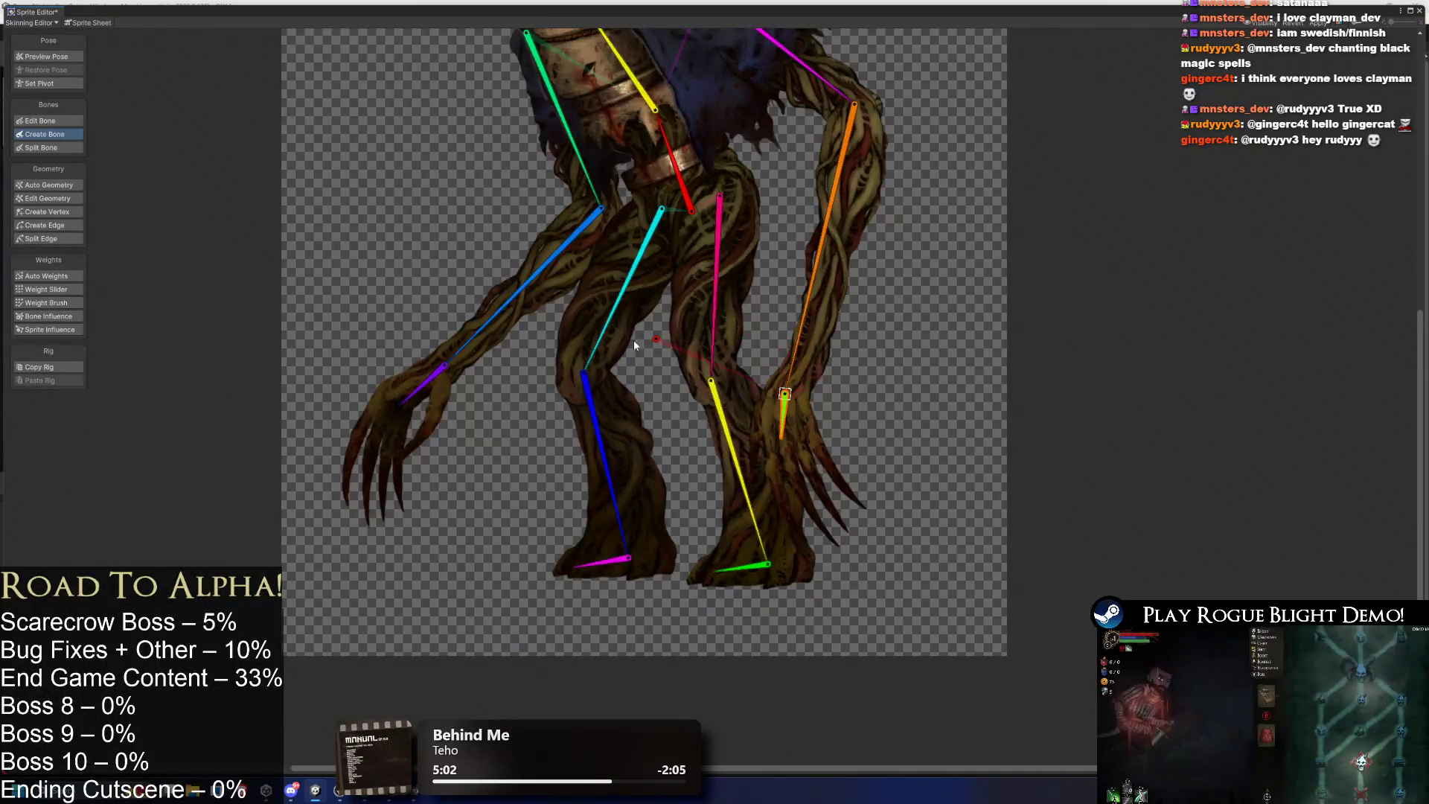
Add two-bone chains down the first fingers and claws of the left-side hand.
scroll(479, 364, "up", 2)
left_click(422, 369)
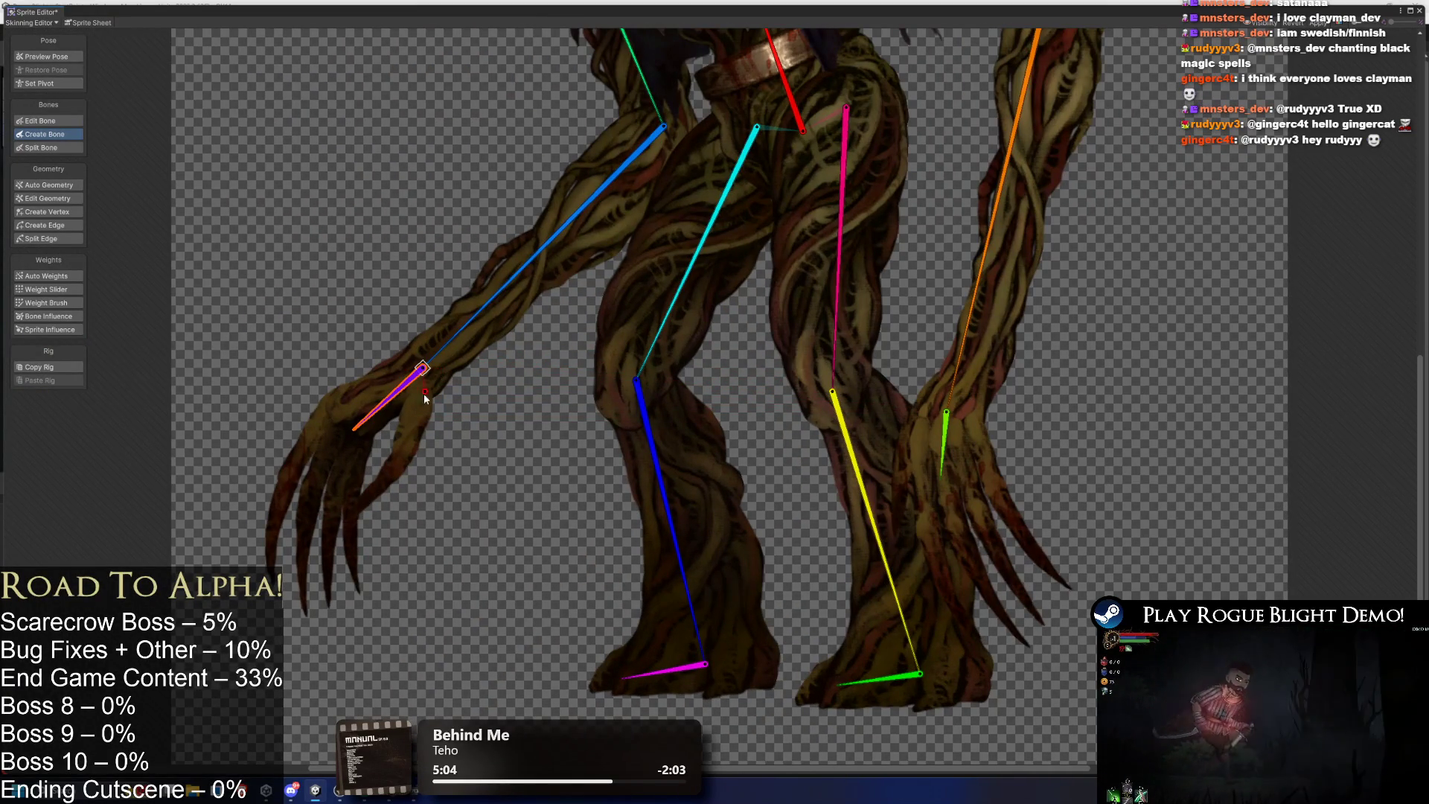
left_click(420, 402)
left_click(395, 463)
left_click(347, 516)
left_click(325, 410)
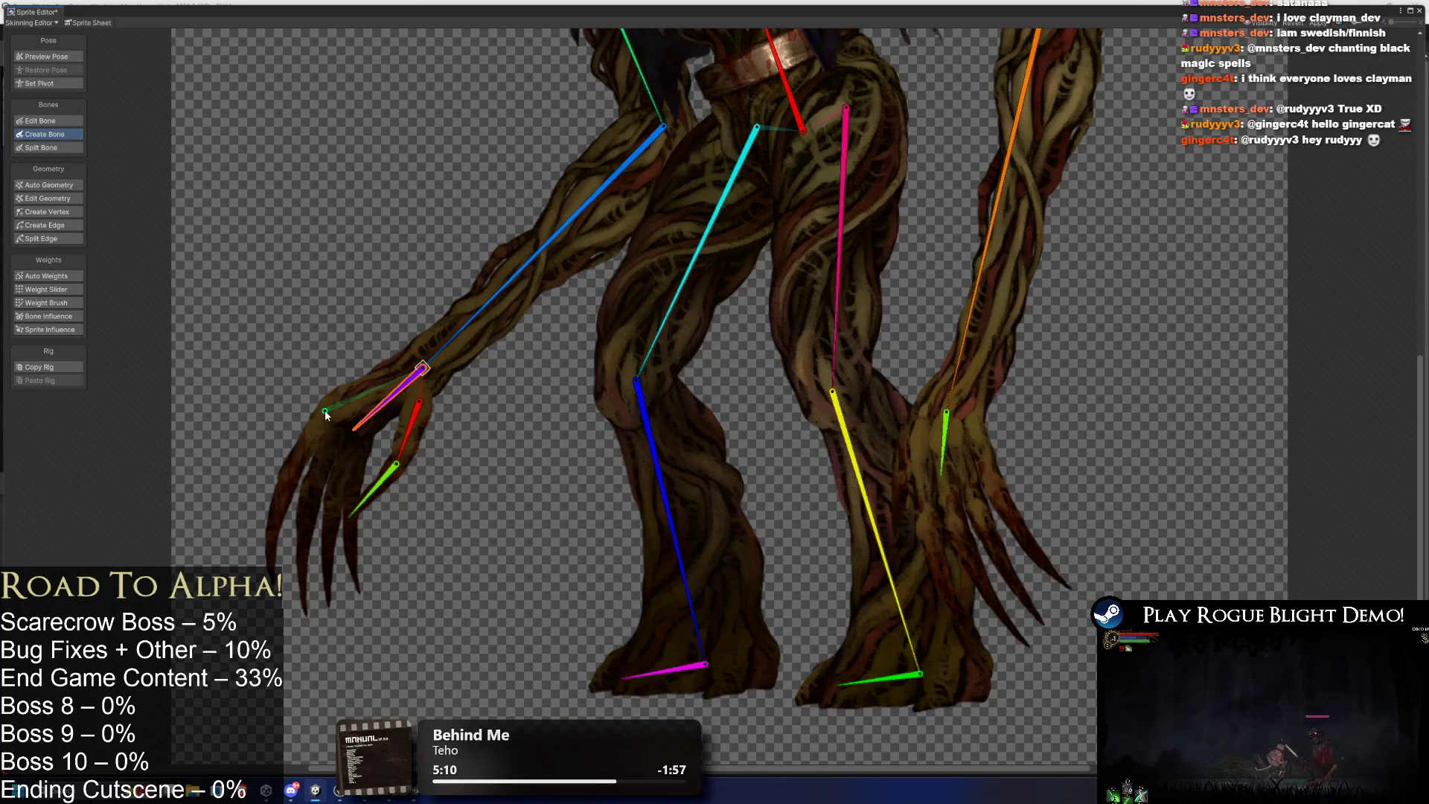
left_click(284, 480)
left_click(268, 566)
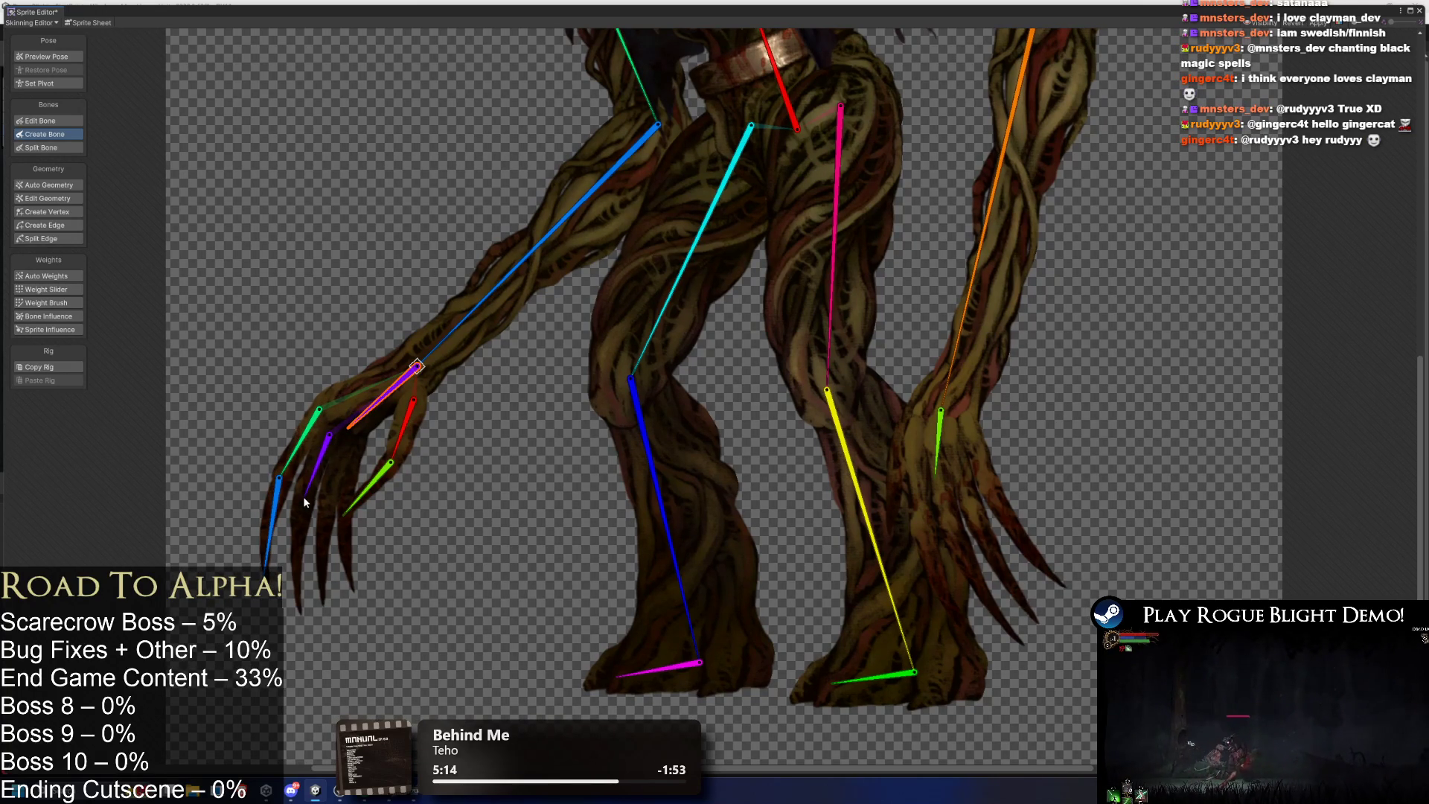
left_click(303, 493)
left_click(297, 606)
Add bone chains down the remaining left-hand fingers and claws, then start one on the right hand.
left_click(341, 438)
left_click(323, 489)
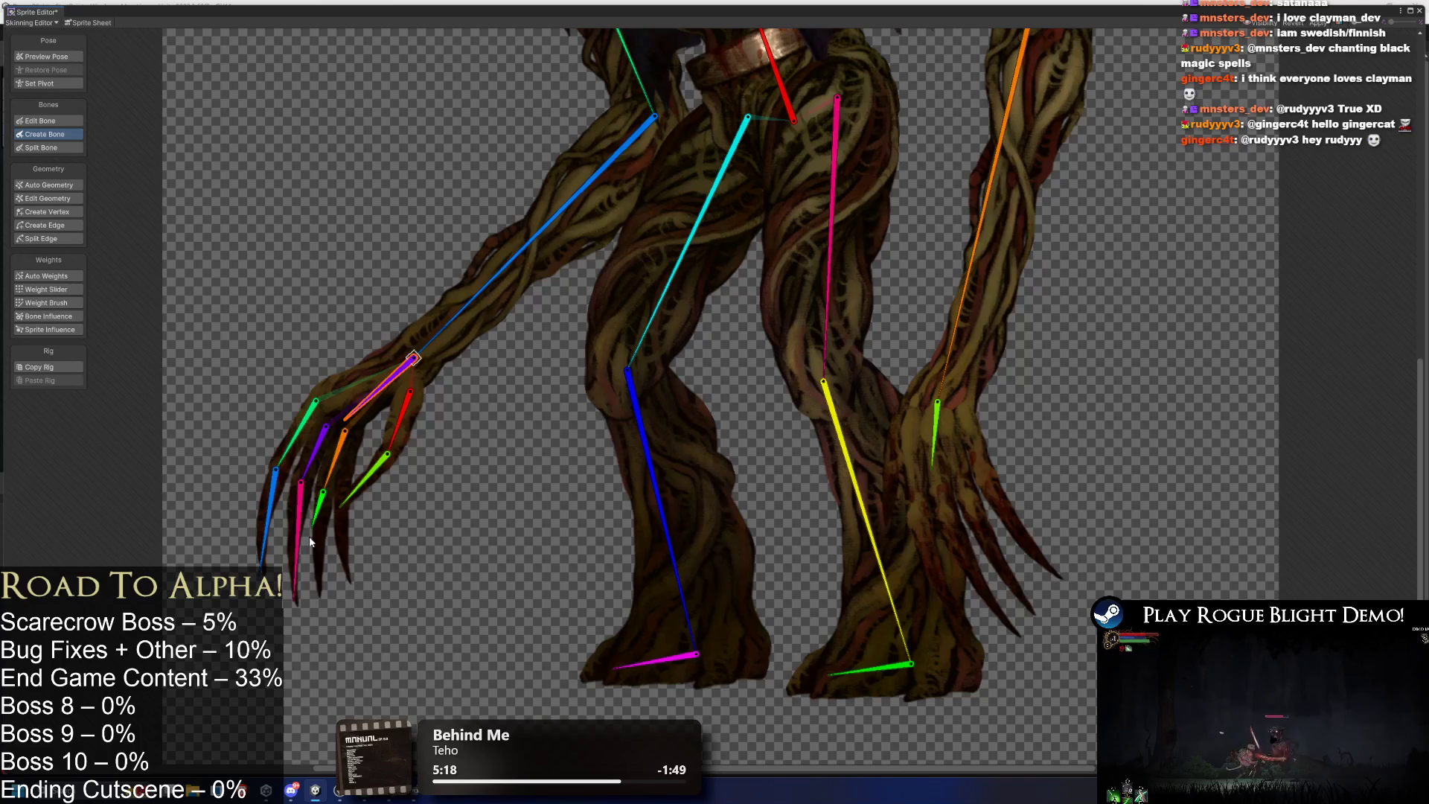
left_click(319, 589)
left_click(359, 429)
left_click(342, 484)
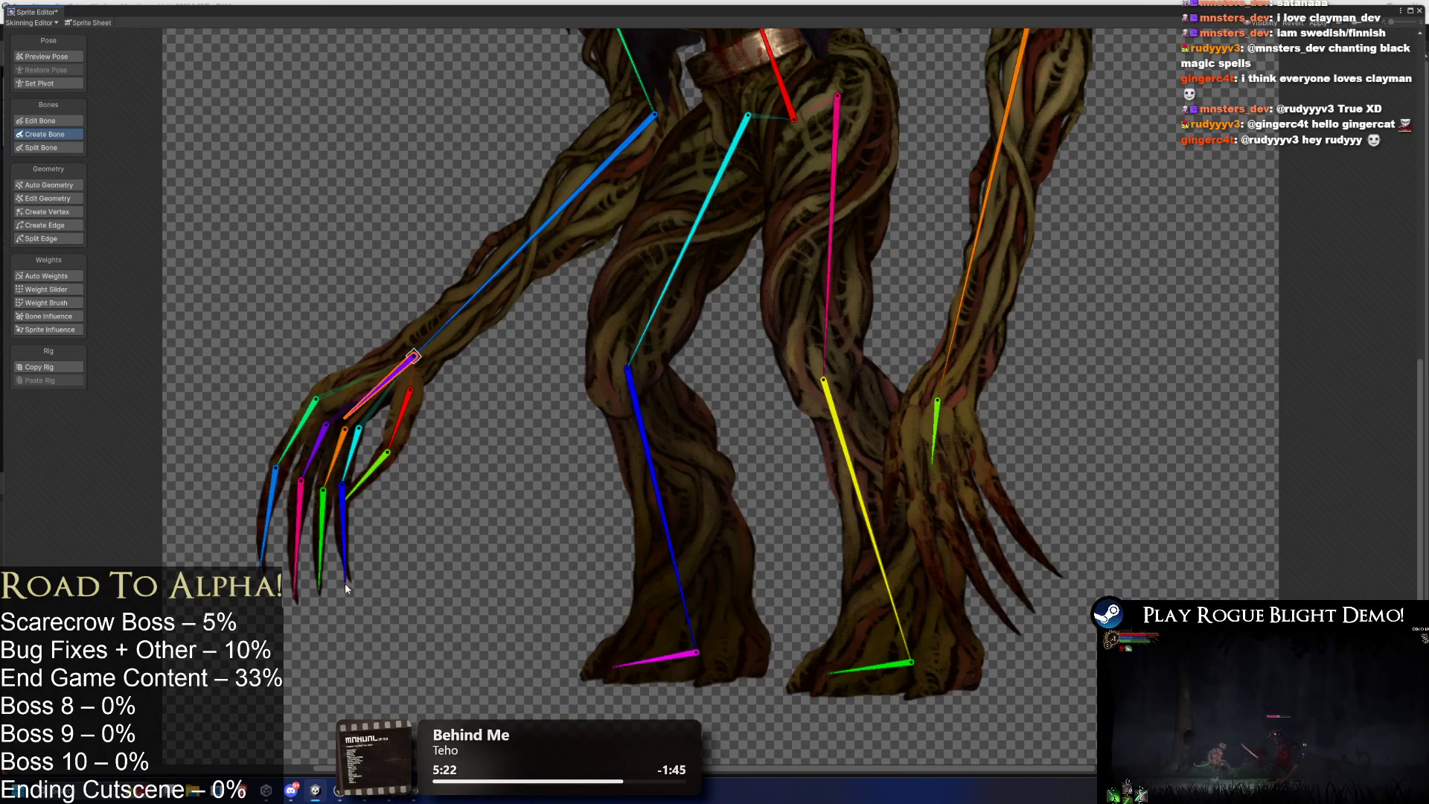
left_click(348, 575)
key("Escape")
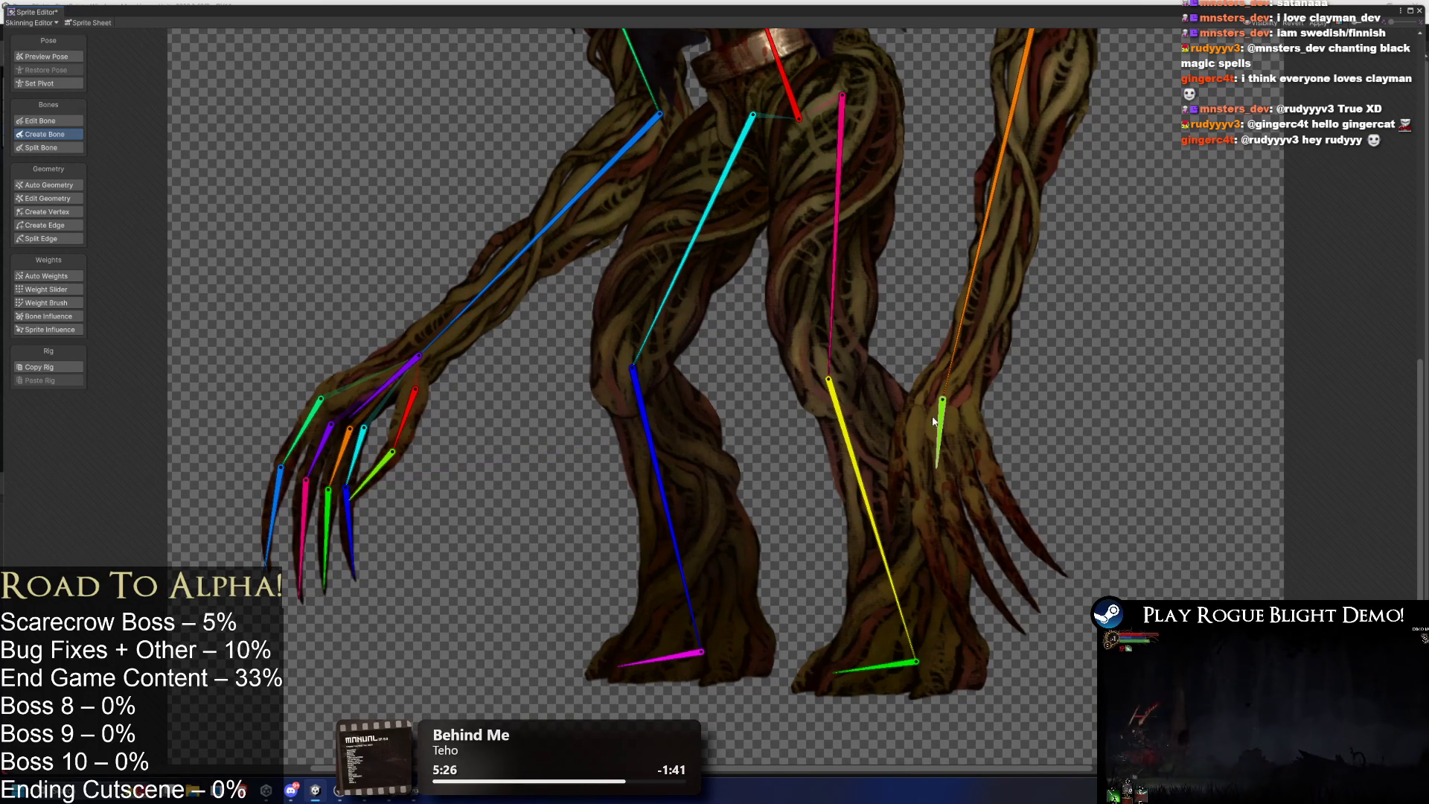
left_click(942, 399)
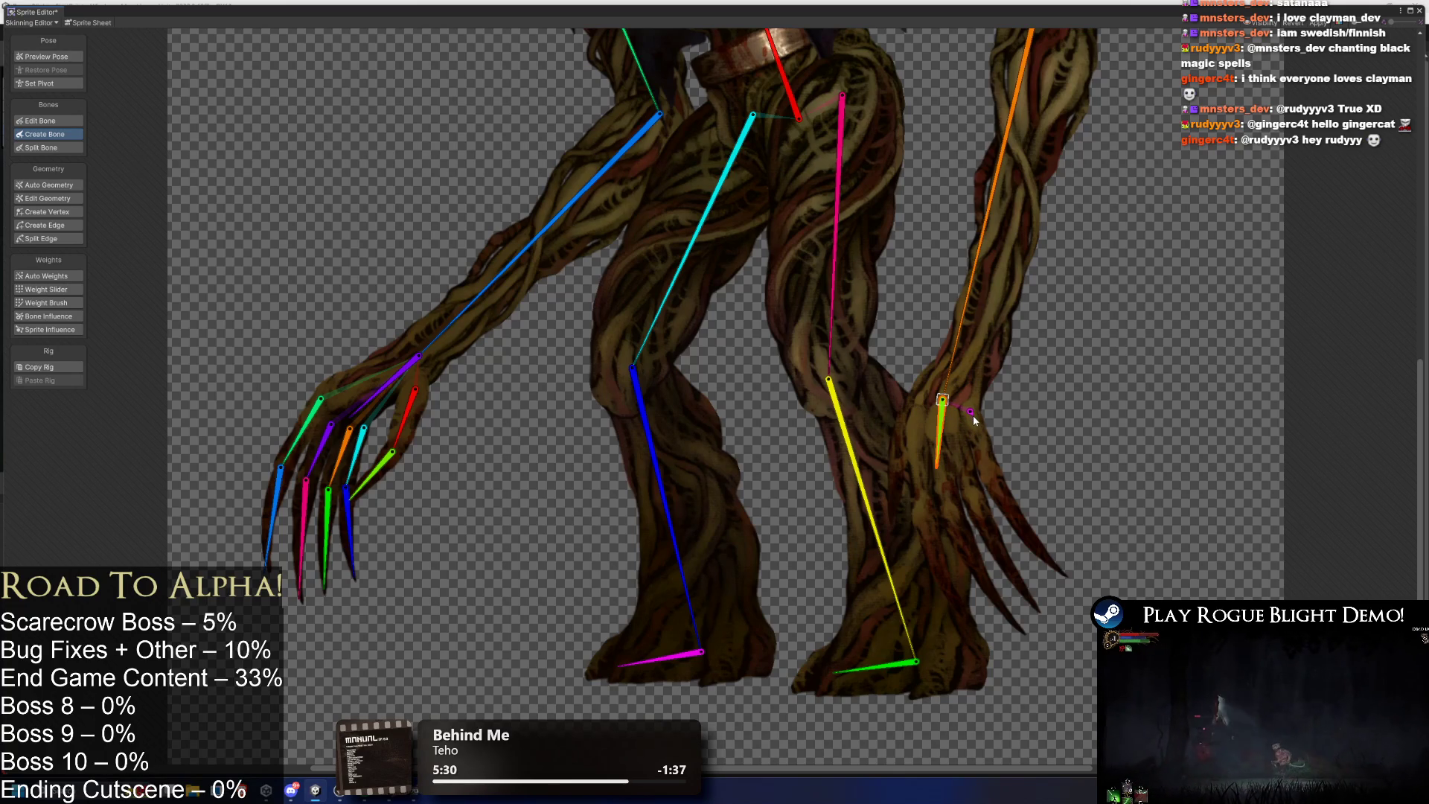
Add knuckle-to-tip bone chains along the first three right-hand fingers and claws.
left_click(990, 474)
left_click(1066, 573)
right_click(1066, 573)
left_click(956, 428)
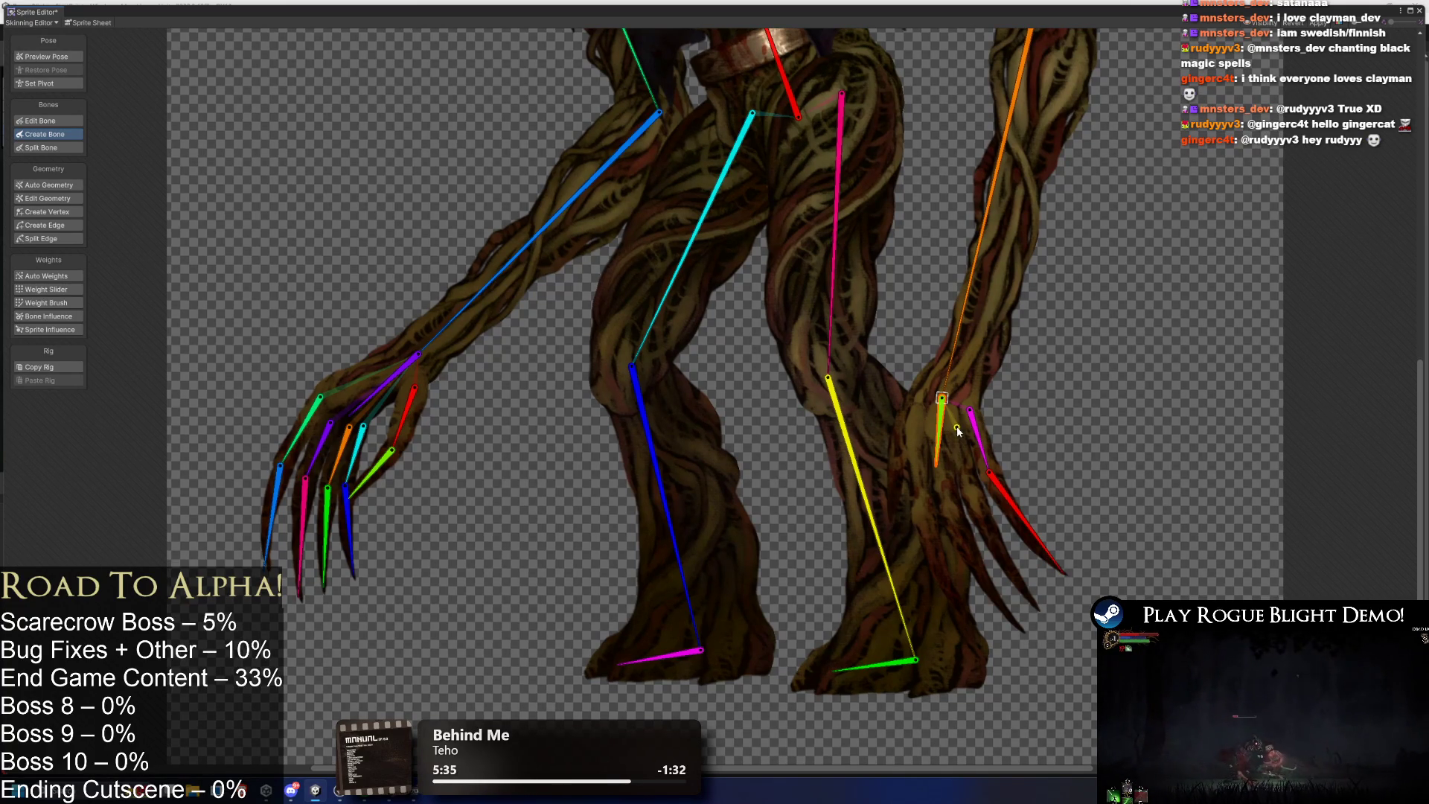
left_click(973, 488)
left_click(1038, 605)
right_click(1038, 605)
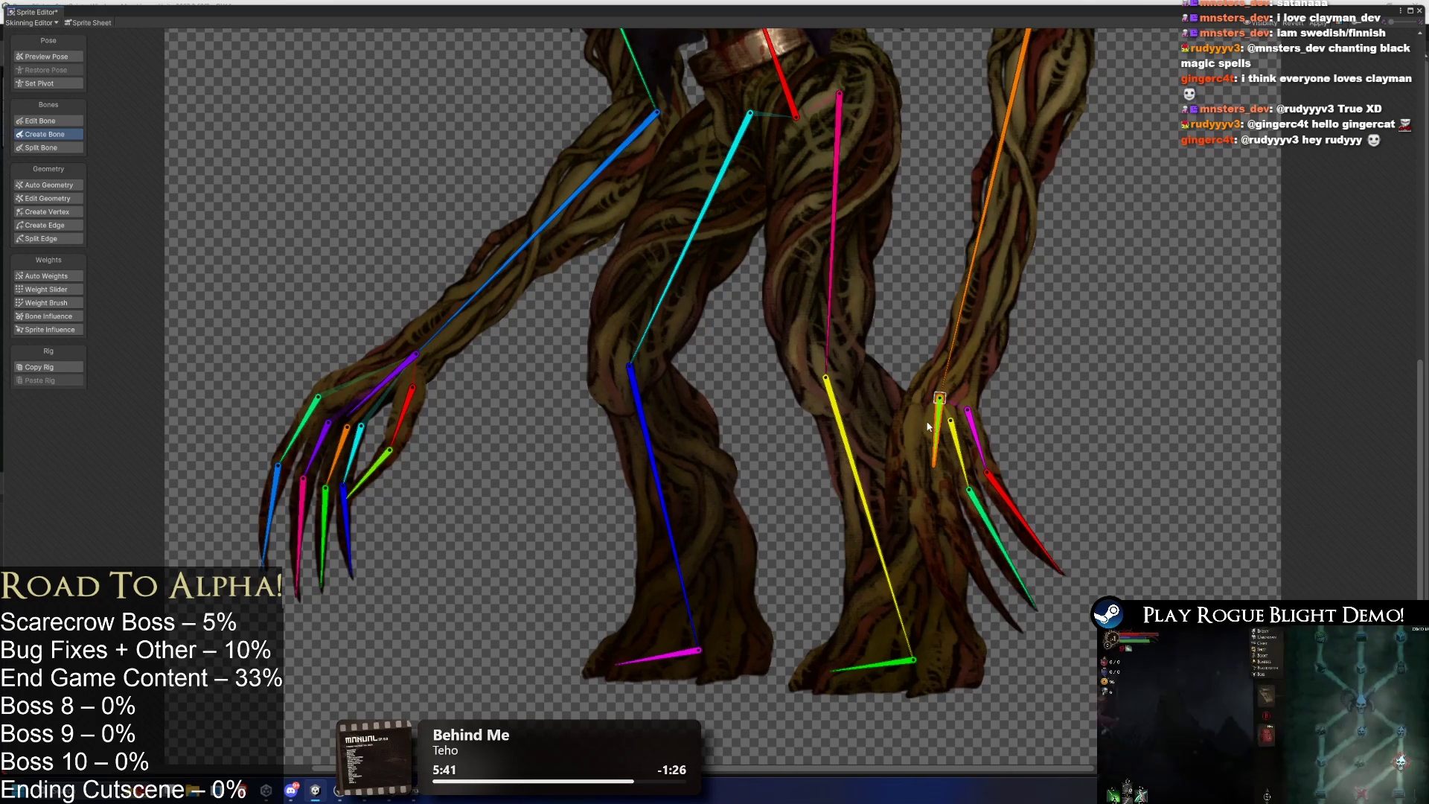
left_click(940, 486)
left_click(1013, 616)
right_click(1012, 616)
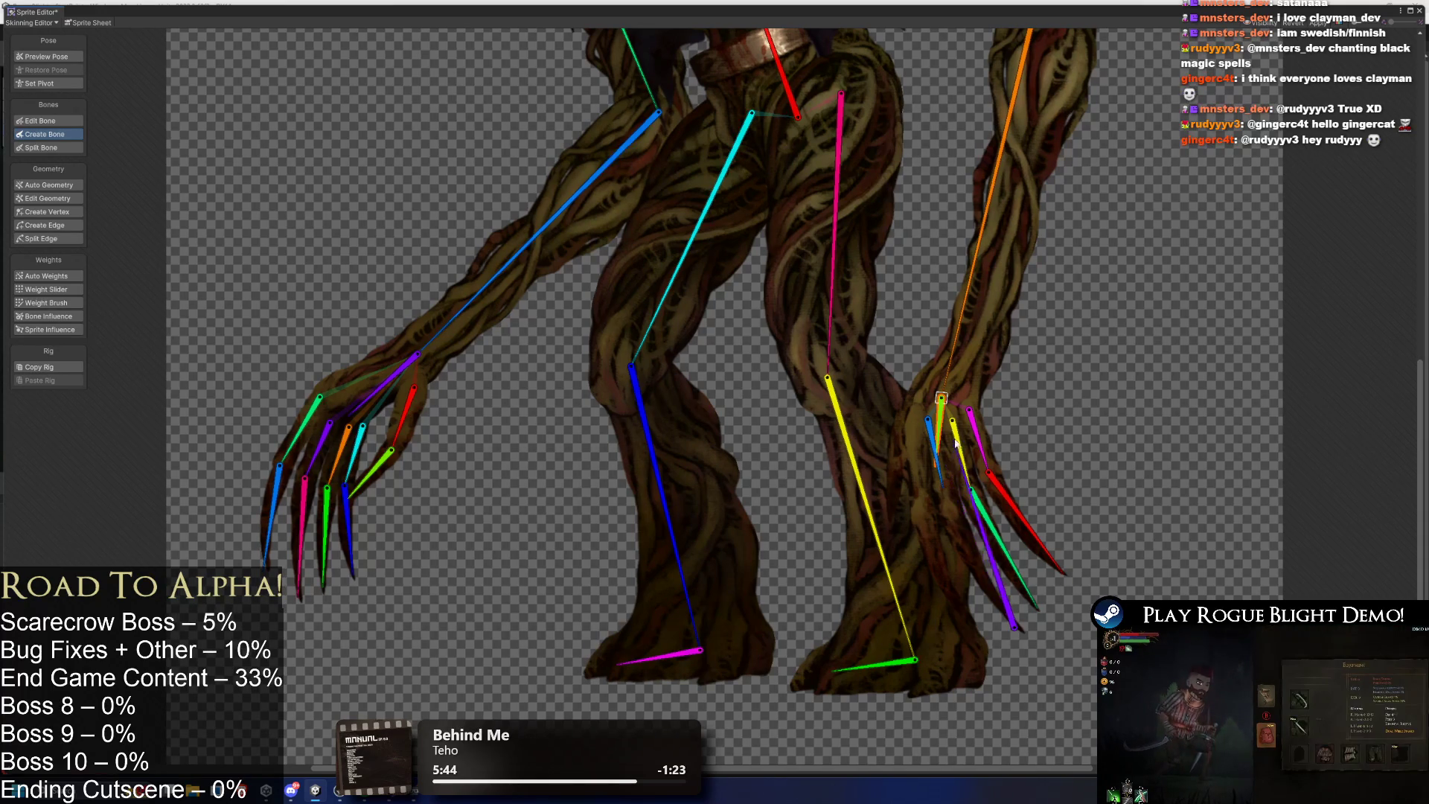
Nudge the blue finger bone's joint slightly up and to the right.
left_click(928, 421)
left_click_drag(930, 429, 934, 419)
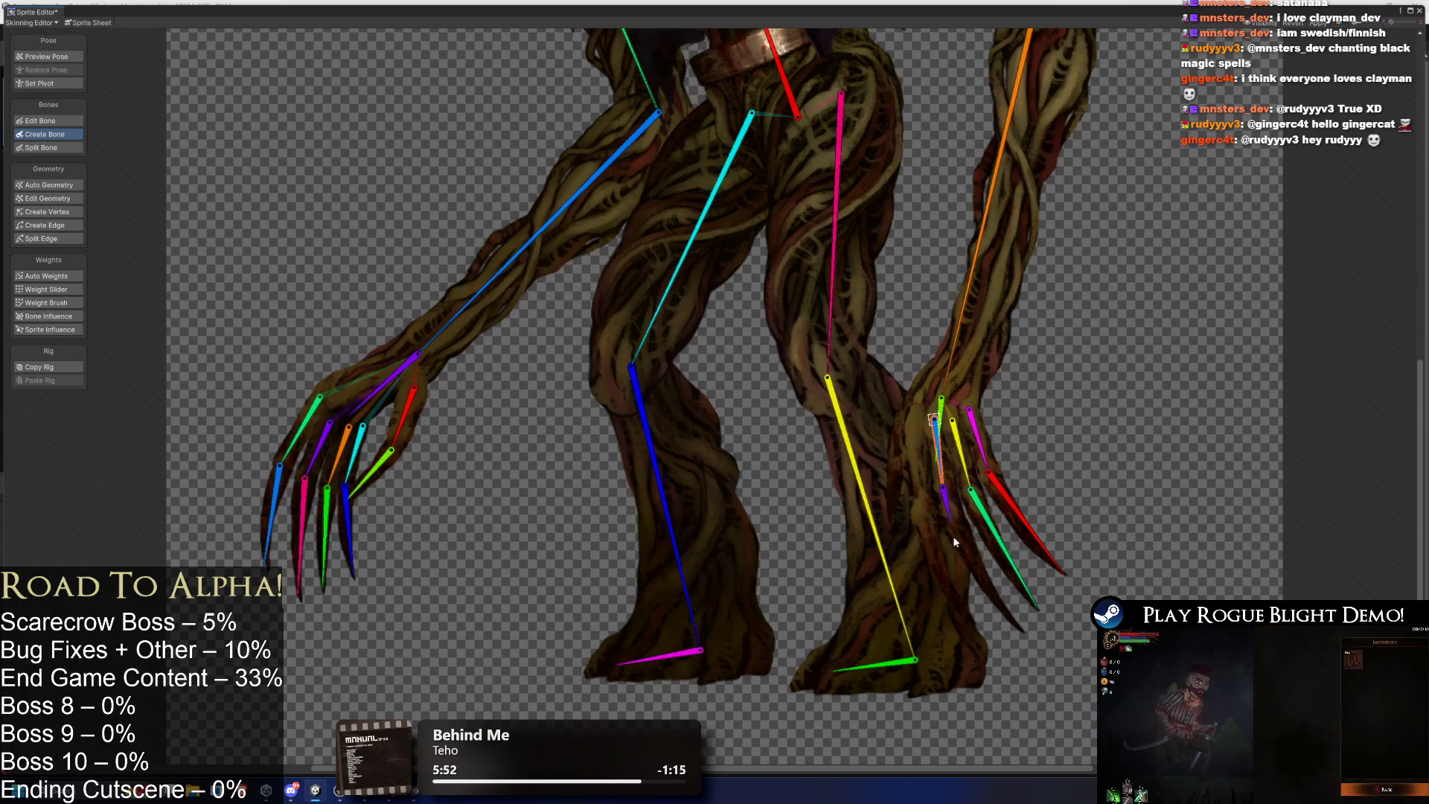
scroll(951, 521, "up", 3)
scroll(935, 470, "down", 2)
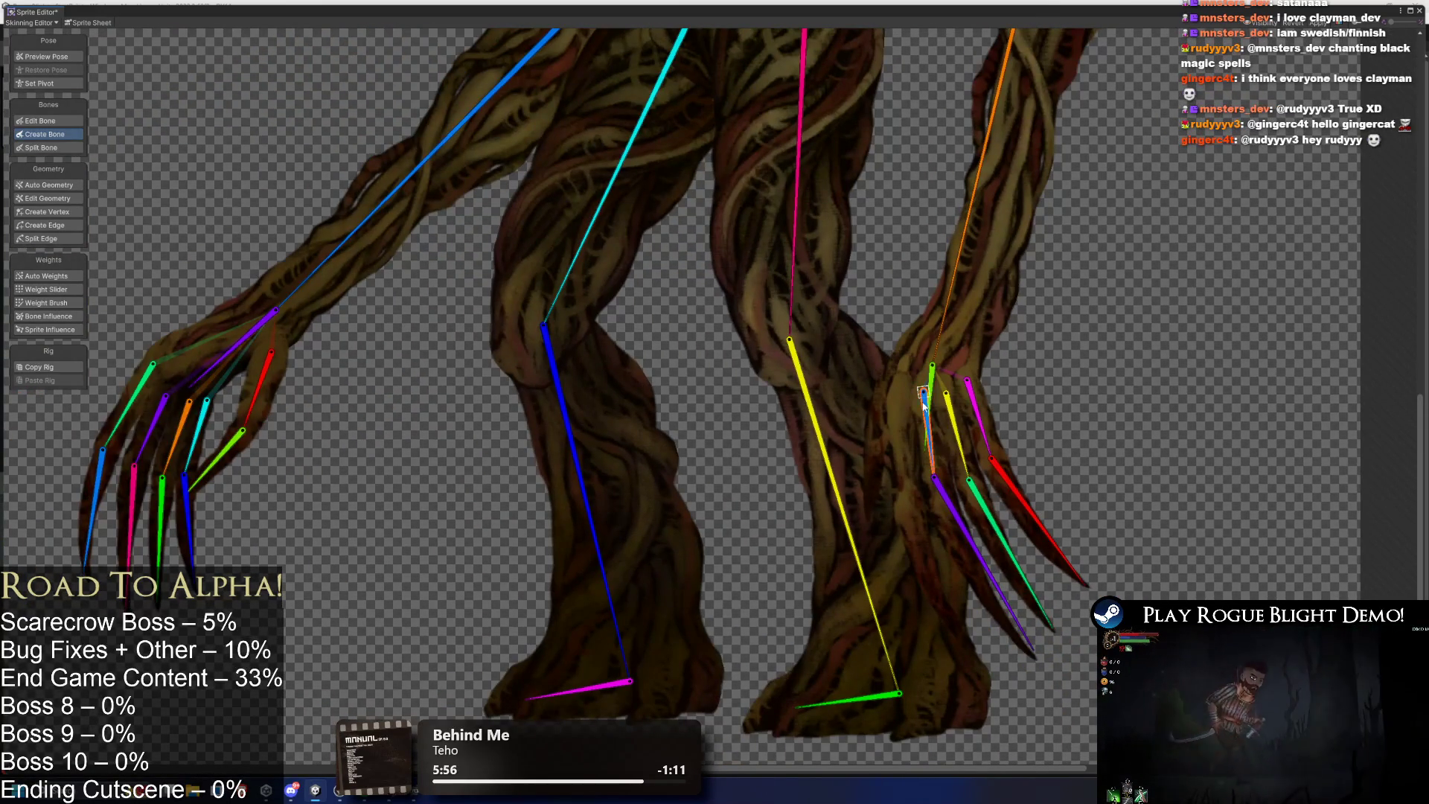
Add bones for the last two right-hand fingers and zoom out to view the full rig.
left_click(898, 386)
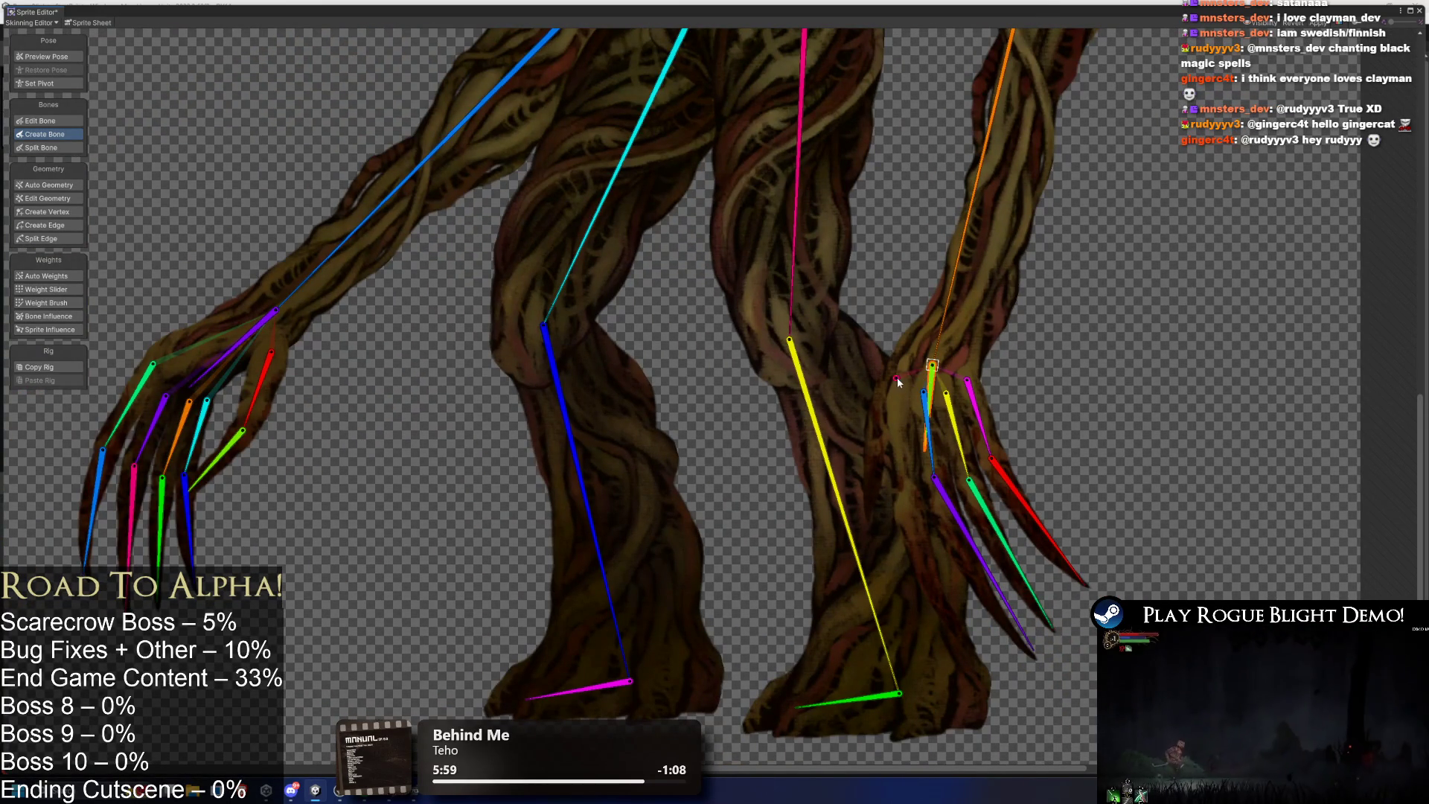
left_click(906, 505)
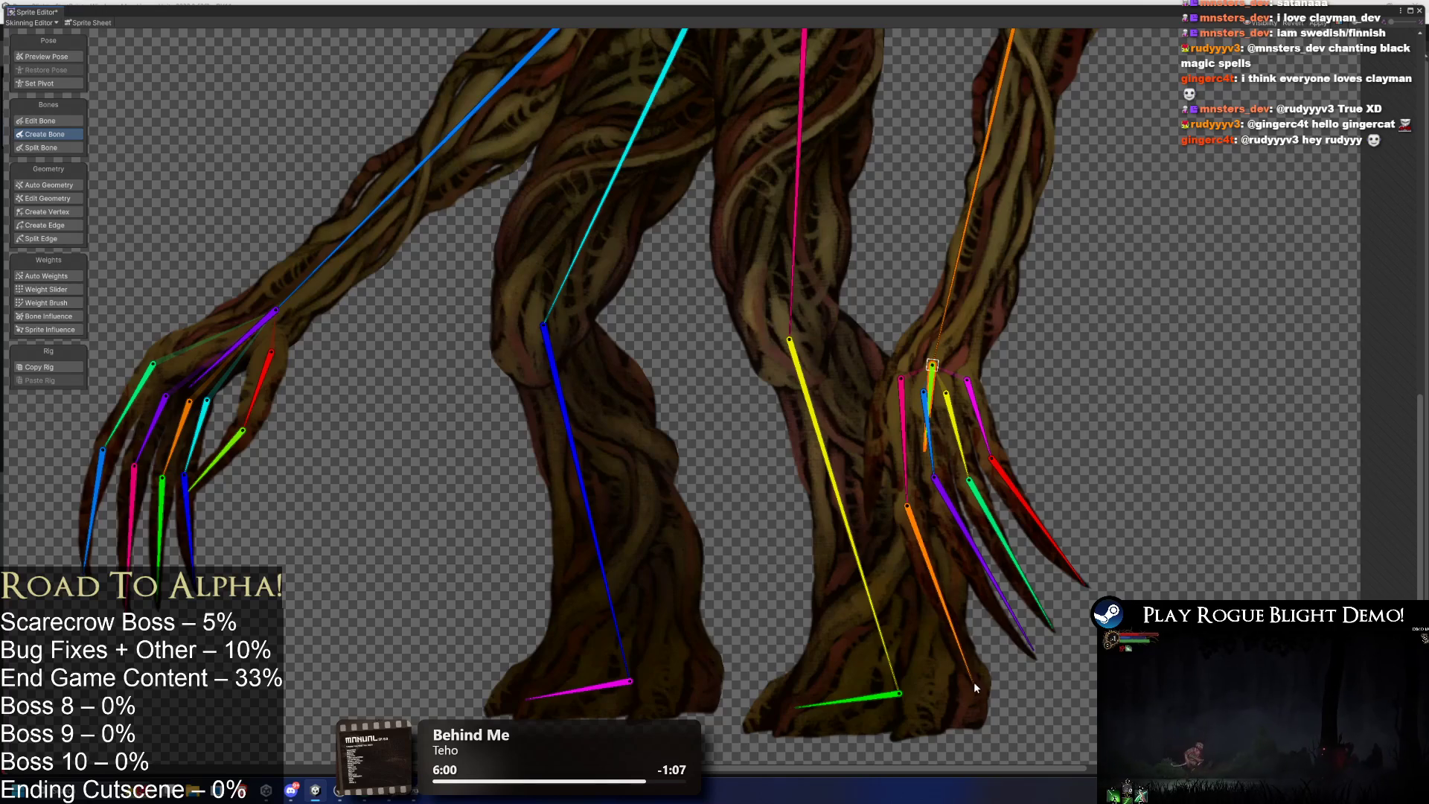
left_click(972, 646)
key("Escape")
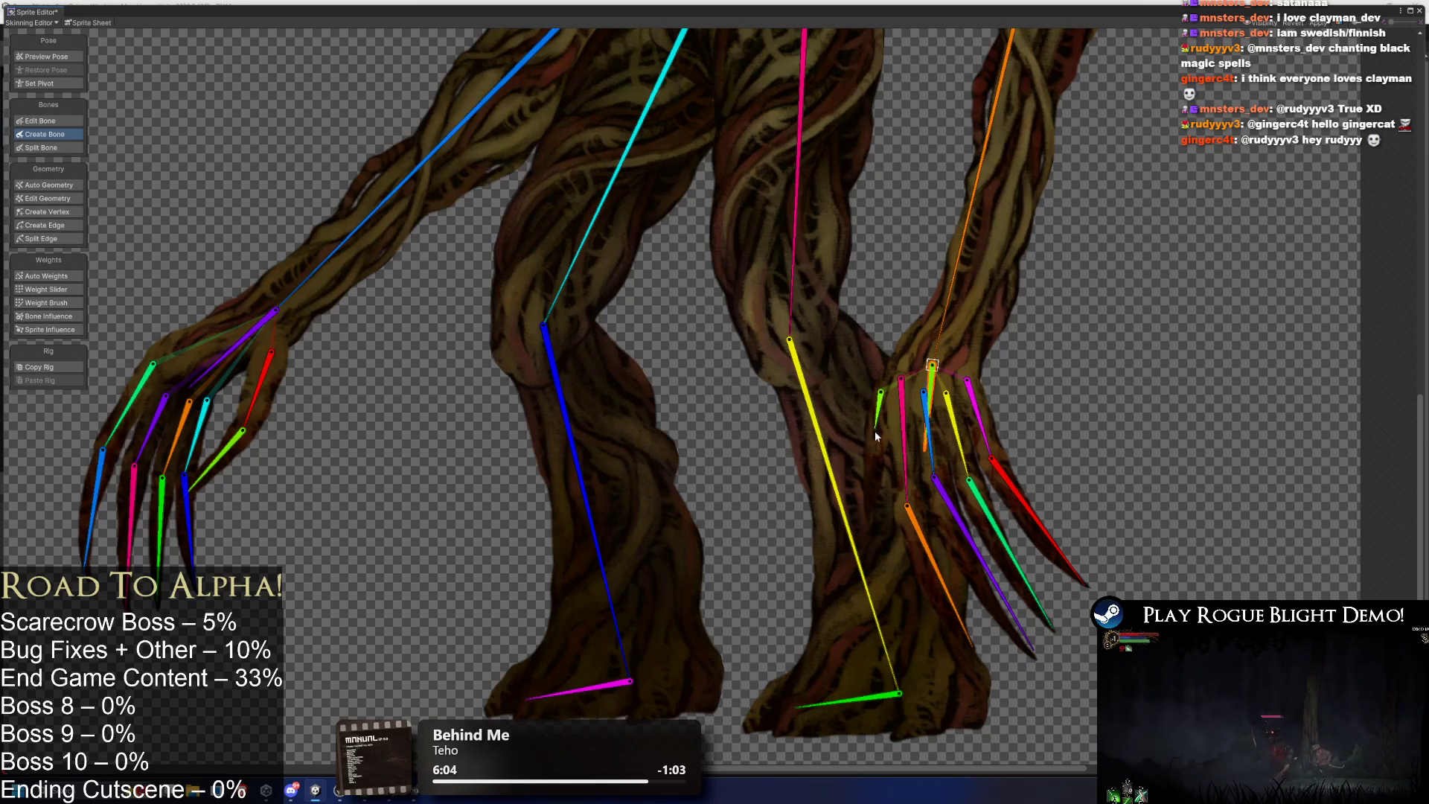
left_click(873, 443)
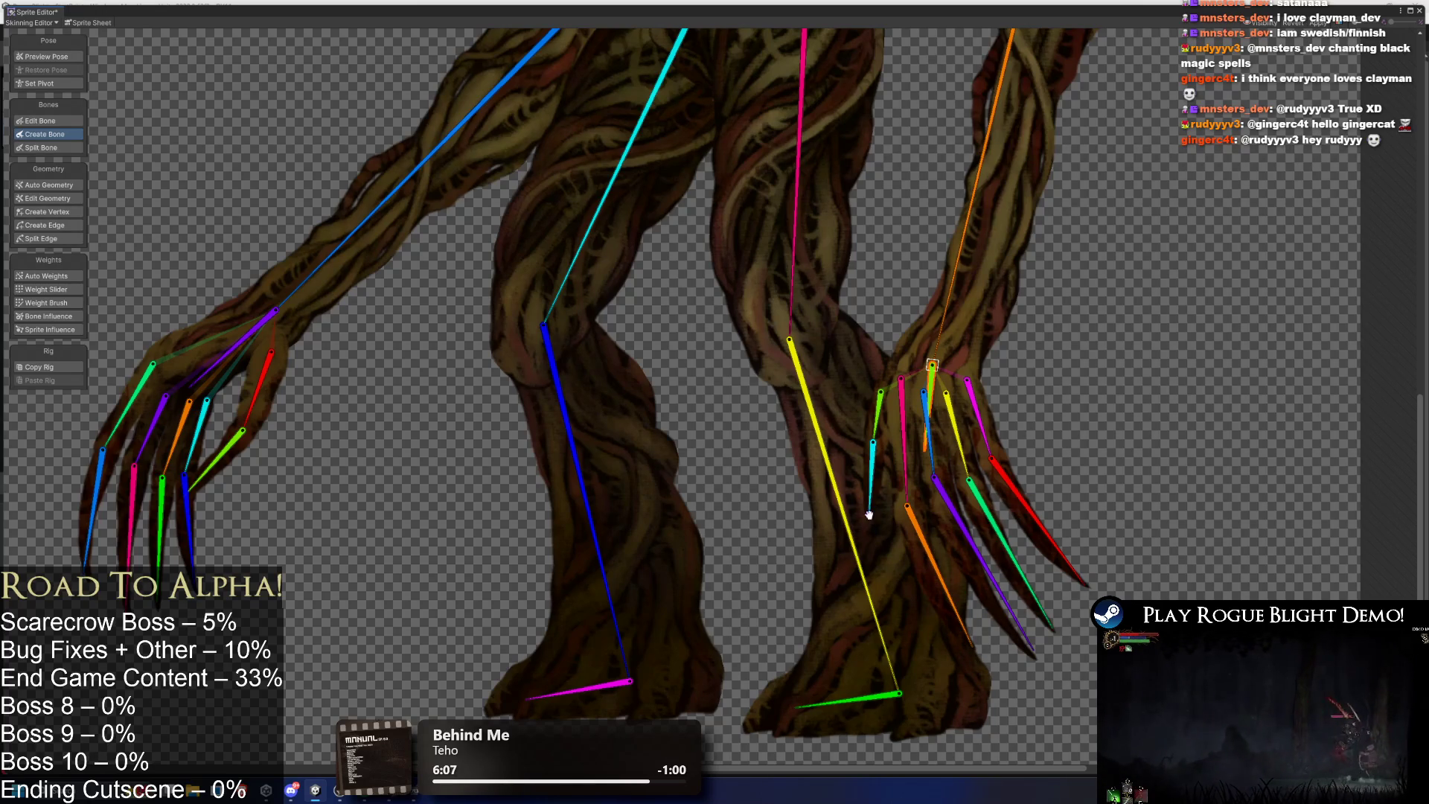
left_click(869, 513)
key("Escape")
scroll(884, 402, "down", 3)
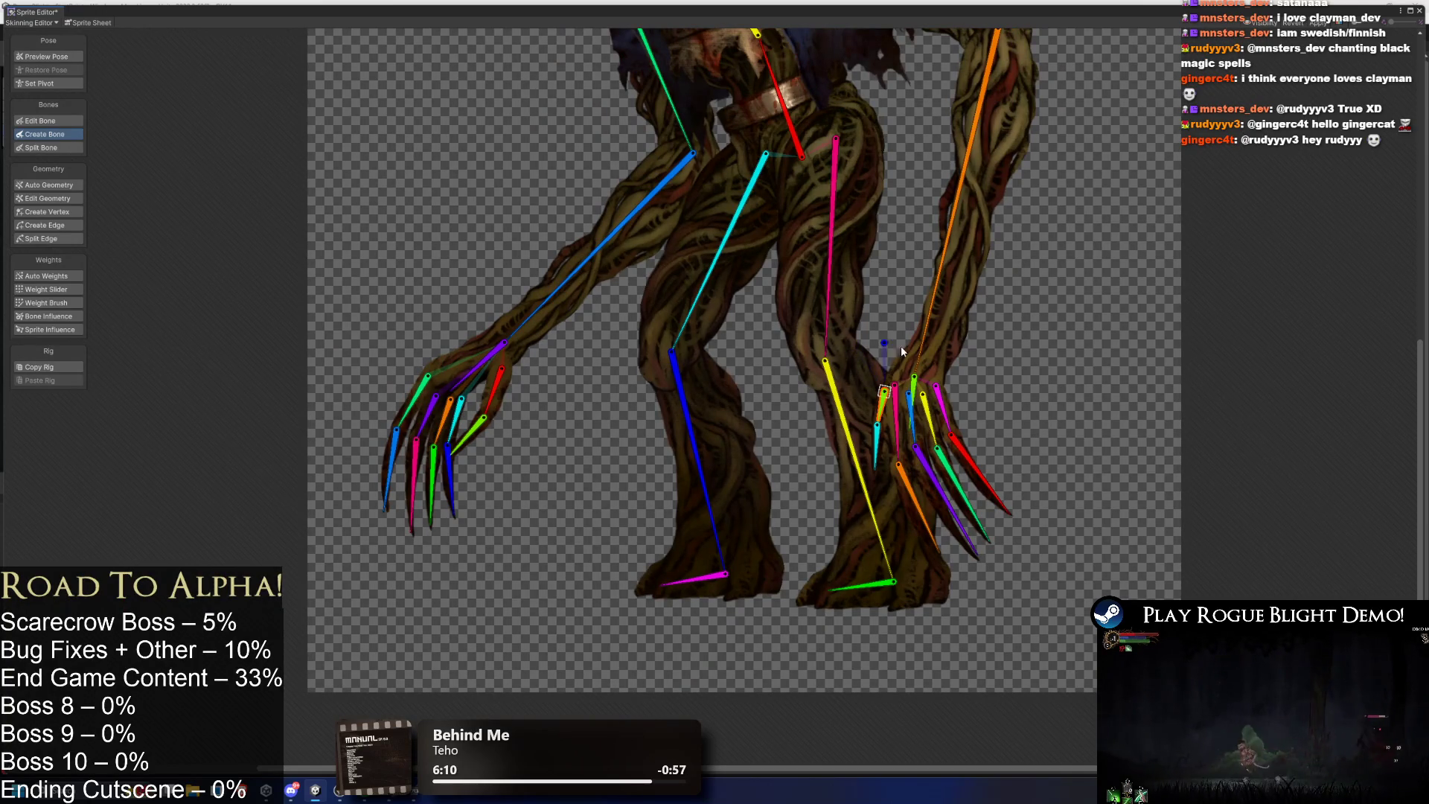
scroll(689, 470, "down", 2)
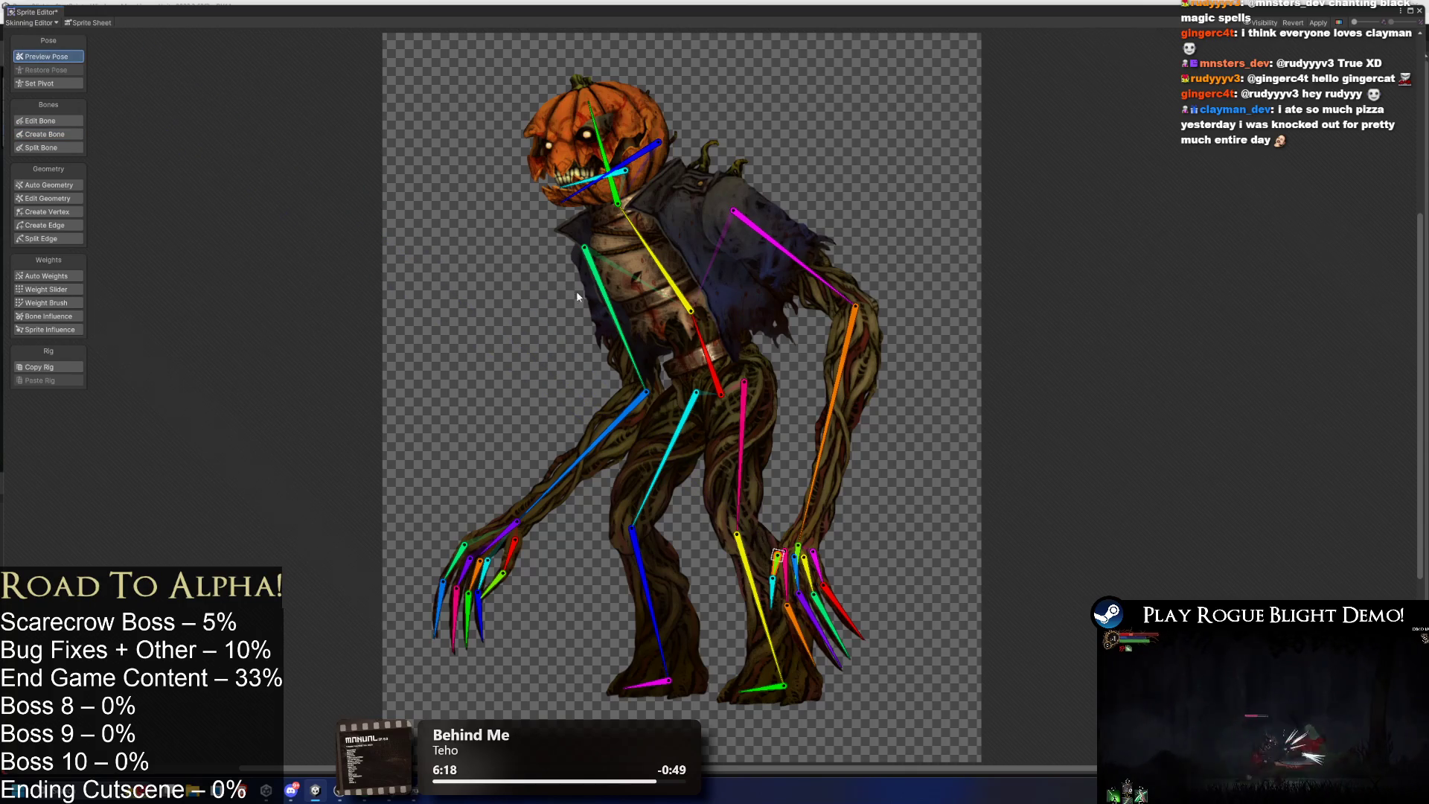
Using Edit Bone, shift the green arm bone's top joint right and lower the cyan leg joint.
left_click(605, 332)
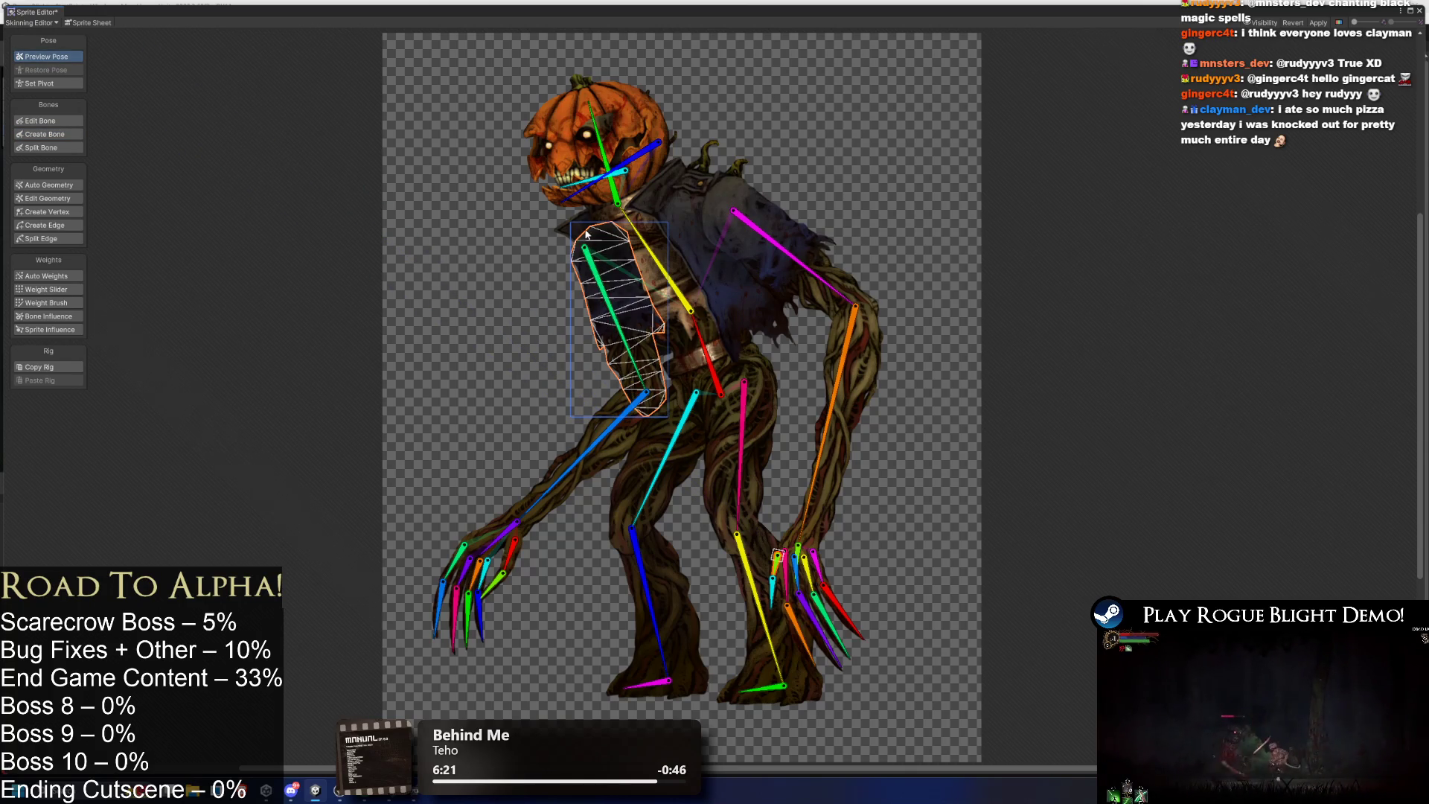
left_click(71, 120)
left_click_drag(591, 251, 606, 254)
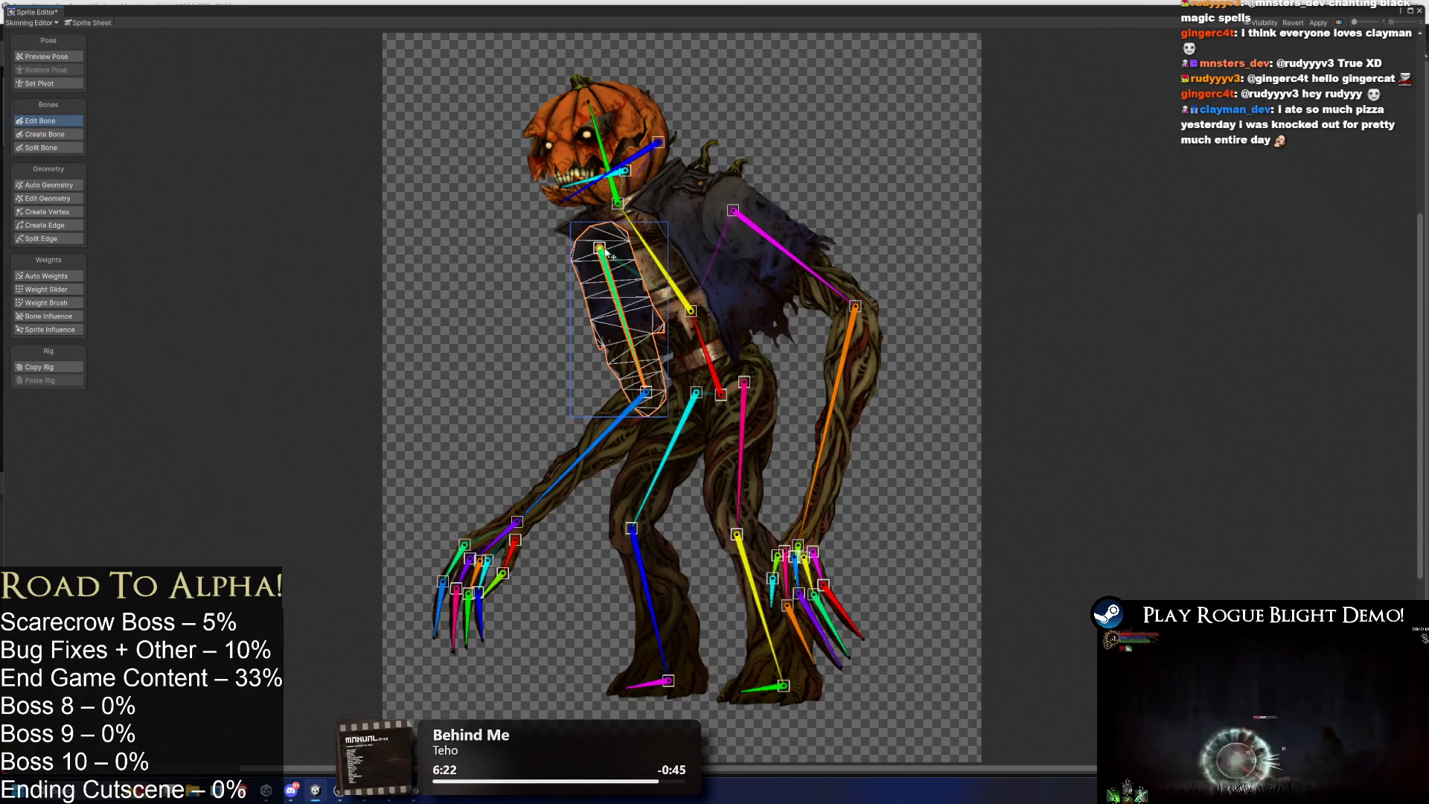
left_click(709, 225)
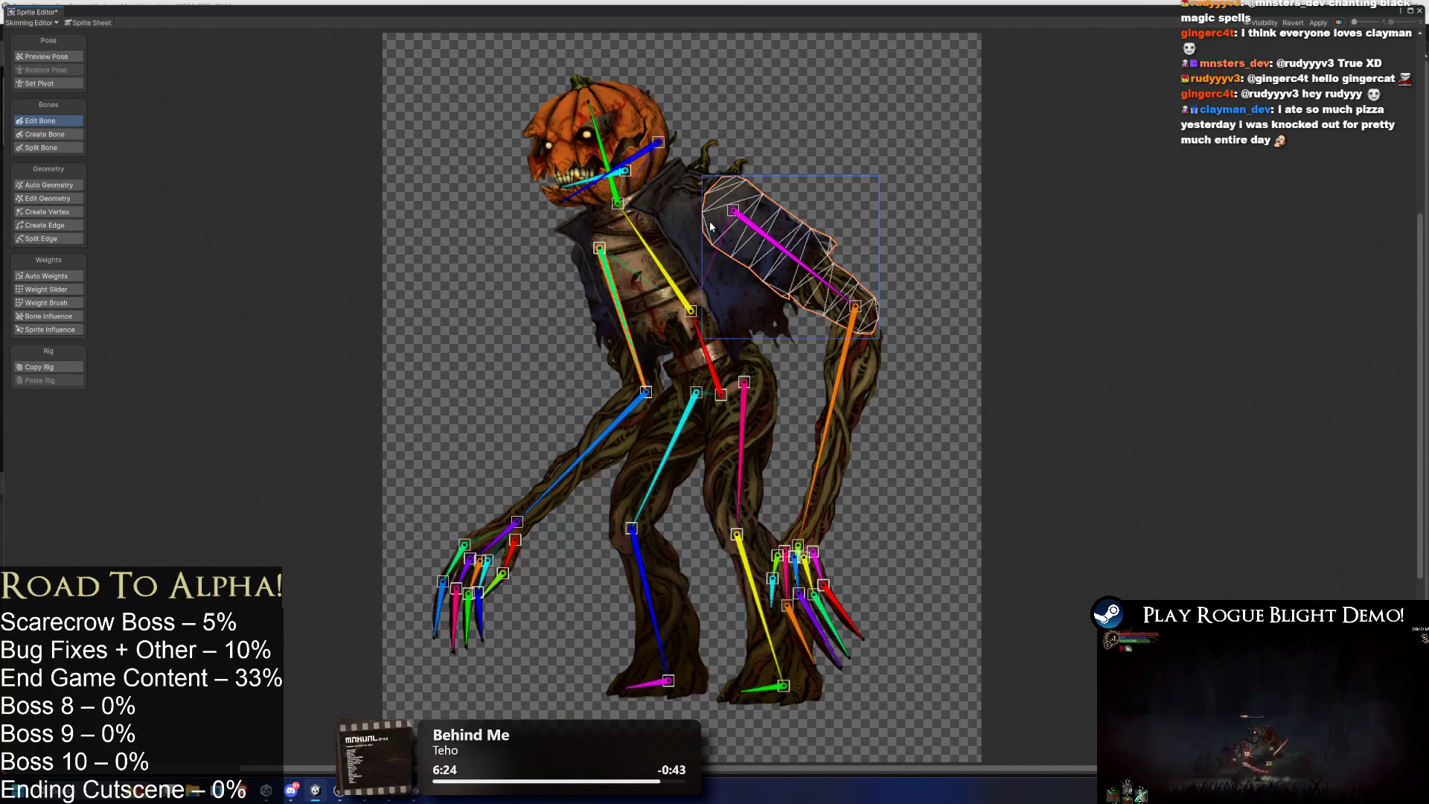
left_click(762, 423)
left_click(655, 446)
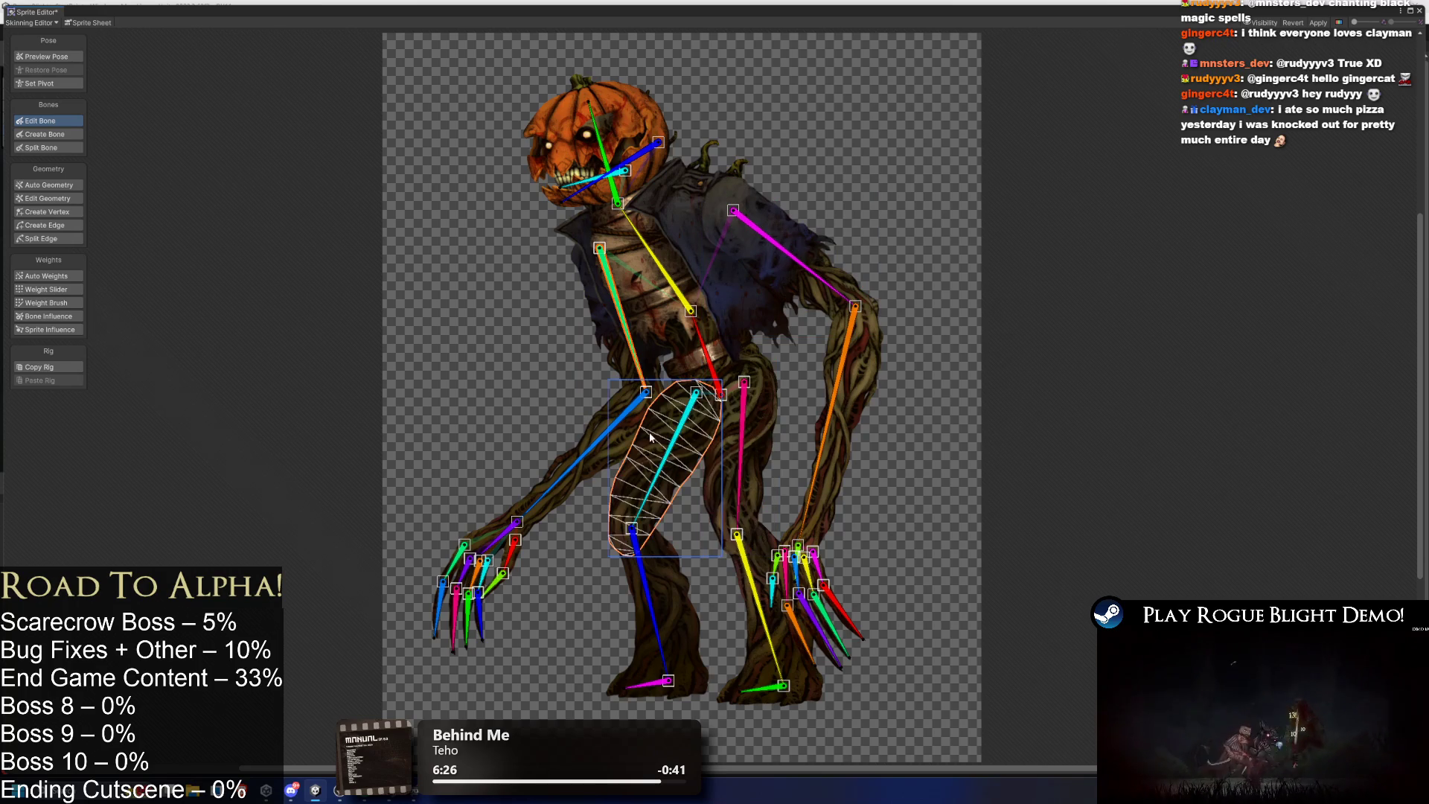
left_click_drag(700, 396, 702, 405)
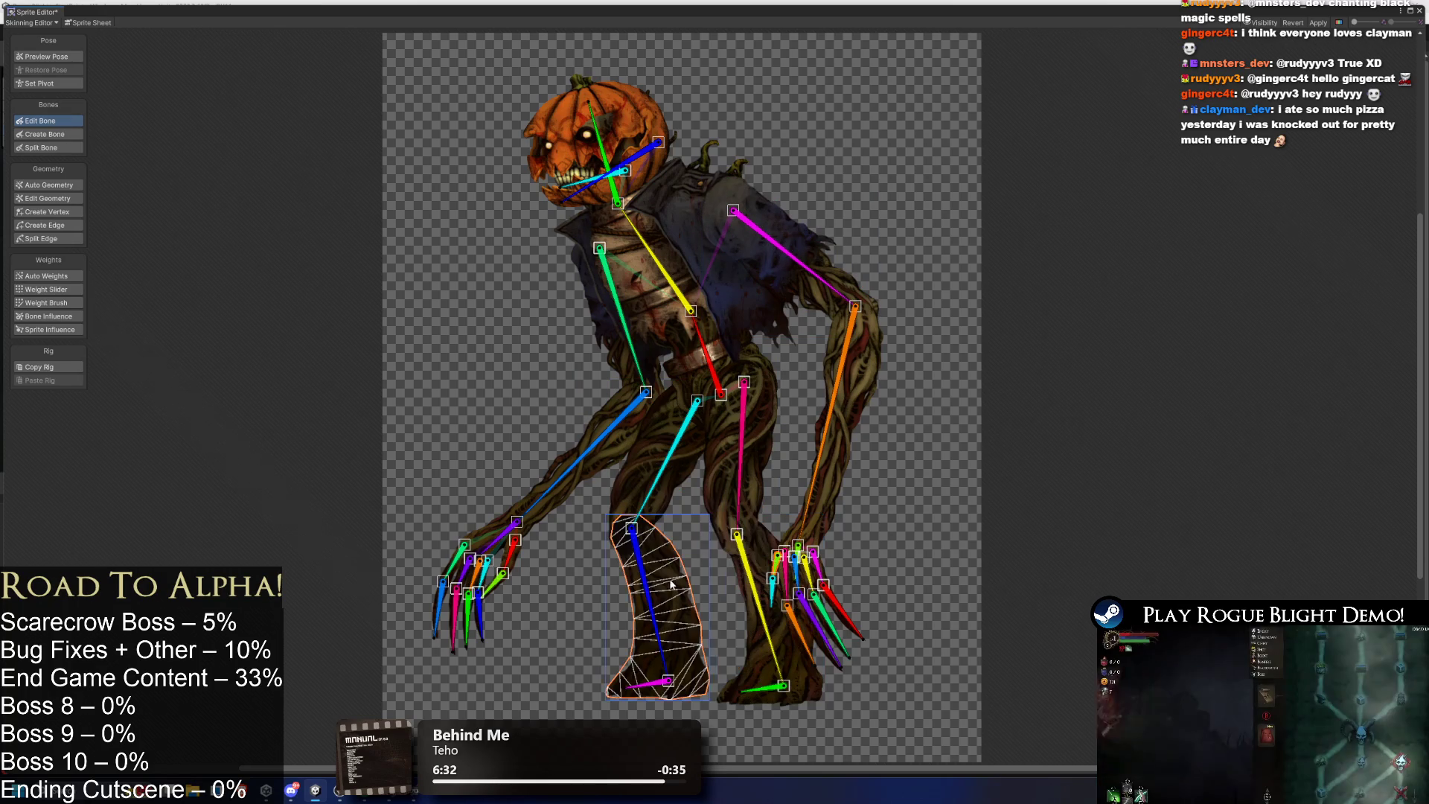
Select the pumpkin head and jaw pieces and drag the jaw bone's lower end into place.
left_click(618, 152)
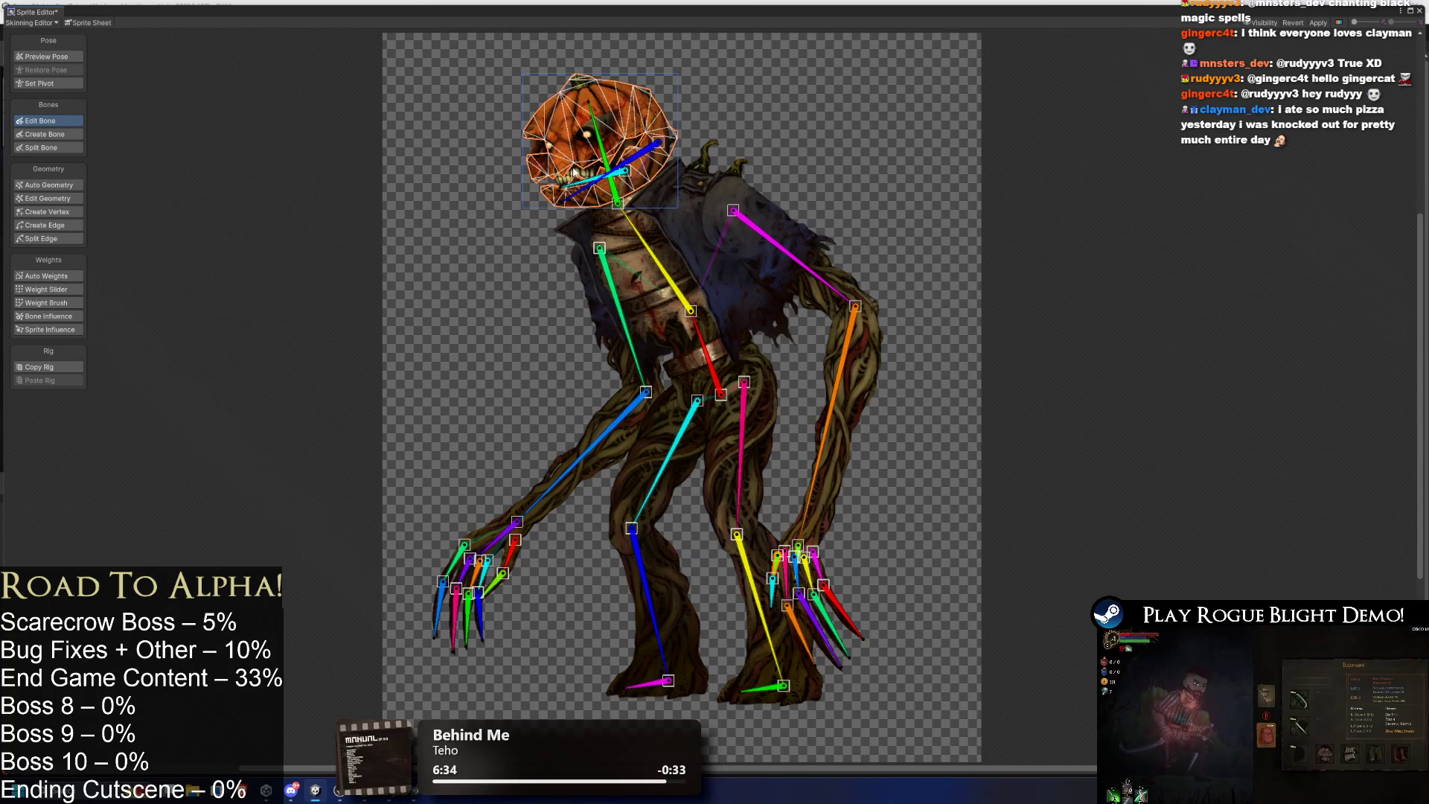
left_click(583, 189)
scroll(618, 179, "up", 2)
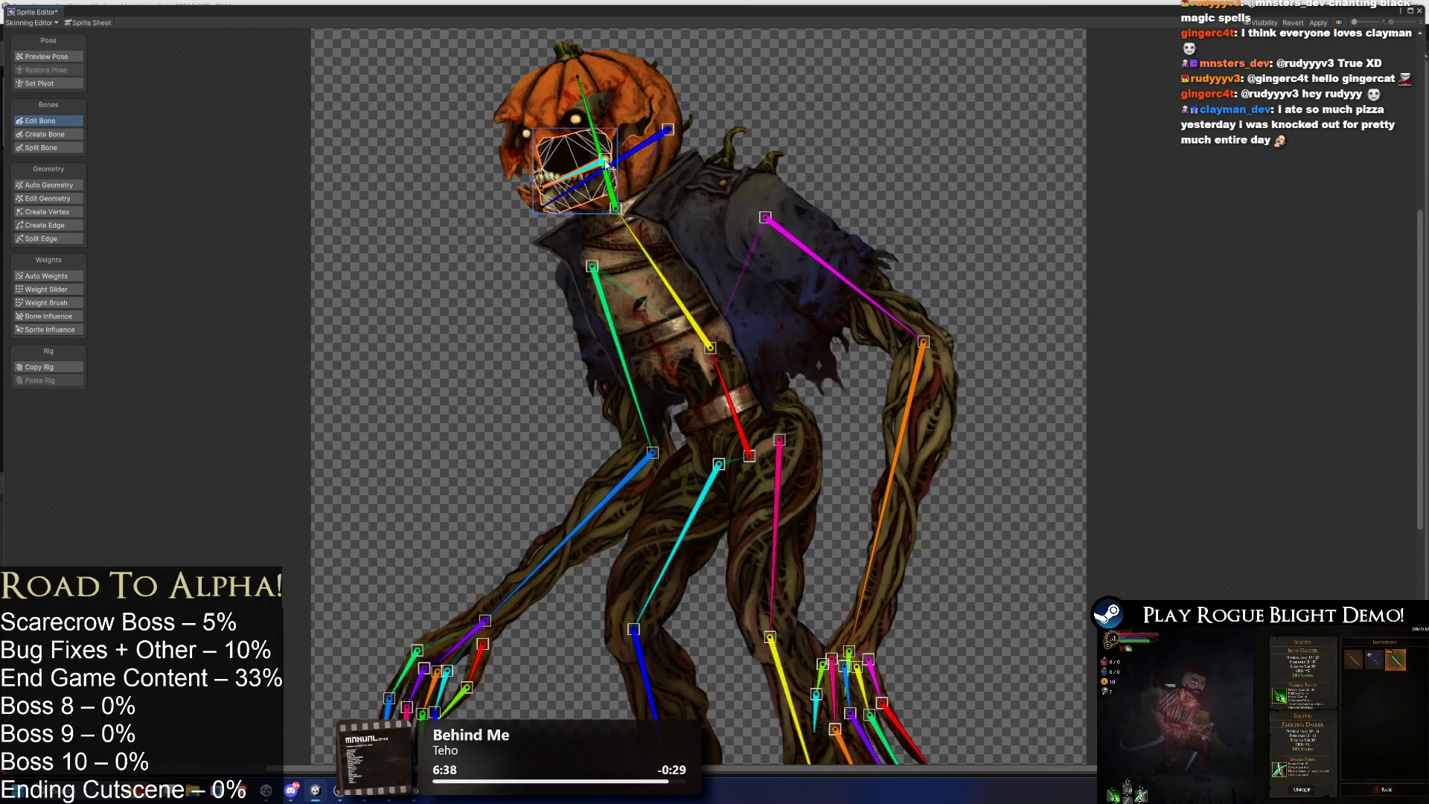
left_click(654, 158)
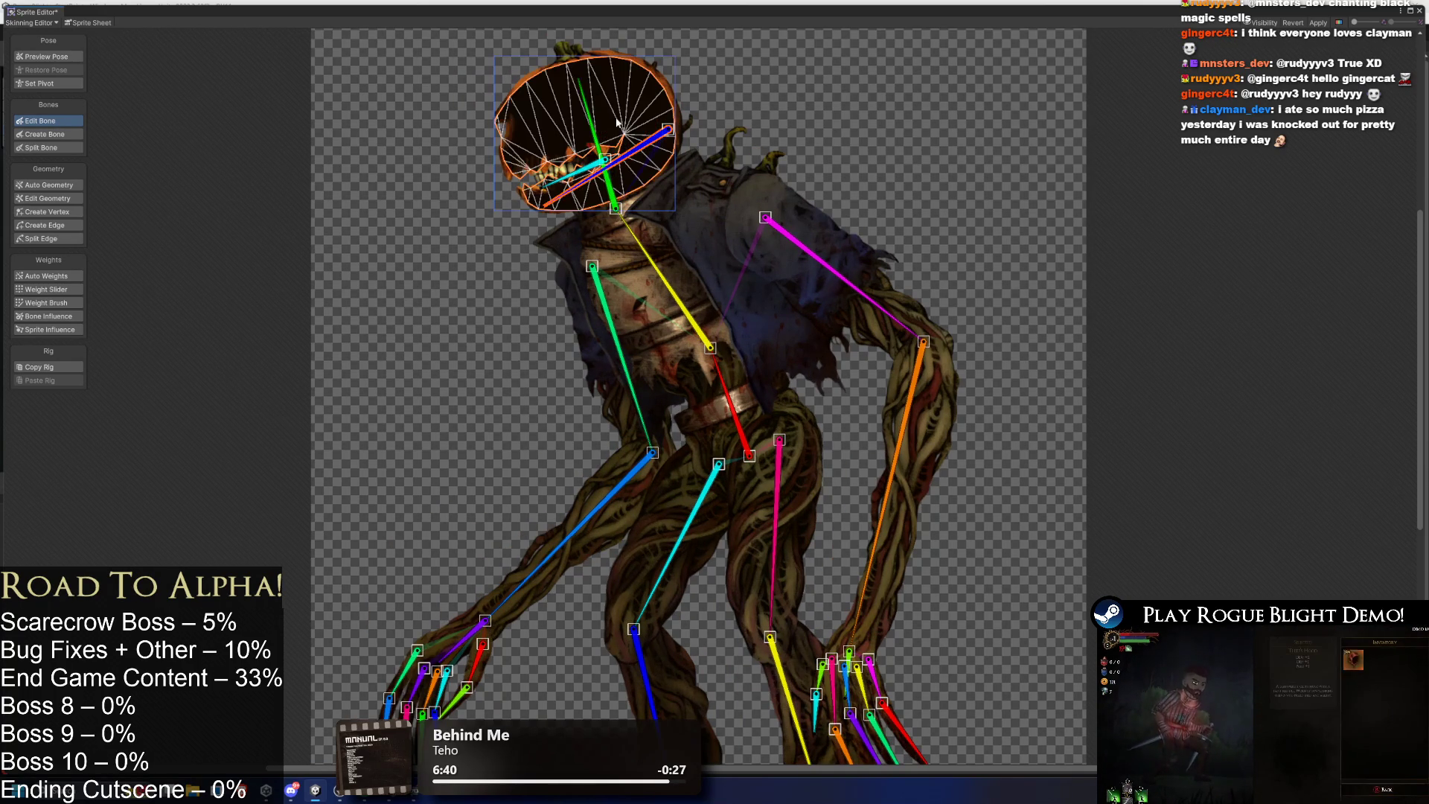
left_click(548, 180)
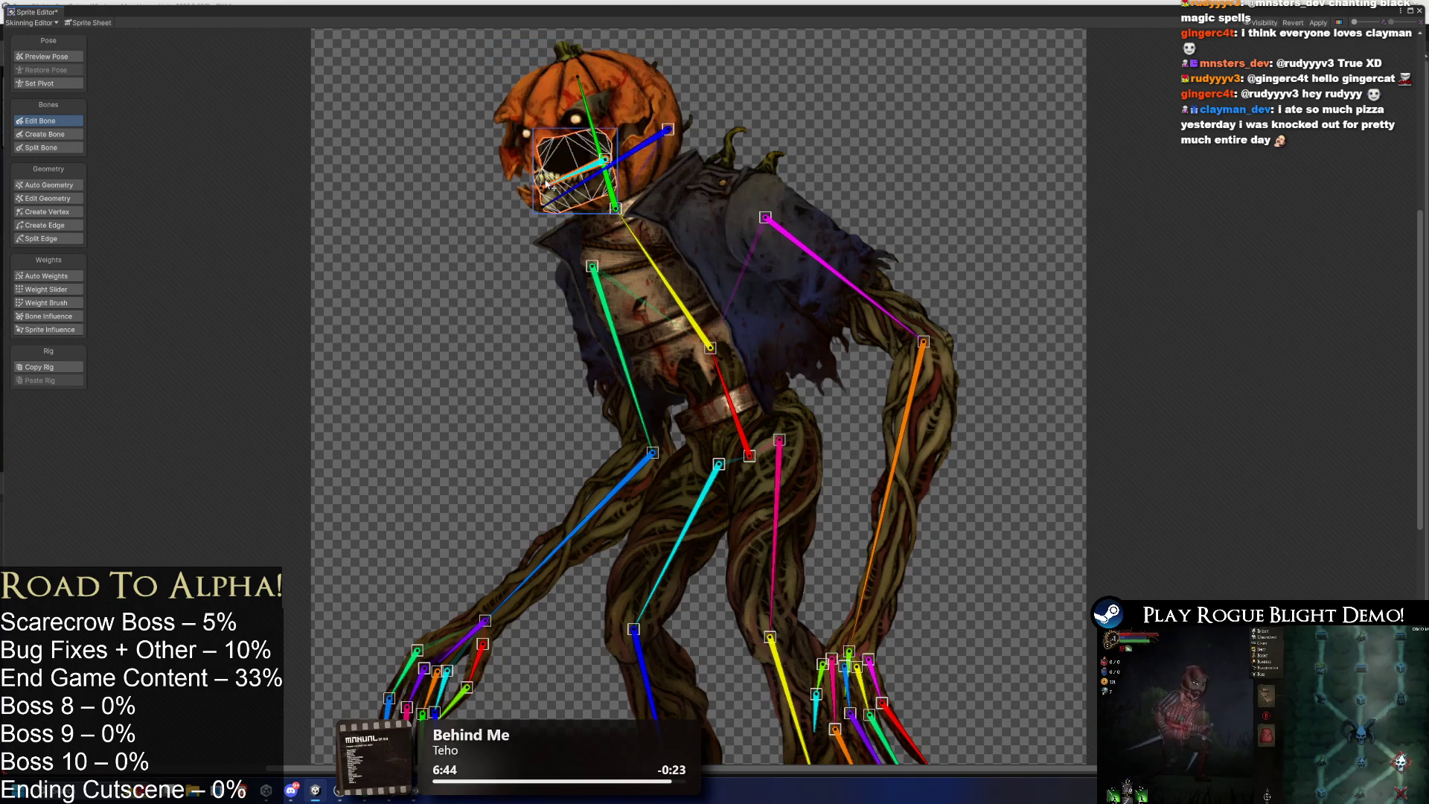
left_click(606, 153)
left_click_drag(607, 152, 555, 212)
left_click(426, 174)
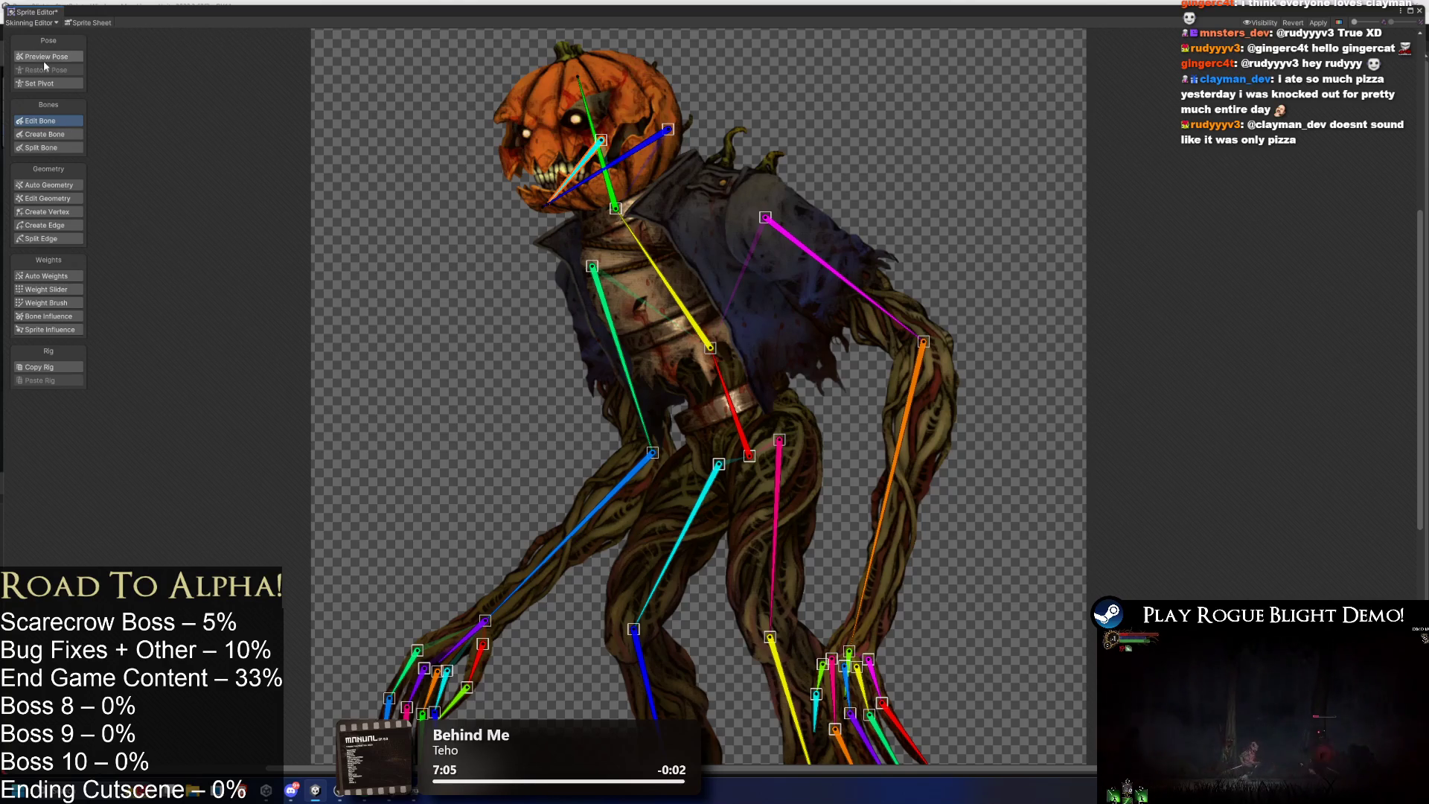
Generate an Auto Geometry triangle mesh over the scarecrow, then switch to Spotify and select Behind Me.
left_click(68, 184)
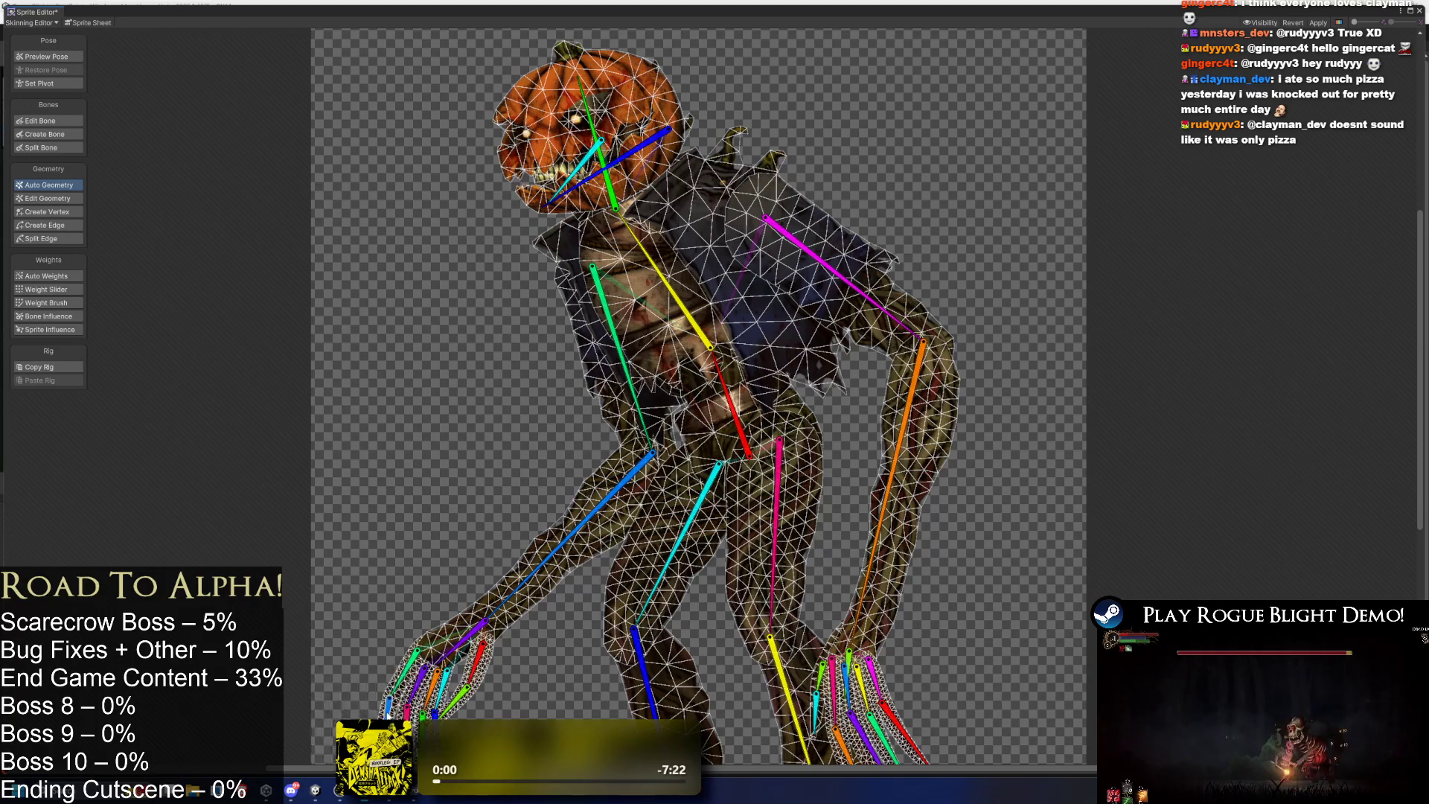
key("alt+Tab")
left_click(99, 364)
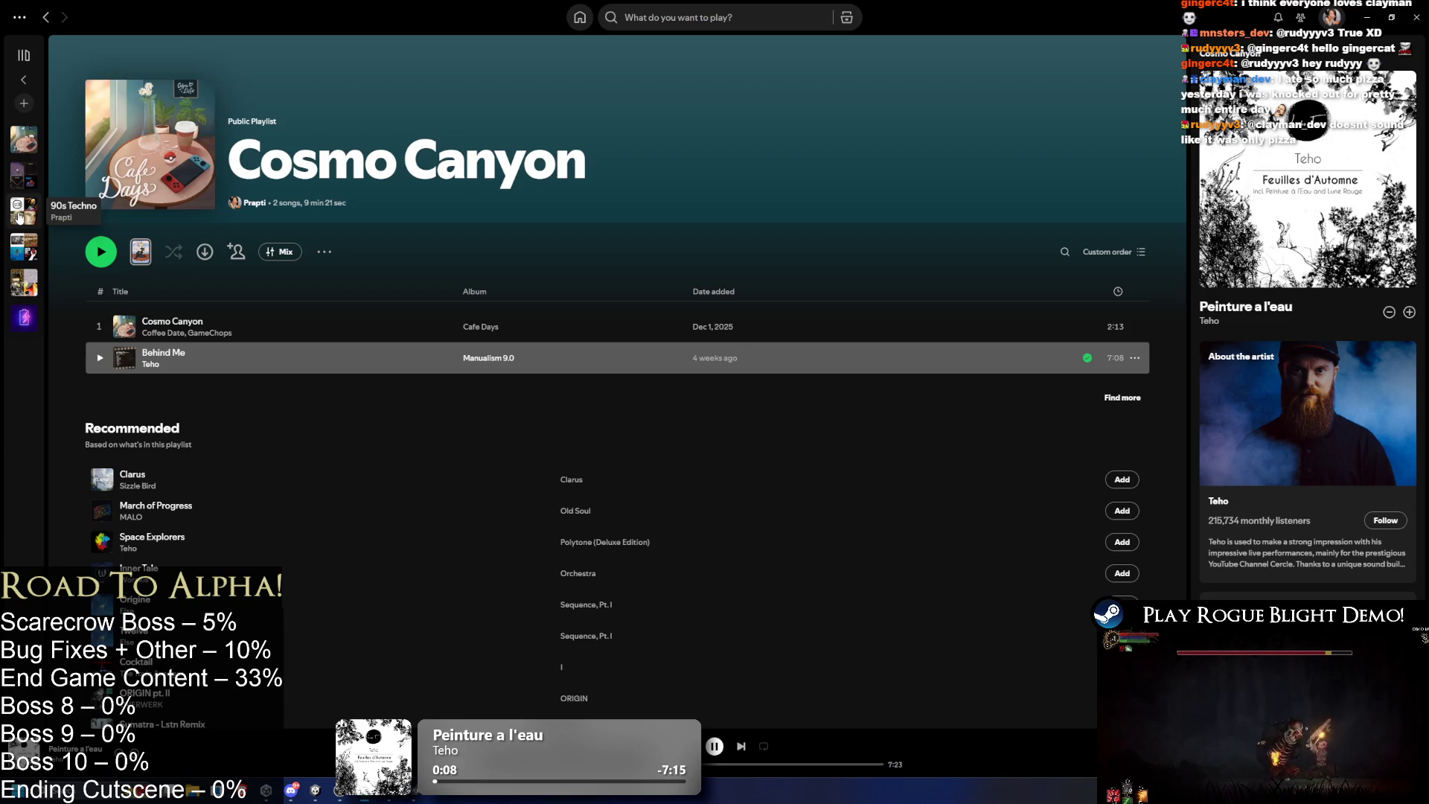
Browse to the CODERADGAMES - STREAM playlist and play Flipped instead of Mindless.
double_click(23, 175)
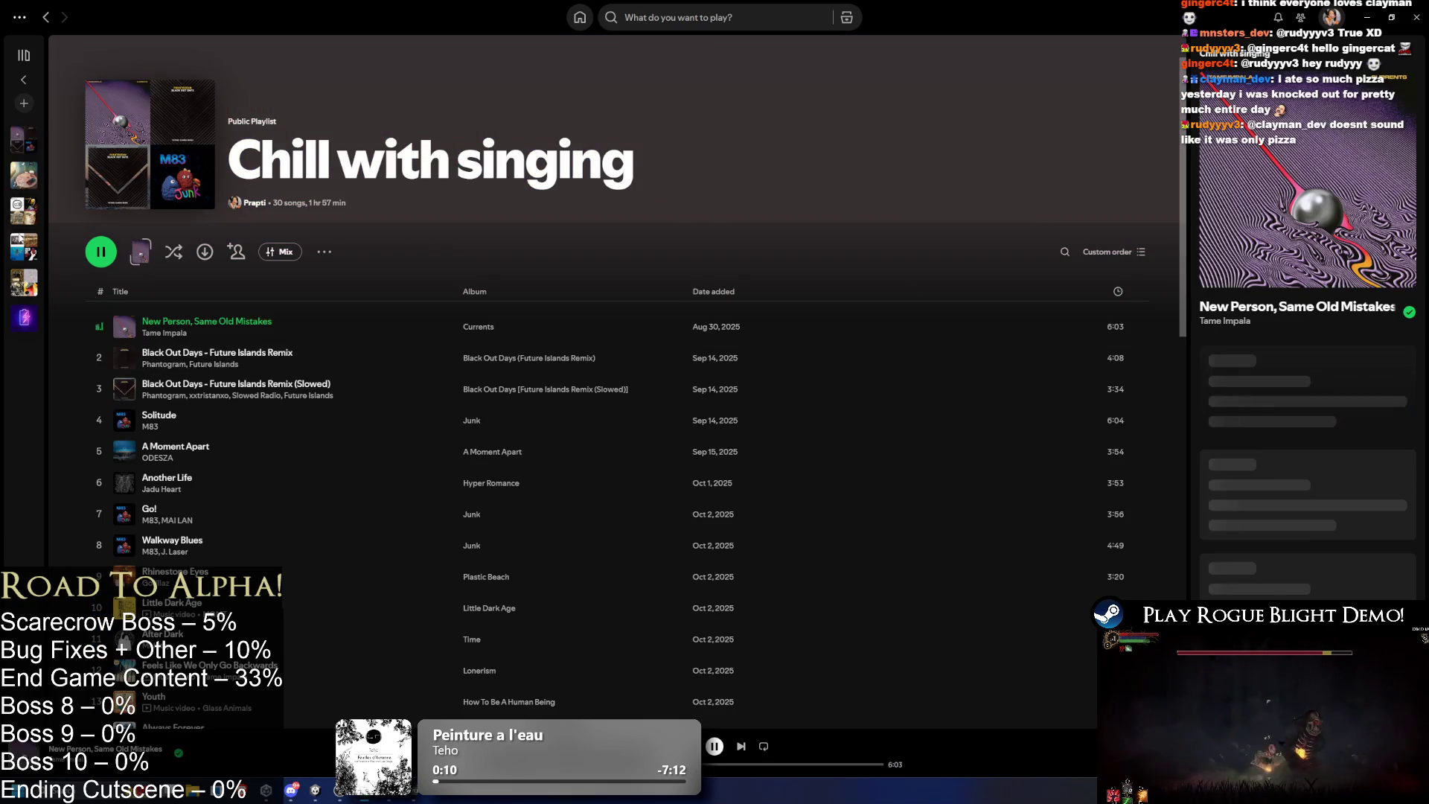
left_click(24, 211)
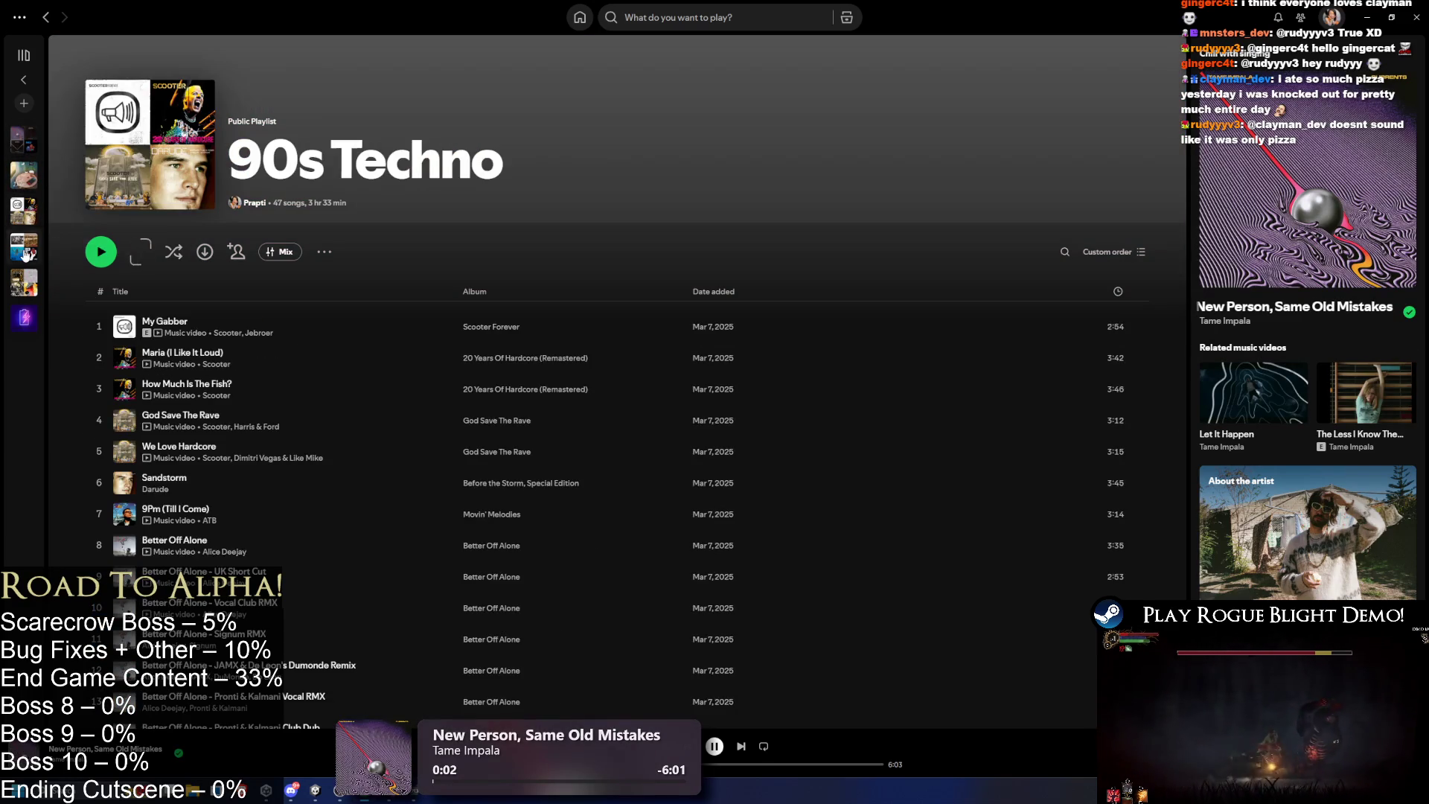
left_click(26, 254)
left_click(26, 285)
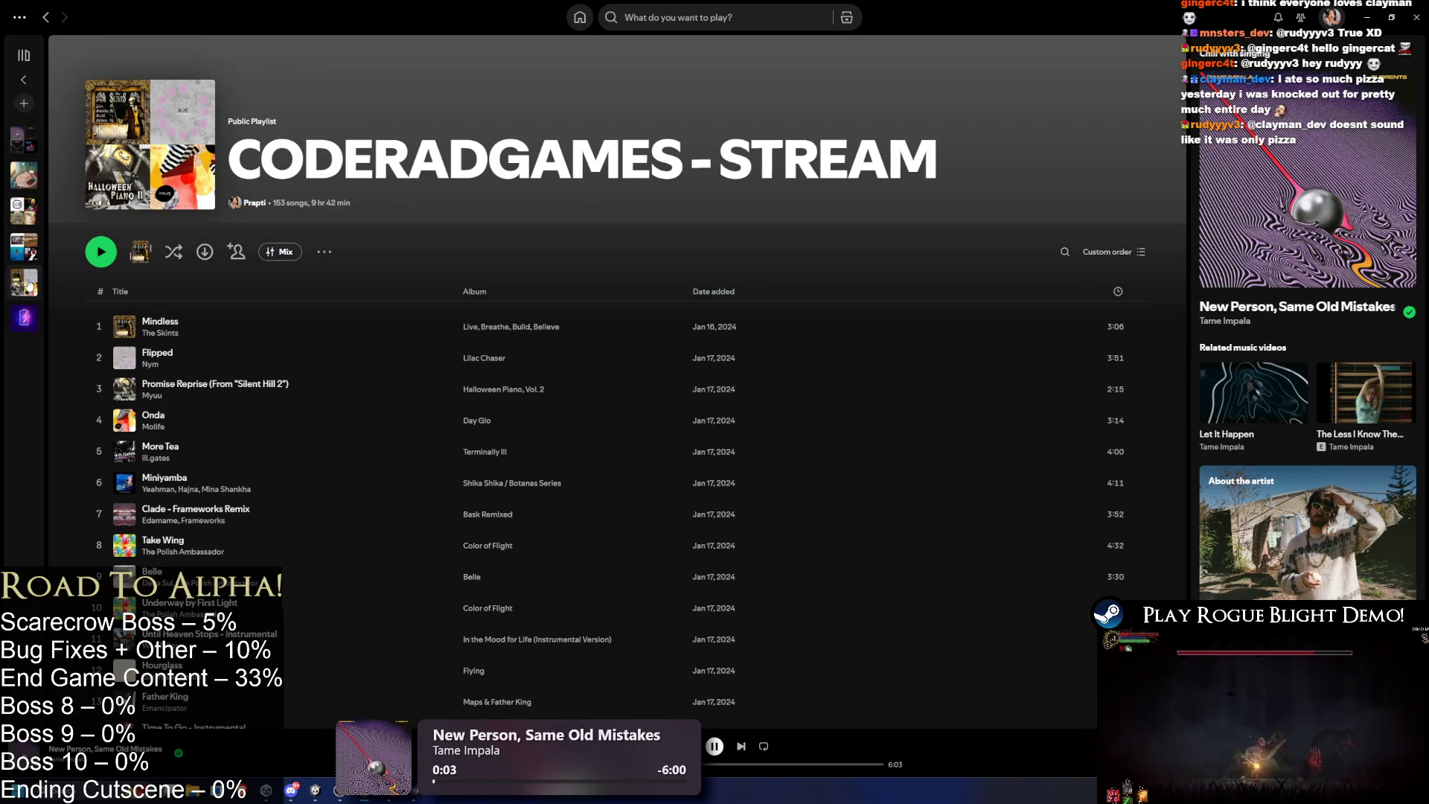
left_click(99, 326)
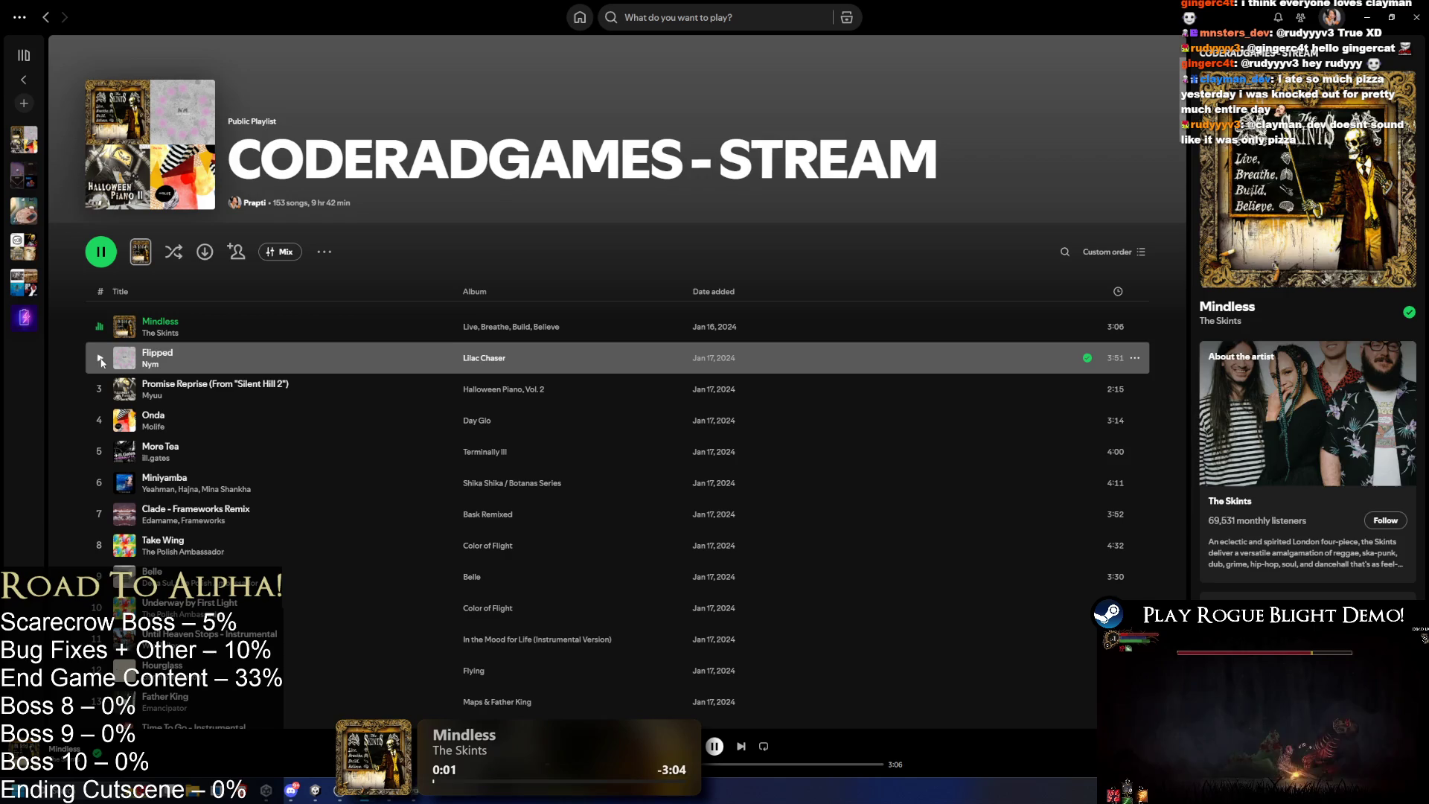
left_click(100, 359)
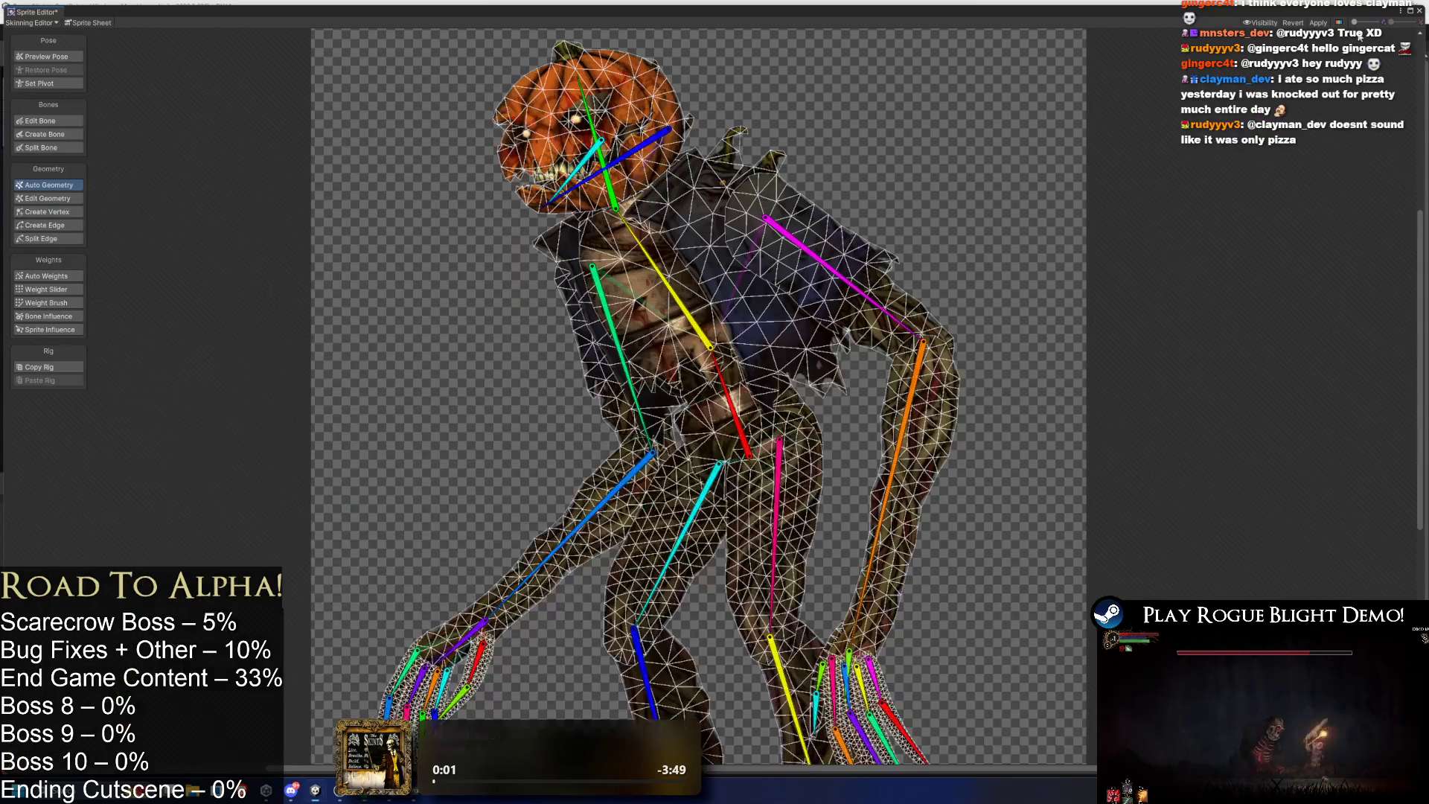
scroll(787, 337, "up", 2)
scroll(786, 336, "down", 2)
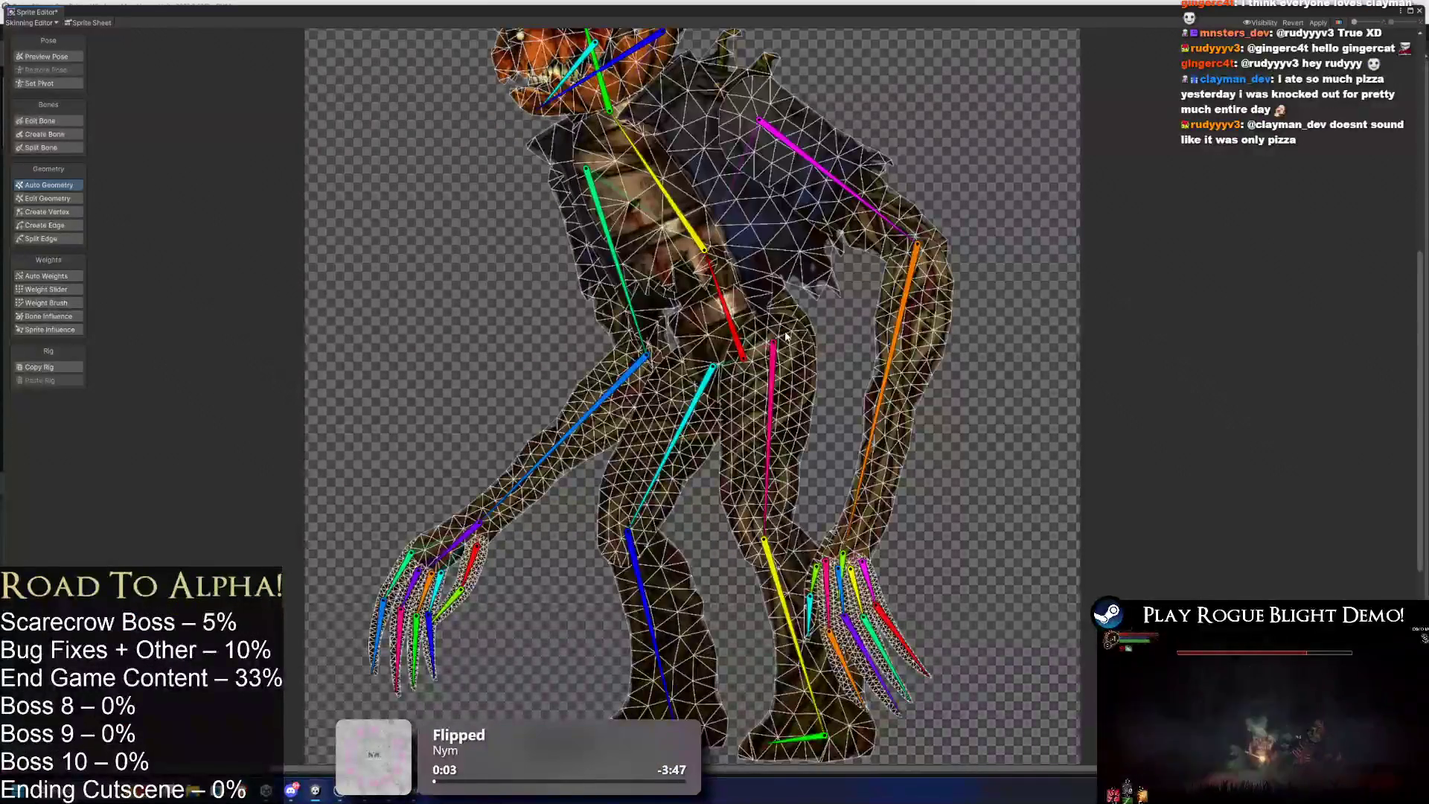
left_click_drag(855, 339, 855, 359)
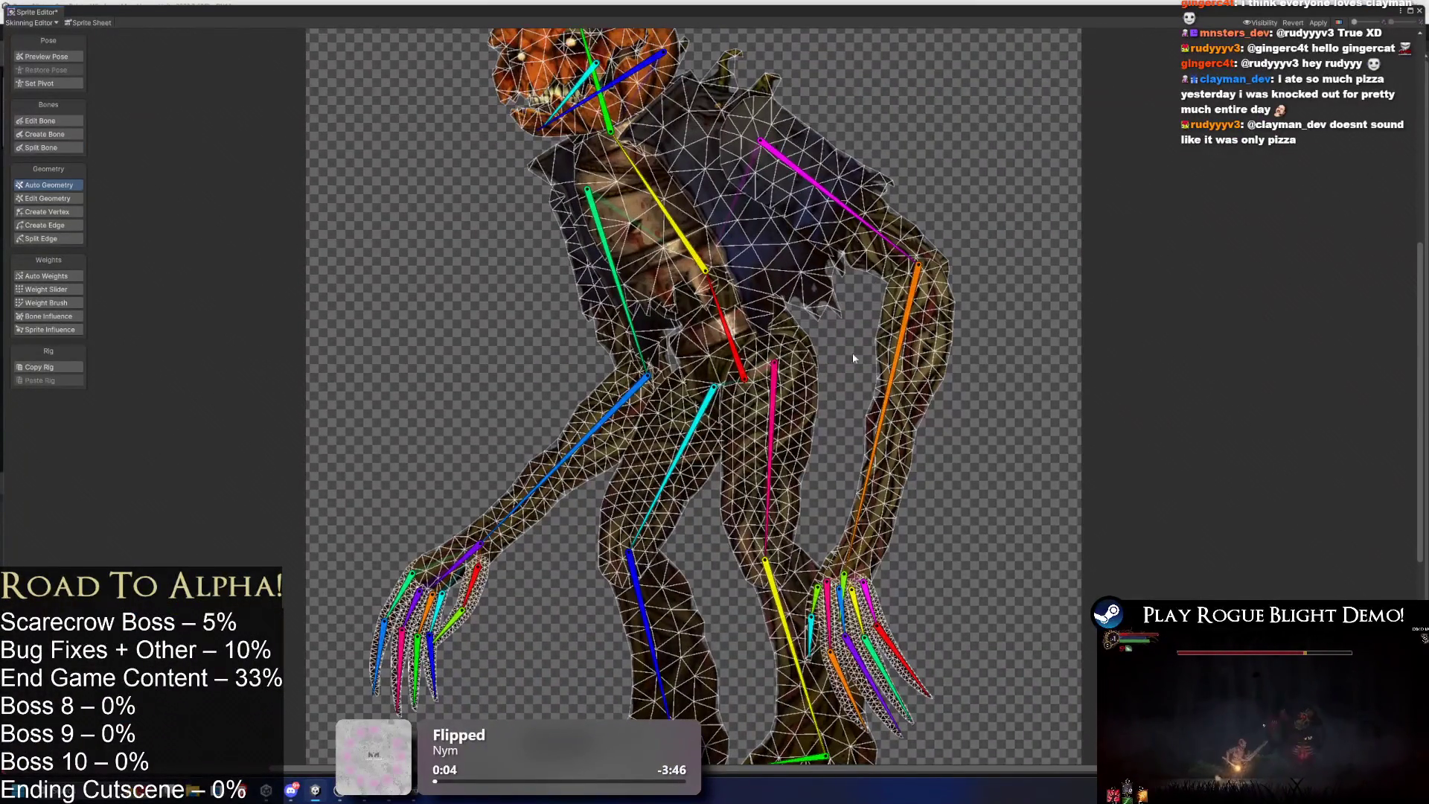
left_click(793, 444)
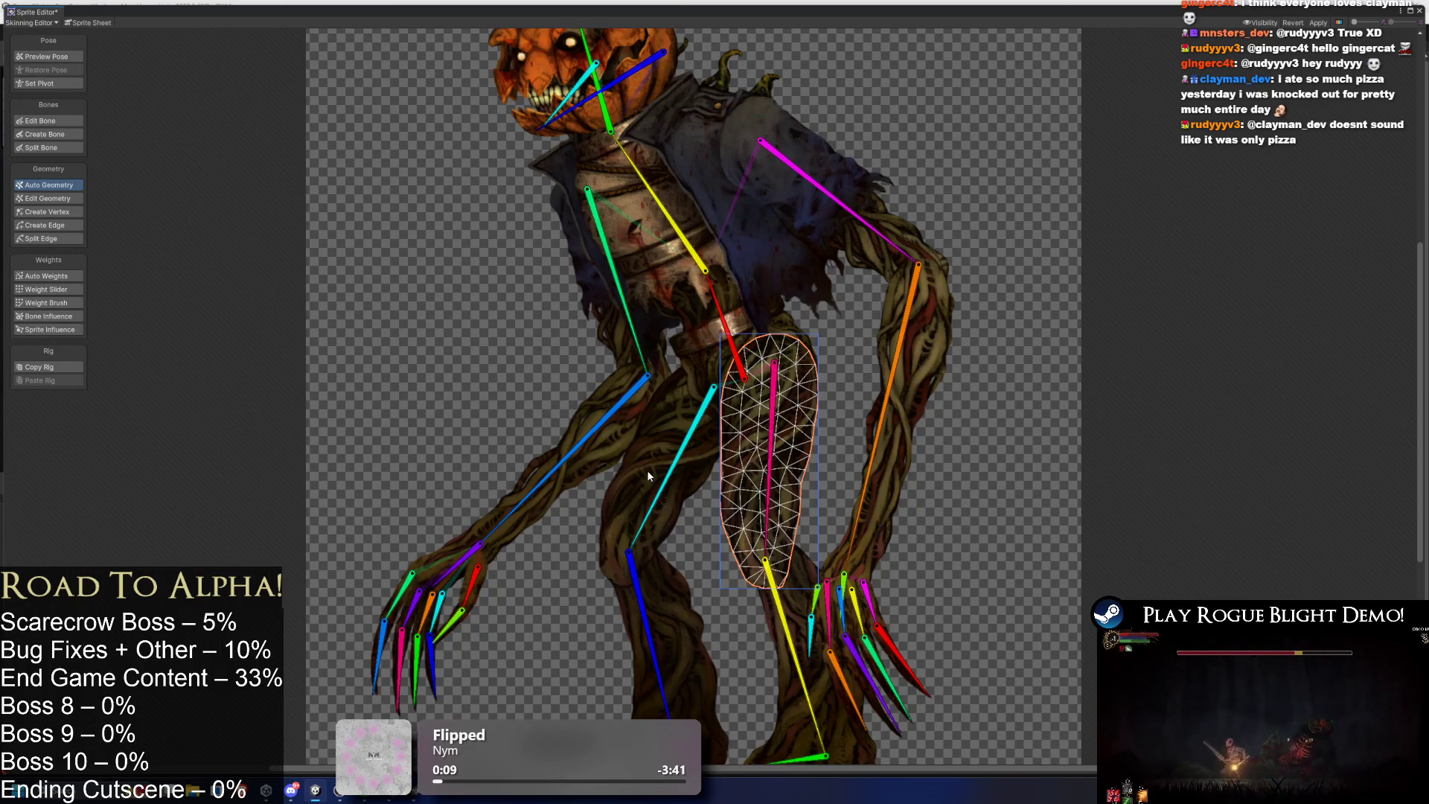
left_click(681, 477)
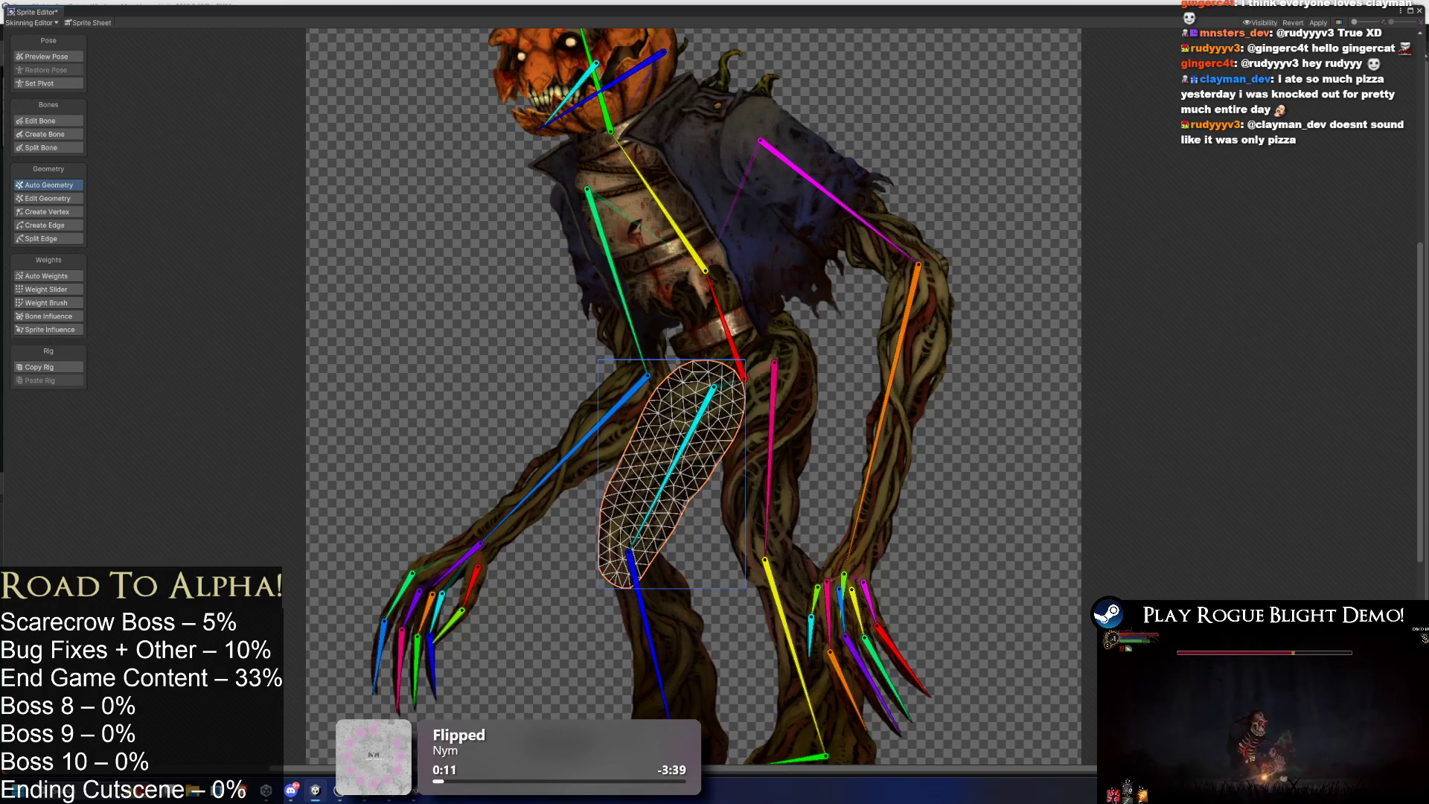
left_click(569, 471)
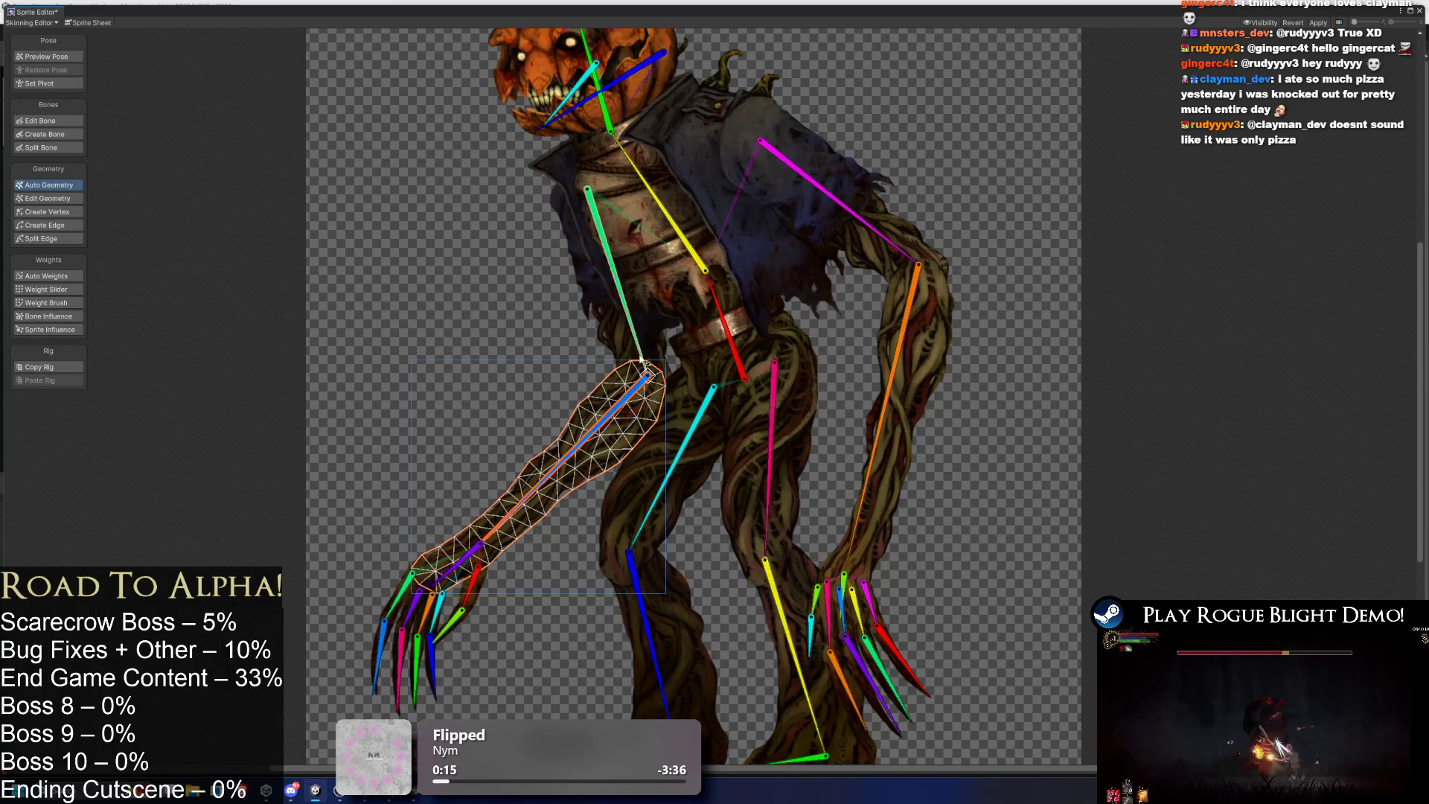
left_click(636, 391)
left_click(928, 253)
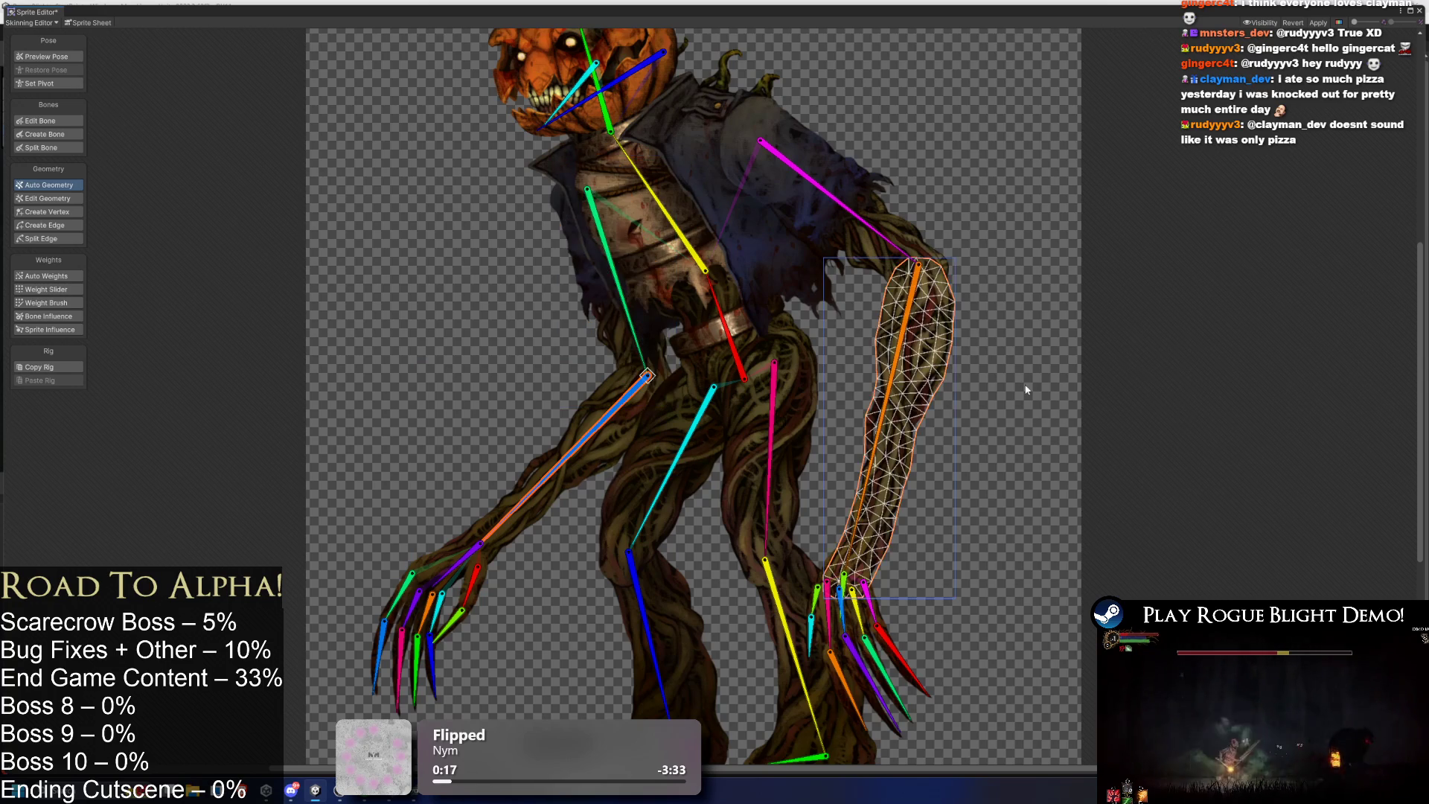
left_click(834, 194)
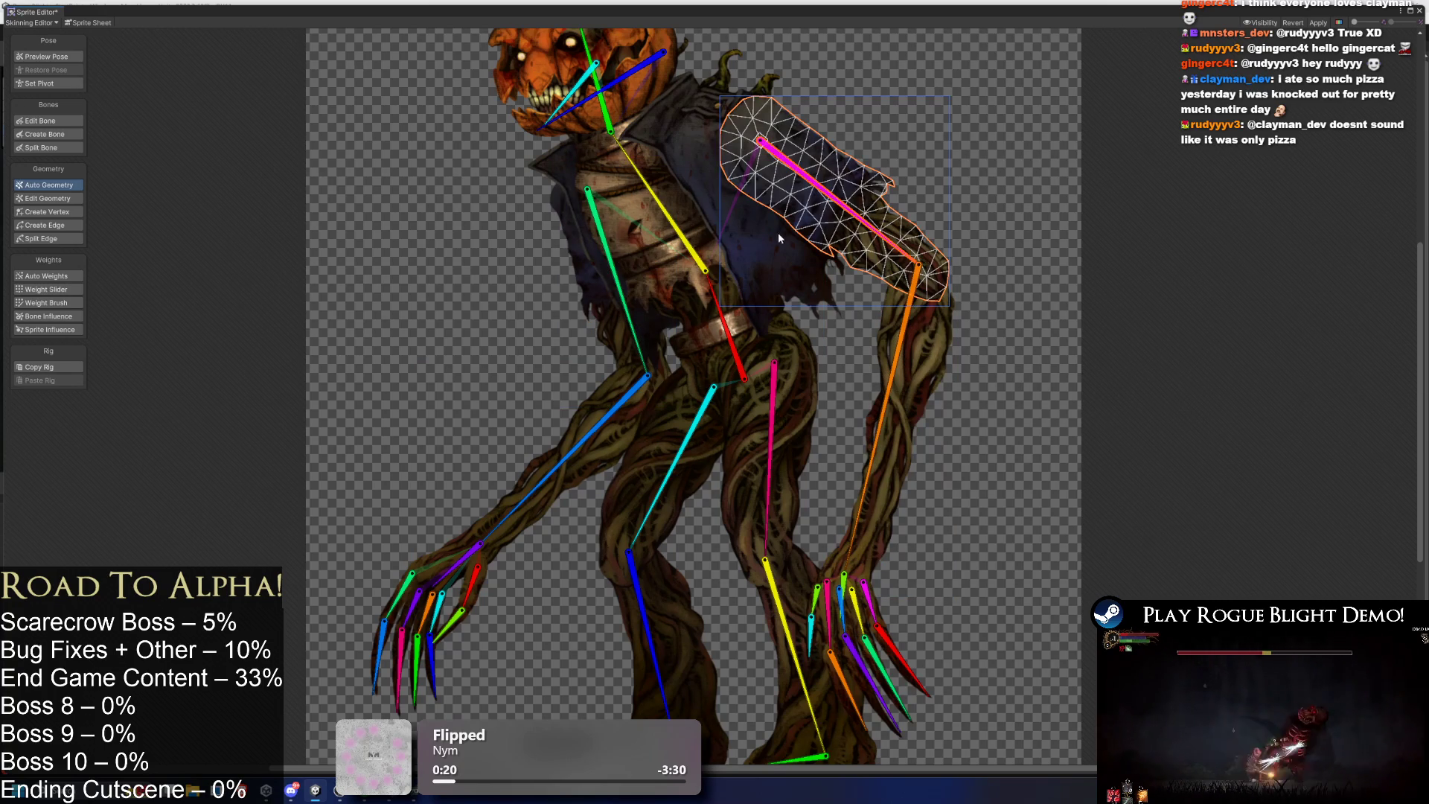
left_click(590, 112)
left_click(590, 114)
scroll(551, 224, "up", 3)
left_click(554, 235)
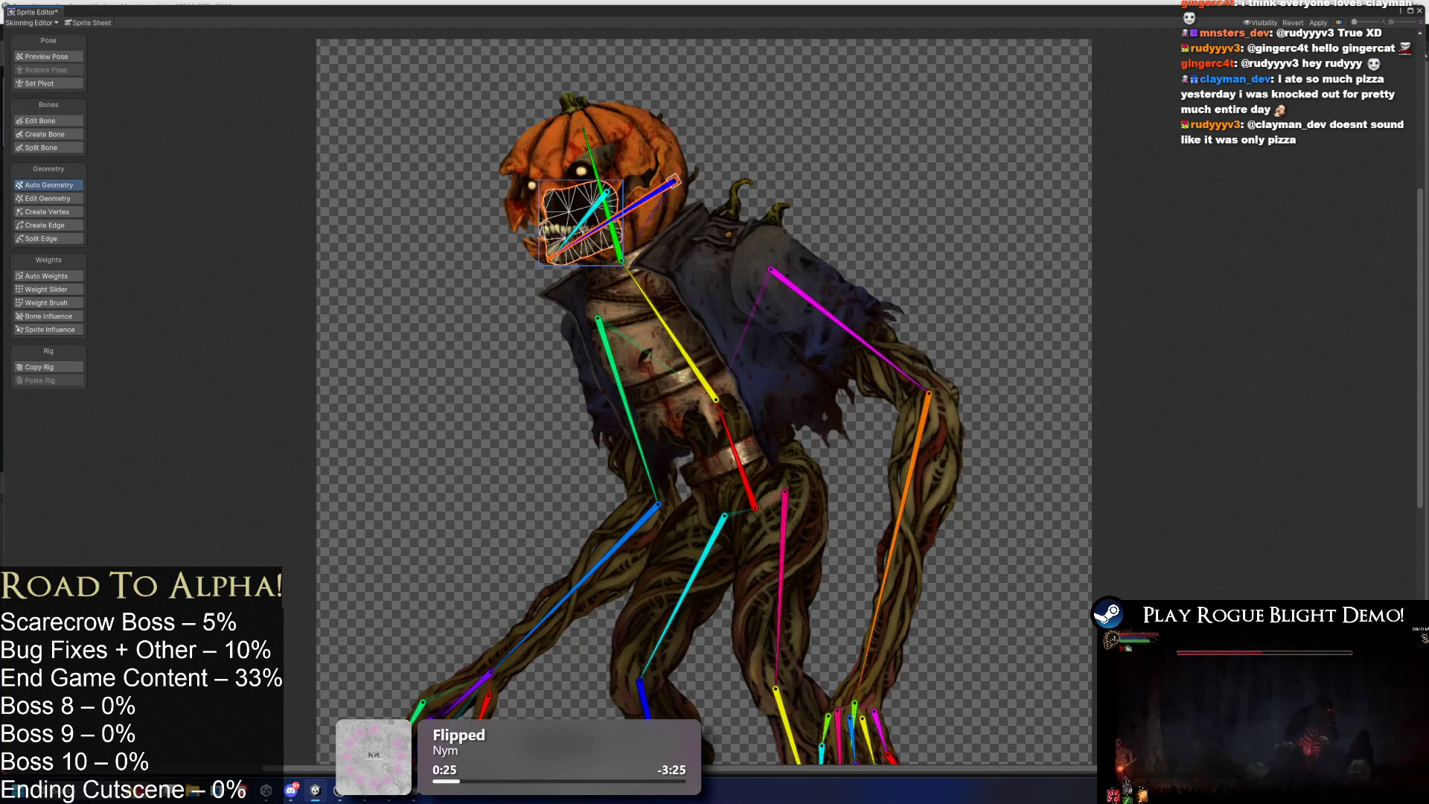
left_click(589, 181)
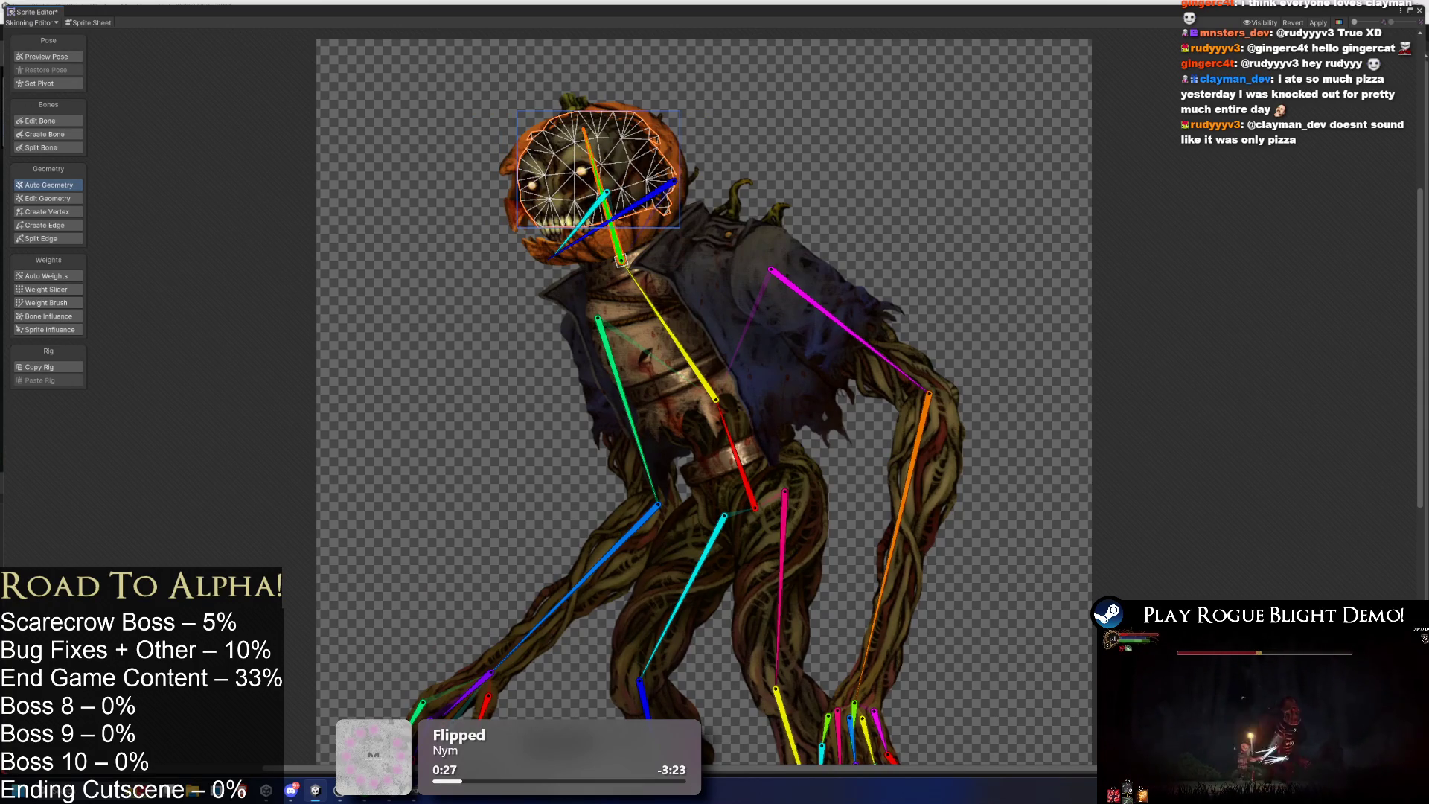
key("ctrl+z")
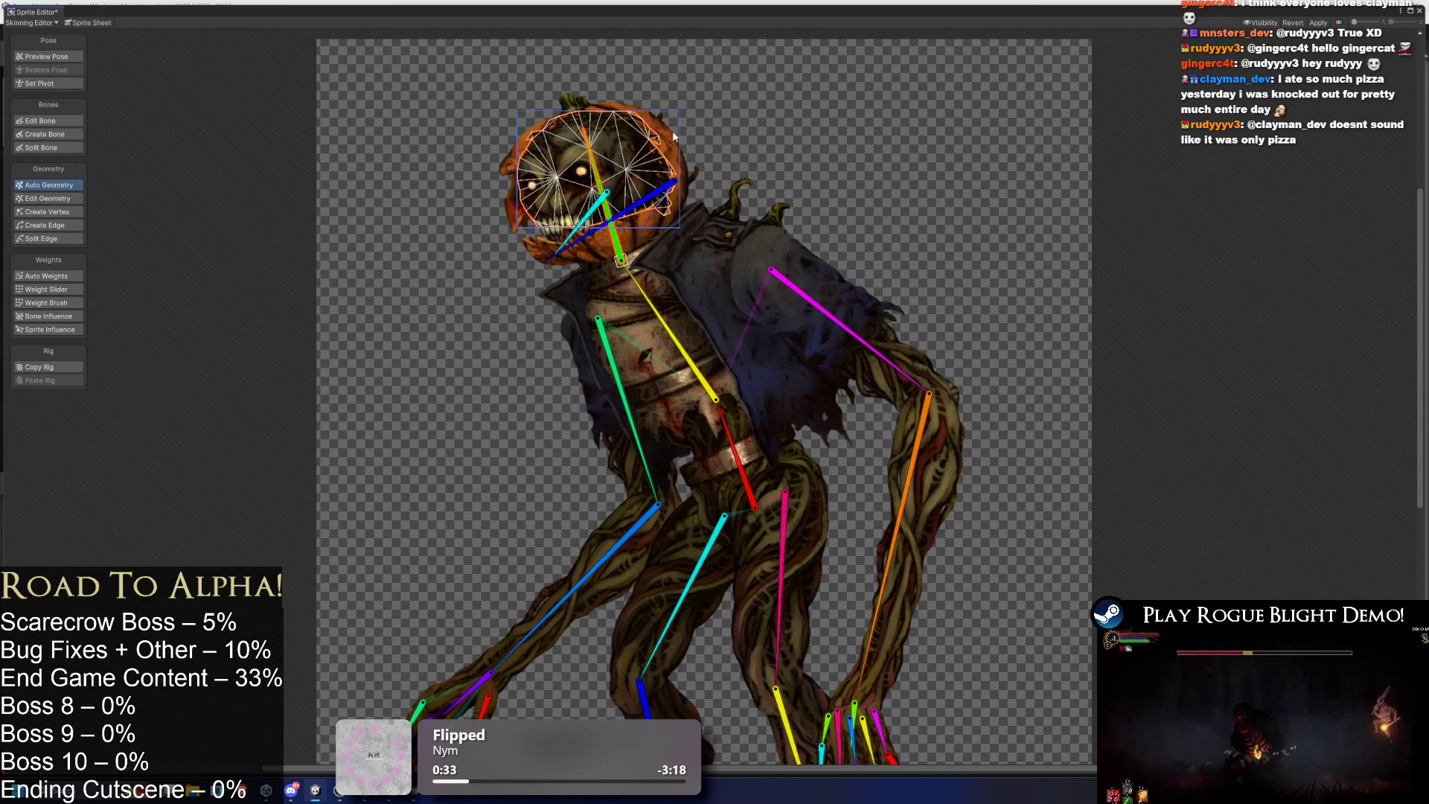
key("ctrl+y")
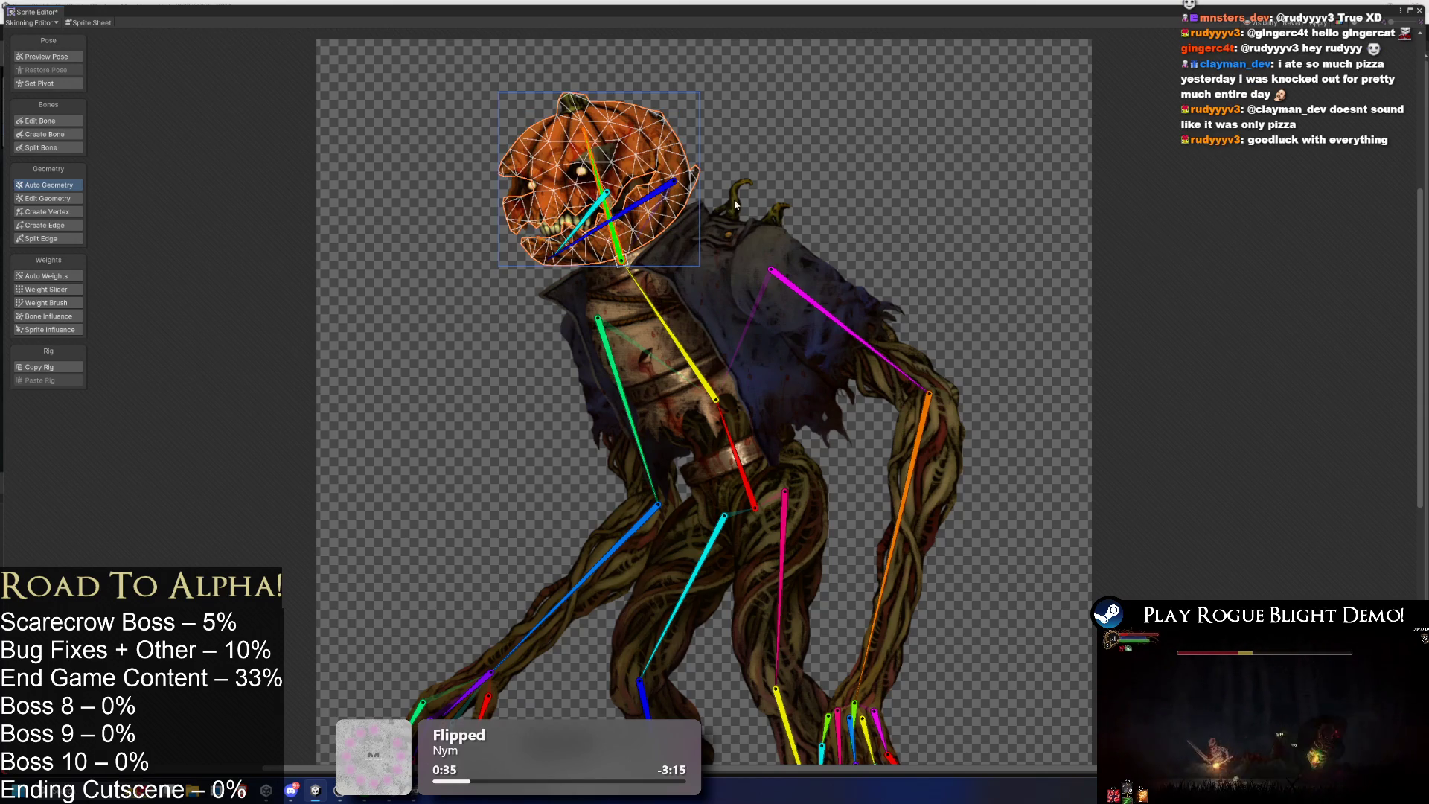
left_click(635, 391)
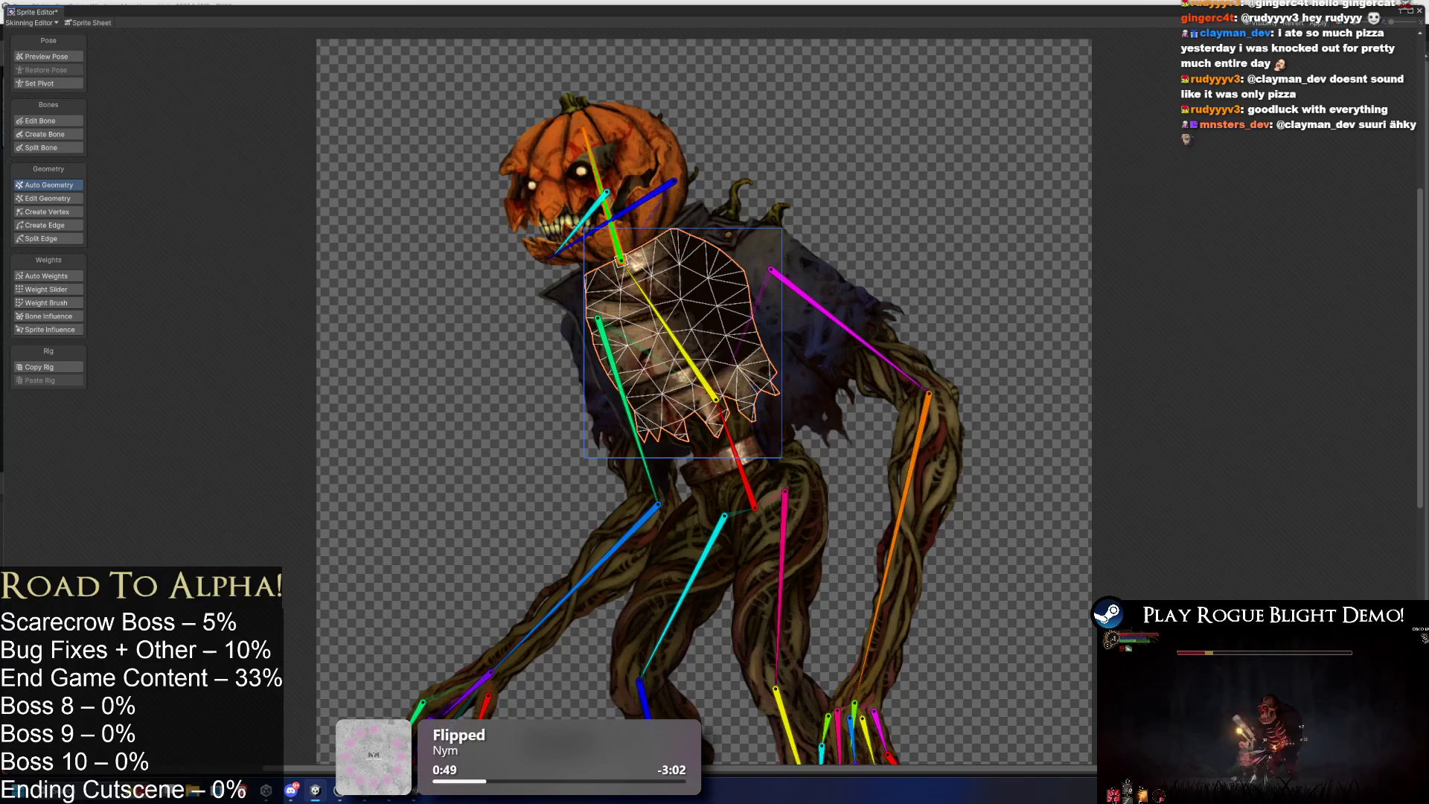
left_click(695, 451)
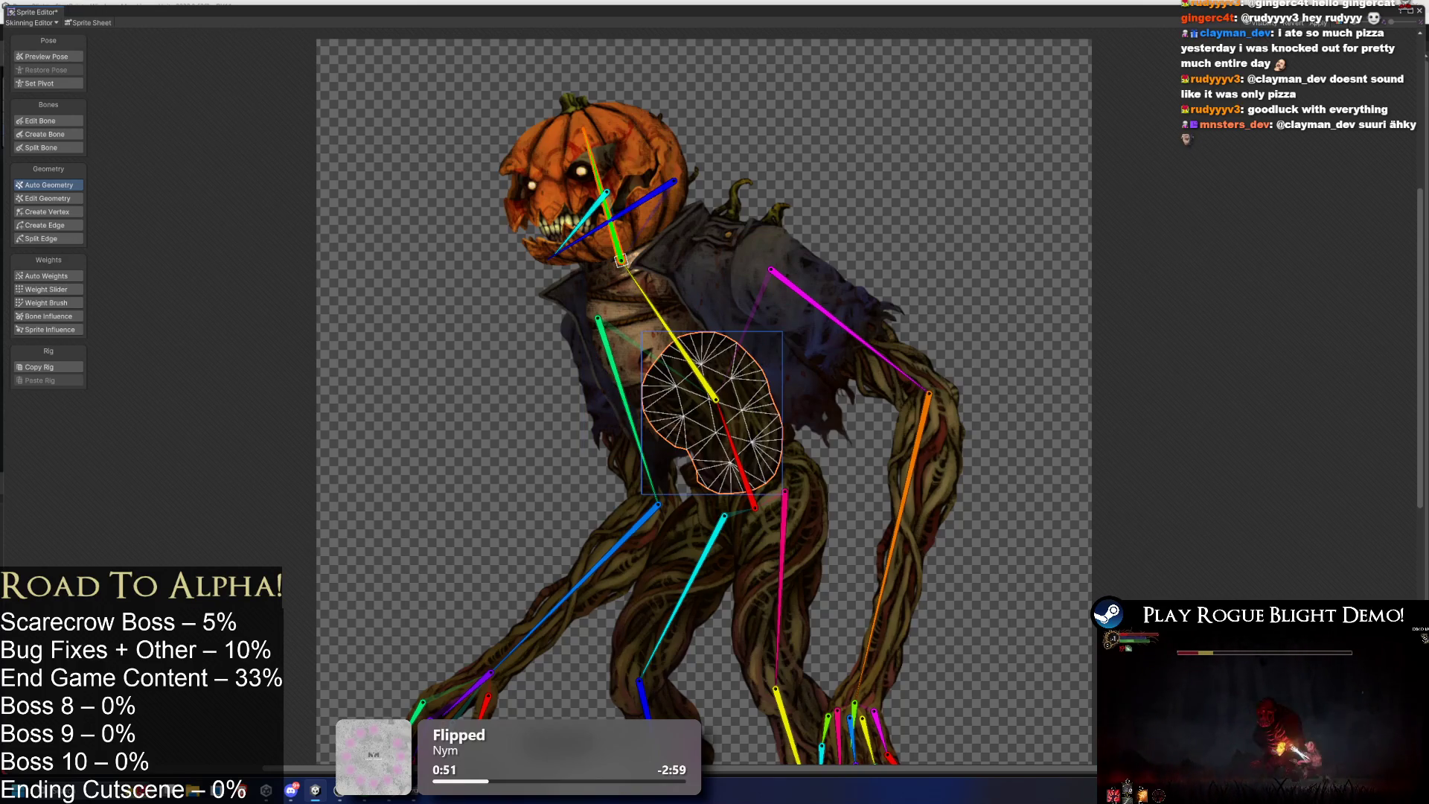
left_click(745, 521)
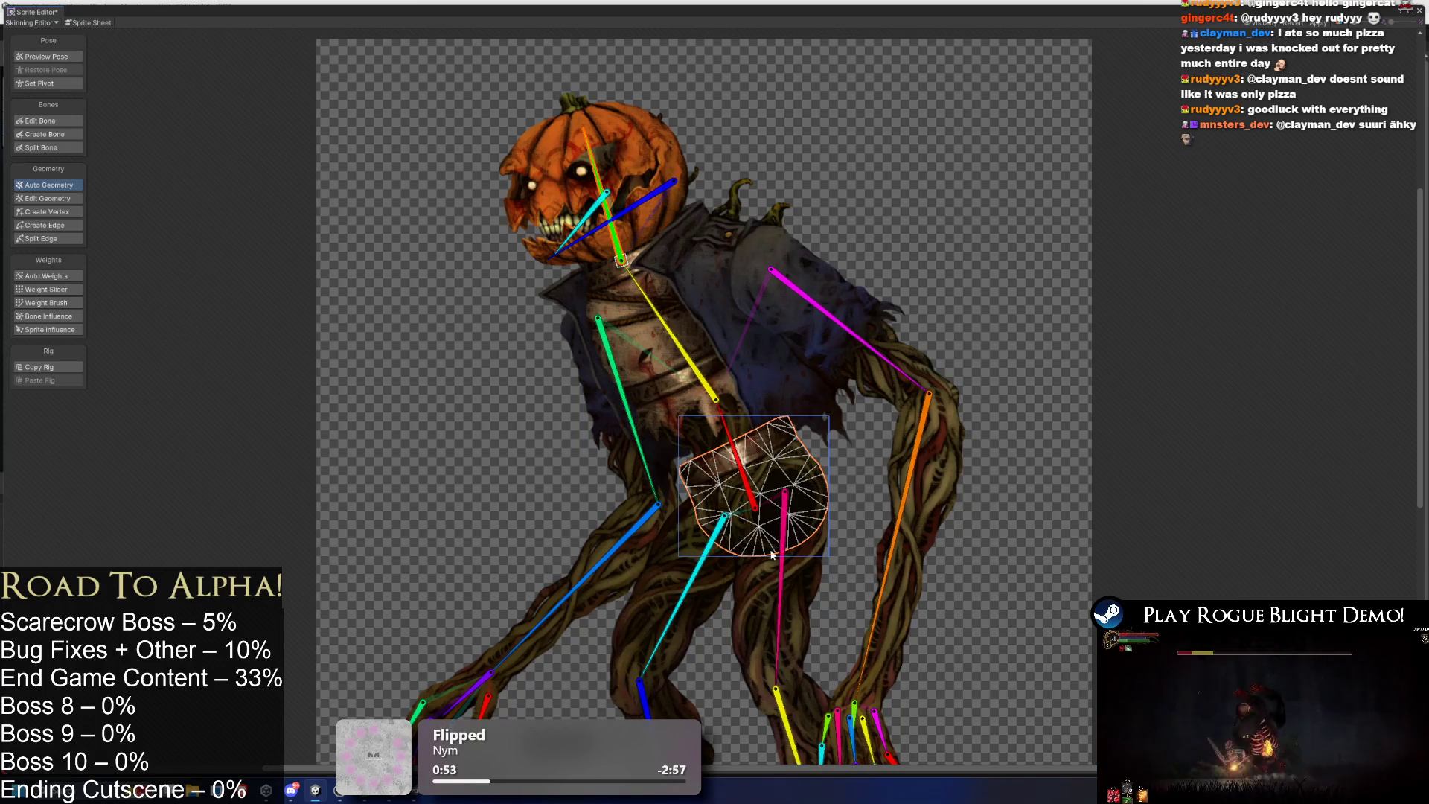
scroll(700, 446, "down", 3)
left_click(697, 429)
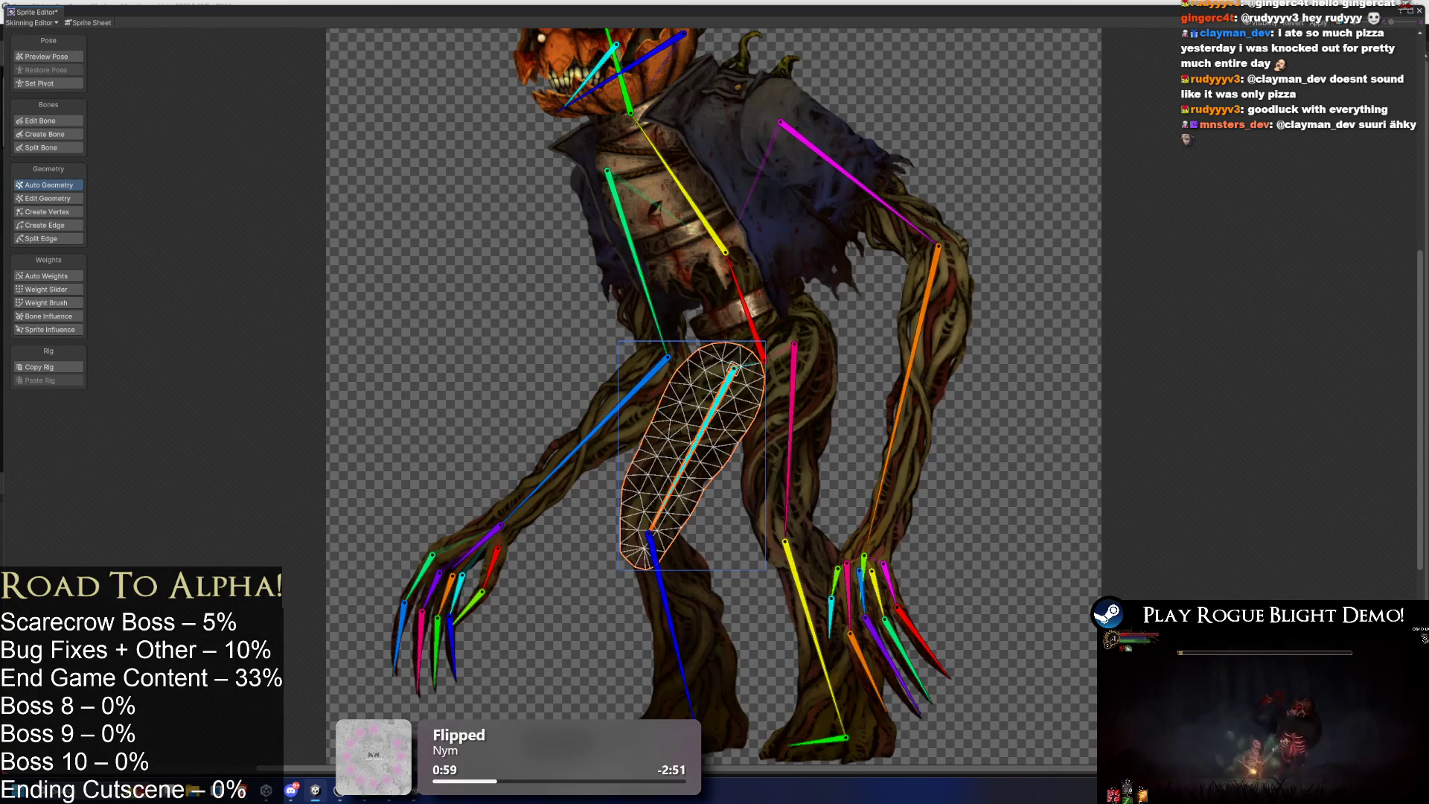
left_click(804, 507)
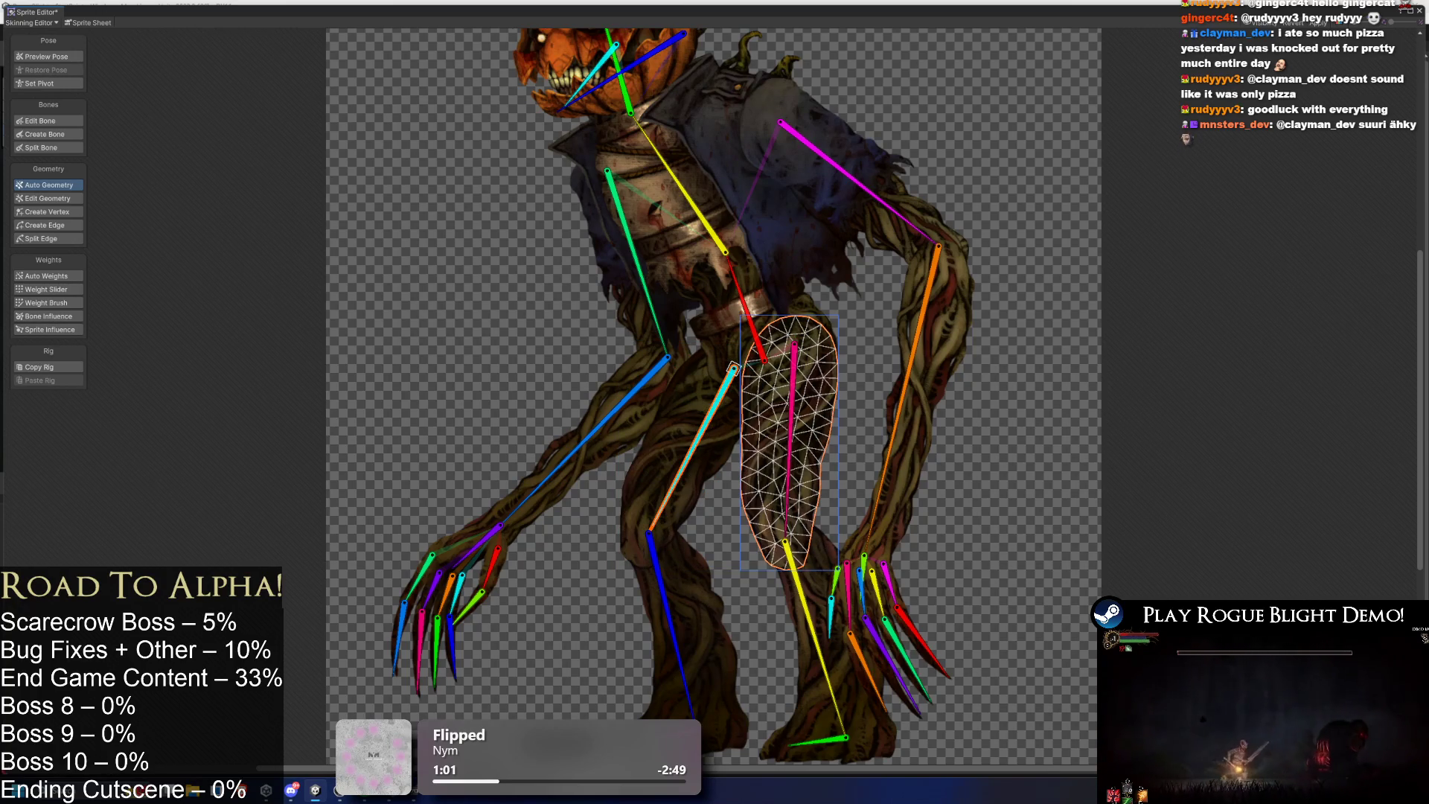
left_click(826, 645)
left_click(645, 628)
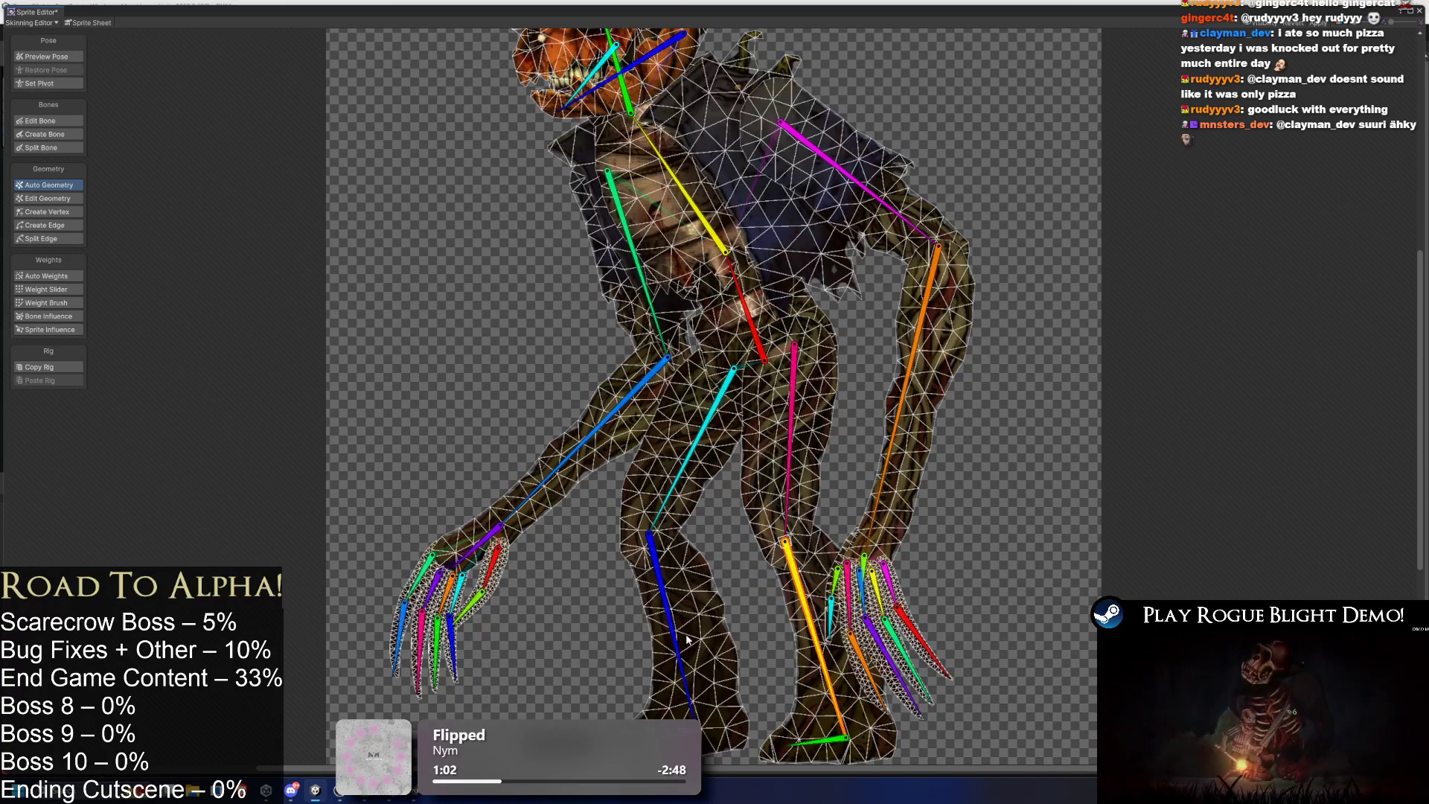
left_click(712, 651)
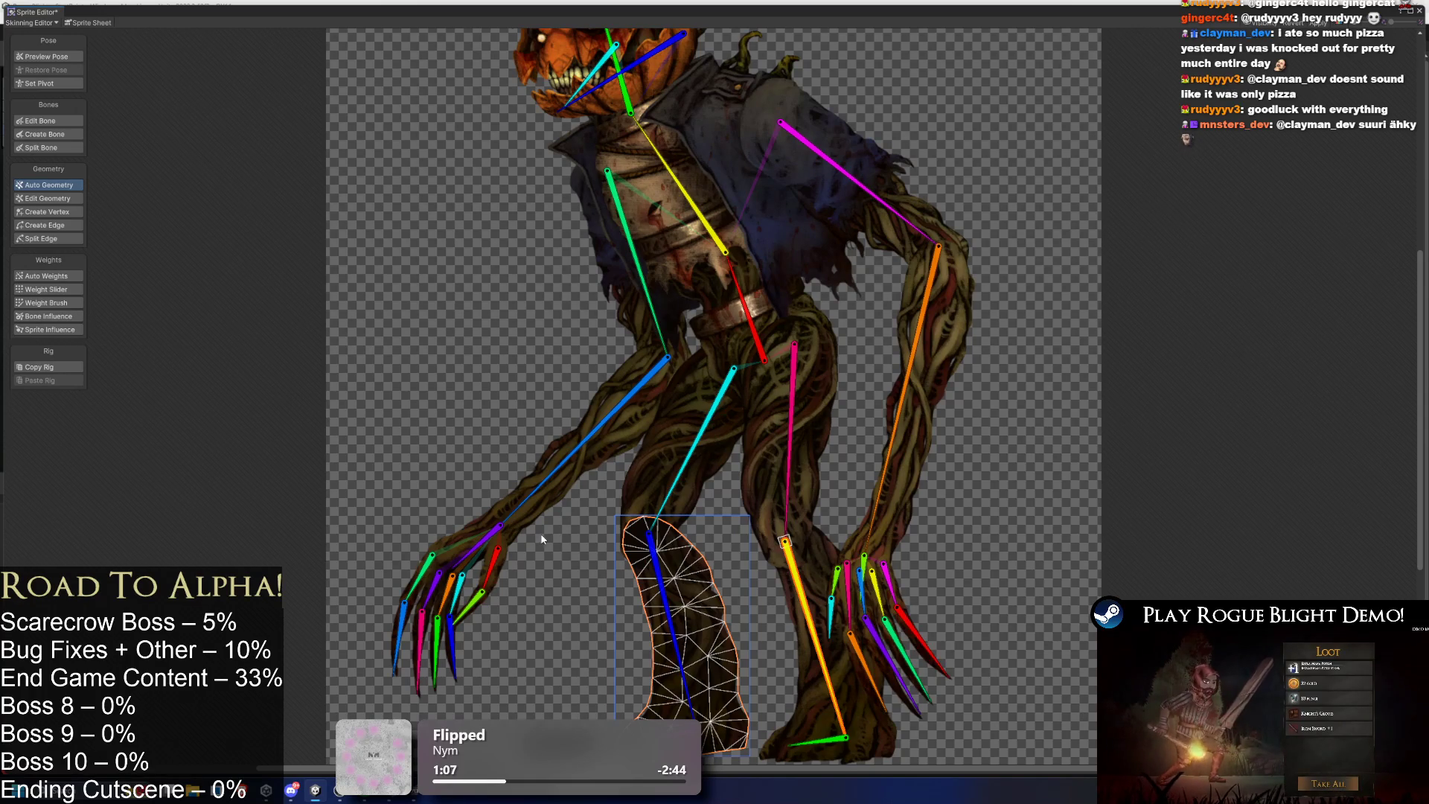
scroll(652, 417, "up", 5)
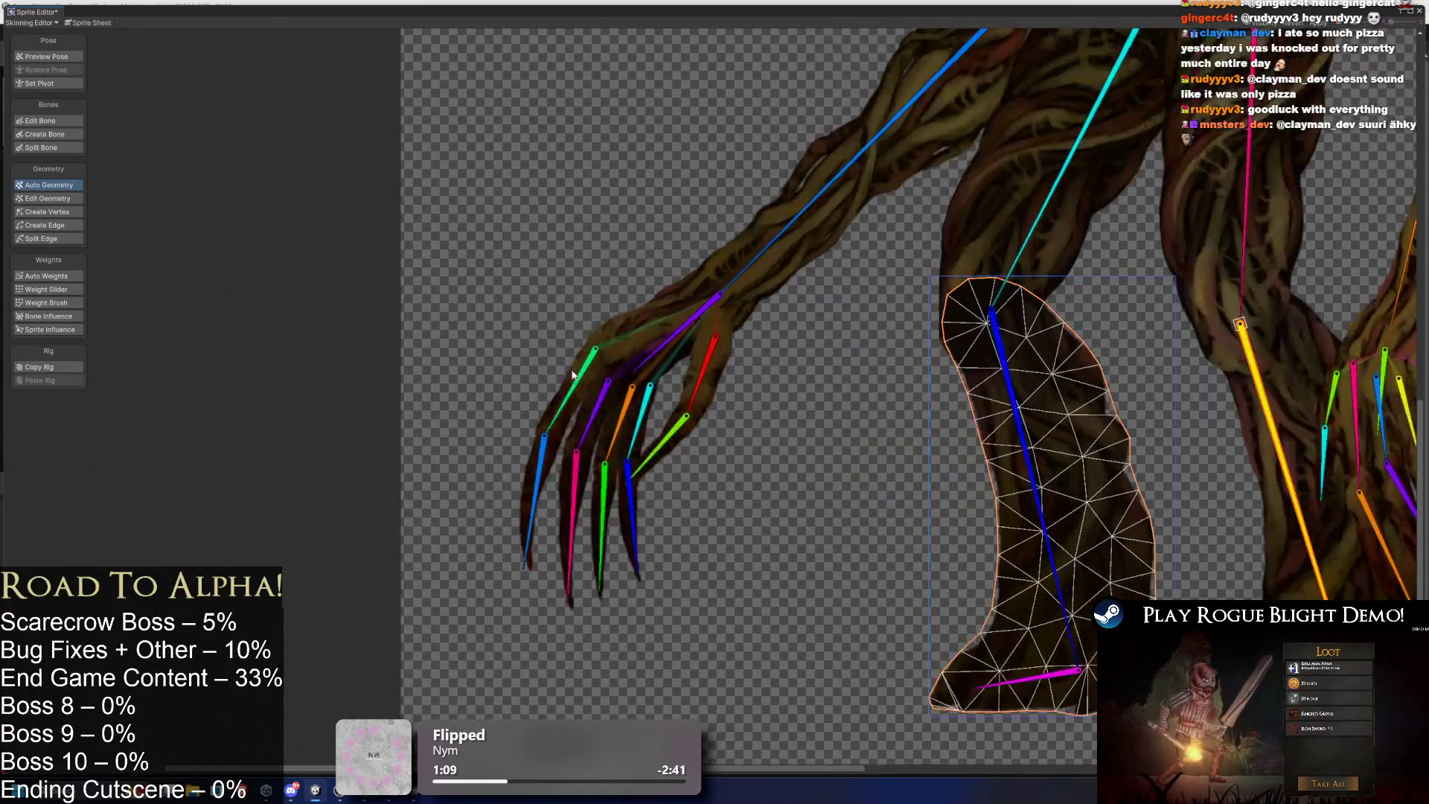
Inspect the triangle meshes of each hand claw: the outer, green-bone, cyan-bone and red/green claws.
left_click(575, 378)
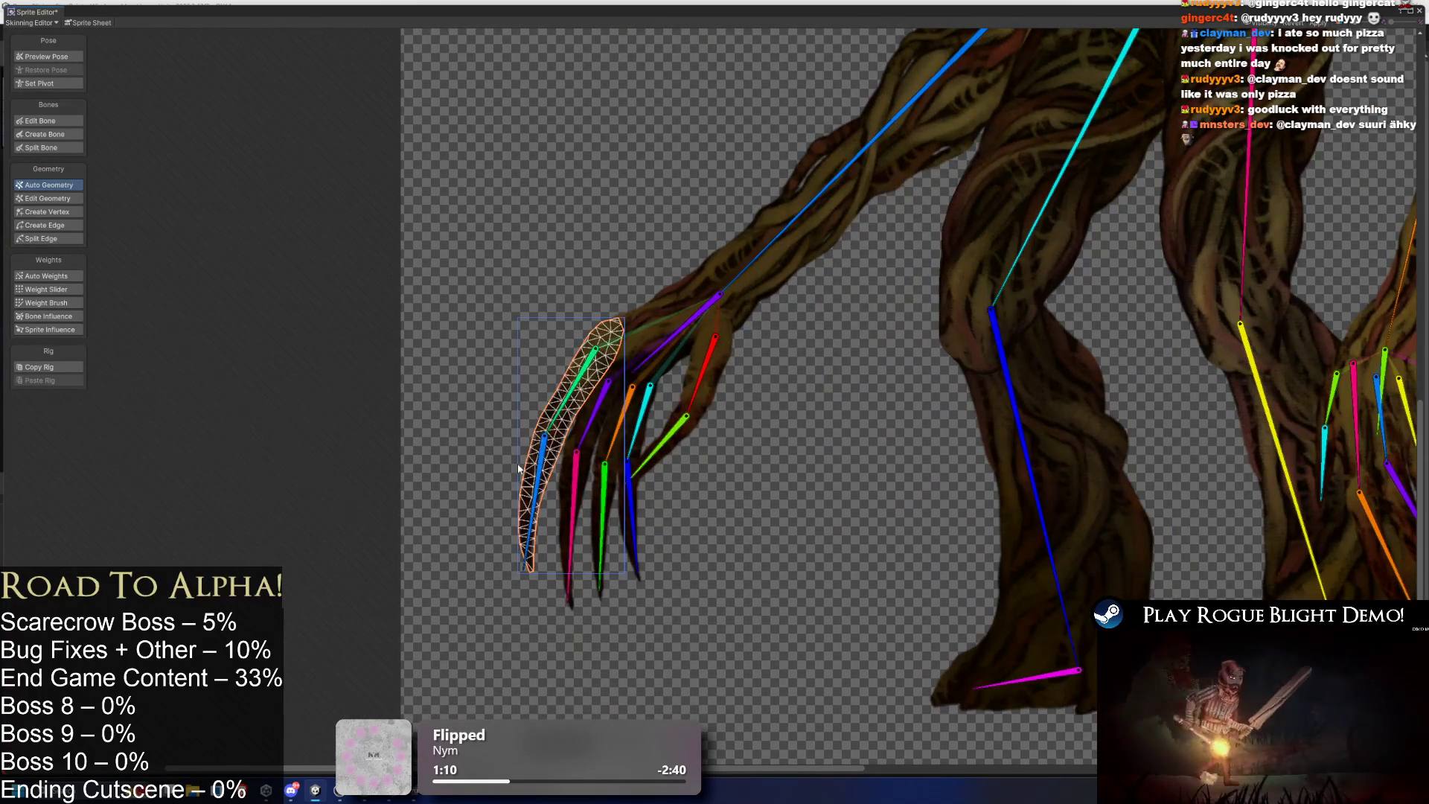
scroll(638, 405, "up", 4)
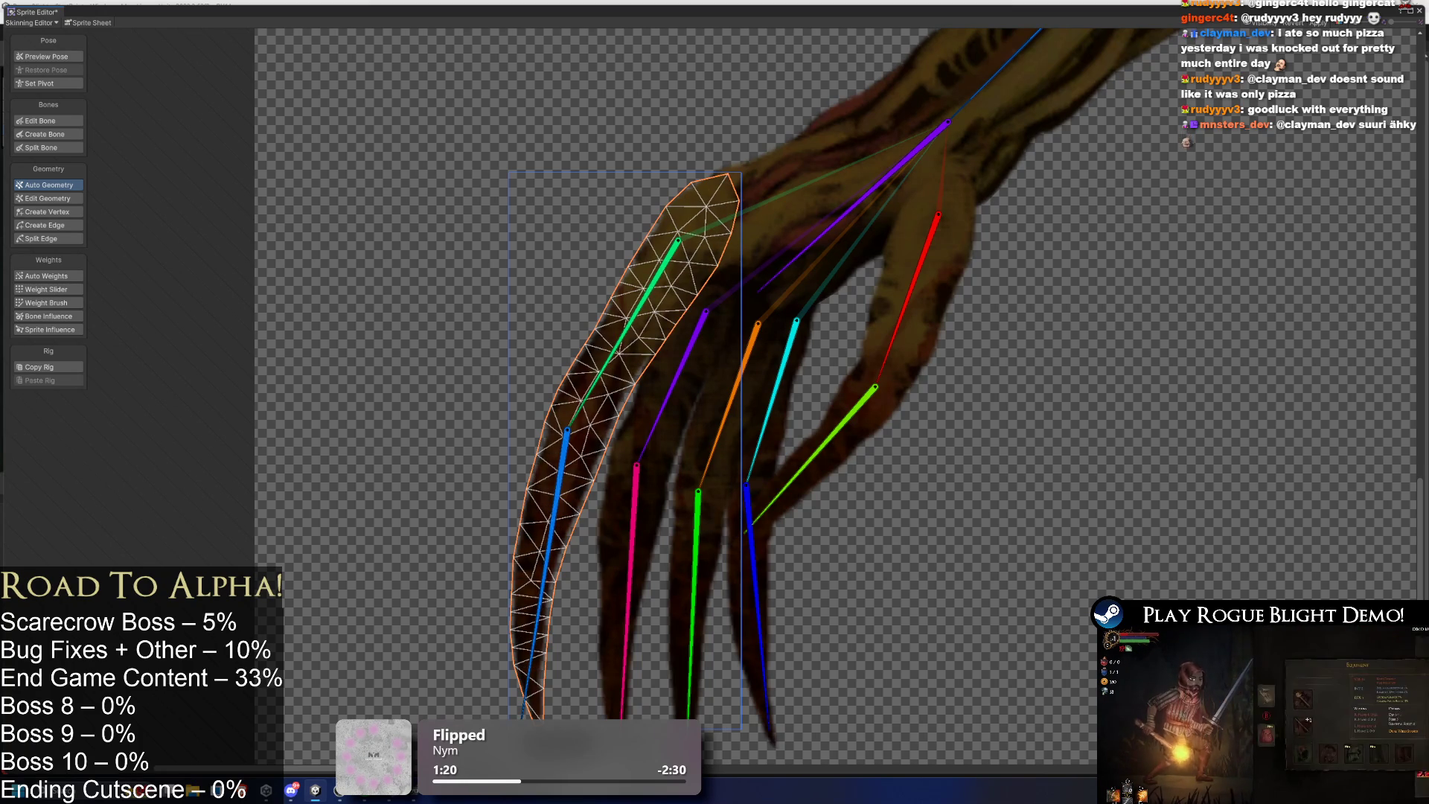
left_click(601, 513)
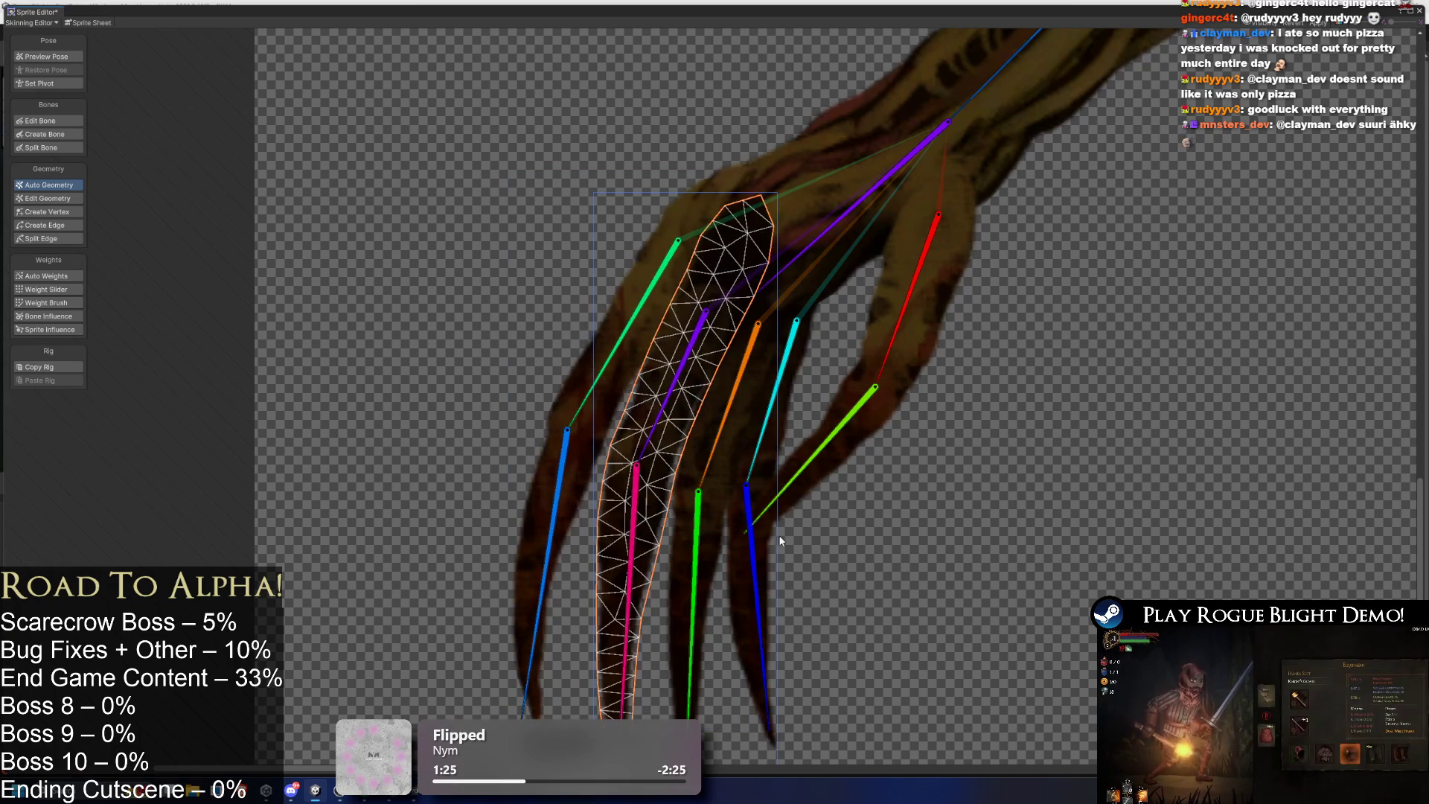
left_click(706, 495)
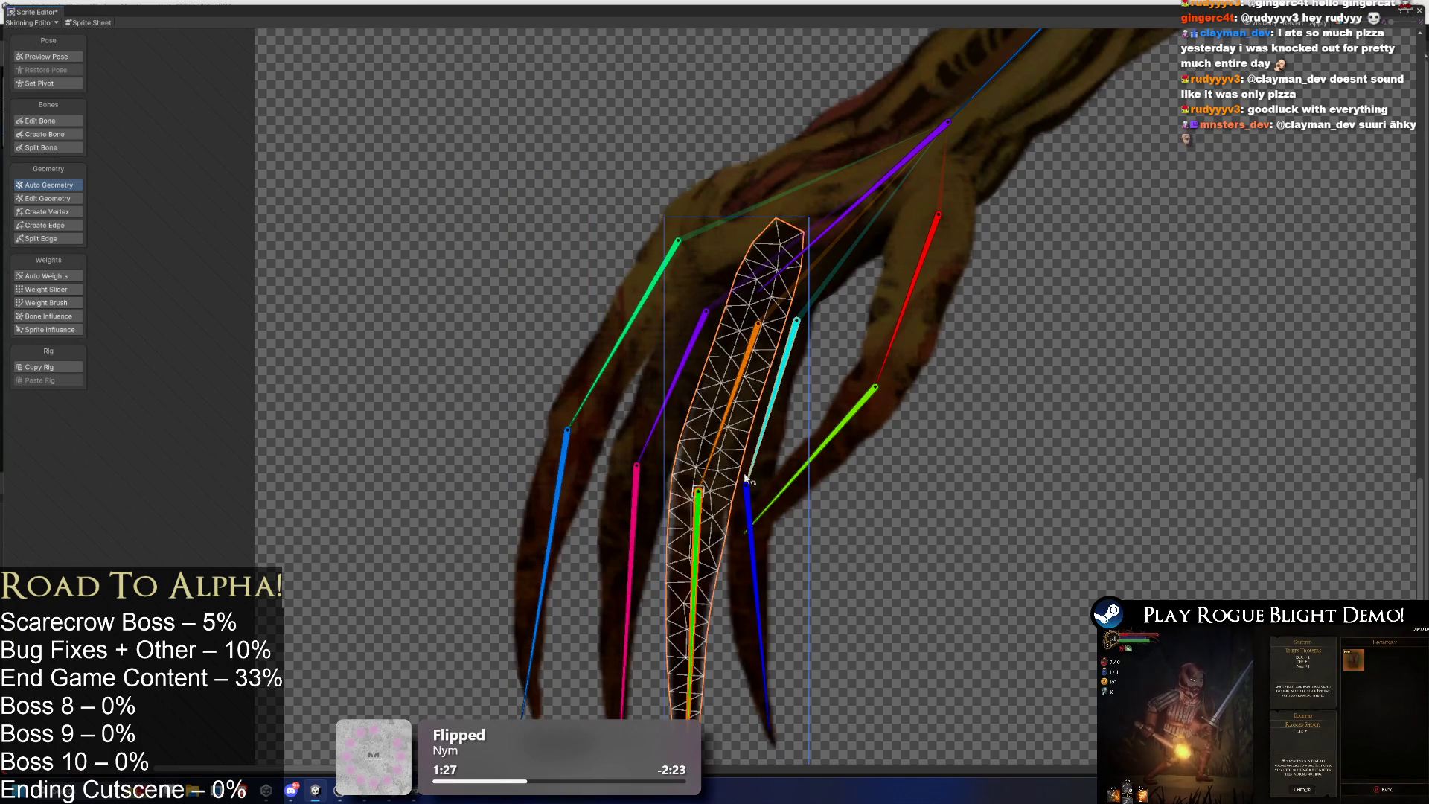
left_click(762, 453)
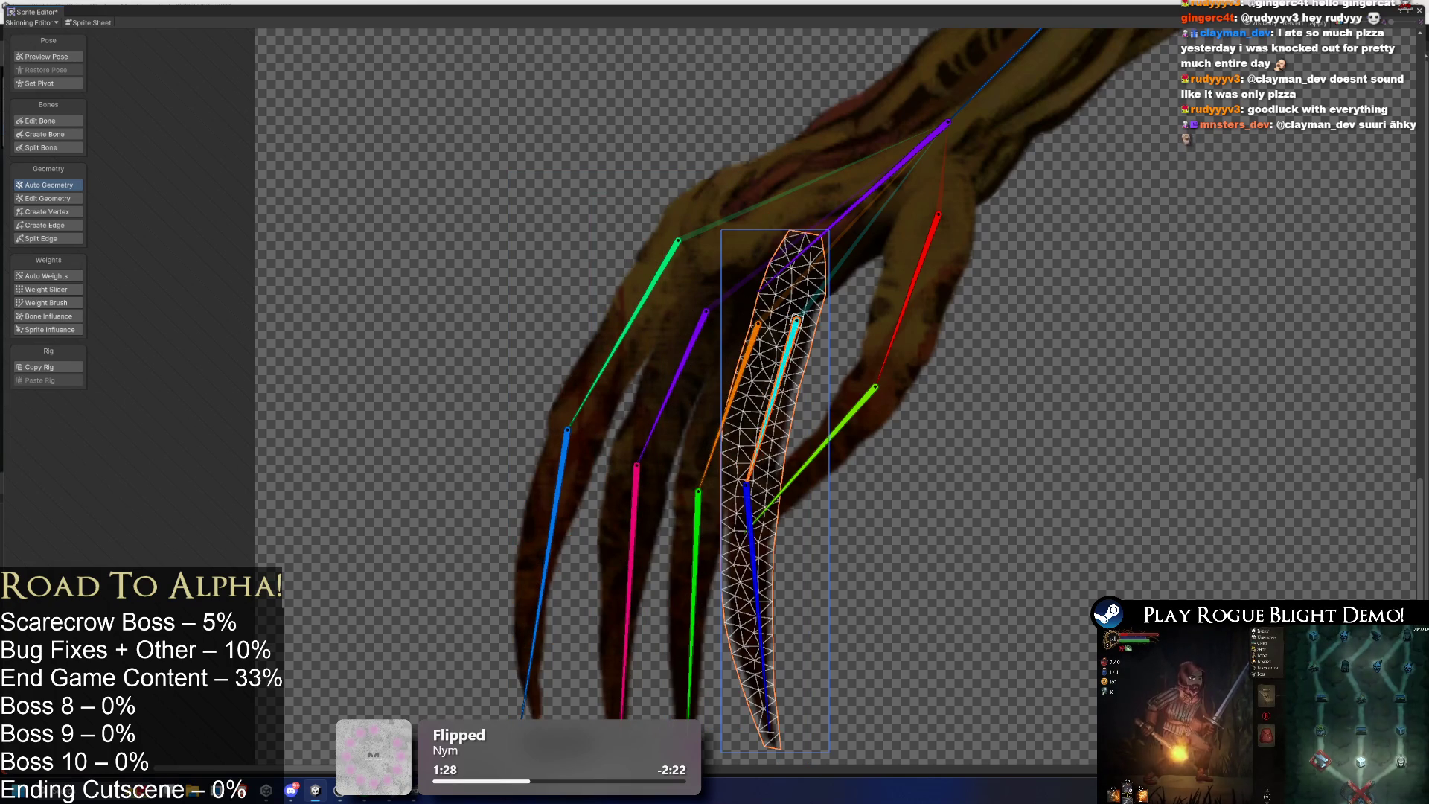
left_click(898, 364)
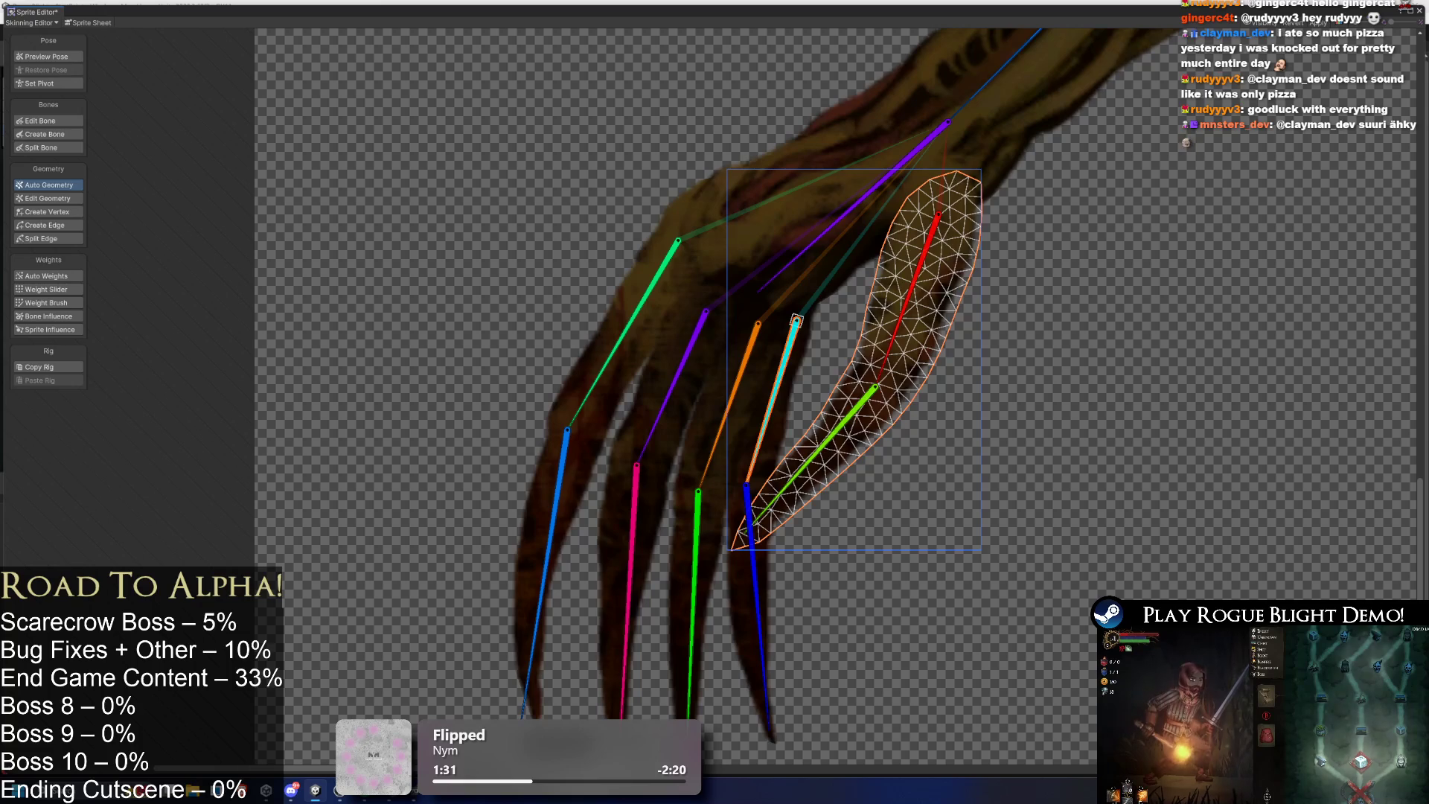
left_click(635, 332)
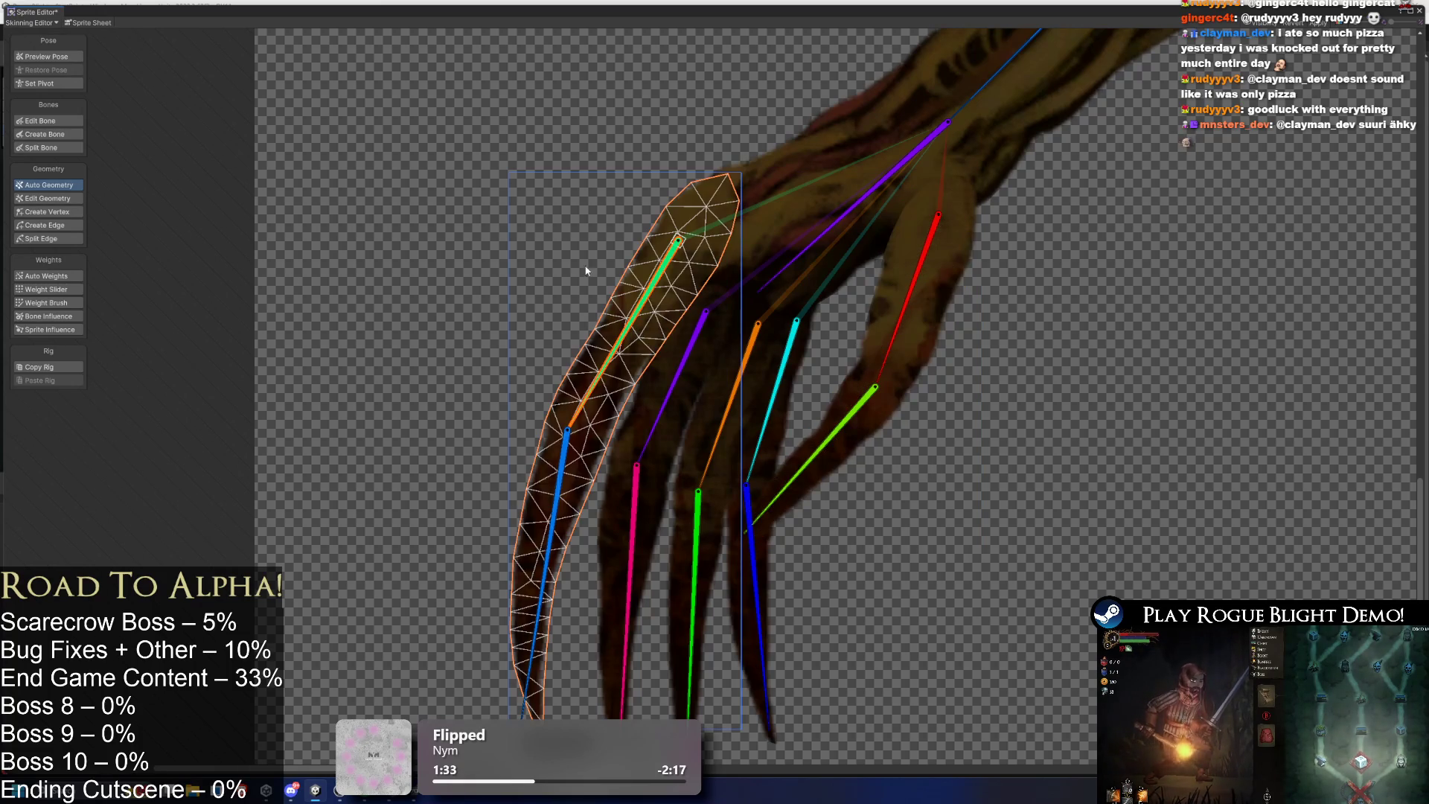
In Edit Bone mode, lengthen the orange claw bone upward and raise the cyan bone's top joint.
left_click(45, 121)
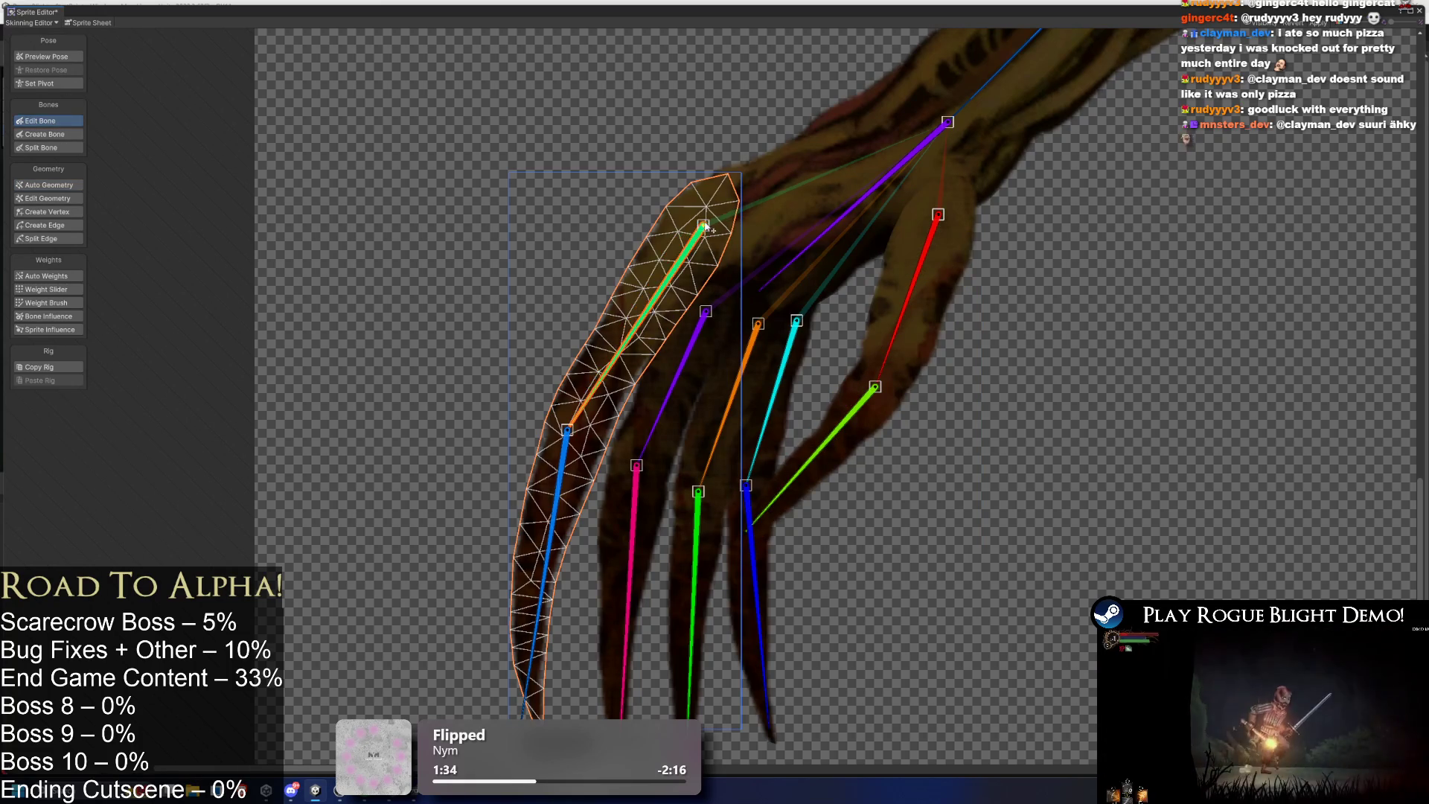
left_click(713, 299)
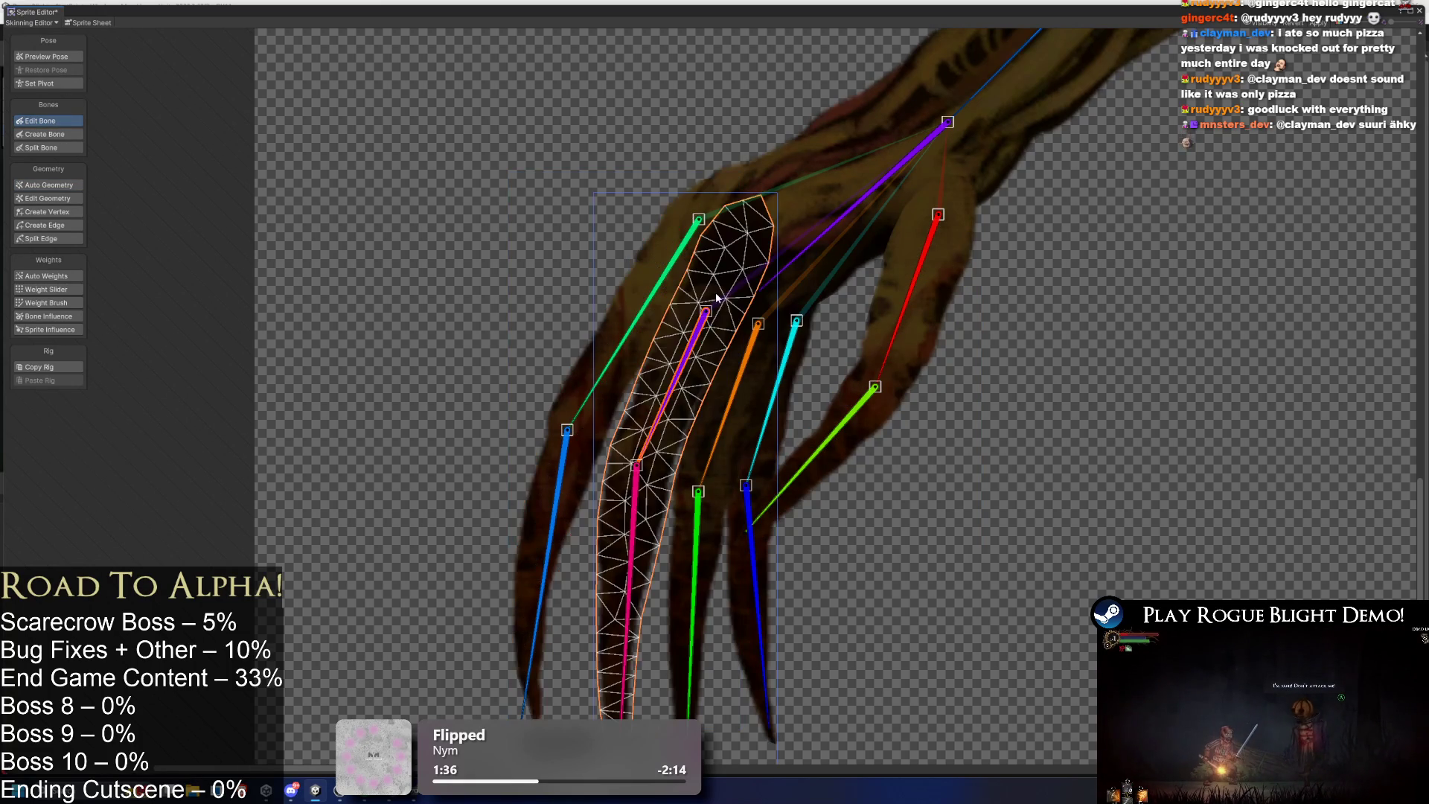
left_click(775, 332)
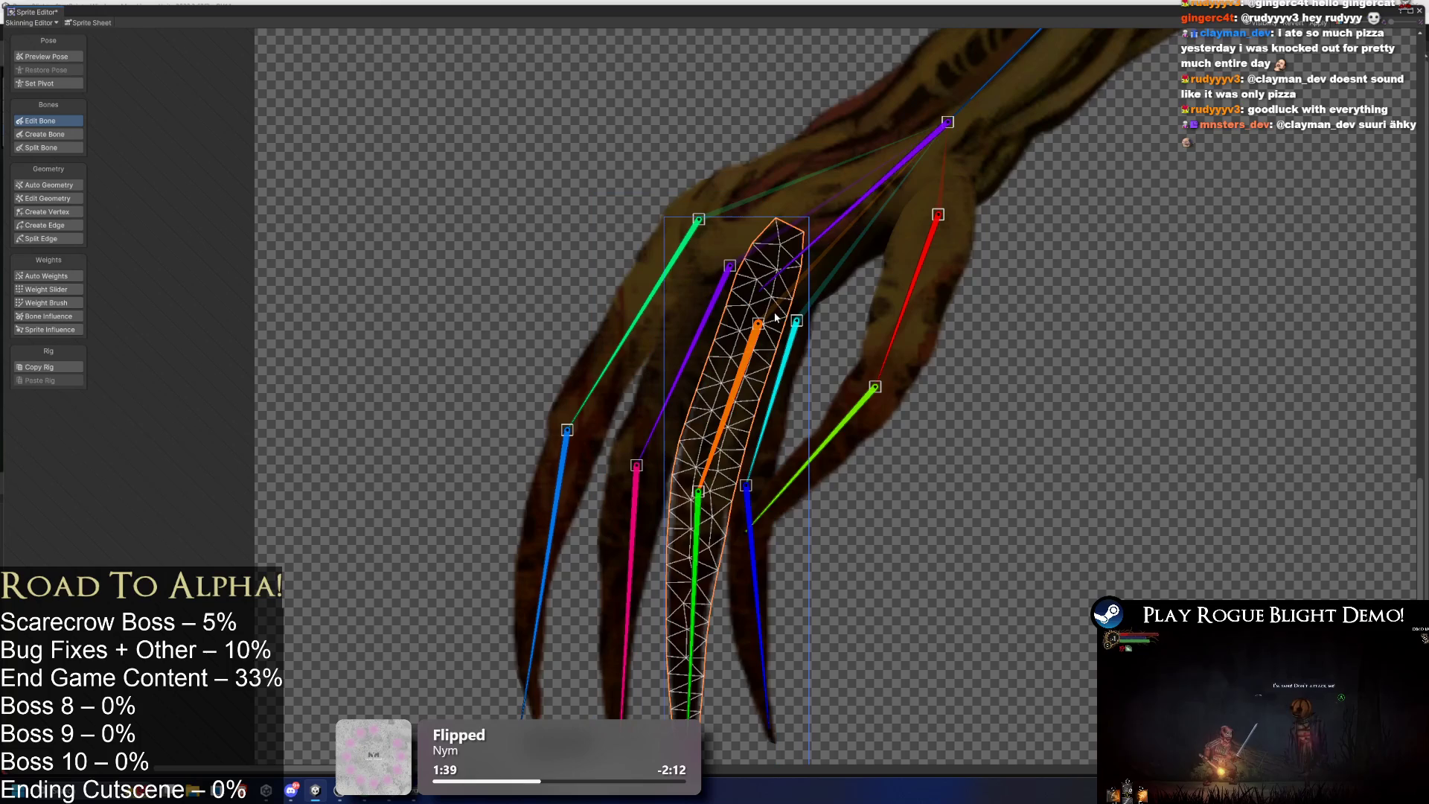
mouse_move(765, 316)
left_mouse_down()
mouse_move(766, 284)
mouse_move(795, 312)
mouse_move(793, 299)
left_mouse_up()
left_click(793, 348)
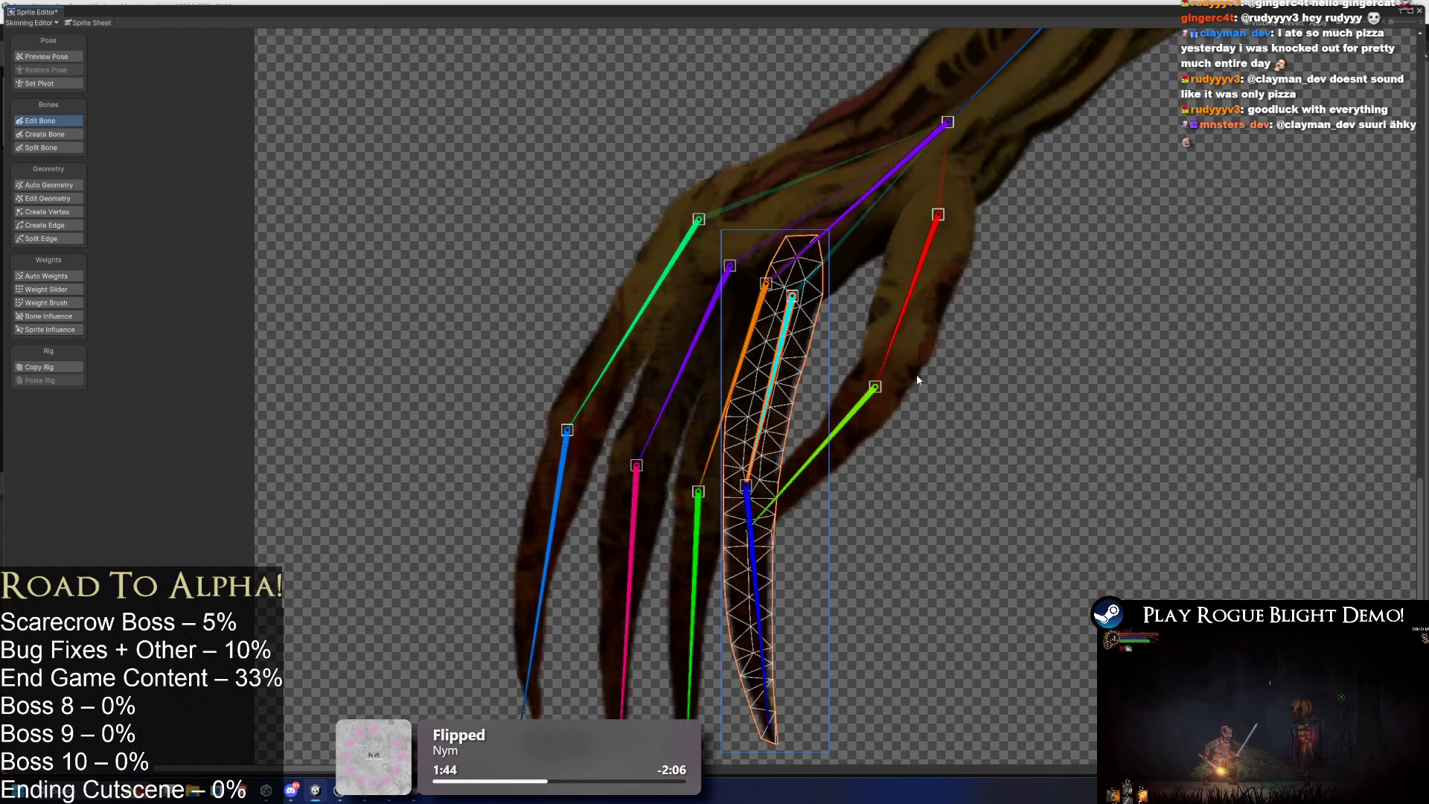
Move the green claw joint higher, nudge the cyan joint up-right, and pull the red joint lower.
left_click(872, 419)
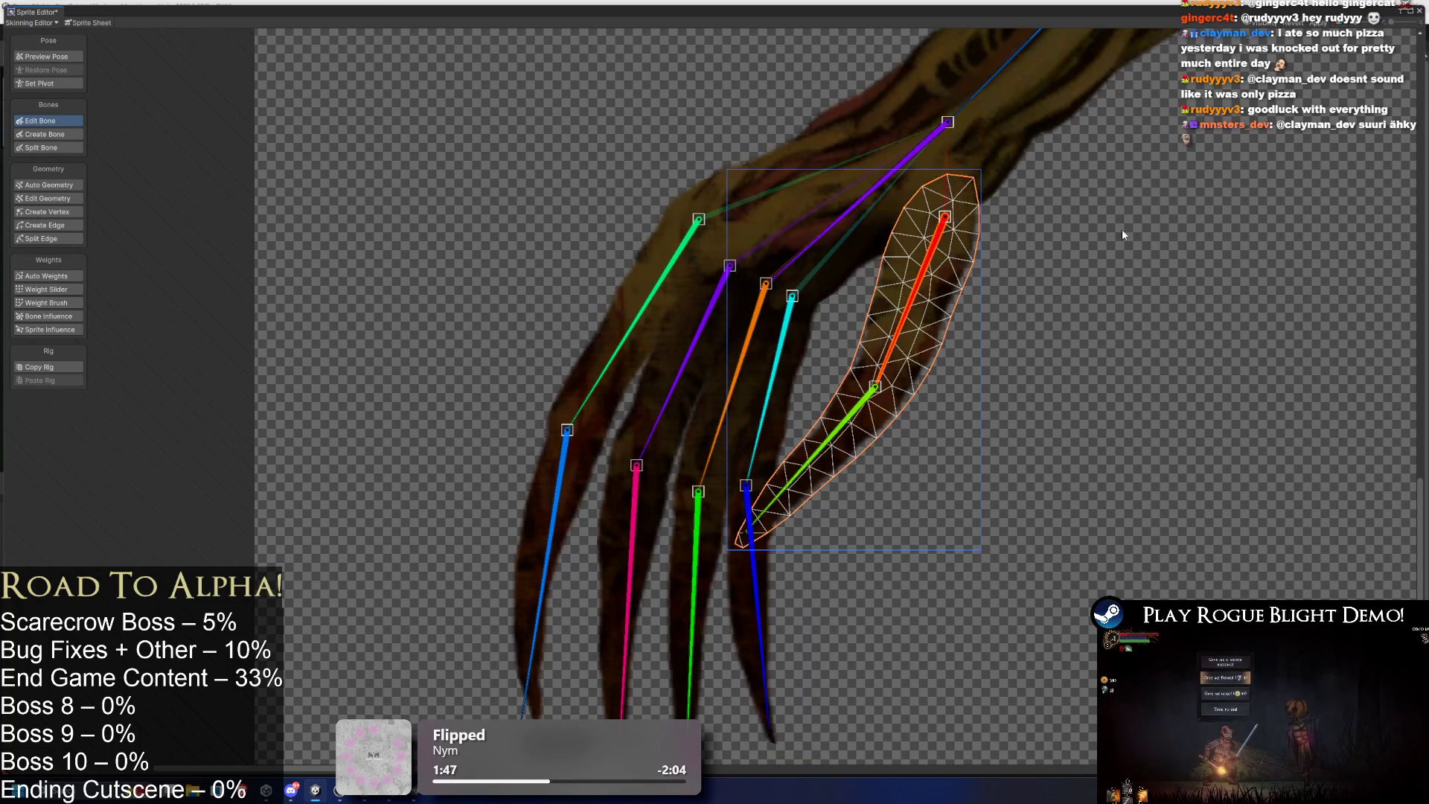
scroll(940, 216, "down", 3)
scroll(904, 257, "right", 10)
scroll(833, 233, "up", 3)
left_click(770, 253)
scroll(762, 248, "down", 3)
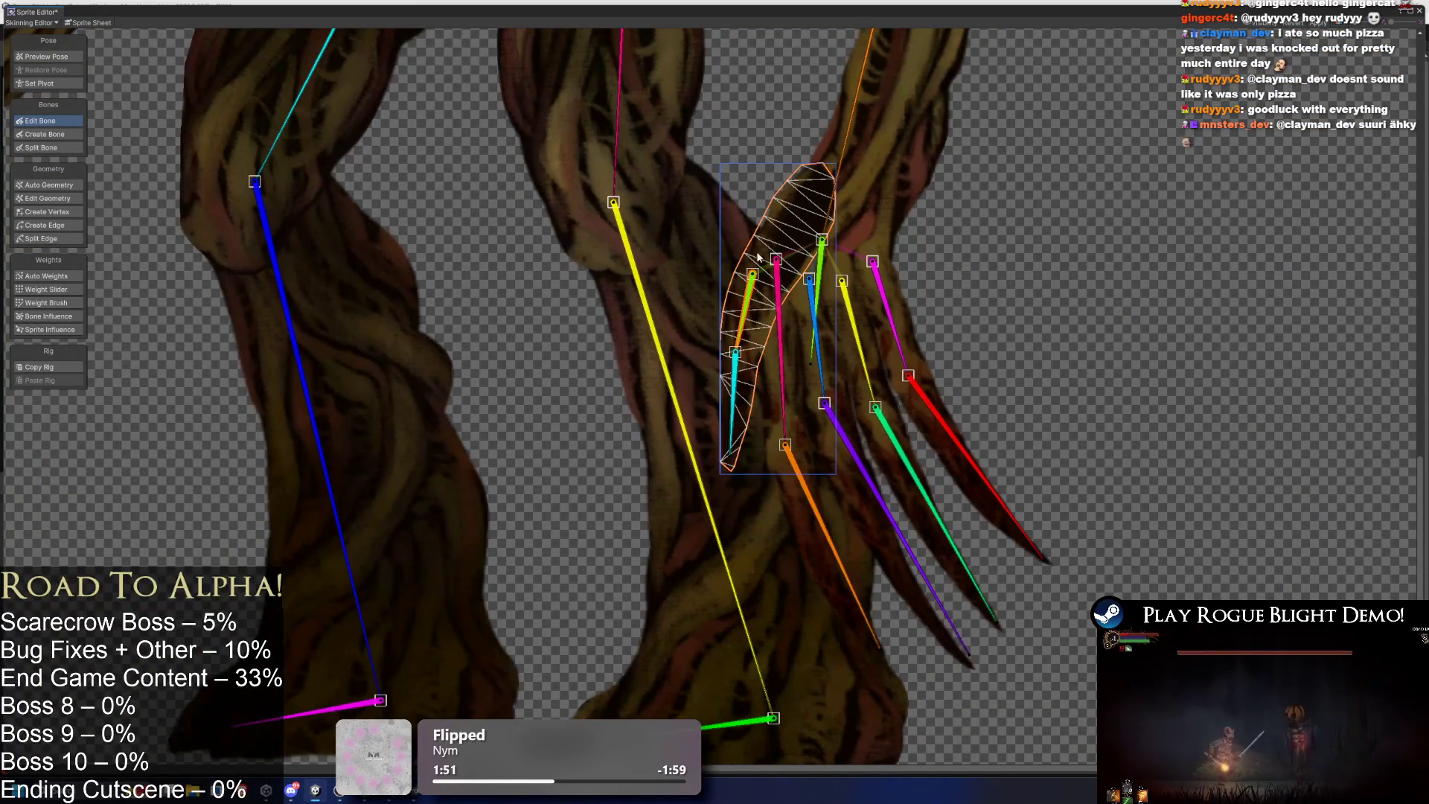
left_click_drag(753, 275, 774, 247)
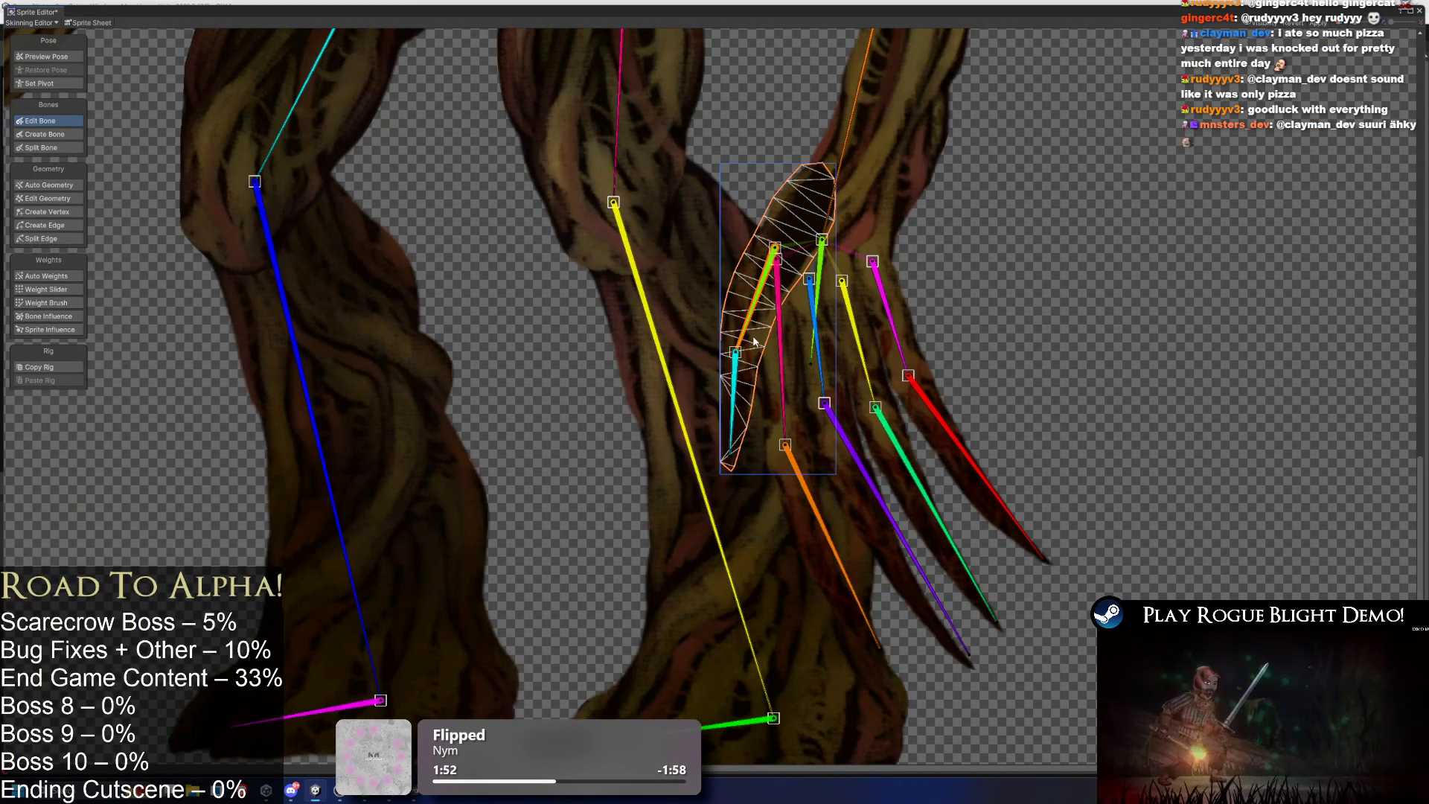
left_click_drag(736, 356, 739, 350)
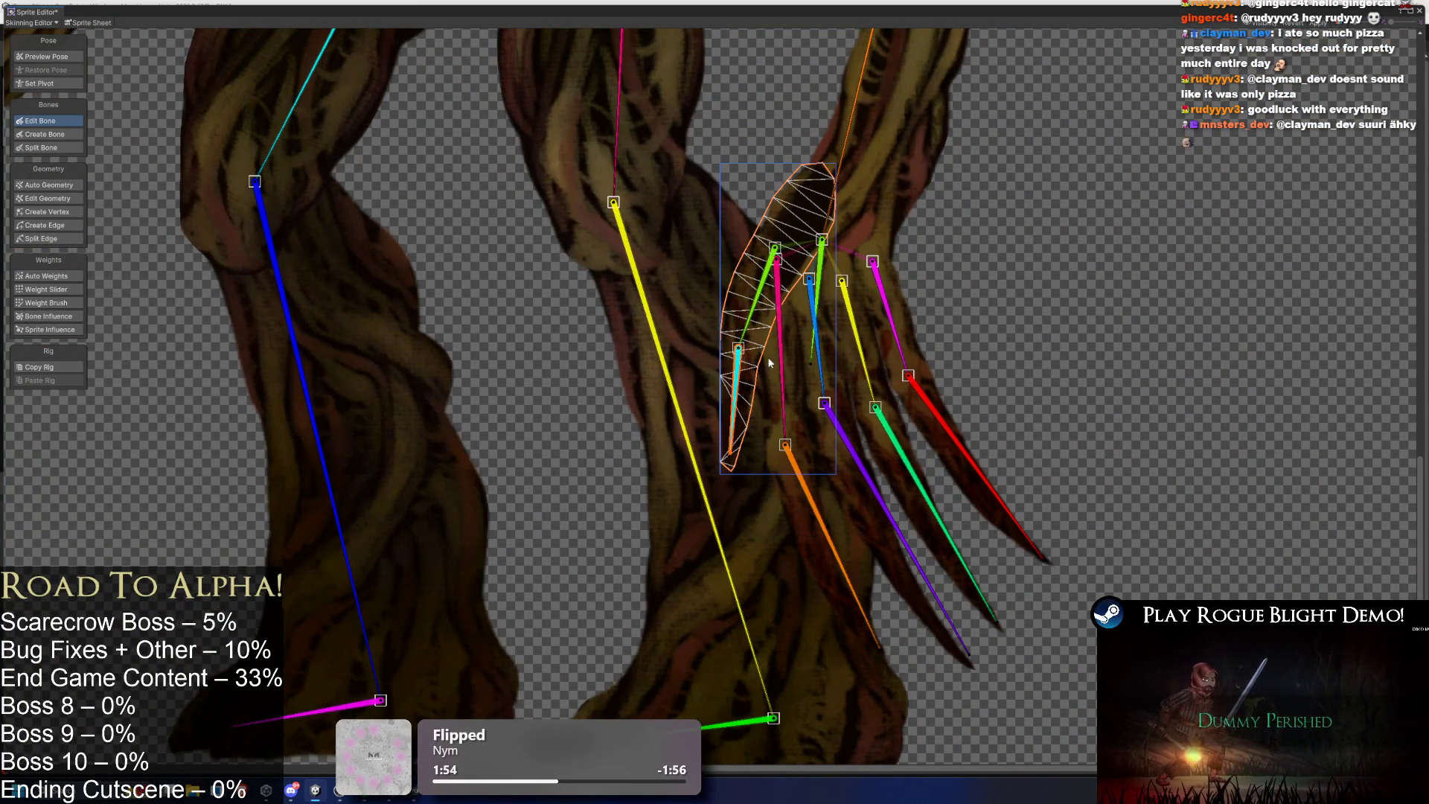
left_click(793, 385)
left_click_drag(778, 261, 780, 283)
Check the purple, red/pink and overlapping green/orange claw meshes.
left_click(836, 334)
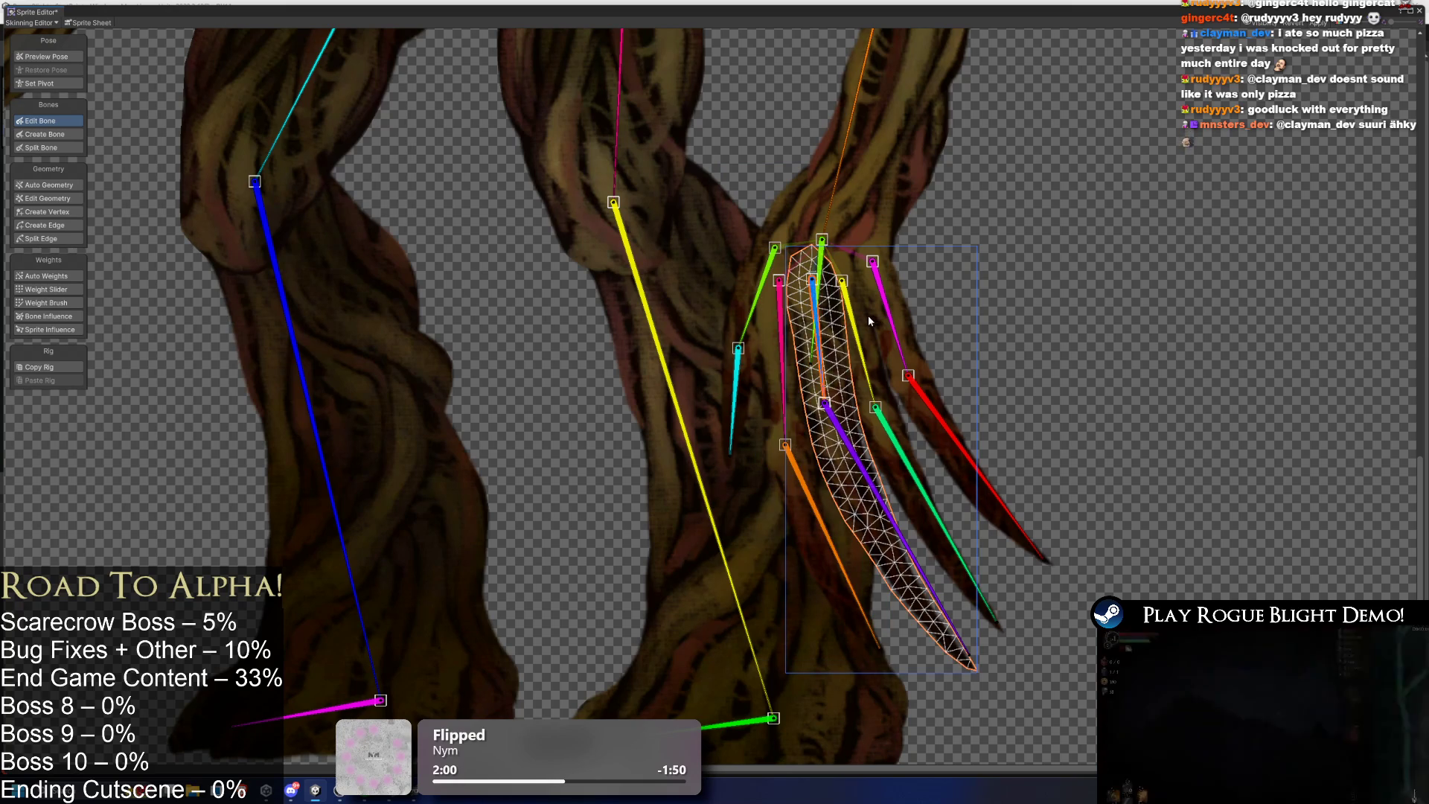
left_click(866, 313)
left_click(862, 311)
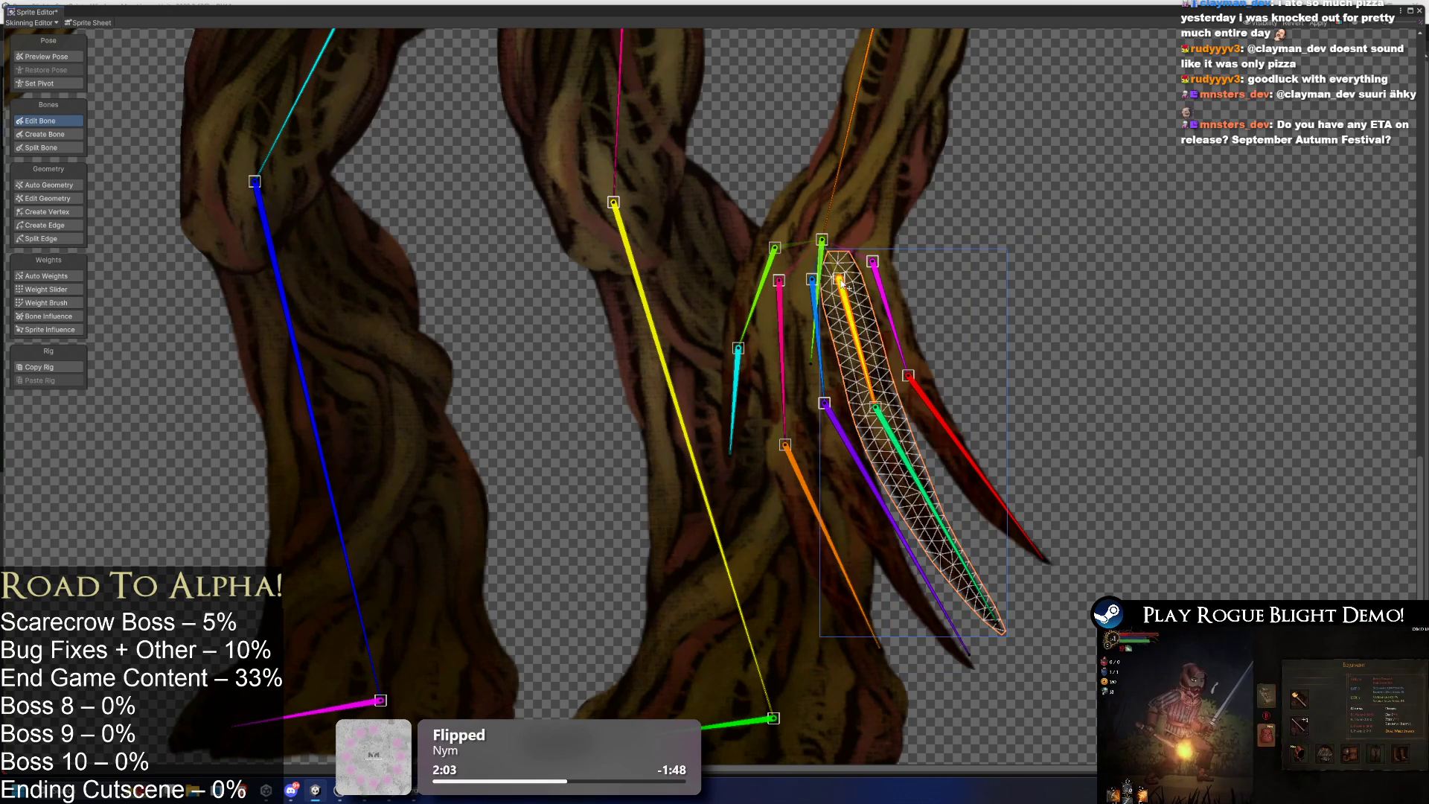
left_click(895, 305)
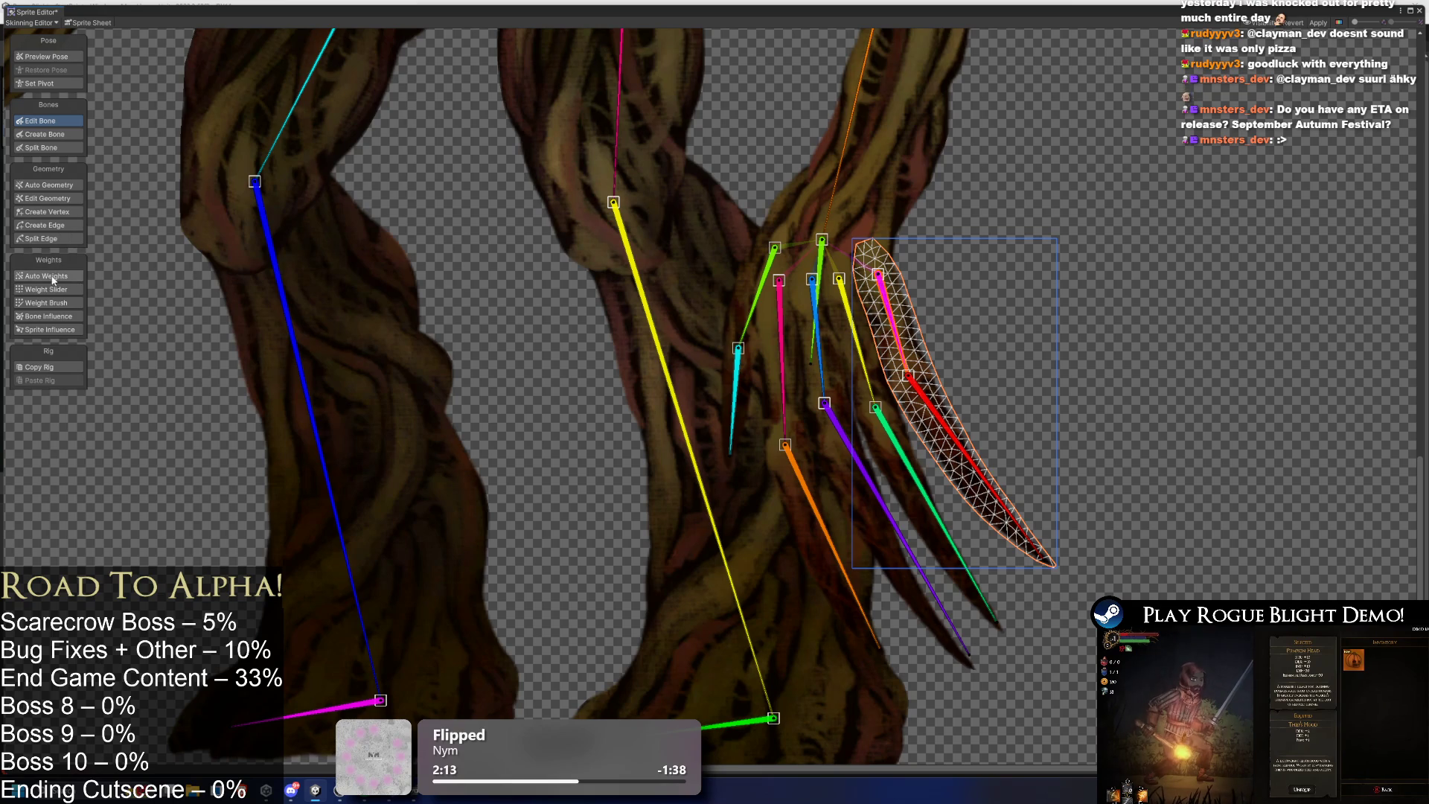
left_click(43, 185)
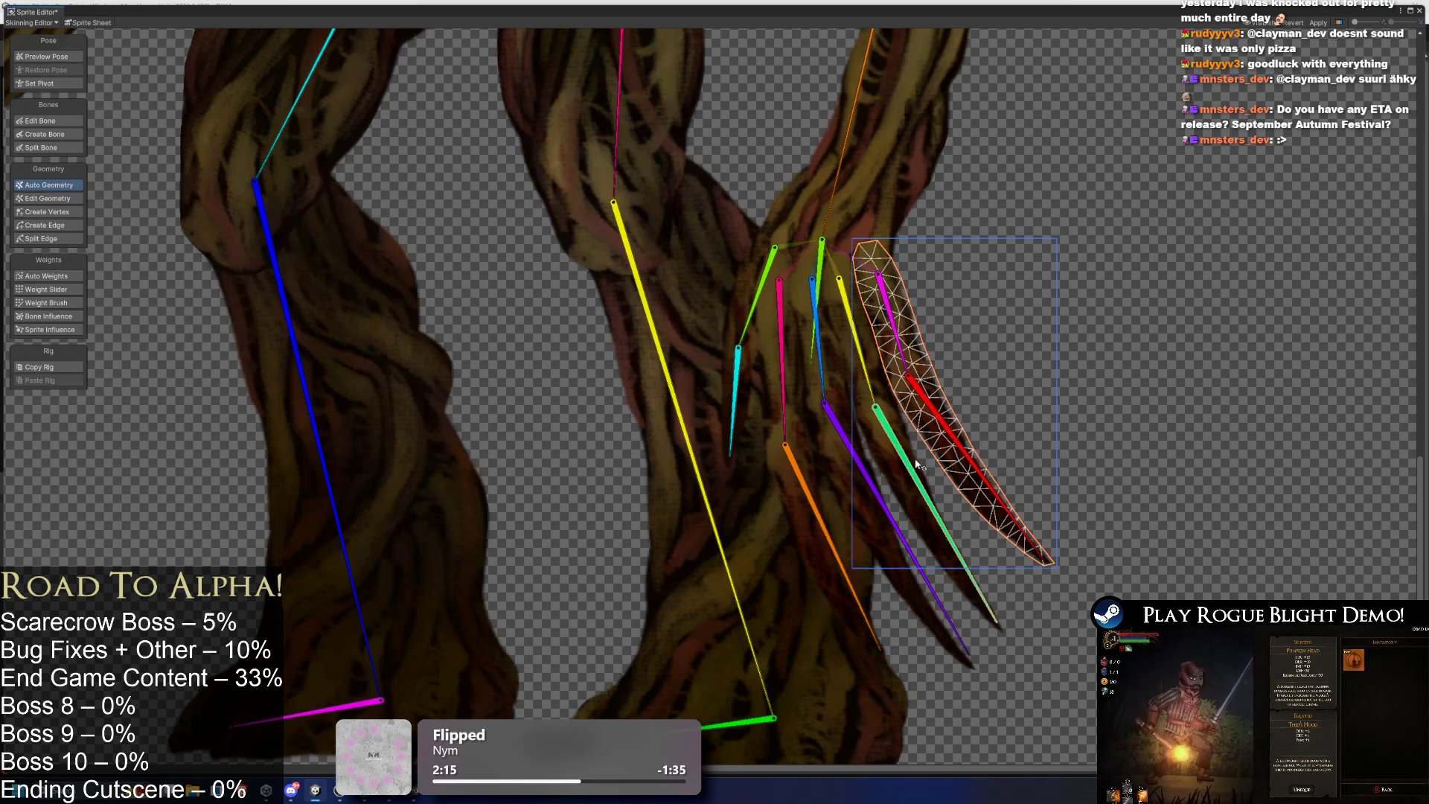
Inspect the meshes of the green/yellow, trunk, purple, orange/pink and cyan claw pieces.
left_click(880, 431)
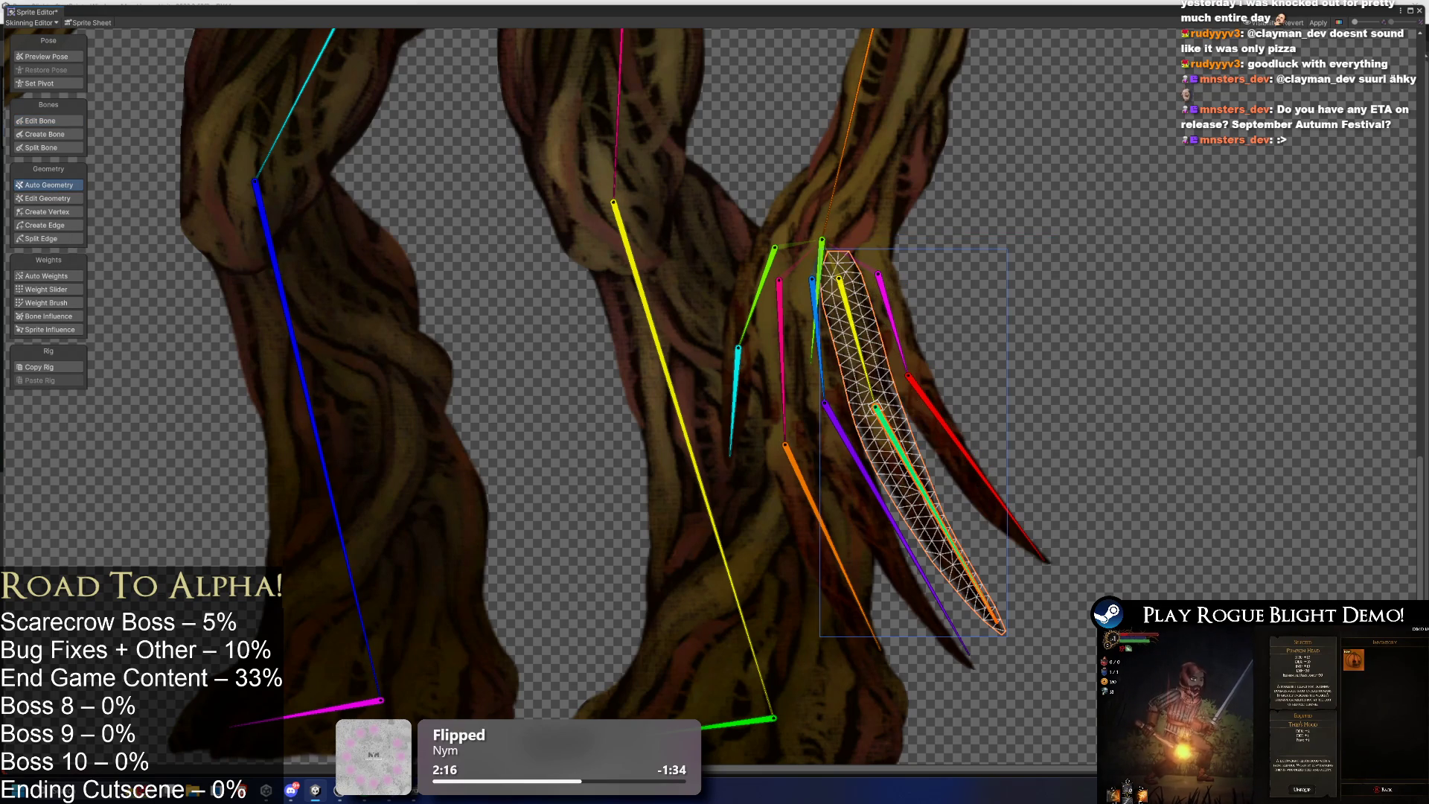
left_click(877, 542)
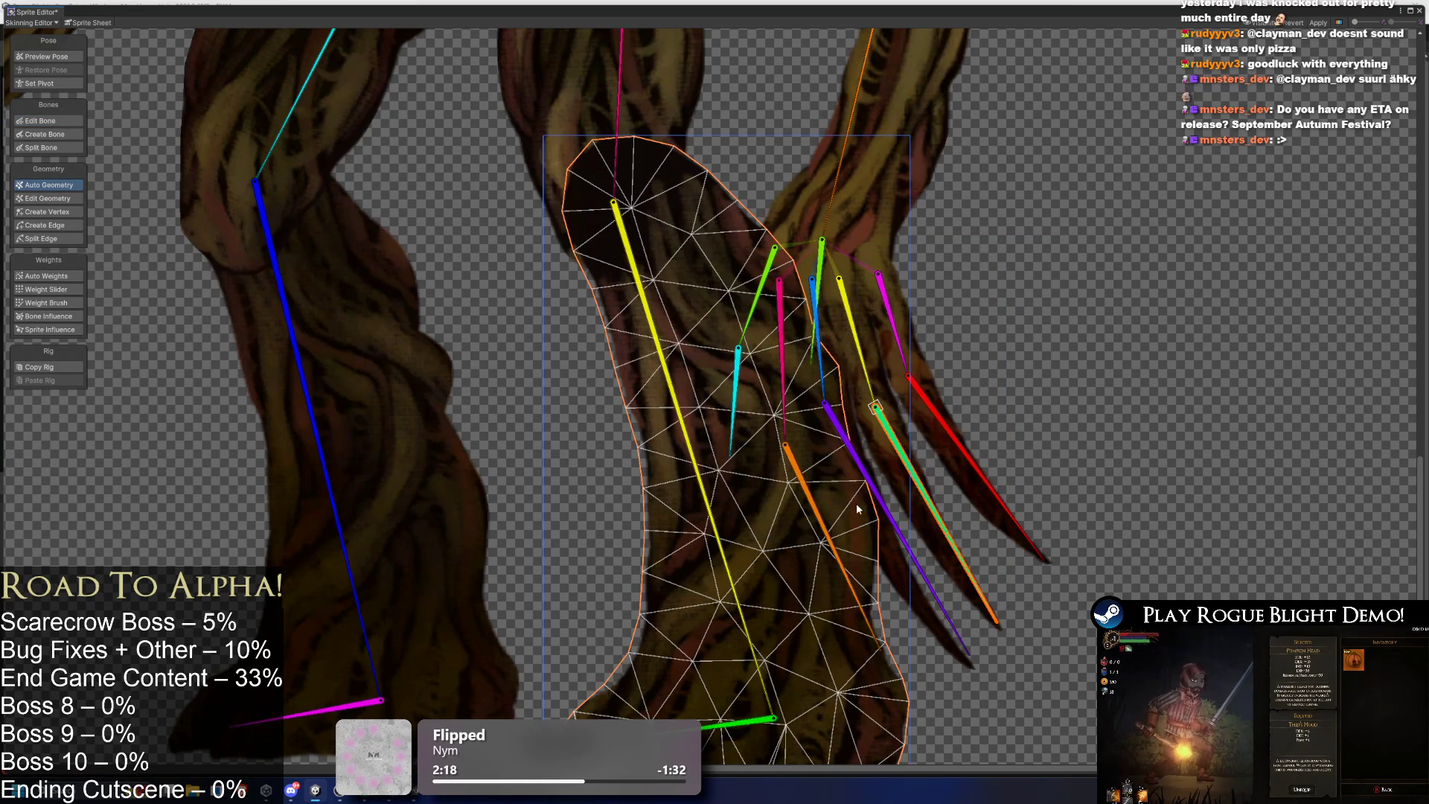
left_click(929, 593)
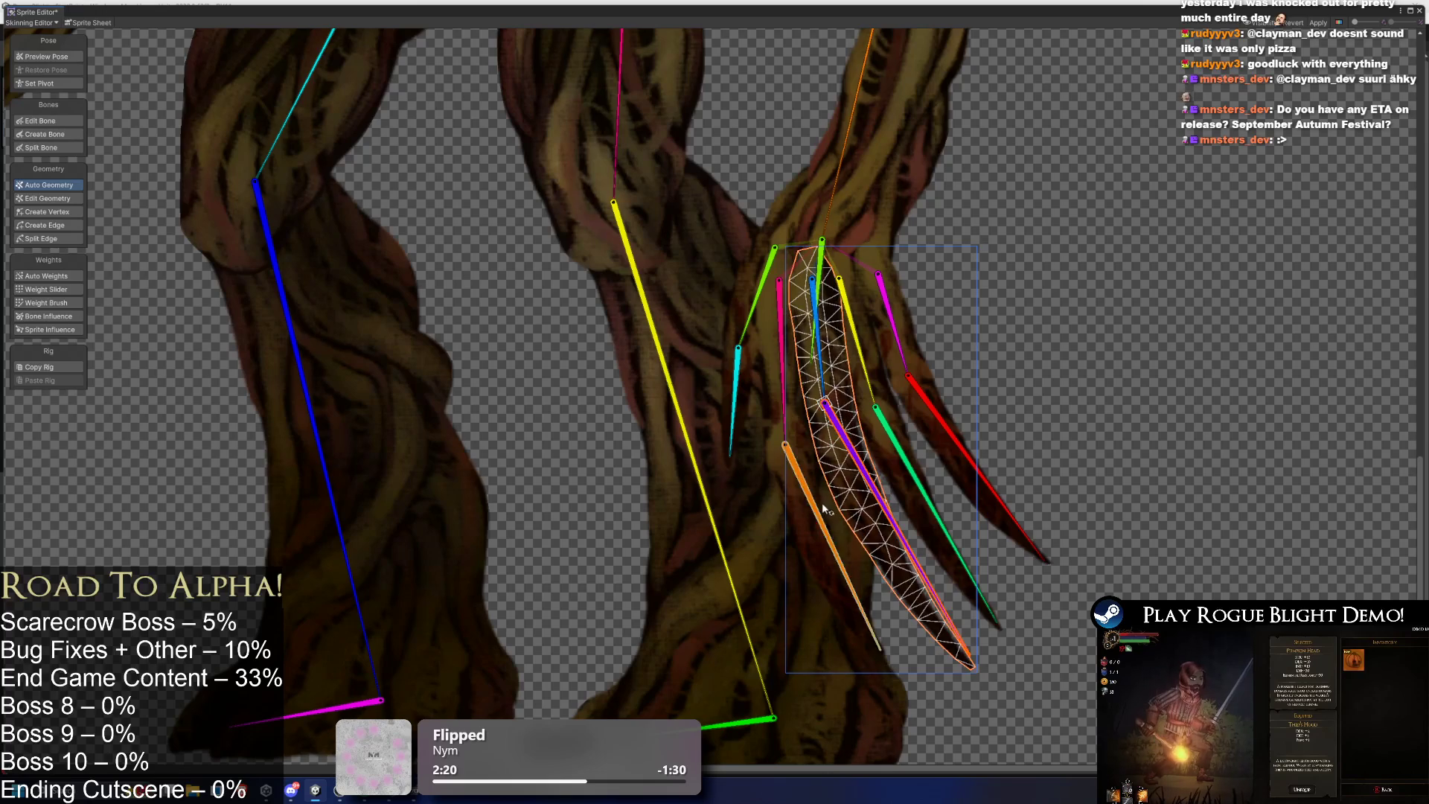
left_click(806, 524)
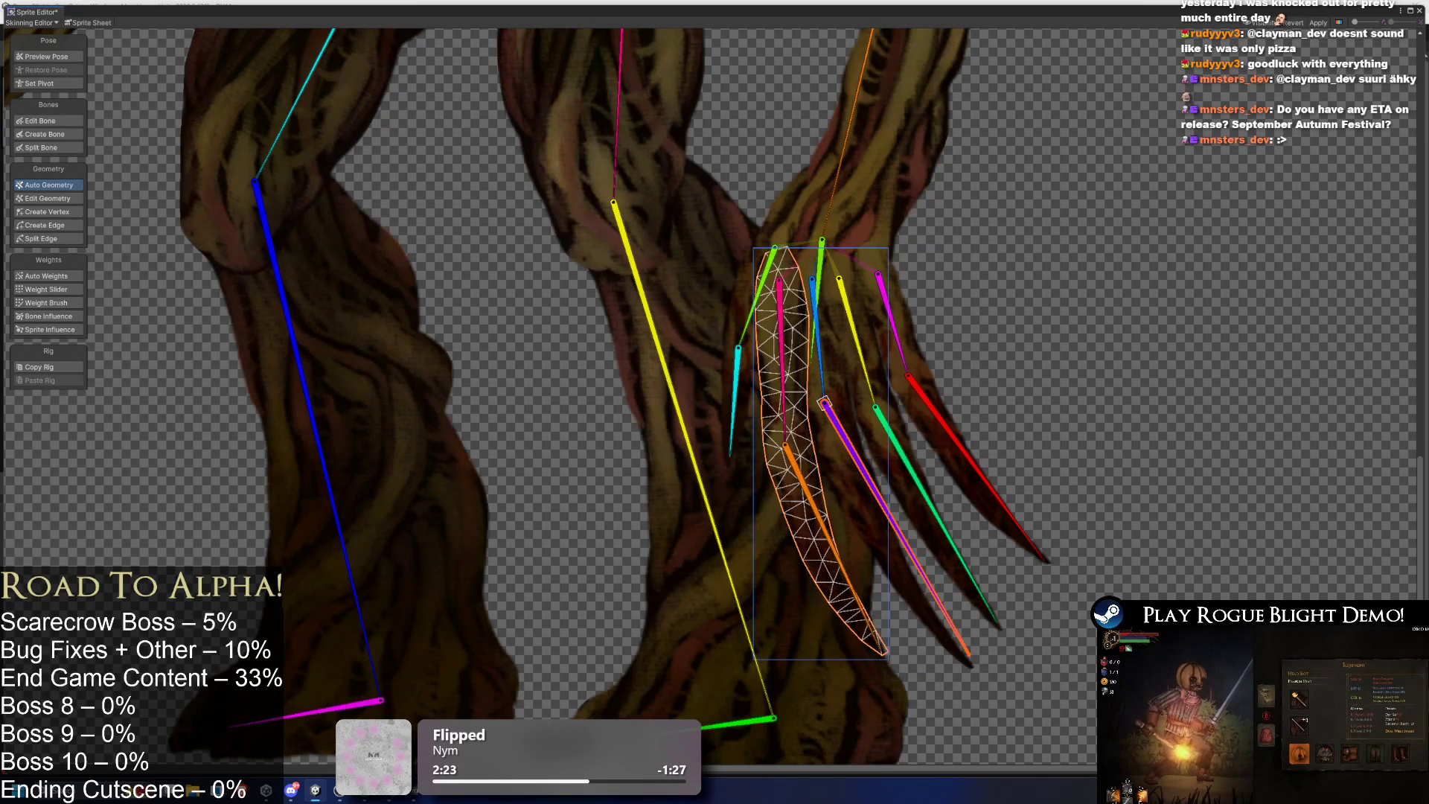
left_click(739, 386)
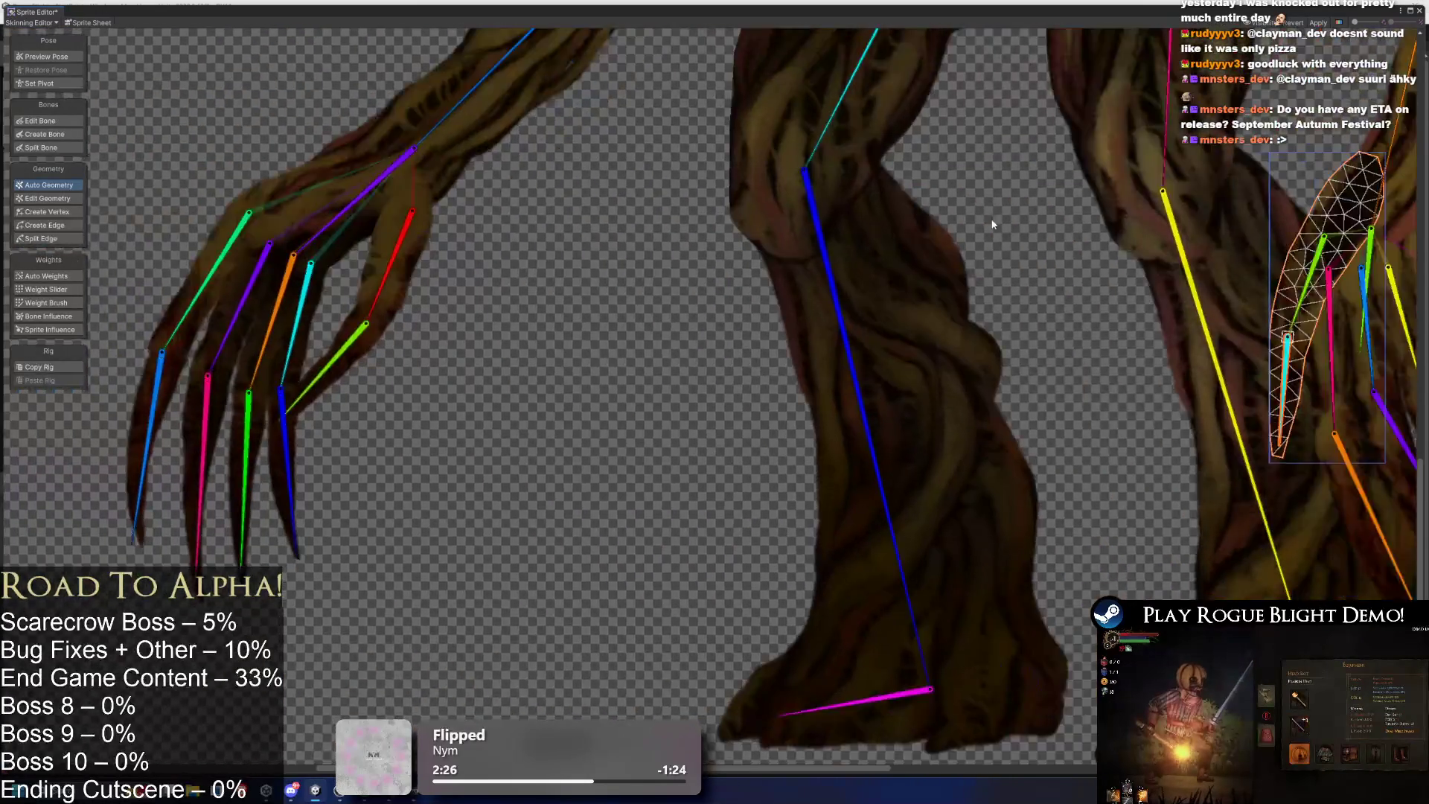
scroll(886, 244, "down", 1)
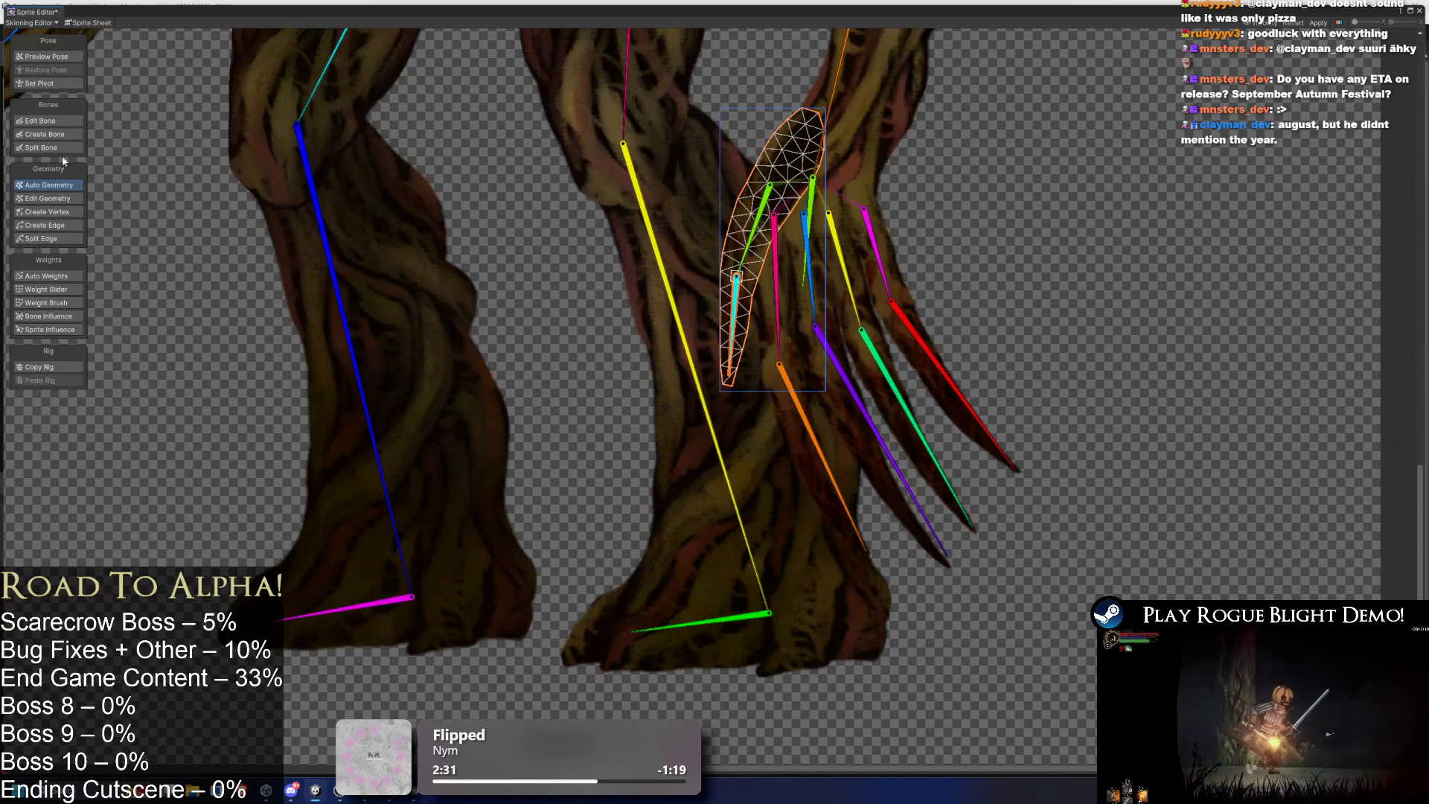
Back in Edit Bone mode, compare the wrist, long finger claw, green-bone claw and left arm meshes.
left_click(41, 120)
scroll(865, 180, "up", 2)
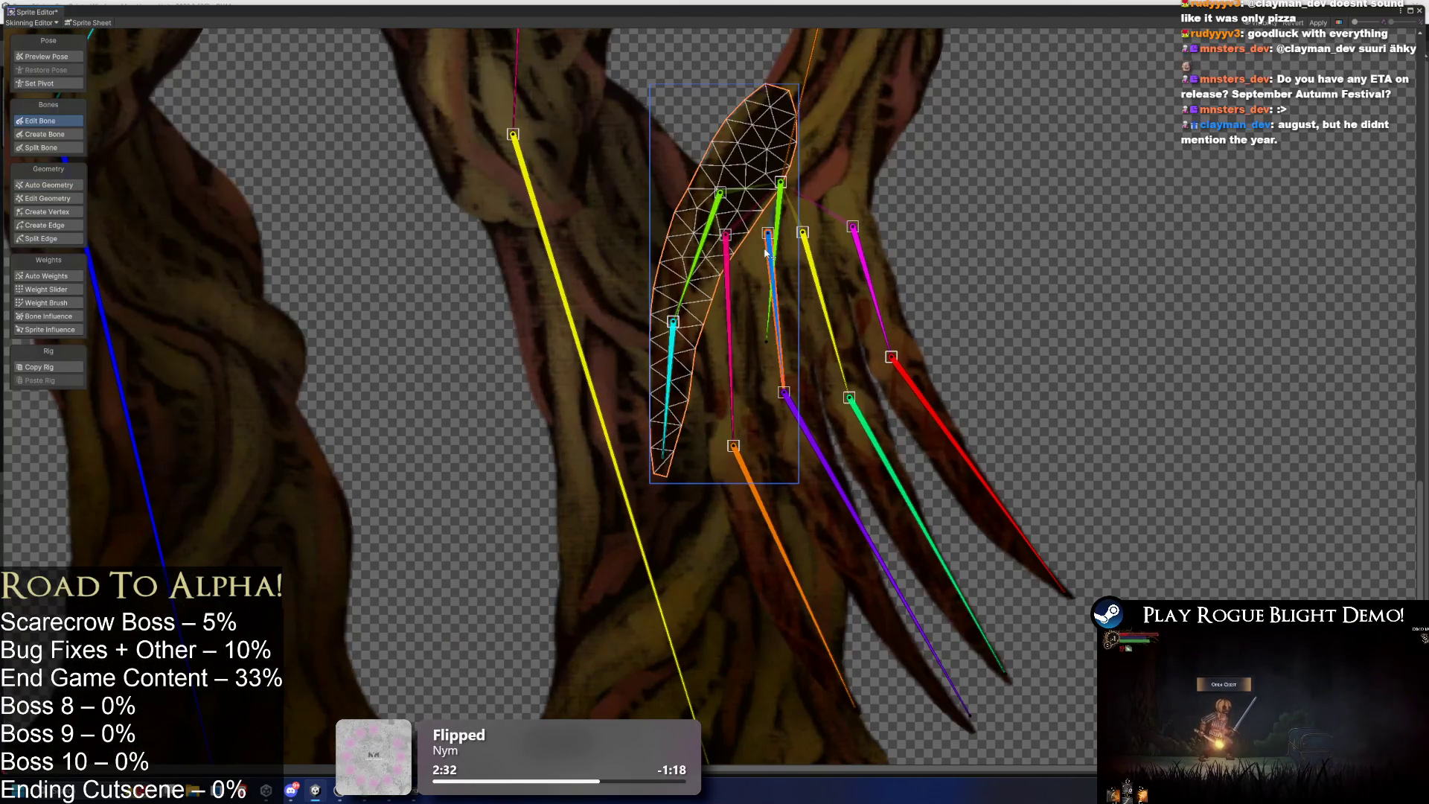
left_click(838, 257)
left_click(830, 255)
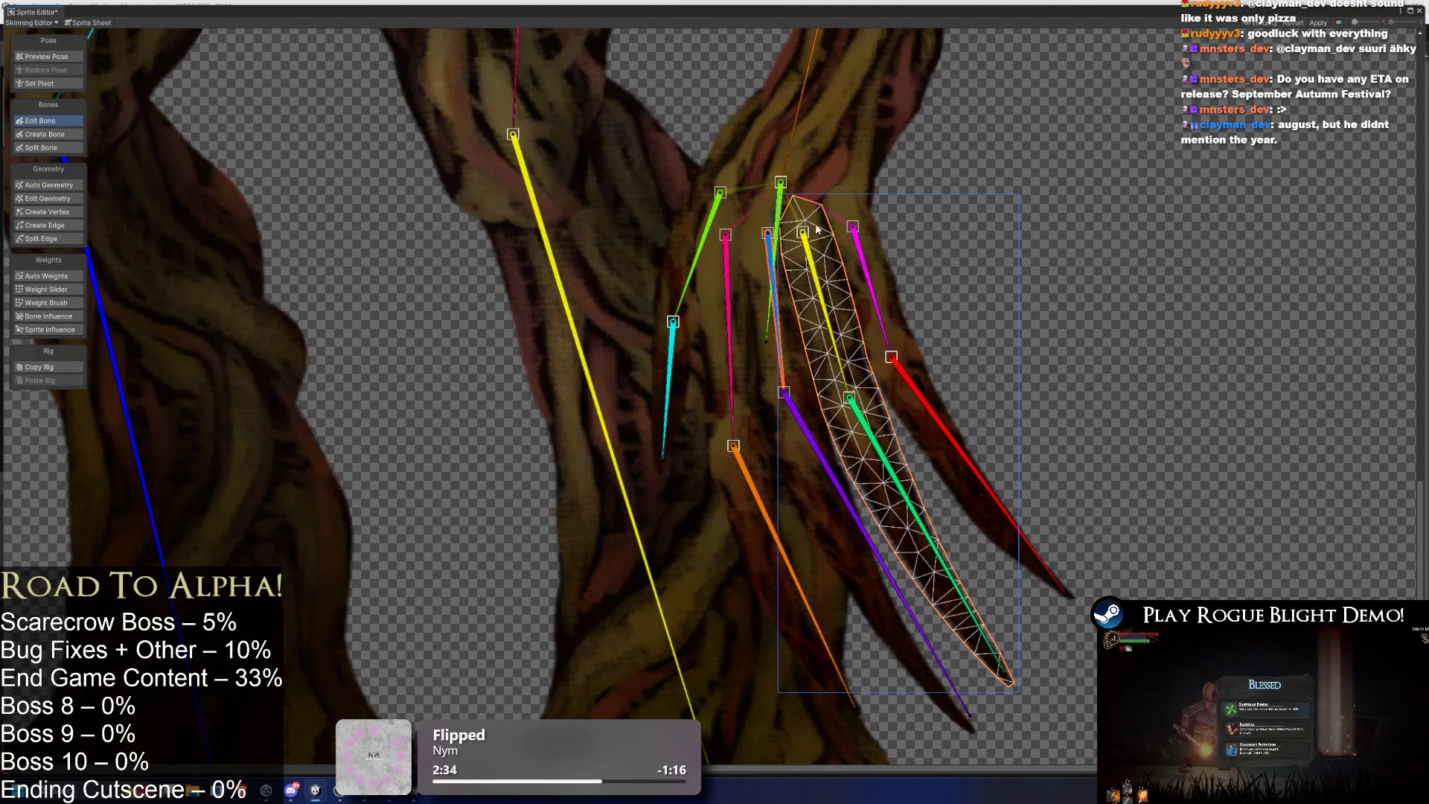
left_click(829, 176)
left_click_drag(856, 188, 790, 198)
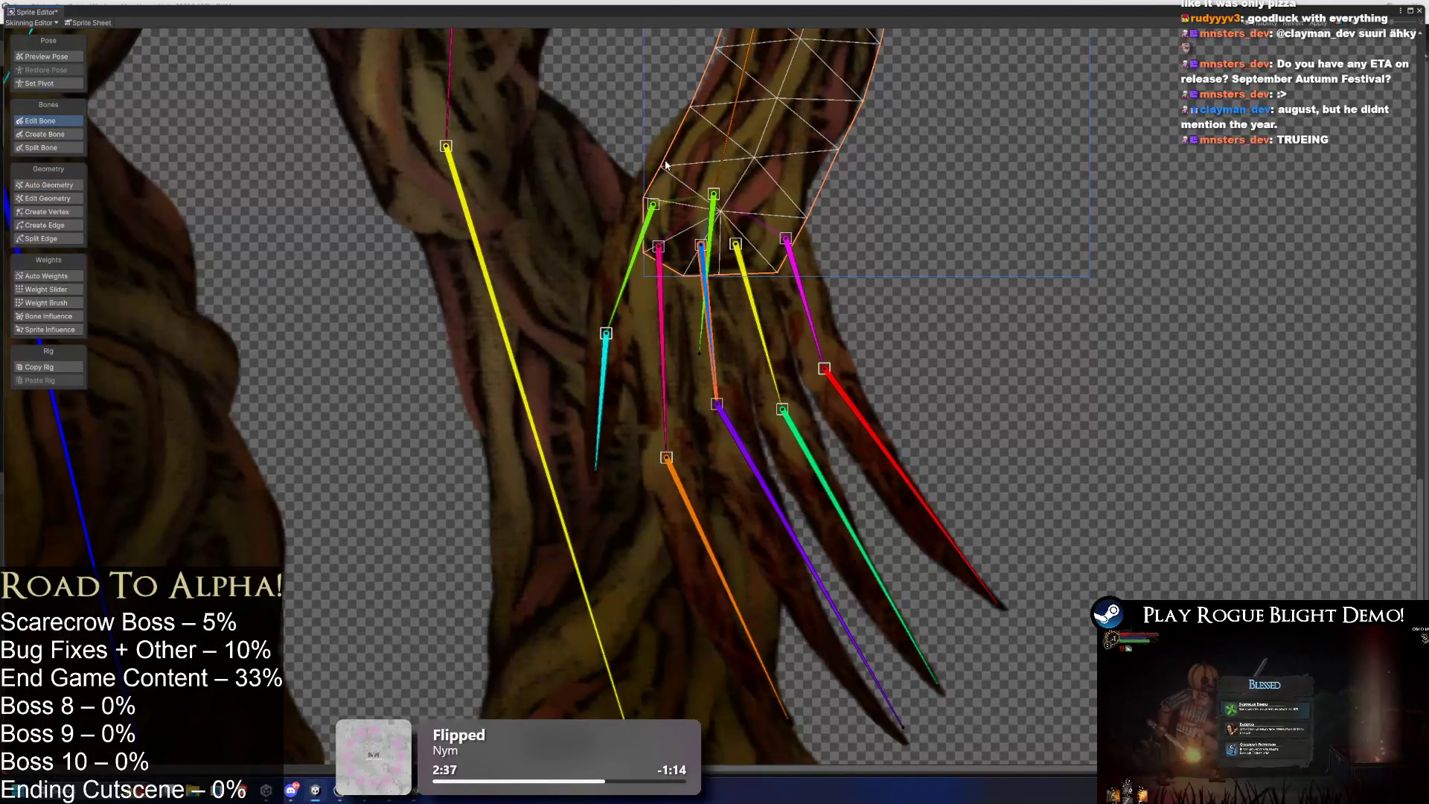
left_click(648, 158)
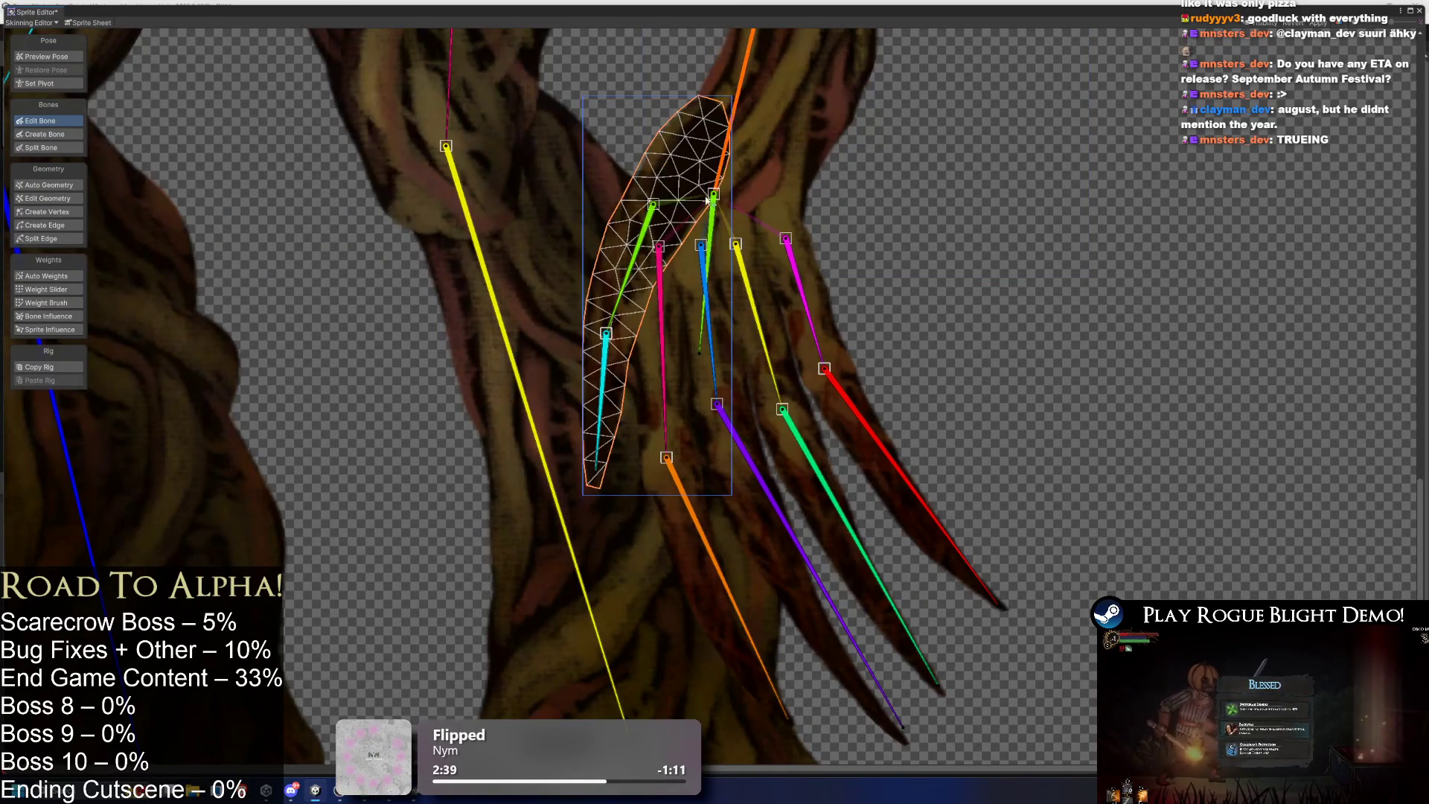
left_click(749, 233)
scroll(757, 197, "down", 8)
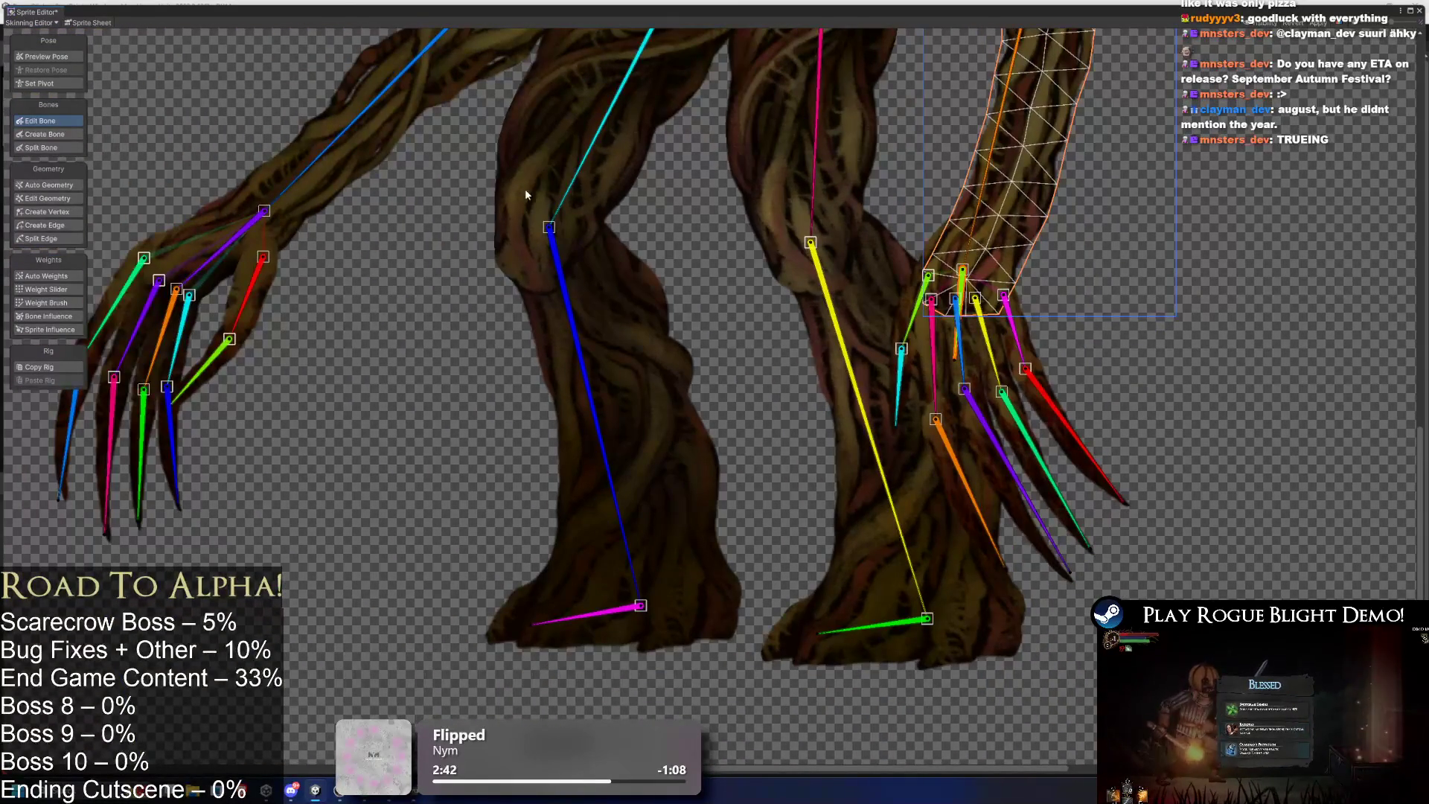
left_click(200, 242)
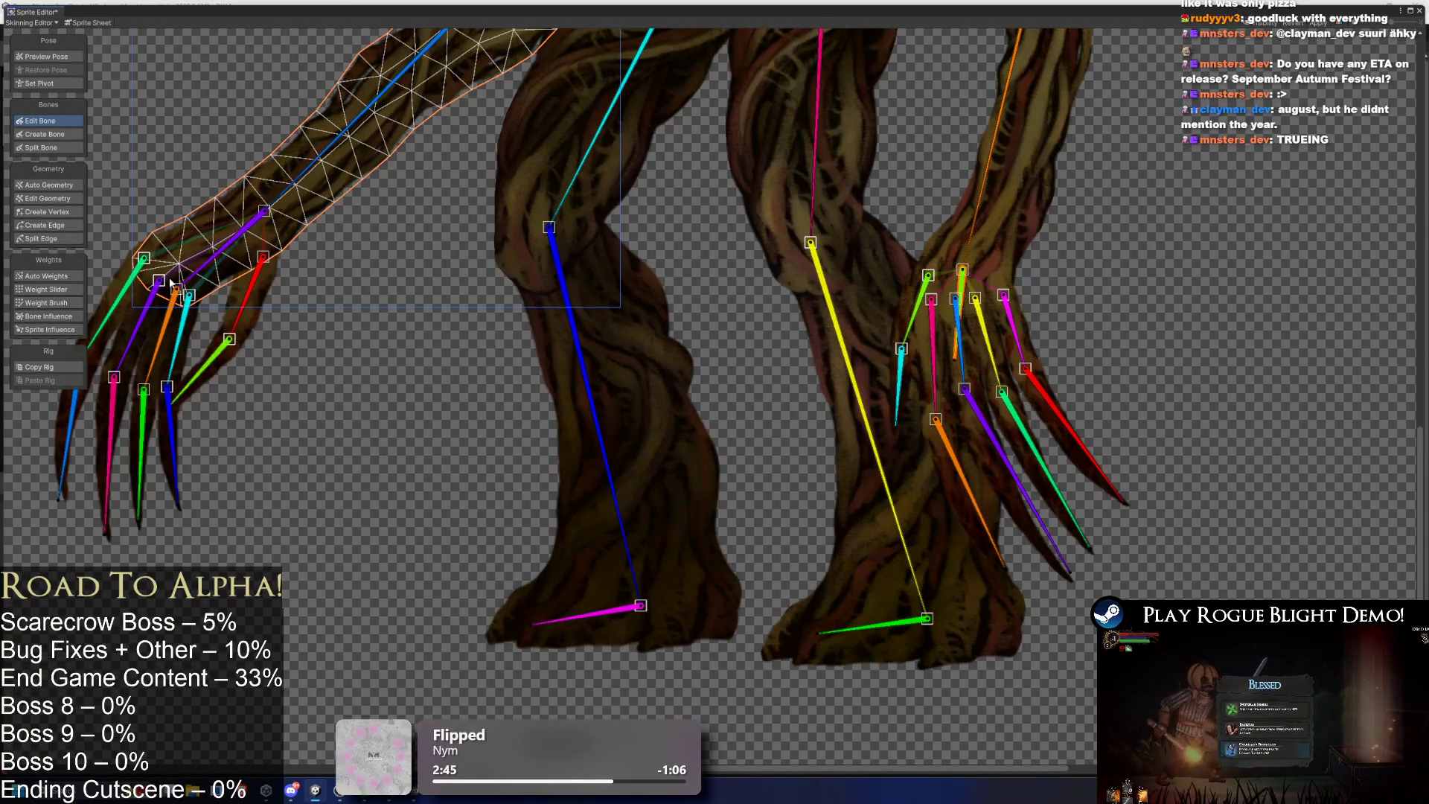
Undo the misplaced claw joint move and drag the upper claw joint slightly lower.
mouse_move(1027, 316)
left_mouse_down()
mouse_move(789, 270)
mouse_move(808, 298)
left_mouse_up()
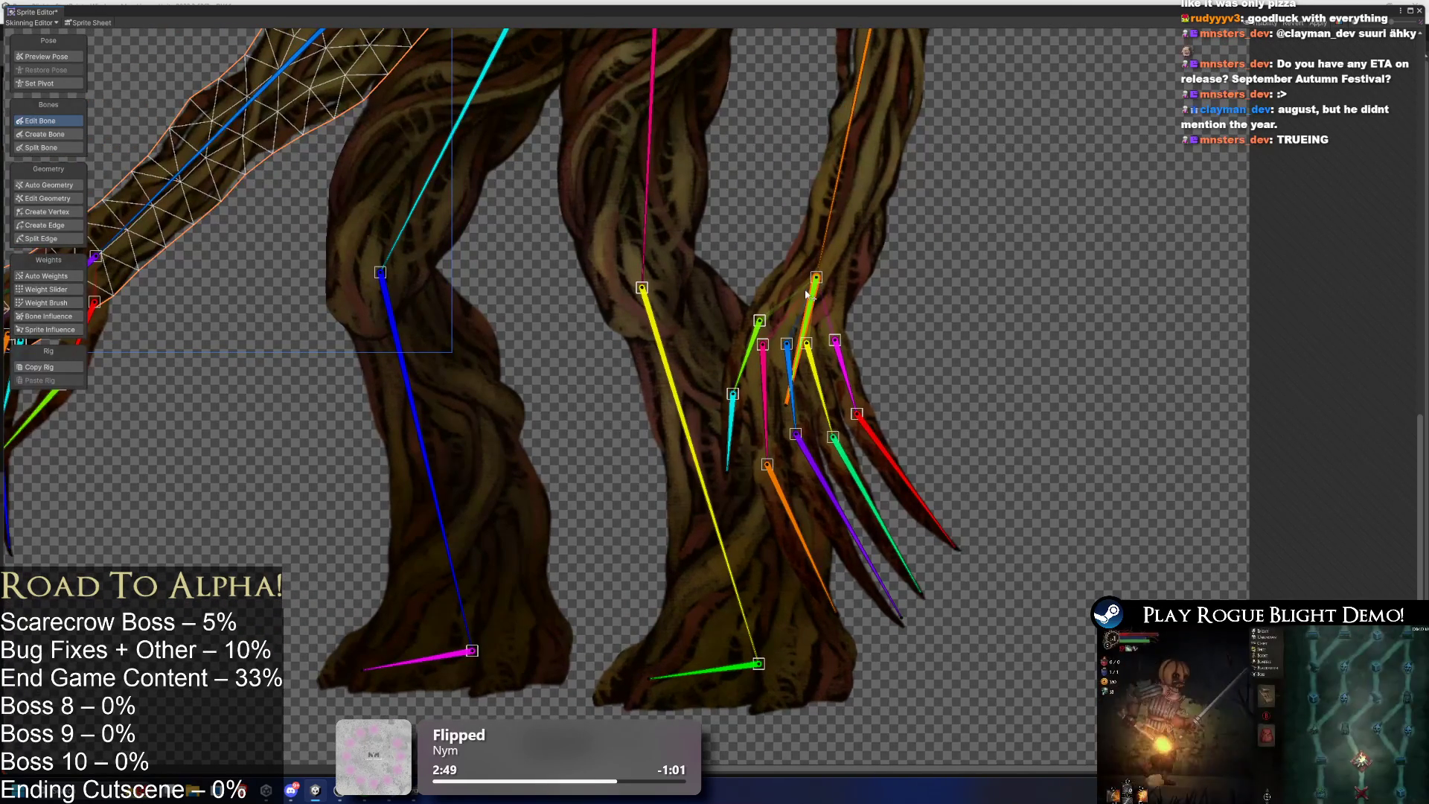
key("ctrl+z")
mouse_move(785, 392)
left_mouse_down()
mouse_move(783, 410)
mouse_move(786, 356)
left_mouse_up()
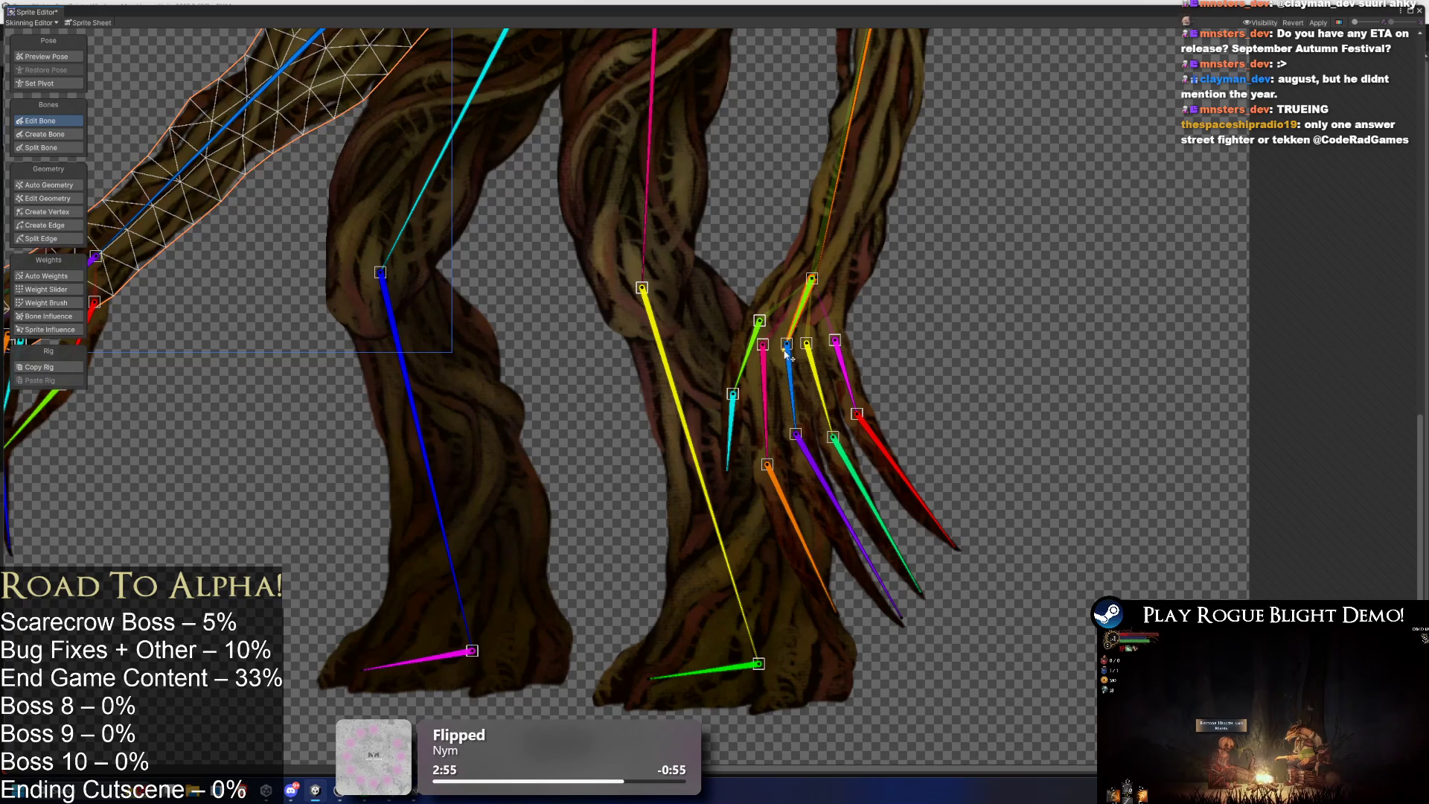
scroll(904, 293, "down", 3)
scroll(826, 286, "up", 2)
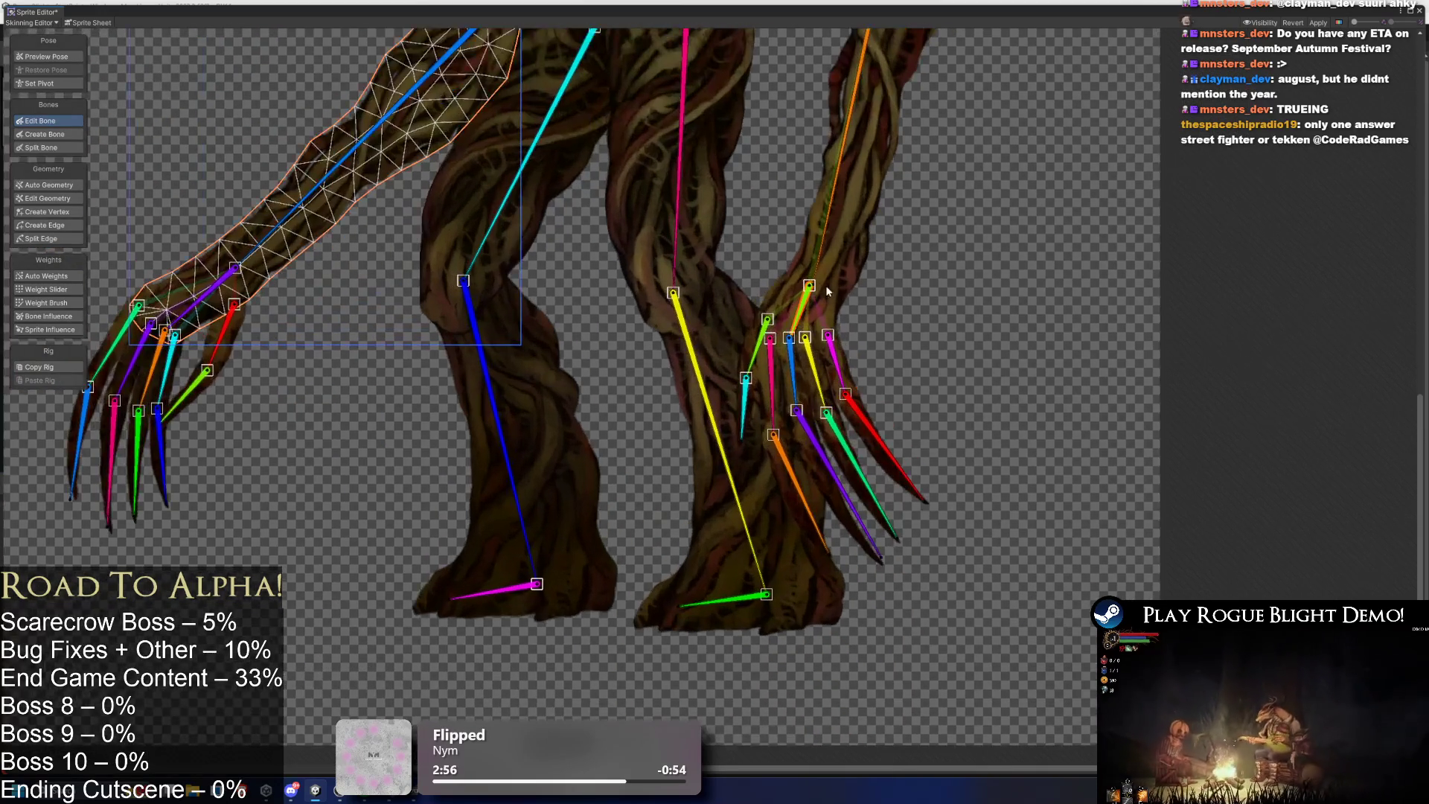
Zoom in, align the shared claw joint with the orange bone, nudge it down-left, then zoom out.
scroll(841, 287, "up", 2)
scroll(759, 292, "up", 3)
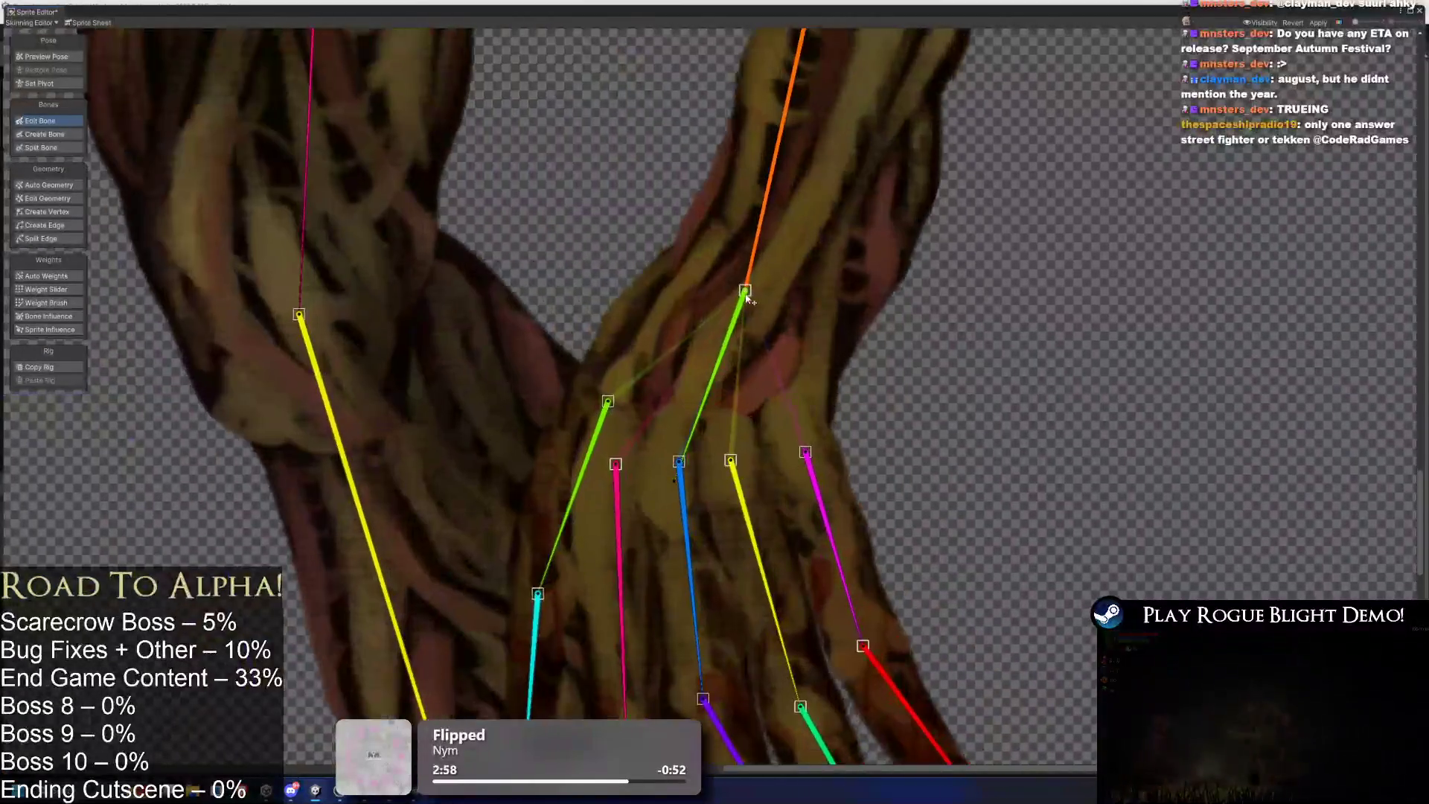
left_click_drag(770, 294, 773, 292)
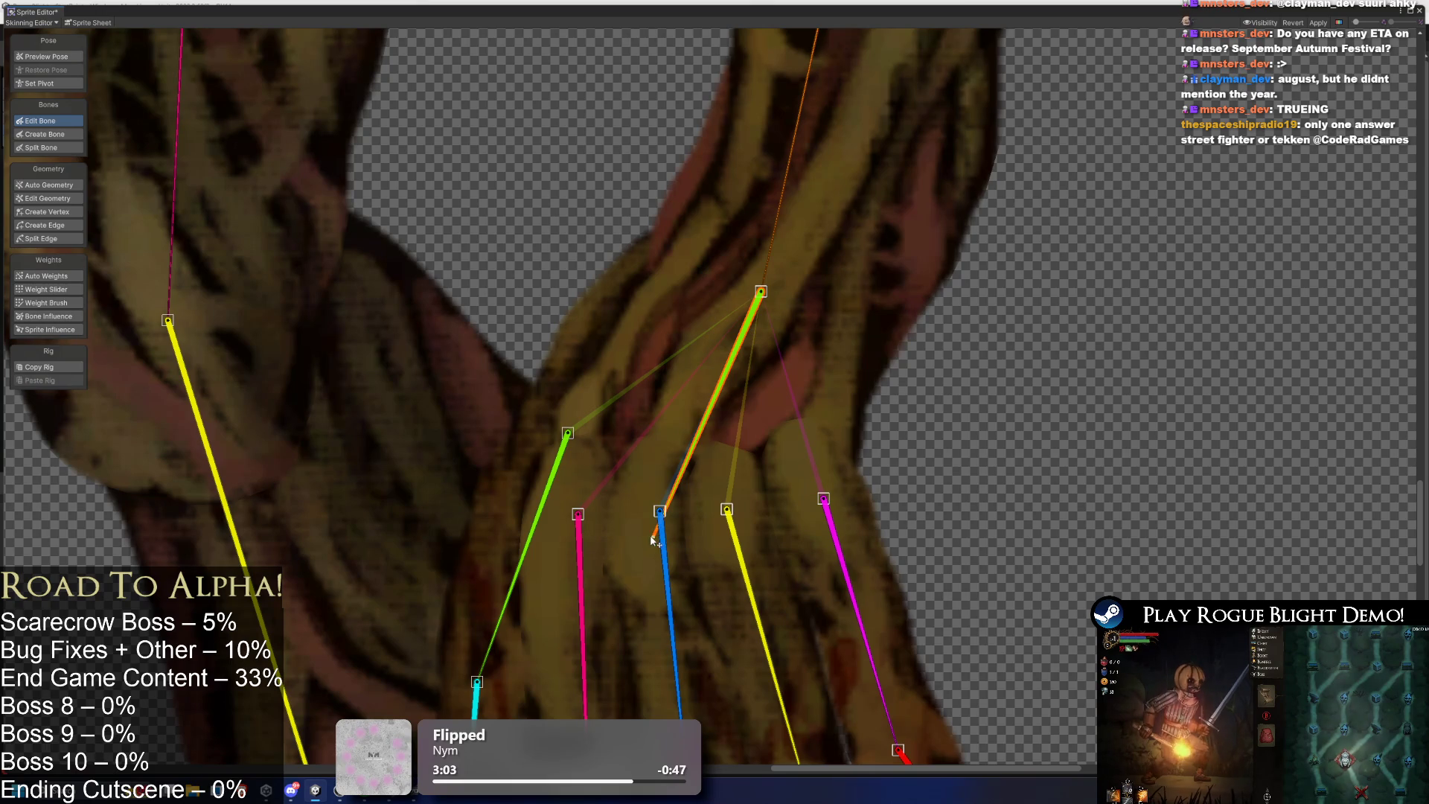
scroll(756, 298, "down", 3)
left_click_drag(742, 369, 739, 375)
scroll(778, 446, "down", 5)
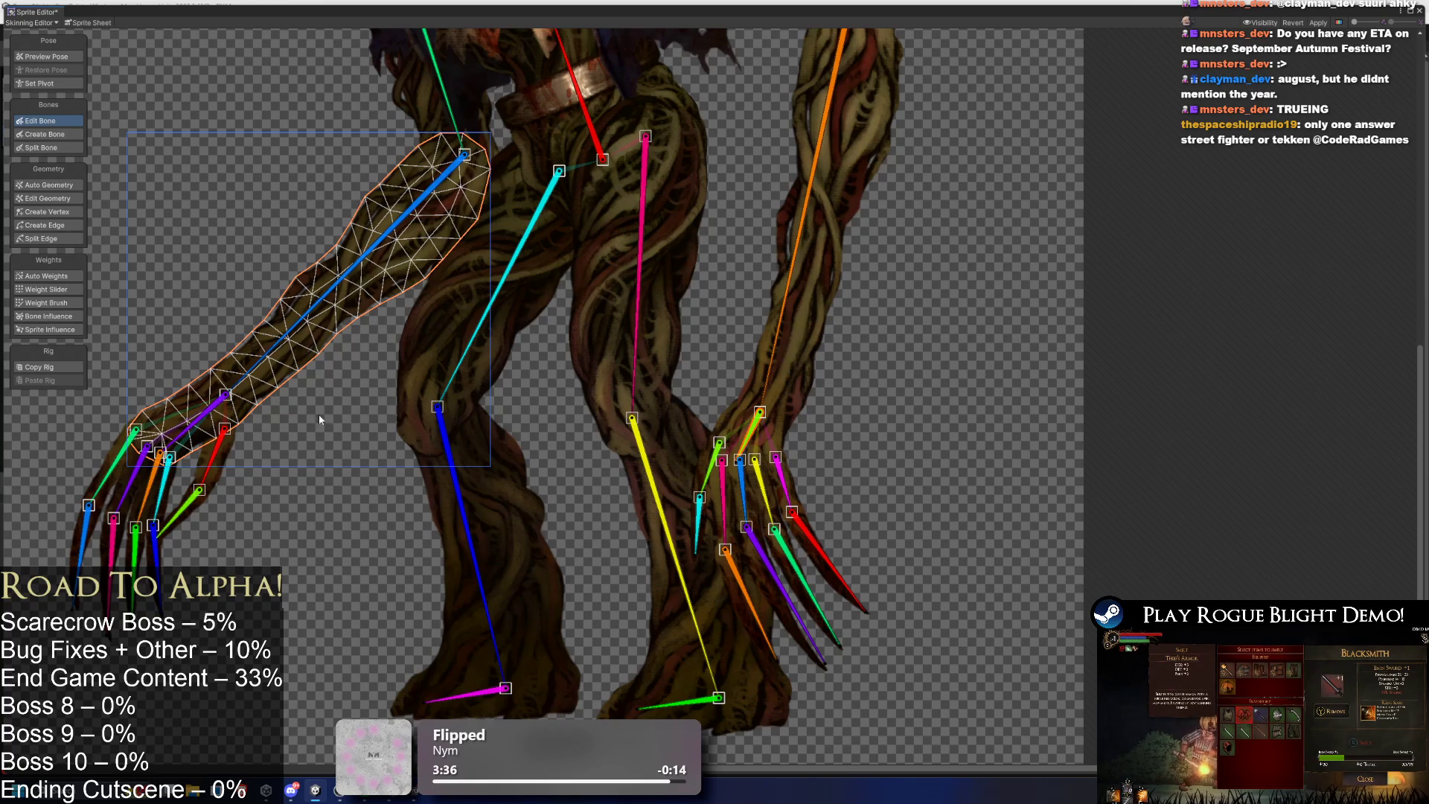
scroll(515, 347, "down", 2)
Select the cloak mesh, try Auto Weights and check bone influences on the cloak, pelvis and torso.
scroll(428, 301, "up", 2)
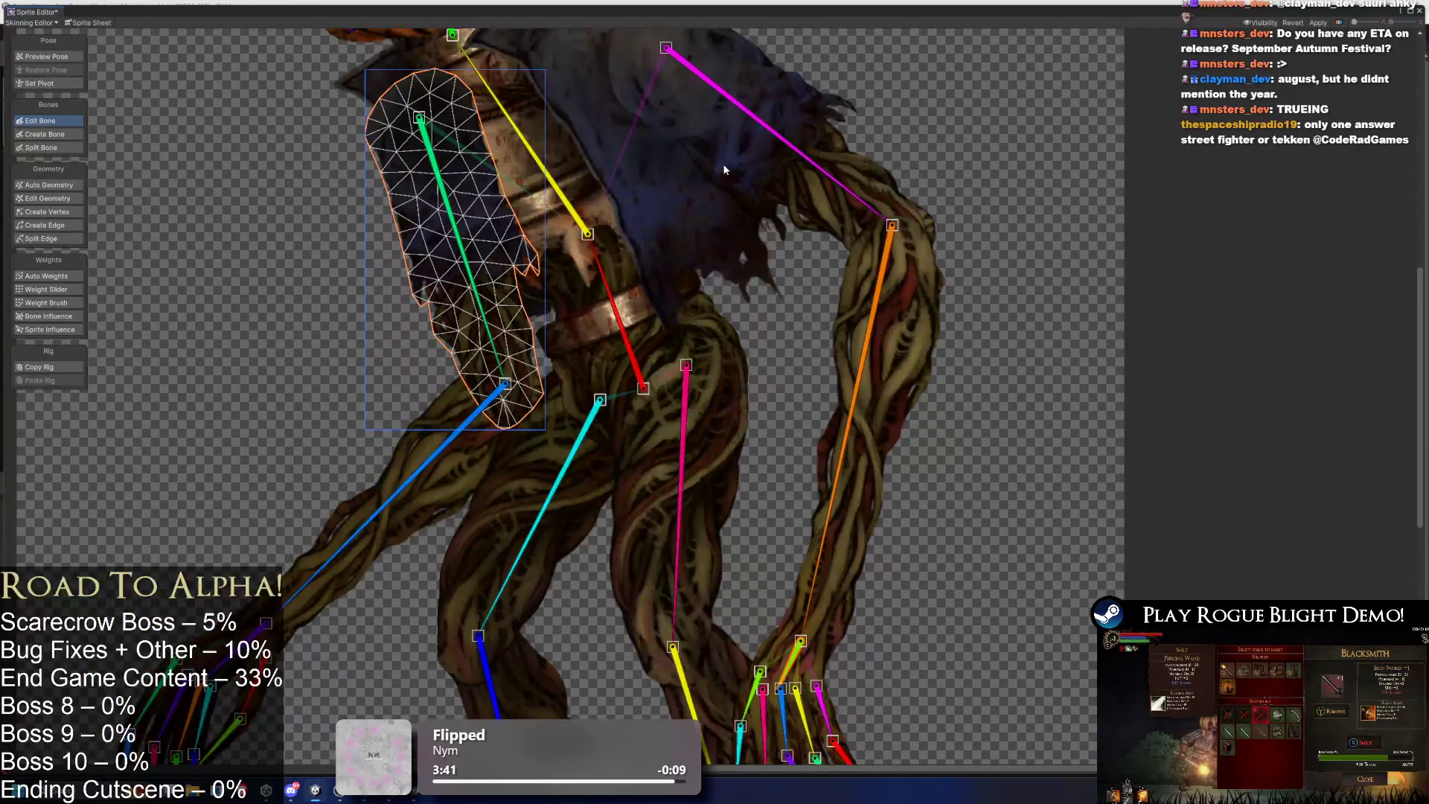
left_click(647, 179)
scroll(648, 179, "down", 2)
scroll(640, 148, "up", 2)
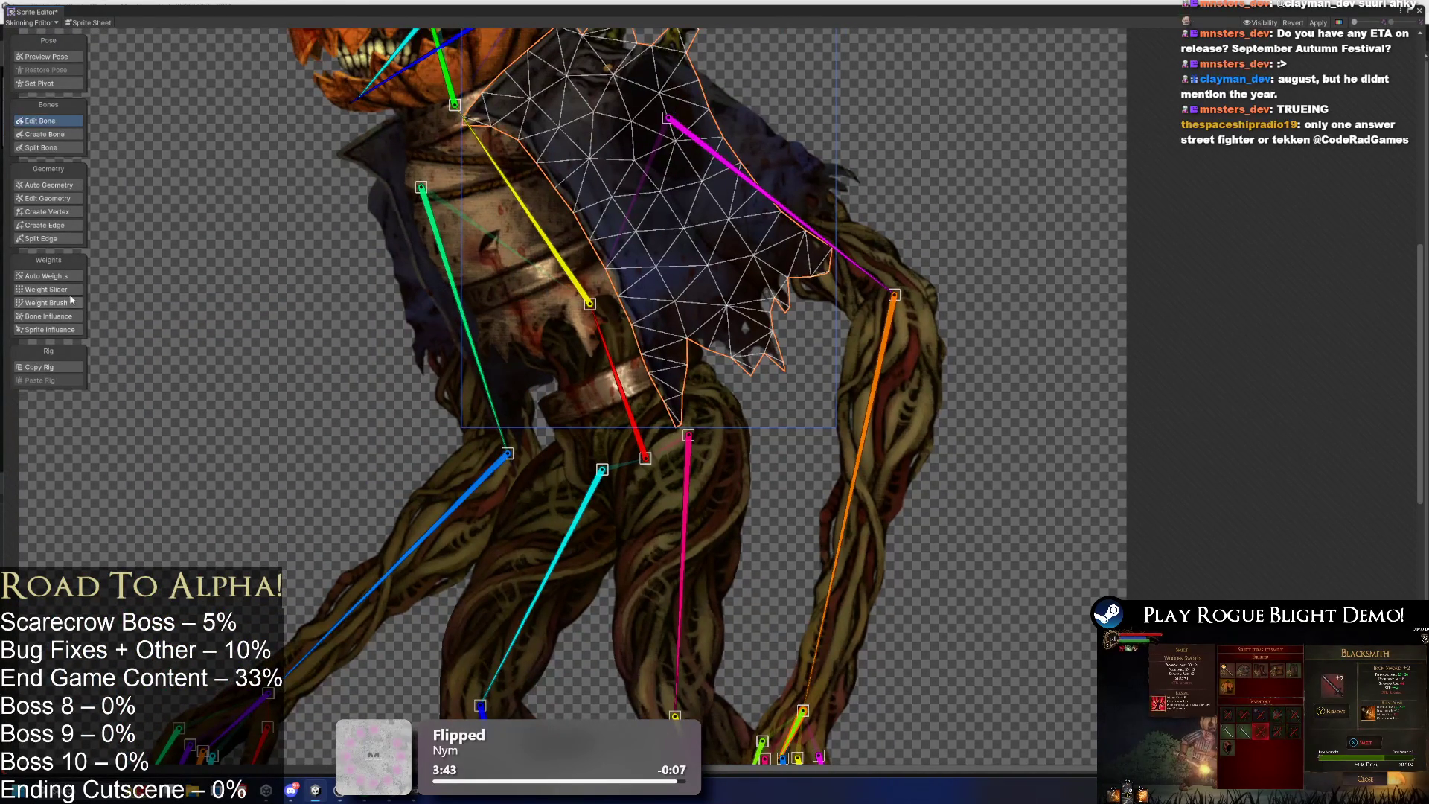
left_click(46, 276)
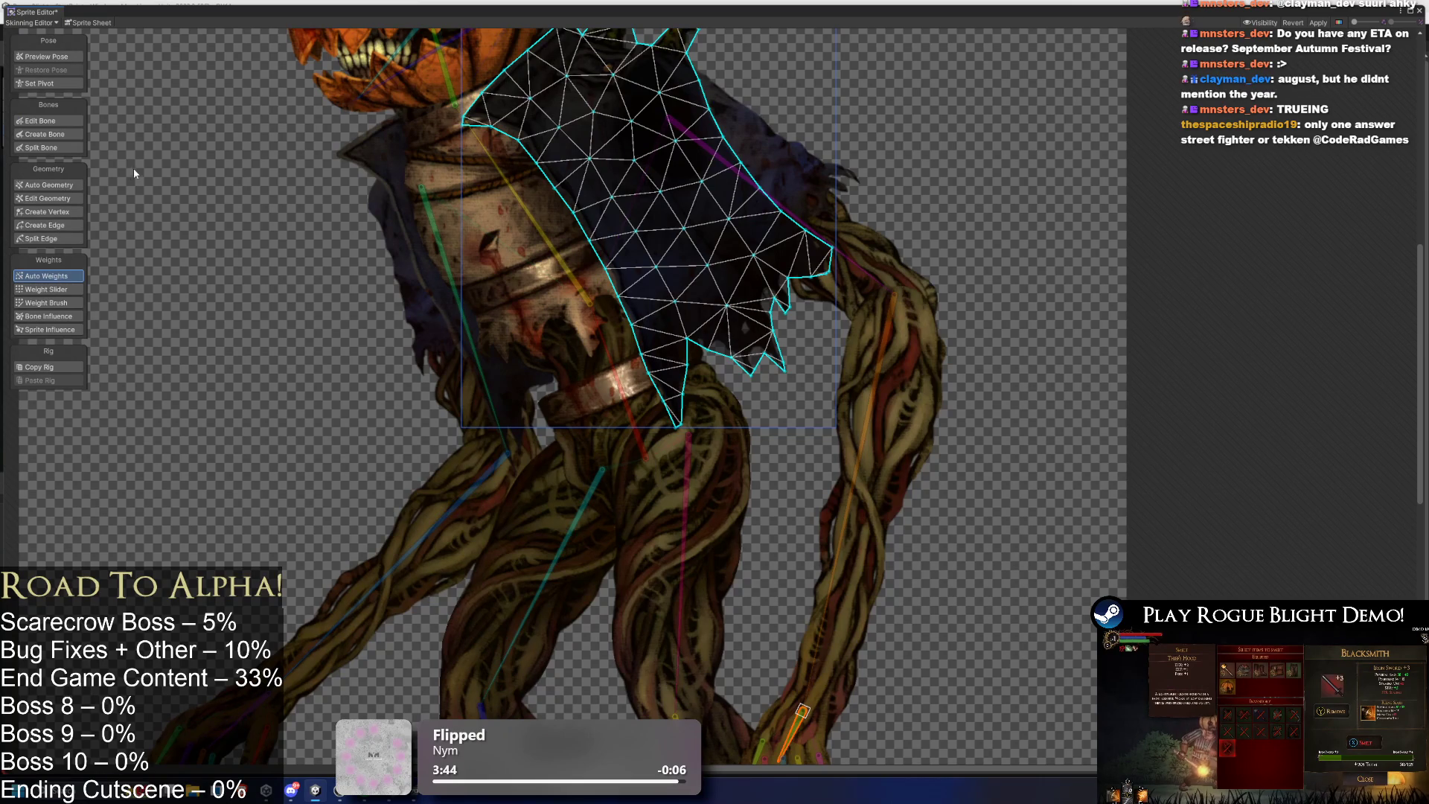
left_click(46, 316)
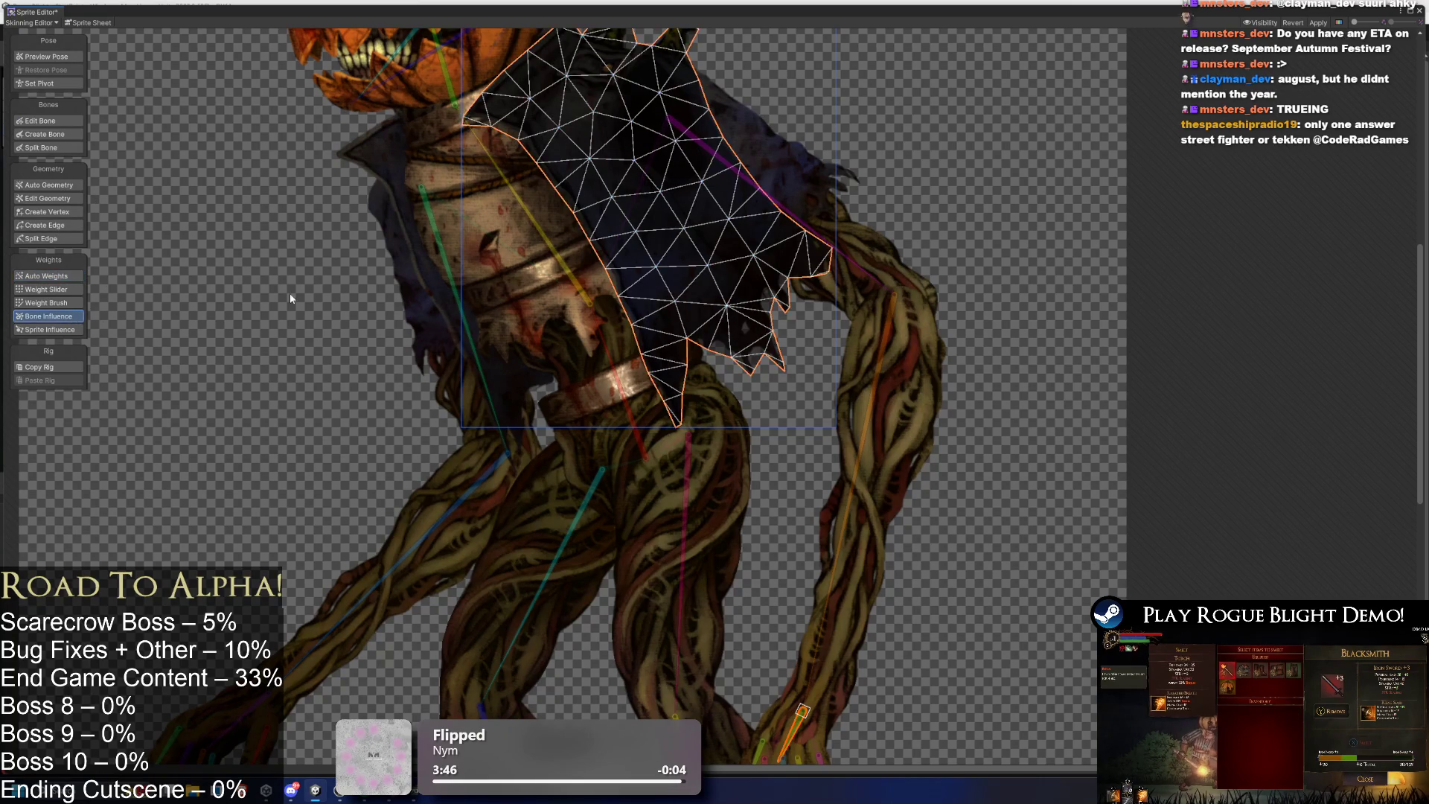
scroll(636, 325, "down", 1)
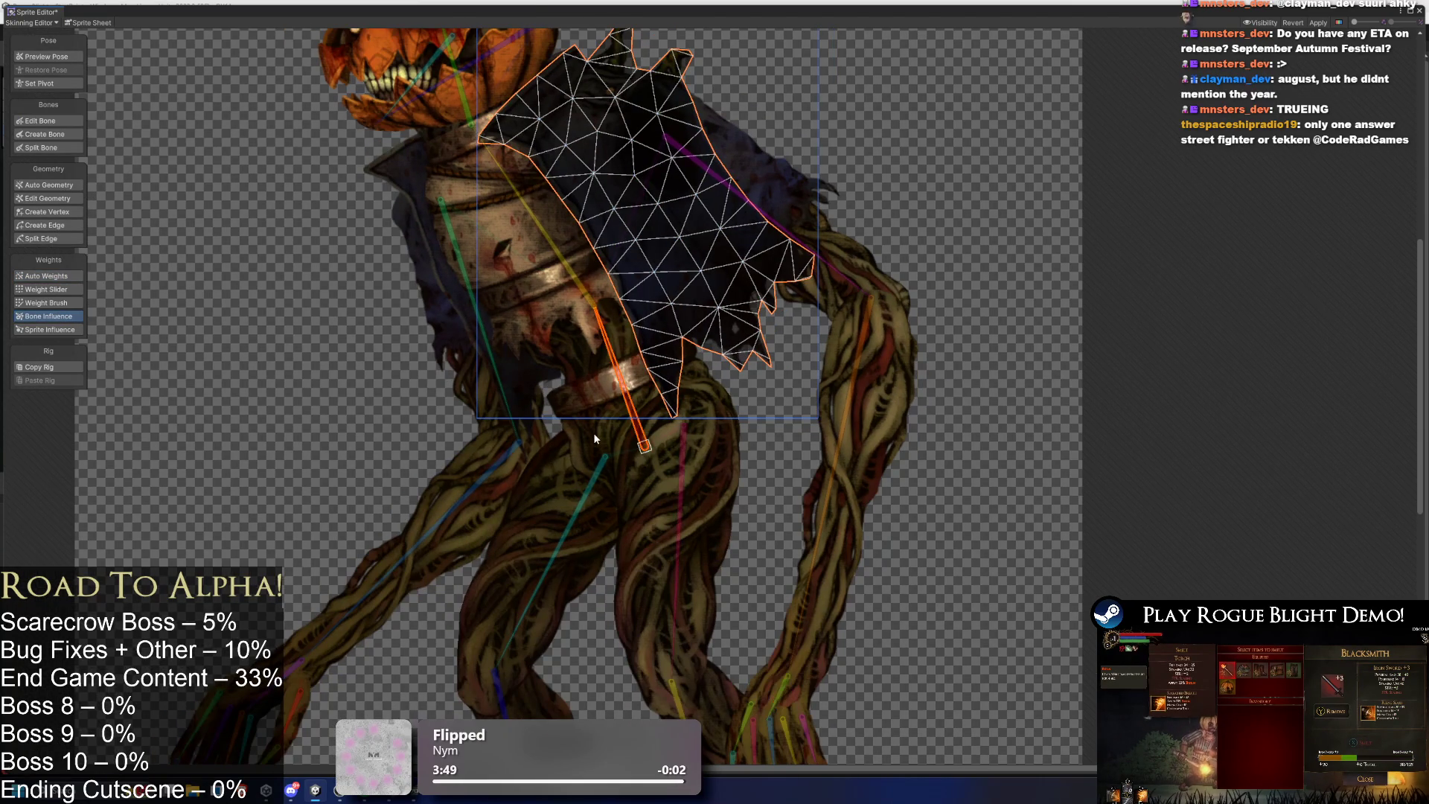
left_click(595, 438)
left_click(588, 362)
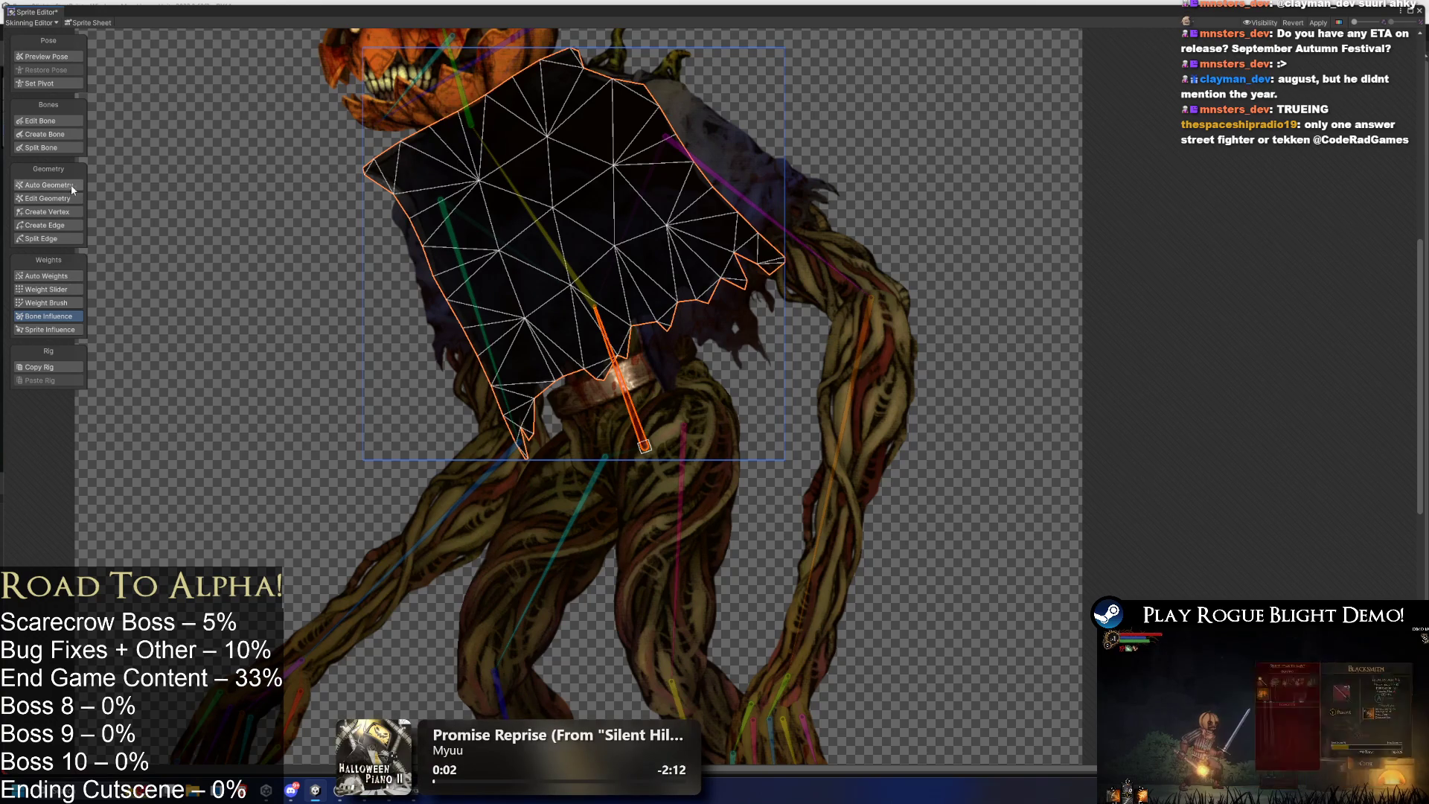
left_click(49, 185)
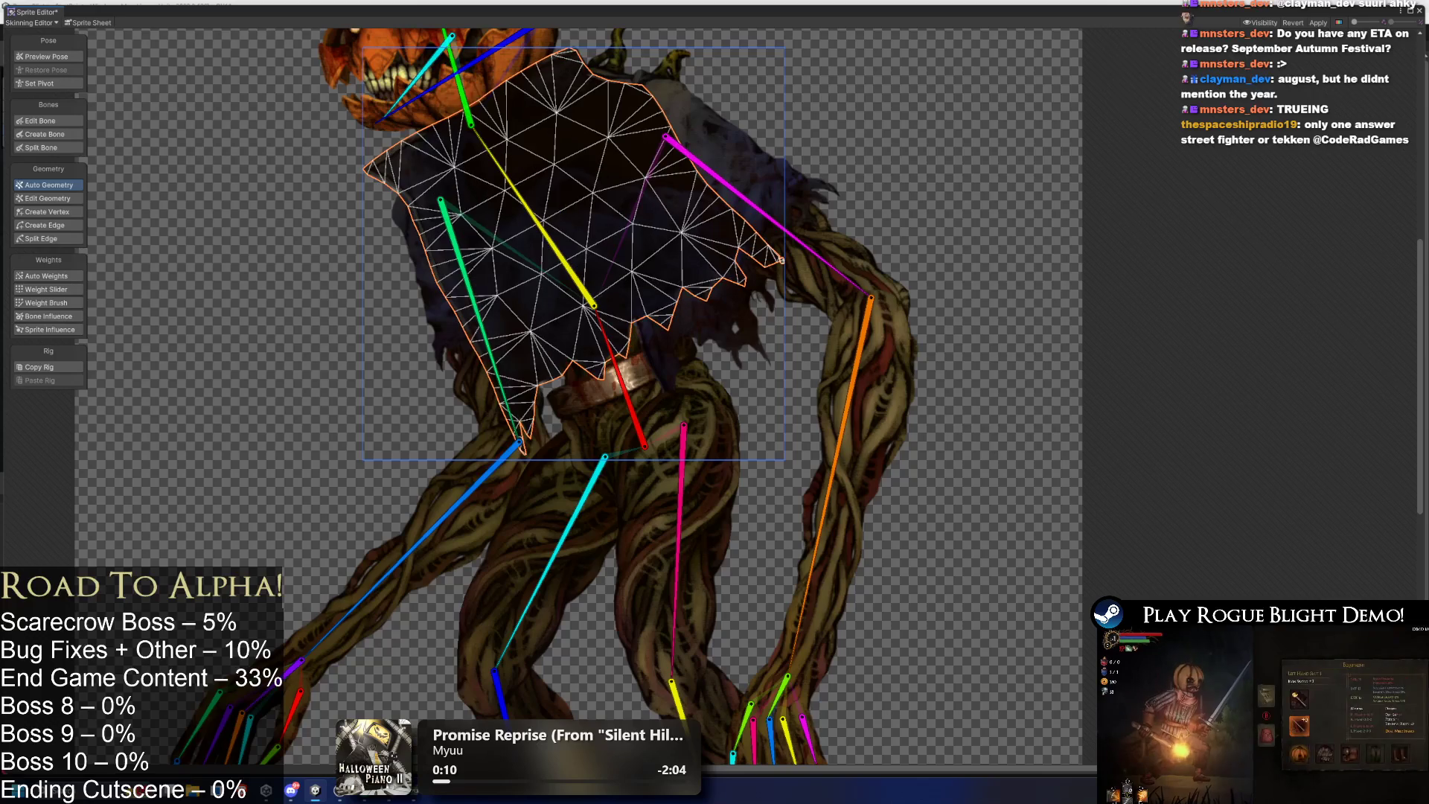
Cycle through the overlapping torso sprites until the large cloak sprite is selected.
left_click_drag(673, 79, 721, 154)
left_click(717, 173)
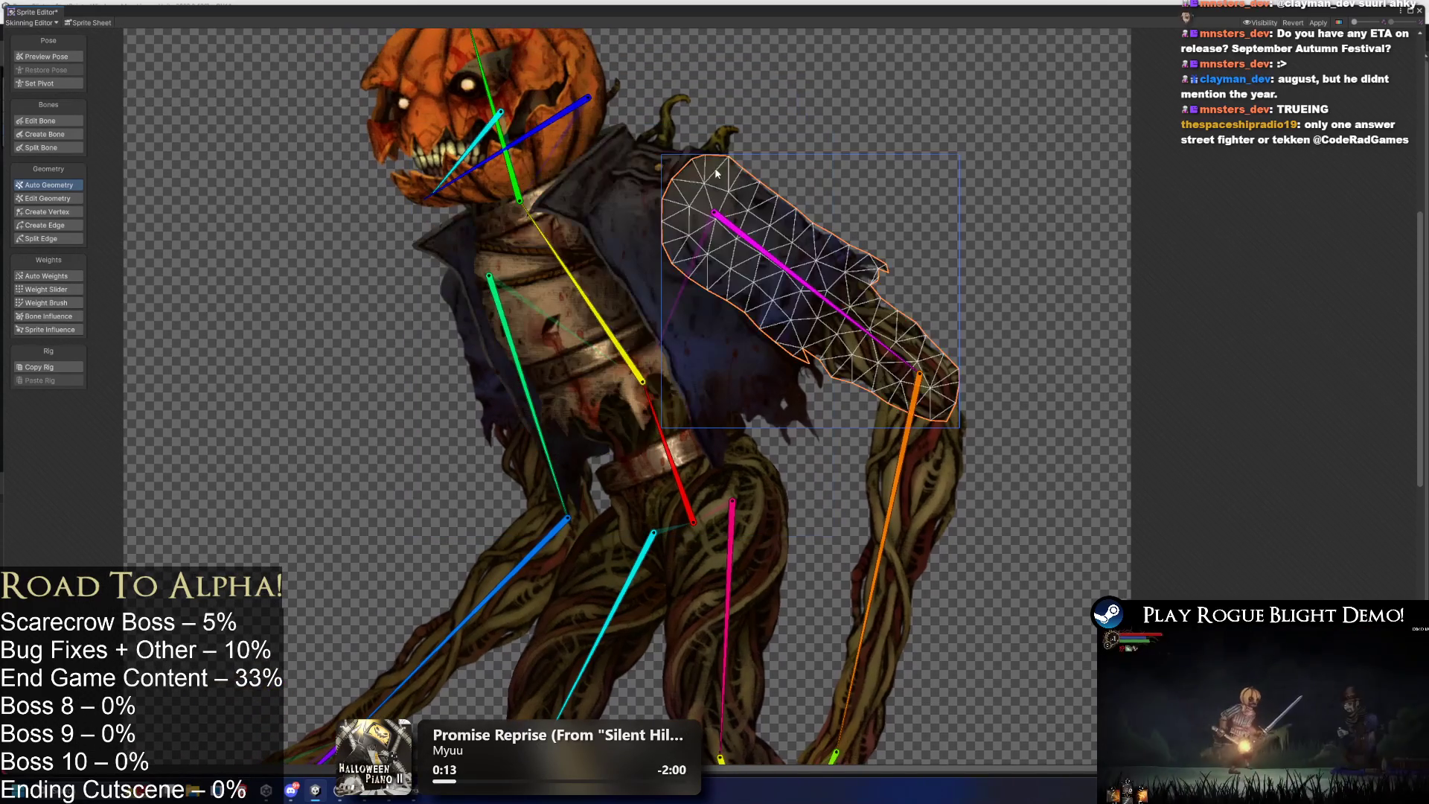
left_click(609, 151)
left_click(611, 152)
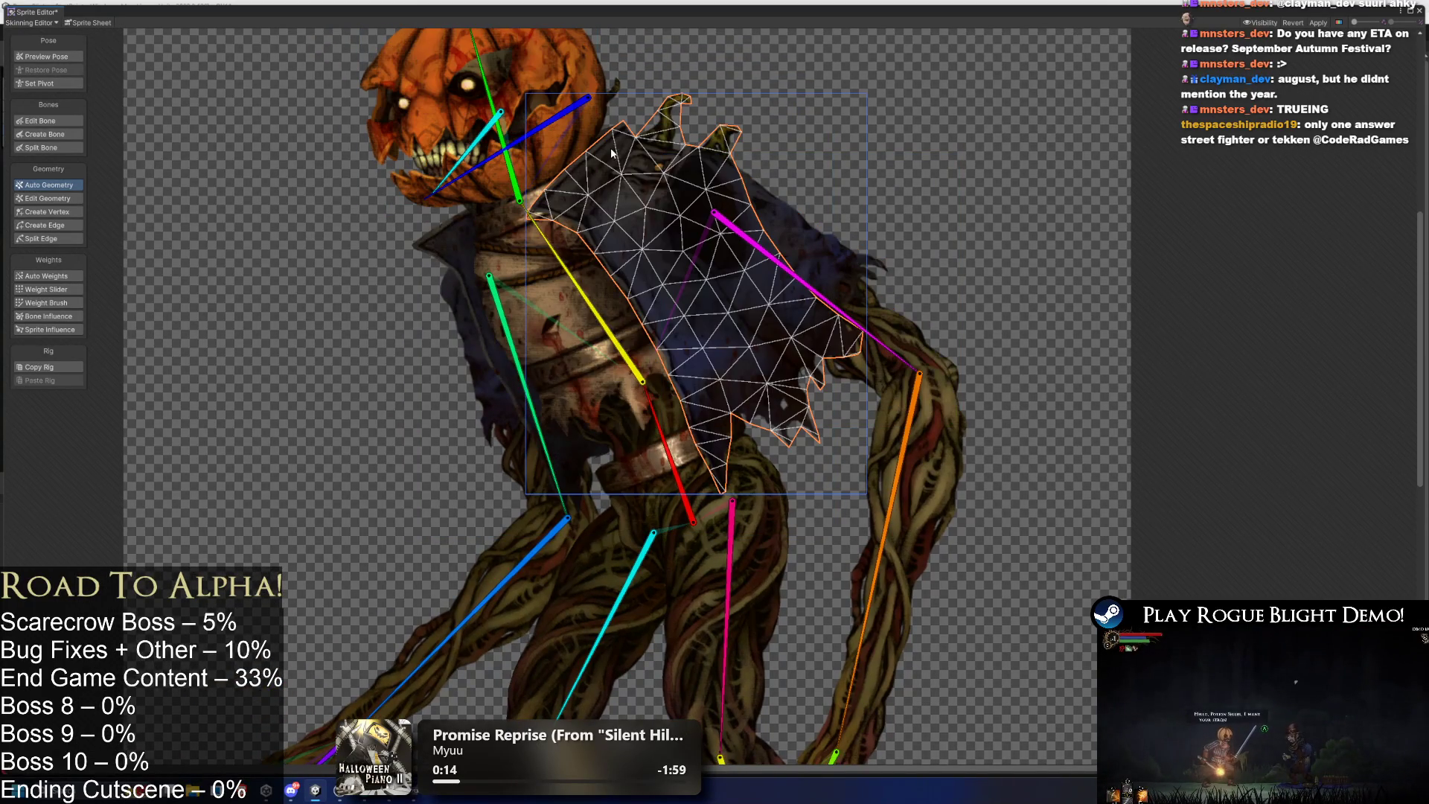
left_click(612, 98)
left_click(592, 341)
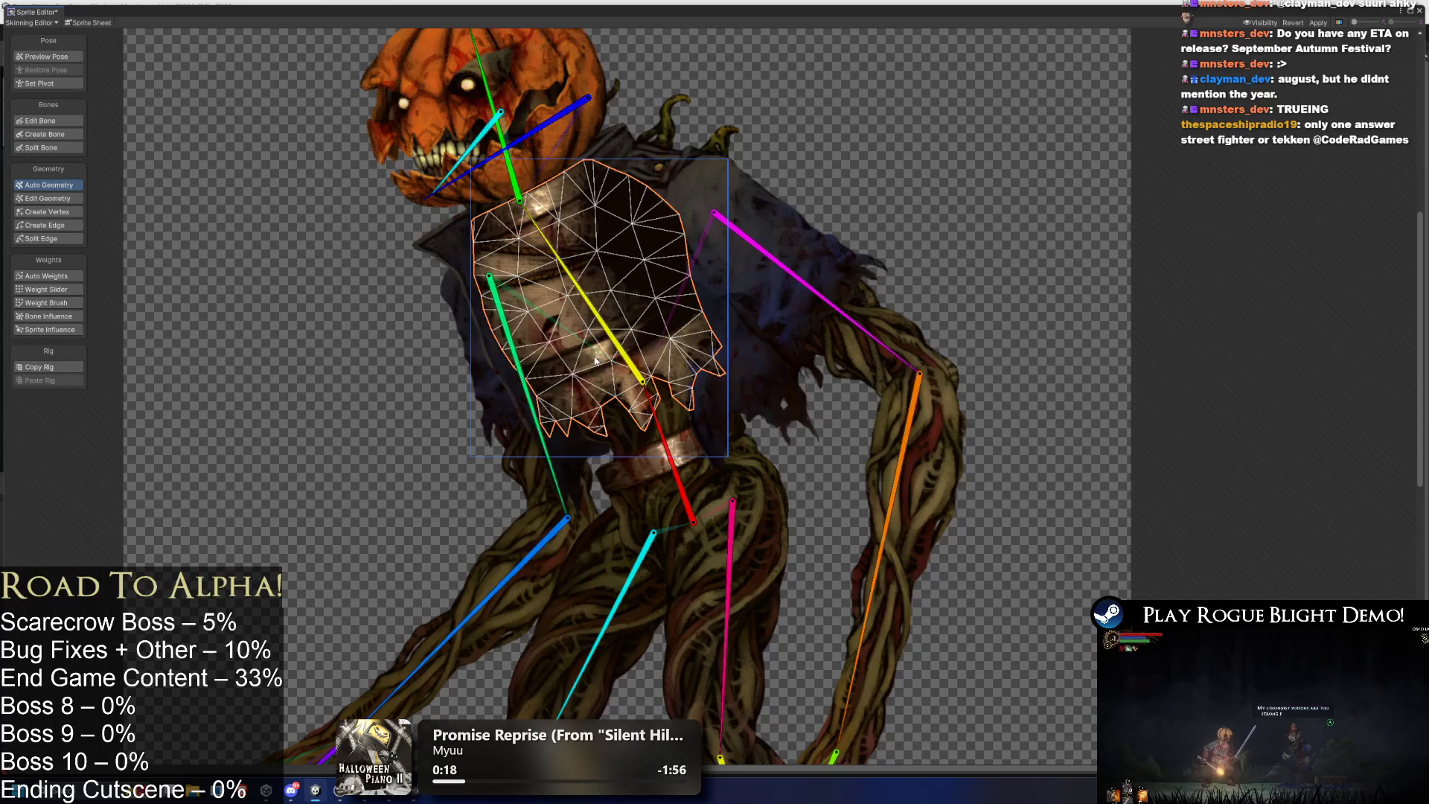
left_click(596, 361)
left_click(554, 357)
left_click(489, 373)
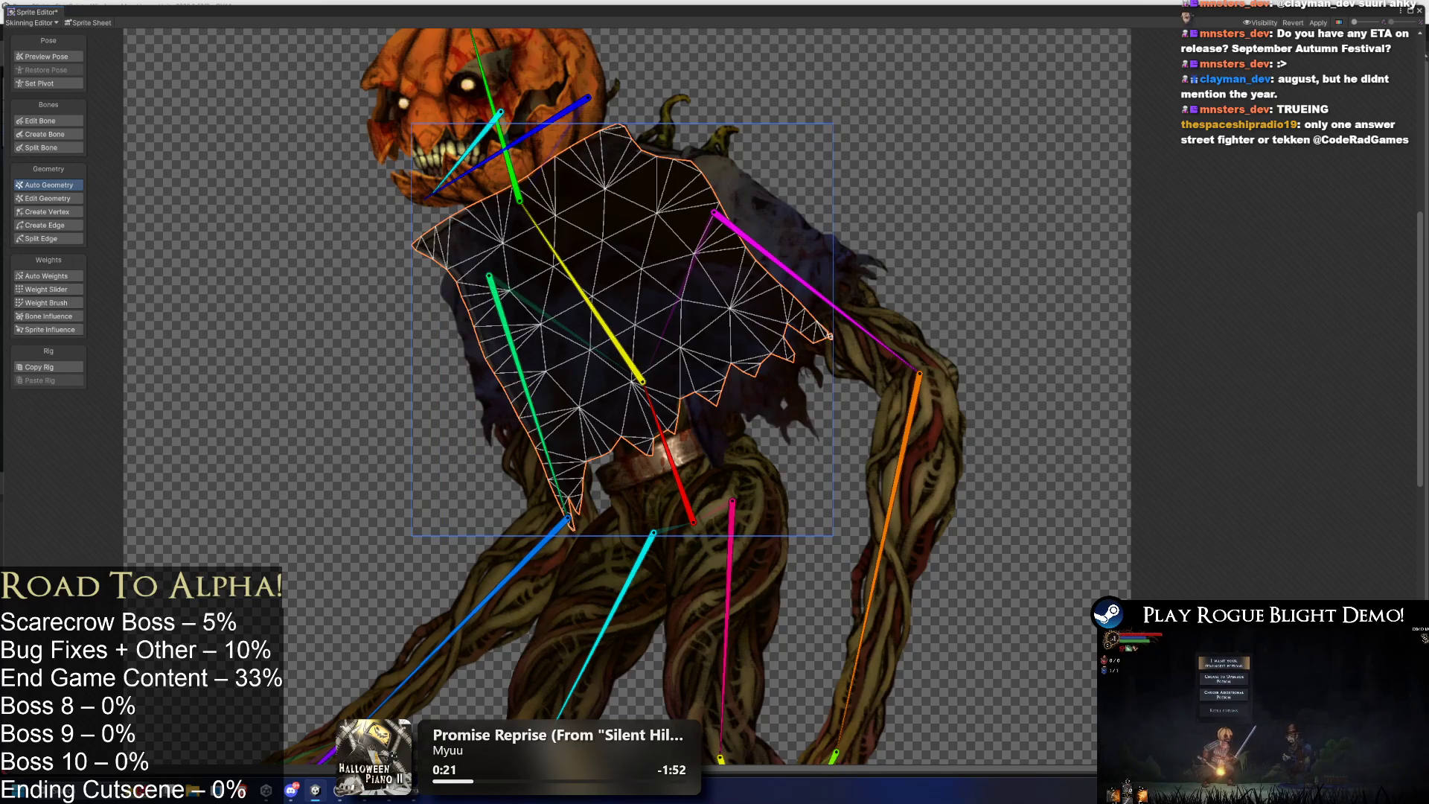
scroll(366, 240, "down", 5)
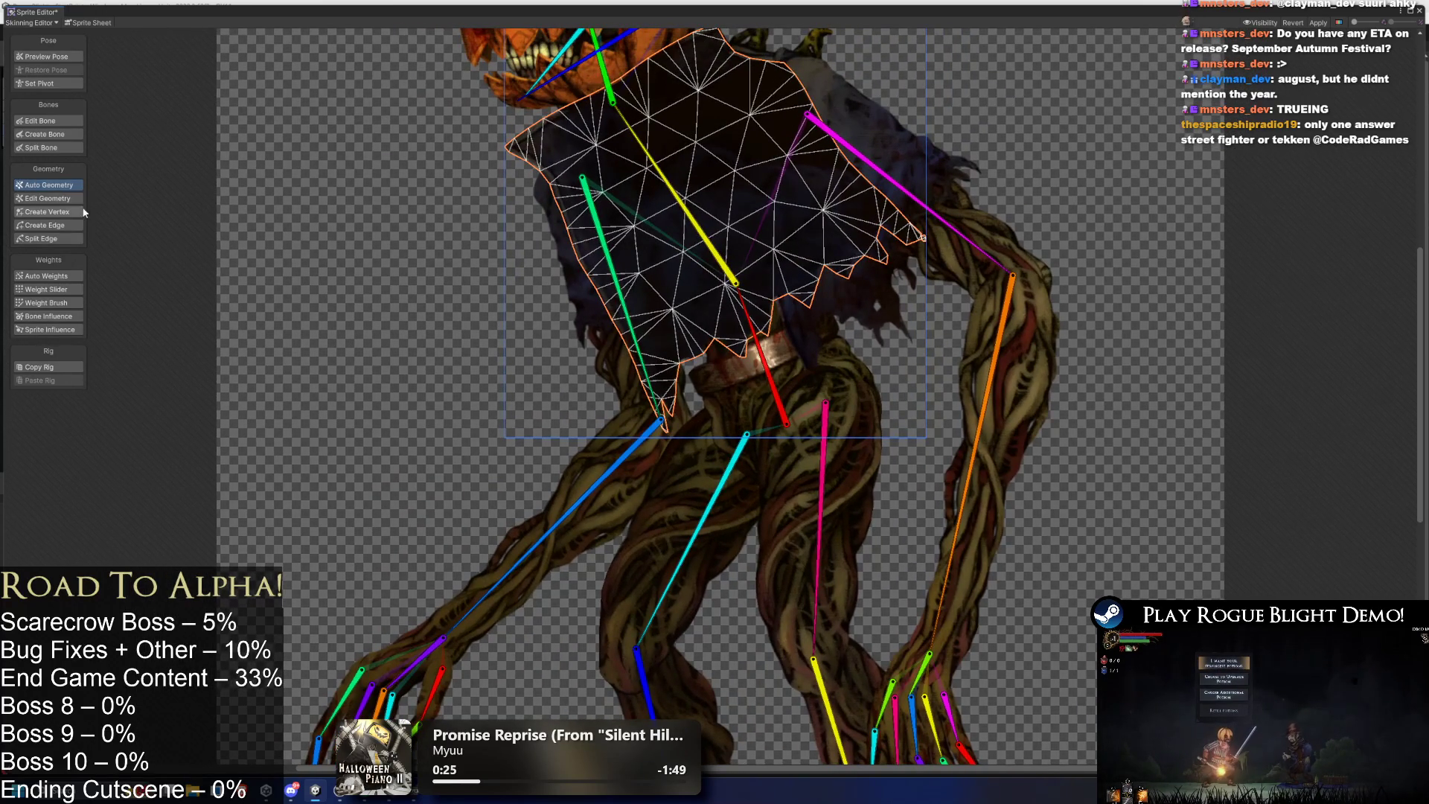
With Create Vertex, add vertices down the cloak's left edge and across its lower part.
left_click(46, 211)
scroll(517, 171, "up", 2)
left_click(505, 157)
left_click(526, 215)
left_click(551, 273)
left_click(583, 326)
left_click(615, 386)
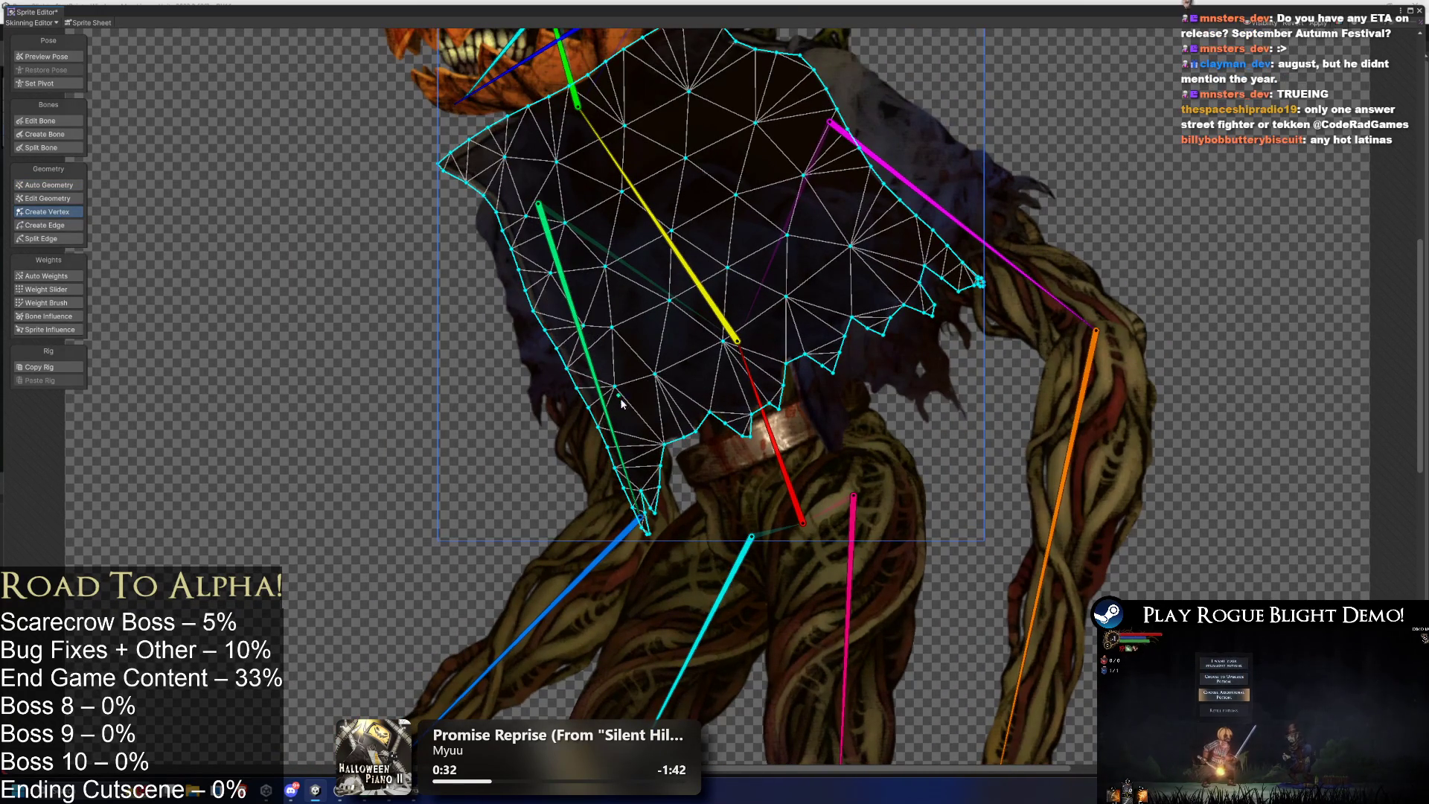
left_click(648, 451)
left_click(670, 406)
left_click(699, 378)
Add a diagonal row of cloak vertices toward the right, plus points on the right side and upper cloak.
left_click(744, 385)
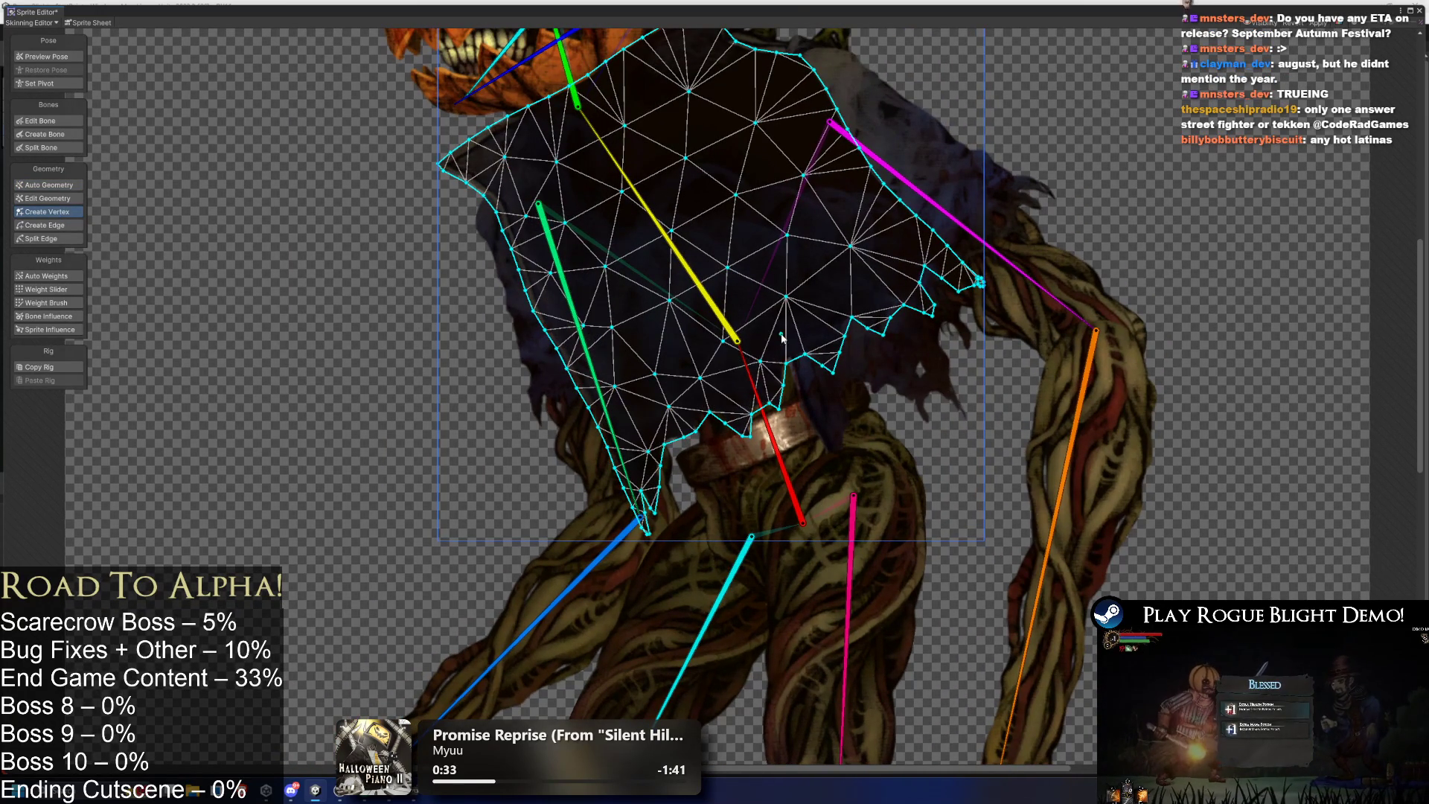
left_click(761, 361)
left_click(797, 334)
left_click(829, 311)
left_click(860, 286)
left_click(904, 262)
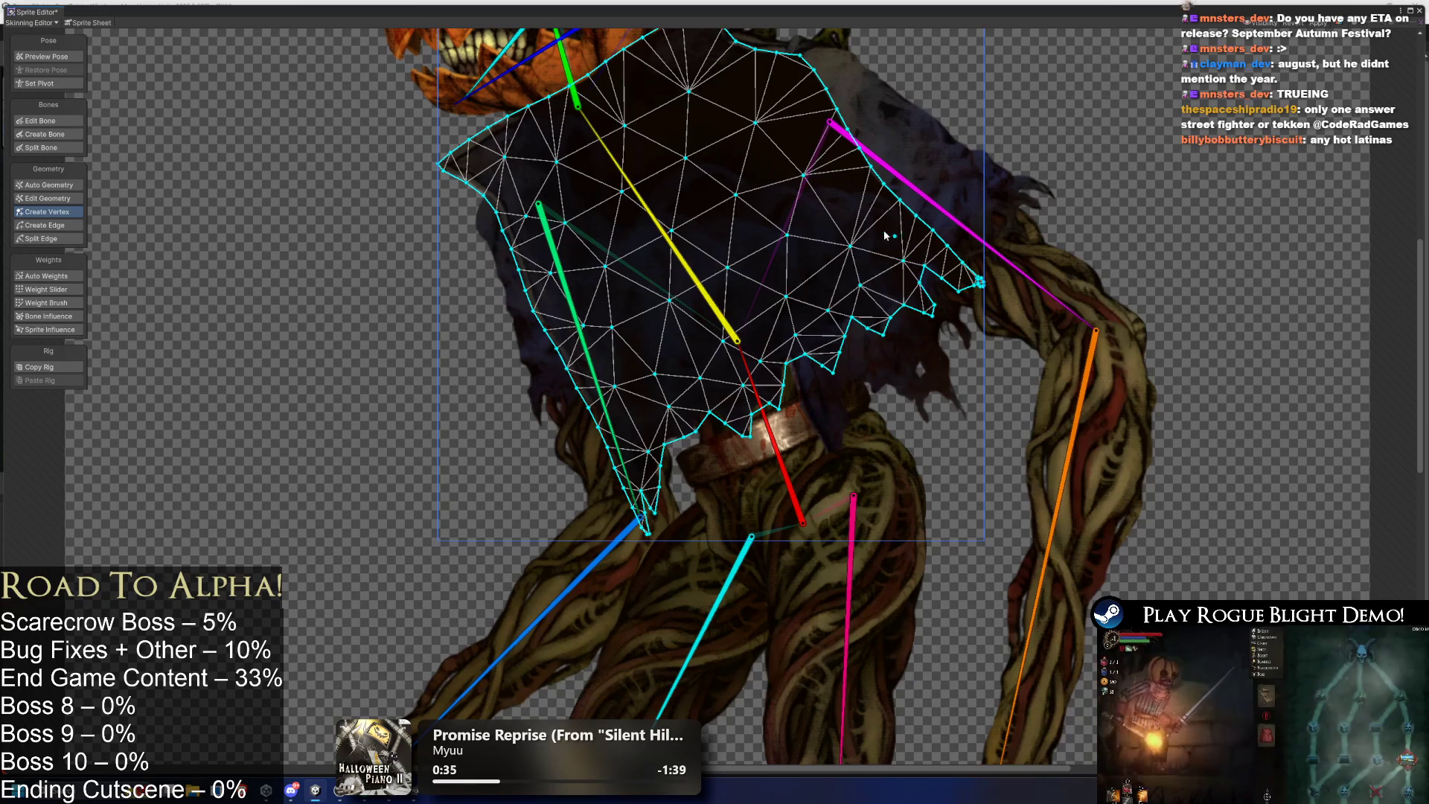
left_click(883, 225)
left_click(951, 264)
left_click(862, 195)
left_click_drag(861, 195, 881, 262)
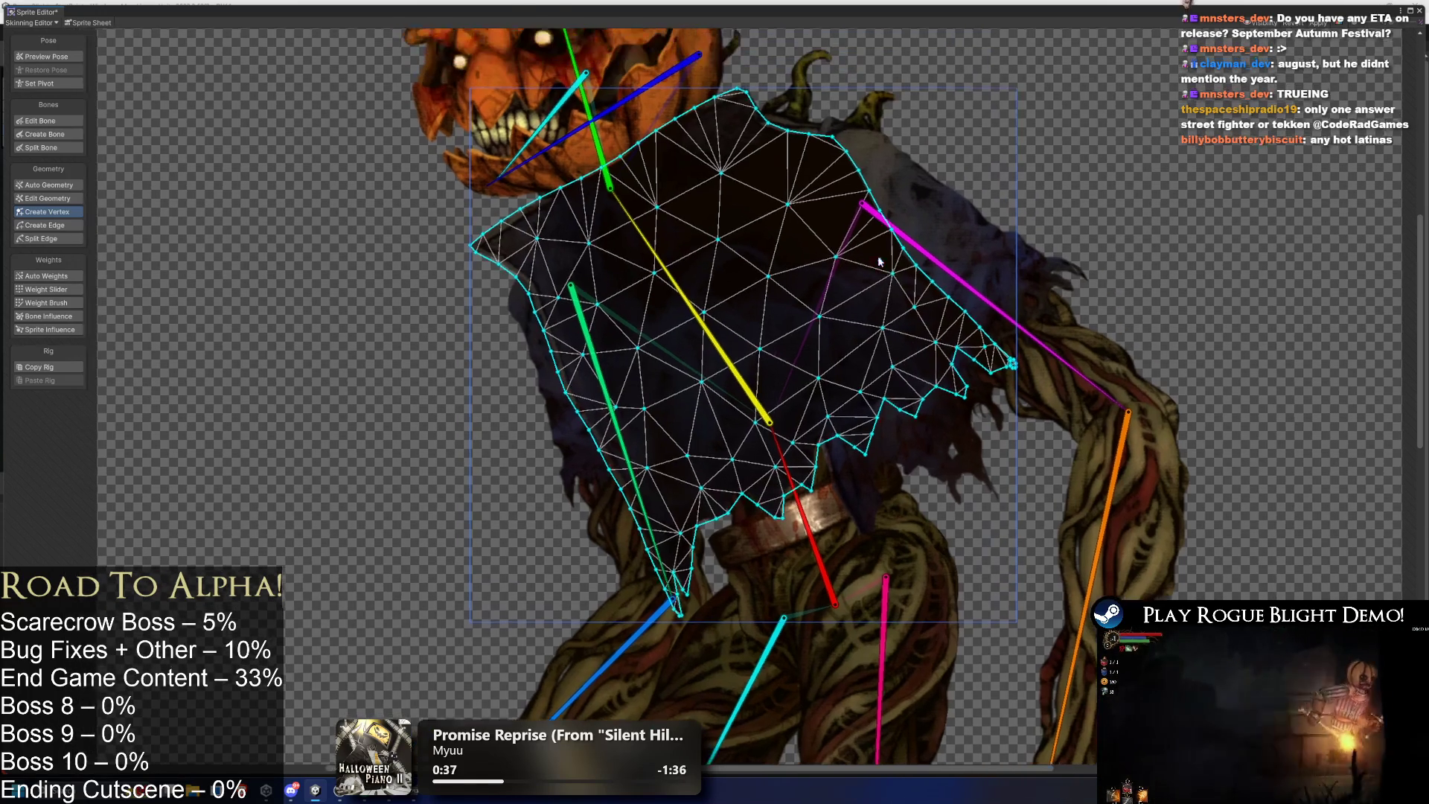
left_click(687, 146)
left_click(636, 183)
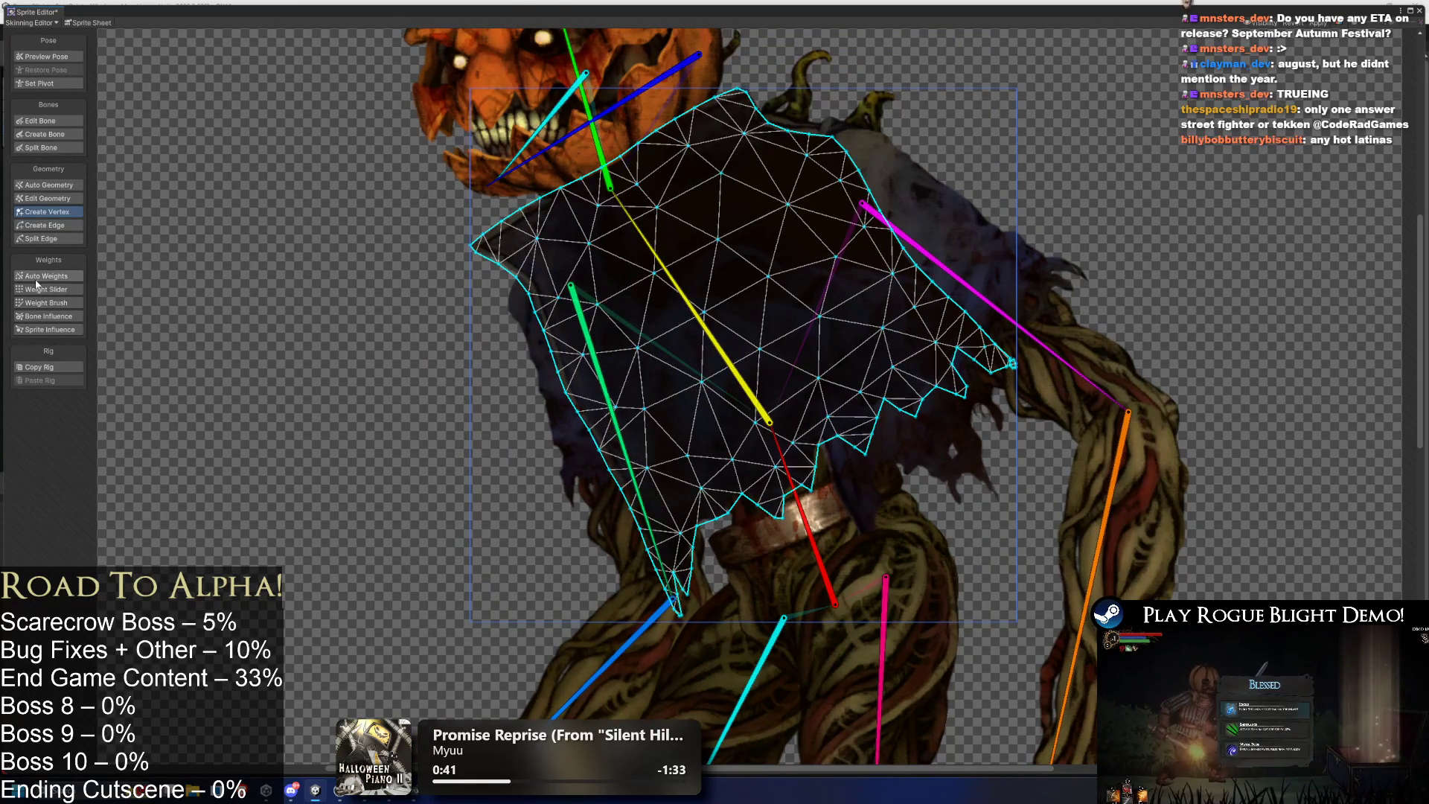
left_click(46, 184)
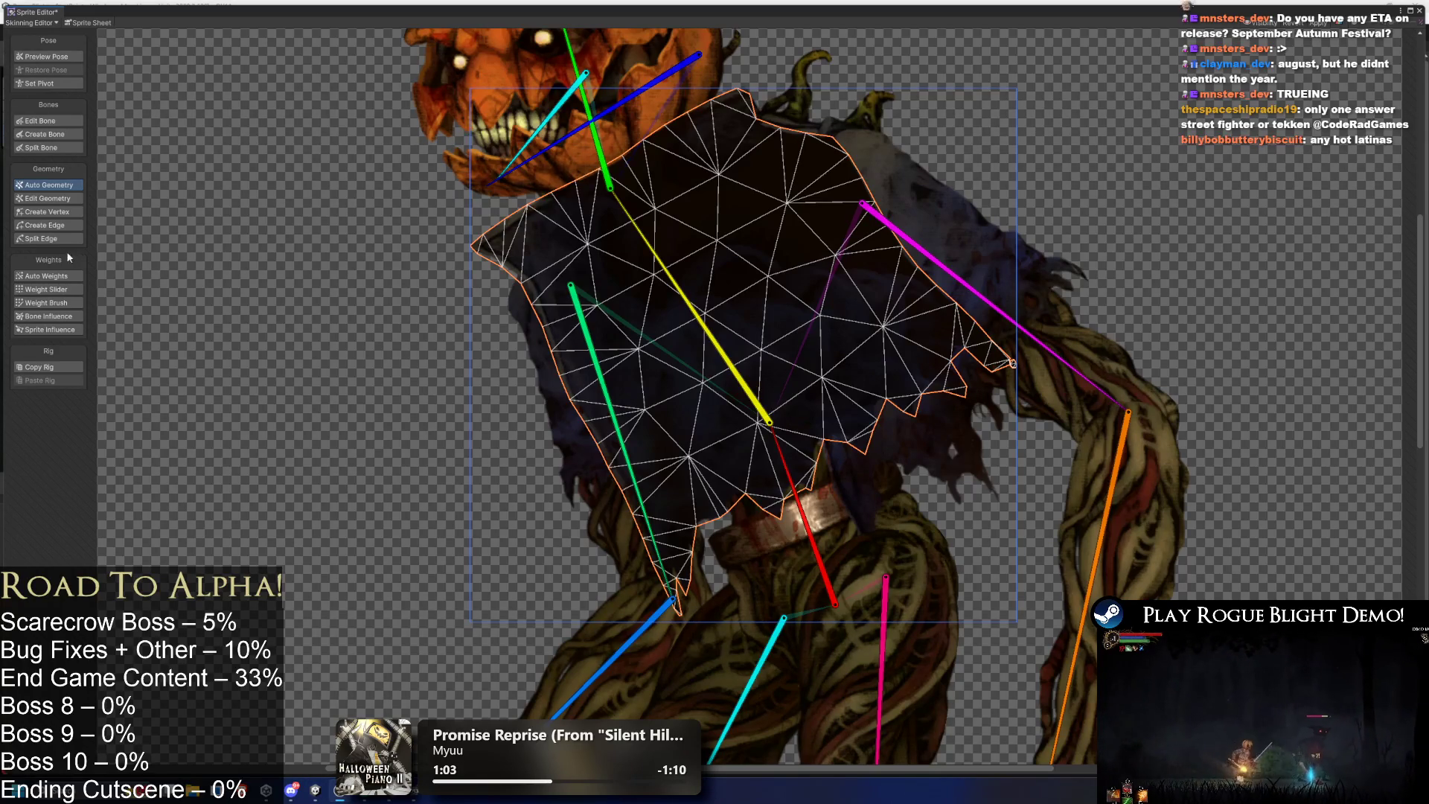
Add vertices beside the green bone down to its tip and along a line to the upper-right edge.
left_click(64, 212)
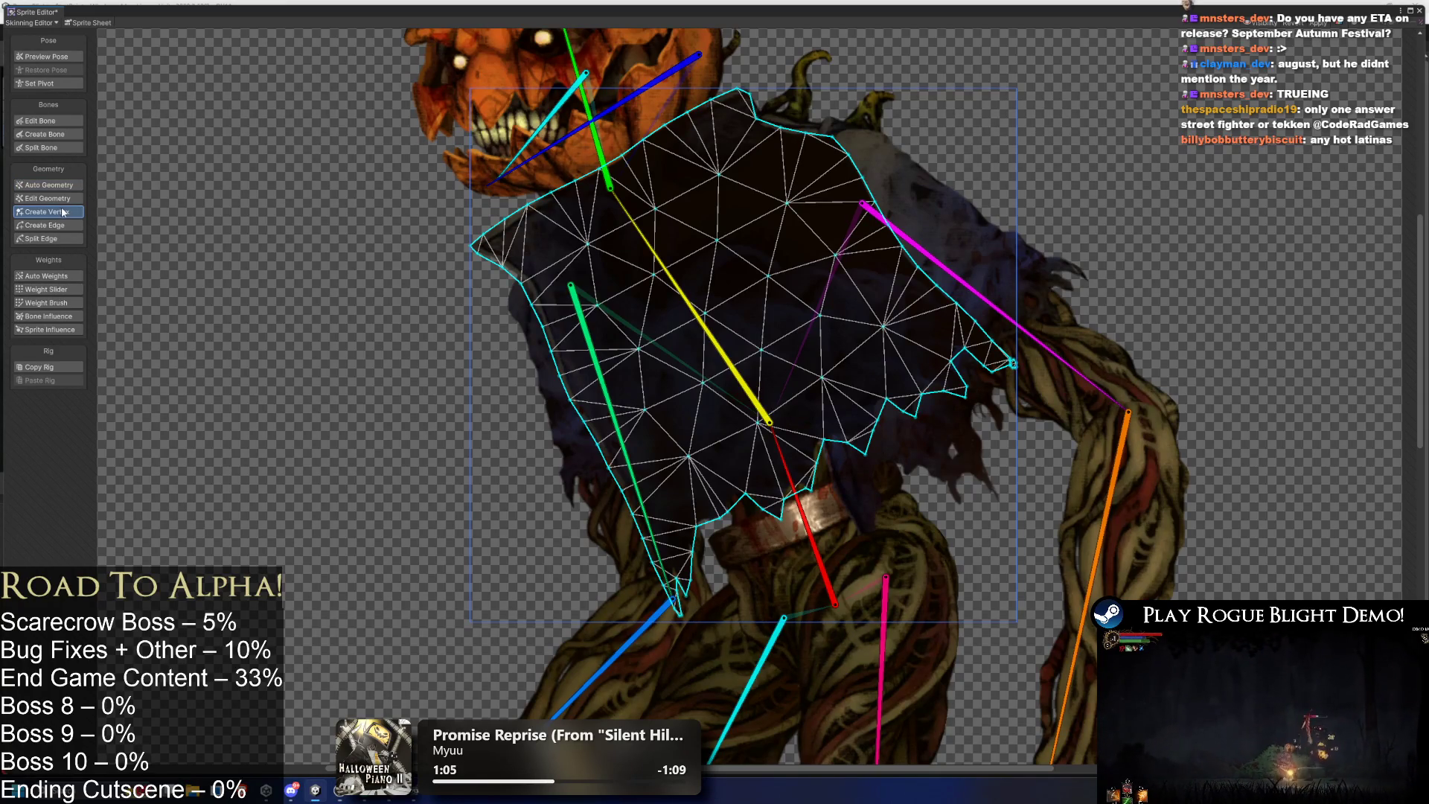
left_click(532, 242)
left_click(560, 295)
left_click(576, 347)
left_click(599, 399)
left_click(623, 434)
left_click(658, 483)
left_click(674, 533)
left_click(674, 566)
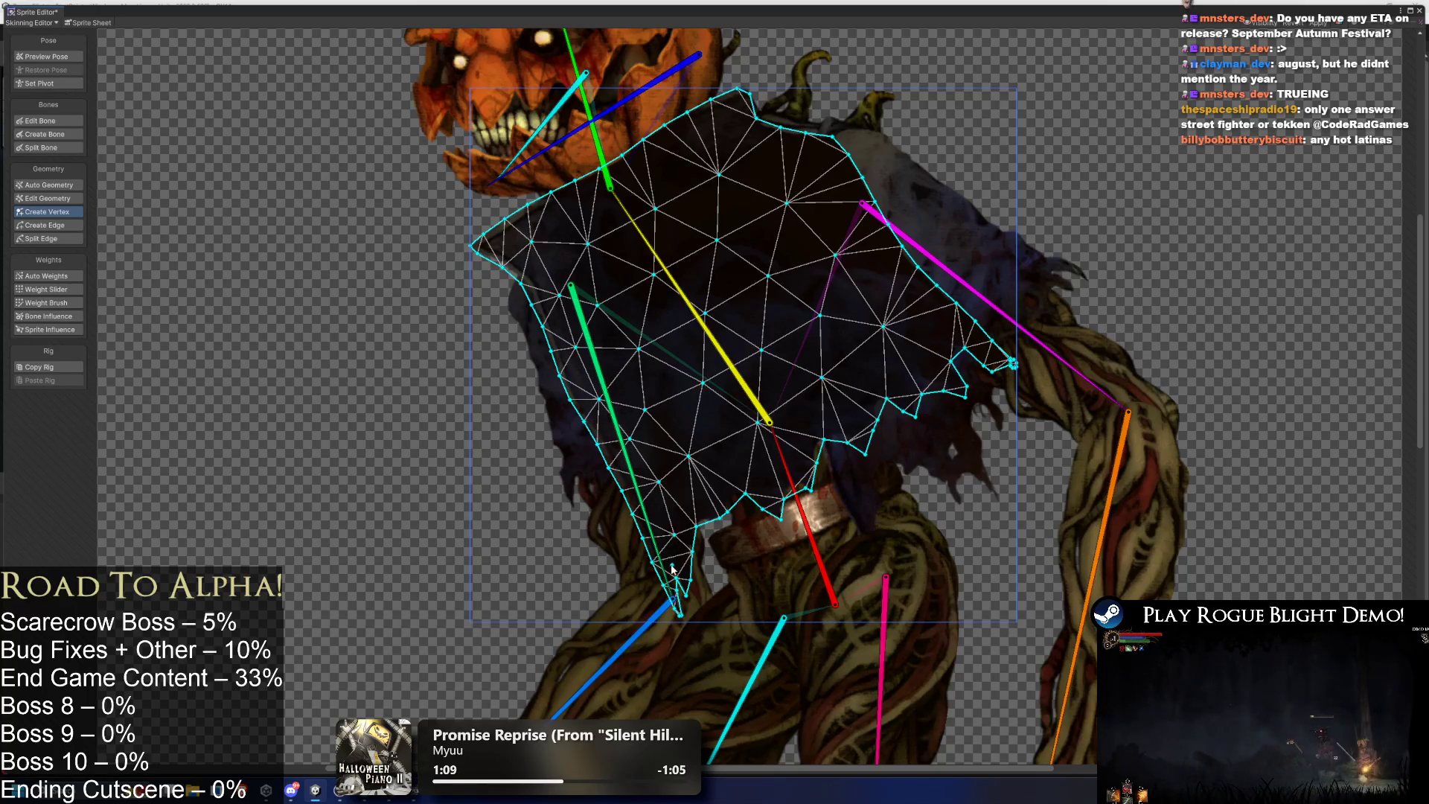
left_click(701, 489)
left_click(752, 455)
left_click(796, 424)
left_click(838, 391)
left_click(907, 357)
left_click(955, 336)
left_click(884, 269)
Add vertices up to the cloak's top, down its upper-left, through the interior and toward the right side.
left_click(828, 176)
left_click(794, 154)
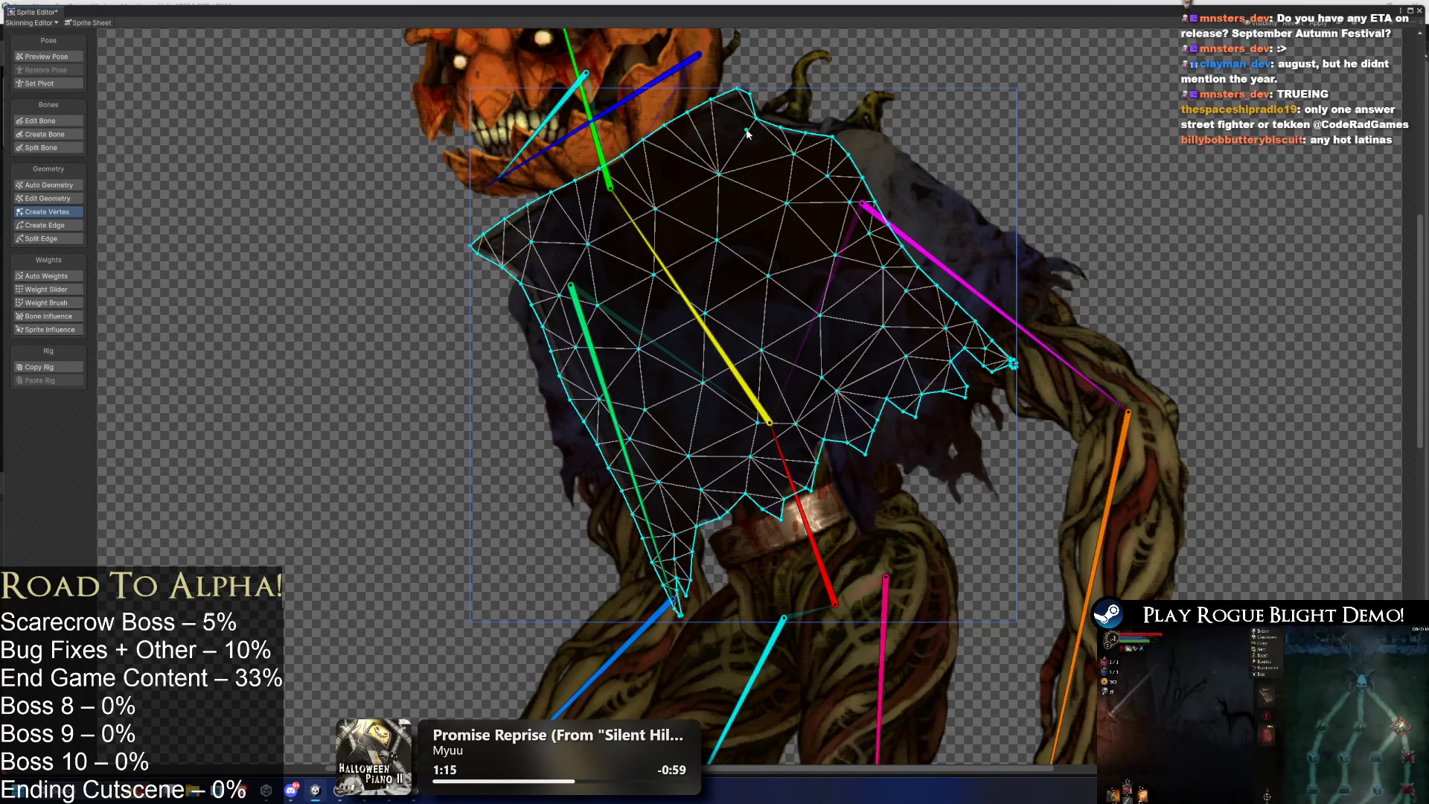
left_click(746, 129)
left_click(714, 130)
left_click(691, 150)
left_click(594, 200)
left_click(573, 216)
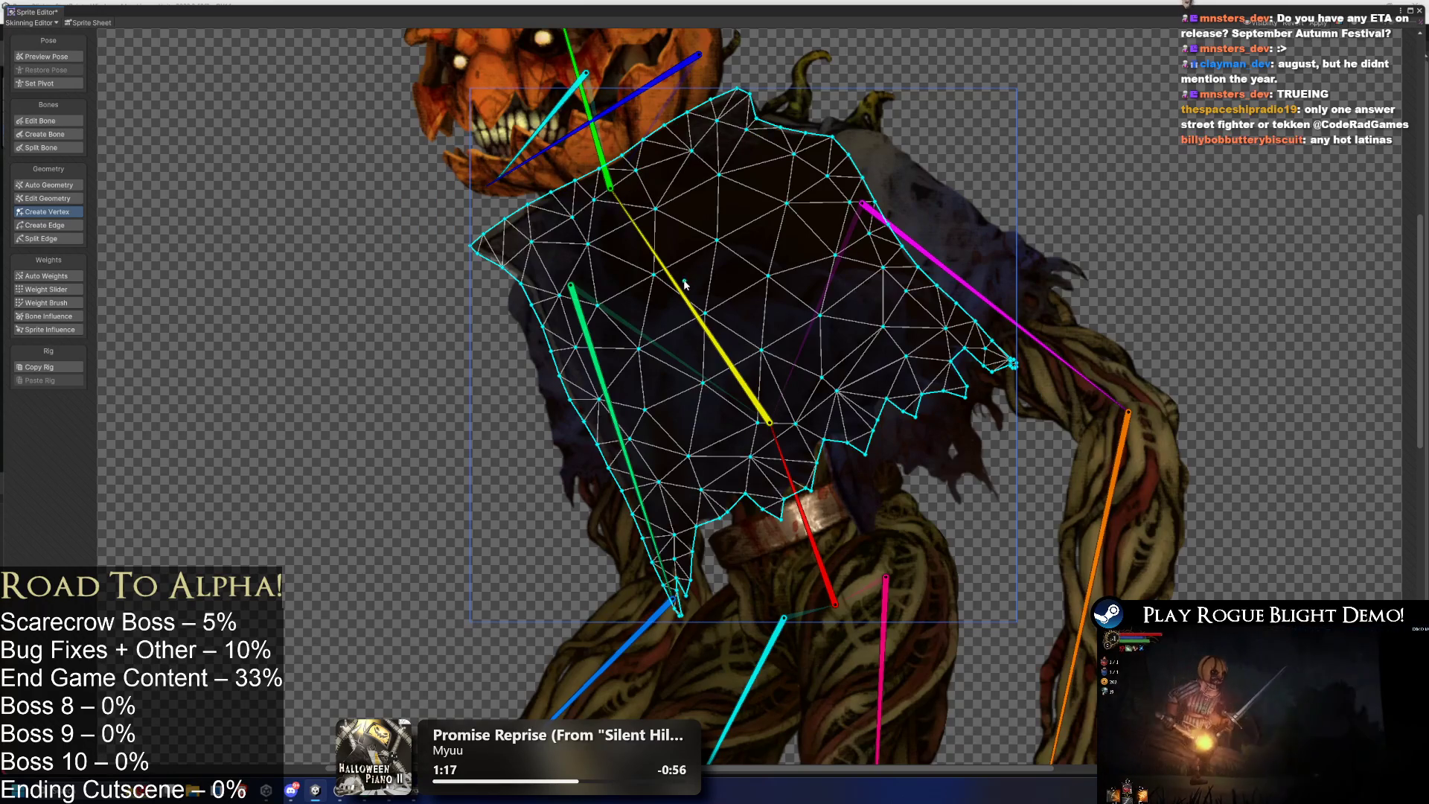
left_click(616, 264)
left_click(735, 214)
left_click(793, 255)
left_click(736, 262)
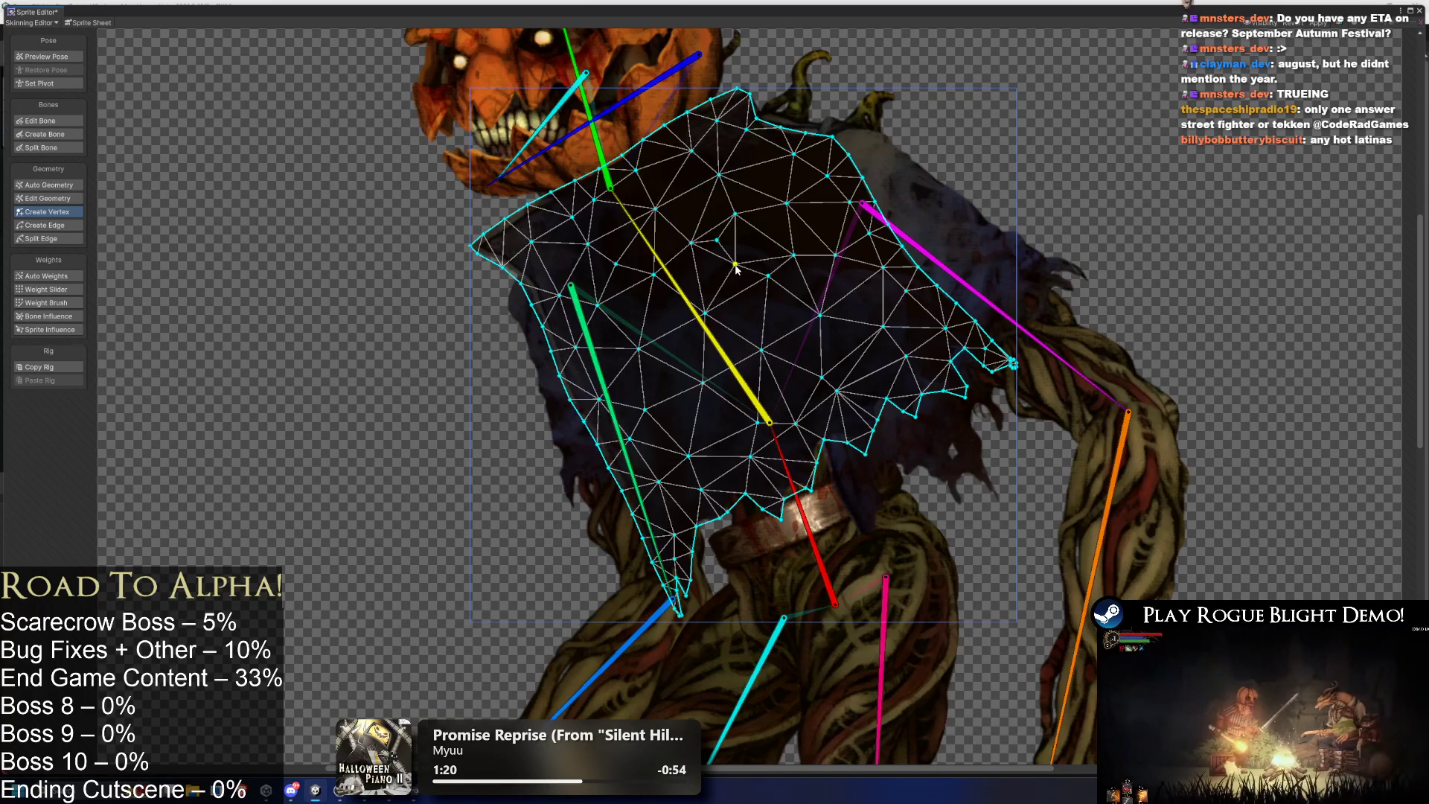
left_click(661, 307)
left_click(633, 328)
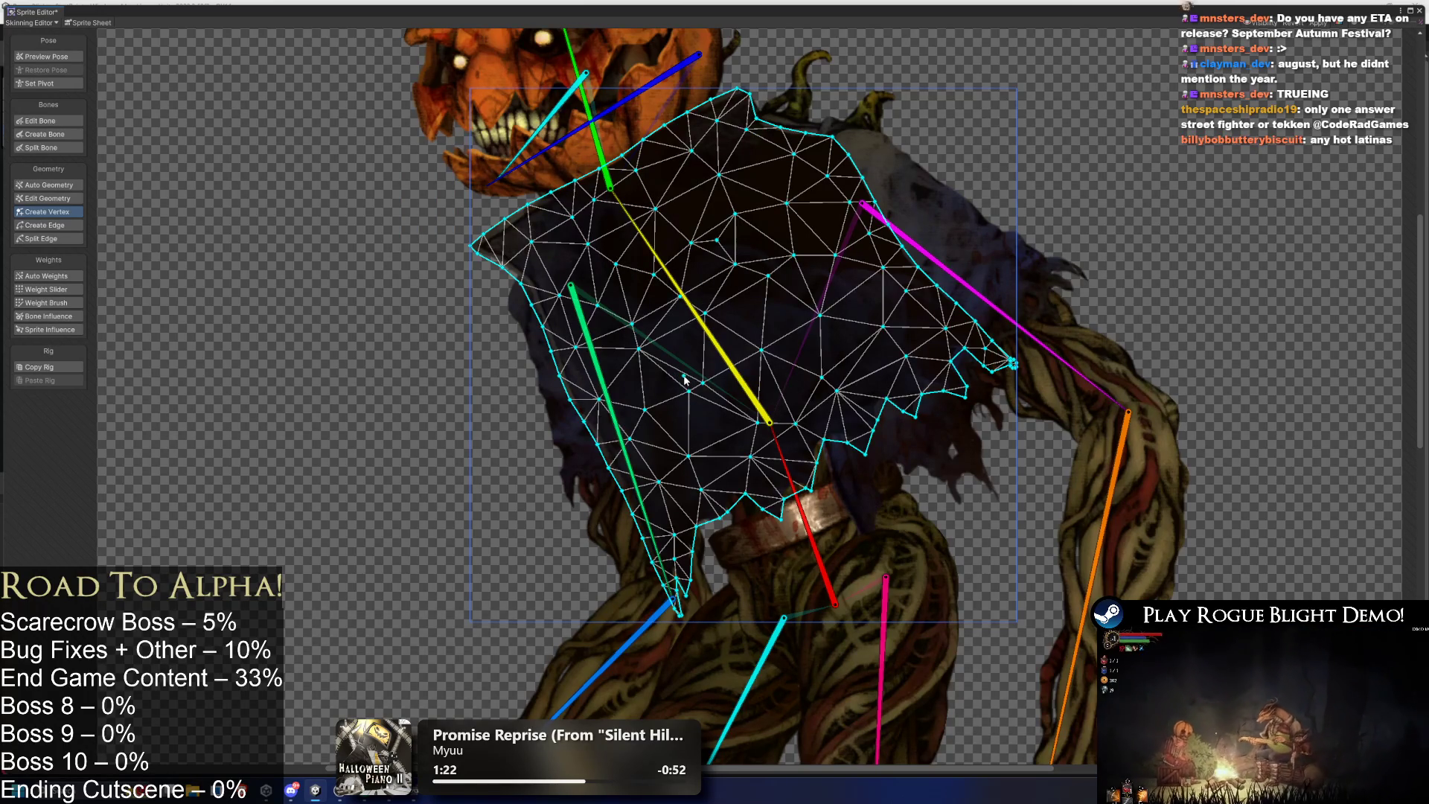
left_click(684, 369)
left_click(771, 325)
left_click(846, 284)
left_click(861, 331)
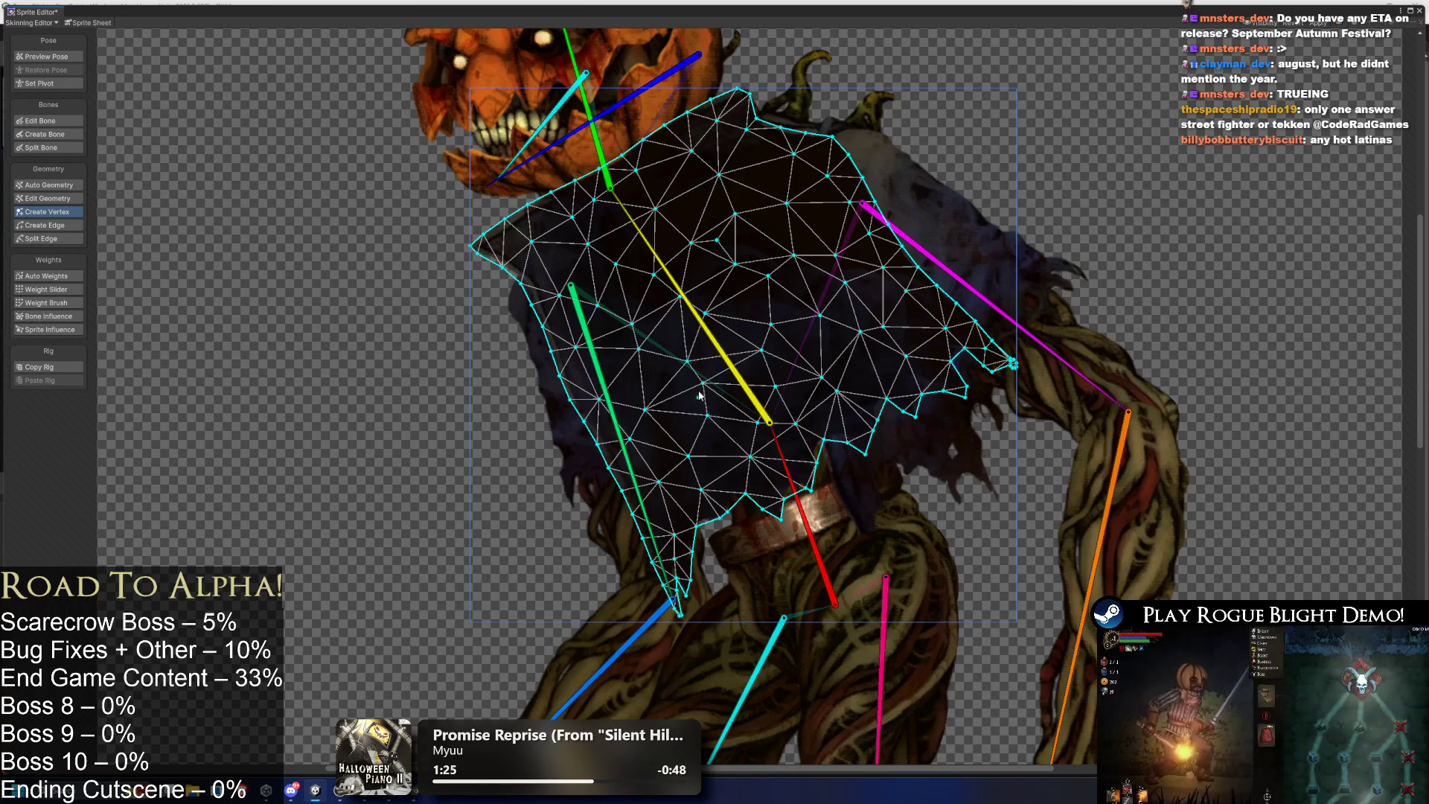
scroll(704, 373, "down", 3)
left_click(49, 185)
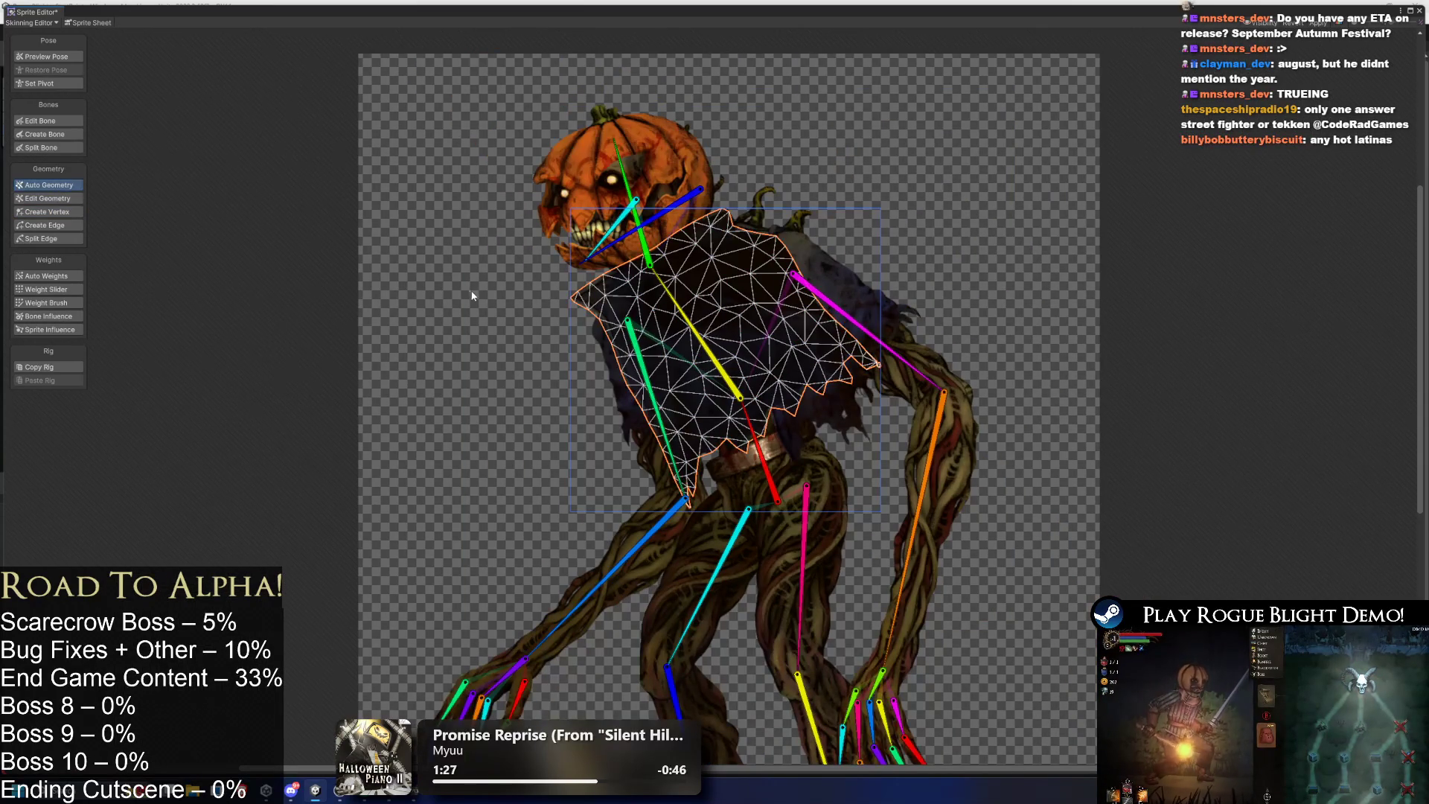
Zoom out to the full scarecrow and generate bone weights for every mesh with Auto Weights.
scroll(471, 298, "down", 2)
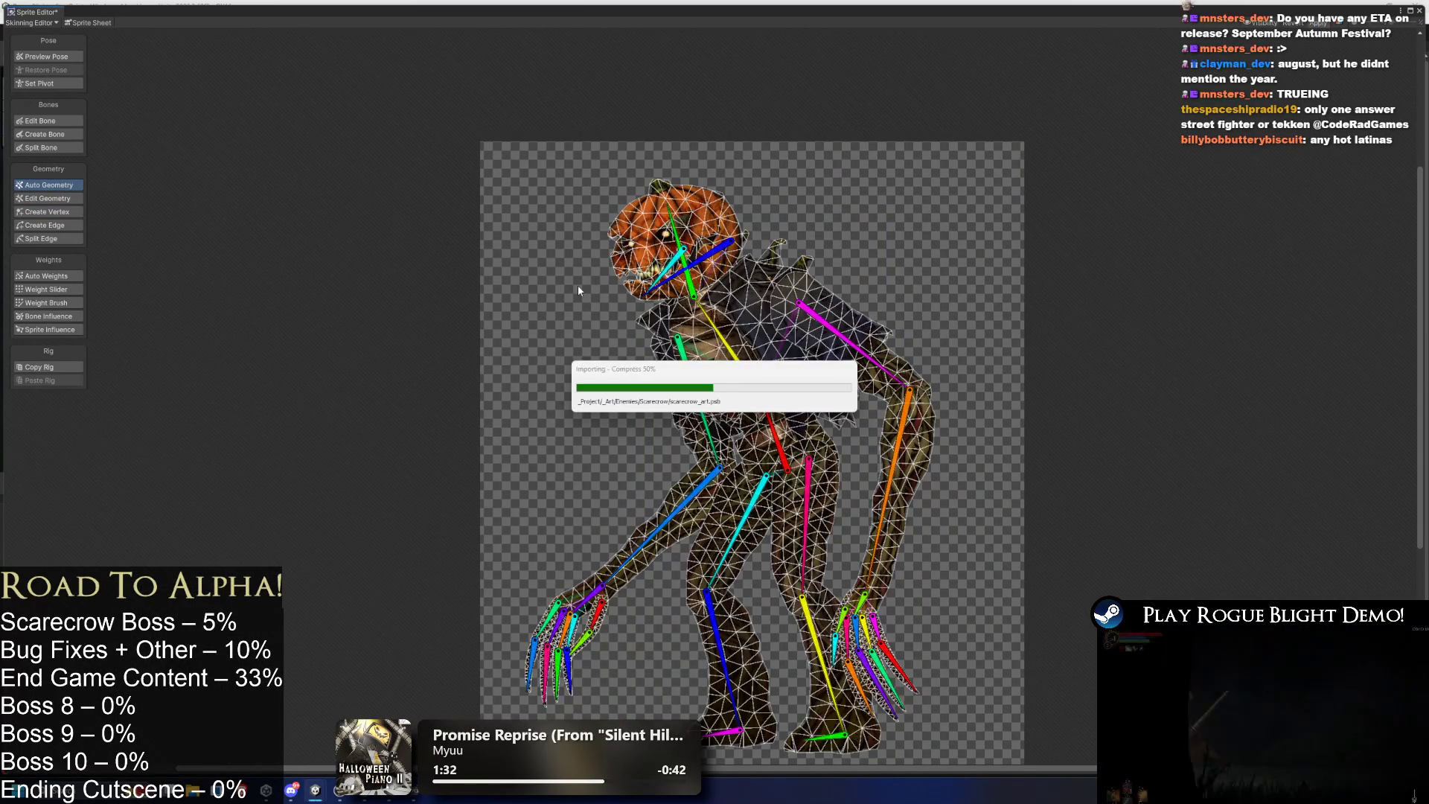
scroll(570, 280, "up", 3)
scroll(780, 277, "down", 3)
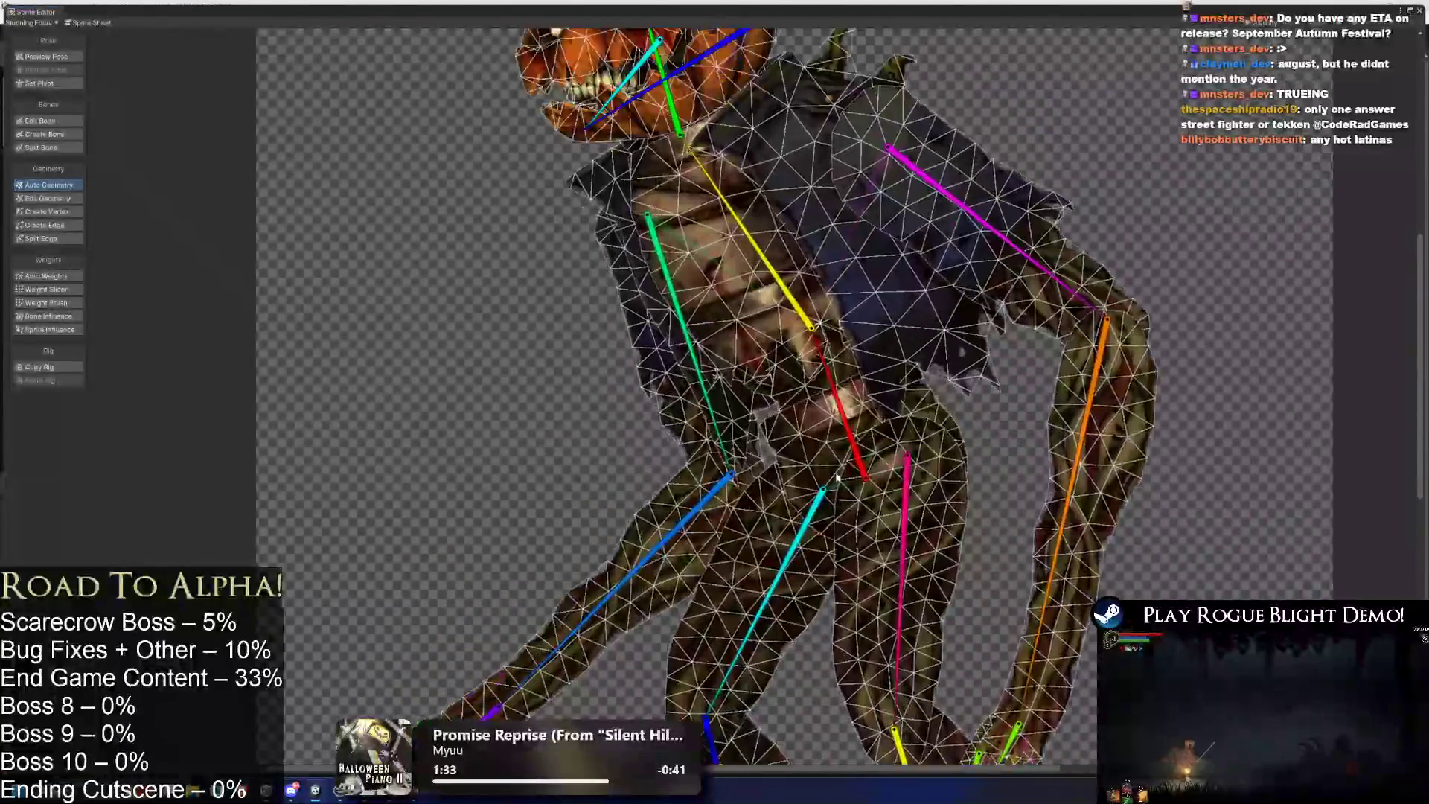
left_click(46, 277)
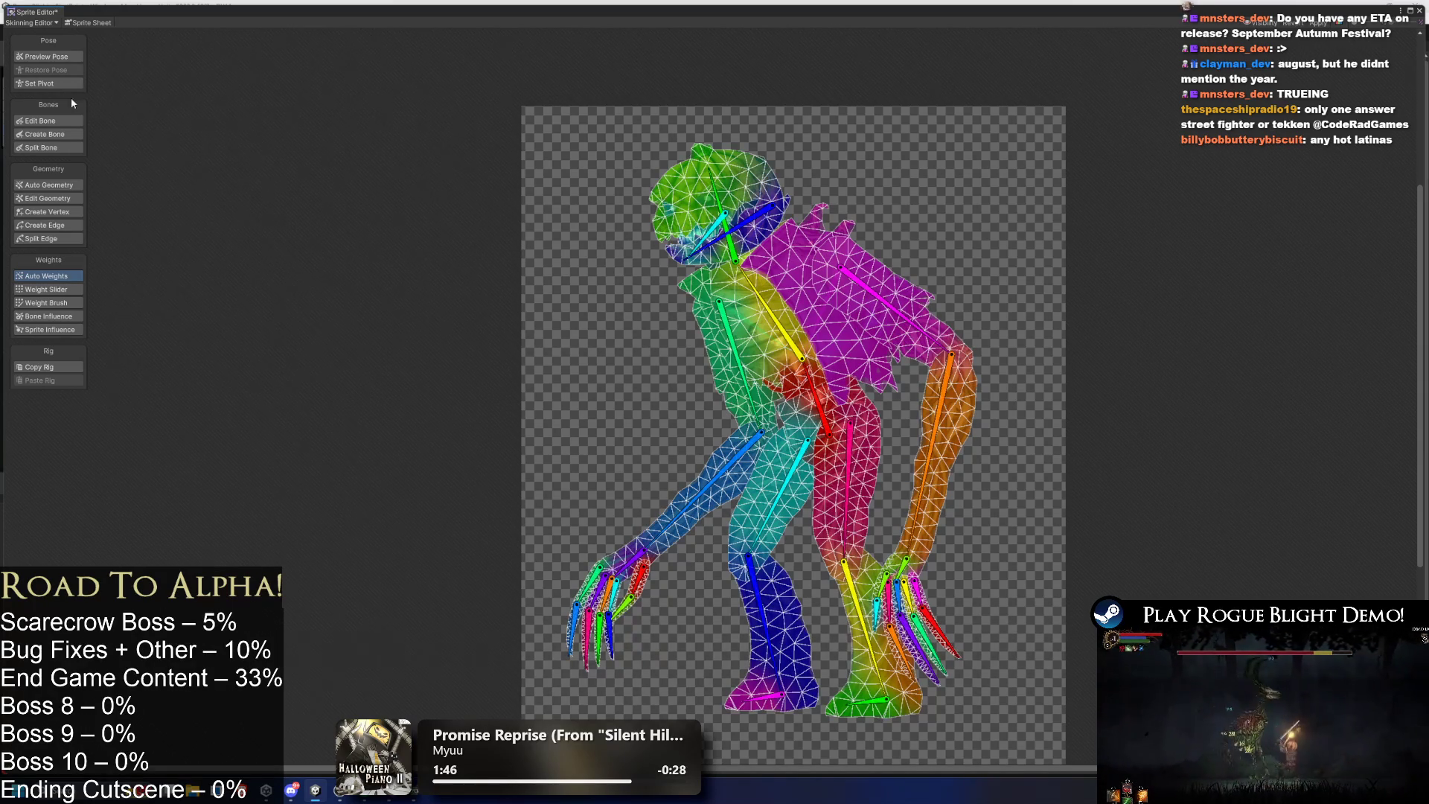
Test-swing the magenta arm bone, check bone influences on the torn cloth, then undo the pose.
left_click(44, 57)
scroll(971, 307, "up", 2)
mouse_move(911, 346)
left_mouse_down()
mouse_move(734, 335)
mouse_move(655, 215)
mouse_move(804, 387)
mouse_move(941, 207)
mouse_move(941, 131)
left_mouse_up()
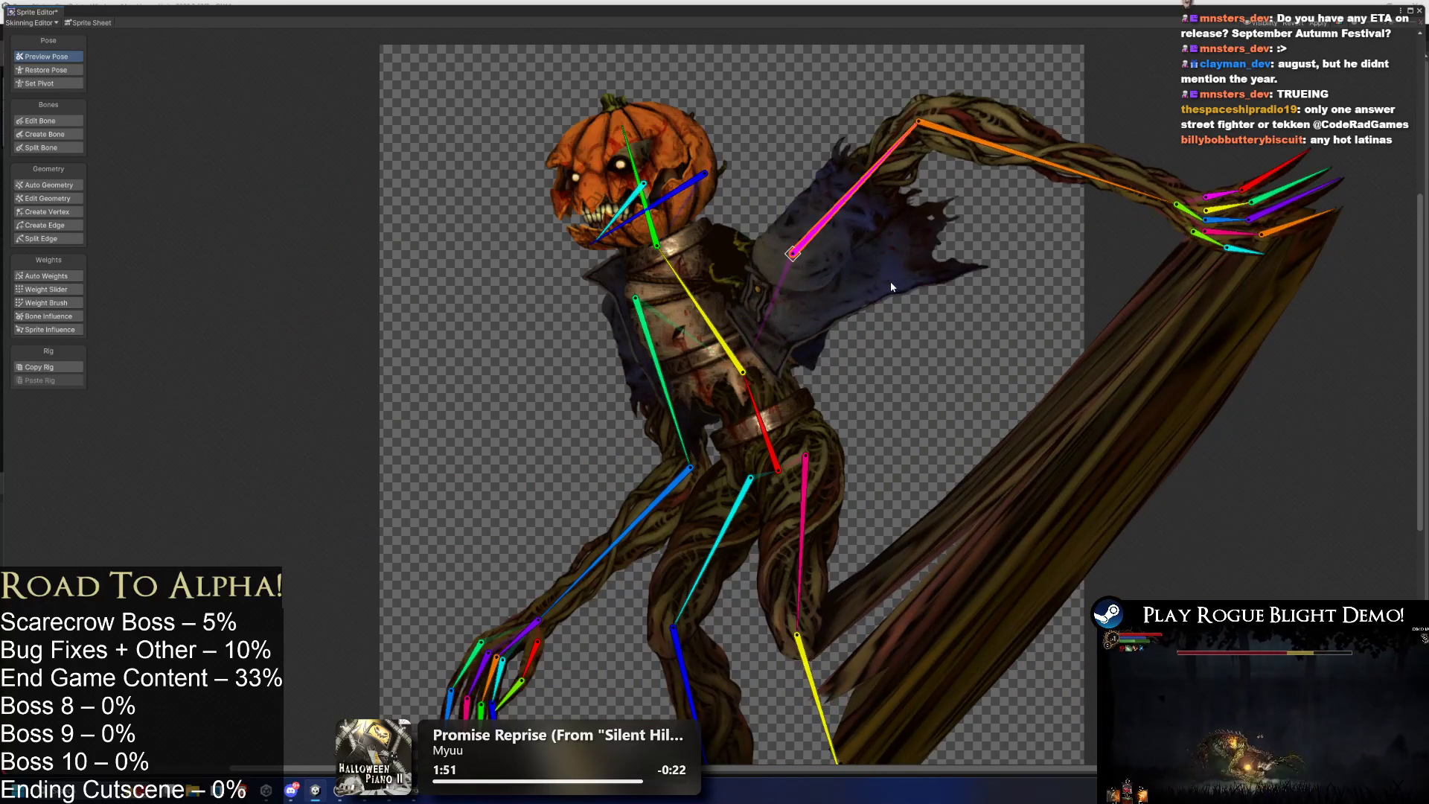
left_click(825, 280)
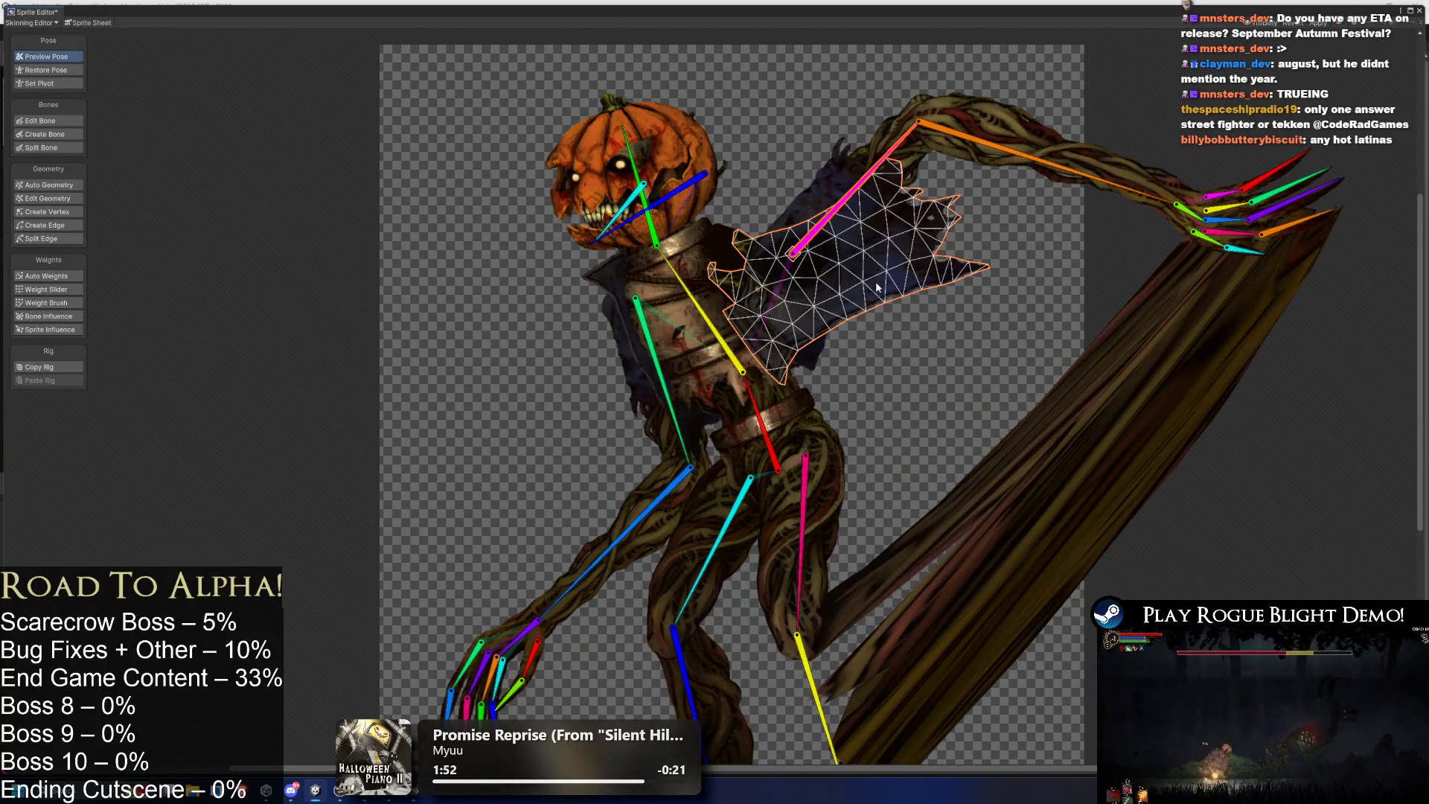
left_click(48, 316)
left_click(756, 176)
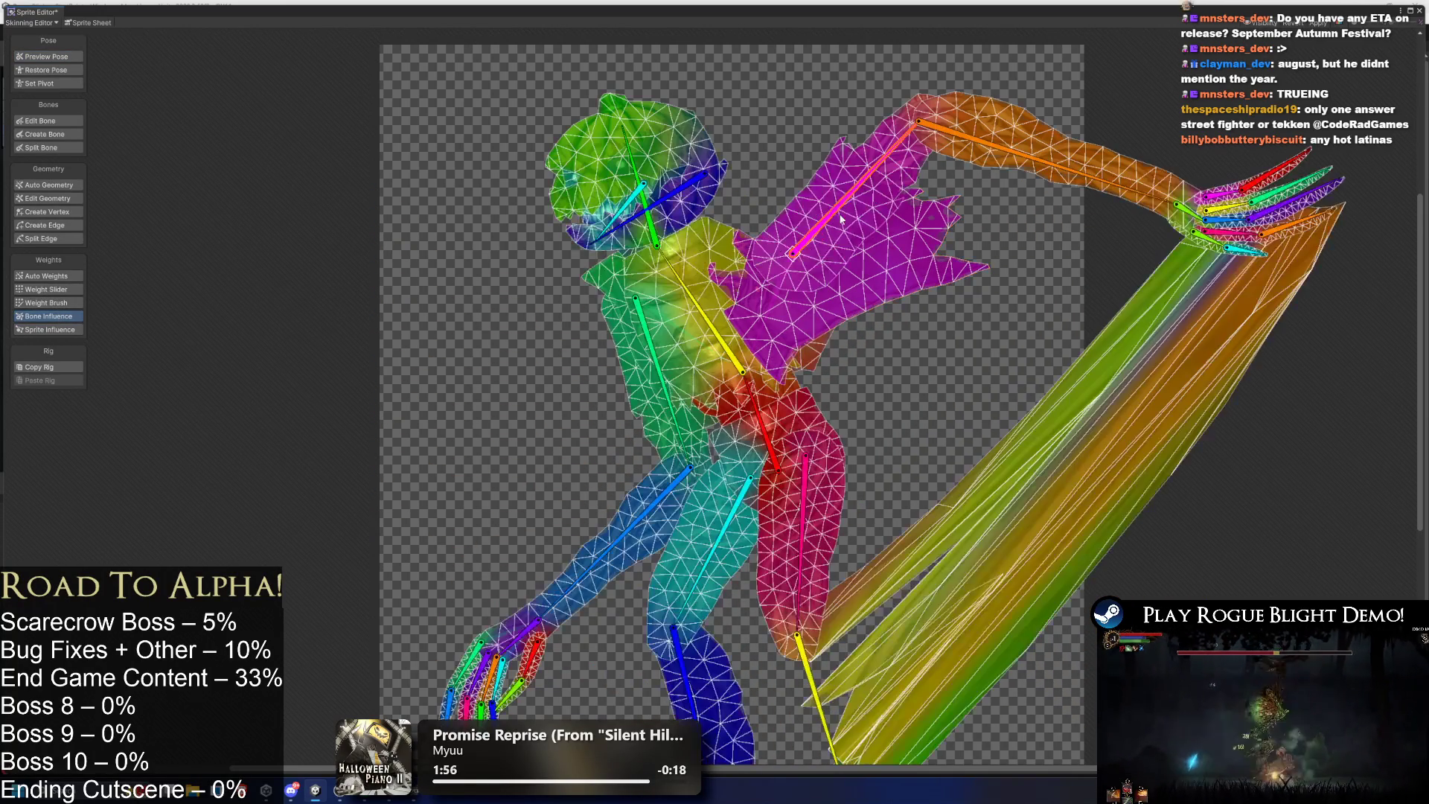
key("ctrl+z")
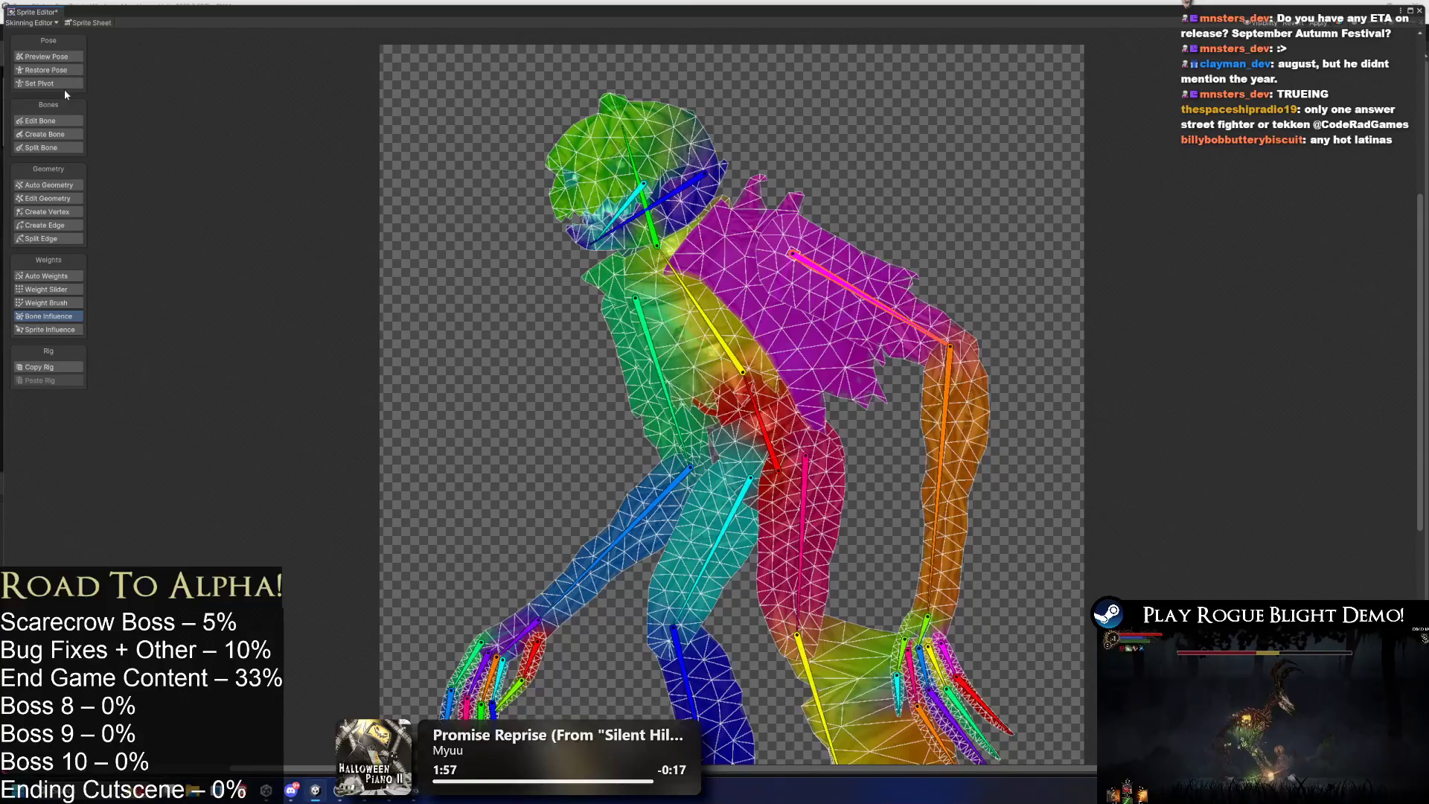
Test-rotate the pumpkin head's blue bone, undo it, check head bone influence, then enter Edit Geometry.
left_click(45, 57)
left_click_drag(610, 243, 670, 202)
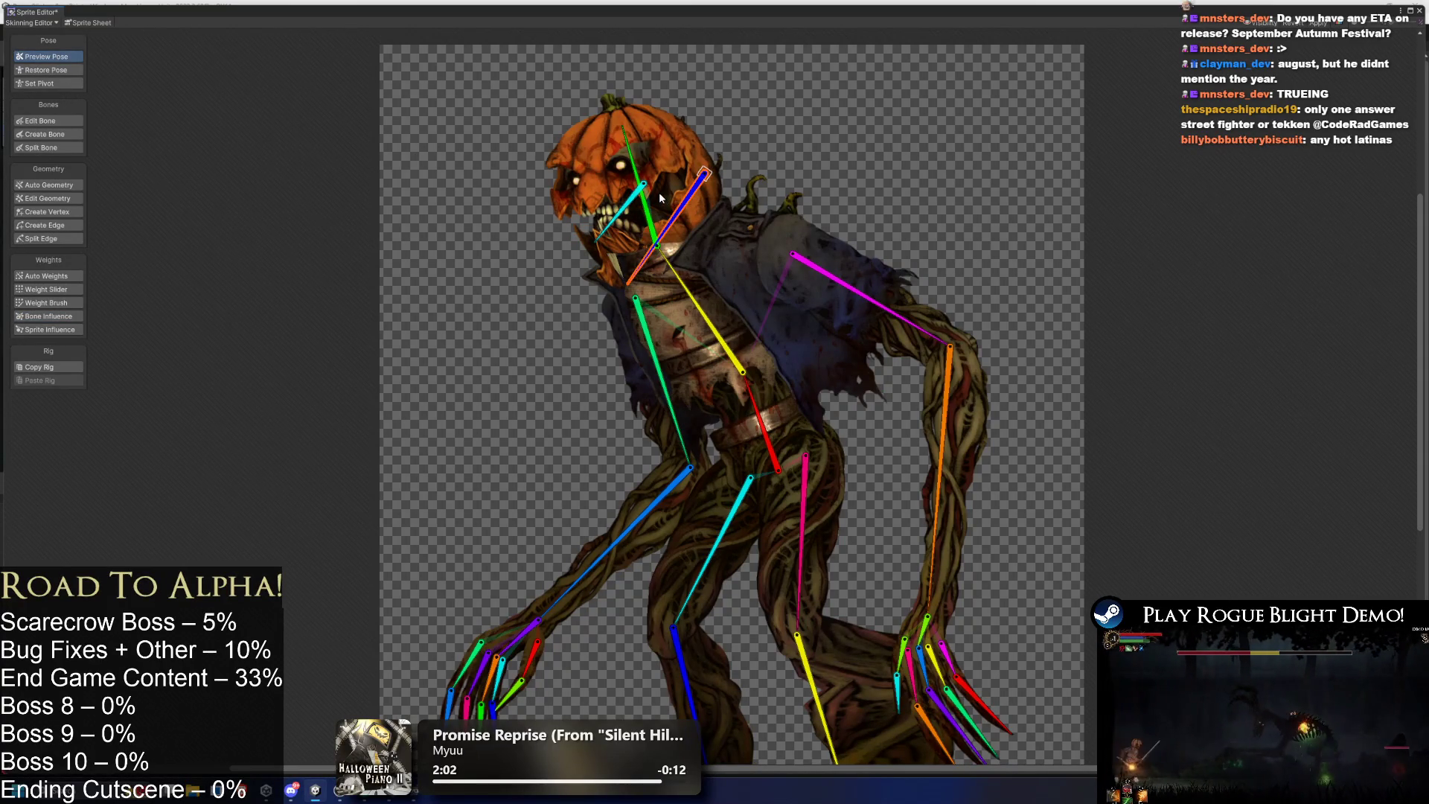
key("ctrl+z")
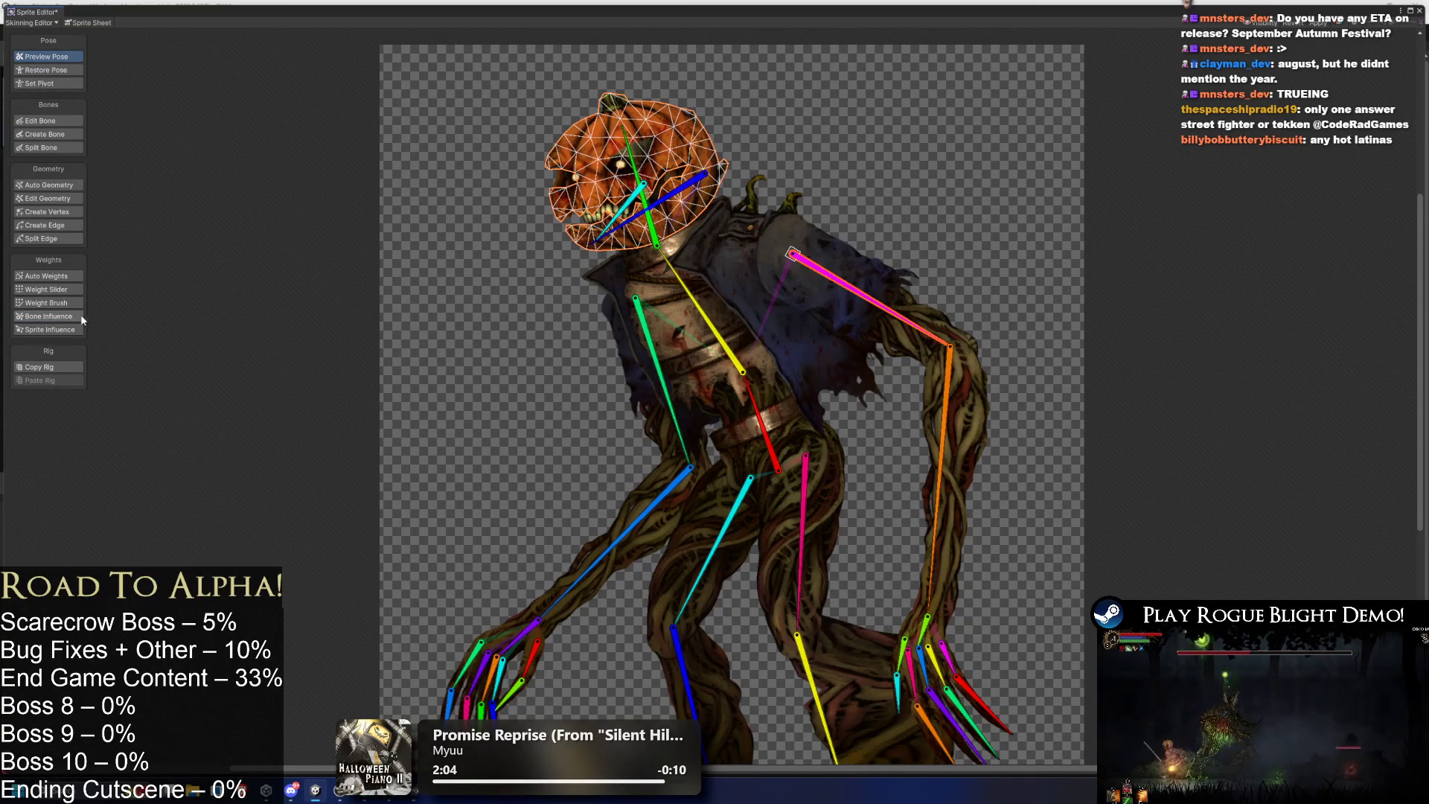
scroll(120, 268, "up", 2)
left_click(67, 315)
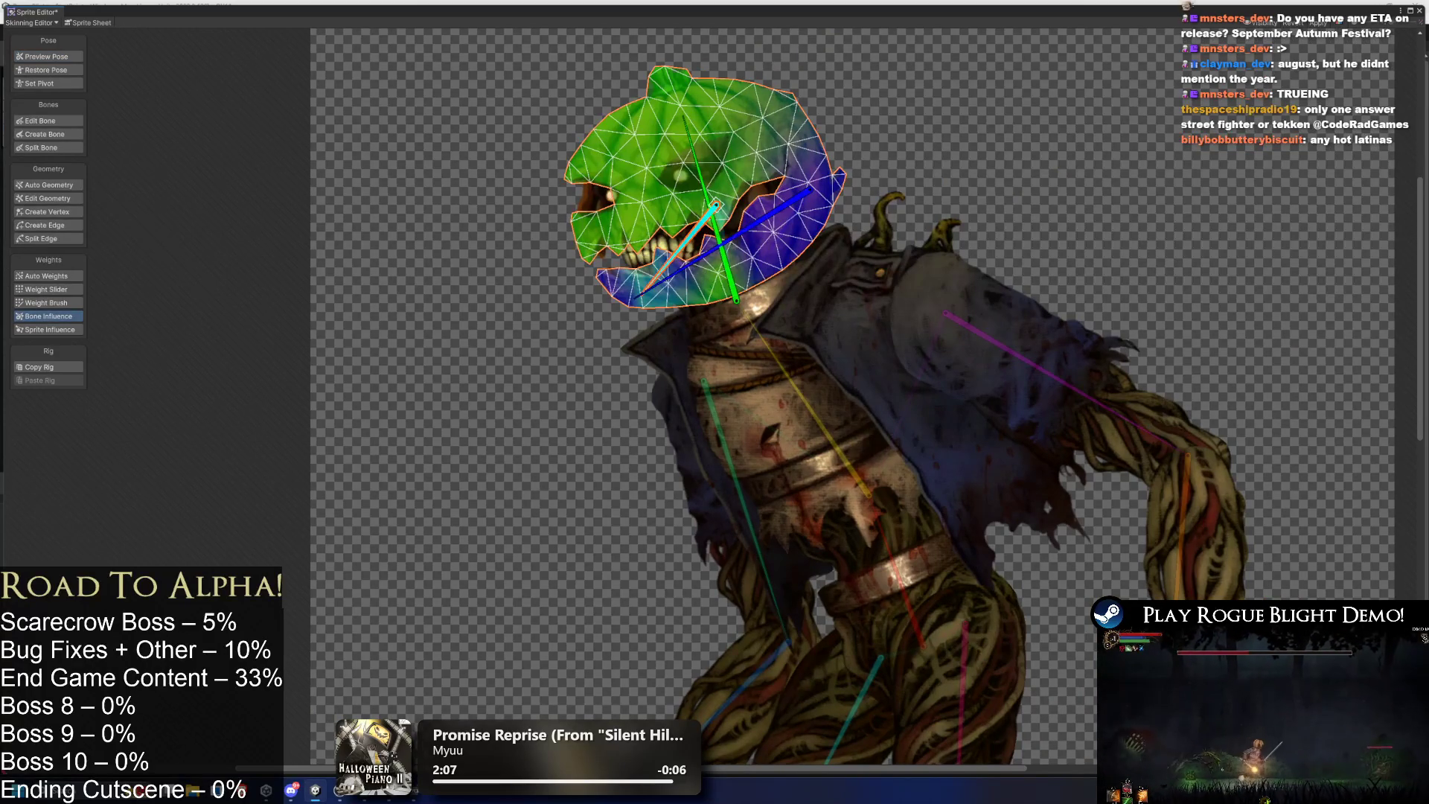
left_click(59, 198)
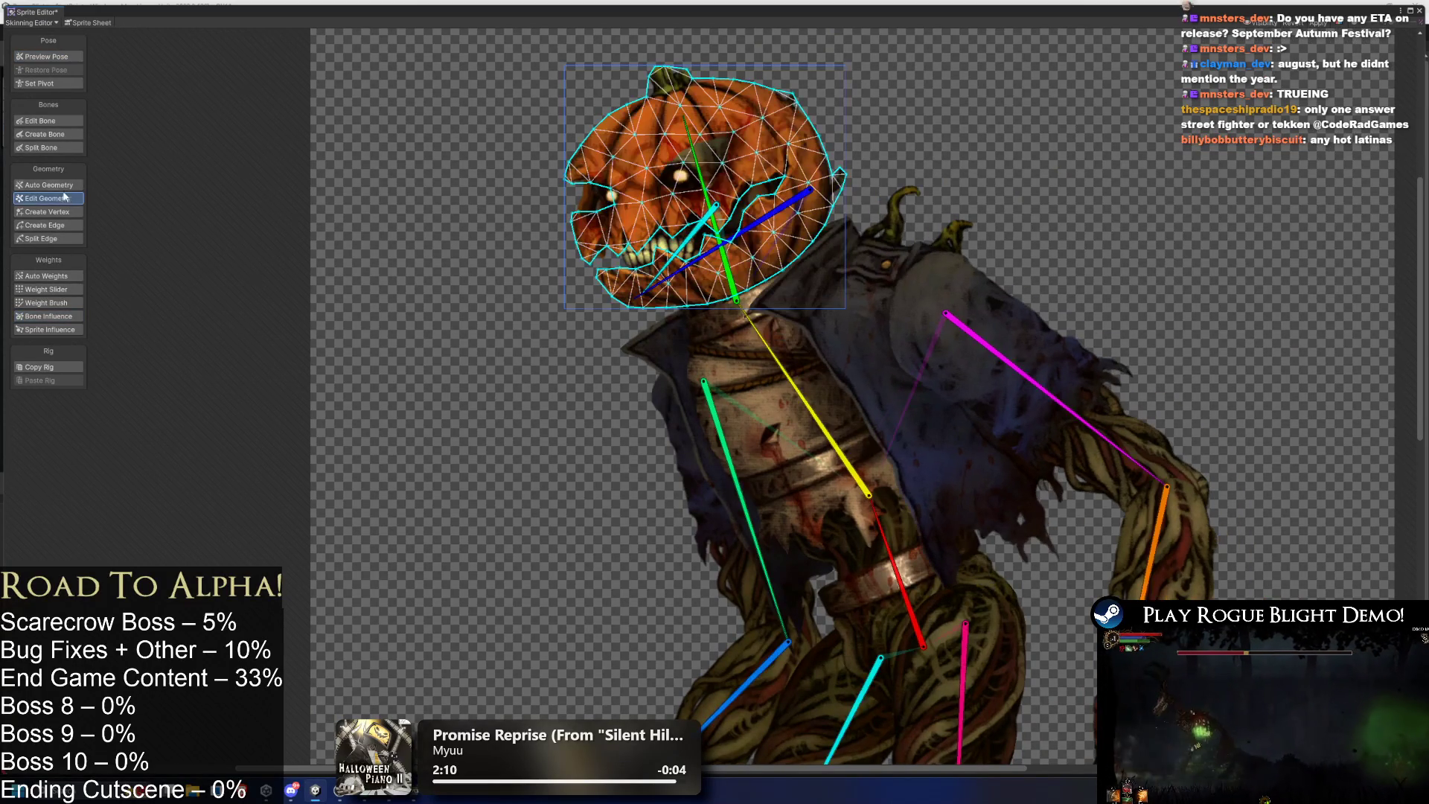
left_click(64, 122)
left_click(699, 178)
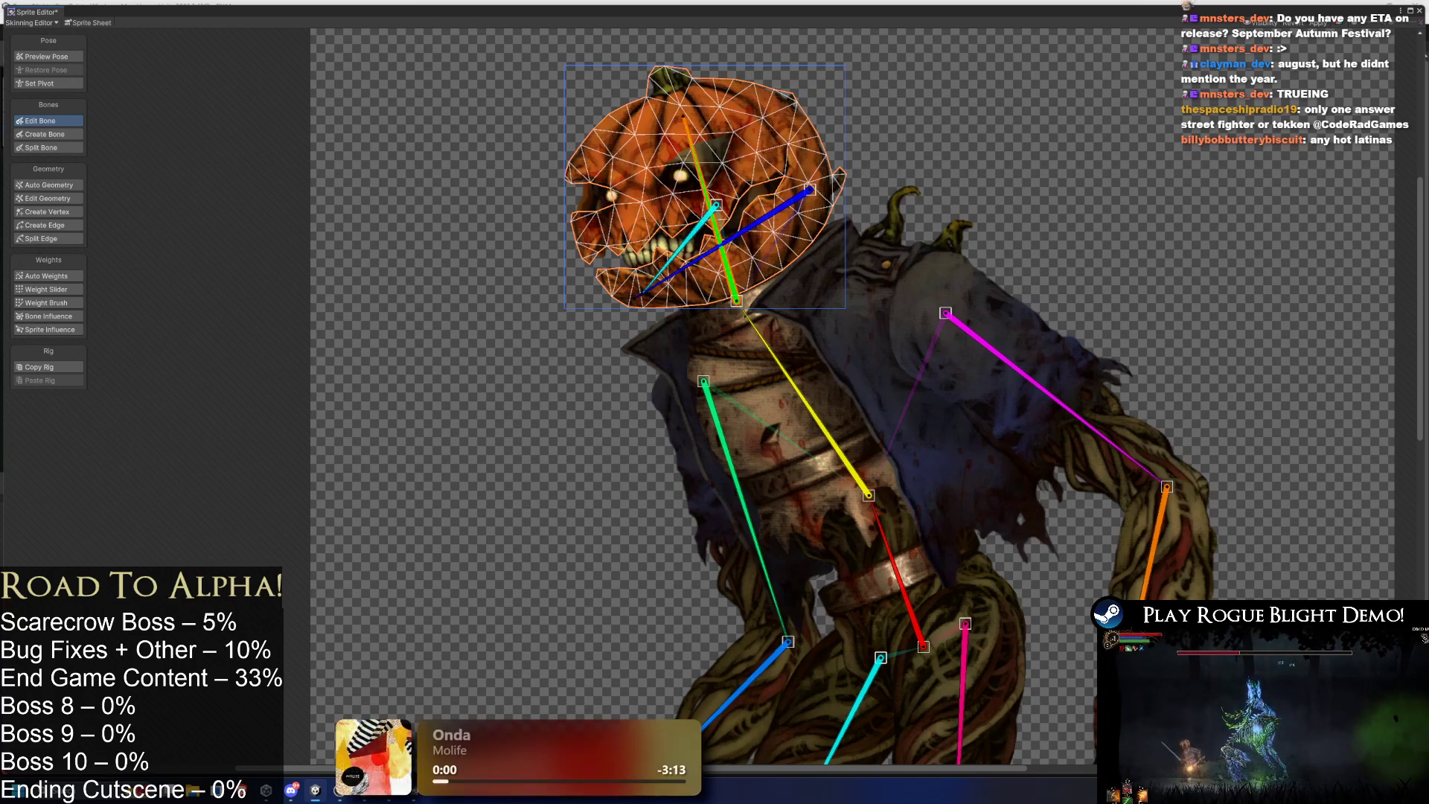
left_click(677, 267)
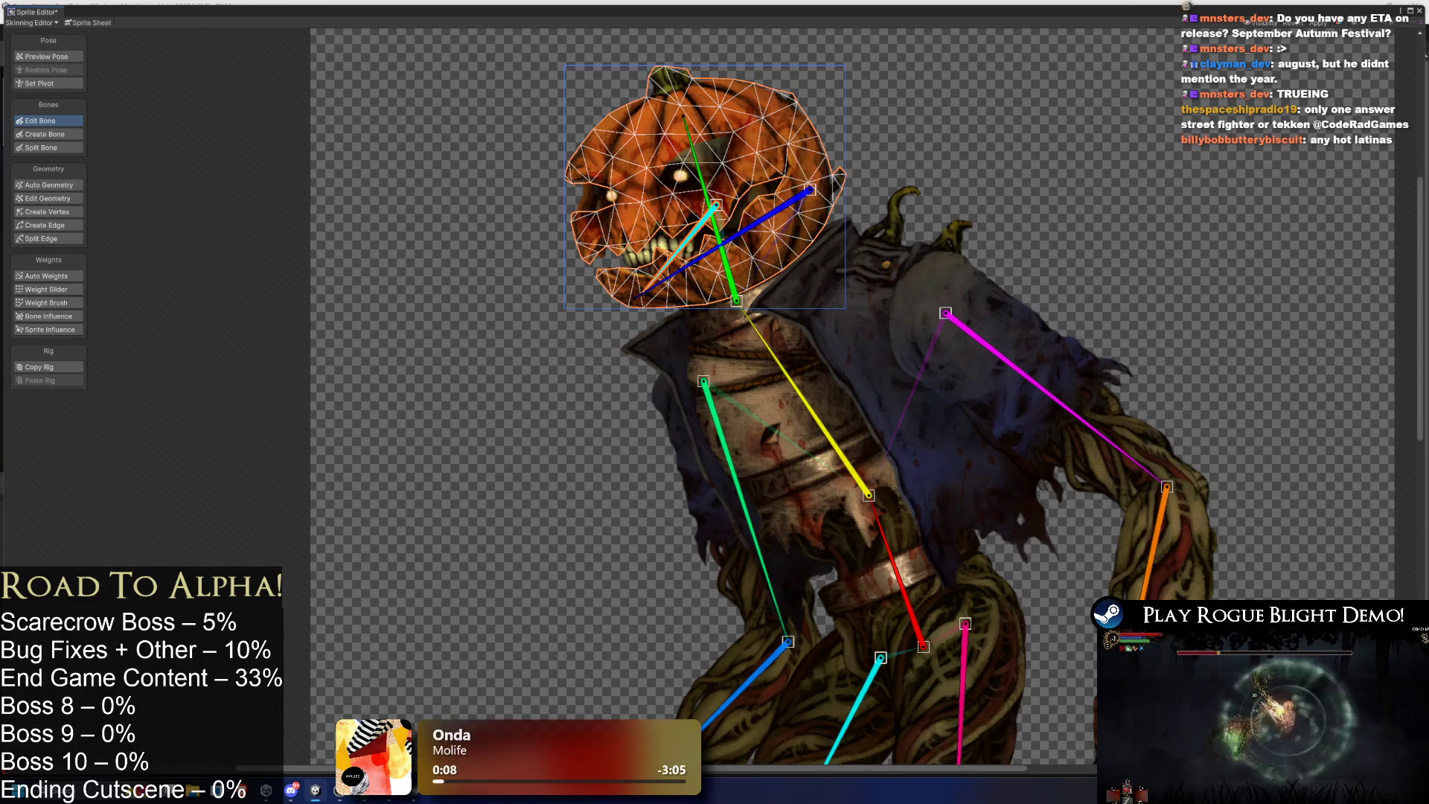
left_click(756, 233)
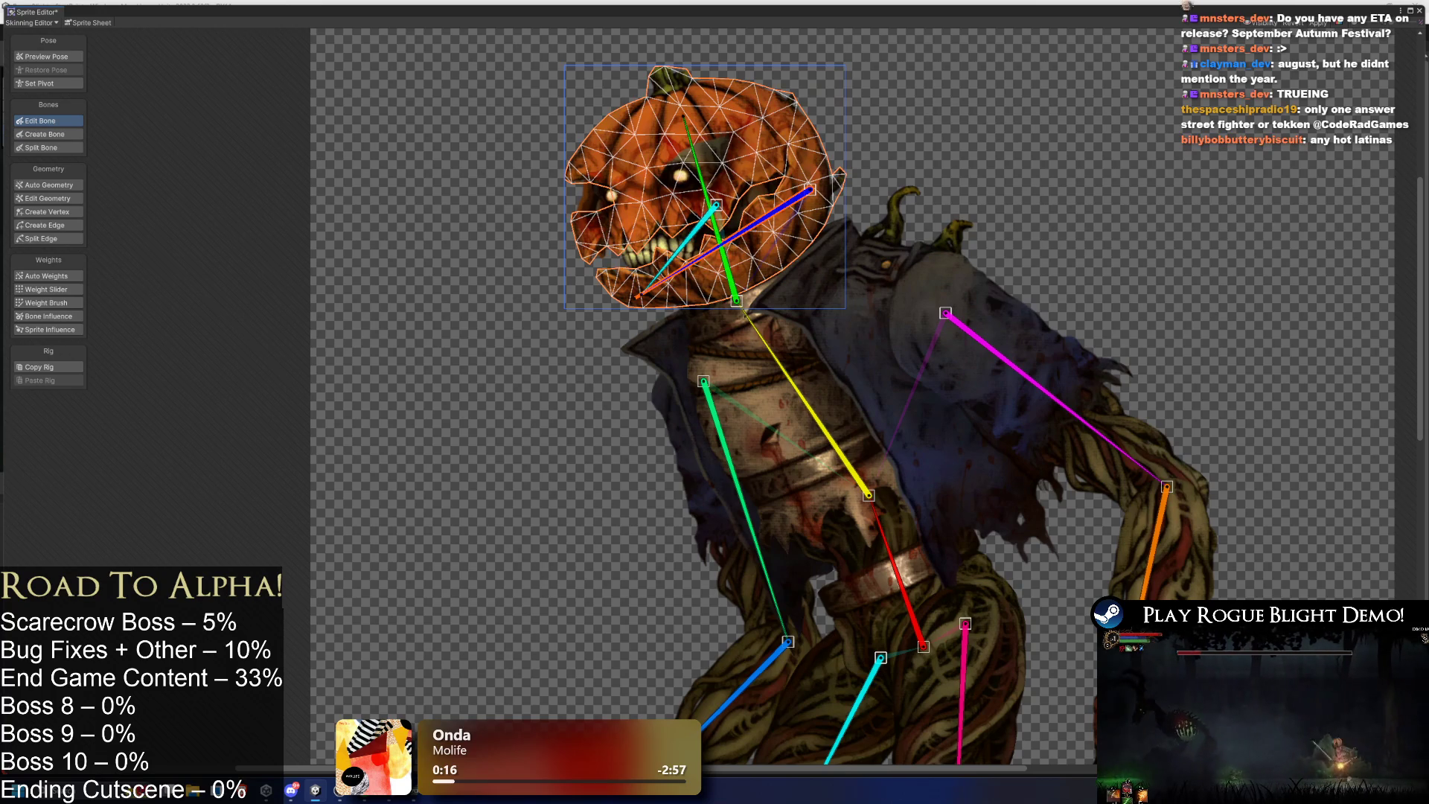
left_click(767, 353)
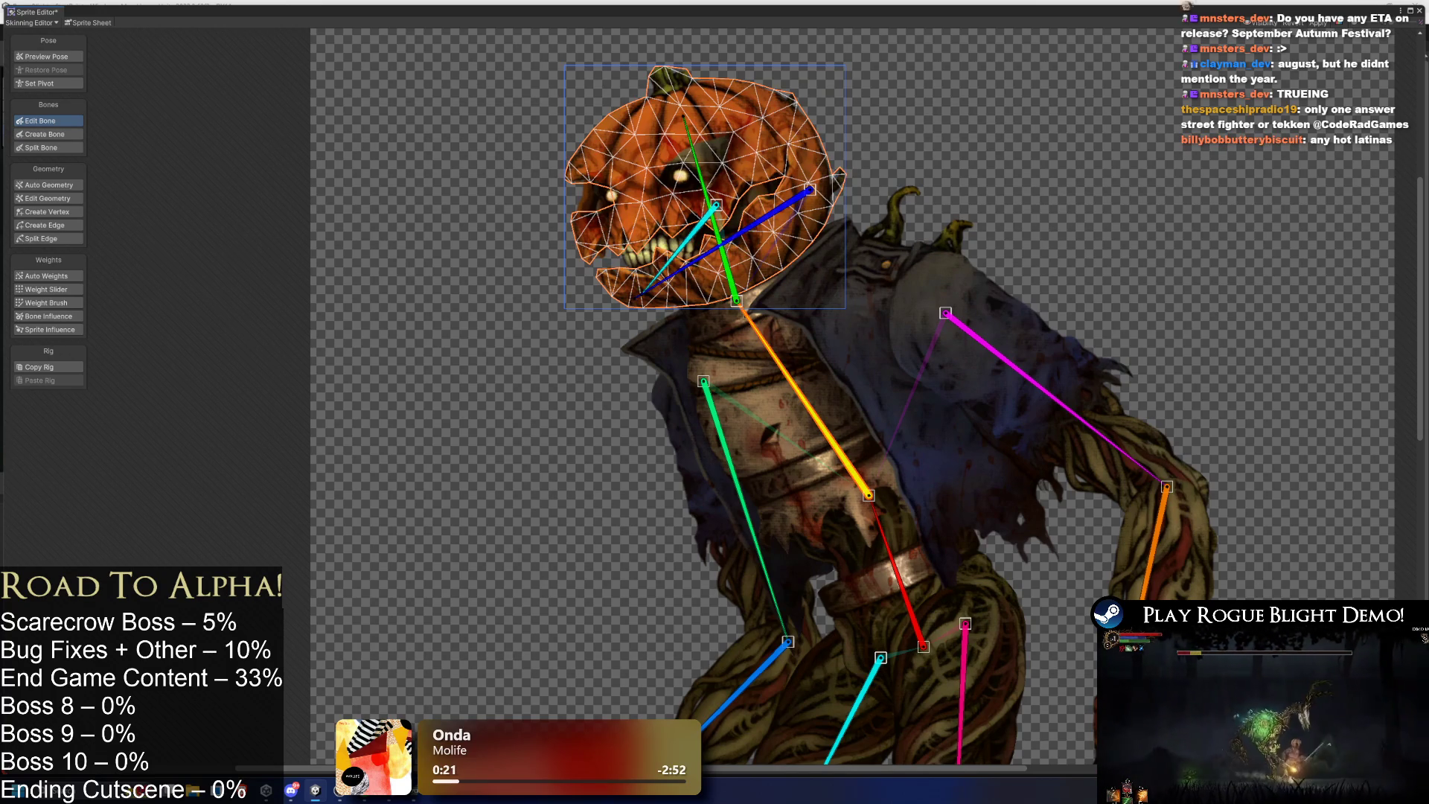
left_click(909, 580)
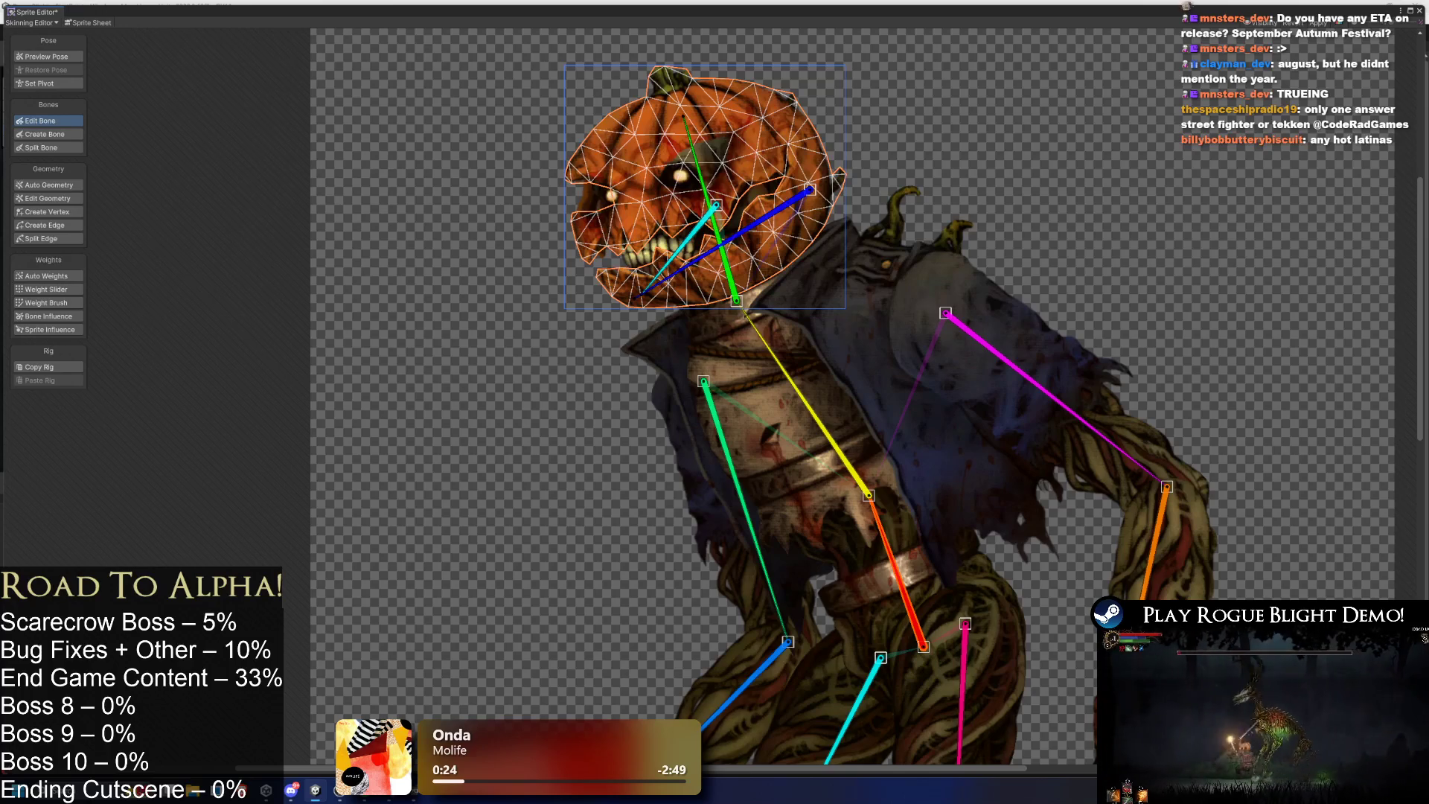
left_click(1003, 356)
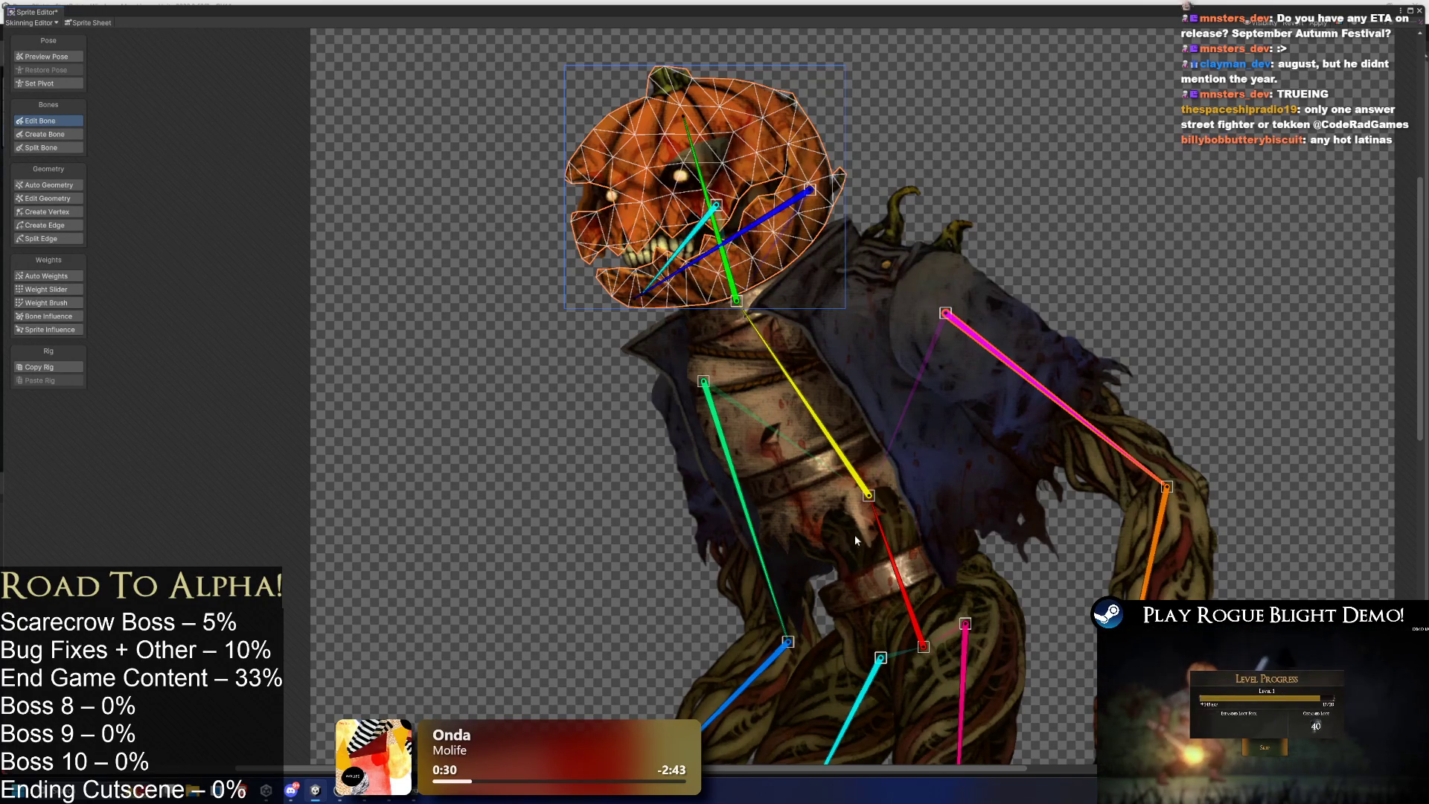
left_click(771, 588)
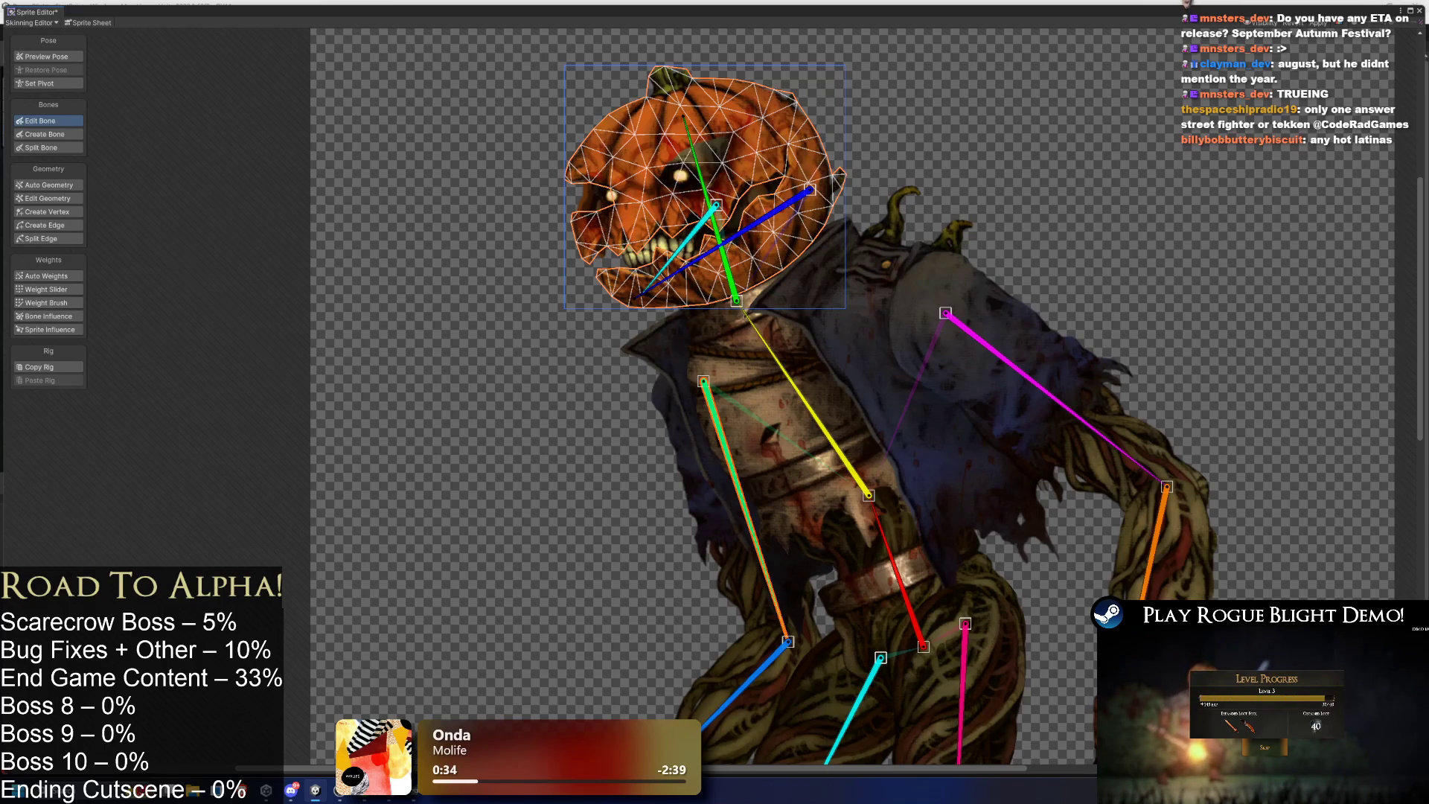
left_click_drag(665, 468, 484, 212)
scroll(484, 211, "down", 3)
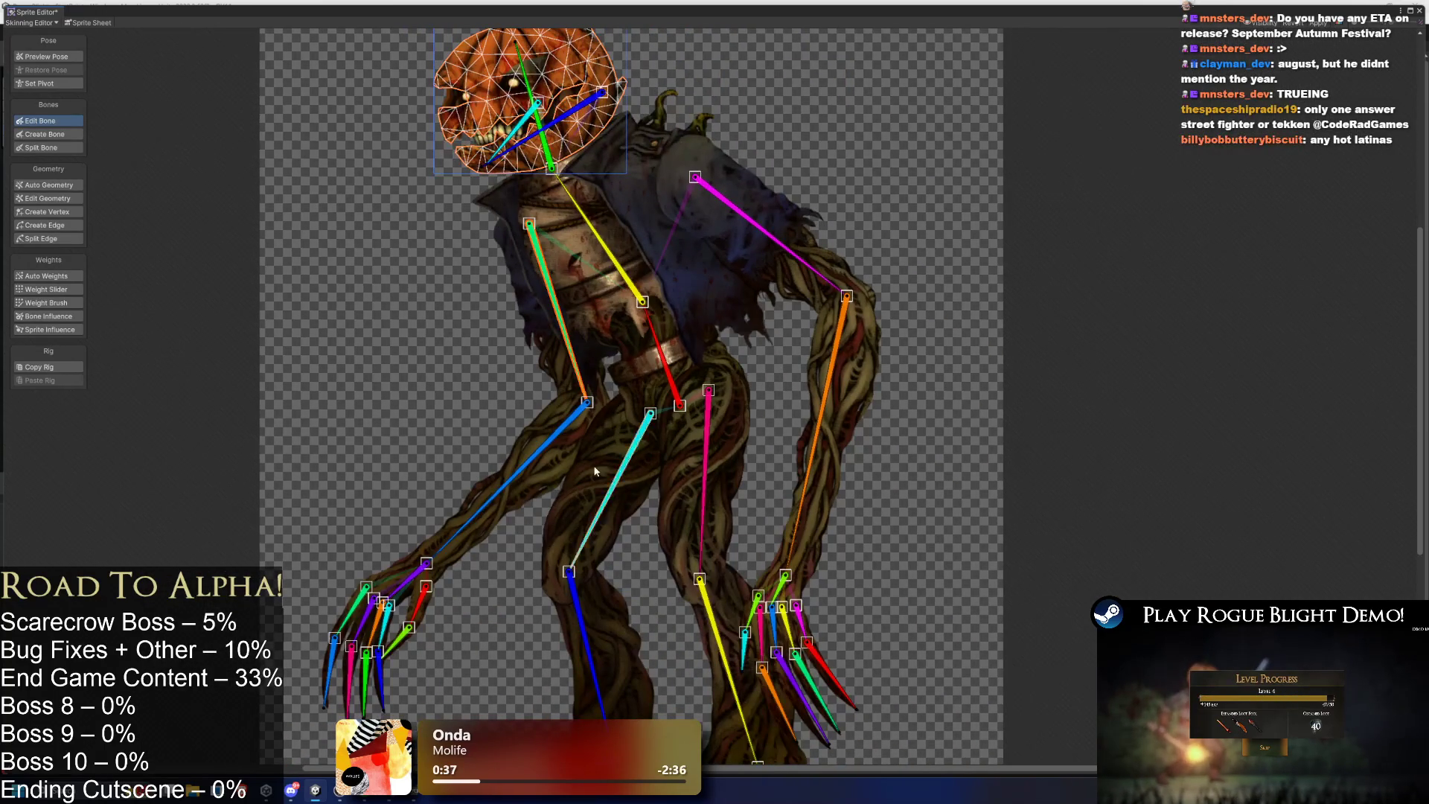
left_click(537, 457)
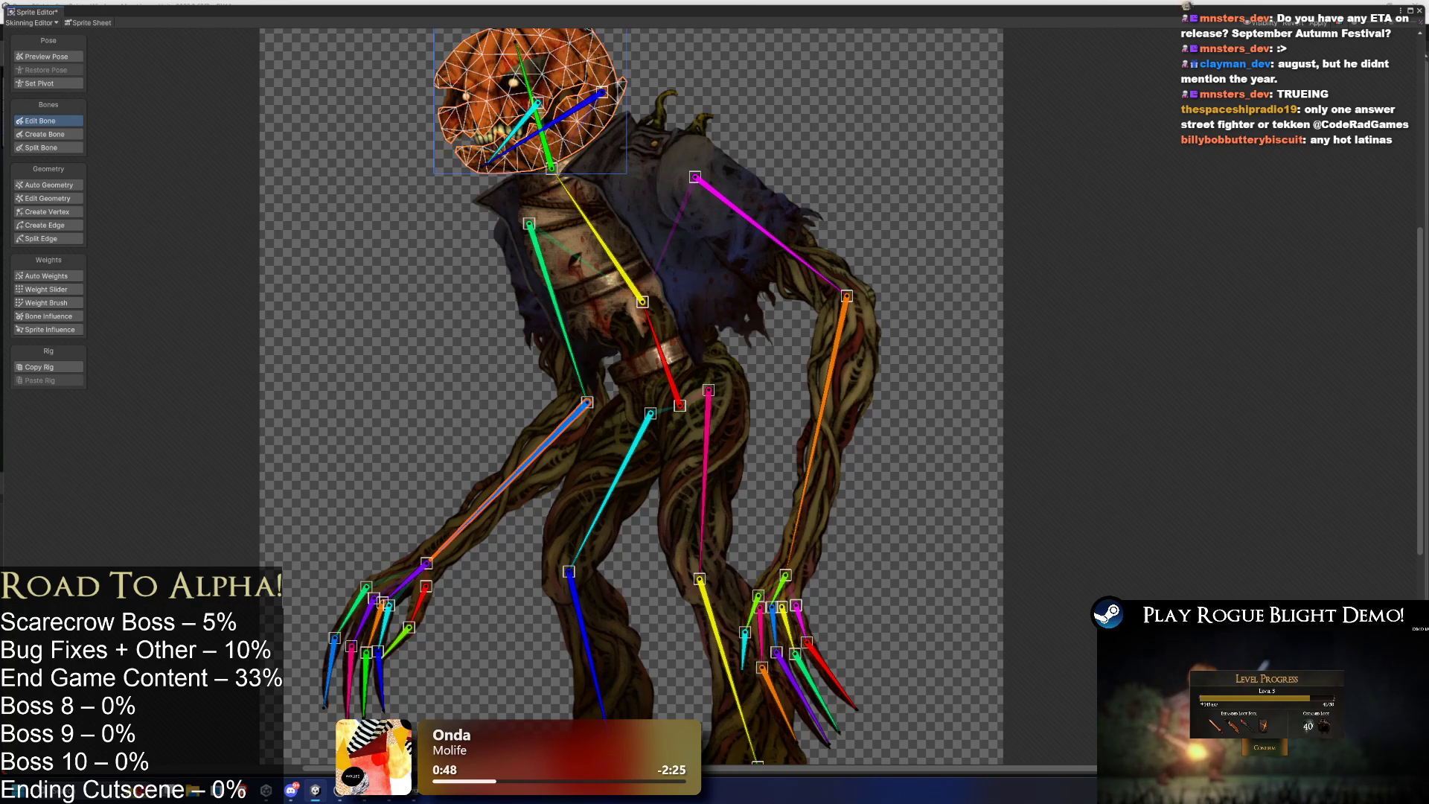
left_click(828, 387)
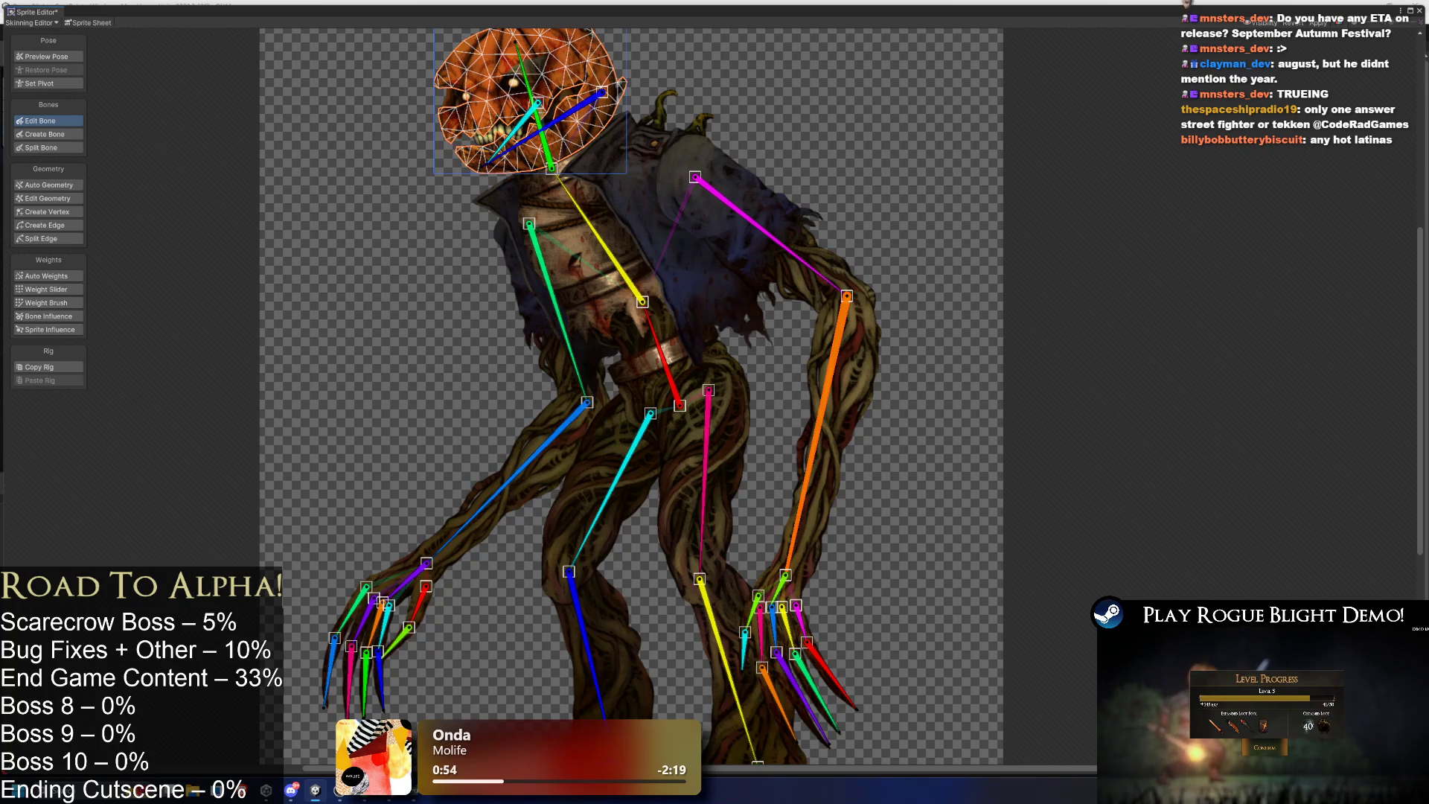
left_click(763, 243)
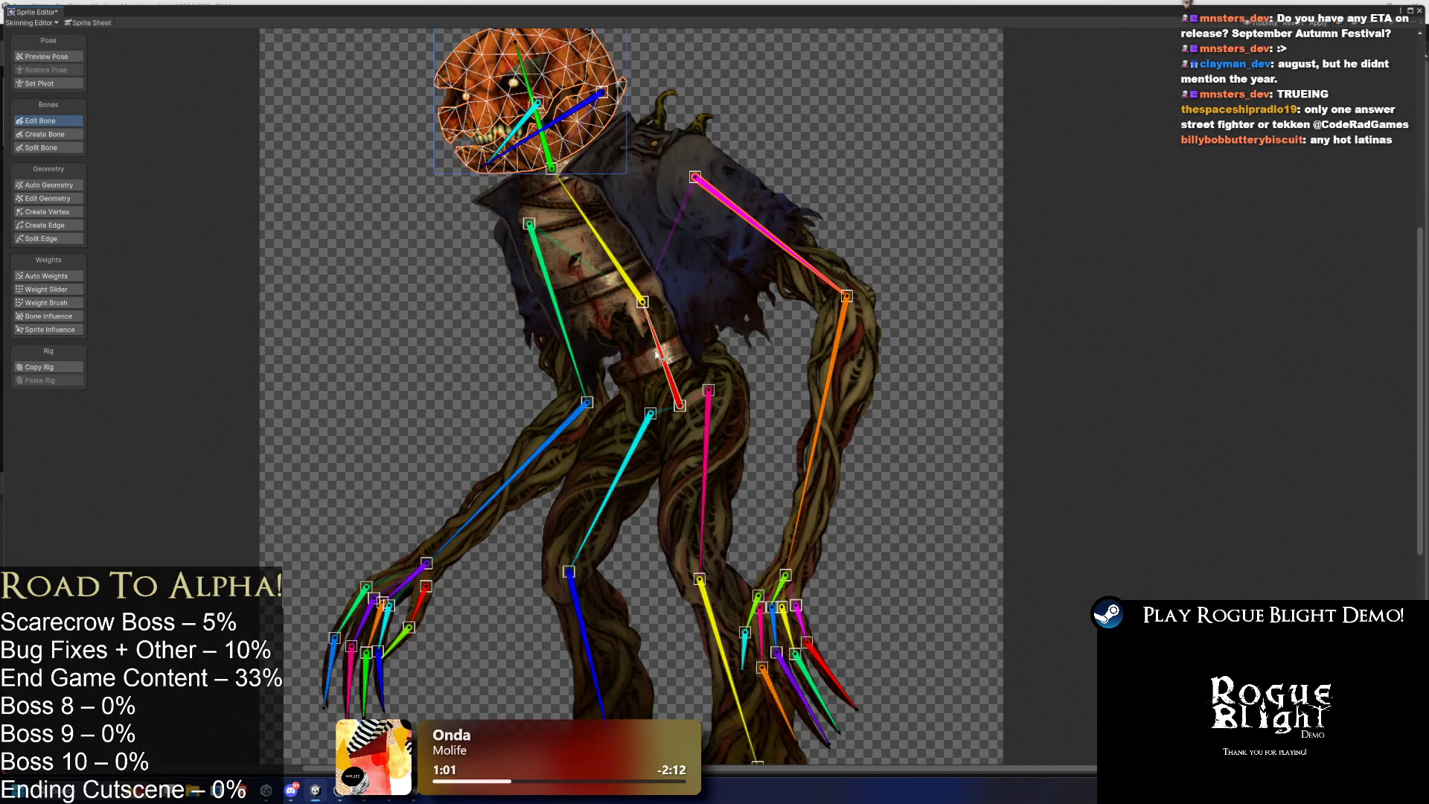
scroll(662, 420, "up", 2)
left_click(645, 423)
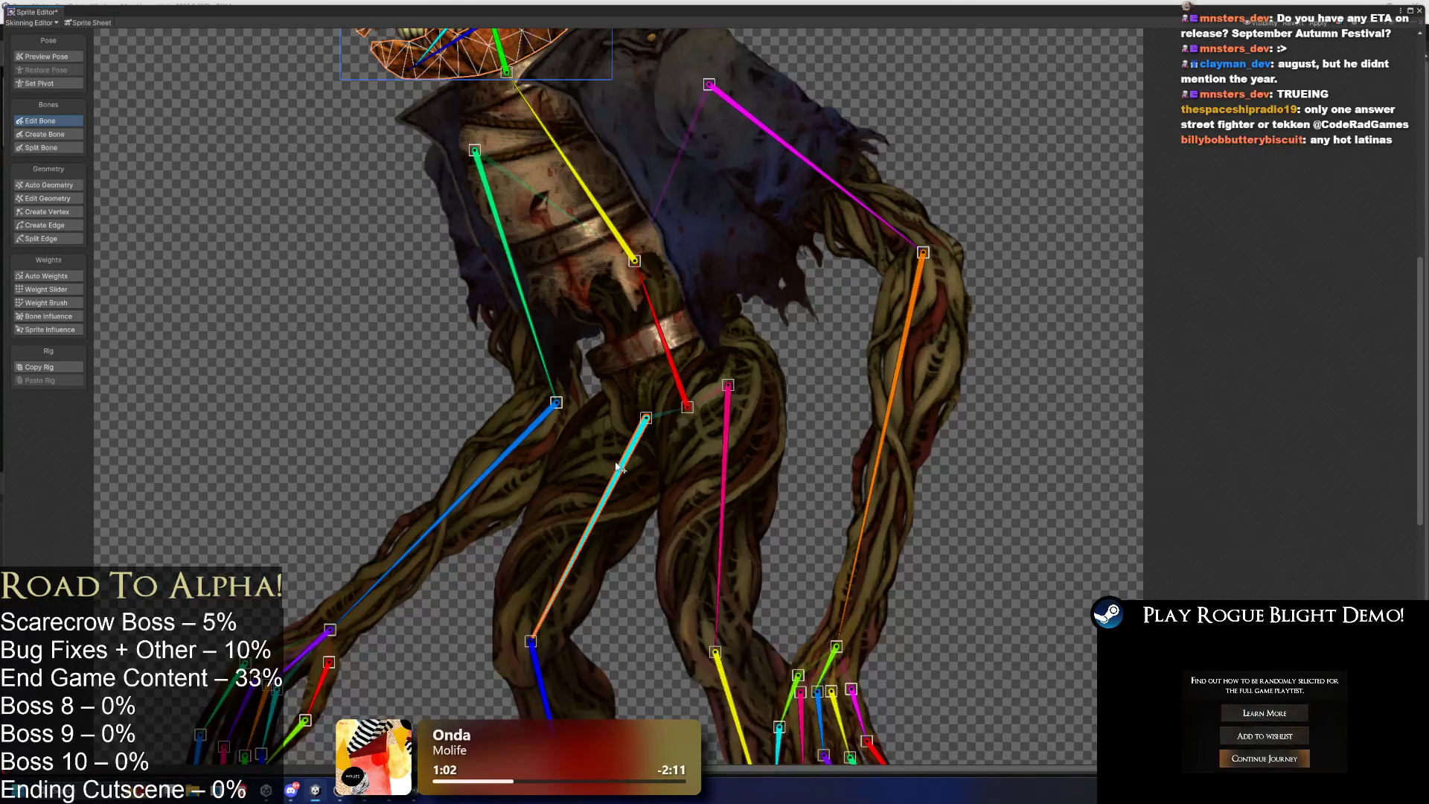
scroll(660, 479, "down", 2)
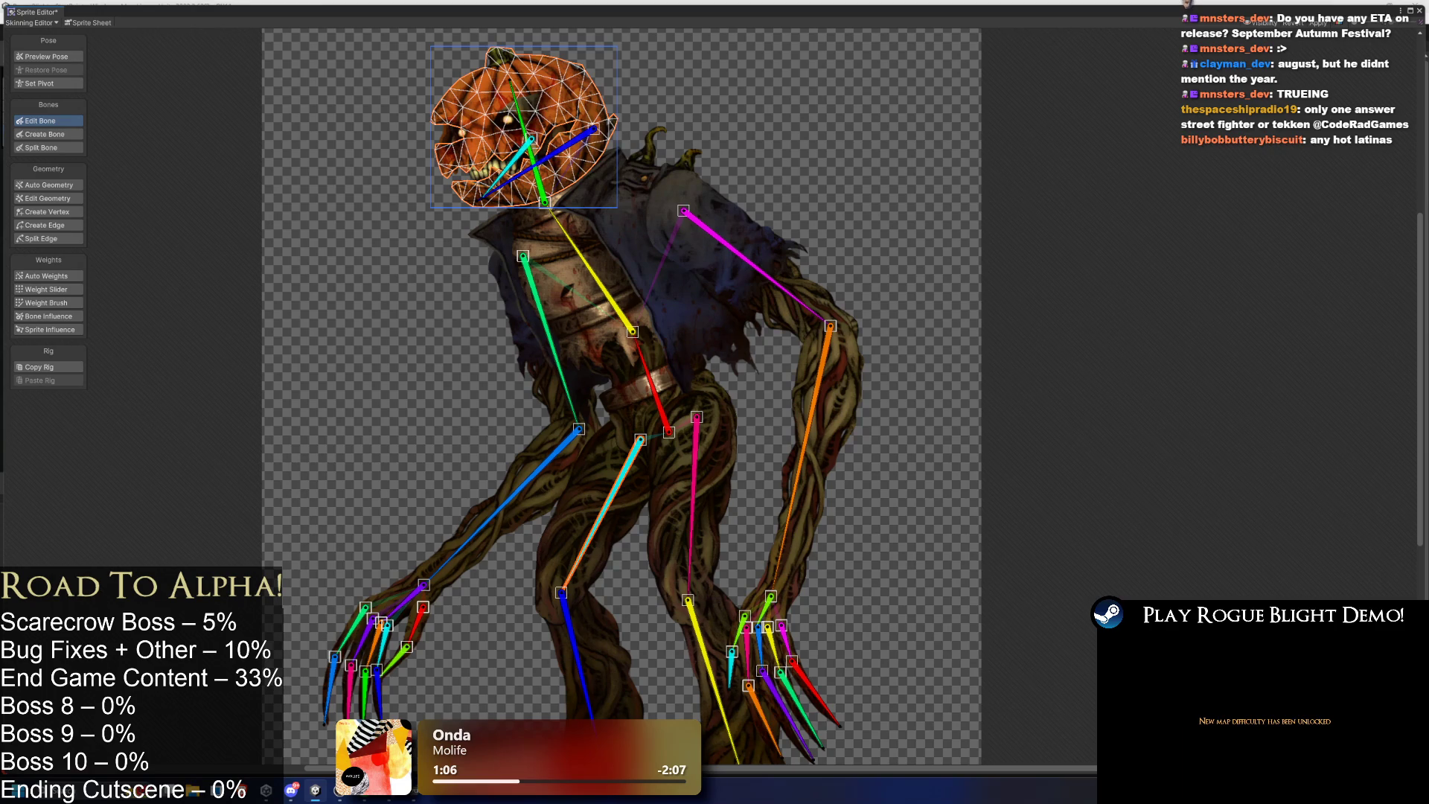
left_click(552, 346)
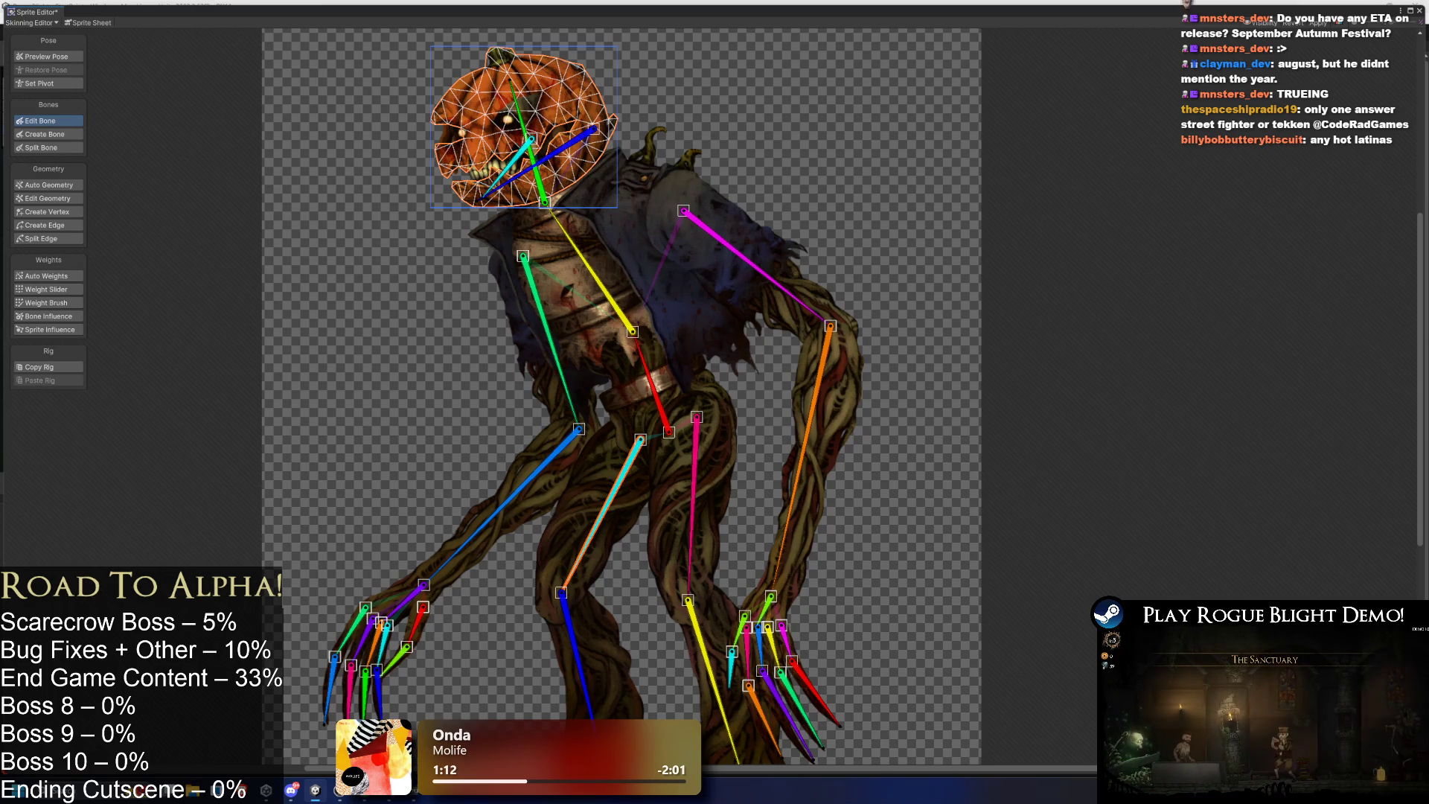
left_click(693, 491)
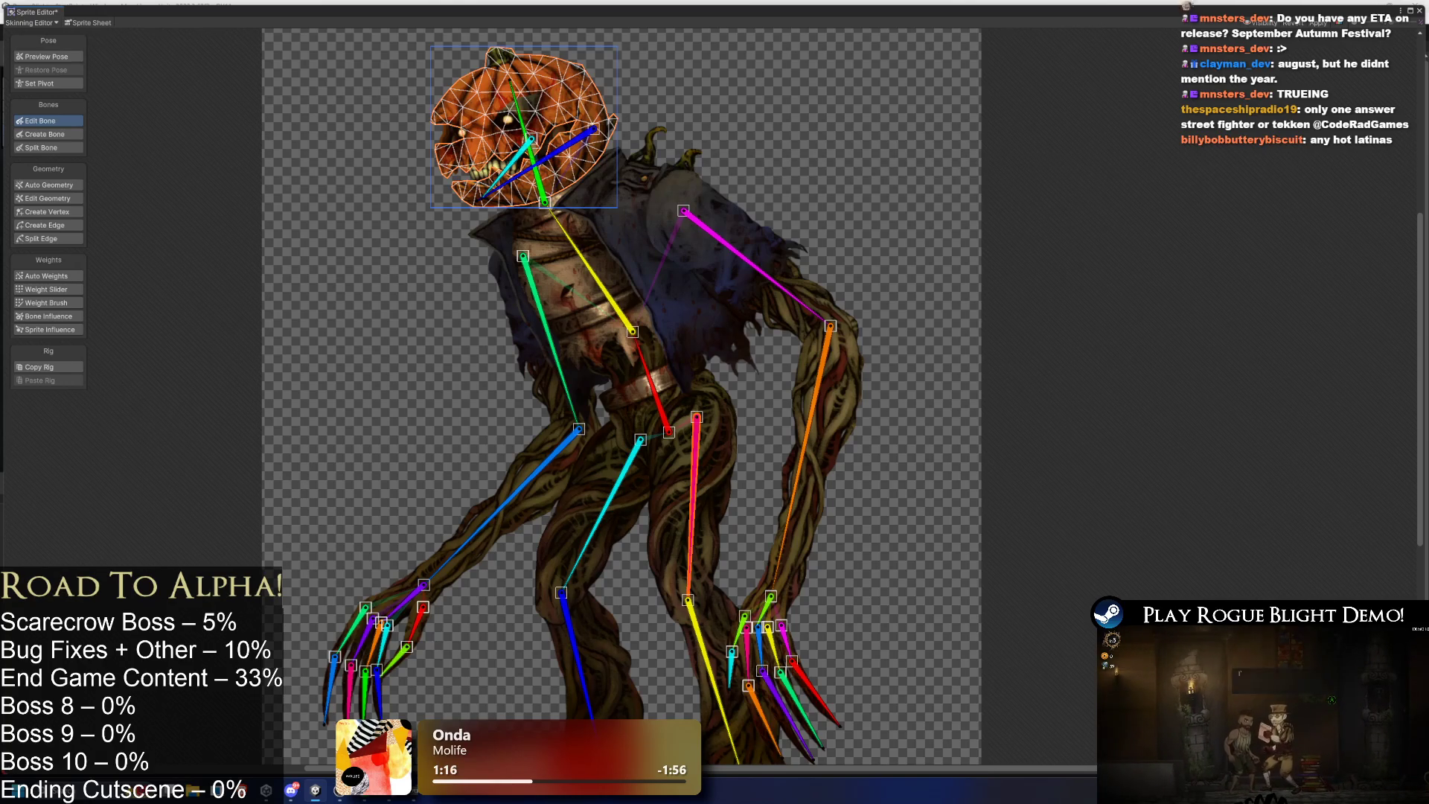
left_click_drag(802, 708, 759, 511)
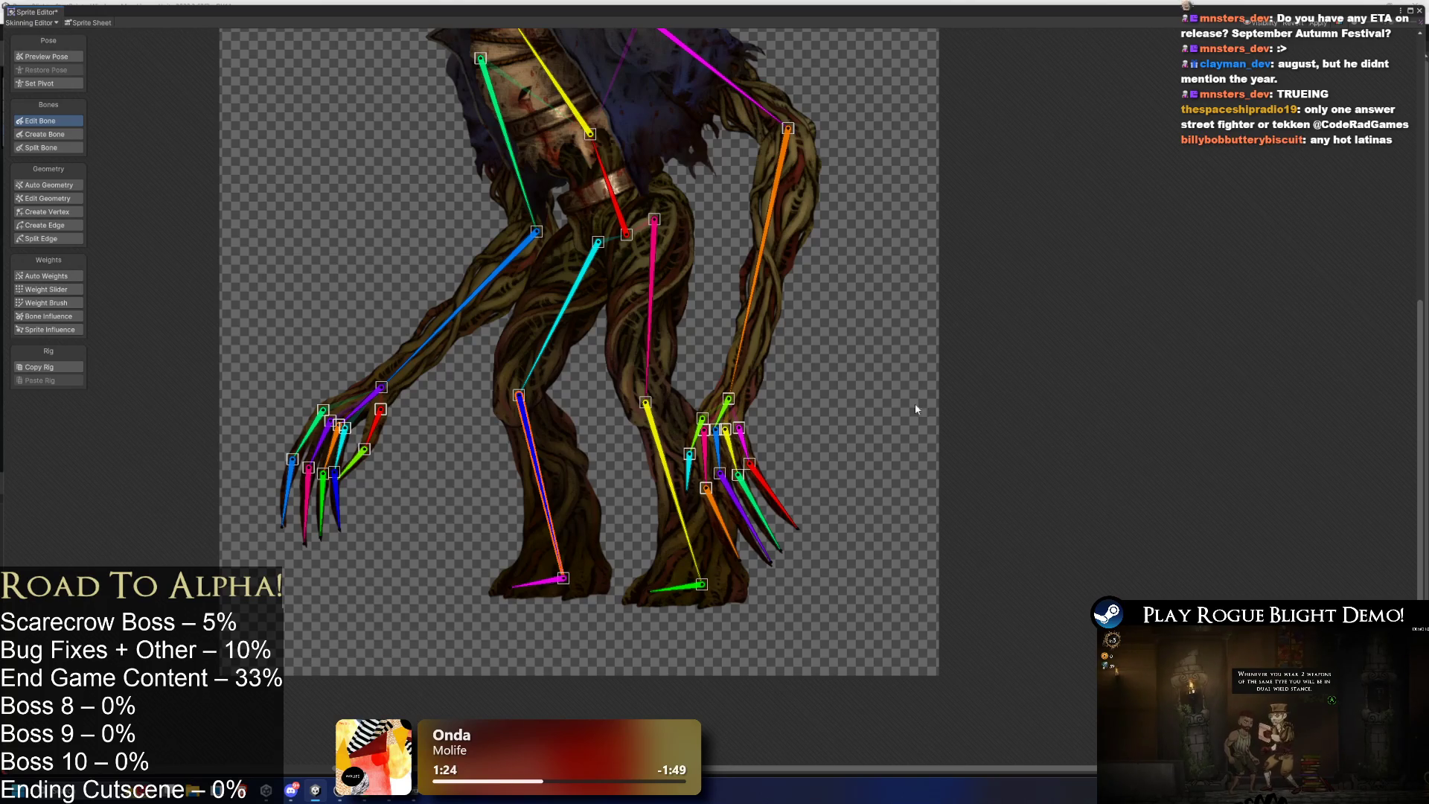
left_click(673, 492)
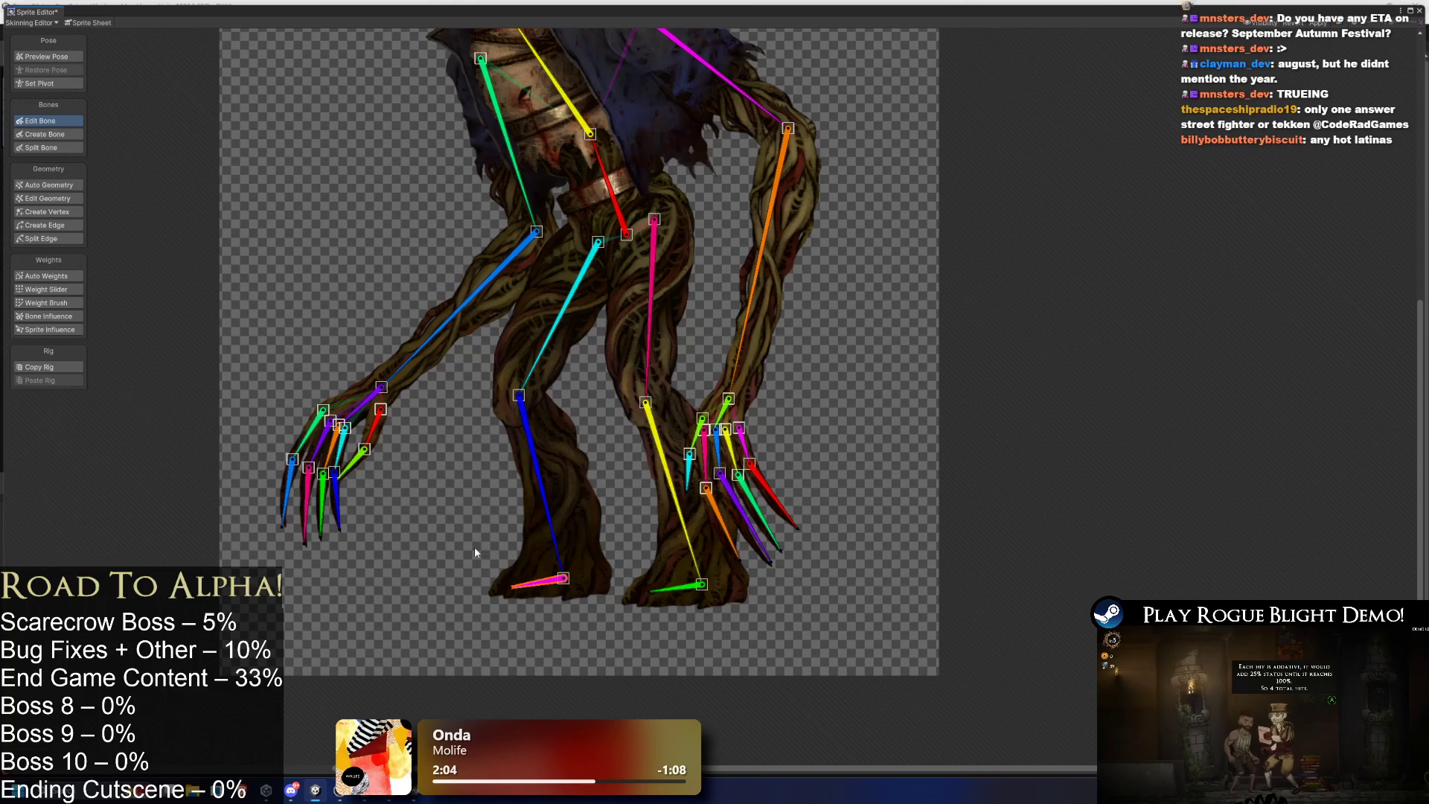
left_click(676, 588)
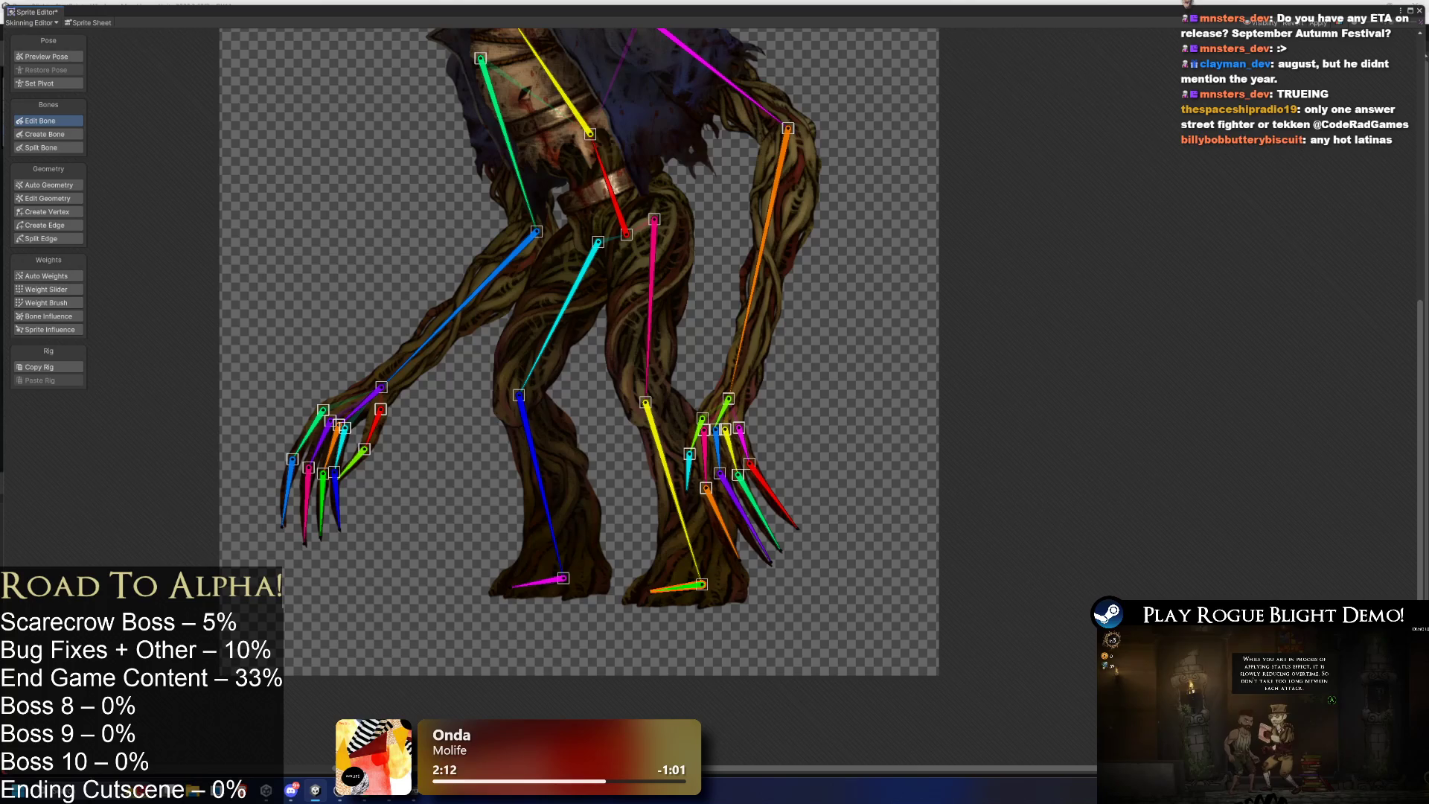
scroll(320, 408, "up", 2)
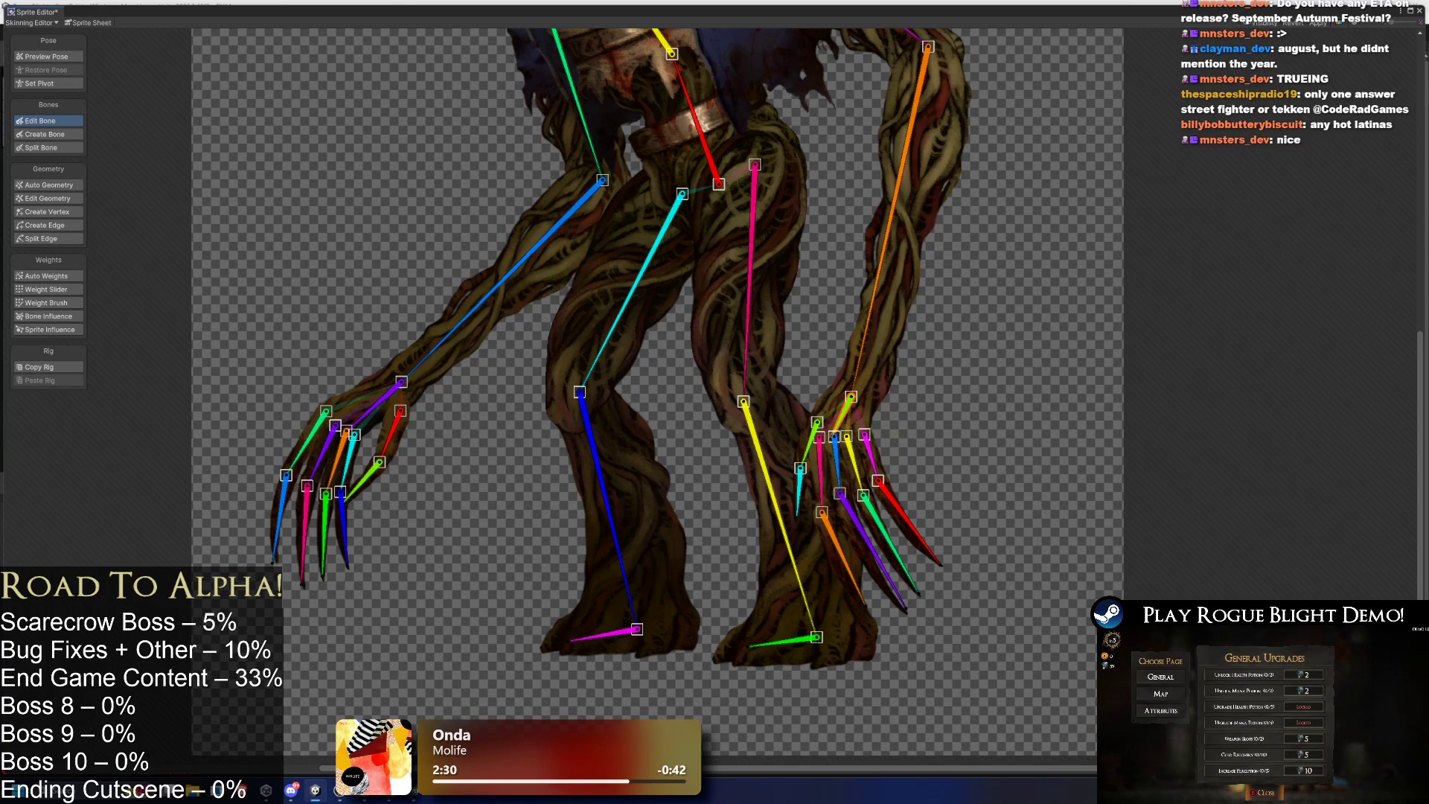
scroll(769, 471, "down", 3)
Zoom into the left hand and inspect its green, pink and orange finger and claw bones.
scroll(770, 470, "up", 3)
scroll(722, 325, "down", 4)
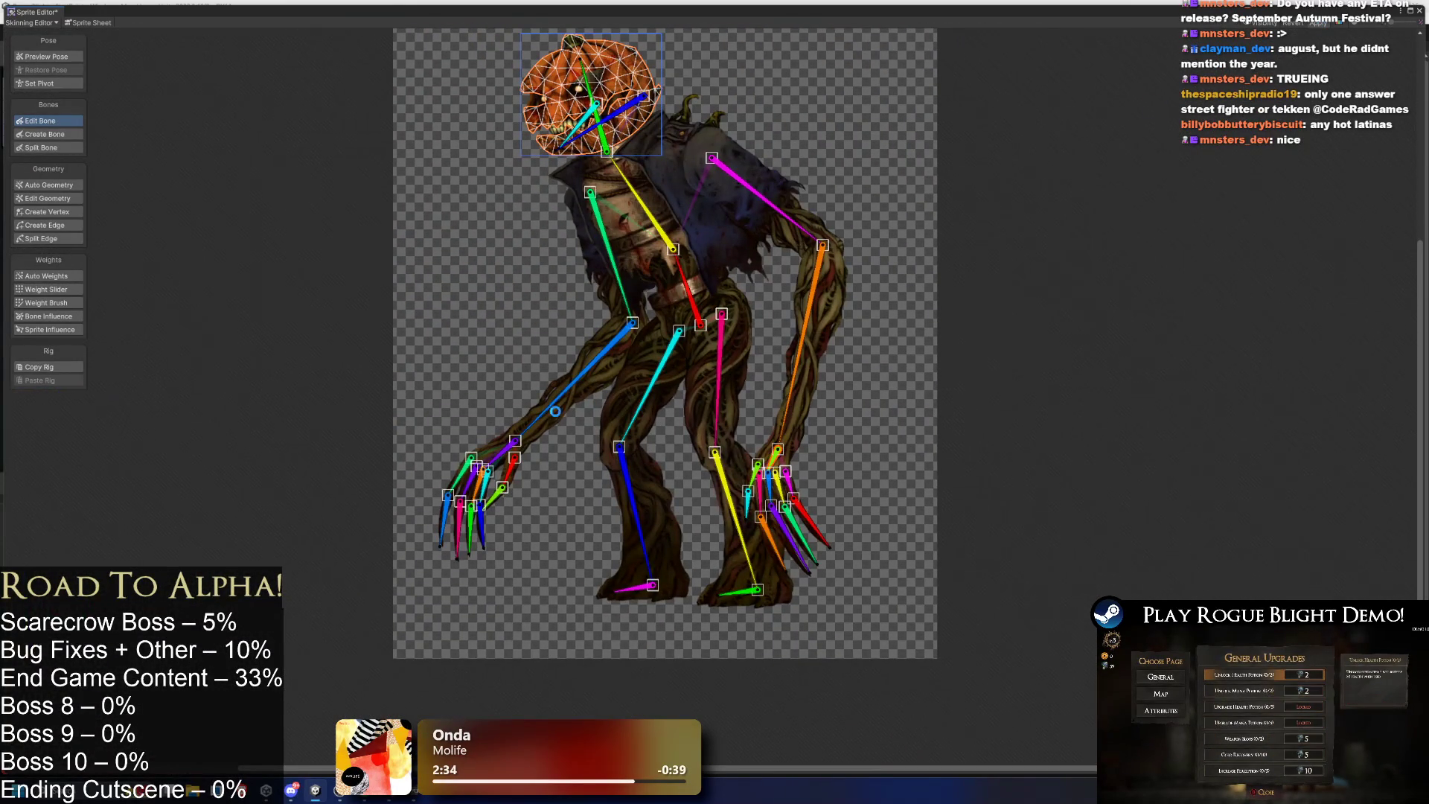
scroll(499, 484, "up", 3)
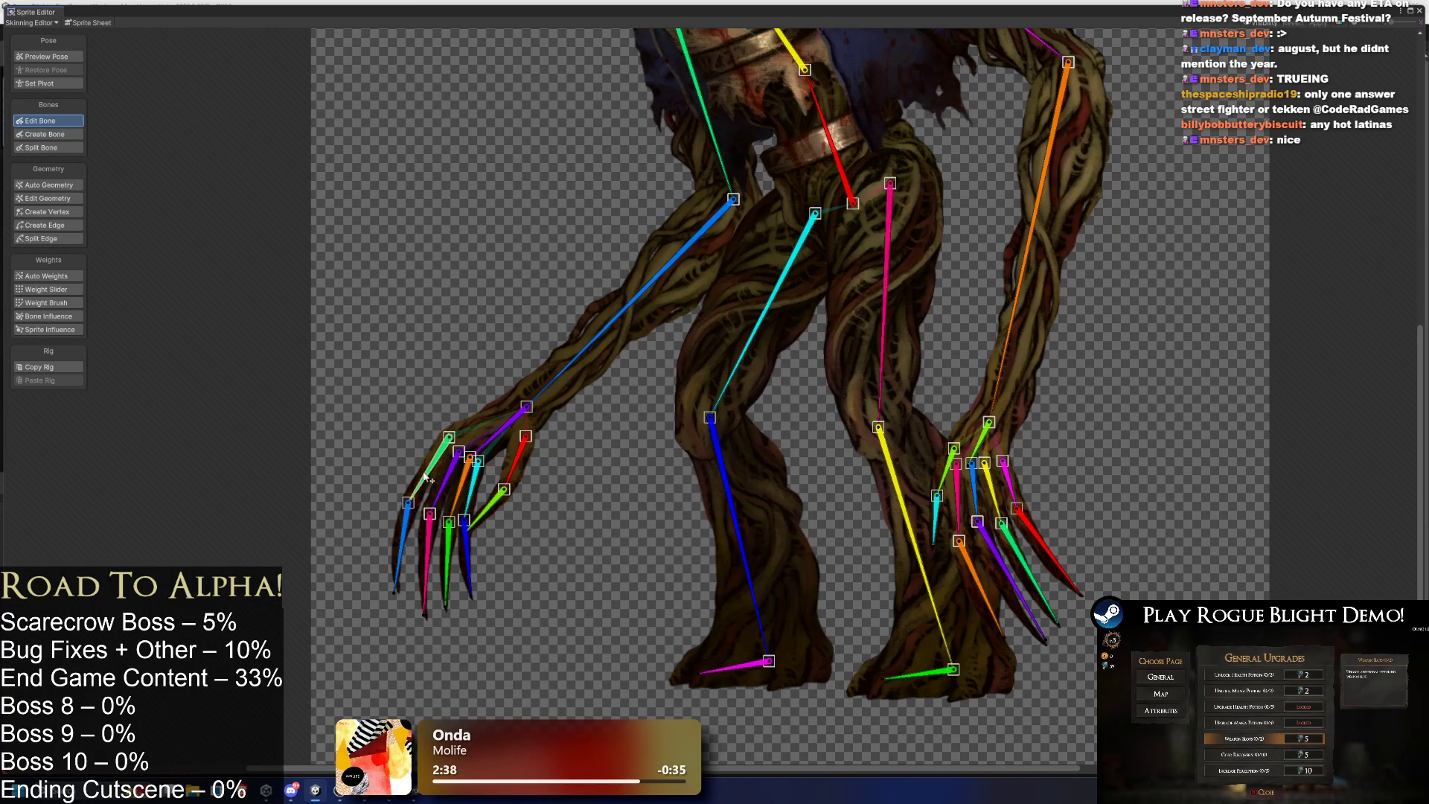
scroll(443, 488, "up", 2)
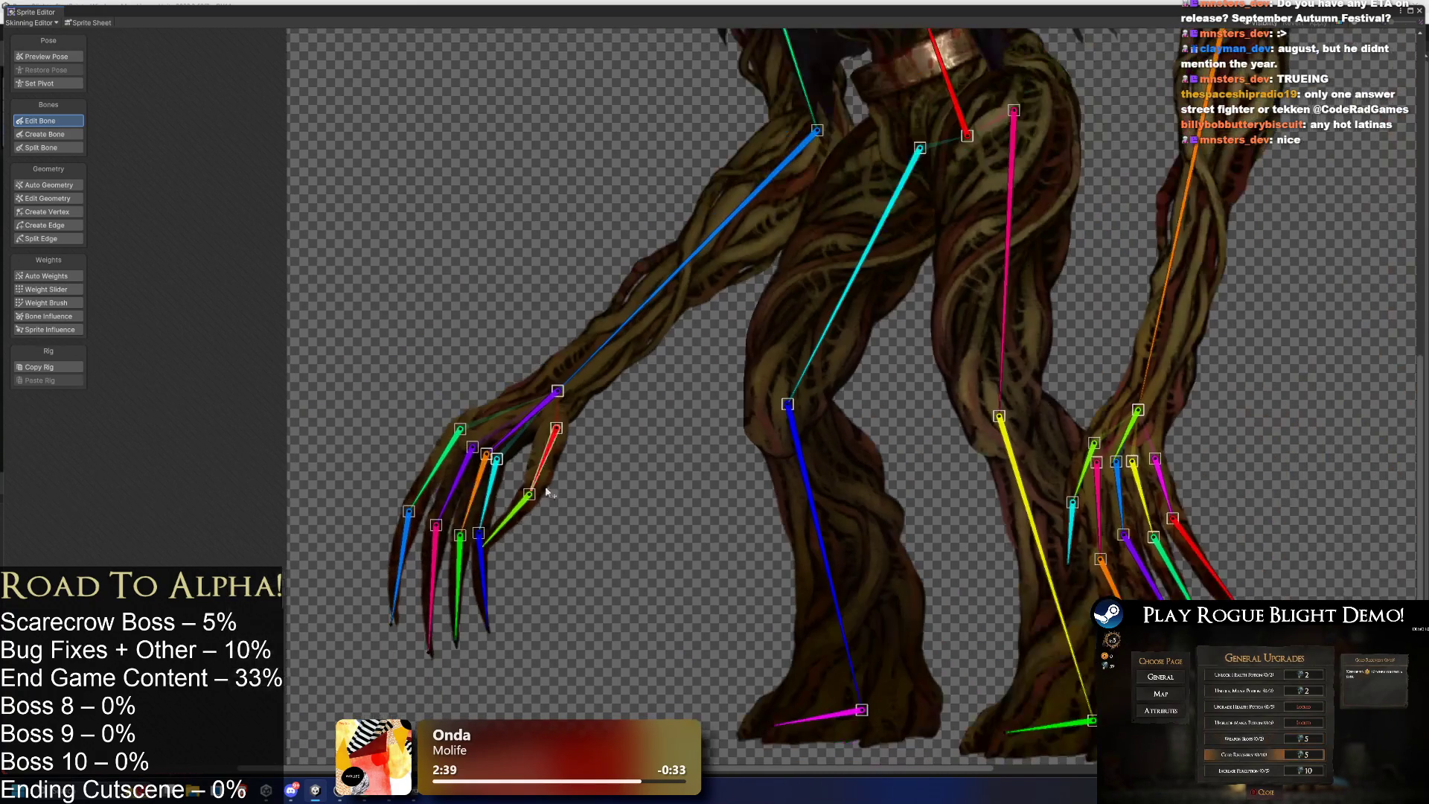
left_click(437, 469)
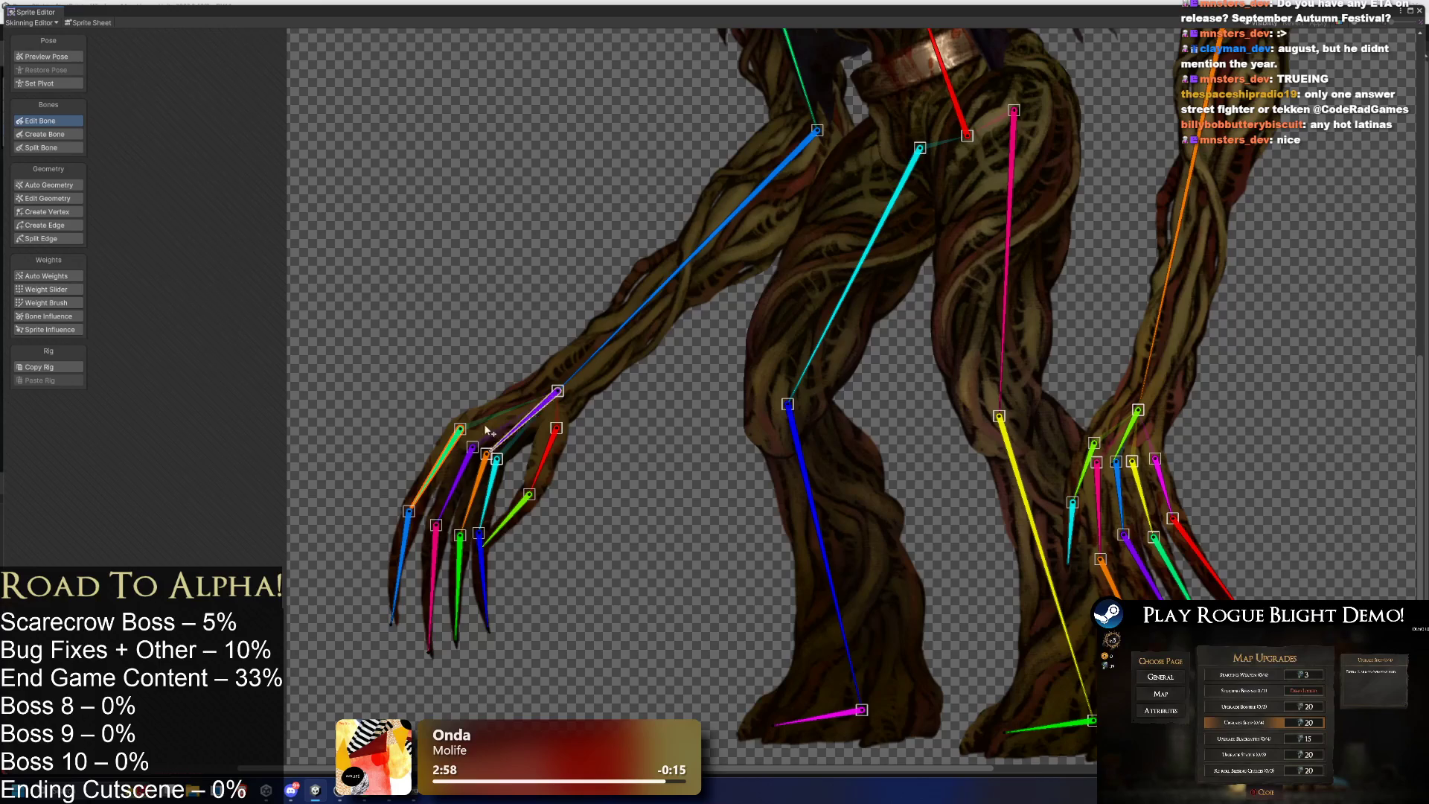
left_click(406, 513)
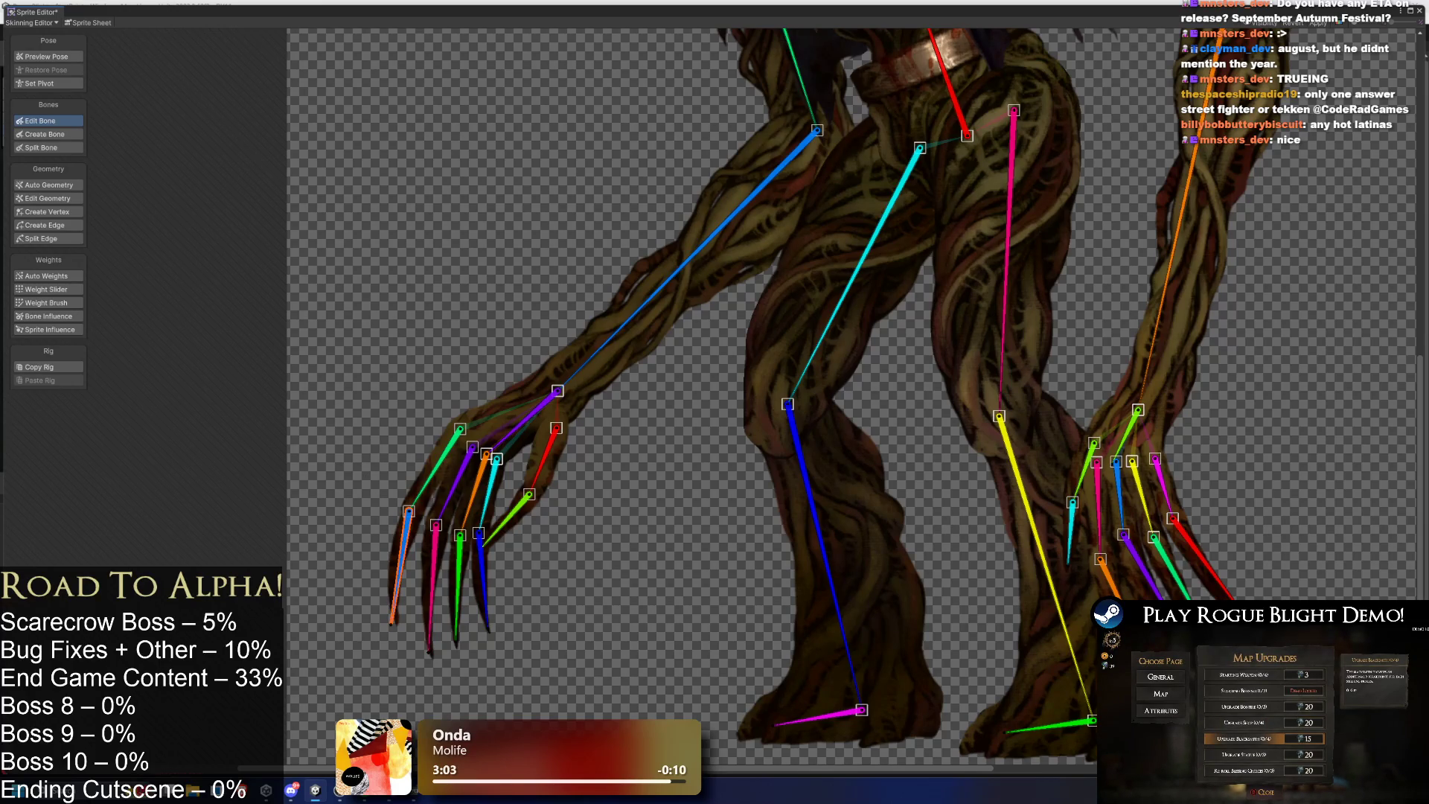
left_click(455, 484)
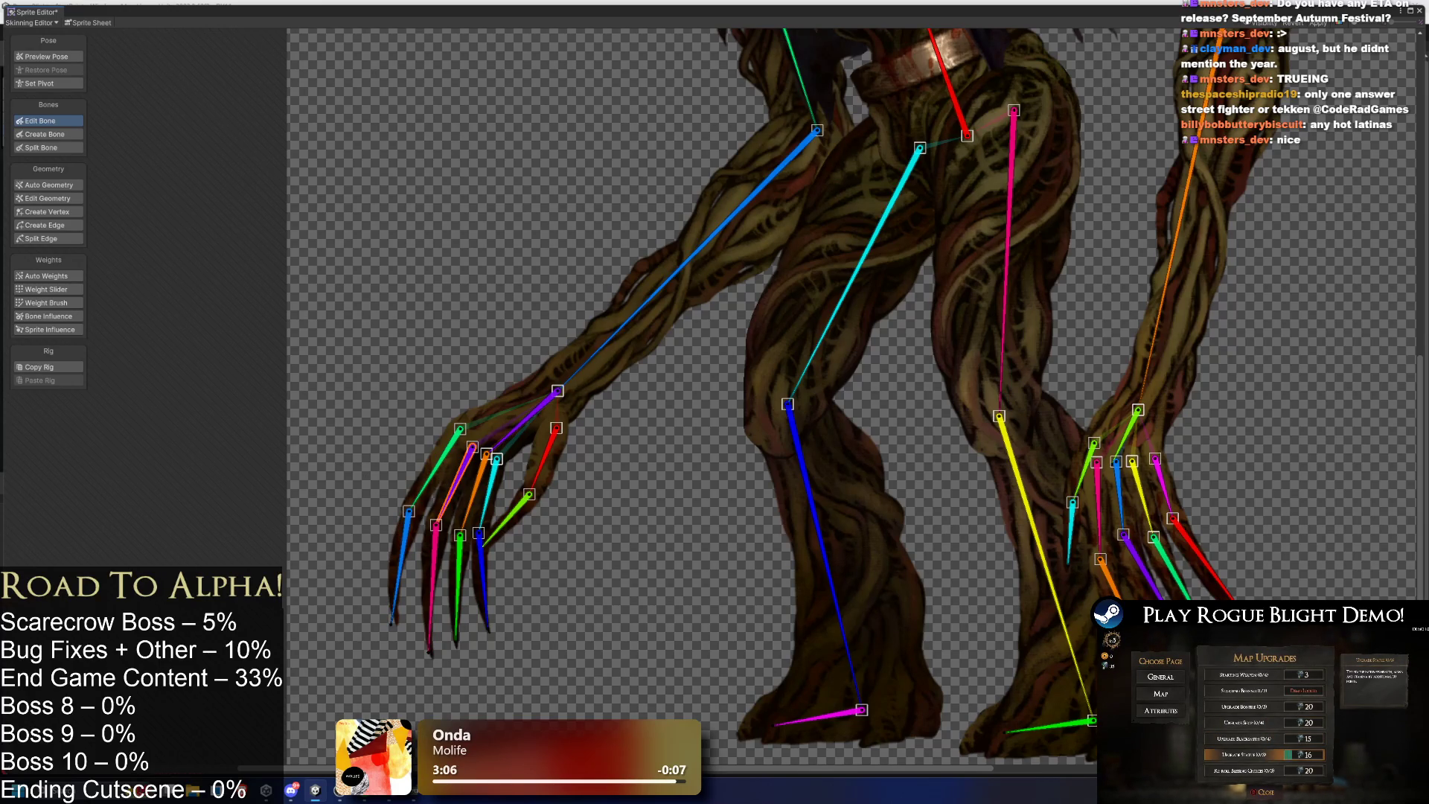
left_click(432, 587)
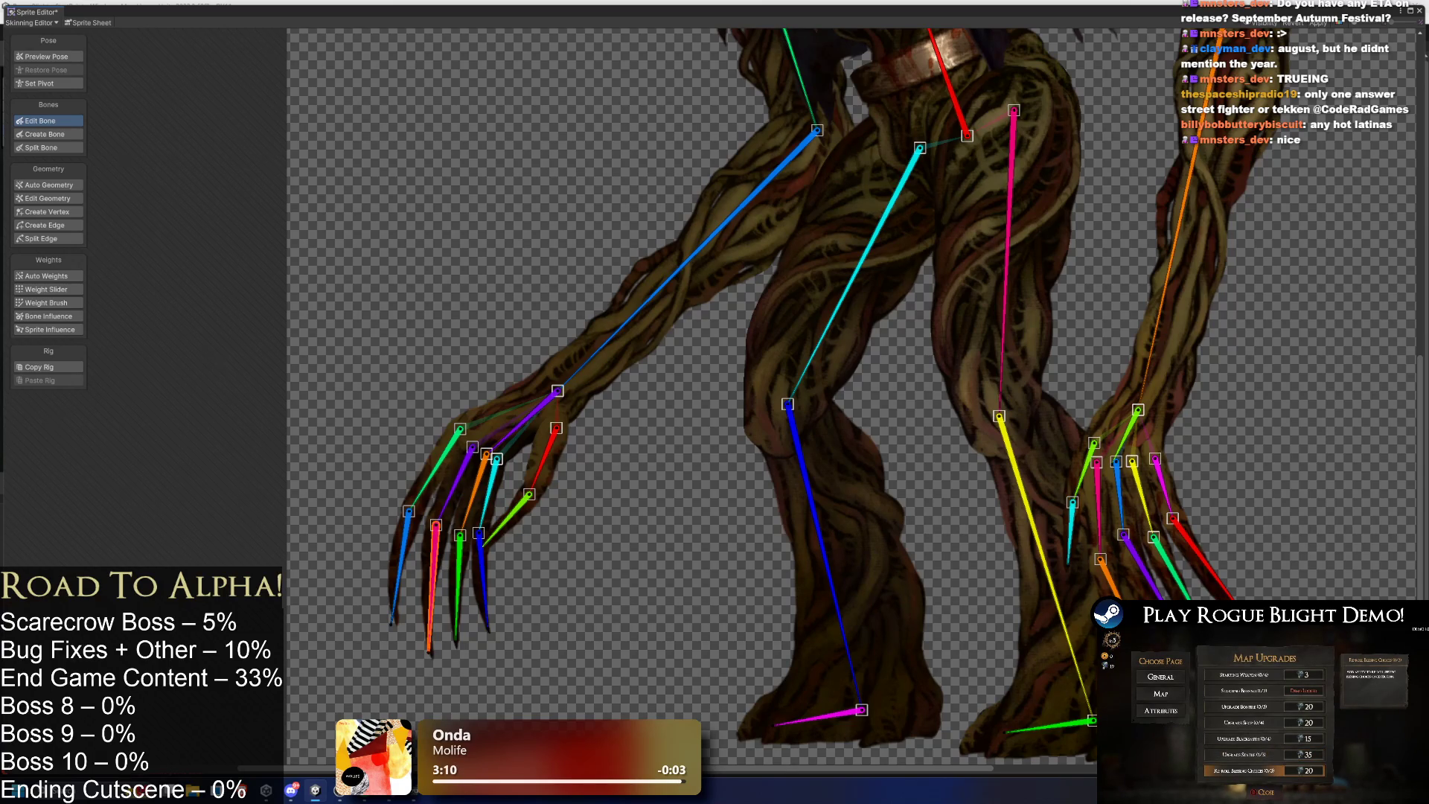
left_click(471, 499)
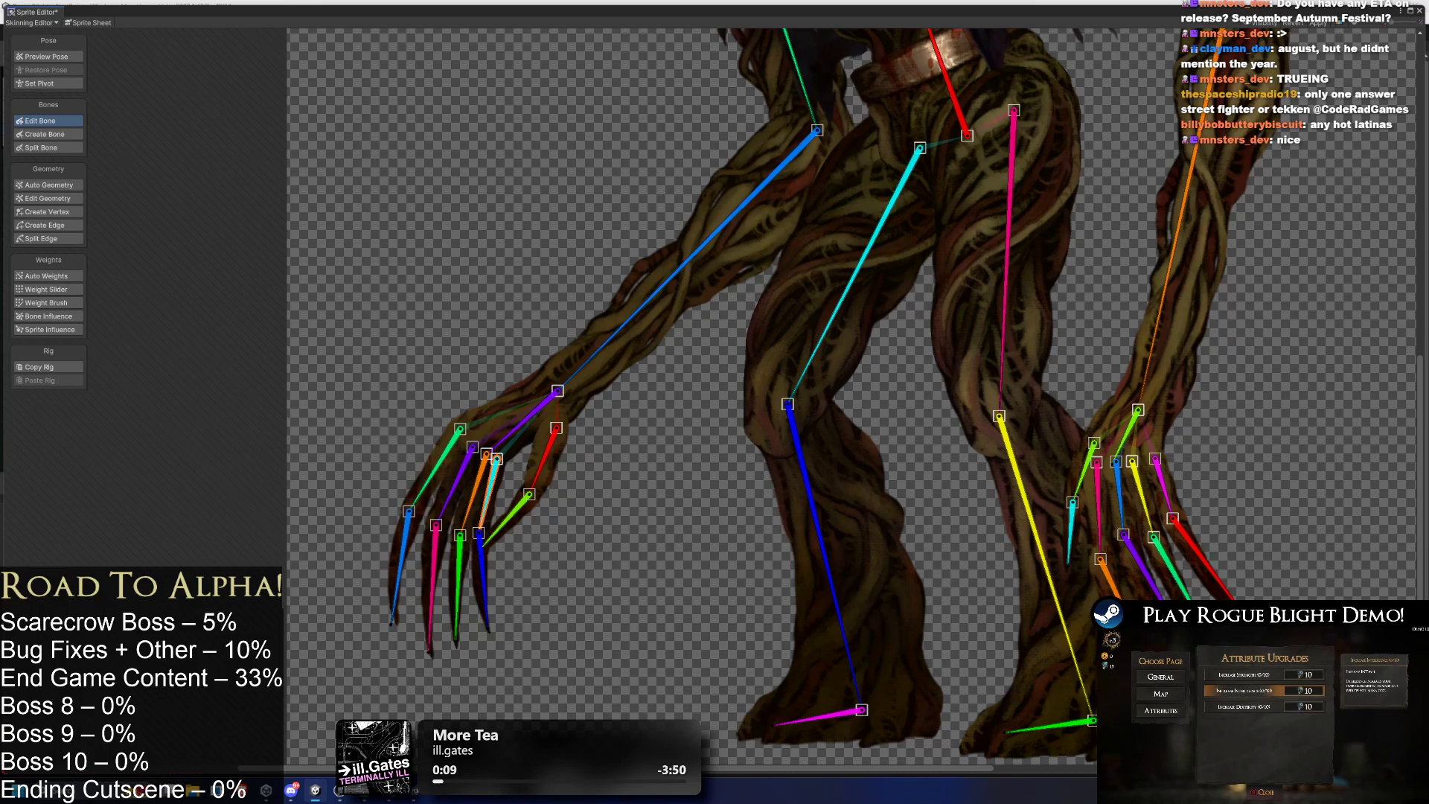
Drag the orange claw bone's tip down along its own claw, then recheck the neighbouring finger bones.
left_click_drag(527, 524, 506, 589)
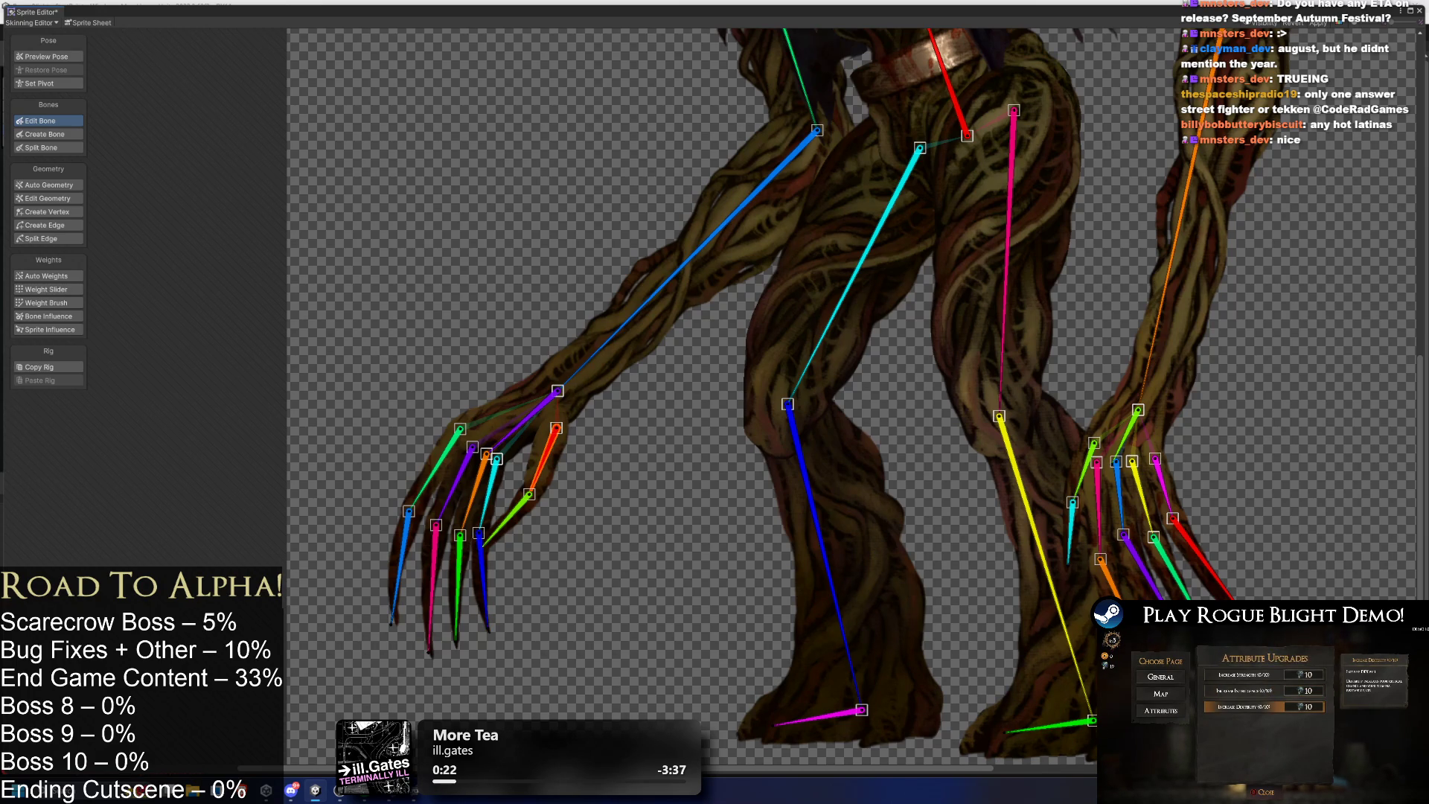
left_click(507, 520)
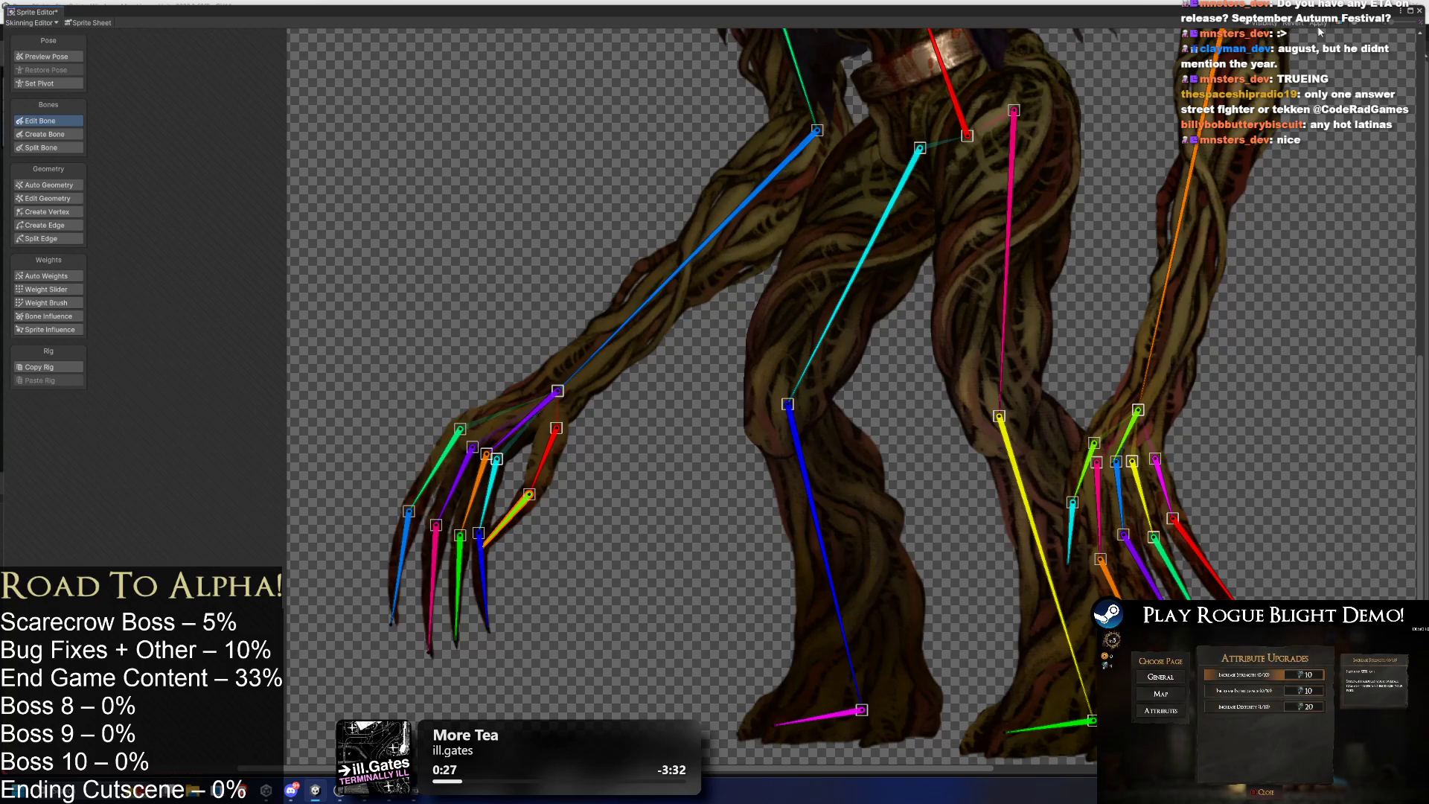
left_click(437, 458)
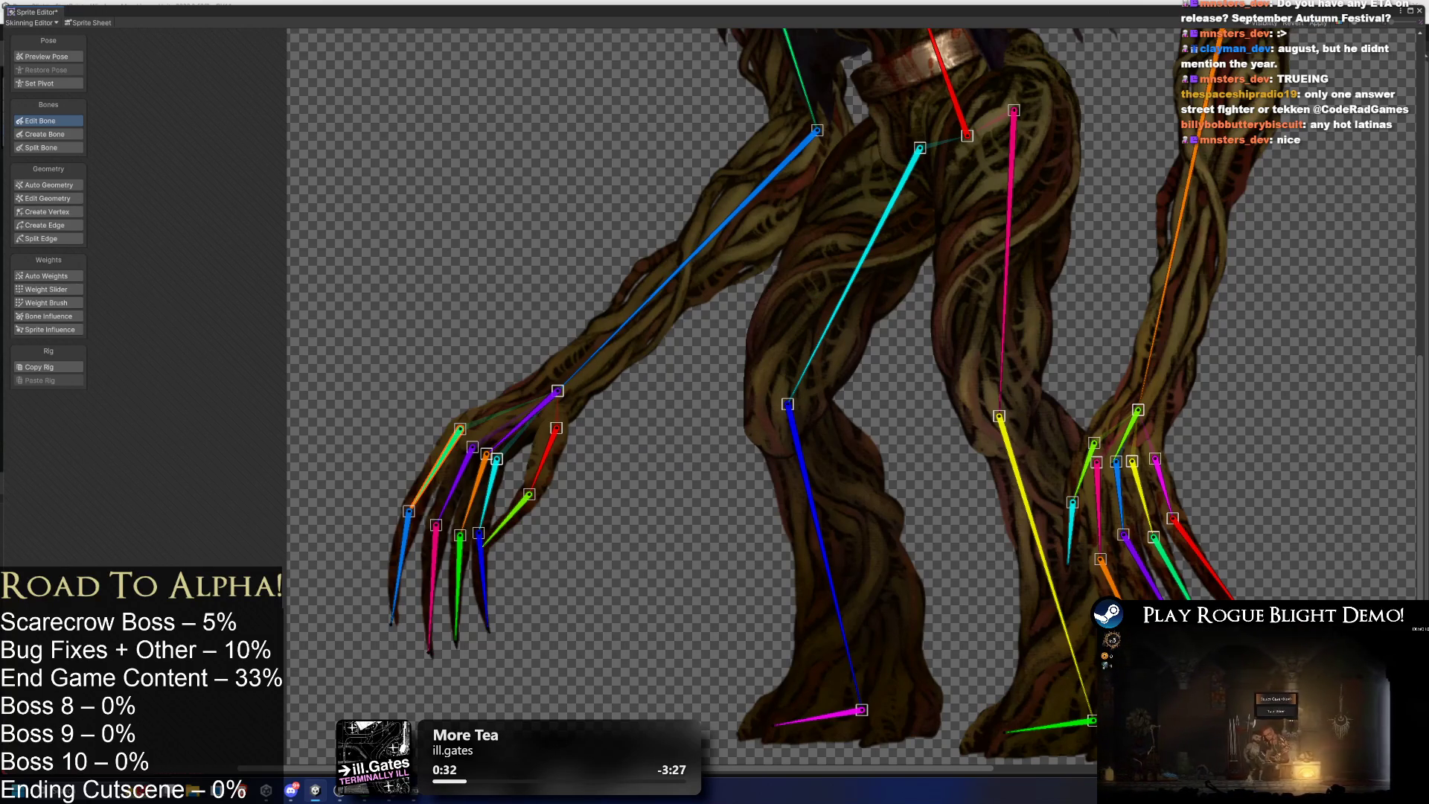
left_click(710, 474)
left_click(436, 467)
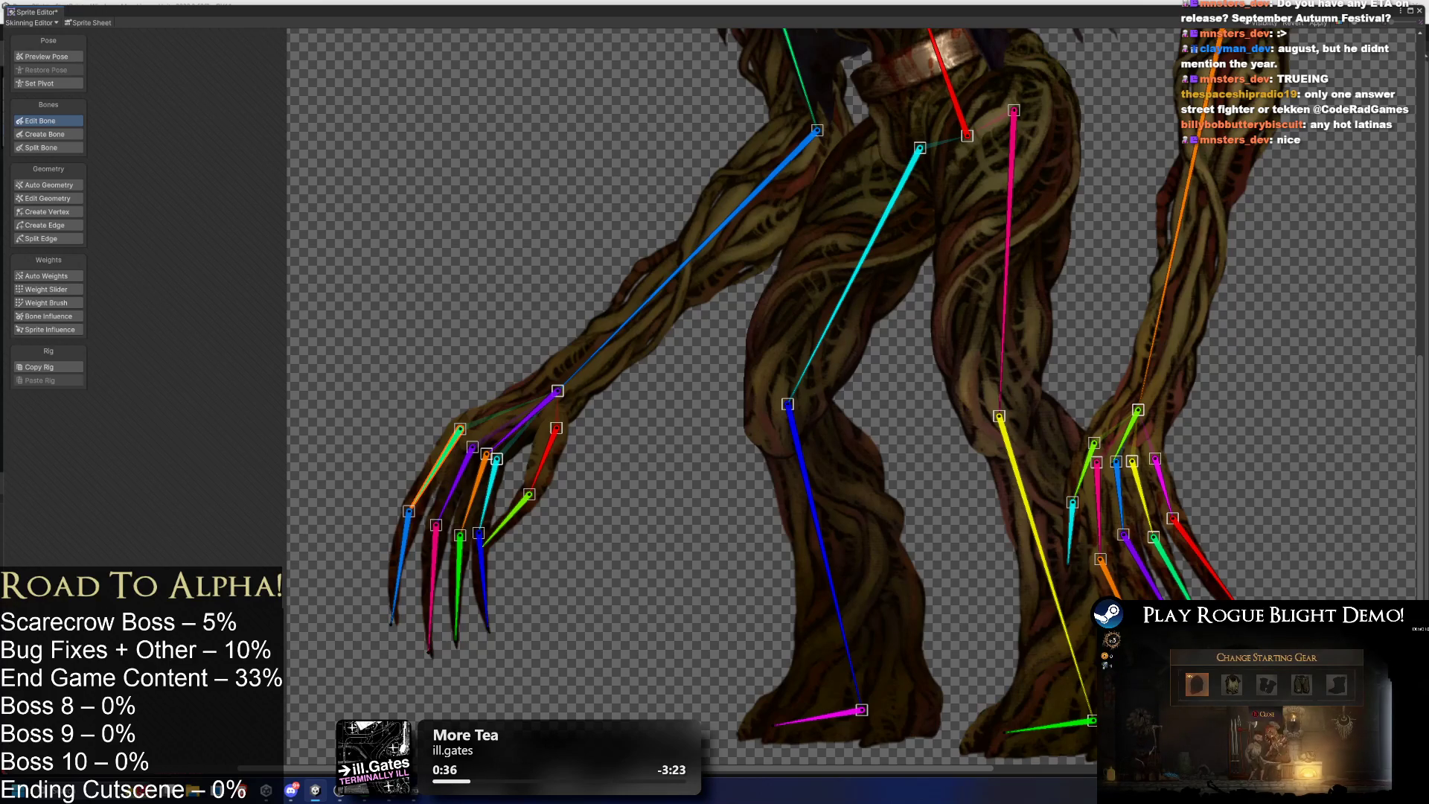
left_click_drag(1209, 497, 1129, 466)
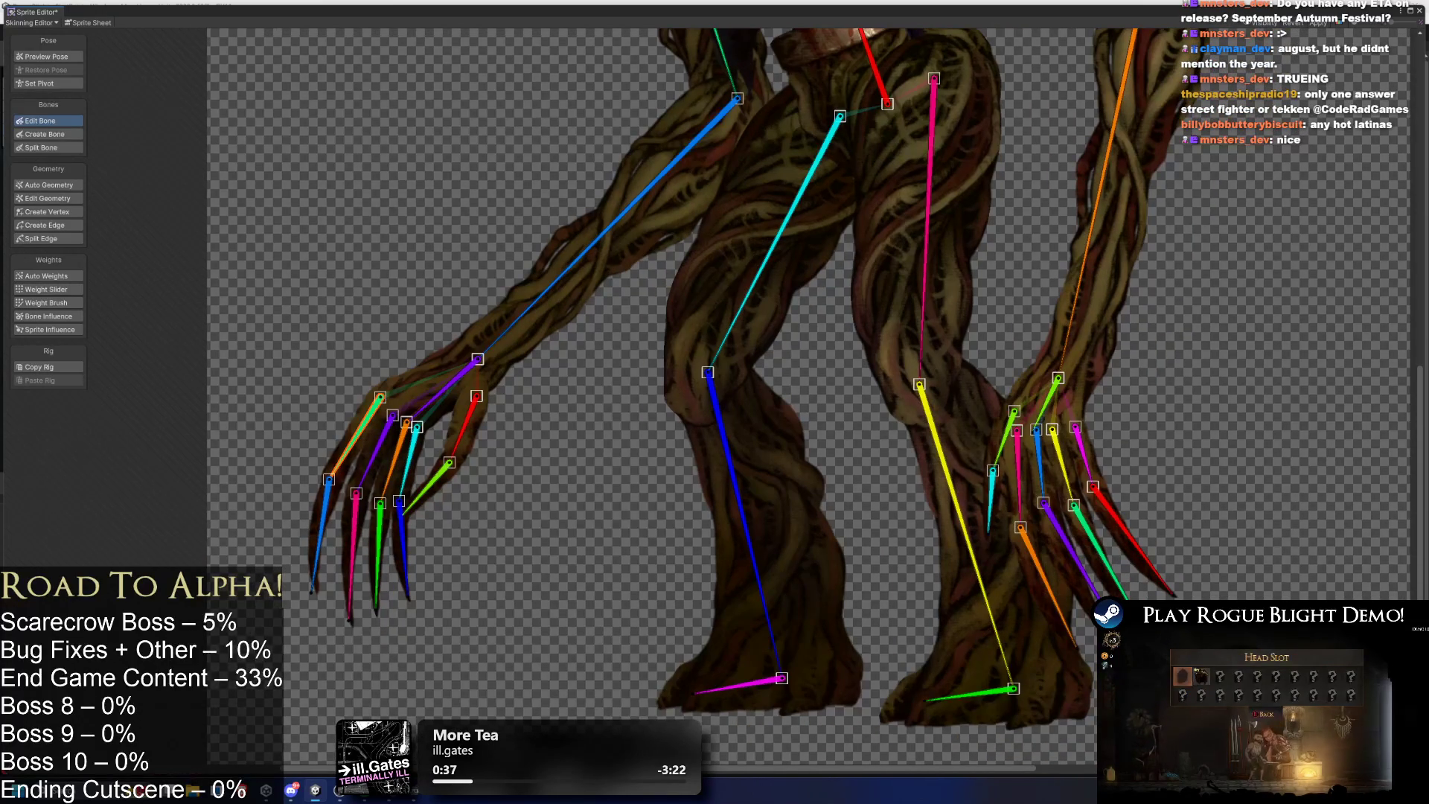
left_click(1088, 442)
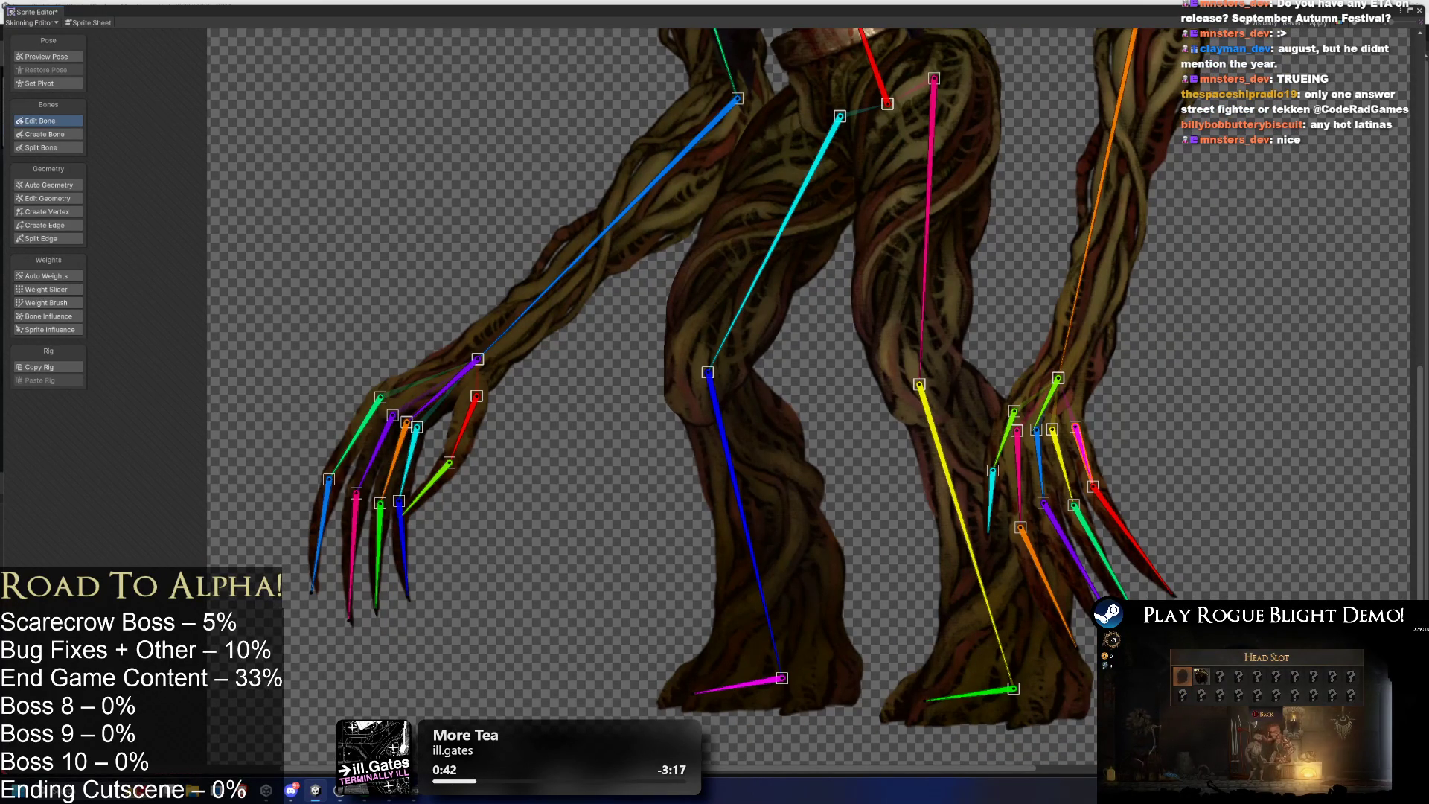
left_click(354, 437)
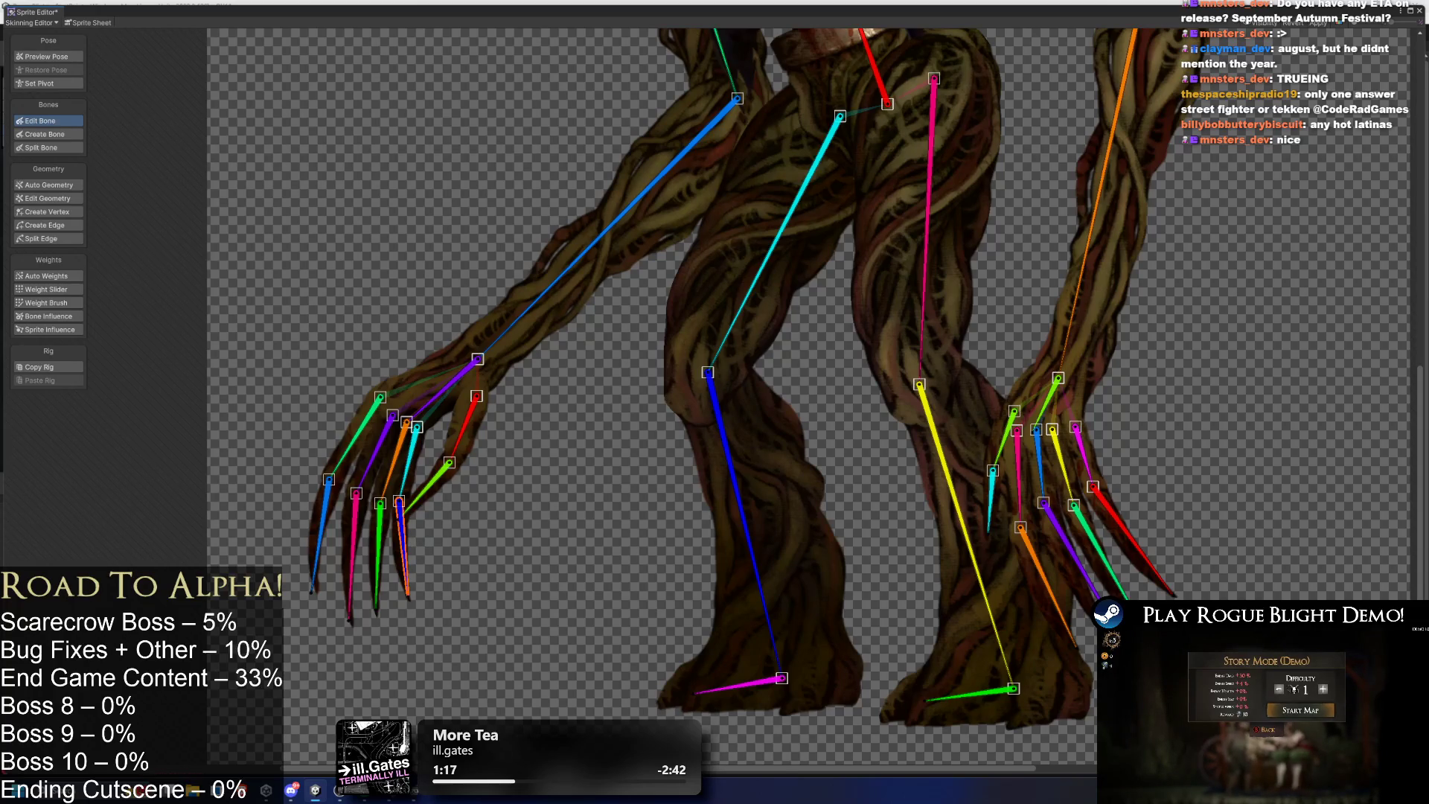
left_click(473, 426)
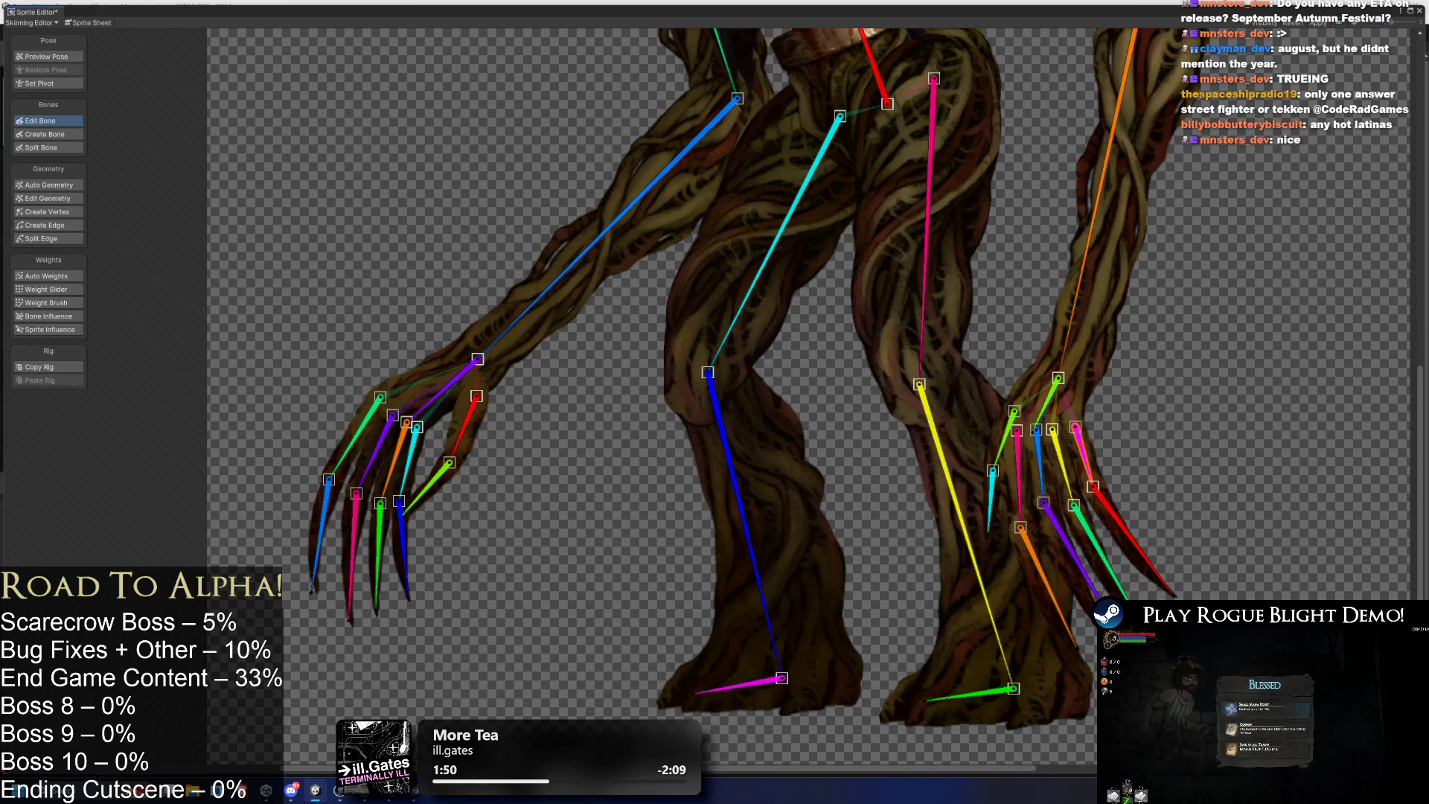
left_click(1102, 509)
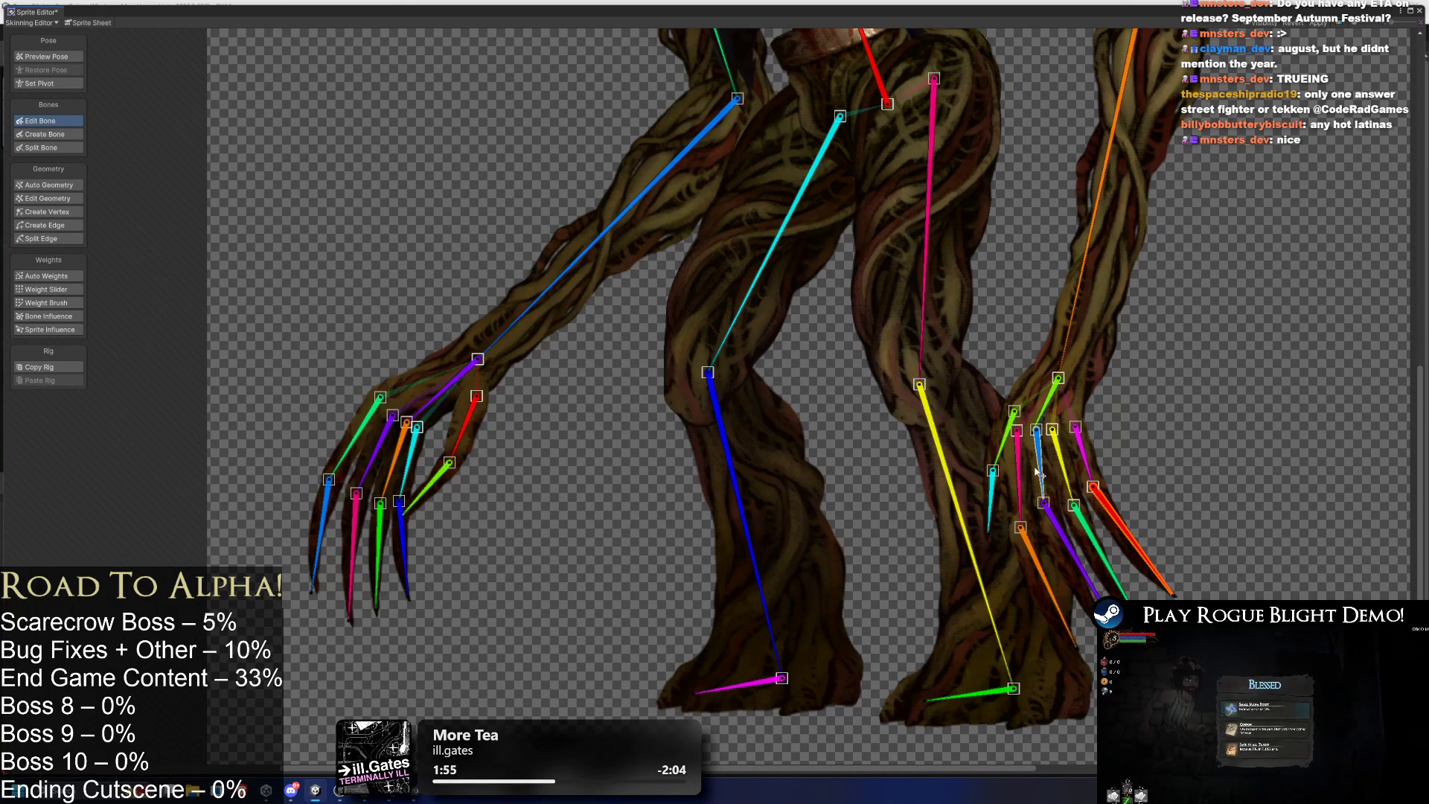
left_click(1061, 474)
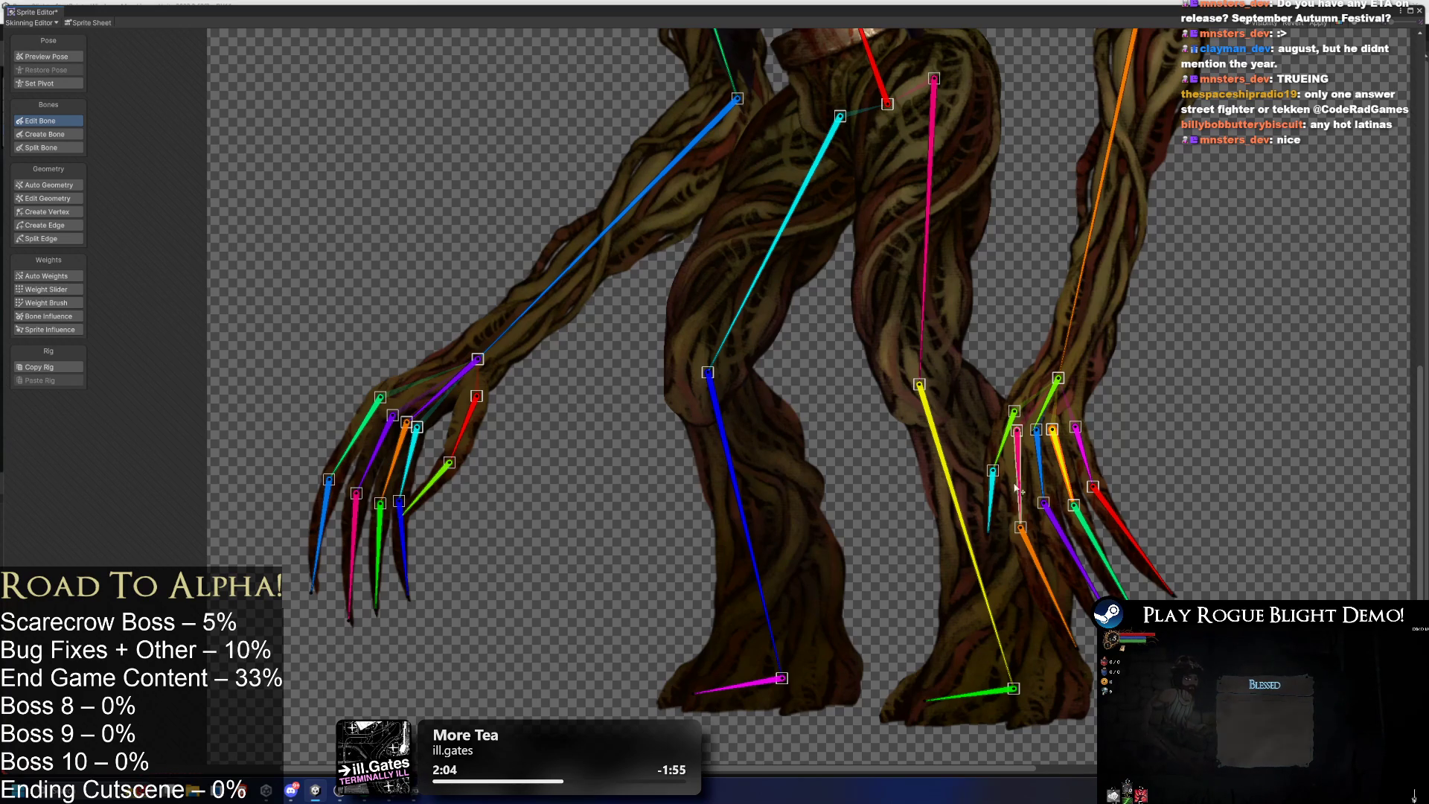
left_click(1092, 541)
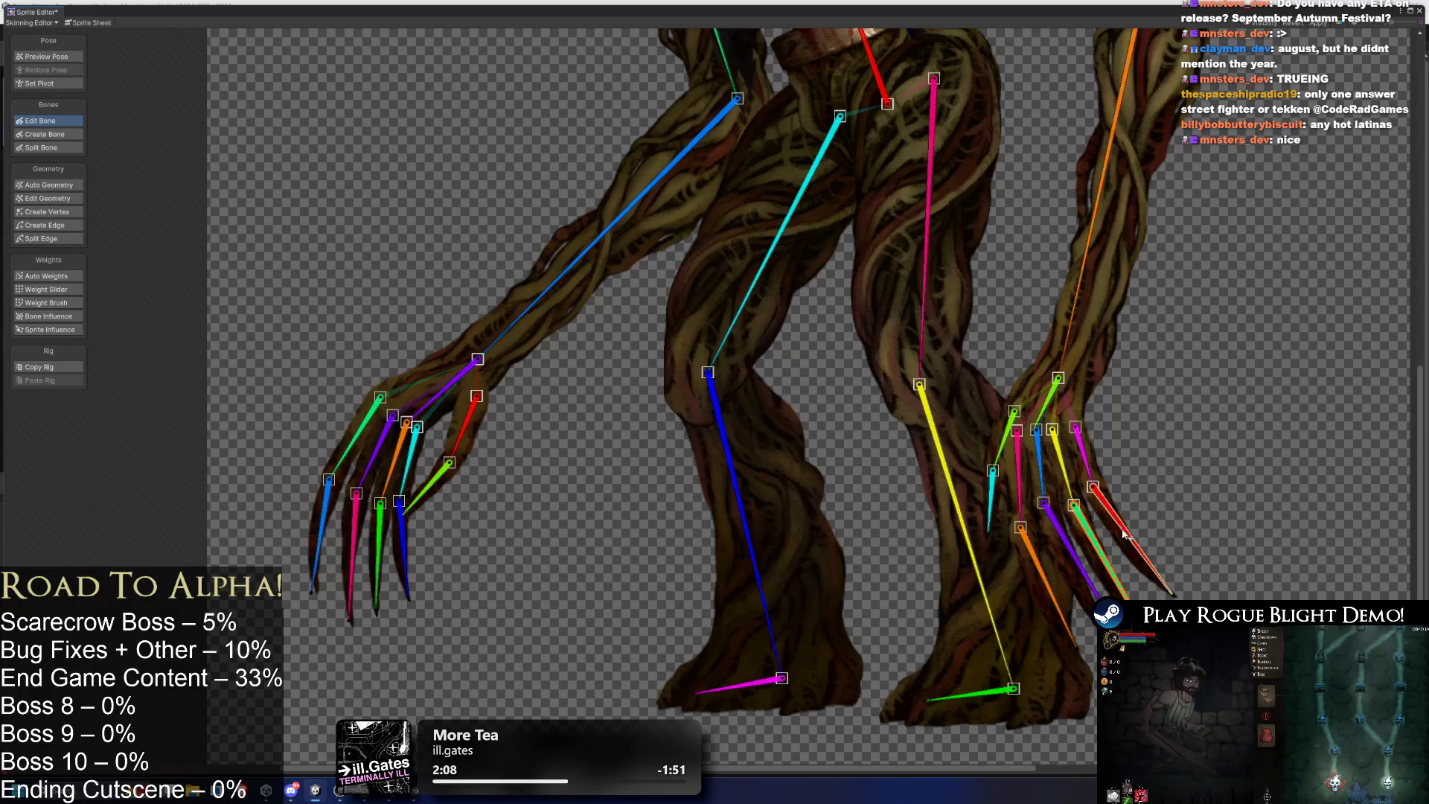
left_click(1040, 465)
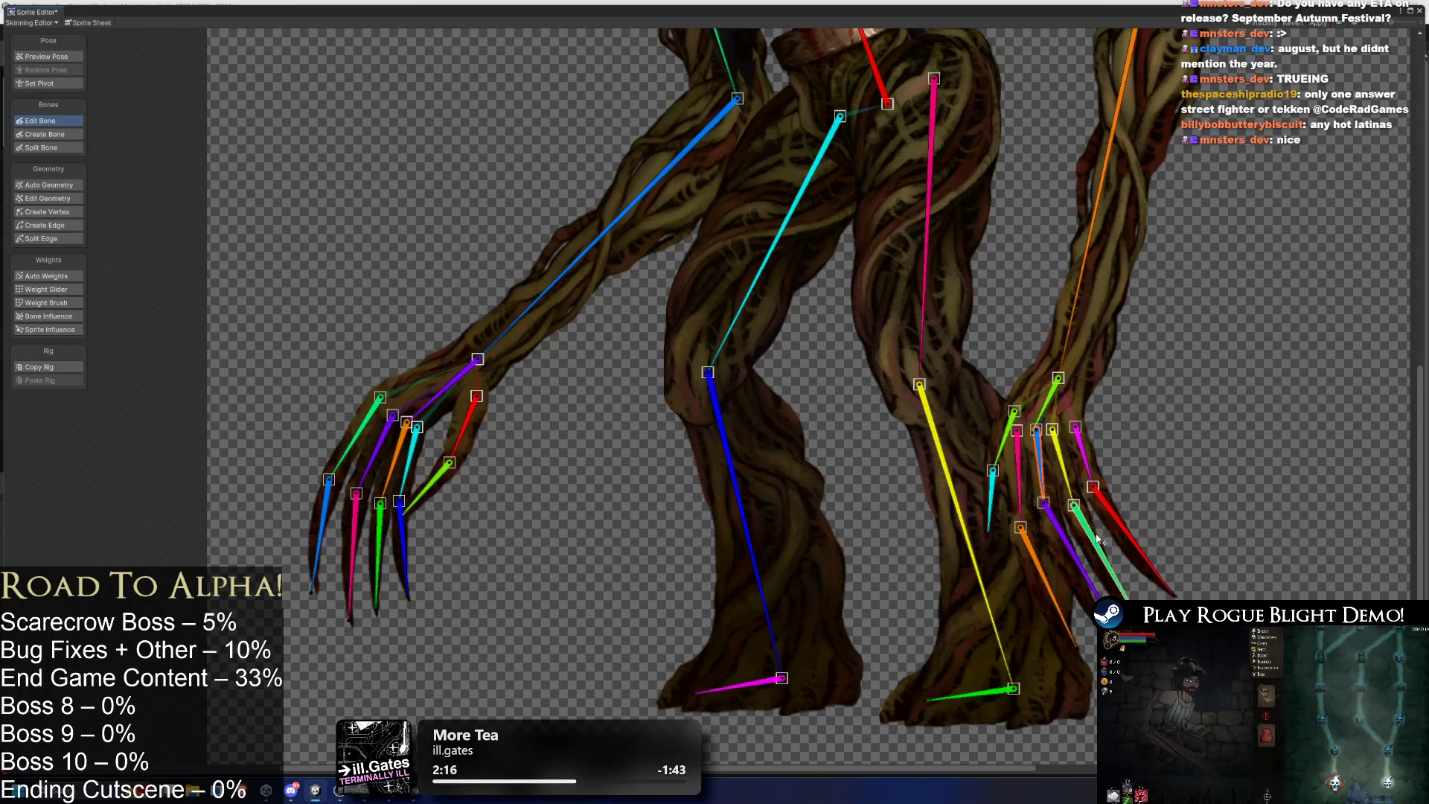
left_click(1072, 555)
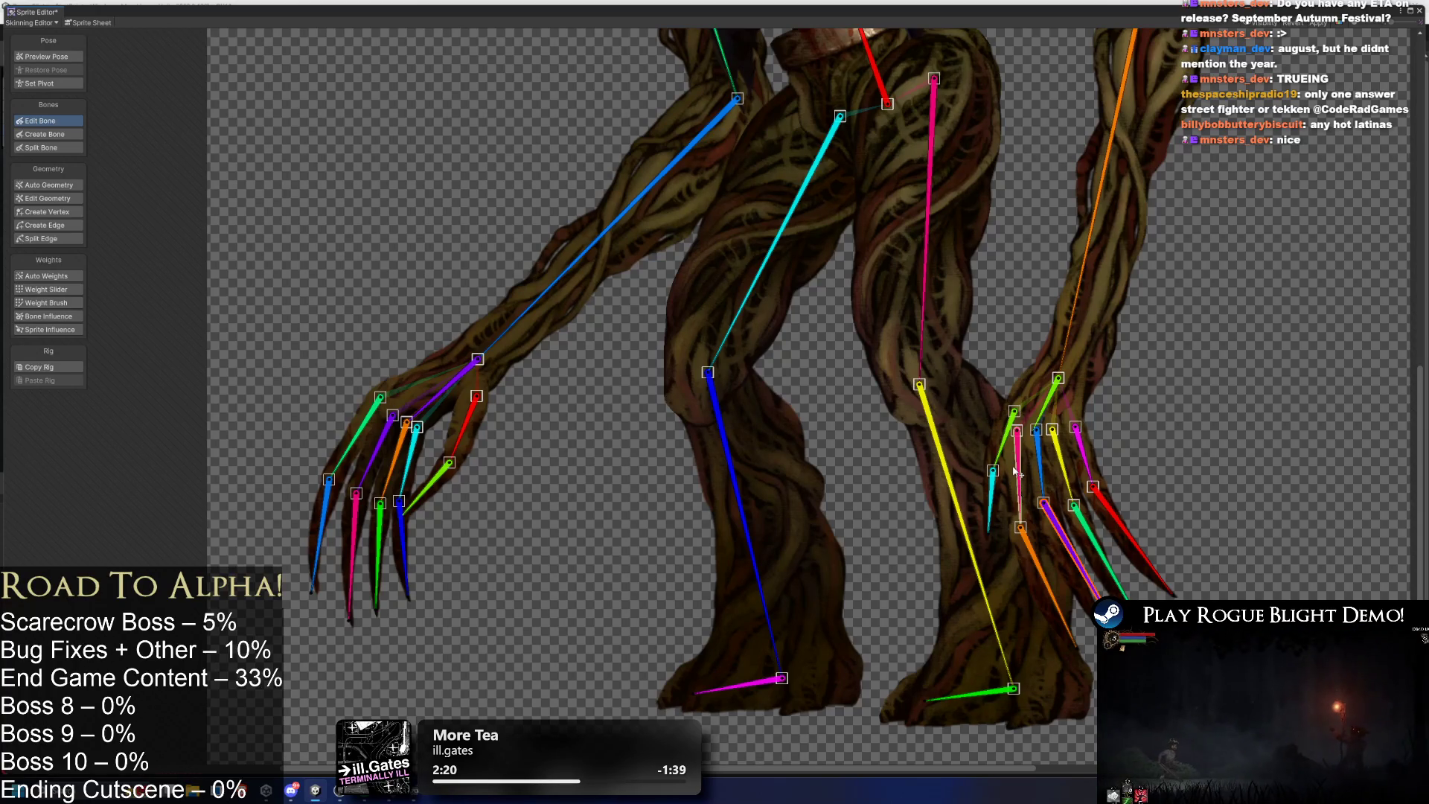
key("Escape")
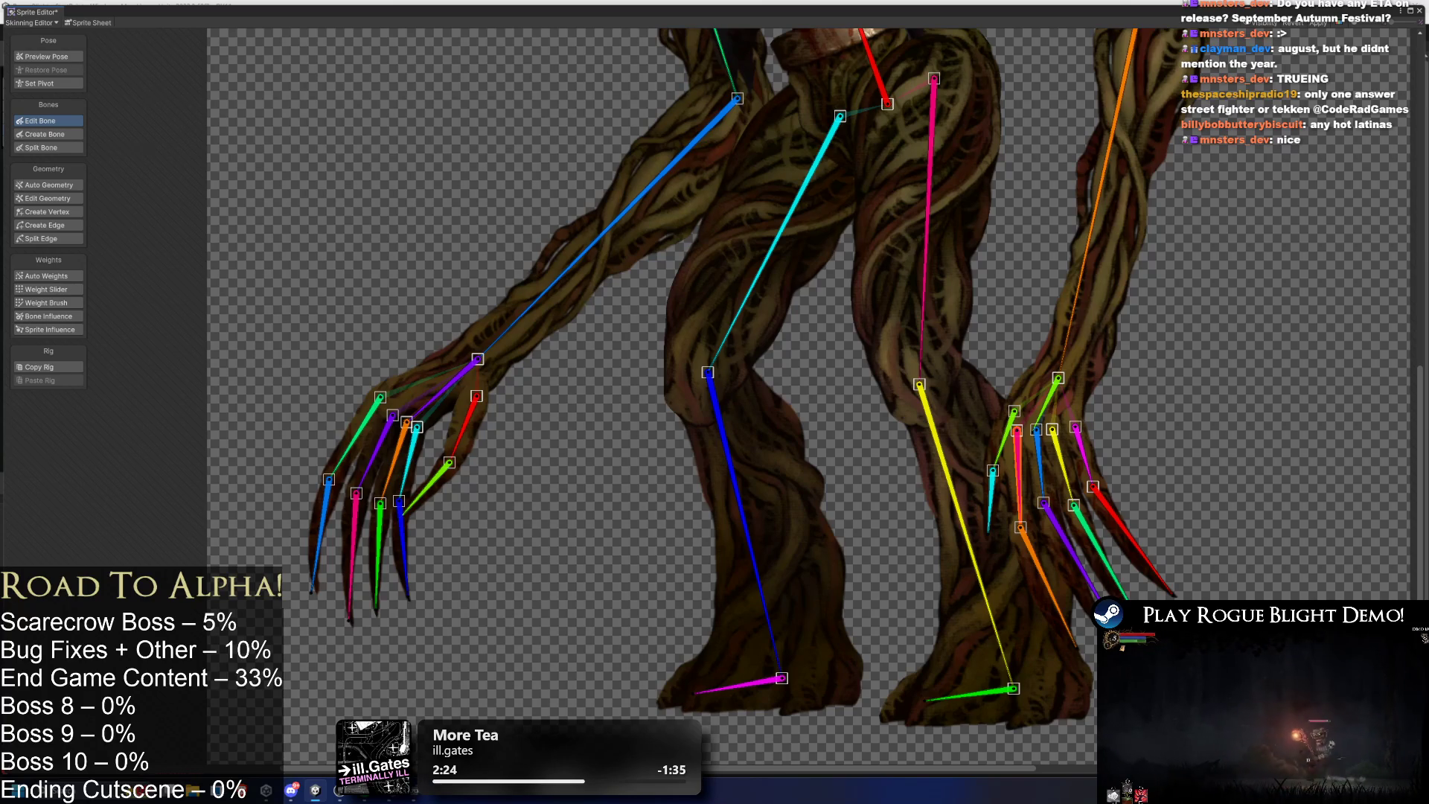
left_click(1048, 584)
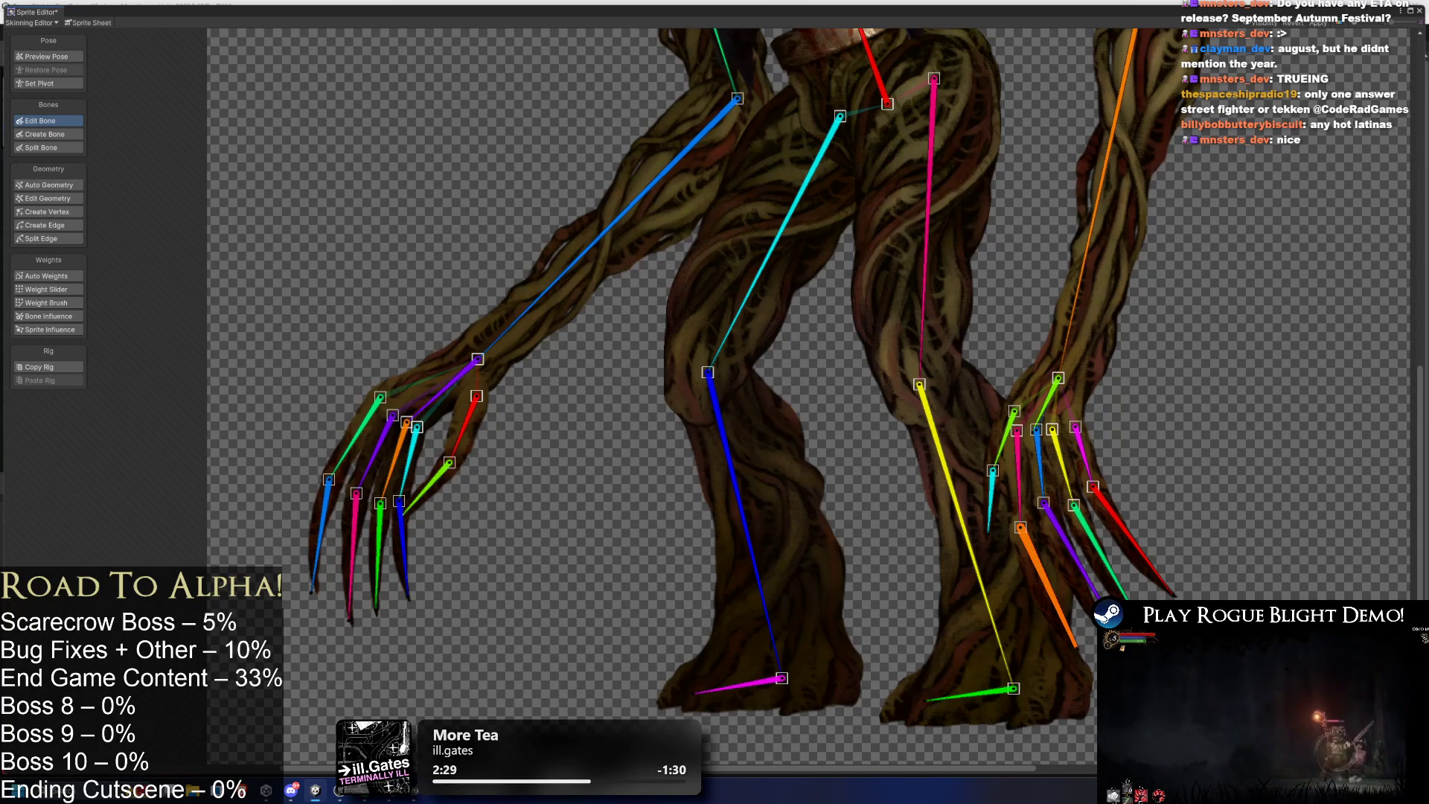
left_click(1001, 443)
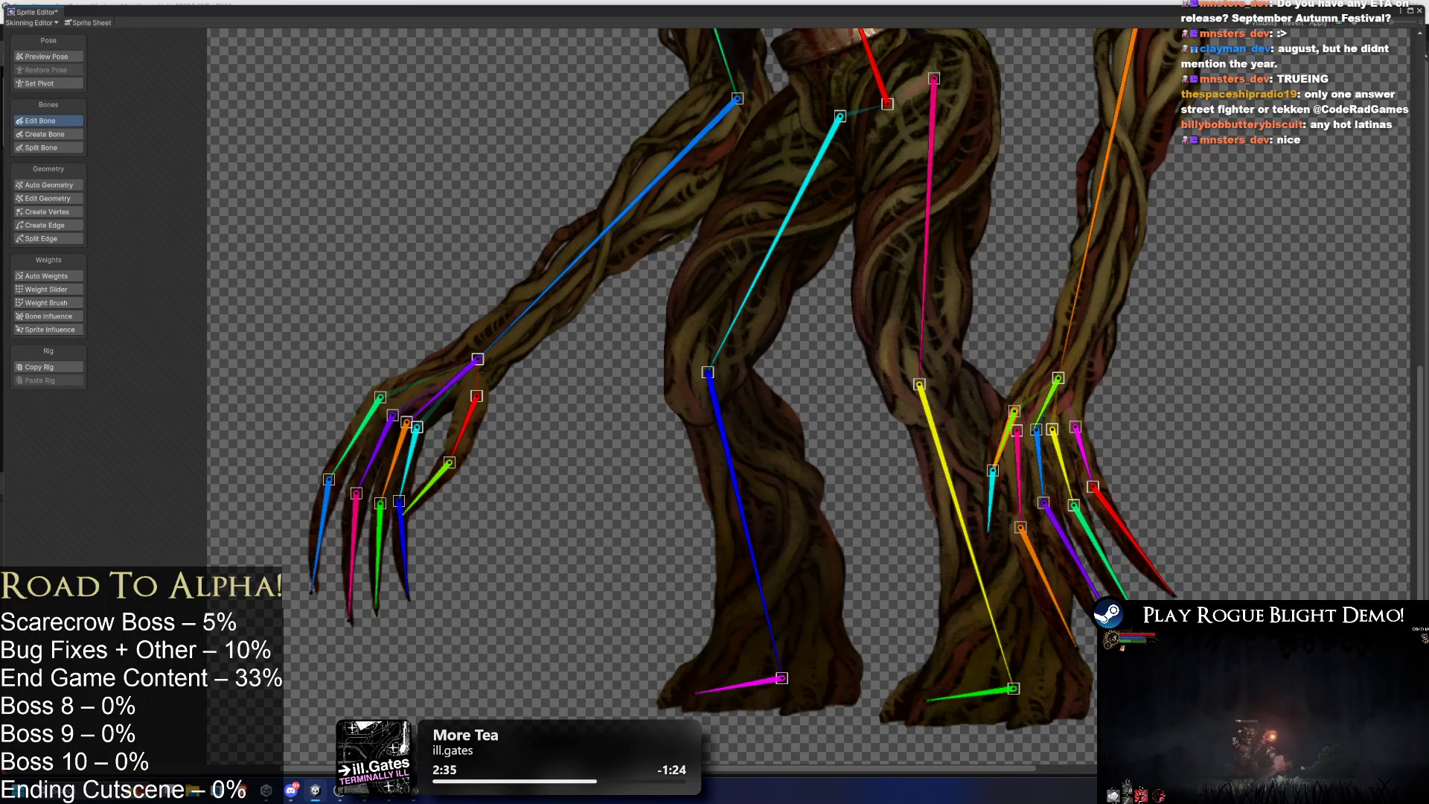
left_click(993, 498)
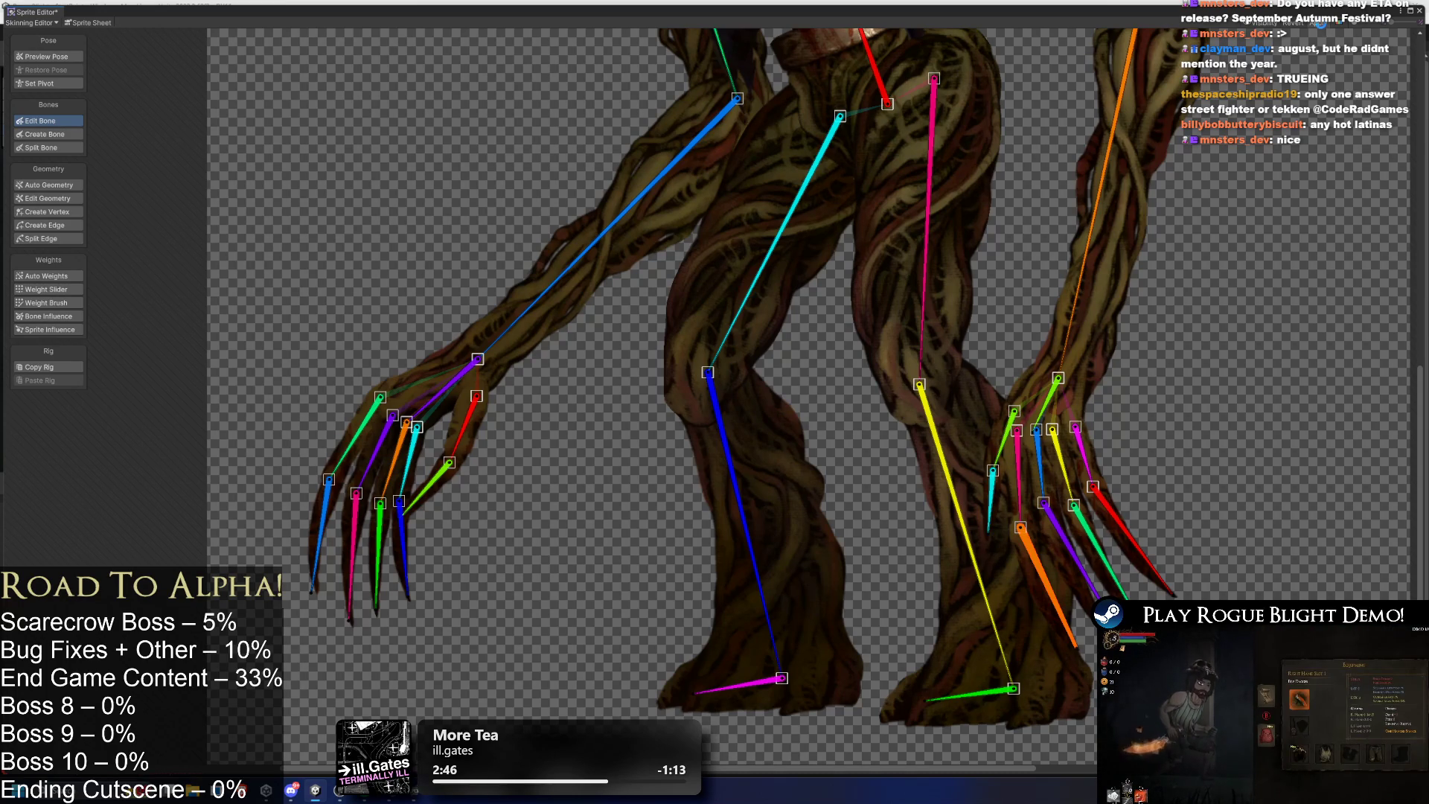
scroll(852, 182, "down", 3)
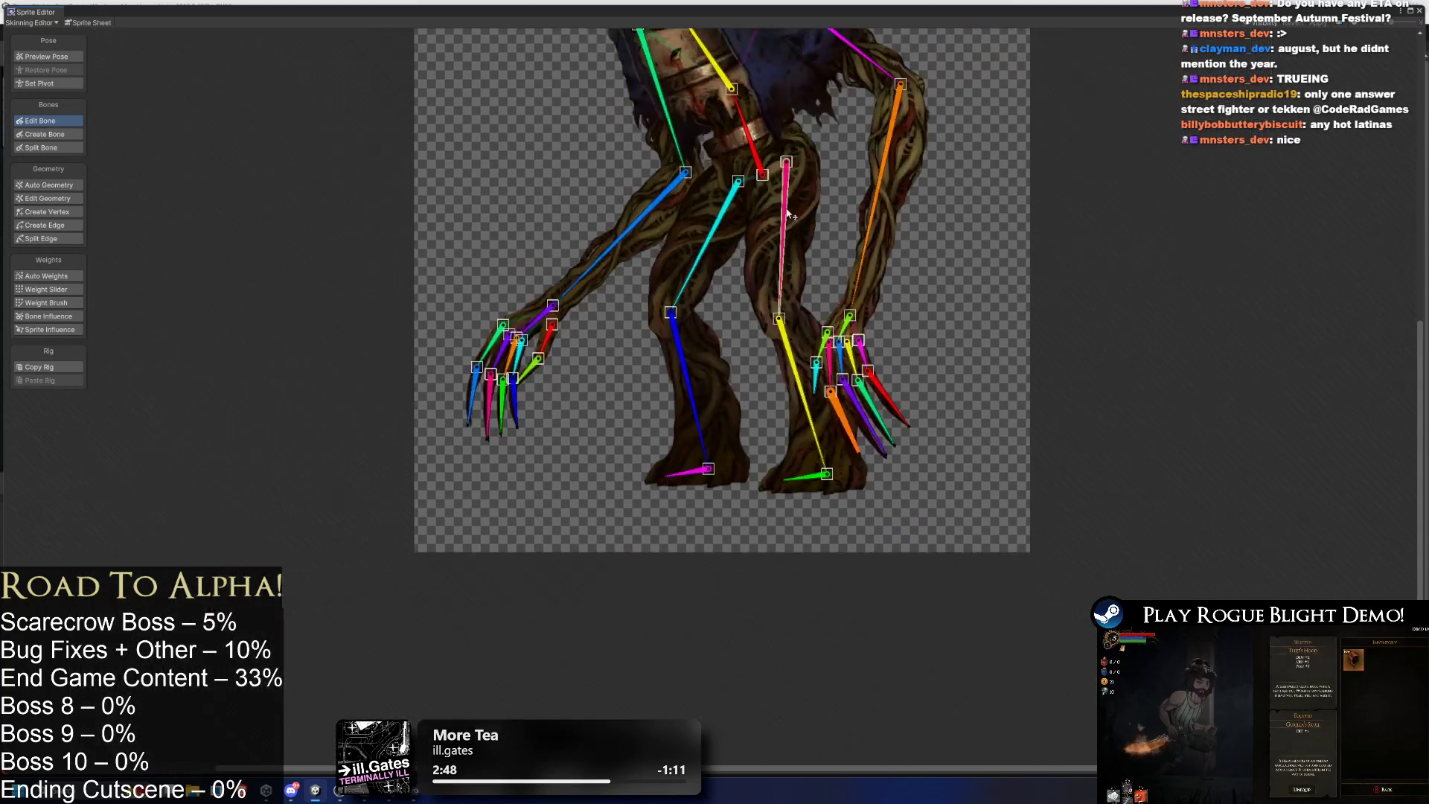
Zoom in on the right arm sprite and view its Auto Weights.
scroll(795, 230, "up", 2)
scroll(867, 242, "down", 2)
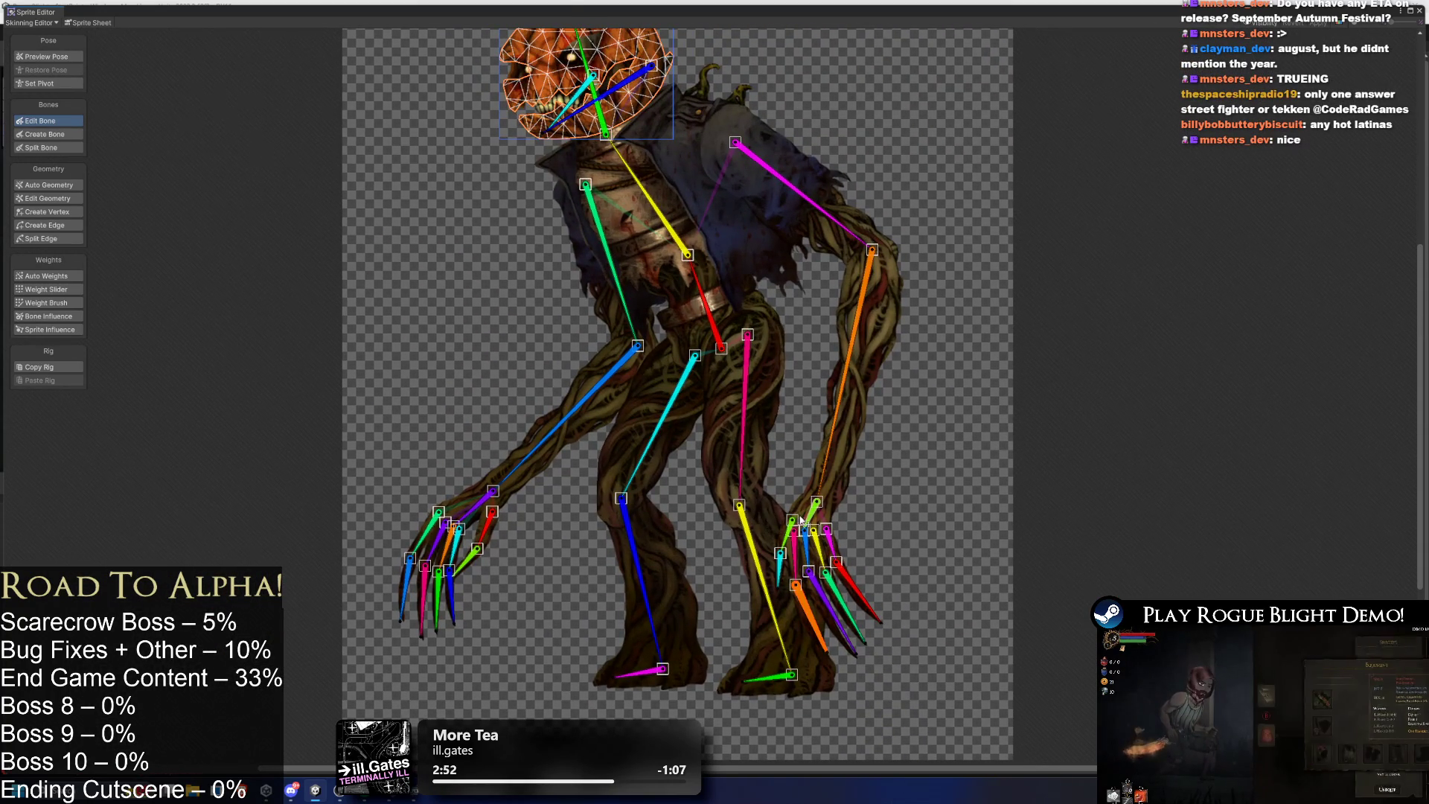
scroll(843, 507, "up", 2)
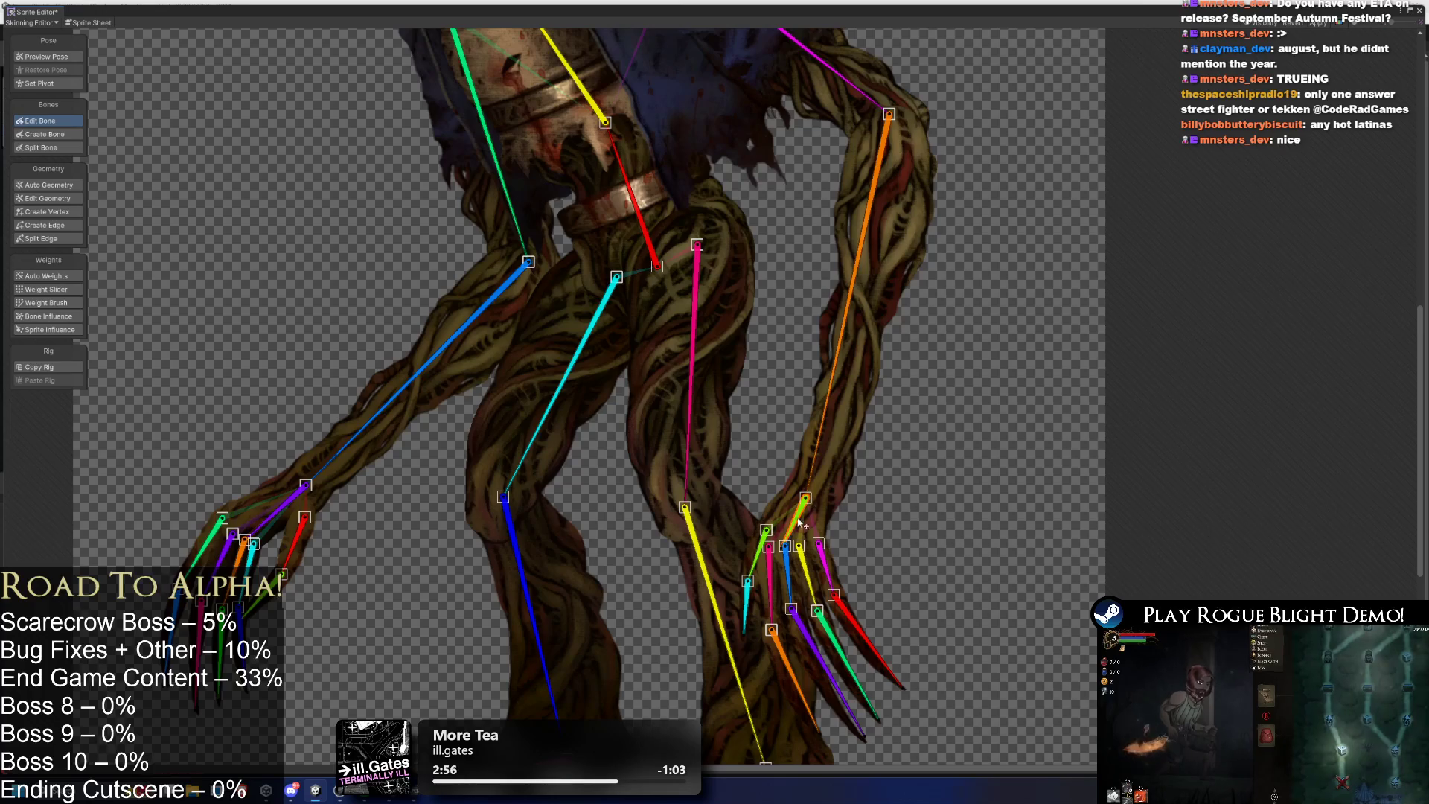
scroll(787, 547, "up", 1)
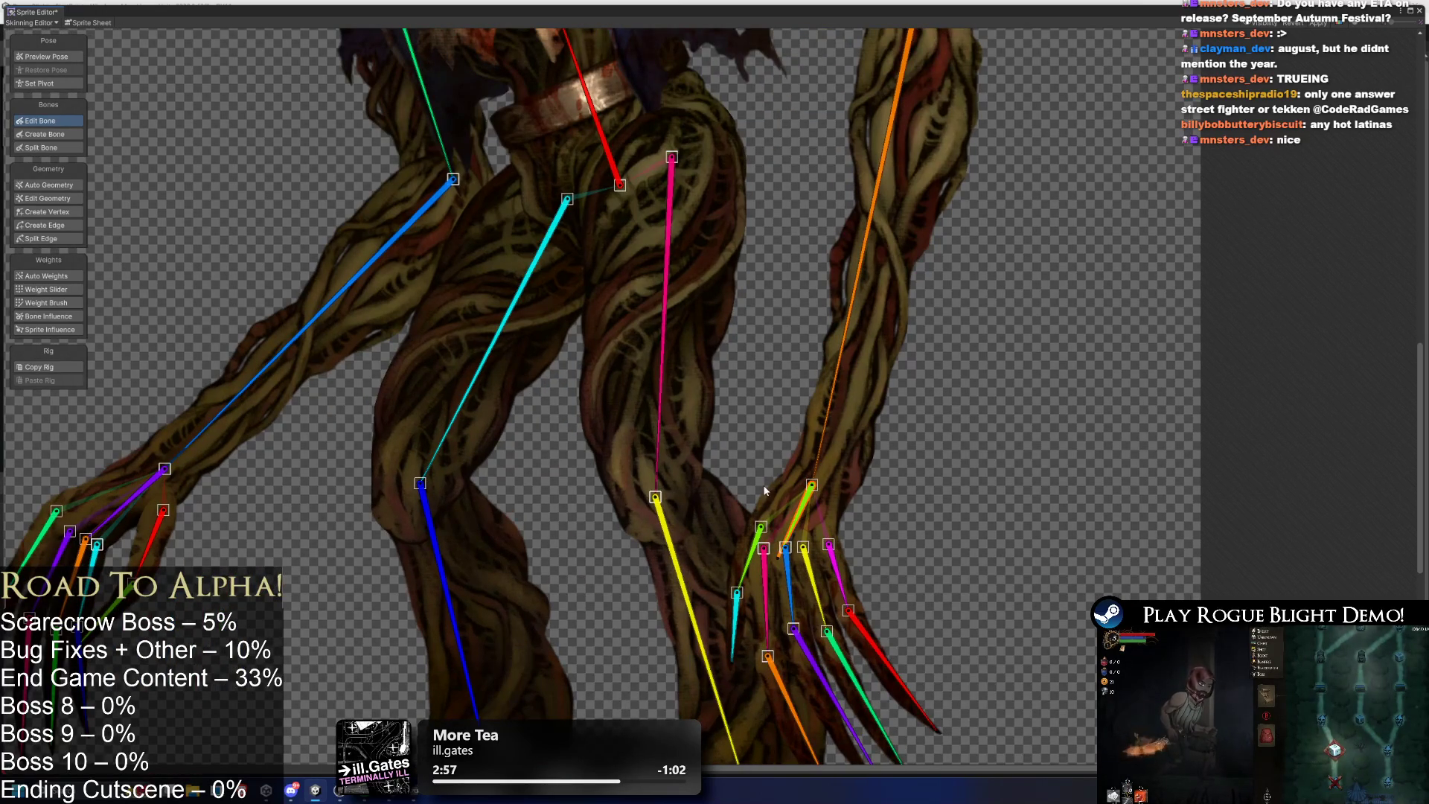
left_click(778, 506)
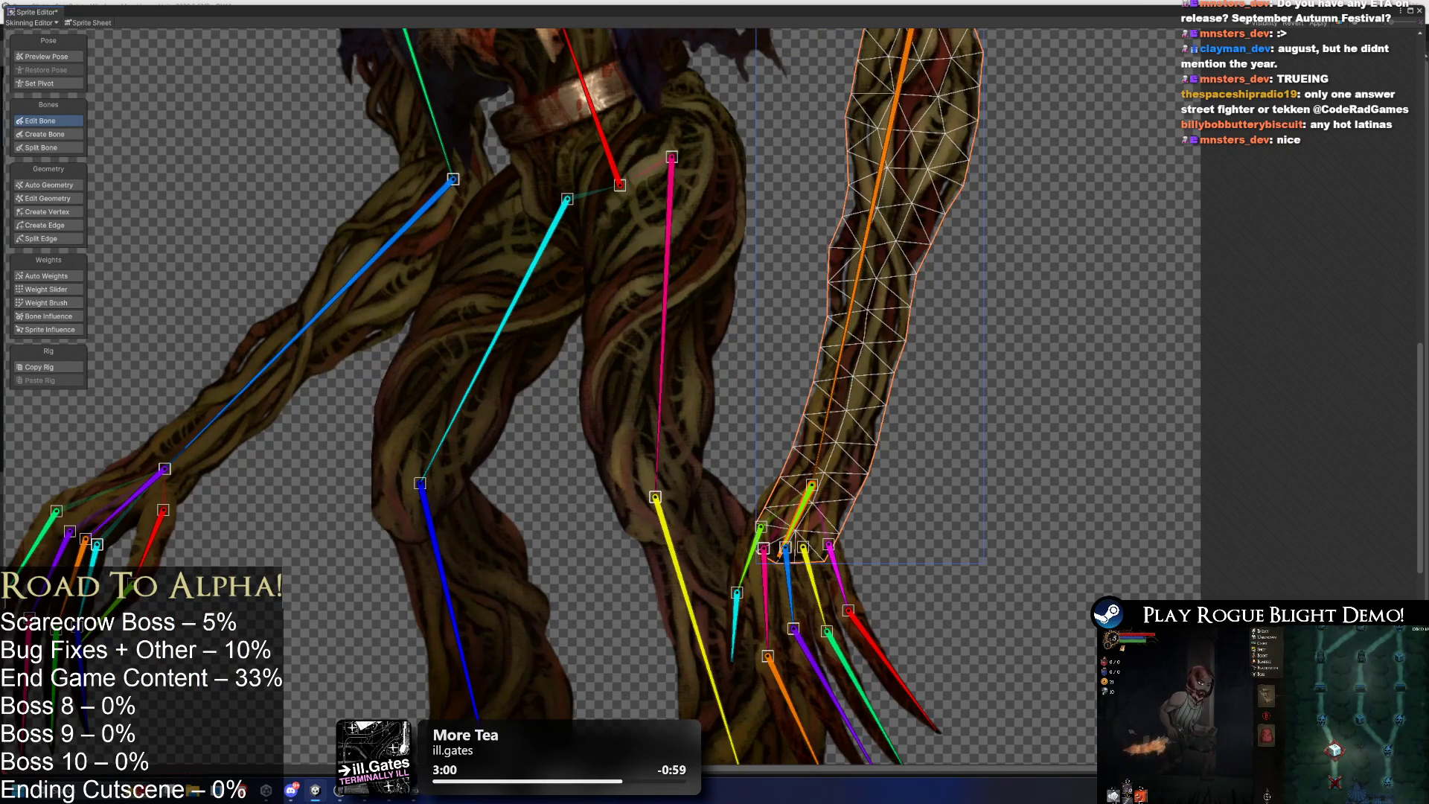
left_click(46, 275)
Zoom back out to the whole scarecrow and select the pumpkin head sprite.
scroll(795, 390, "down", 3)
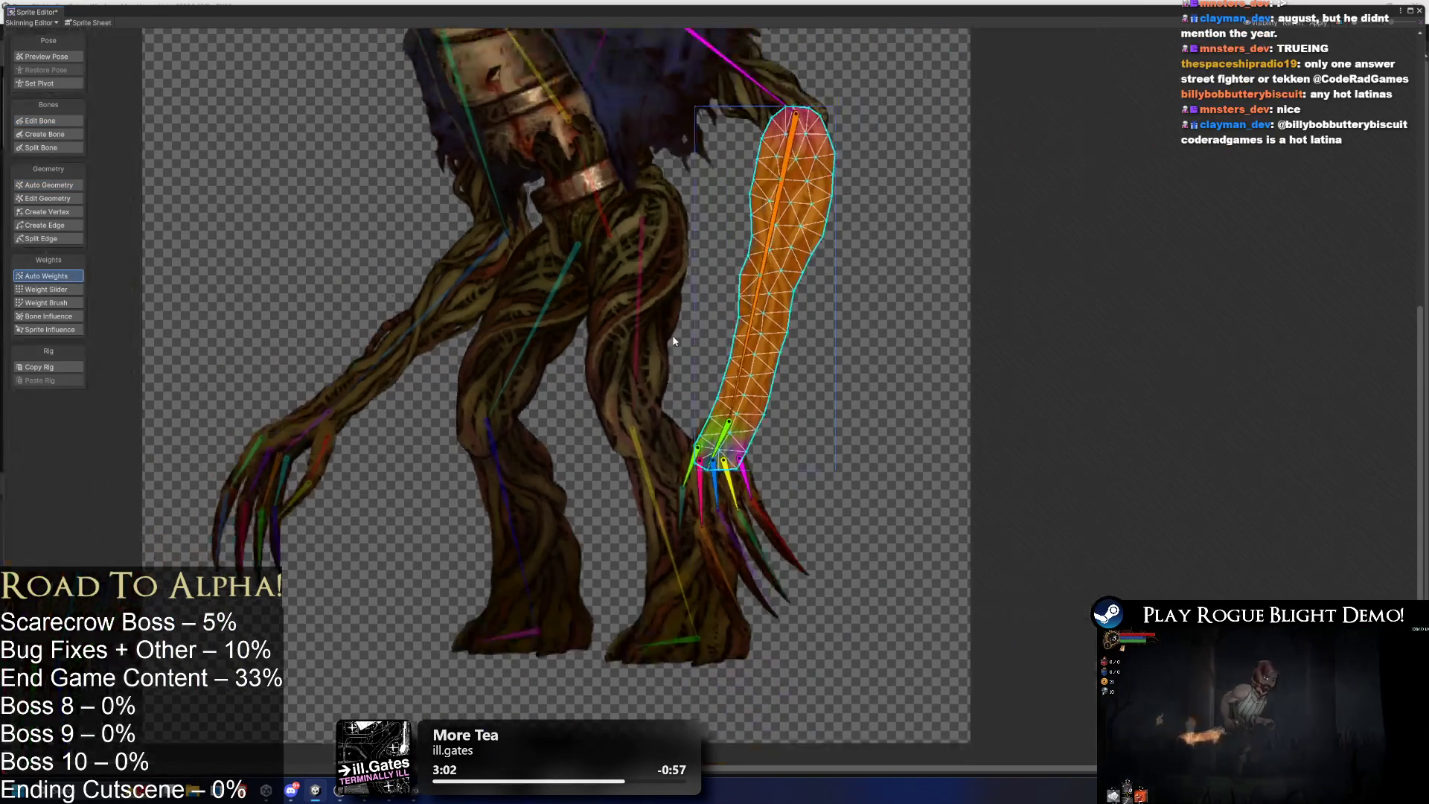
scroll(795, 390, "up", 2)
scroll(788, 309, "down", 2)
left_click_drag(789, 309, 881, 444)
left_click(575, 201)
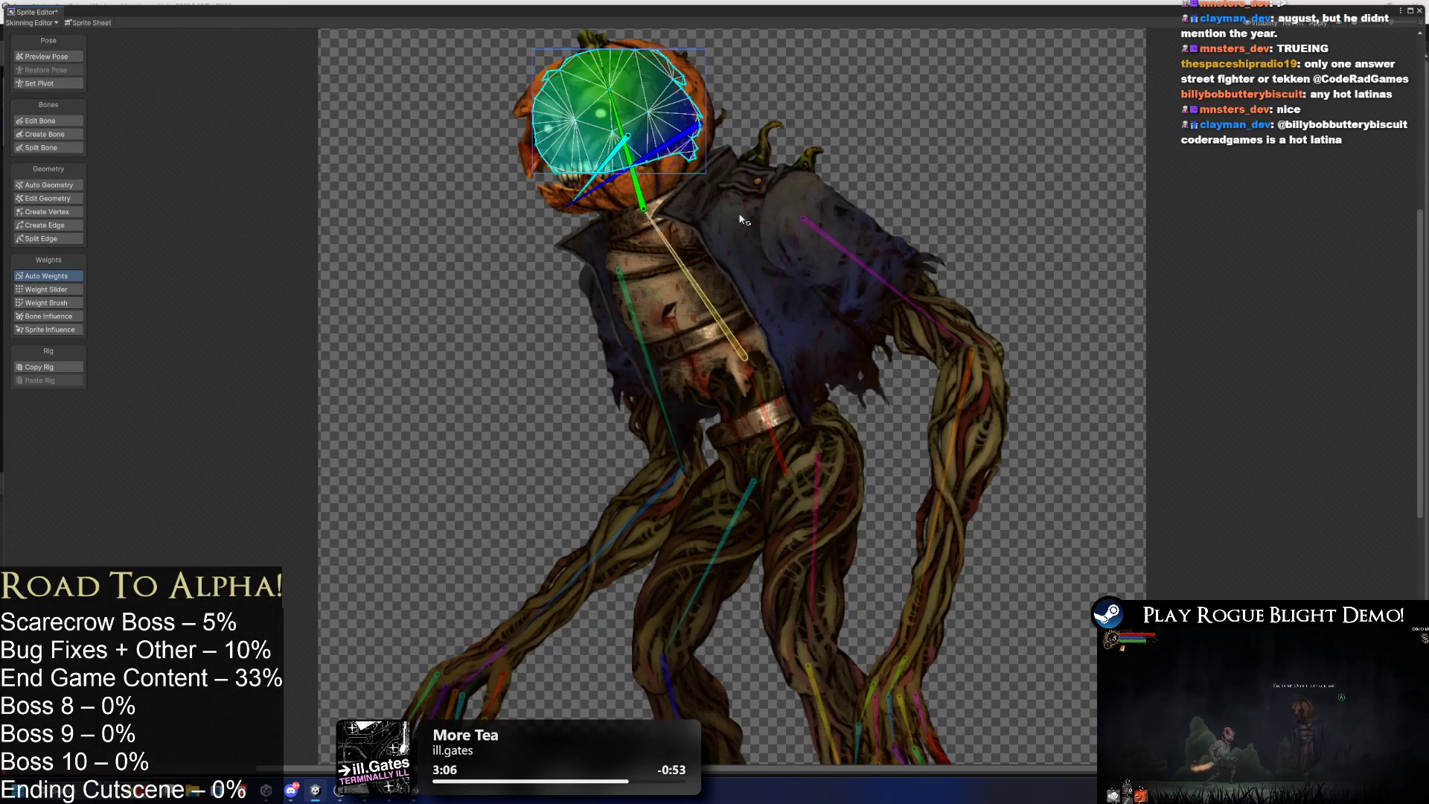
Inspect the neck and head bones' influence on the pumpkin head, test-rotating the cyan bone and undoing.
scroll(509, 149, "up", 2)
left_click(47, 315)
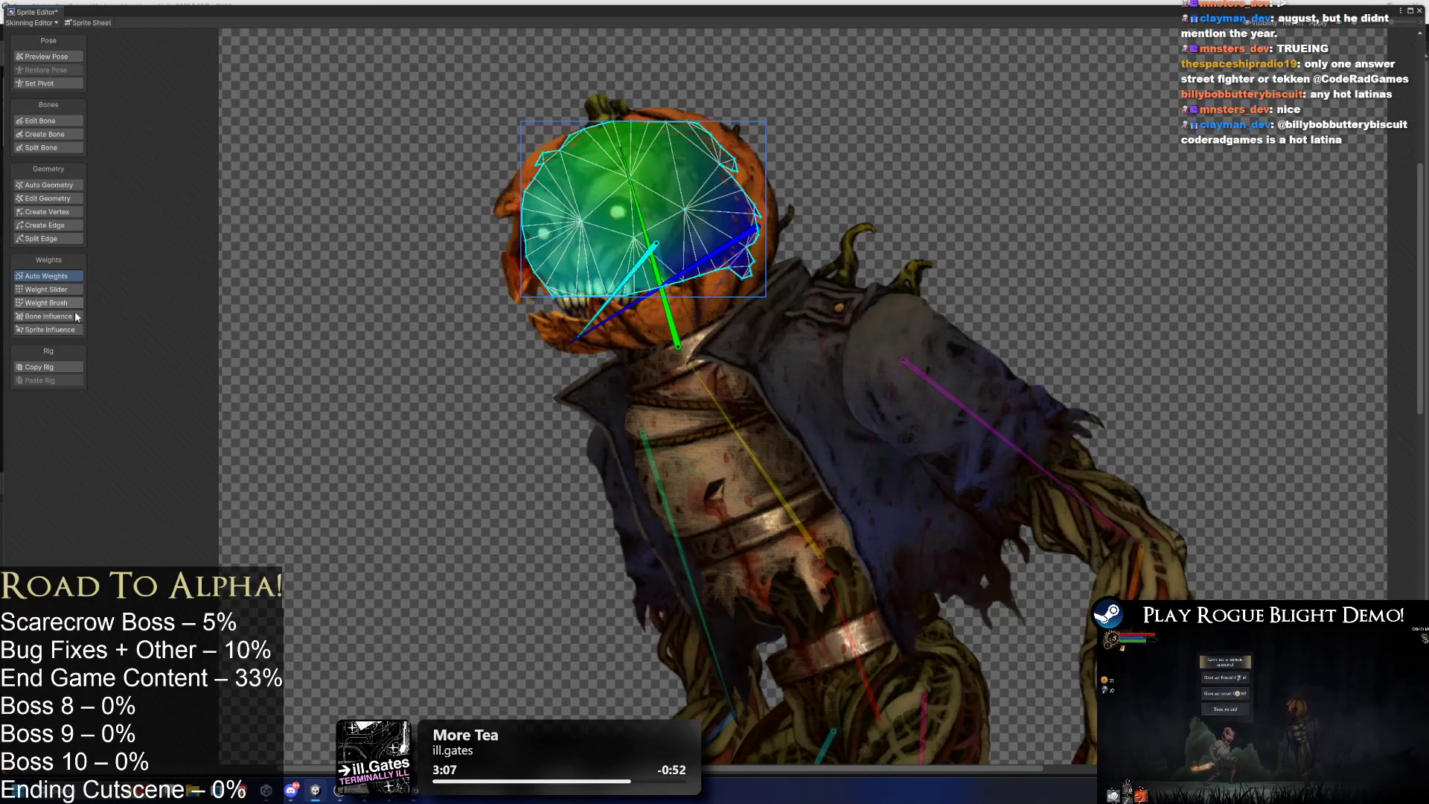
left_click(639, 209)
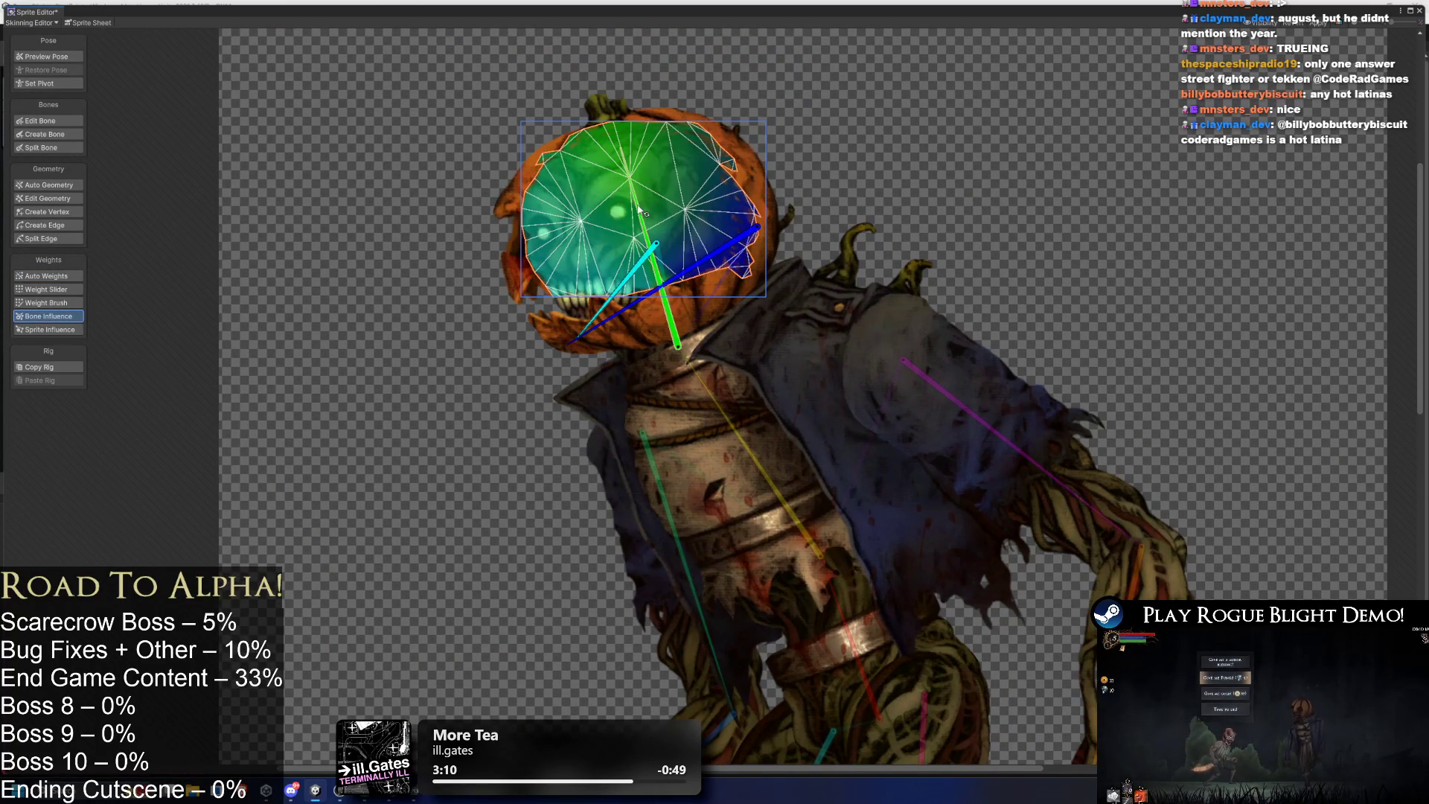
left_click(653, 245)
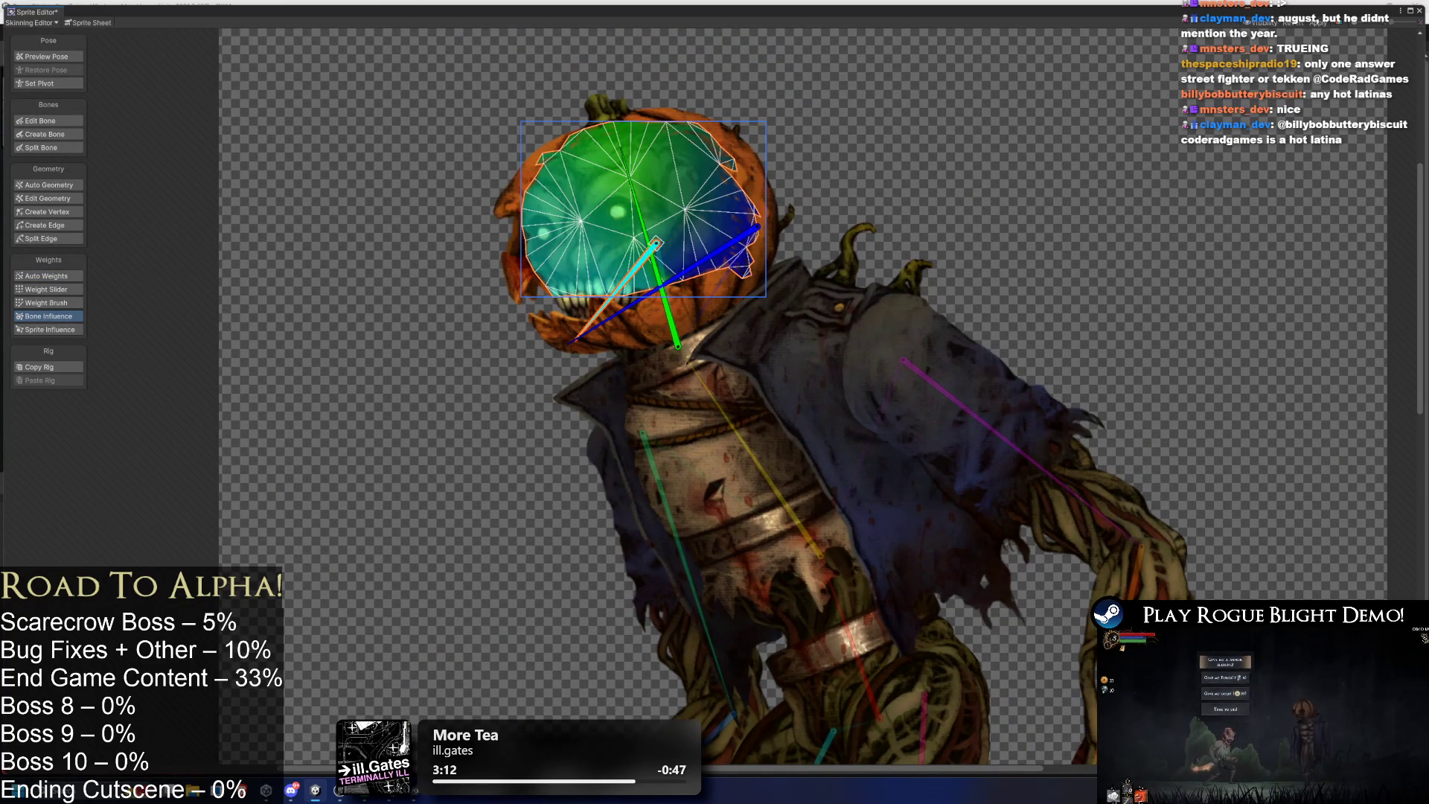
left_click_drag(655, 243, 759, 227)
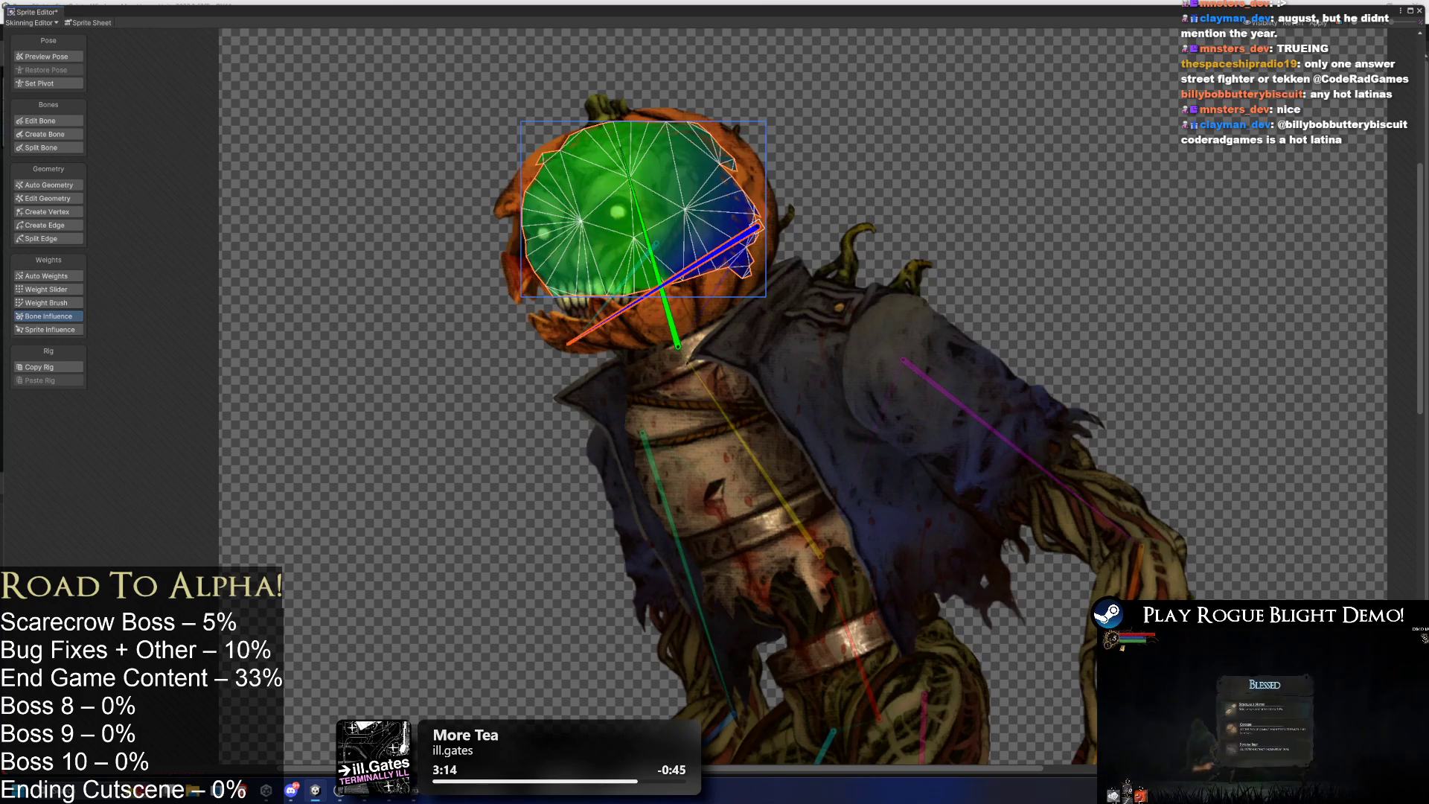
key("ctrl+z")
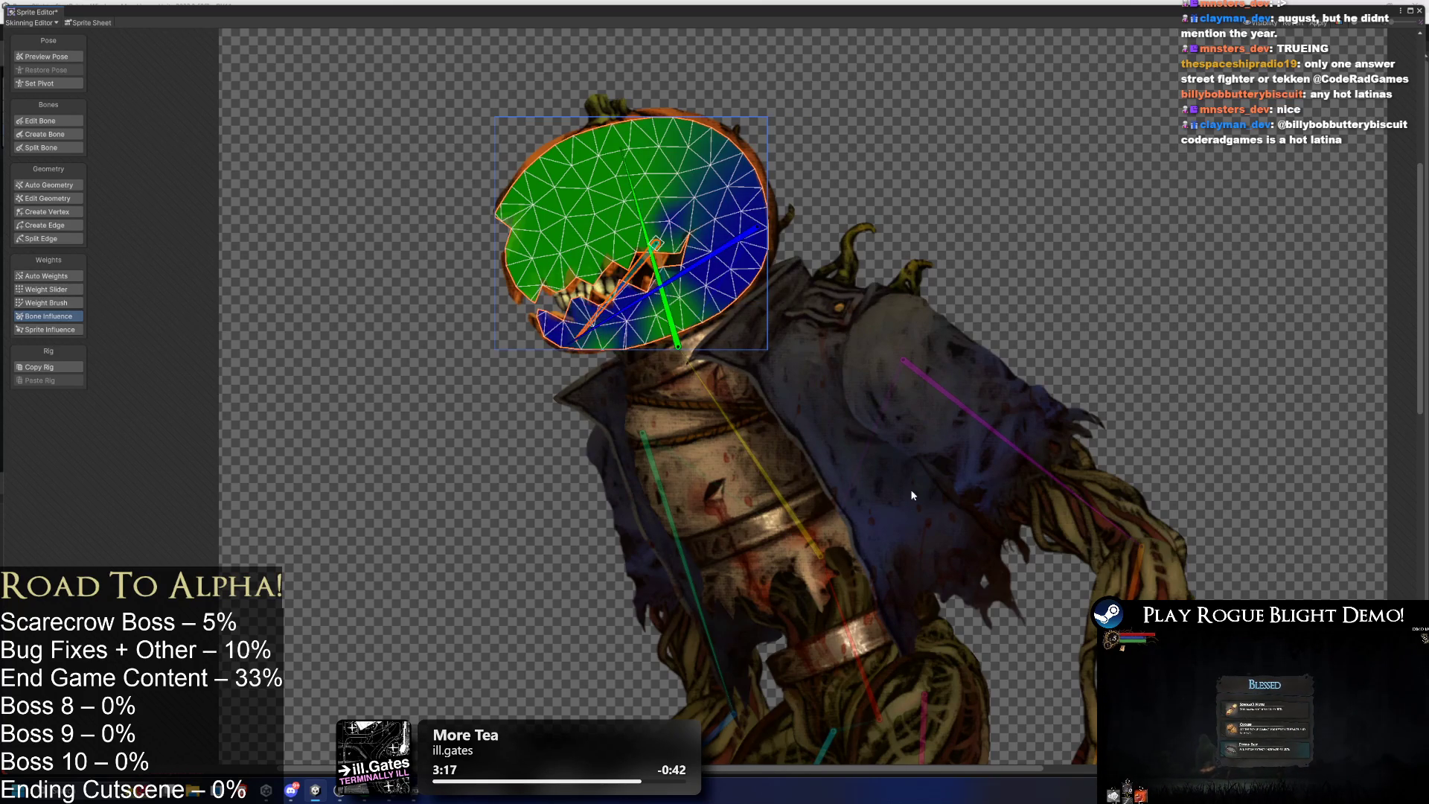
Check the green, cyan and long blue bones' influence on the jaw sprite, then reselect the head.
left_click(590, 299)
left_click(676, 343)
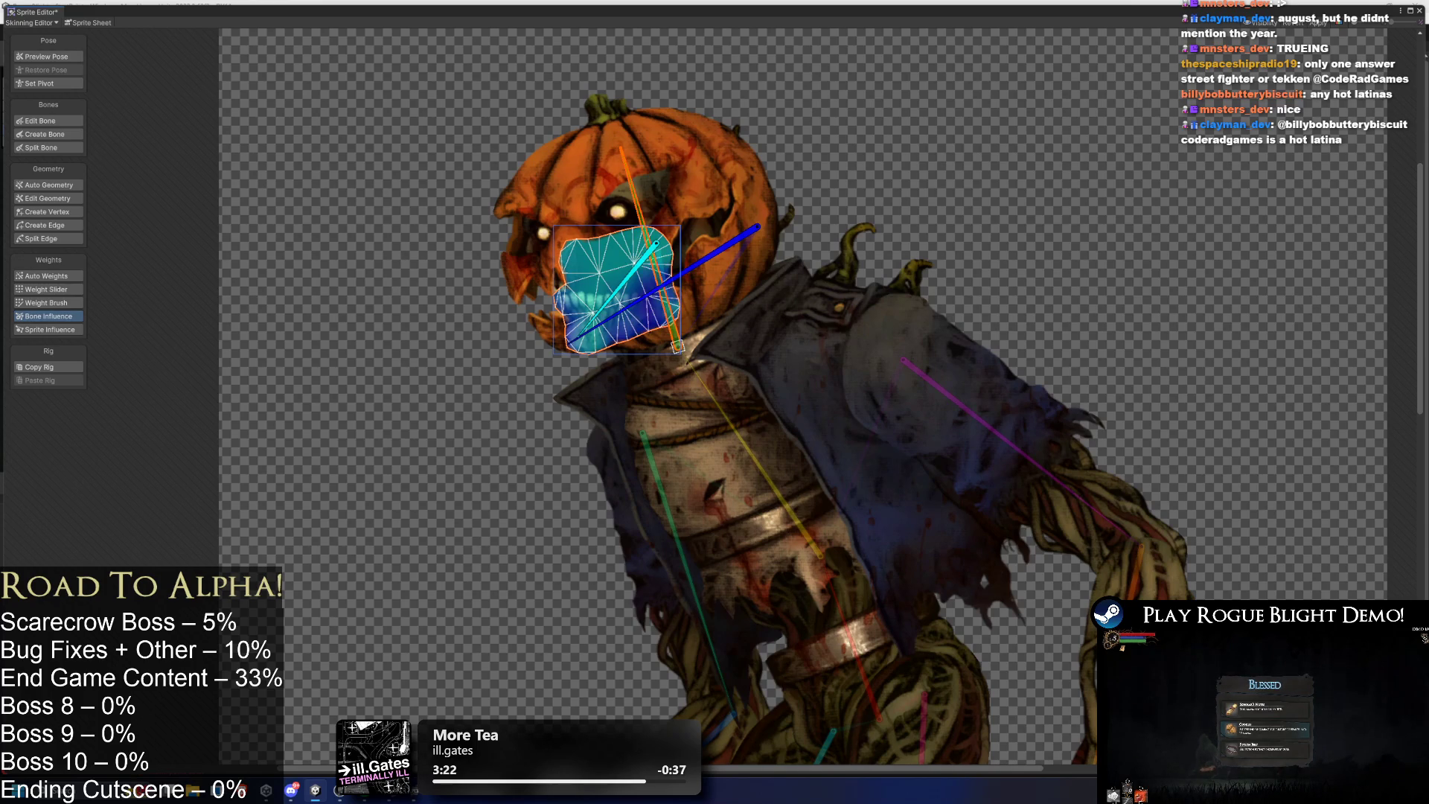
left_click(615, 288)
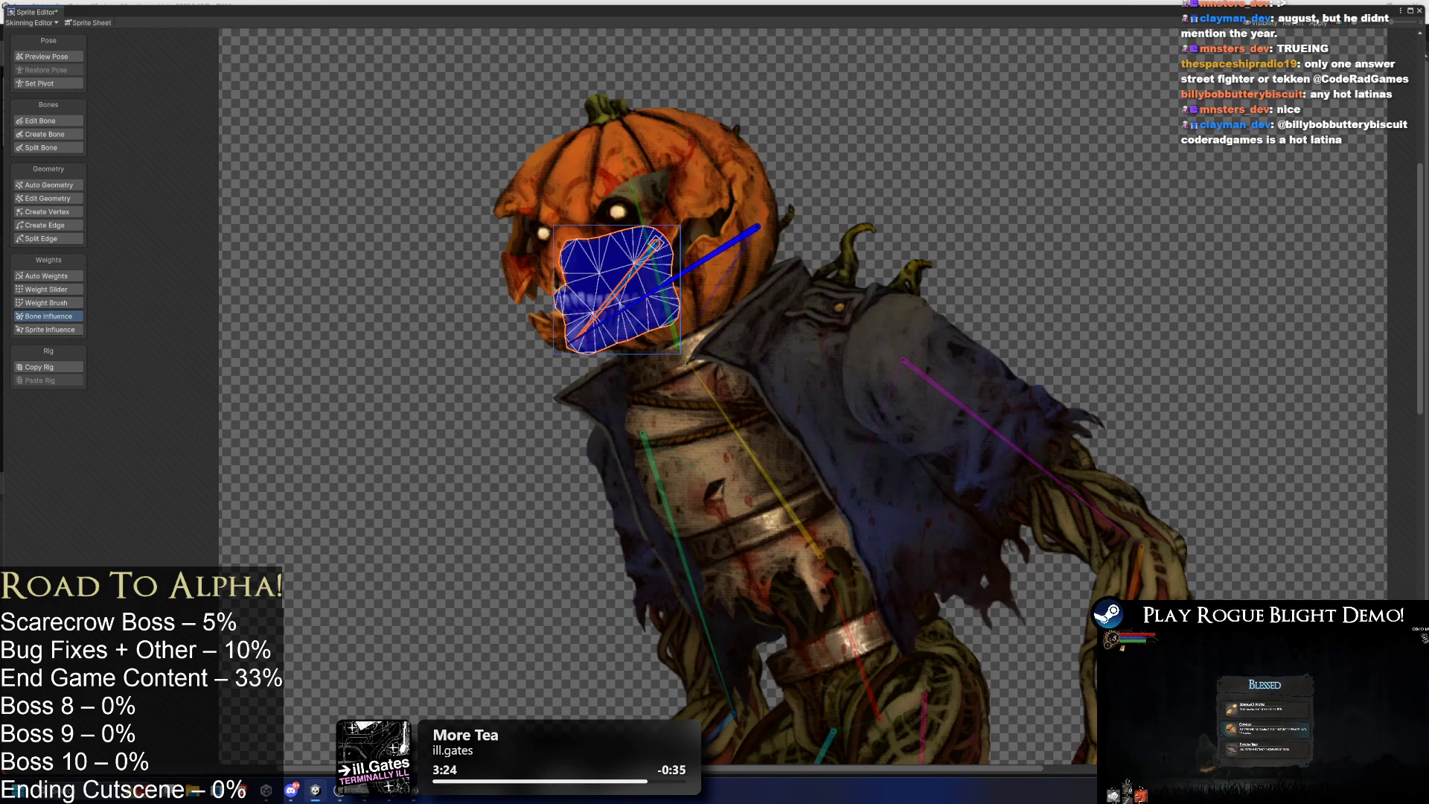
left_click(714, 254)
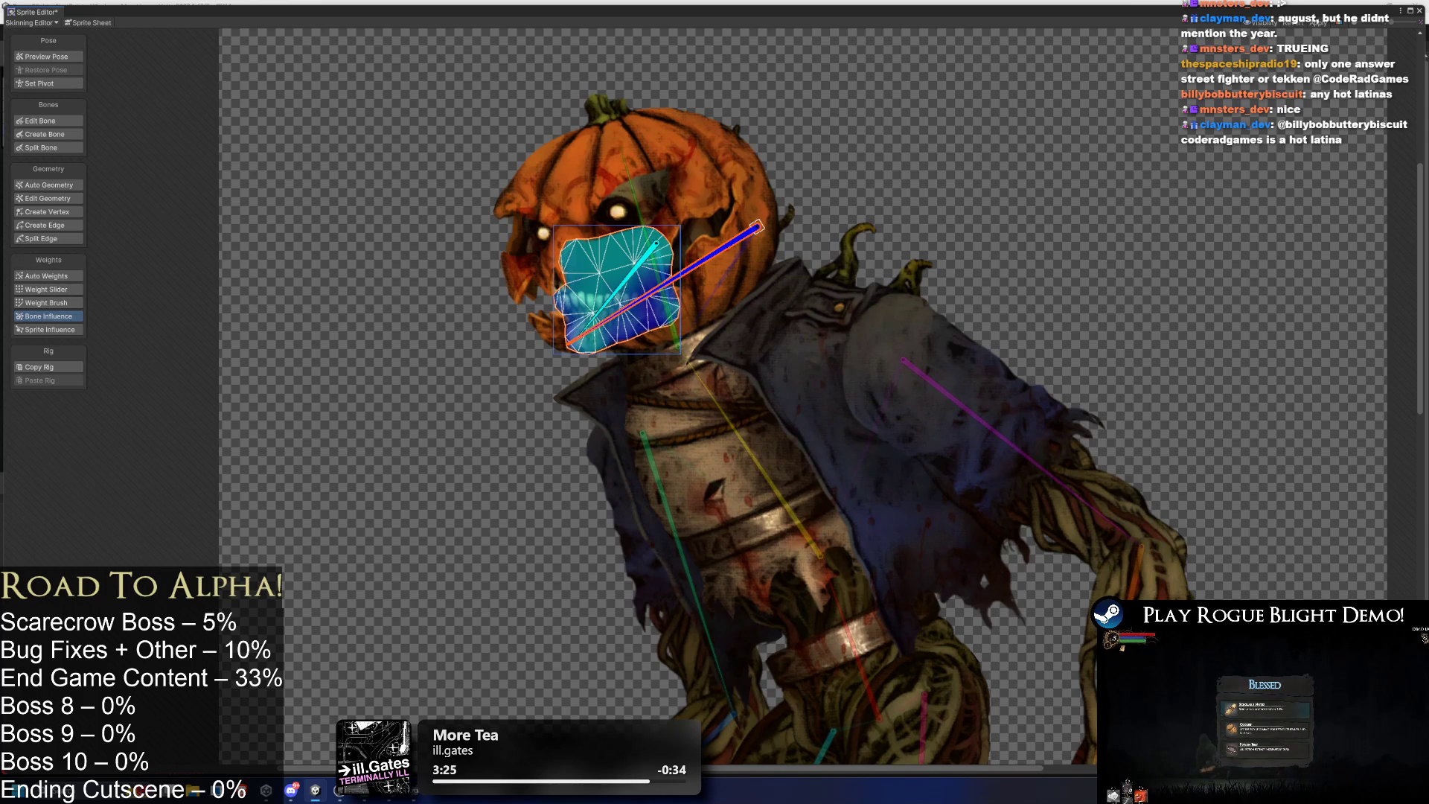
left_click(639, 220)
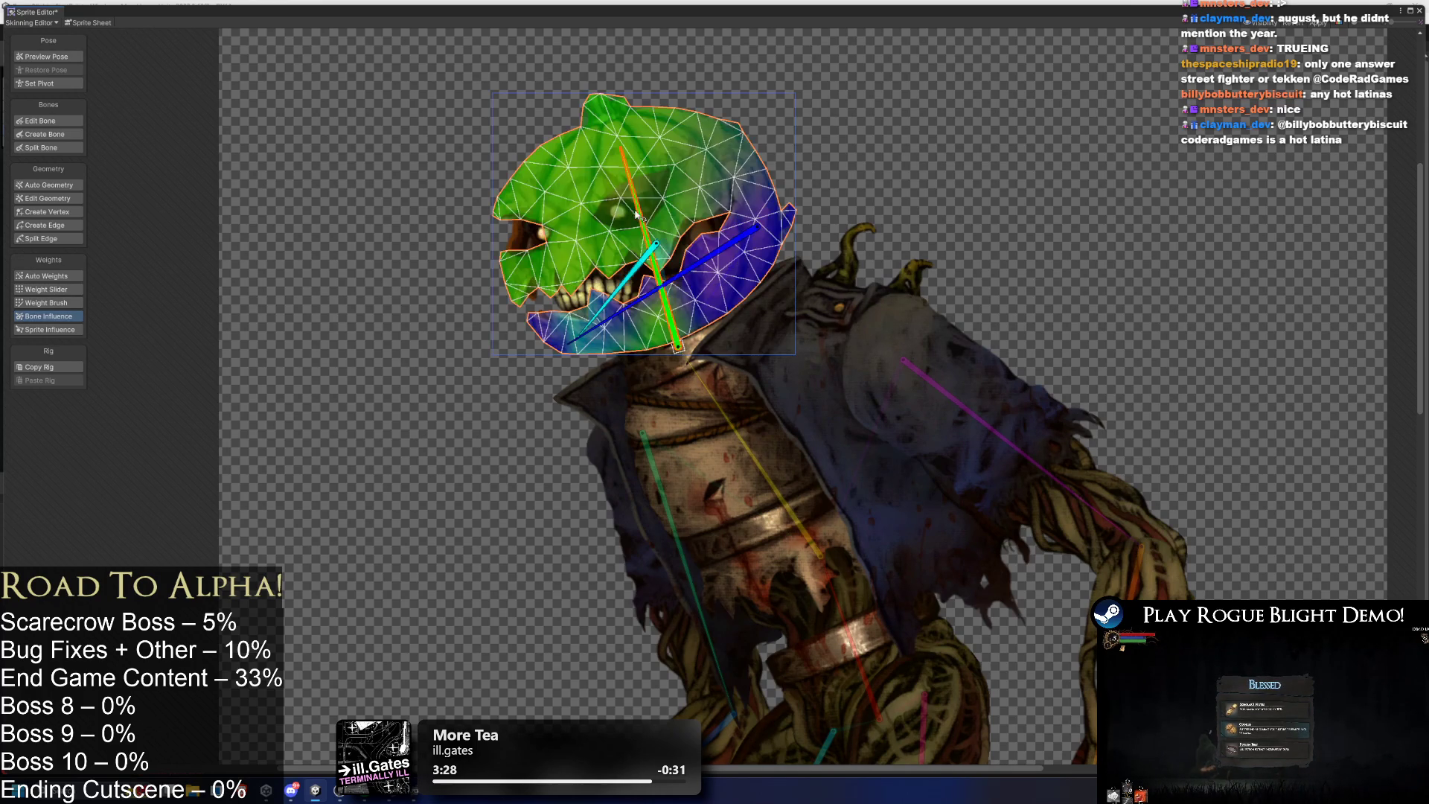
left_click(46, 276)
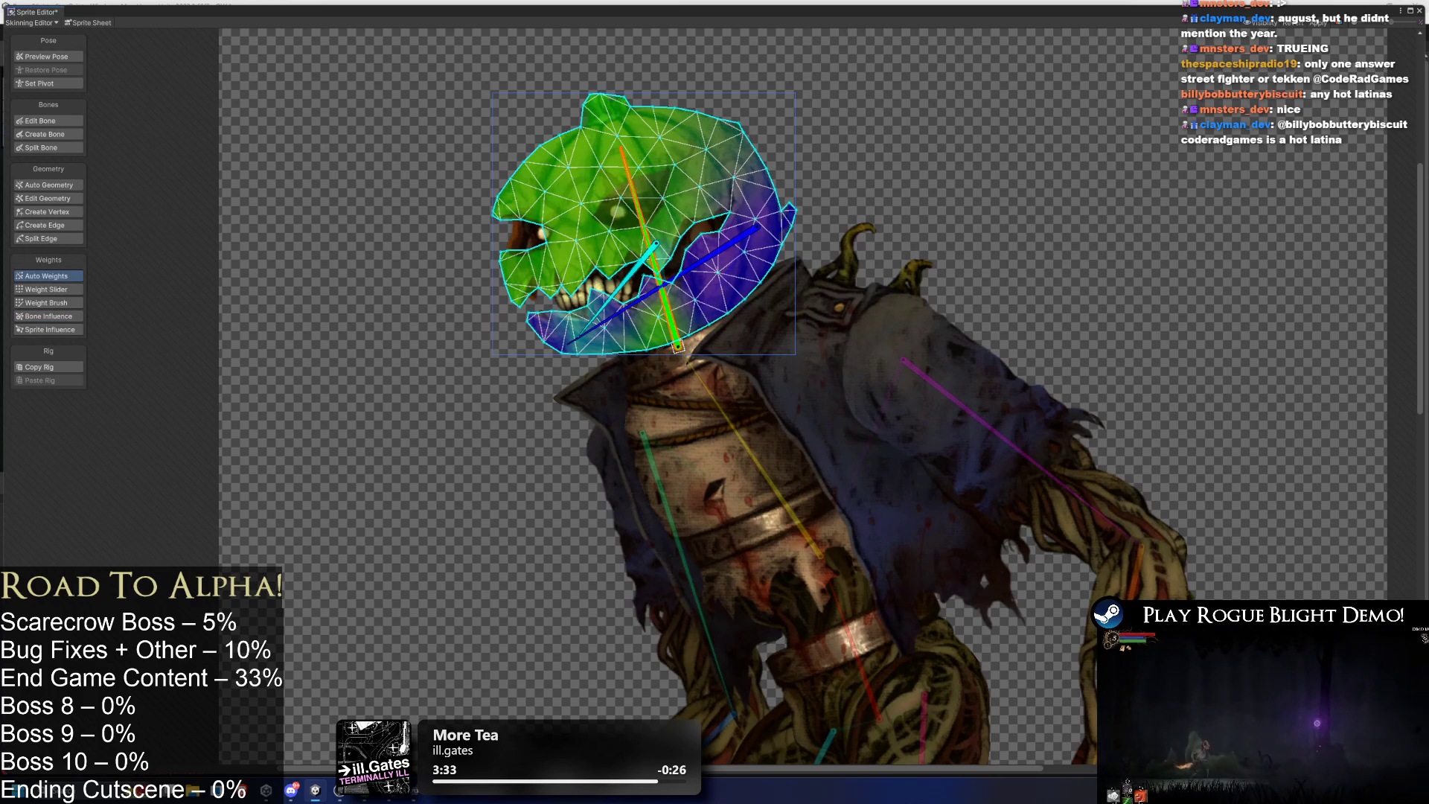
left_click(65, 316)
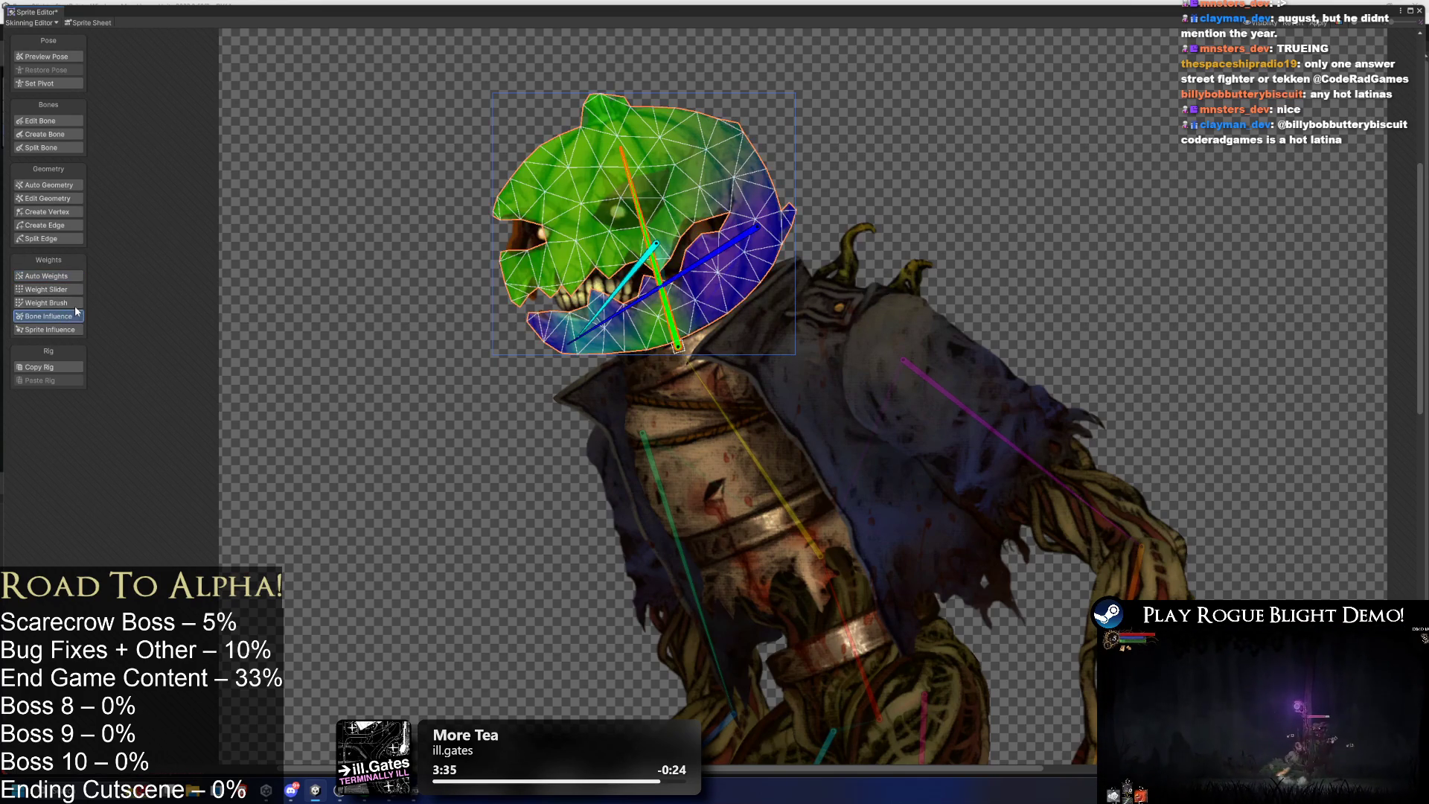
With Weight Brush, paint the diagonal jaw bone's weight over the lower pumpkin head.
left_click(80, 301)
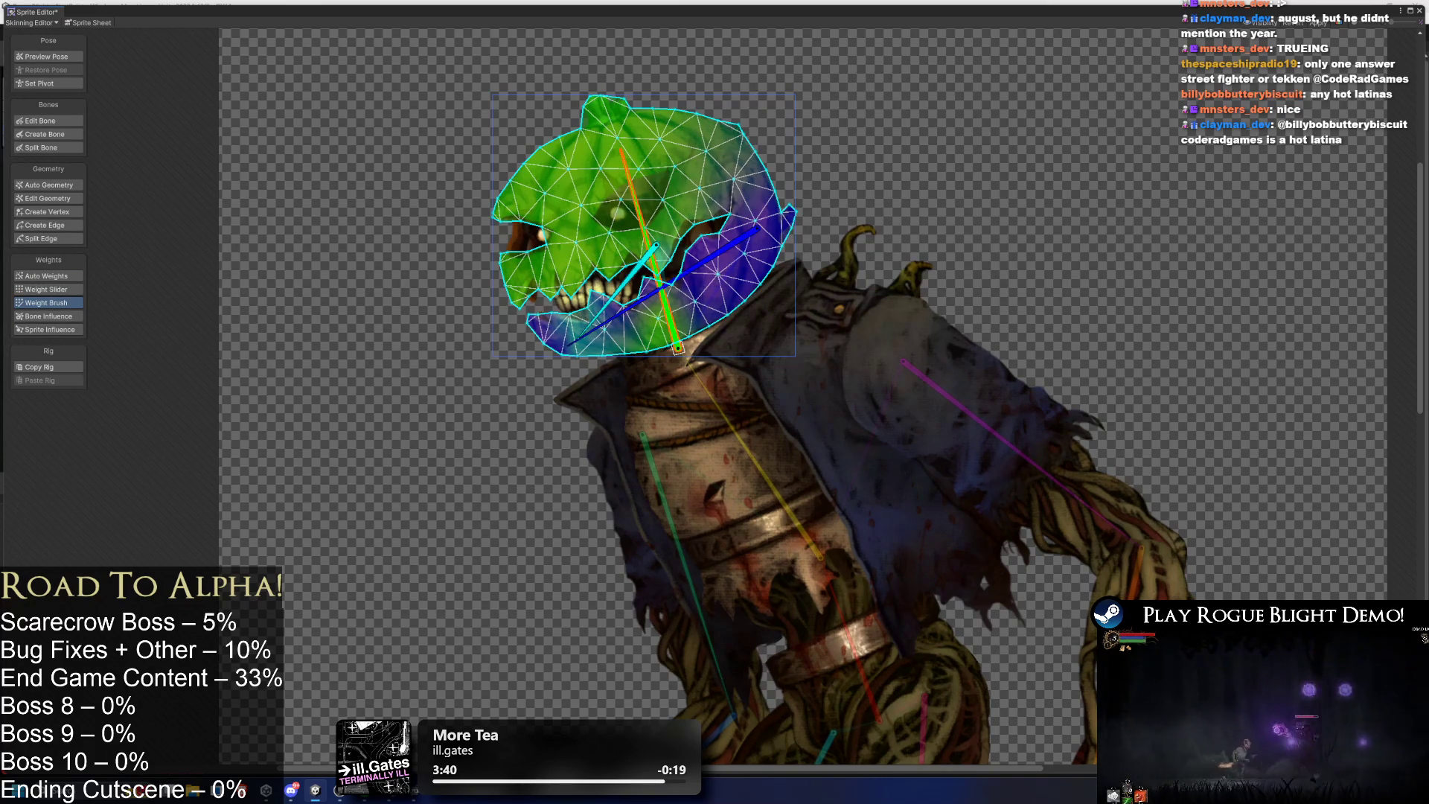
left_click_drag(687, 245, 765, 289)
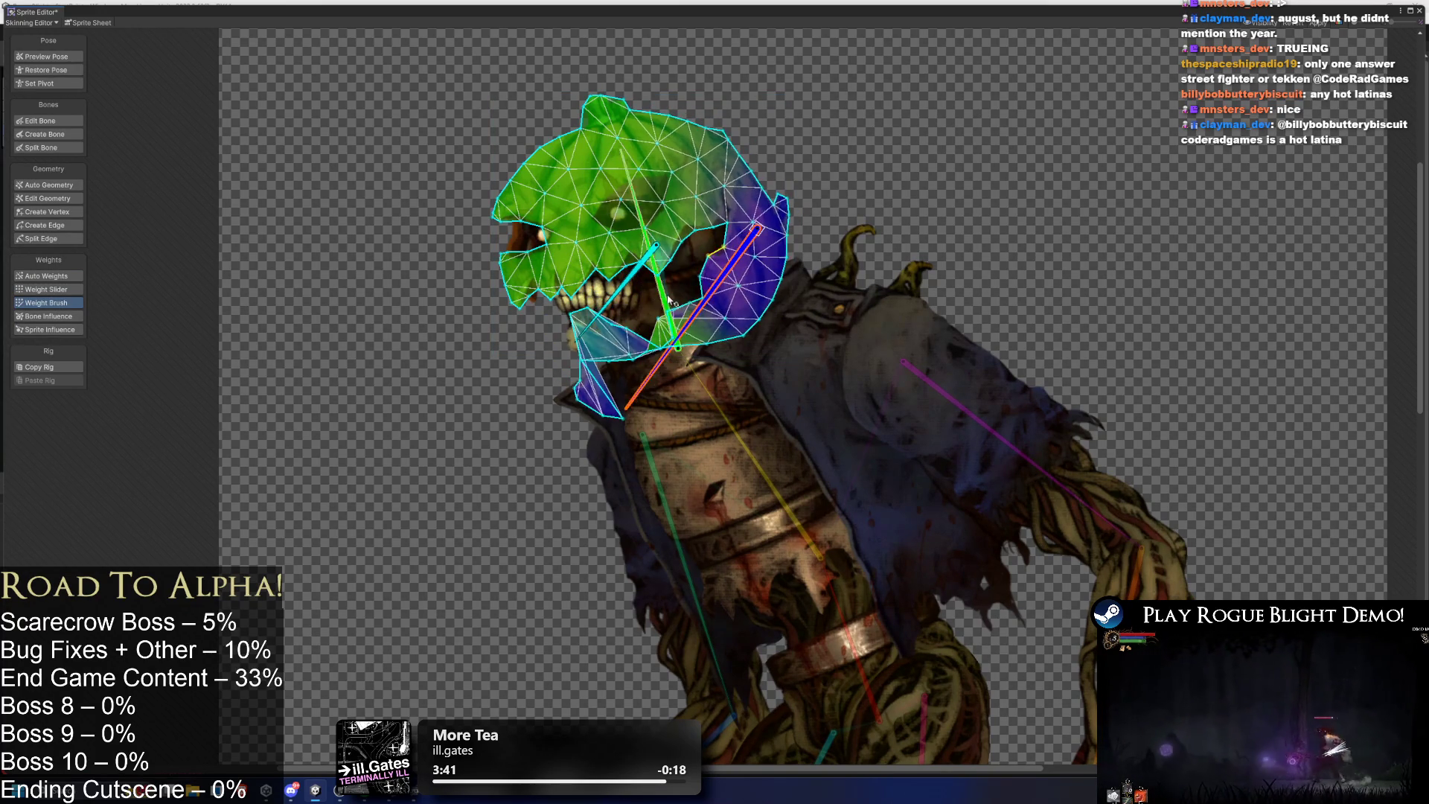
key("ctrl+z")
left_click(714, 255)
left_click_drag(707, 283, 610, 350)
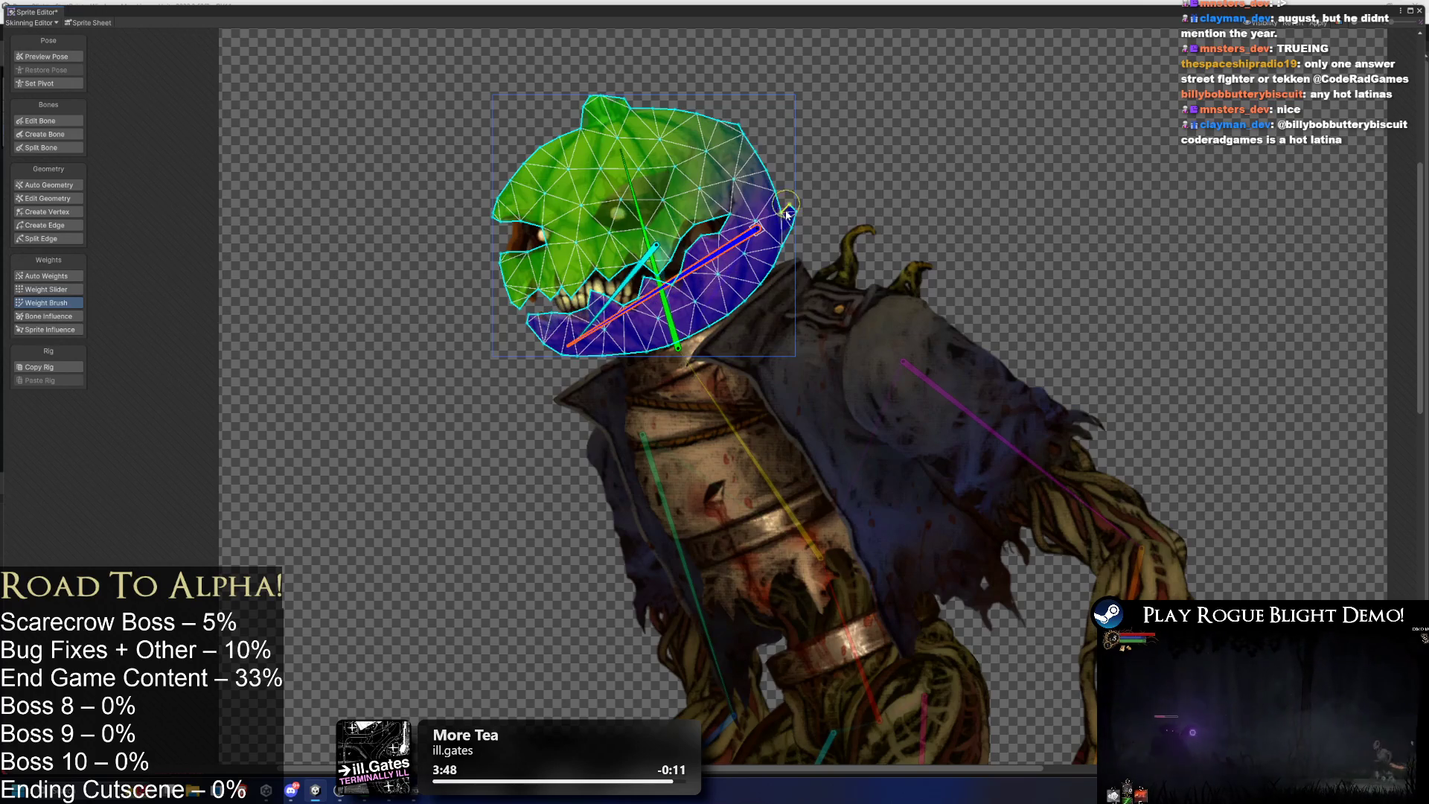
After a quick jaw swing test, remove the jaw bone from the neck sprite's Bone Influence list.
left_click(66, 57)
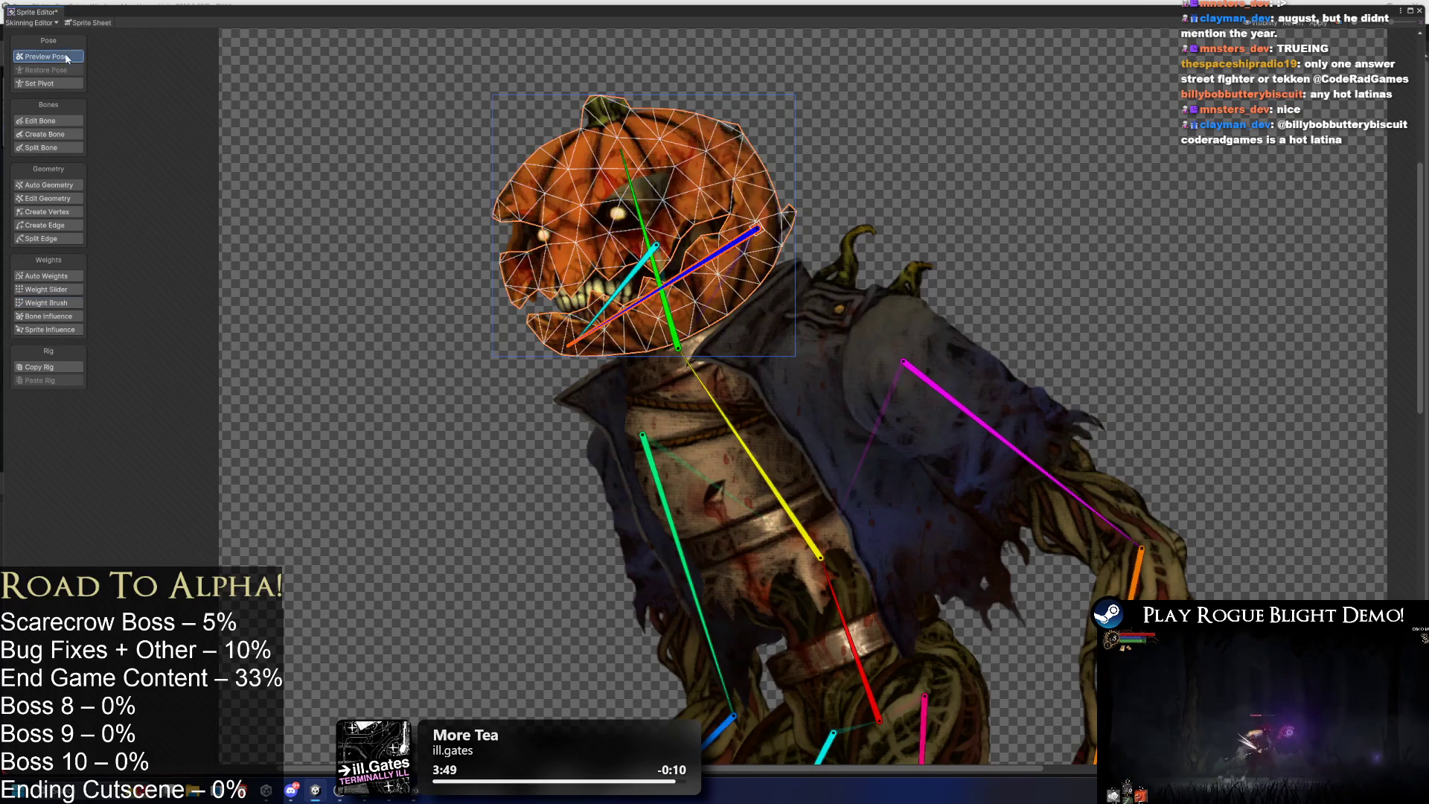
mouse_move(623, 322)
left_mouse_down()
mouse_move(655, 350)
mouse_move(597, 301)
left_mouse_up()
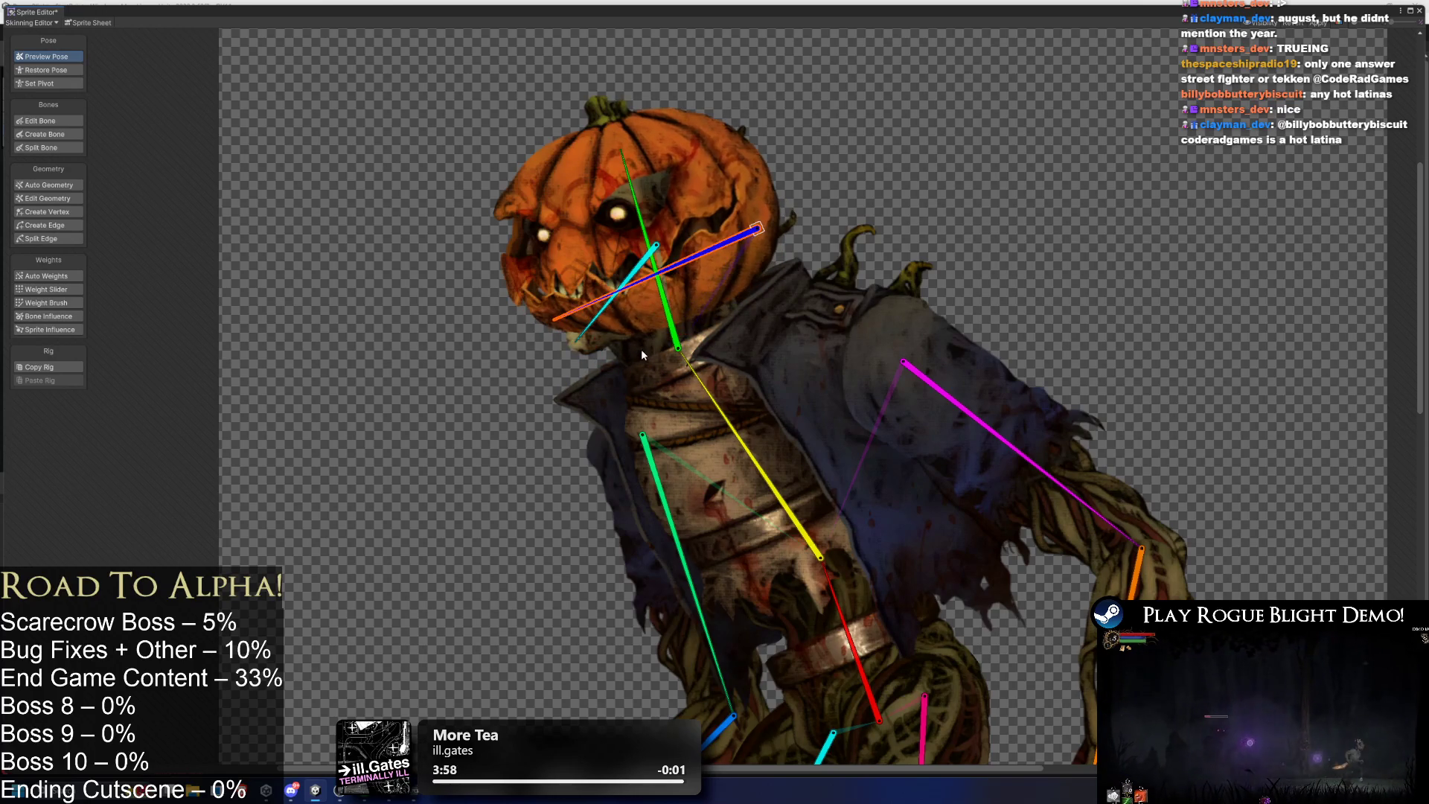
left_click(641, 351)
left_click(49, 317)
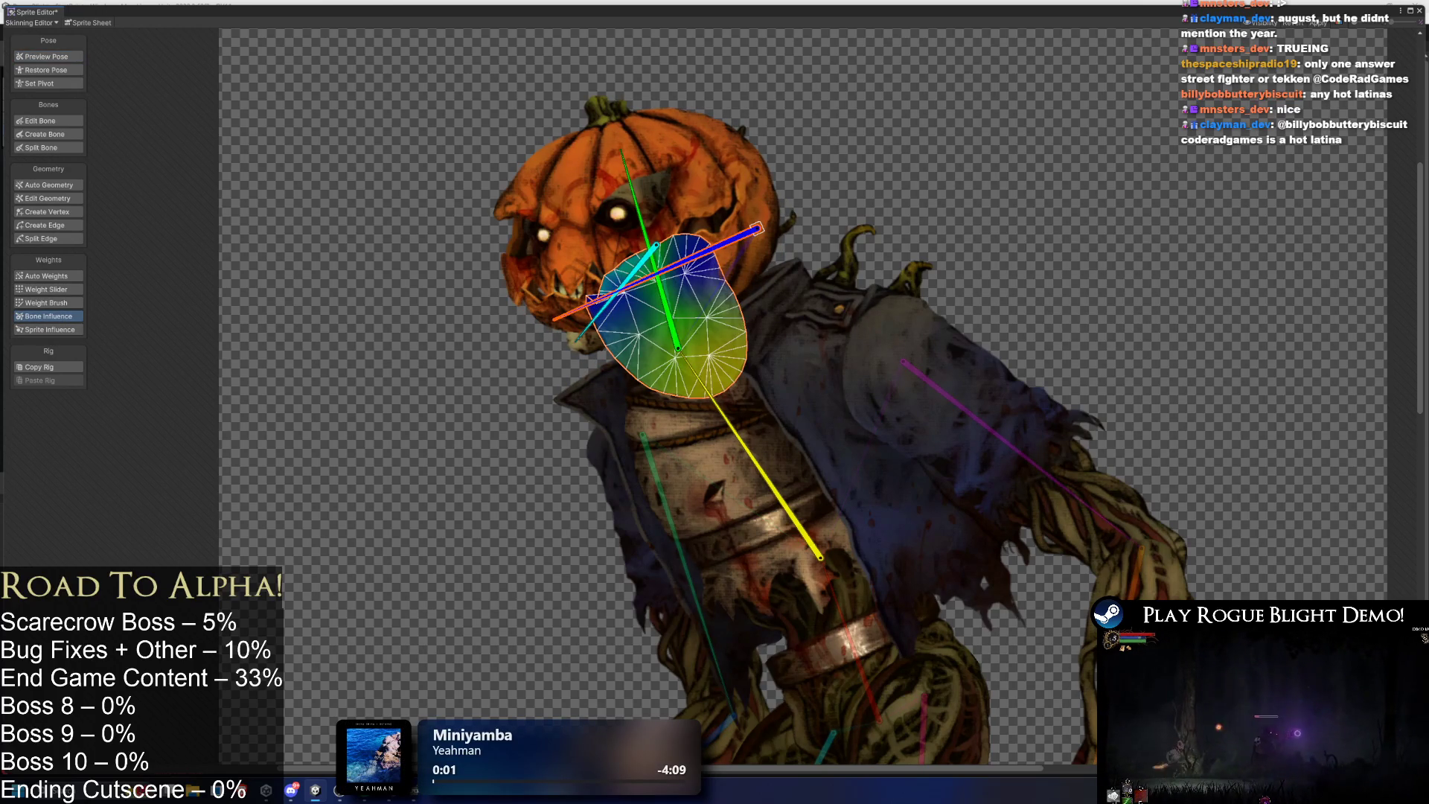
key("Delete")
left_click(819, 555)
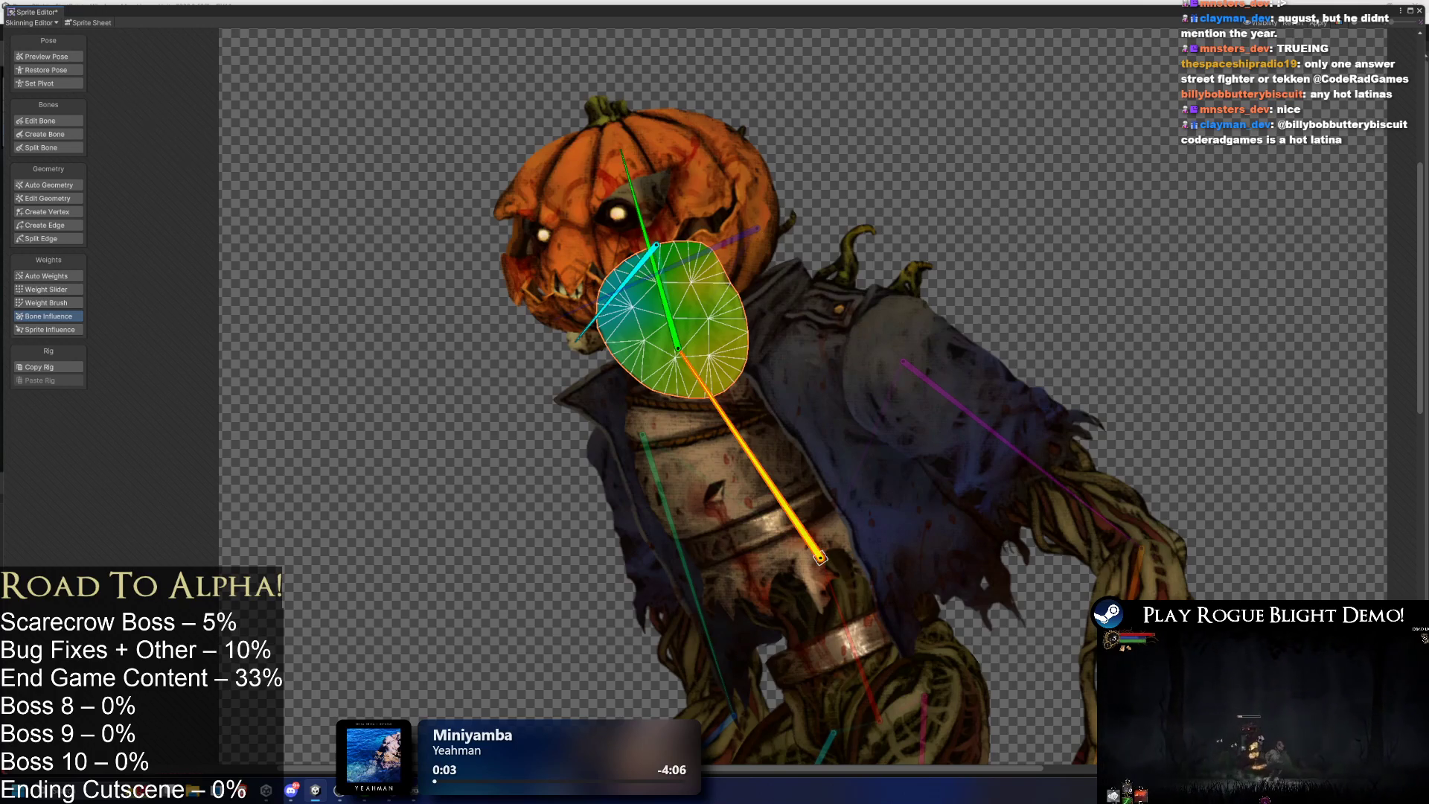
left_click(629, 279)
key("Delete")
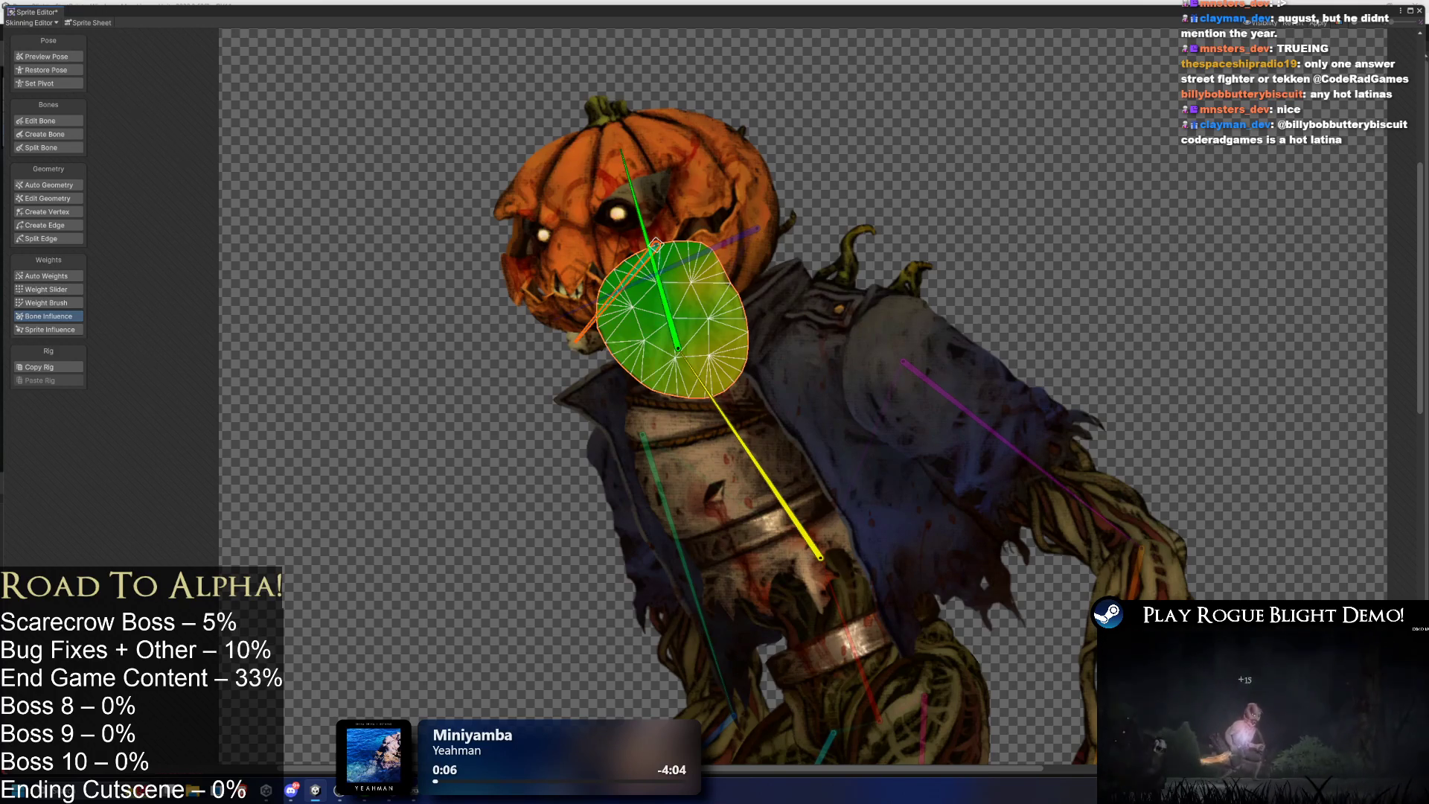
Pose-test the pumpkin head rotation and the jaw opening, then close the jaw back up.
left_click(46, 56)
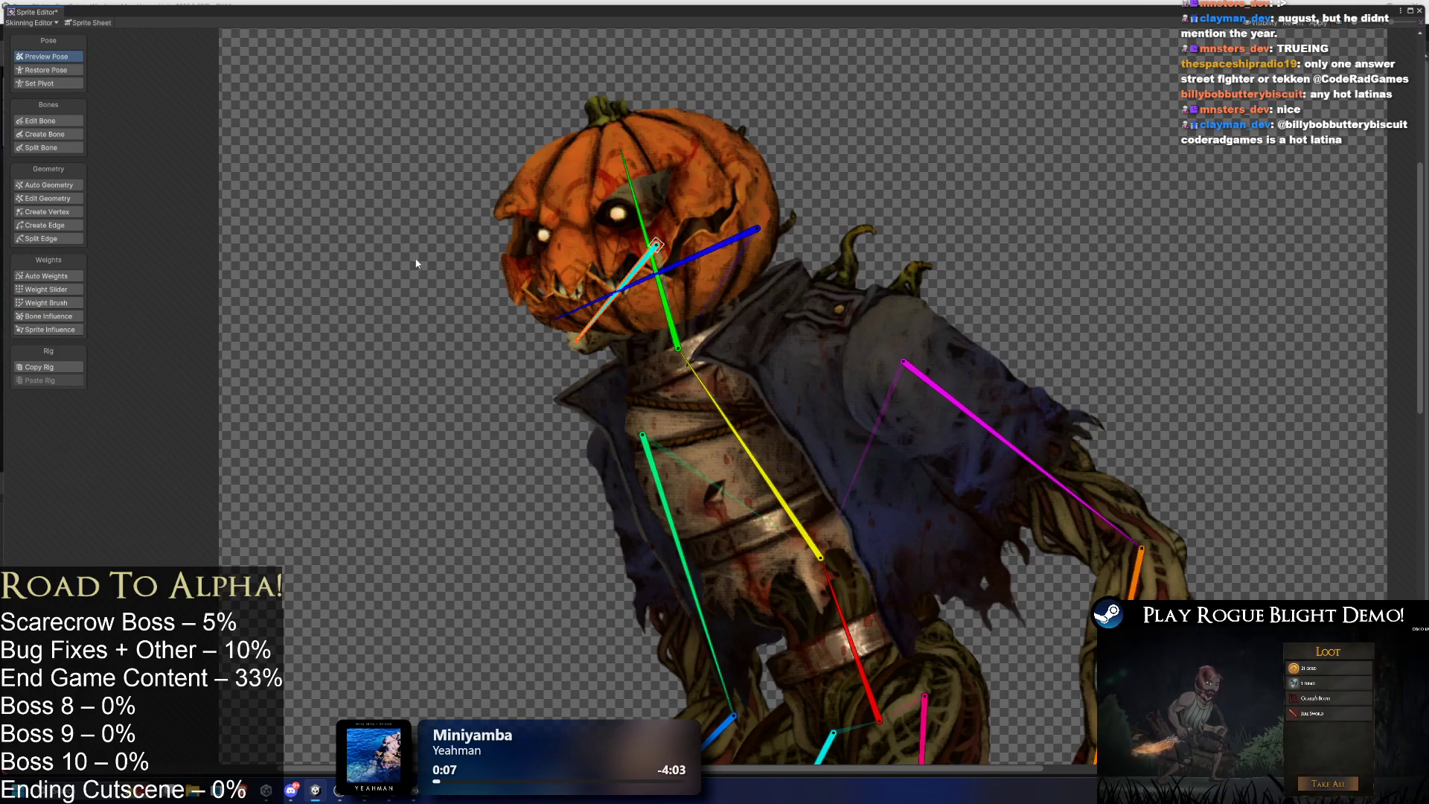
left_click_drag(596, 325, 588, 344)
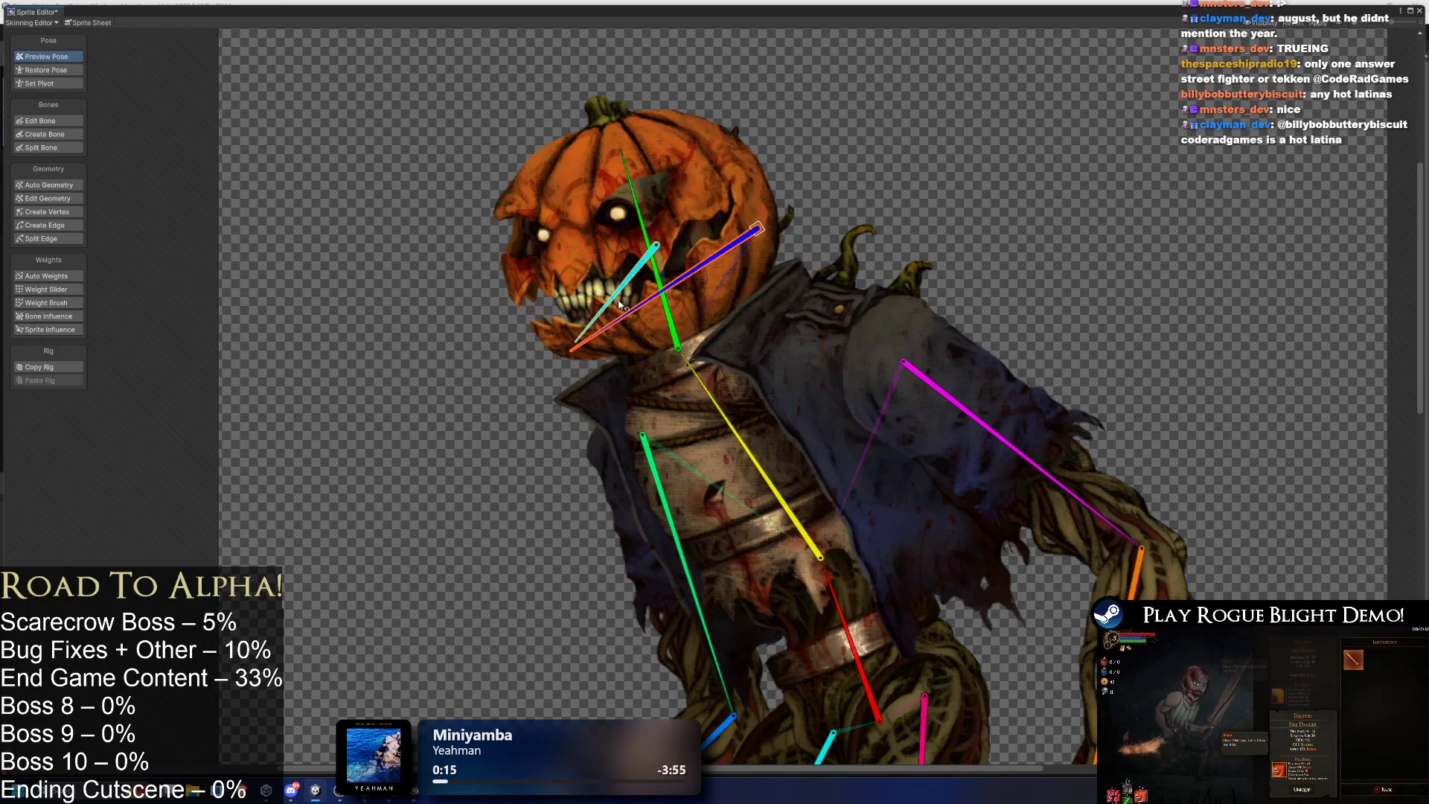
left_click_drag(624, 200, 670, 206)
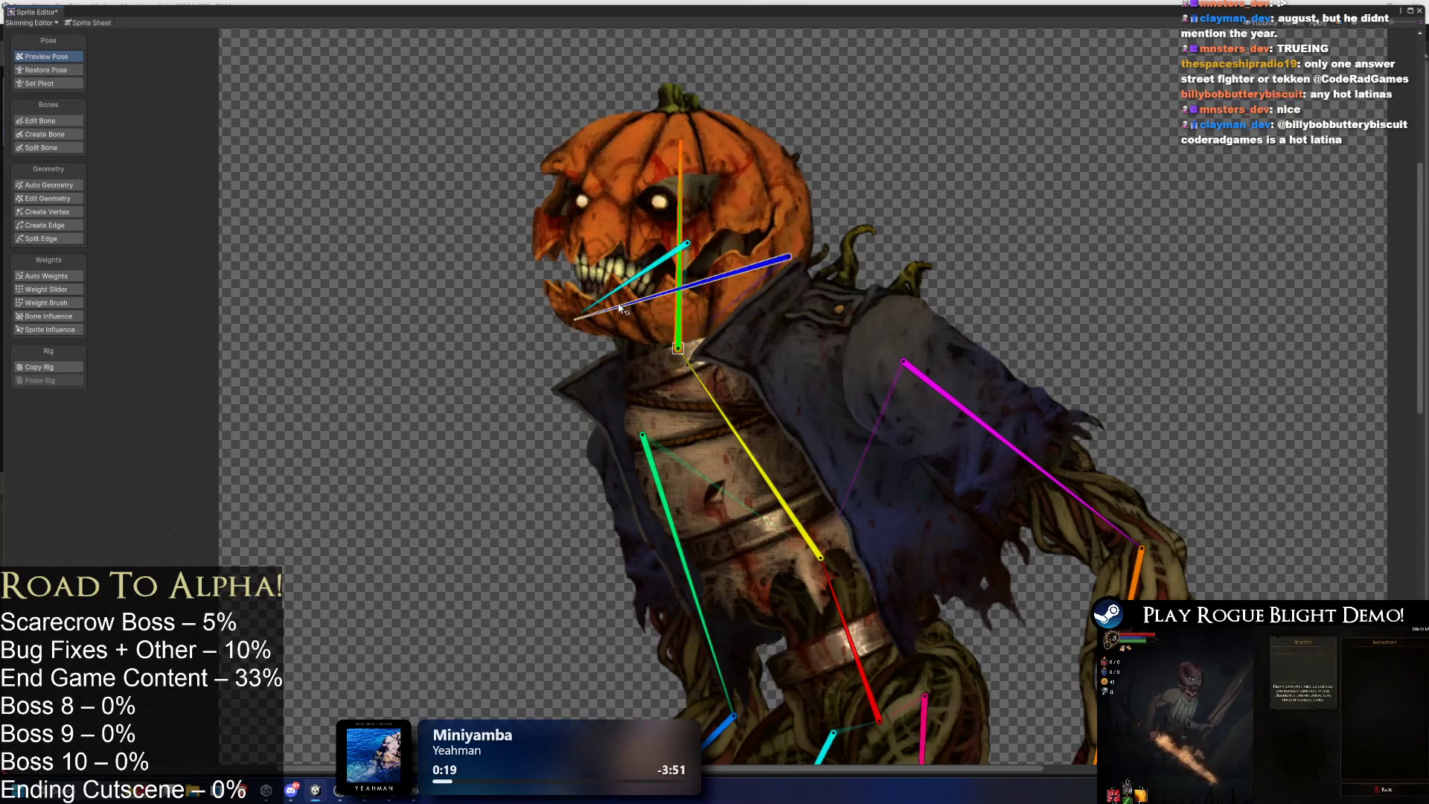
left_click(624, 348)
mouse_move(623, 344)
left_mouse_down()
mouse_move(620, 330)
mouse_move(639, 327)
left_mouse_up()
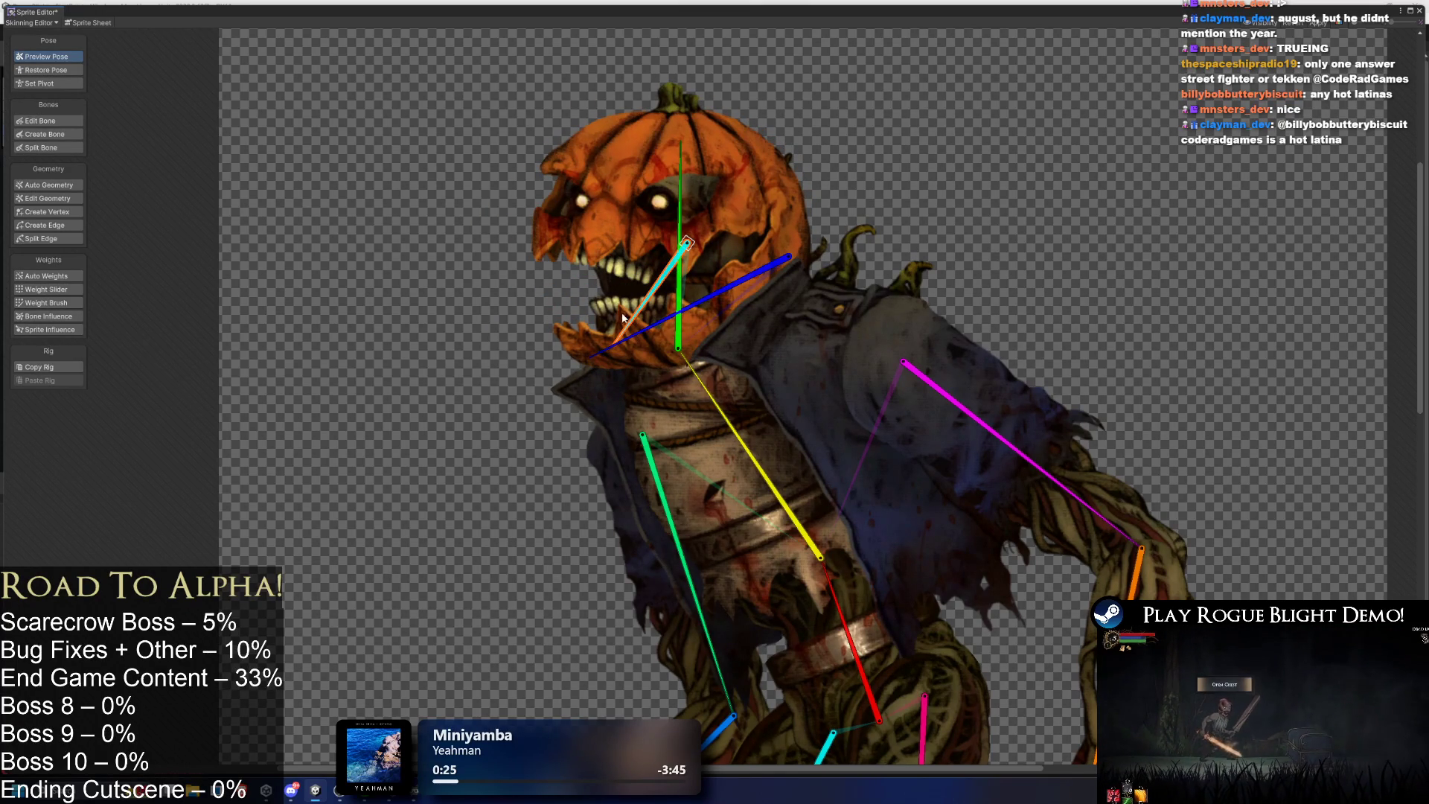
scroll(343, 291, "down", 3)
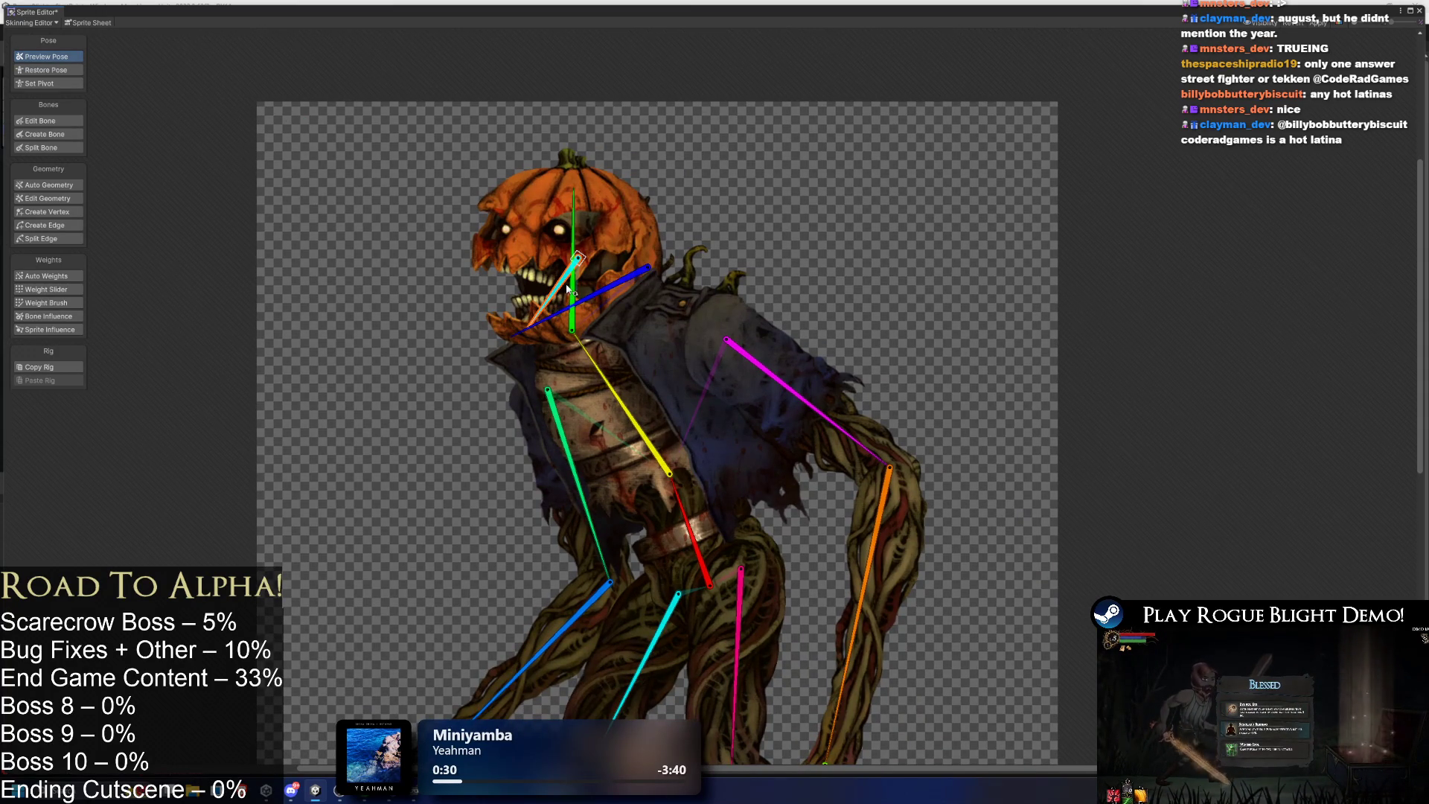
left_click_drag(566, 293, 546, 321)
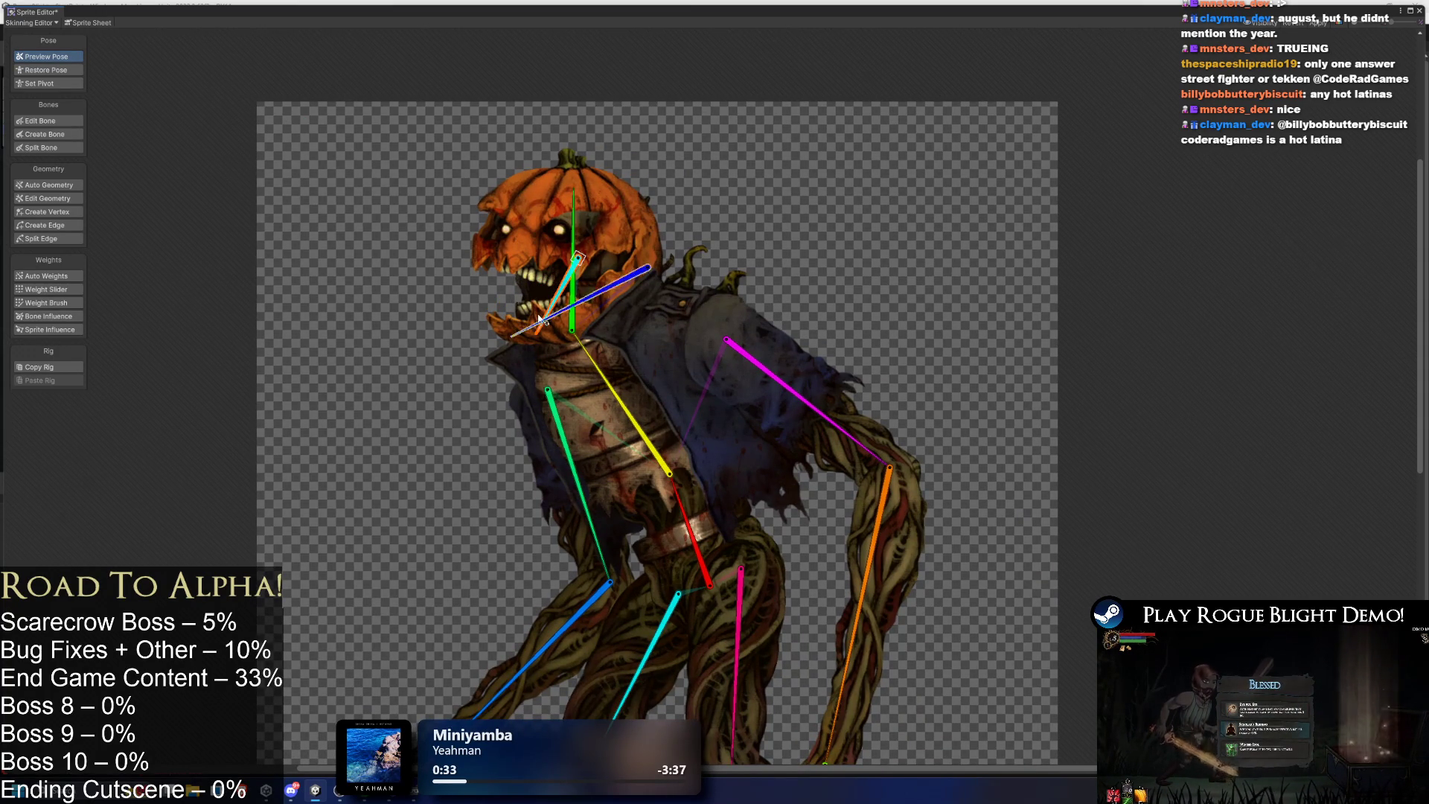
mouse_move(546, 311)
left_mouse_down()
mouse_move(533, 297)
mouse_move(531, 333)
left_mouse_up()
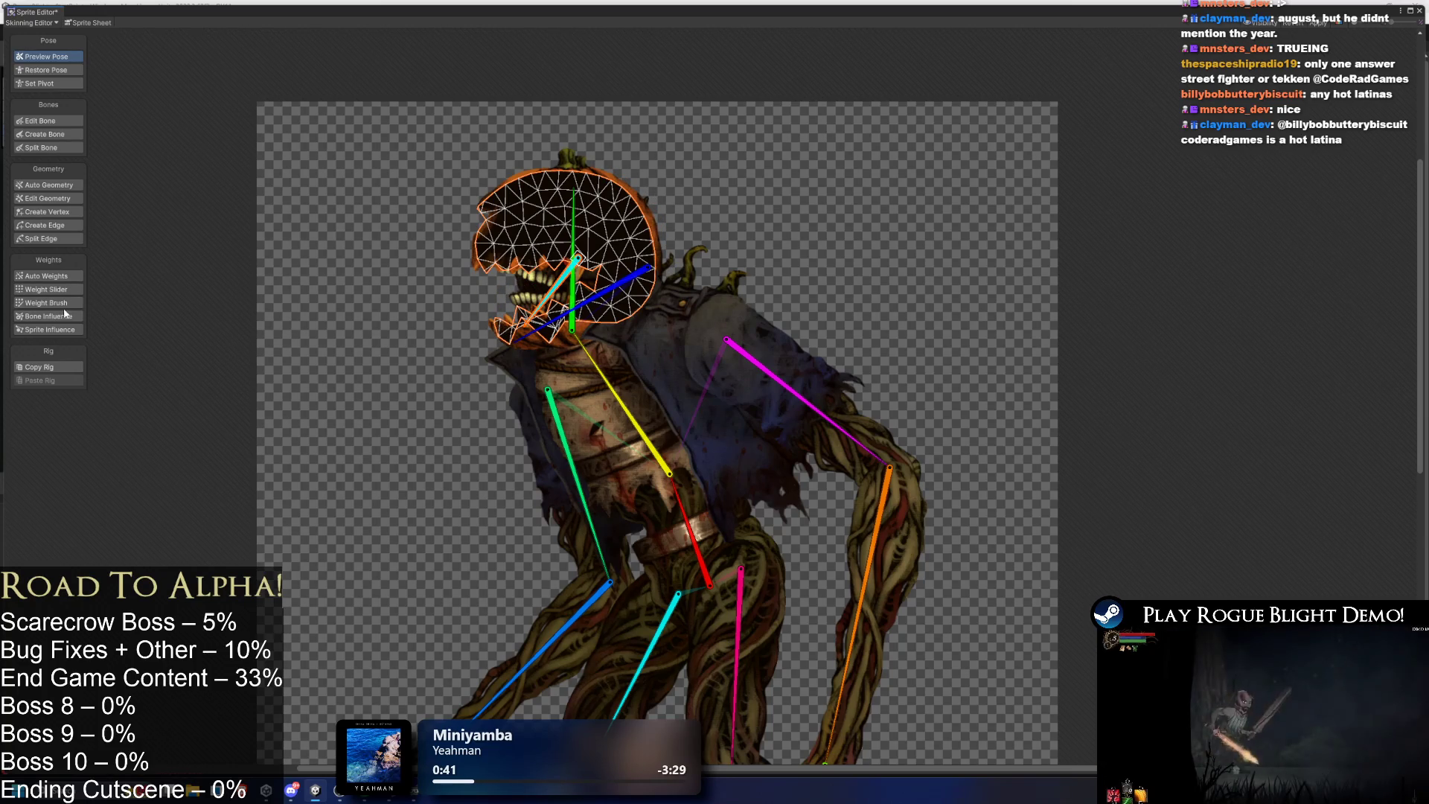
Paint jaw-bone weights along the jaw with Weight Brush.
left_click(46, 302)
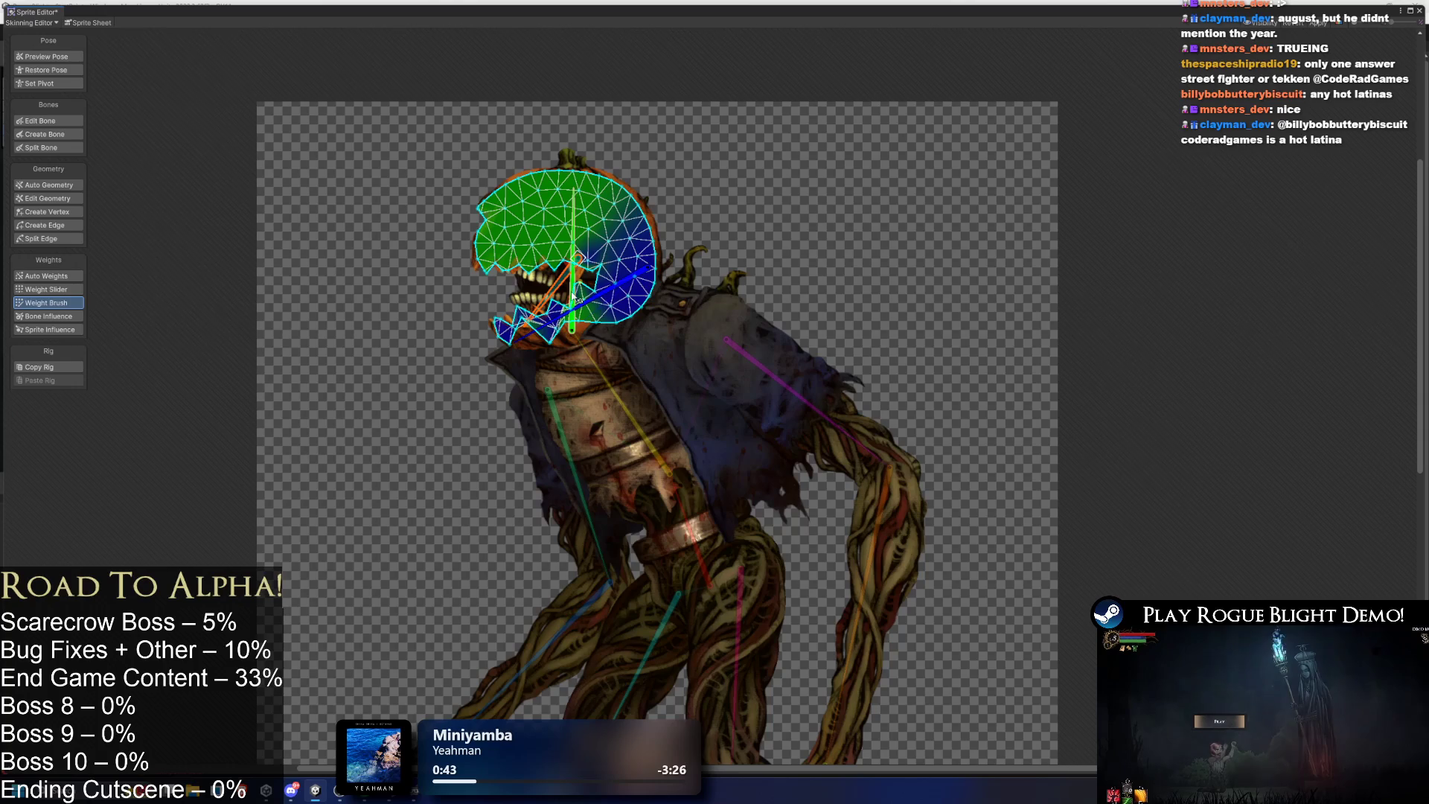
left_click(554, 331)
mouse_move(555, 332)
left_mouse_down()
mouse_move(506, 335)
mouse_move(579, 306)
left_mouse_up()
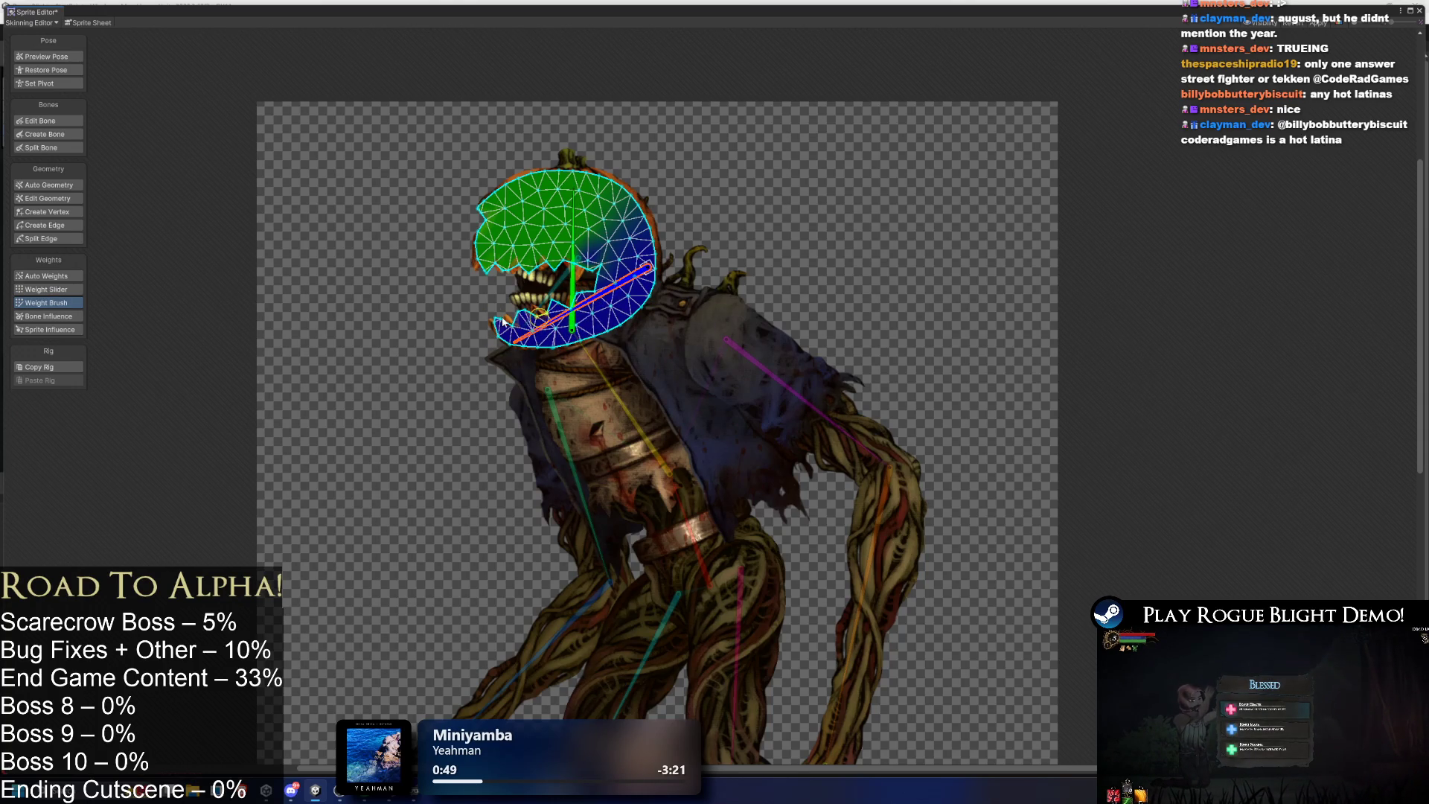
left_click(45, 57)
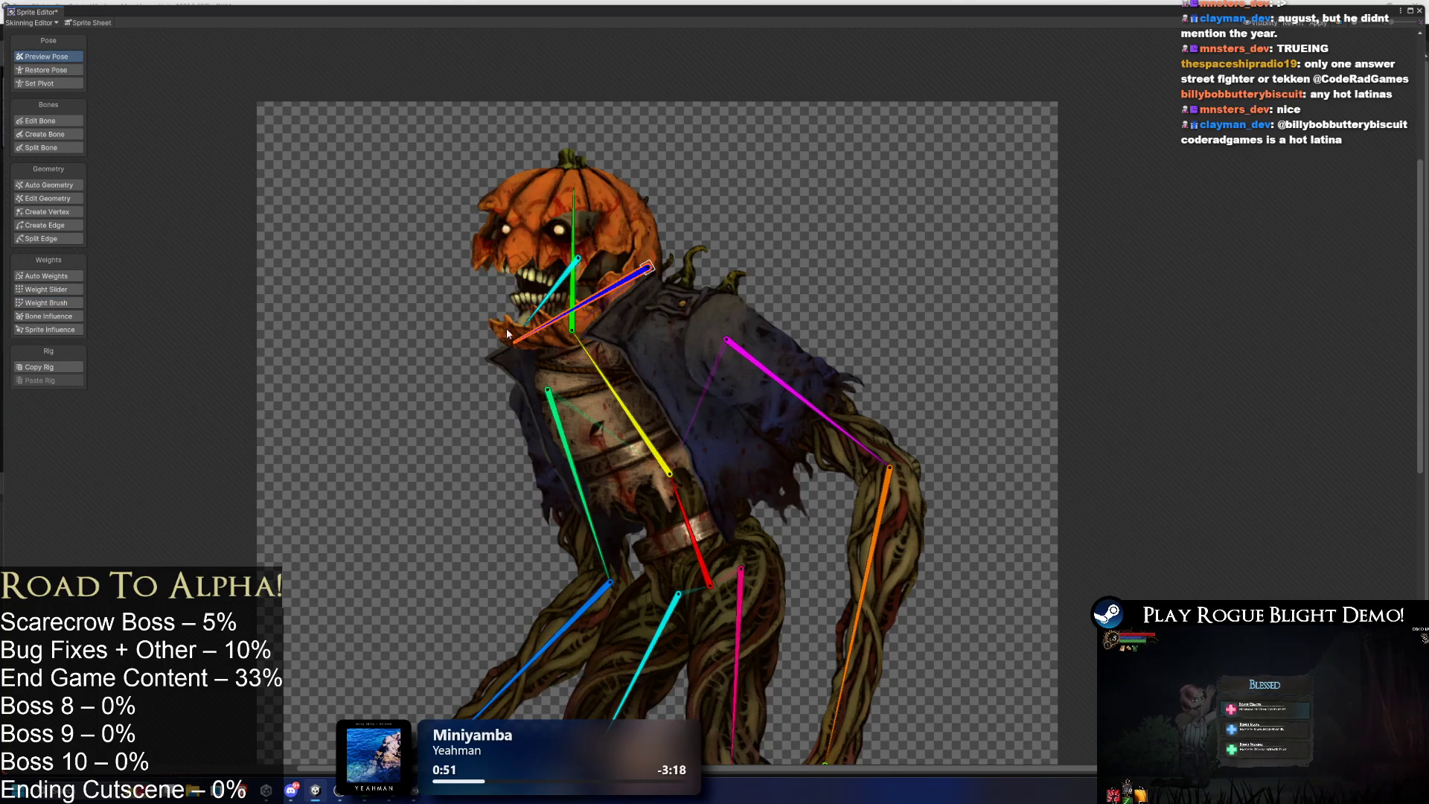
scroll(532, 286, "up", 2)
left_click(542, 274)
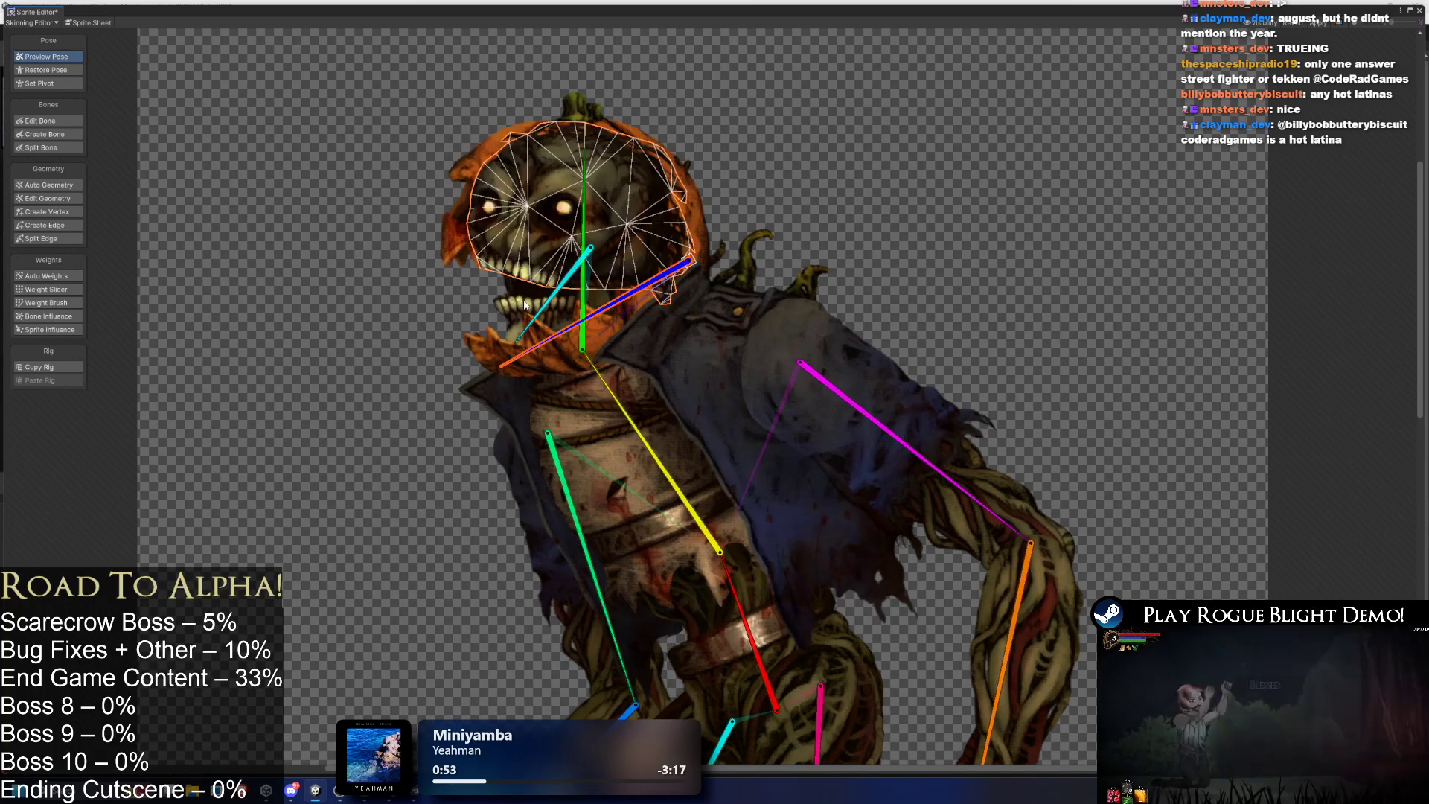
Move the jaw bone's tip lower in Edit Bone, then test-open the jaw in Preview Pose.
left_click(41, 121)
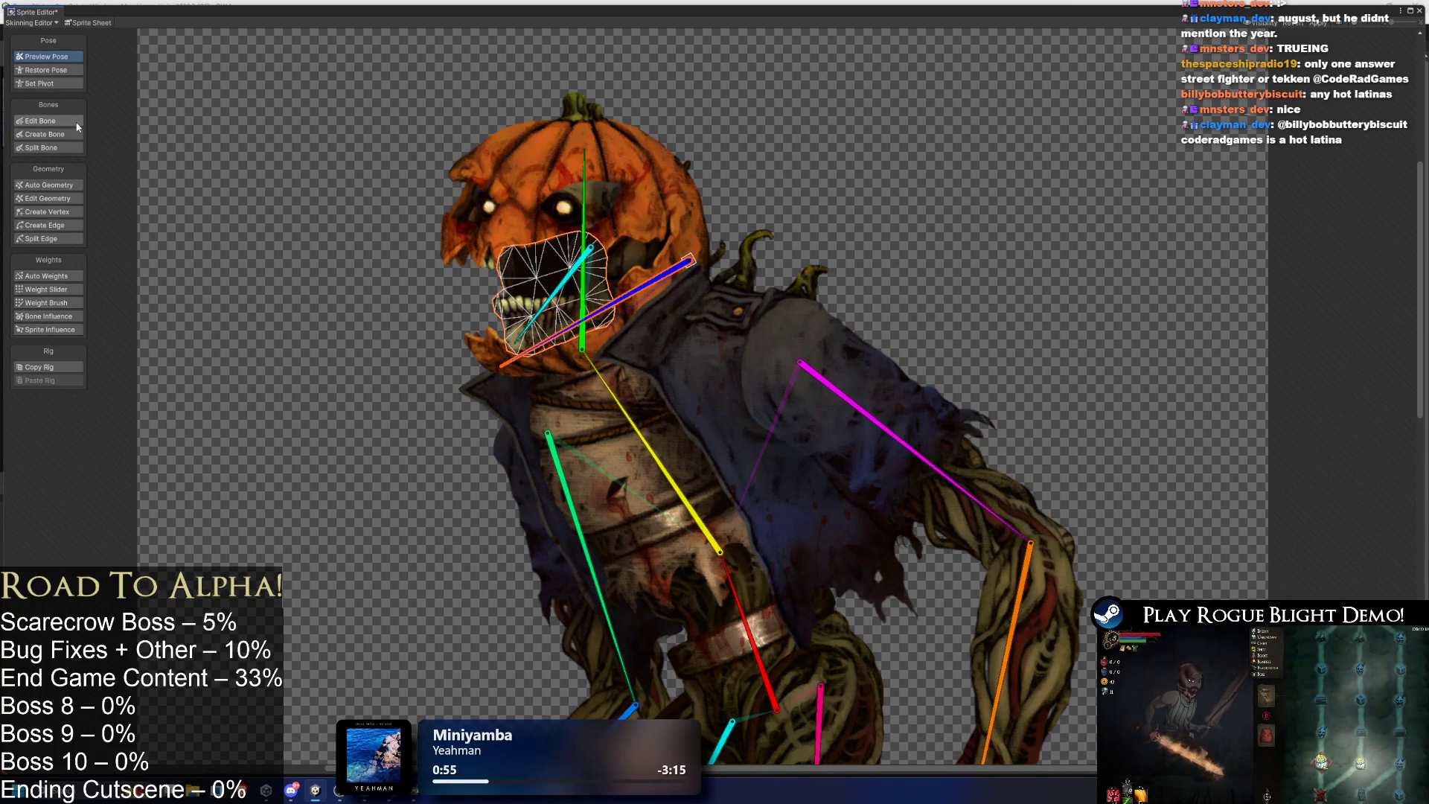
mouse_move(564, 253)
left_mouse_down()
mouse_move(570, 300)
mouse_move(569, 284)
left_mouse_up()
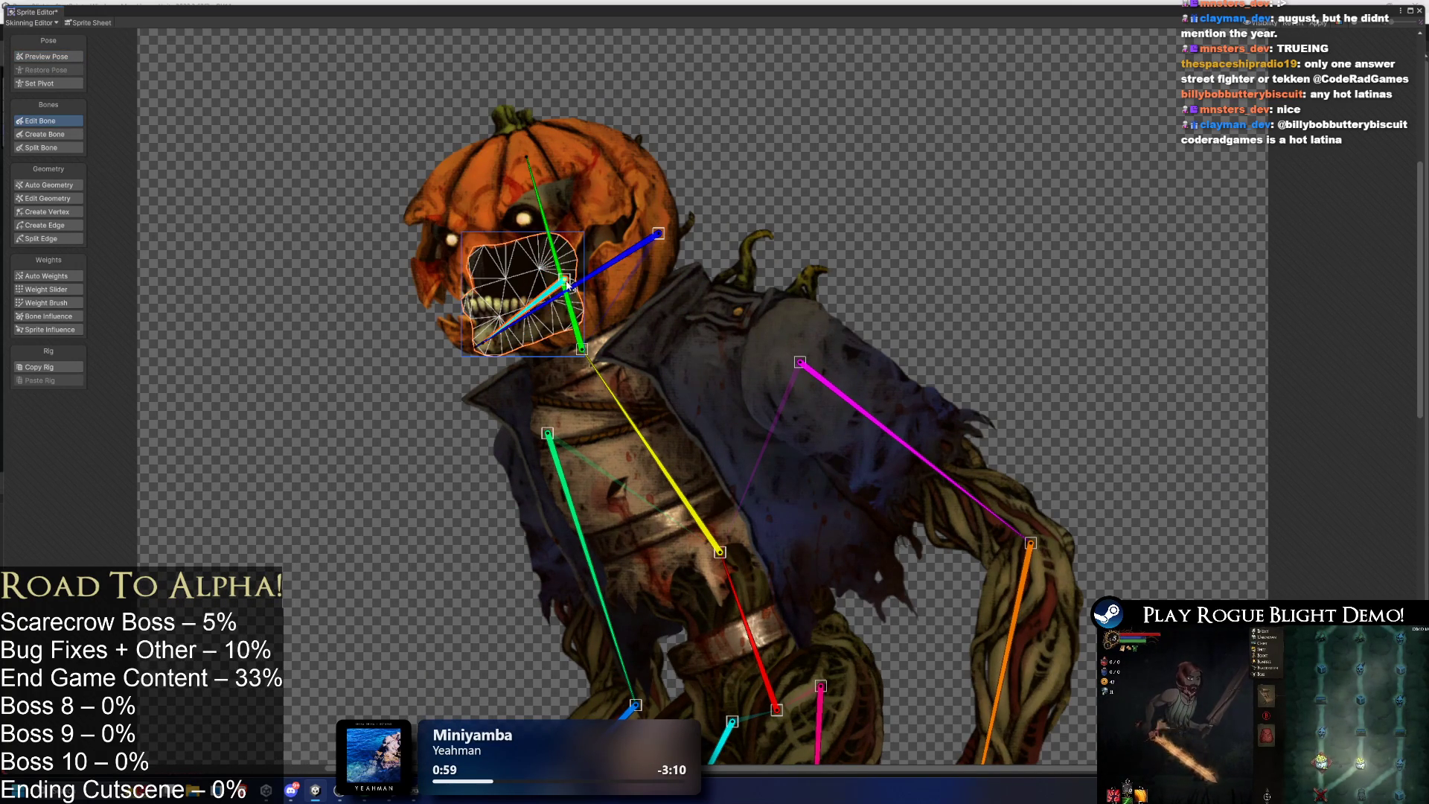
left_click(45, 57)
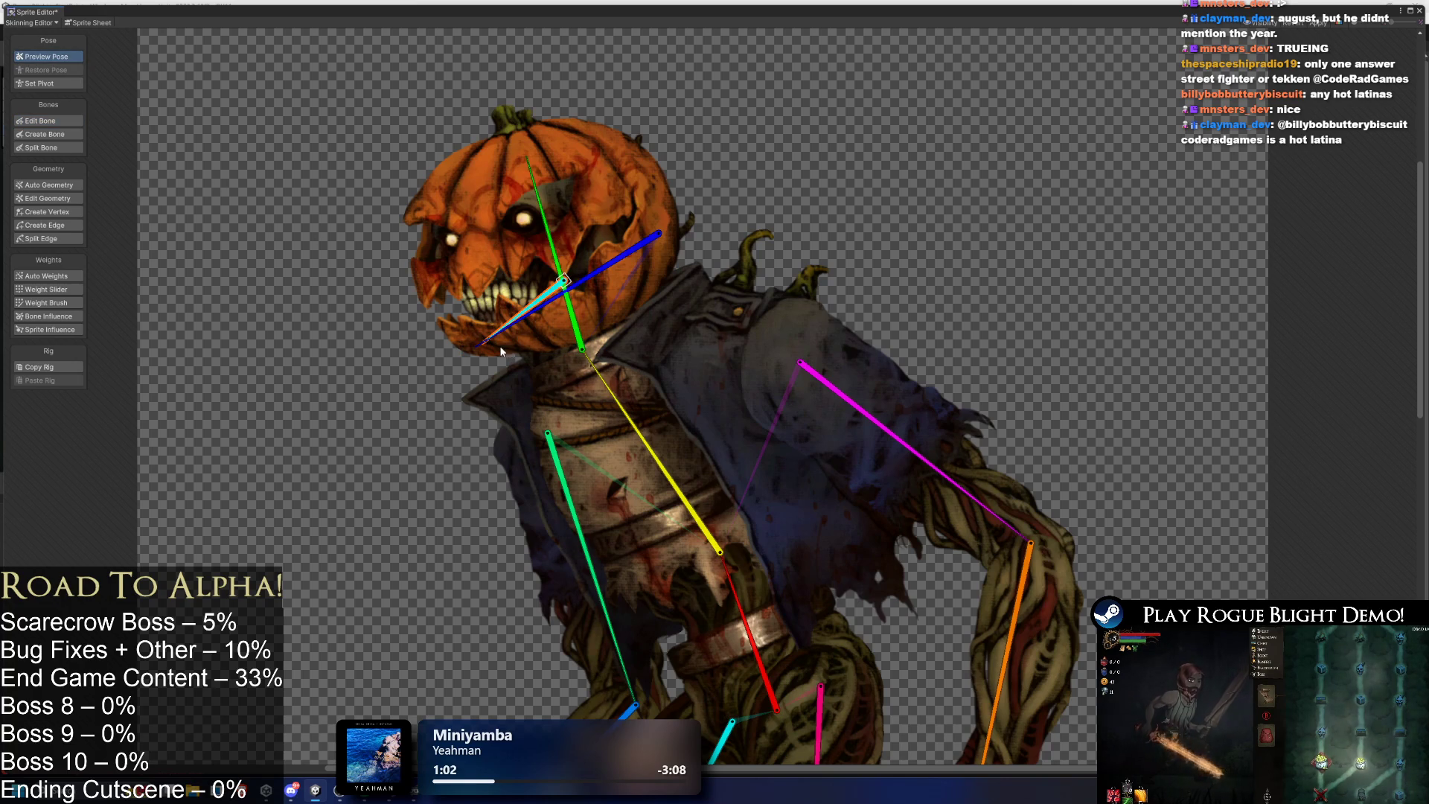
mouse_move(507, 341)
left_mouse_down()
mouse_move(542, 372)
mouse_move(515, 334)
mouse_move(524, 348)
left_mouse_up()
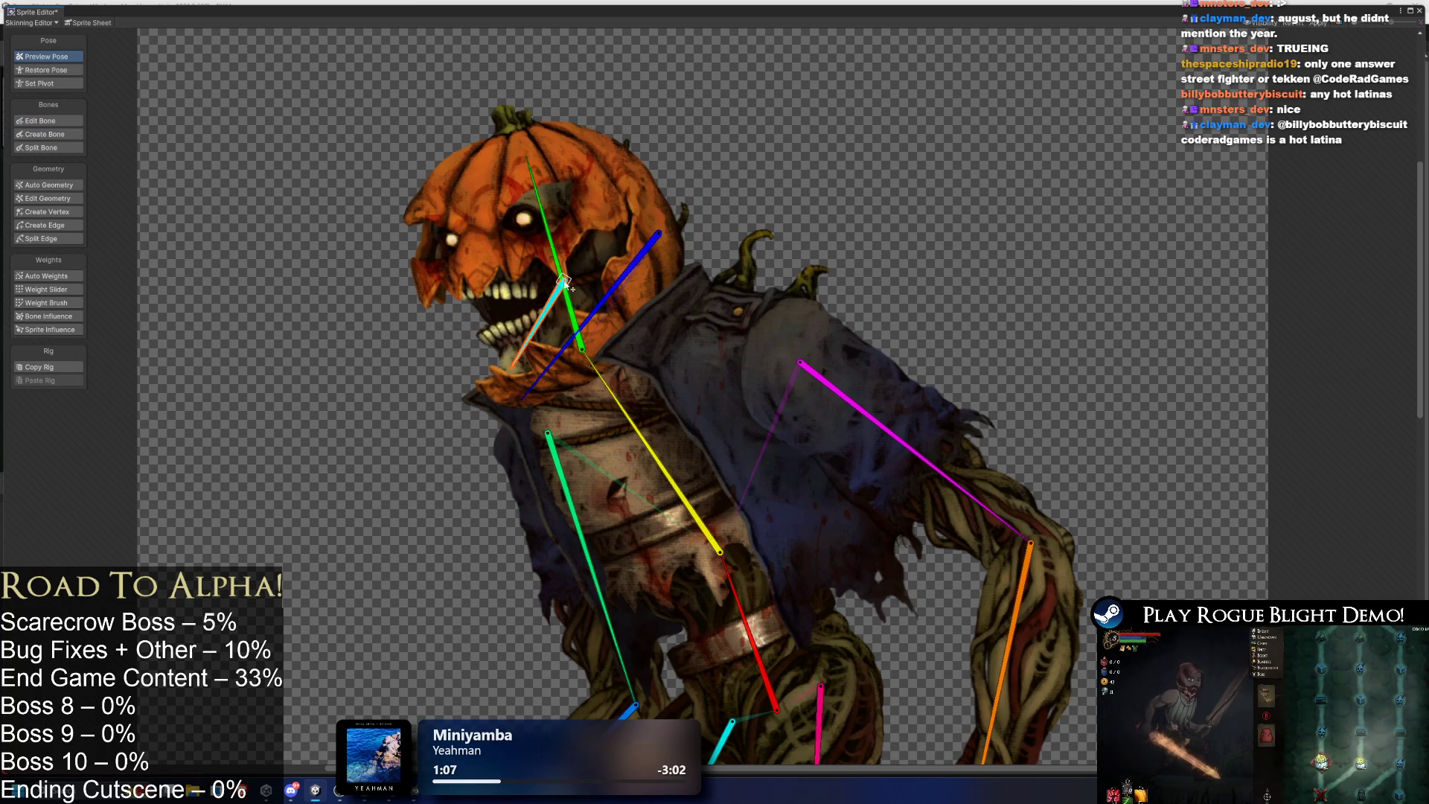
mouse_move(573, 291)
left_mouse_down()
mouse_move(521, 344)
mouse_move(572, 298)
left_mouse_up()
left_click_drag(529, 347, 519, 333)
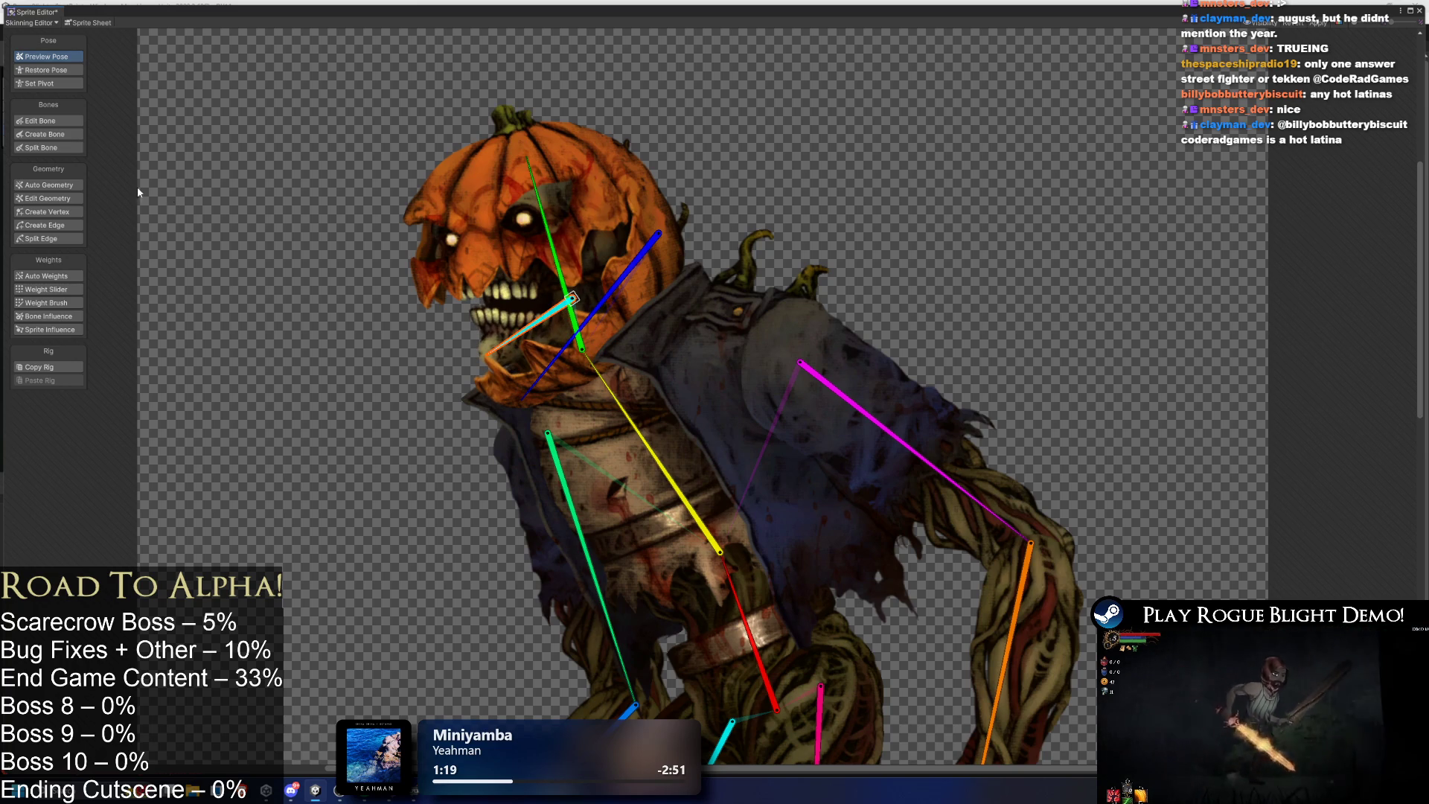
left_click(45, 120)
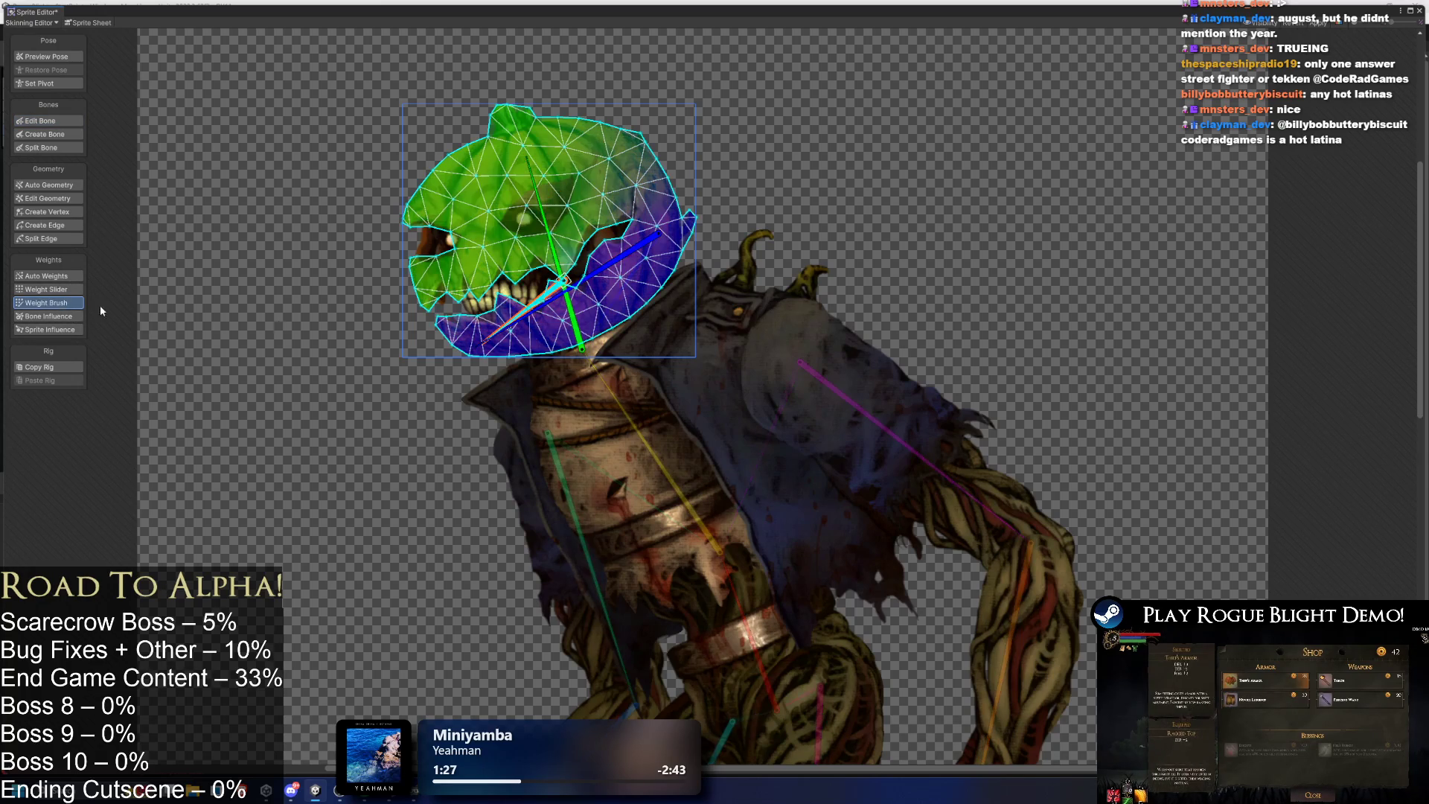
Check the cyan jaw bone's influence on the head and test-rotate the head slightly.
left_click(34, 302)
mouse_move(531, 320)
left_mouse_down()
mouse_move(582, 346)
mouse_move(484, 356)
mouse_move(530, 352)
left_mouse_up()
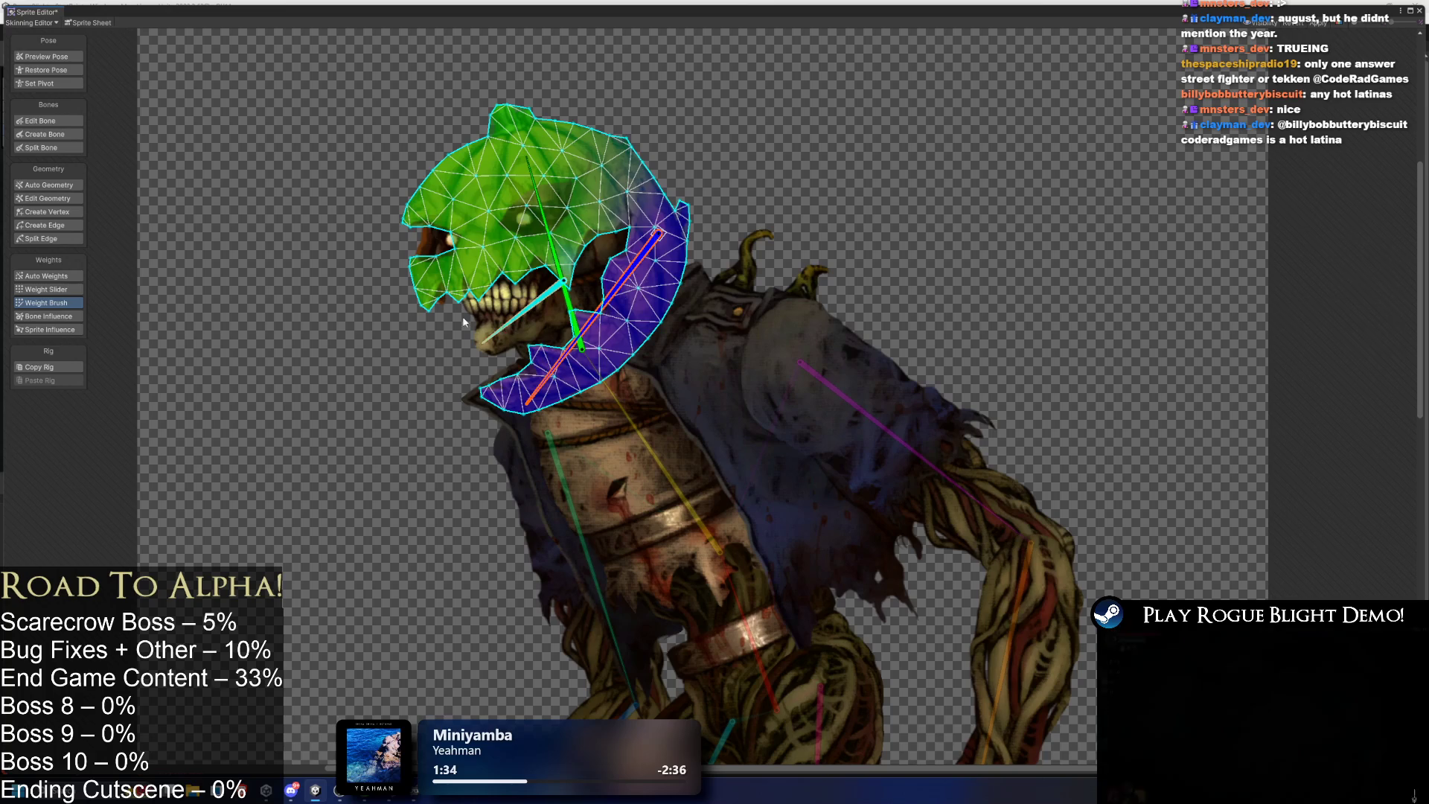
left_click(48, 315)
left_click(534, 314)
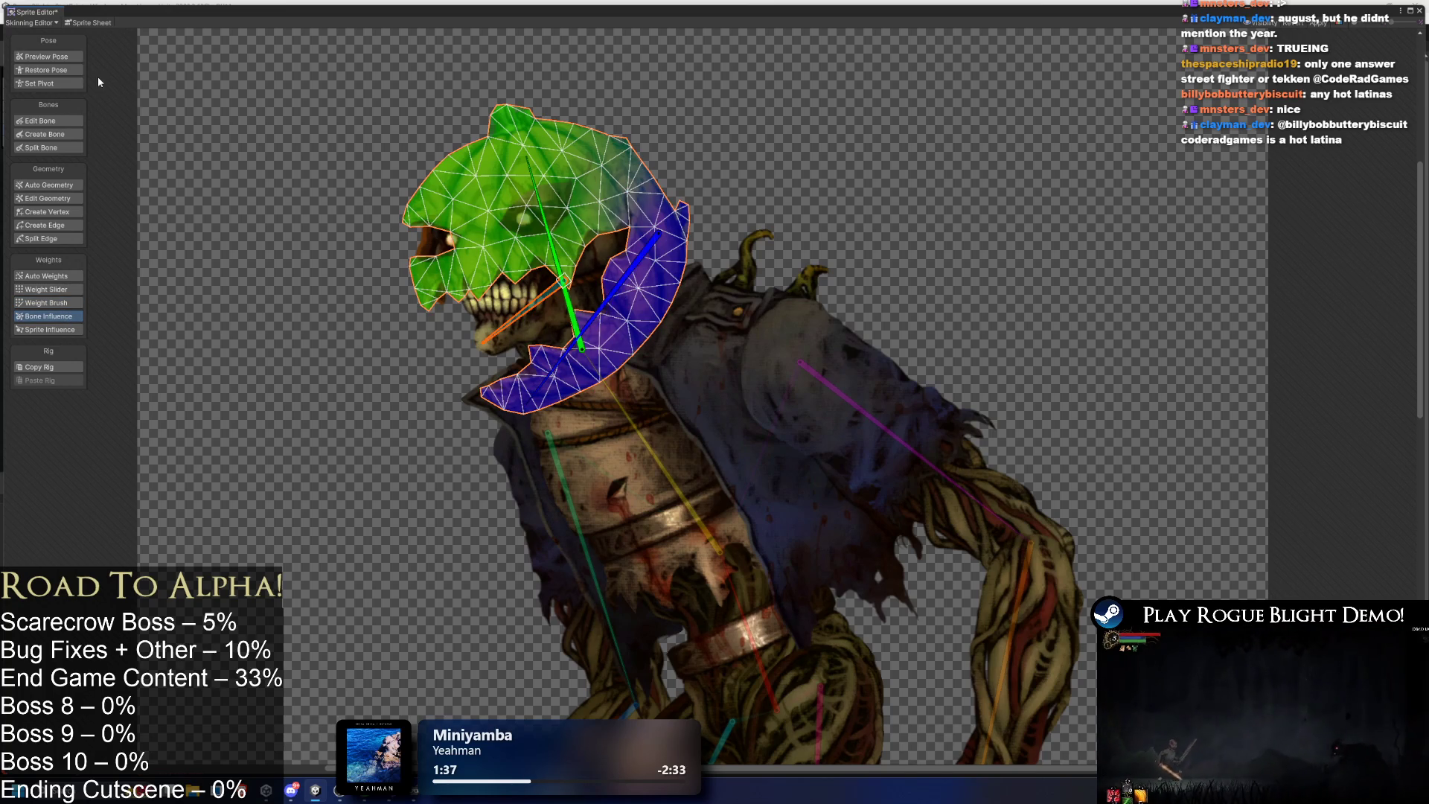
left_click(49, 57)
left_click(568, 348)
mouse_move(568, 348)
left_mouse_down()
mouse_move(553, 354)
mouse_move(554, 332)
mouse_move(600, 351)
left_mouse_up()
Paint the head bone's weight over the pumpkin head's upper-right area and right side.
left_click(45, 303)
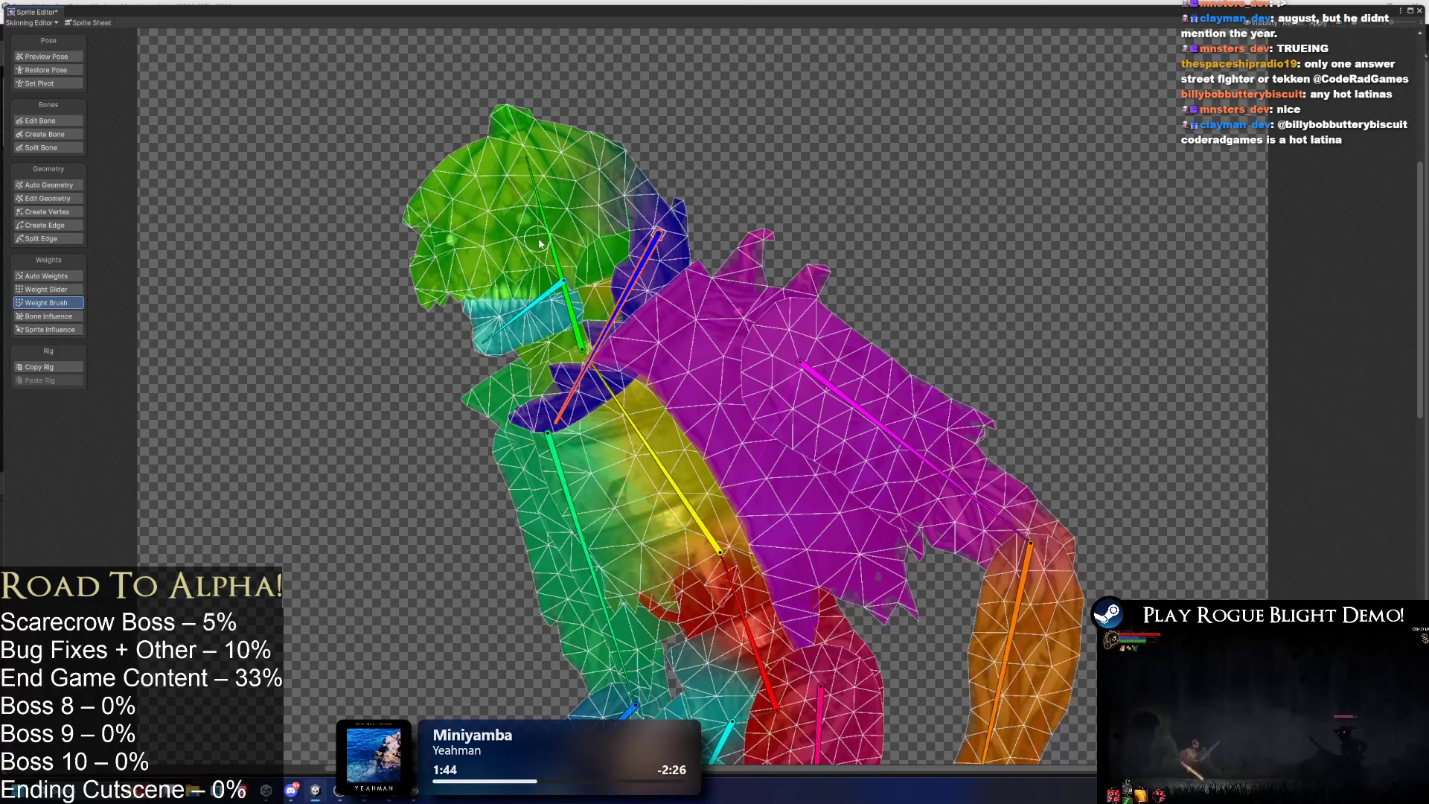
left_click(575, 167)
mouse_move(536, 195)
left_mouse_down()
mouse_move(629, 171)
mouse_move(570, 142)
mouse_move(631, 178)
left_mouse_up()
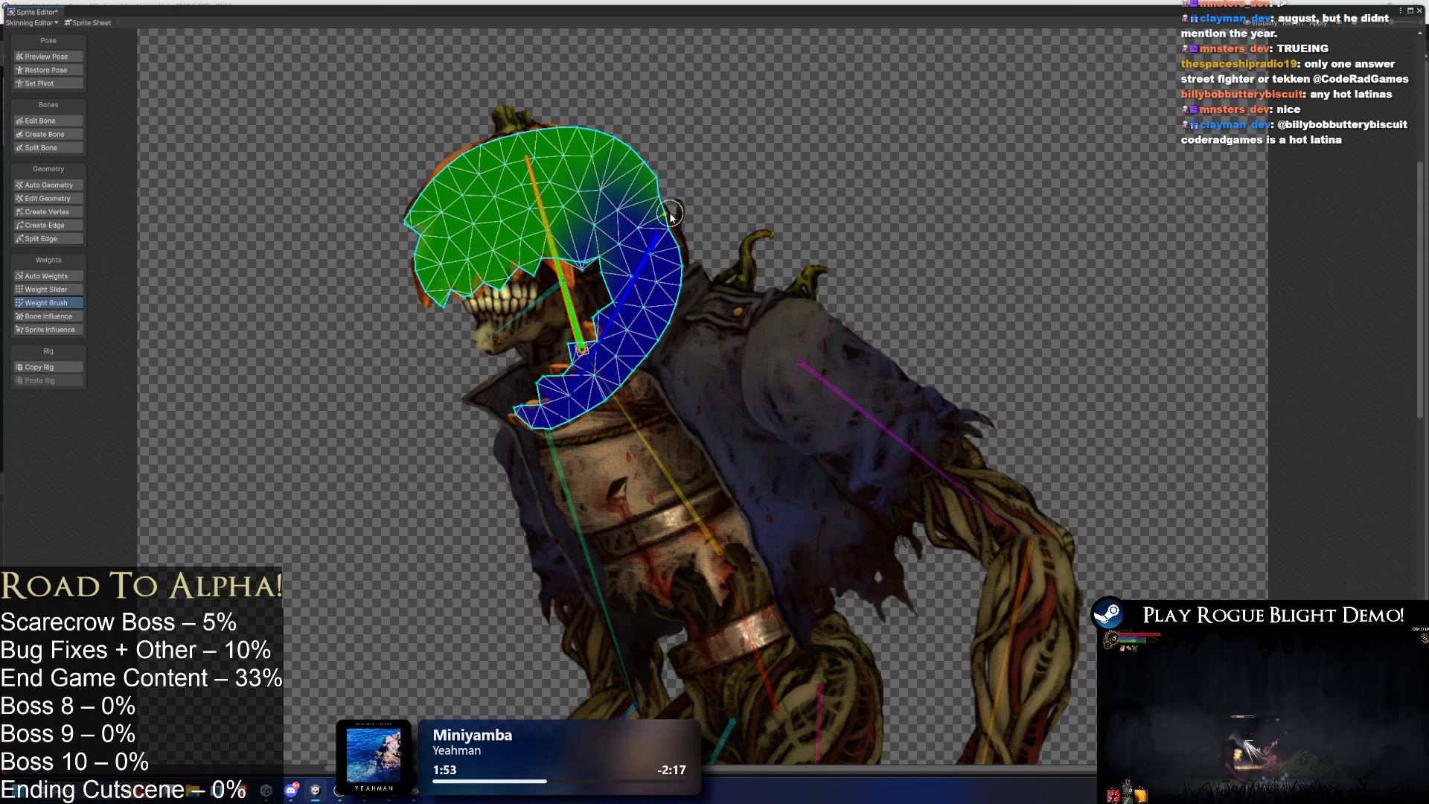
mouse_move(616, 212)
left_mouse_down()
mouse_move(573, 265)
mouse_move(573, 236)
left_mouse_up()
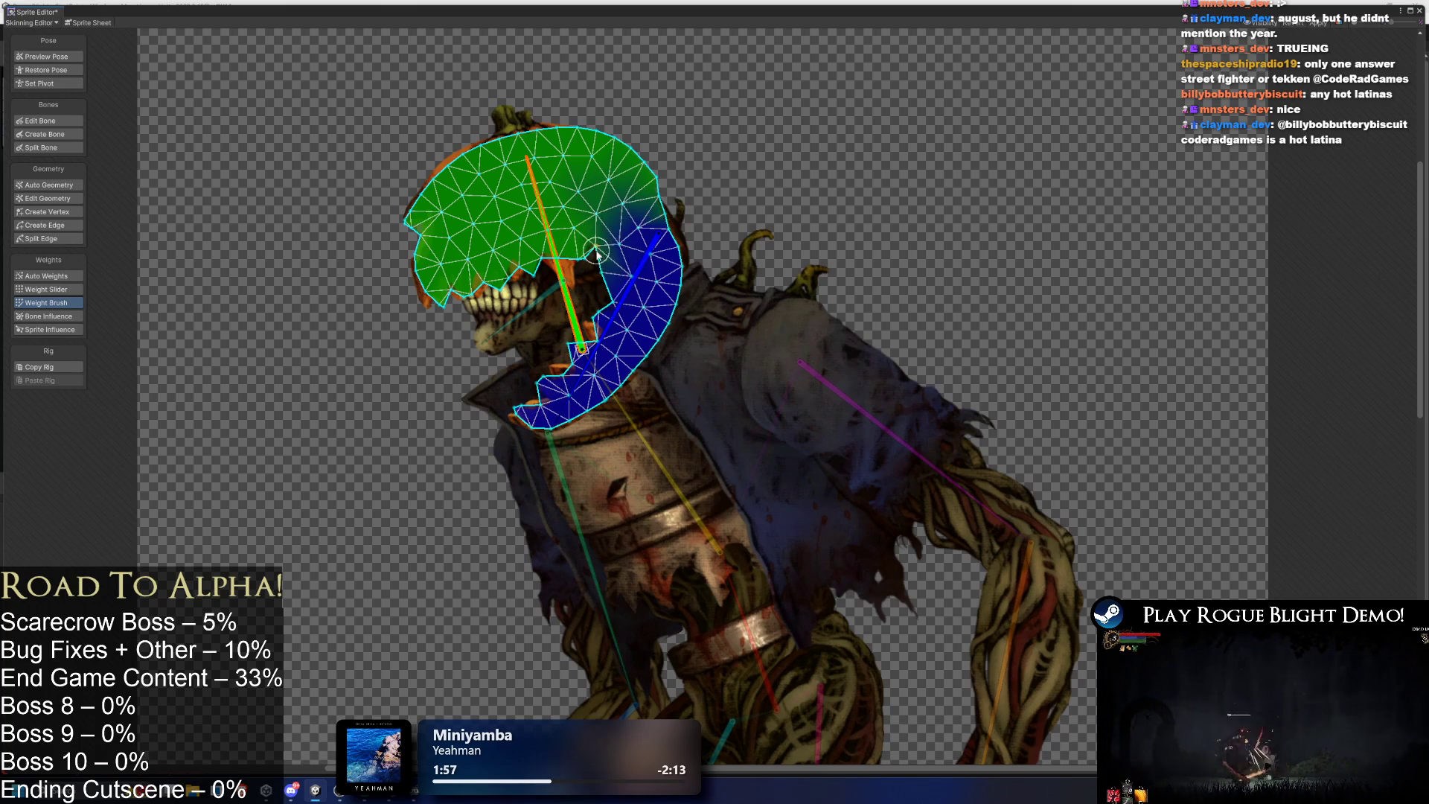
mouse_move(631, 216)
left_mouse_down()
mouse_move(643, 224)
mouse_move(595, 264)
left_mouse_up()
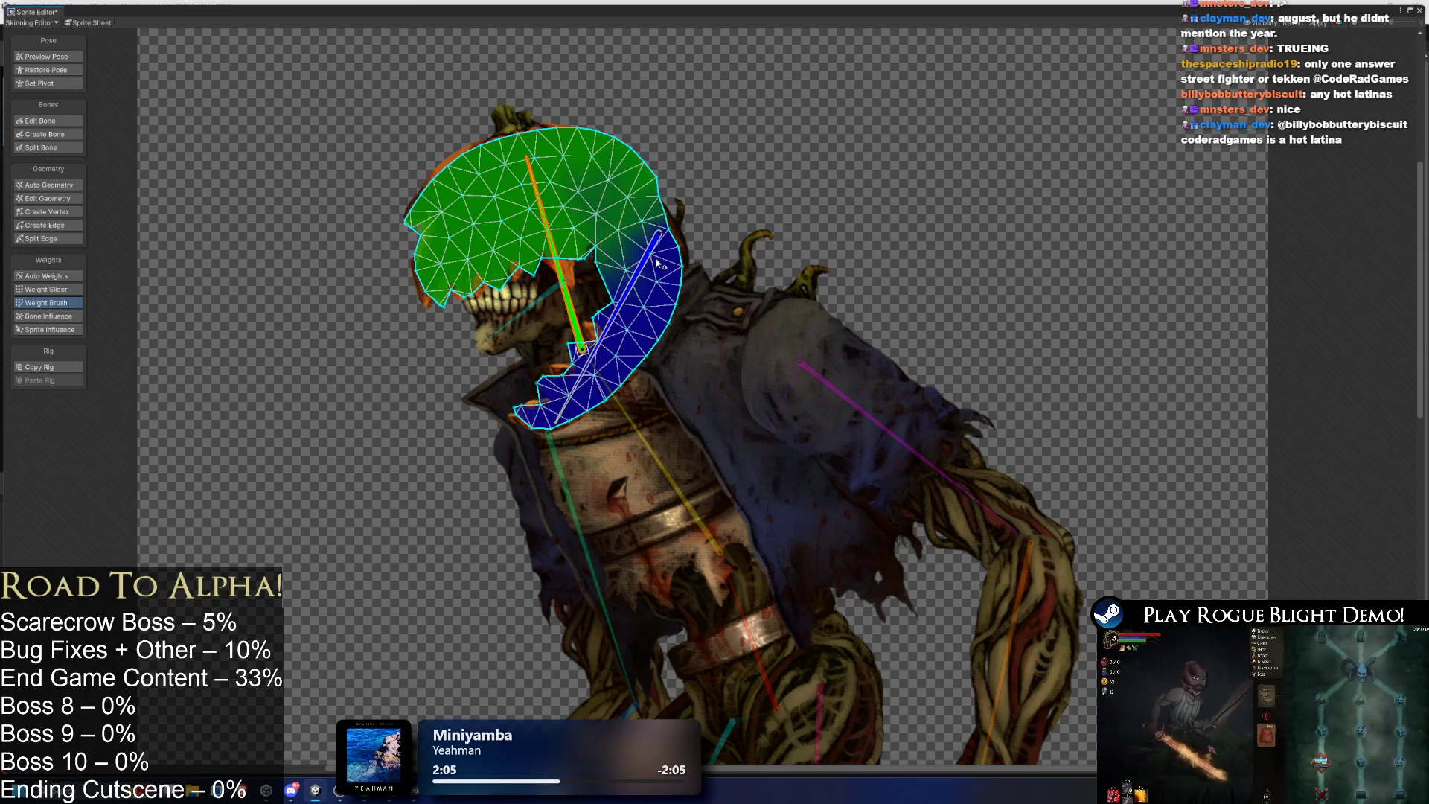
Pose-test the repainted head's rotation and return to Weight Brush on the pumpkin head.
left_click(39, 58)
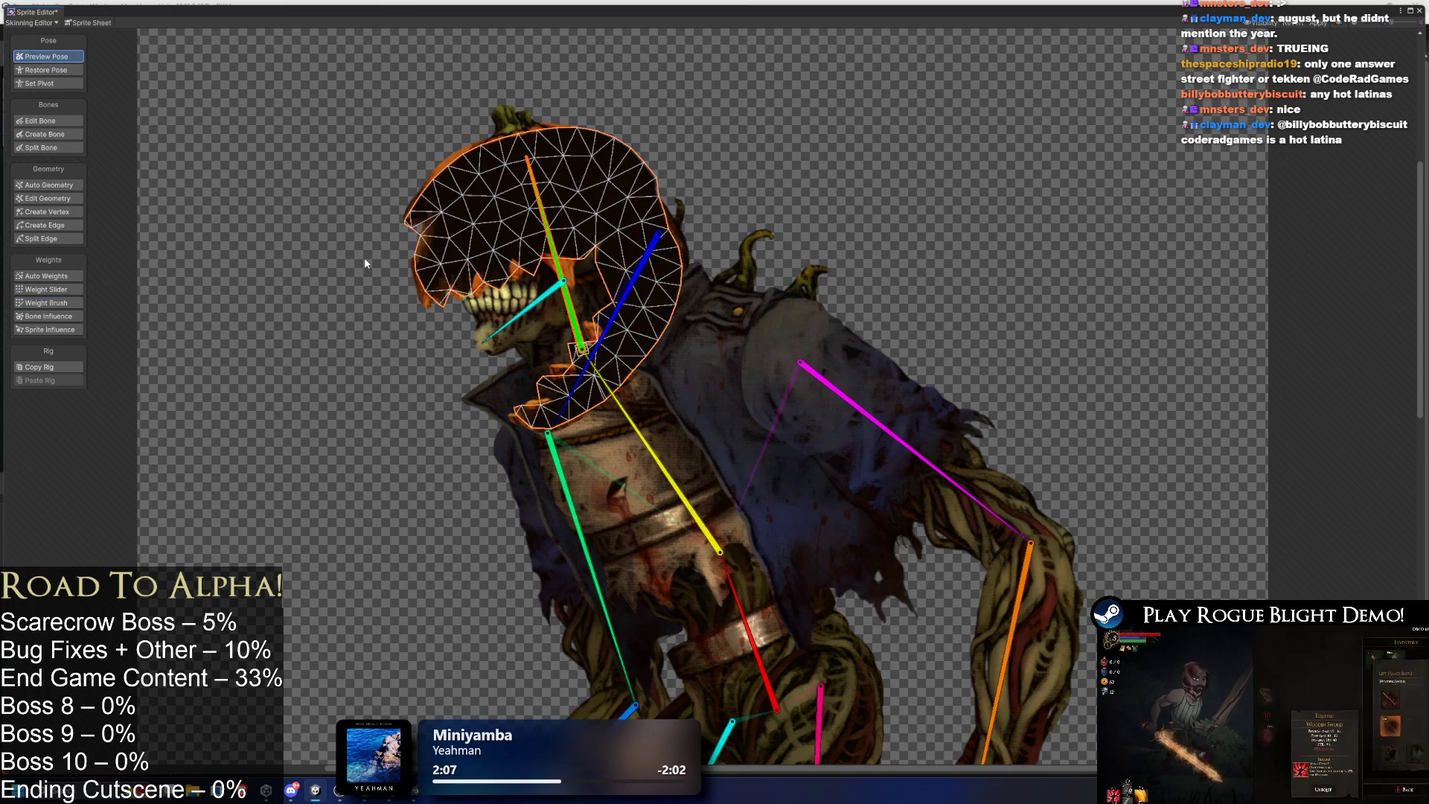
mouse_move(588, 338)
left_mouse_down()
mouse_move(532, 343)
mouse_move(602, 359)
mouse_move(587, 268)
left_mouse_up()
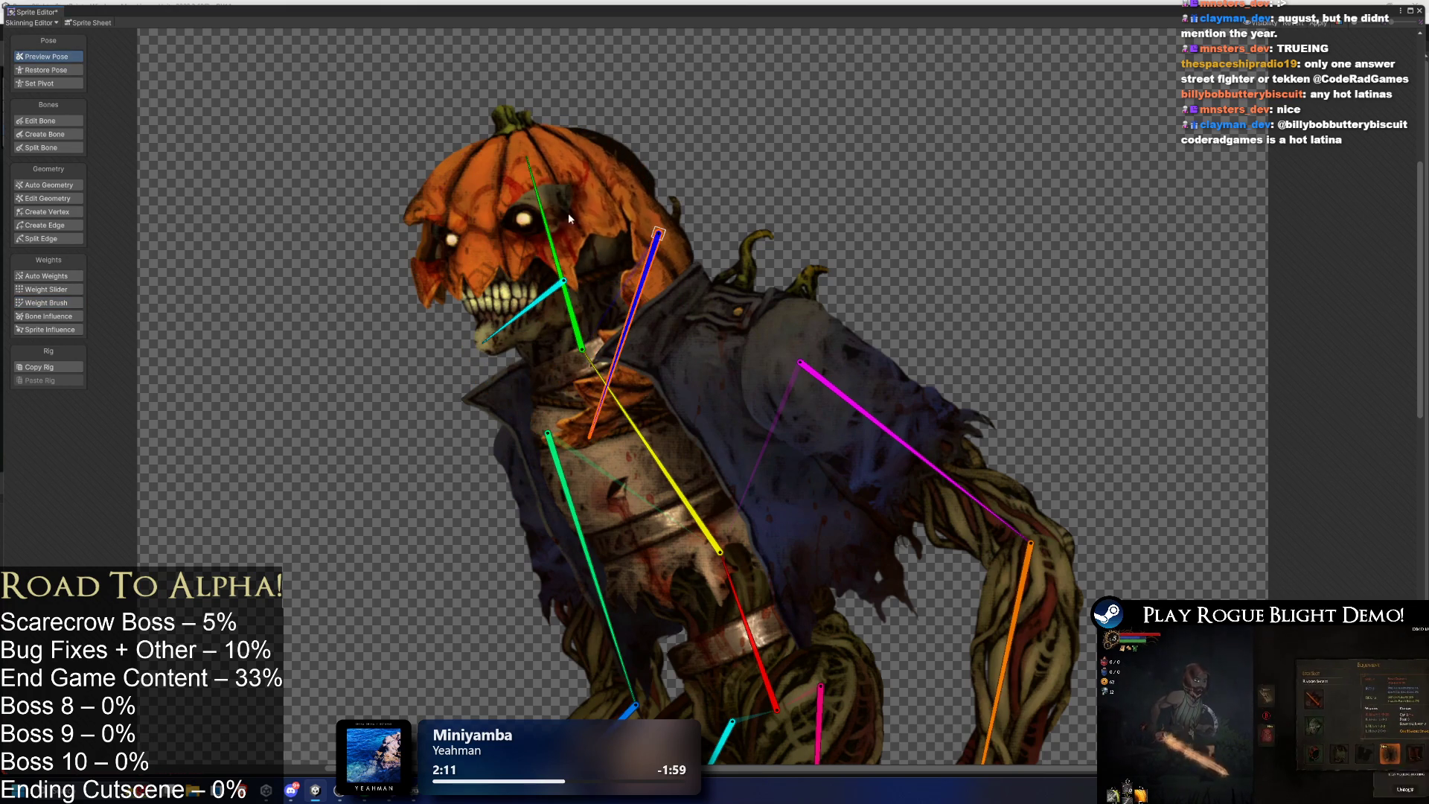
left_click(591, 168)
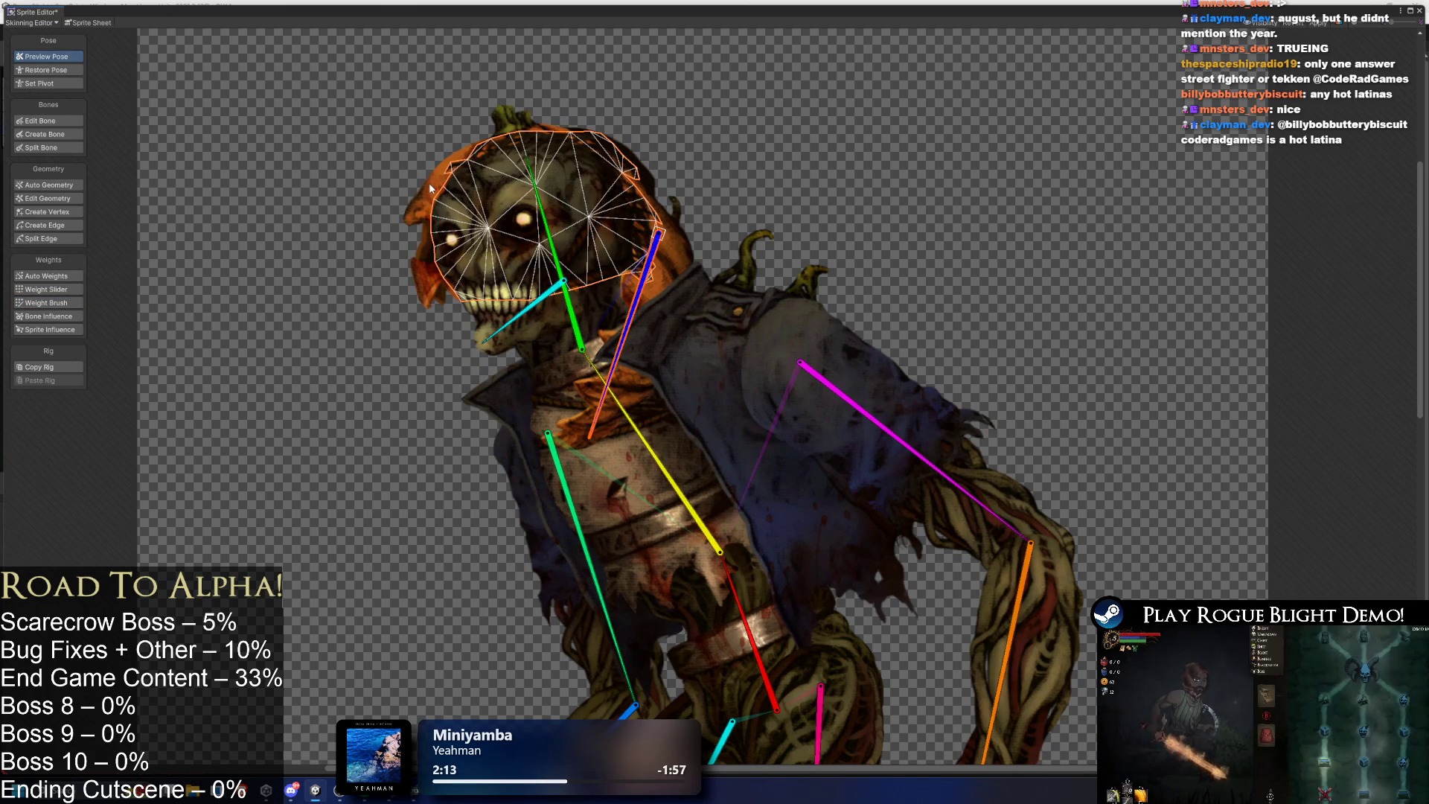
left_click(46, 303)
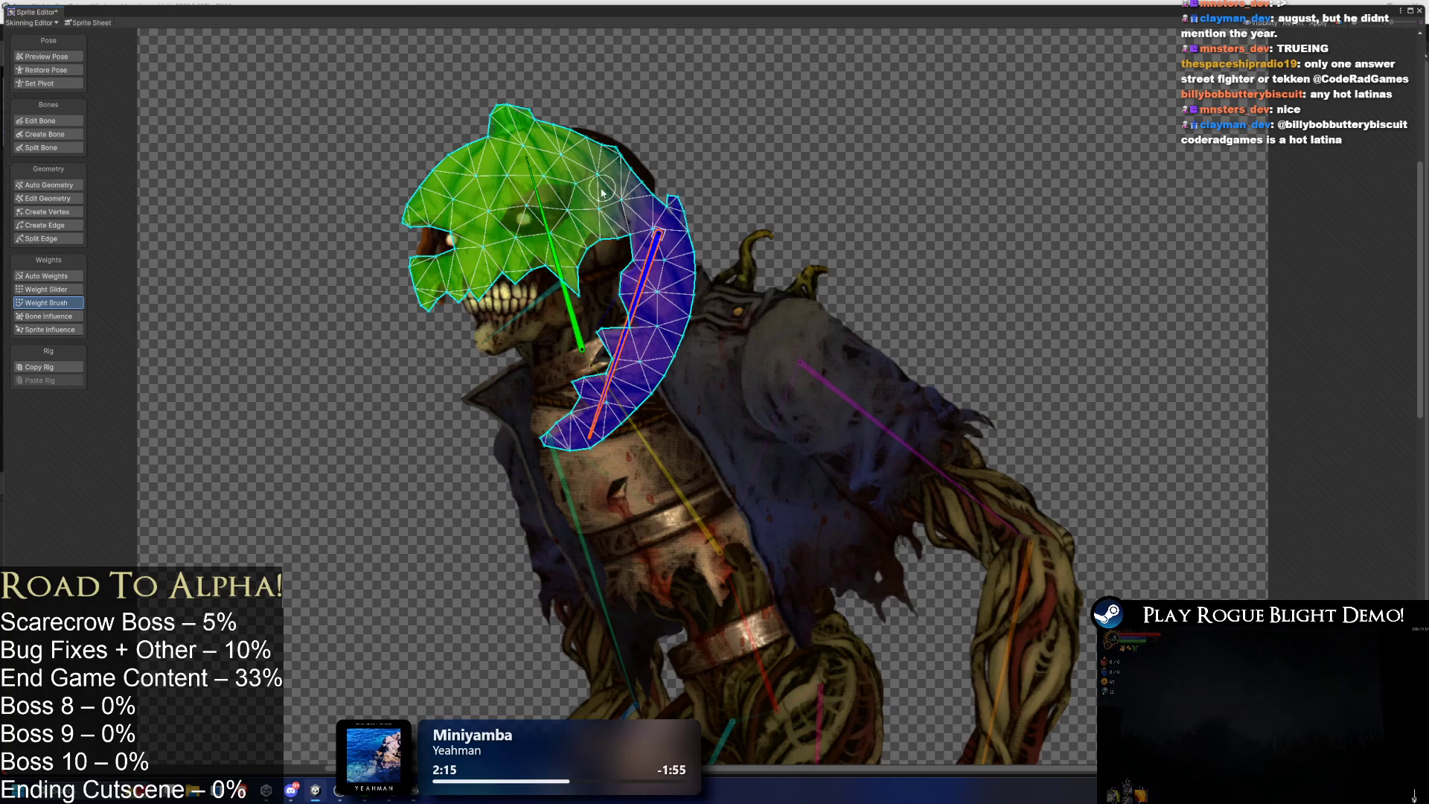
Paint head-bone weight over the upper-right head and along the head-neck boundary.
left_click(560, 294)
mouse_move(588, 186)
left_mouse_down()
mouse_move(610, 160)
mouse_move(596, 134)
mouse_move(633, 166)
left_mouse_up()
left_click(665, 281)
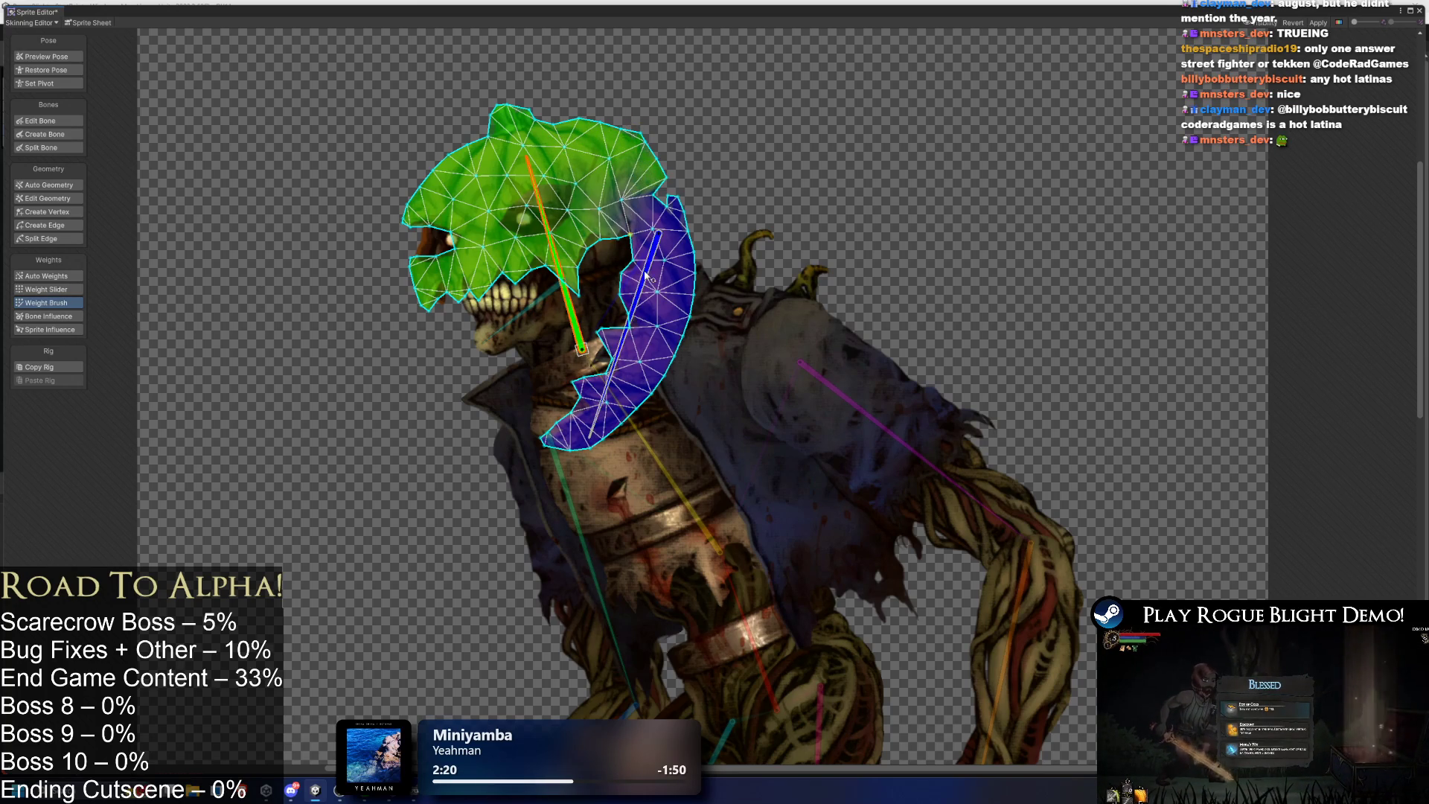
left_click(560, 253)
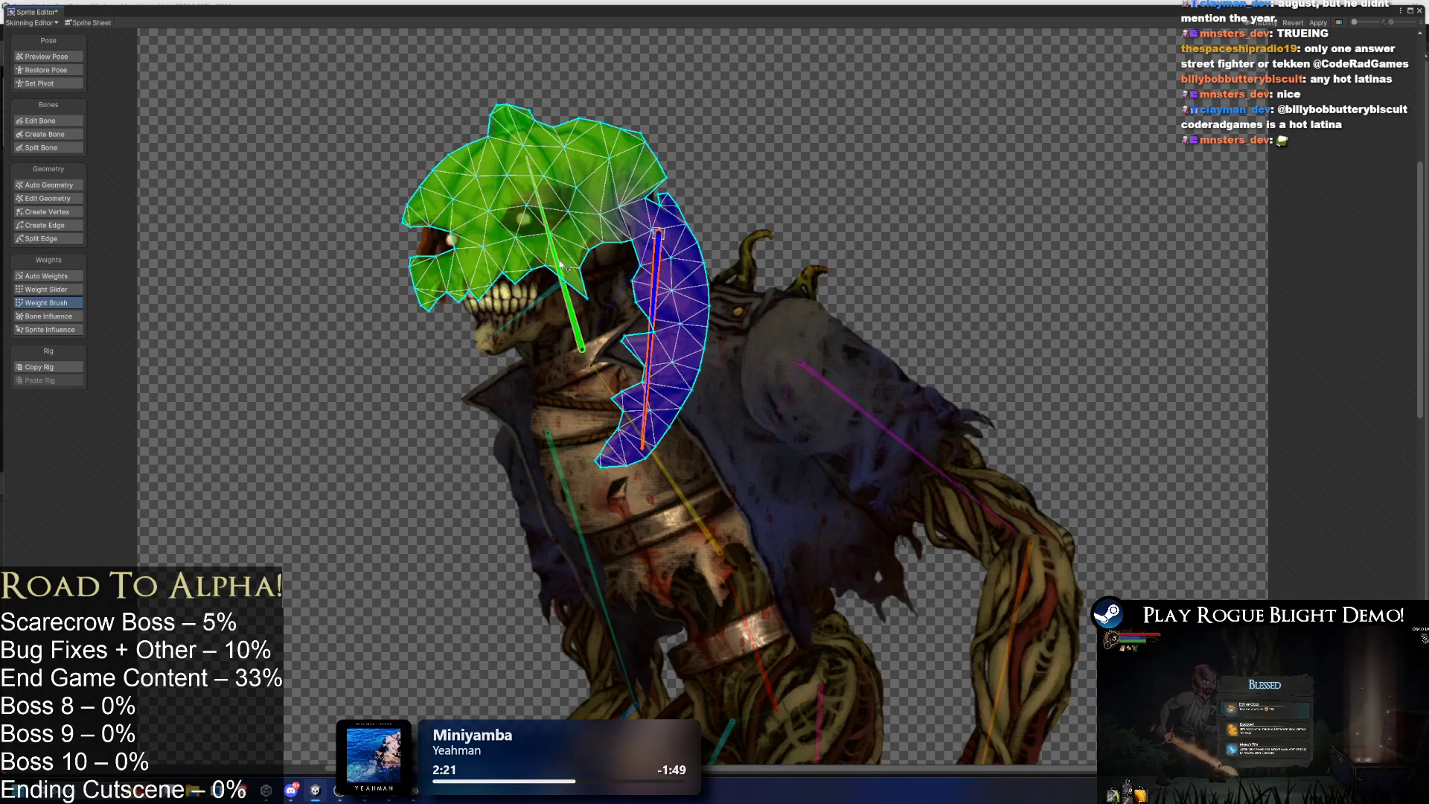
left_click_drag(619, 226, 624, 216)
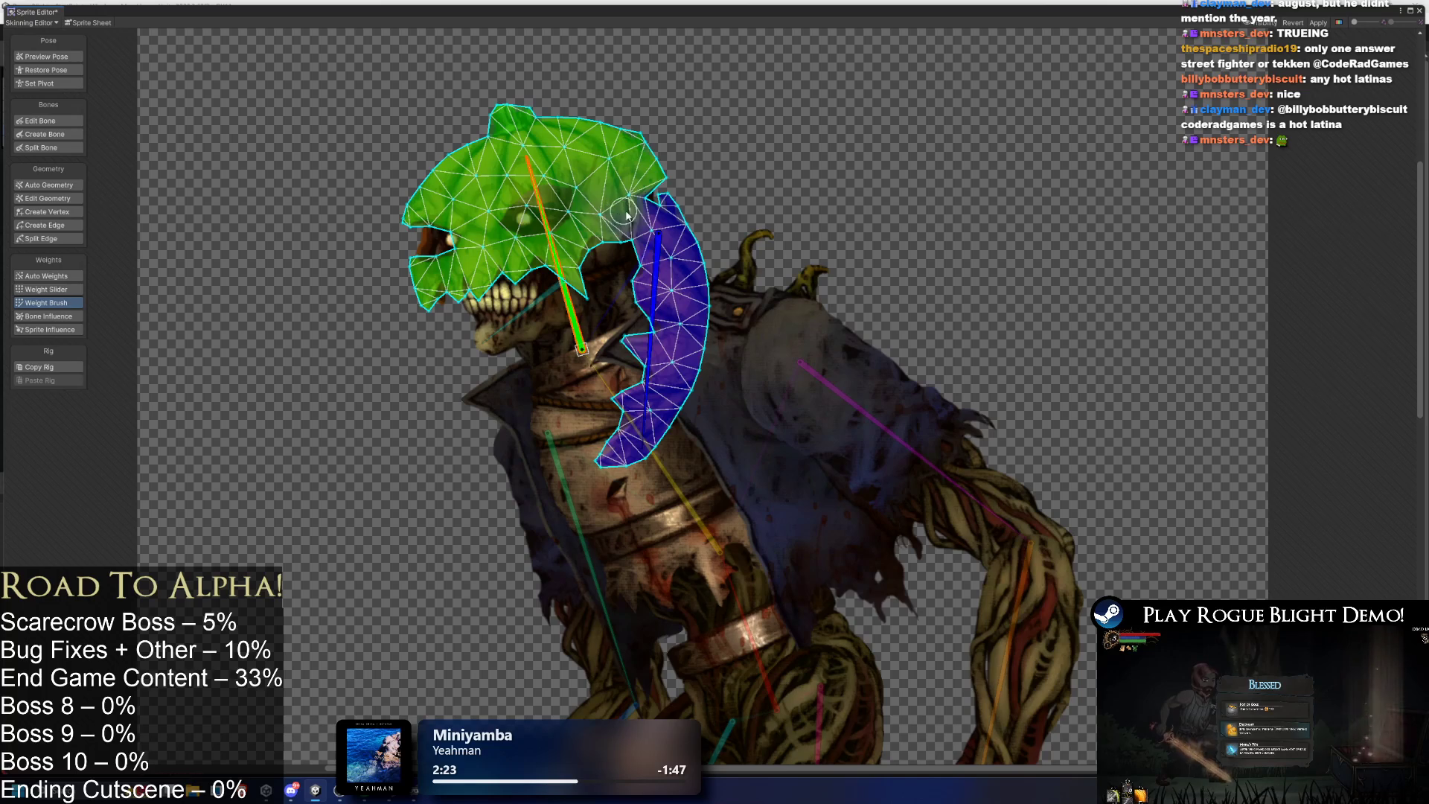
Swing the neck bone to check the head, then paint head weight onto the top neck vertices.
mouse_move(652, 298)
left_mouse_down()
mouse_move(618, 299)
mouse_move(647, 311)
left_mouse_up()
left_click(547, 216)
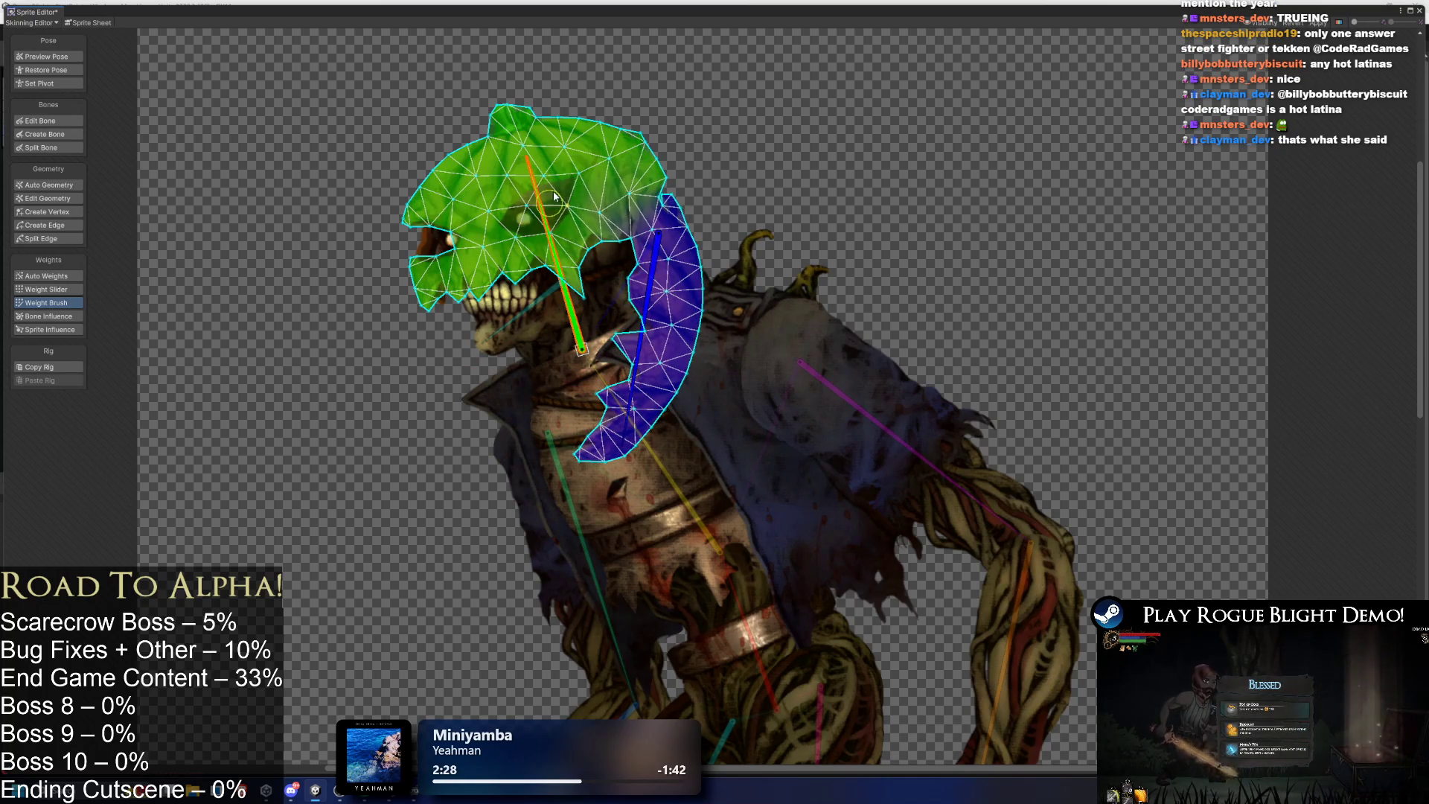
left_click(649, 282)
mouse_move(649, 283)
left_mouse_down()
mouse_move(622, 302)
mouse_move(649, 304)
left_mouse_up()
left_click(552, 253)
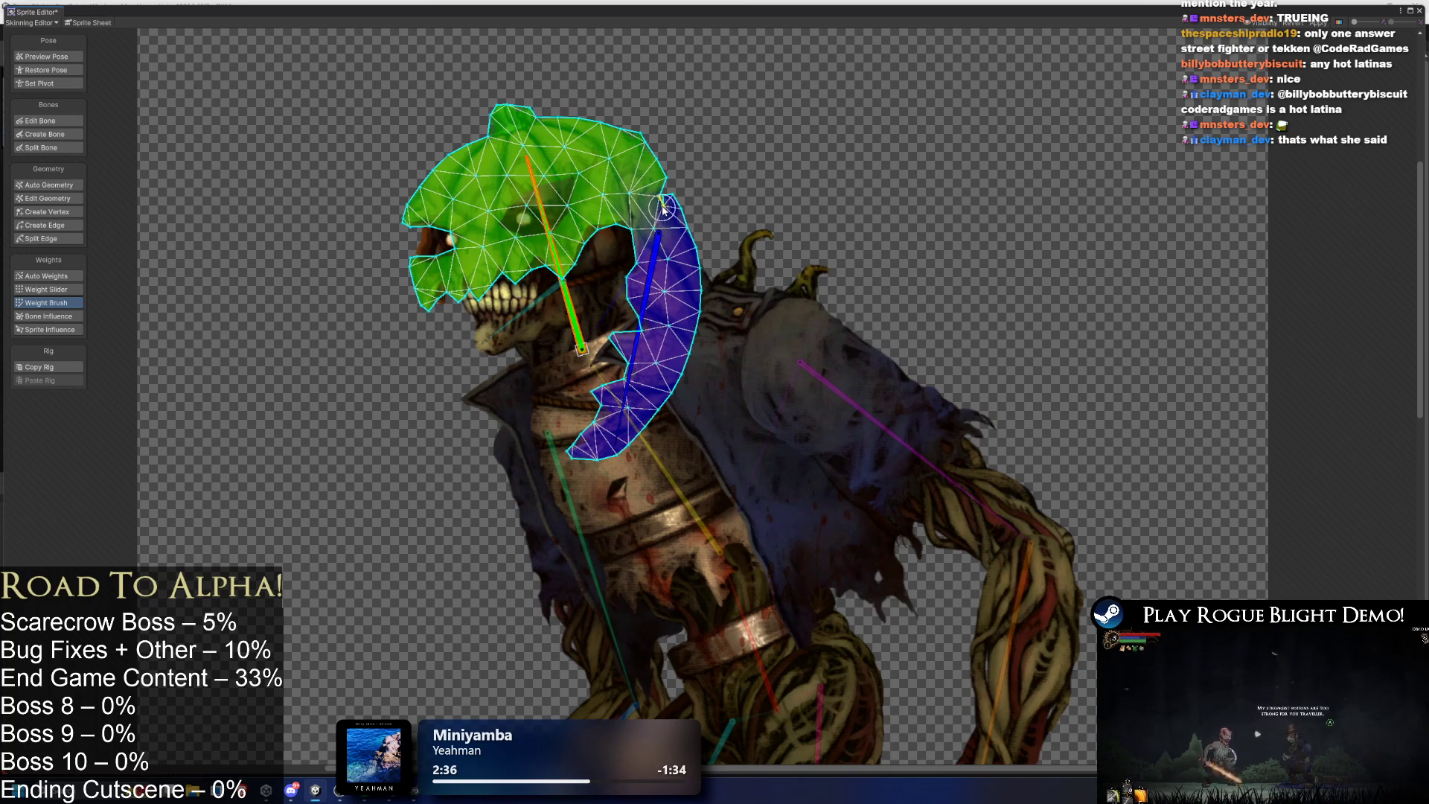
mouse_move(672, 198)
left_mouse_down()
mouse_move(692, 205)
mouse_move(688, 230)
mouse_move(679, 221)
mouse_move(693, 214)
mouse_move(645, 227)
mouse_move(656, 242)
mouse_move(626, 220)
mouse_move(669, 198)
mouse_move(661, 248)
left_mouse_up()
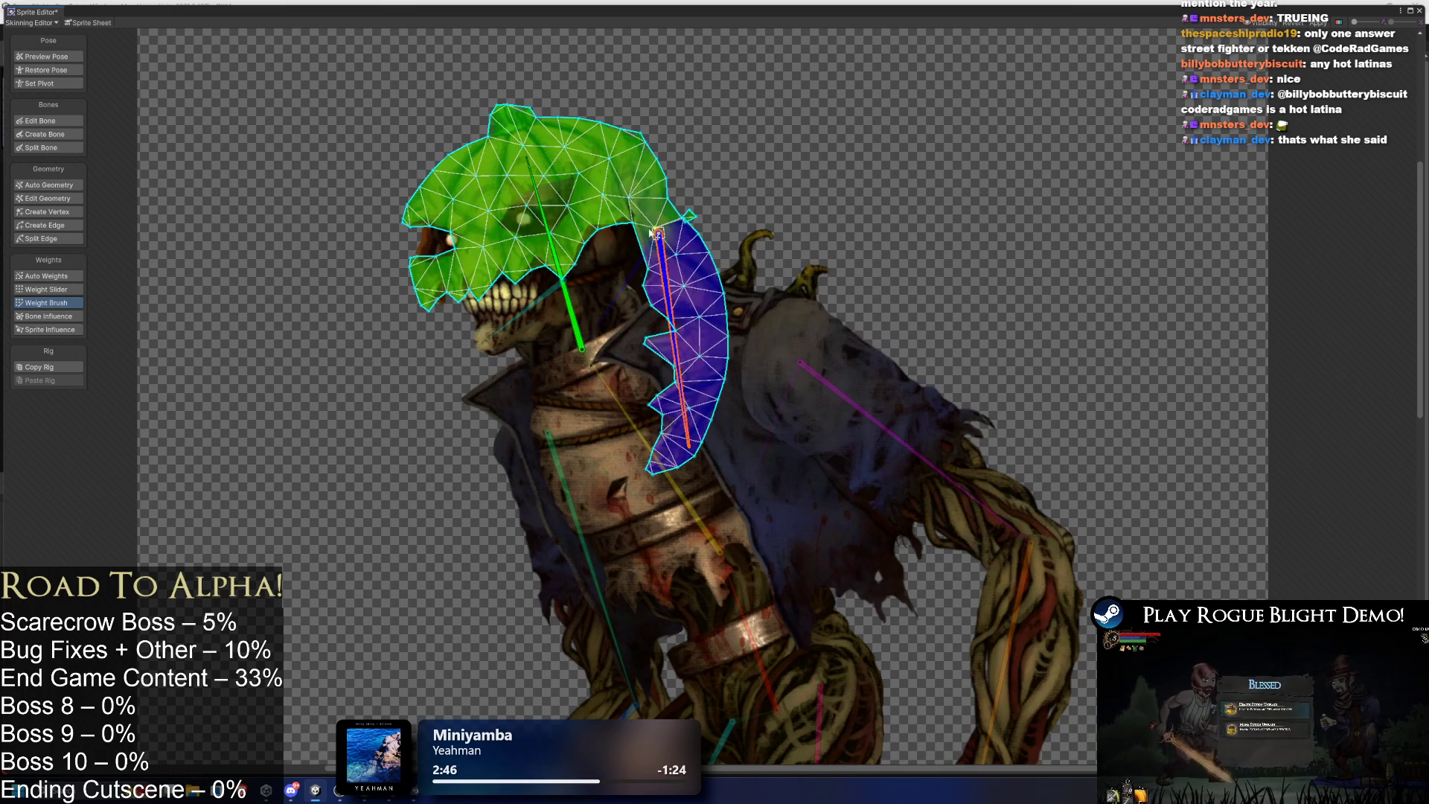
left_click(551, 238)
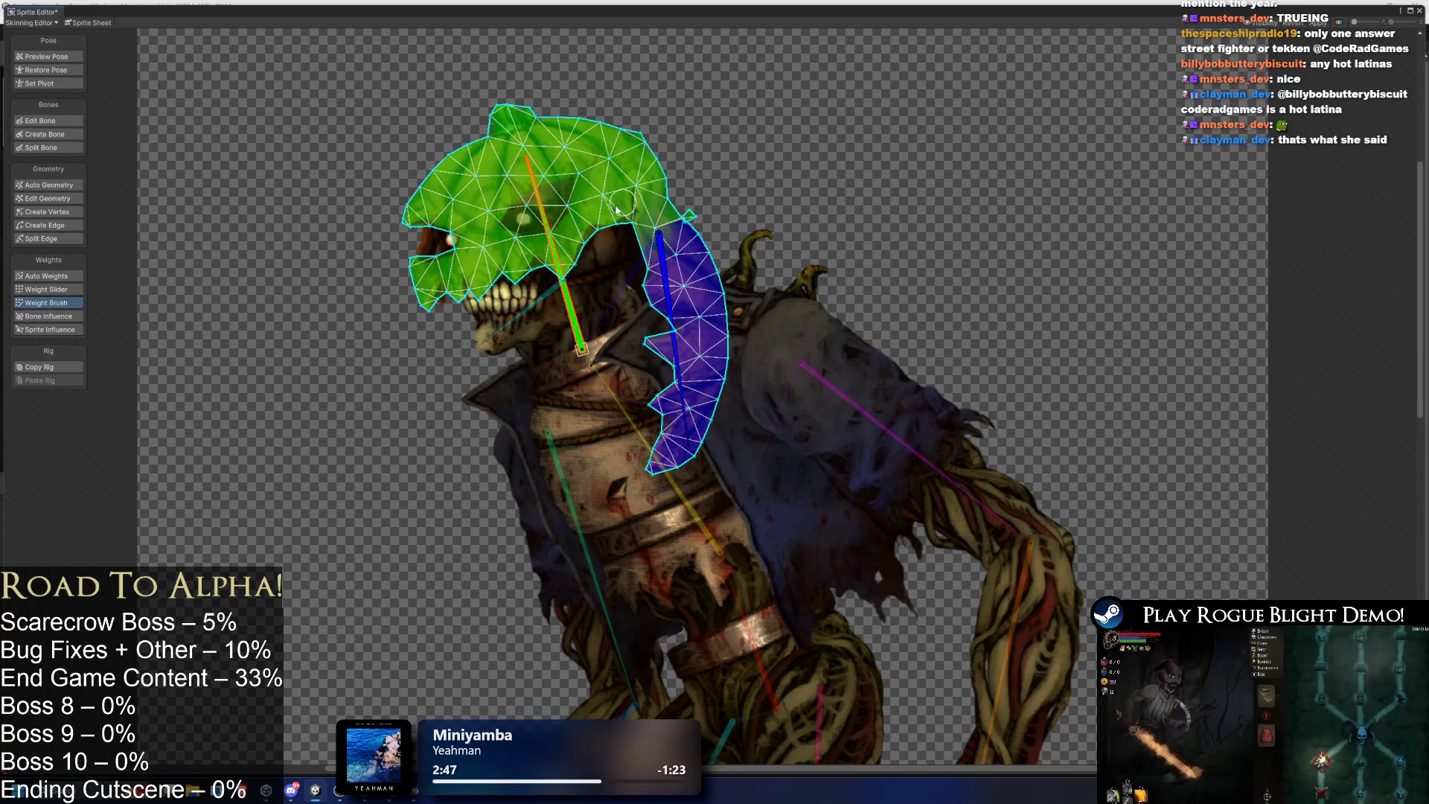
left_click_drag(661, 286, 674, 372)
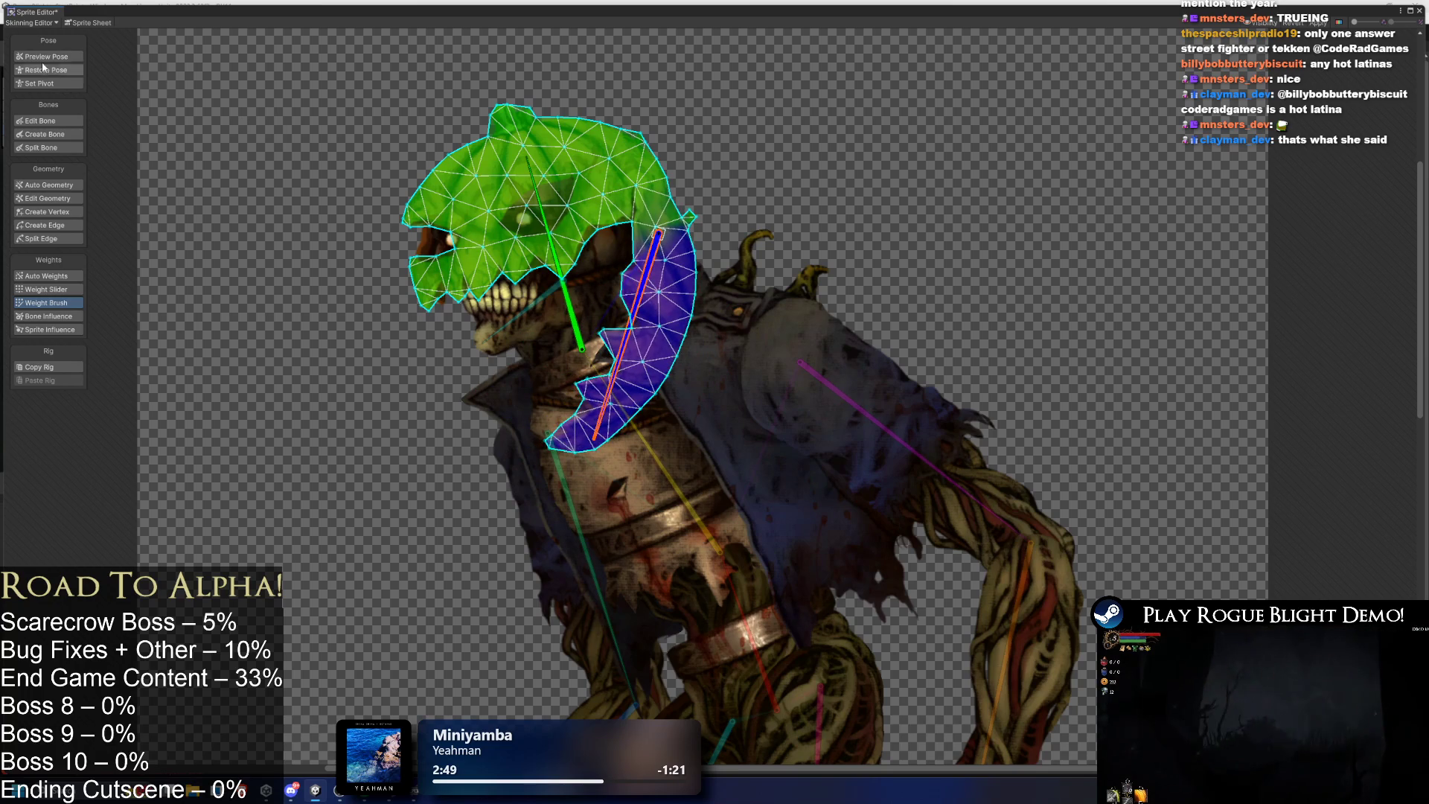
Test a neck bone swing in Preview Pose, then return to the bind pose via Edit Bone.
left_click(68, 57)
left_click(300, 192)
left_click_drag(640, 301, 606, 283)
left_click(58, 122)
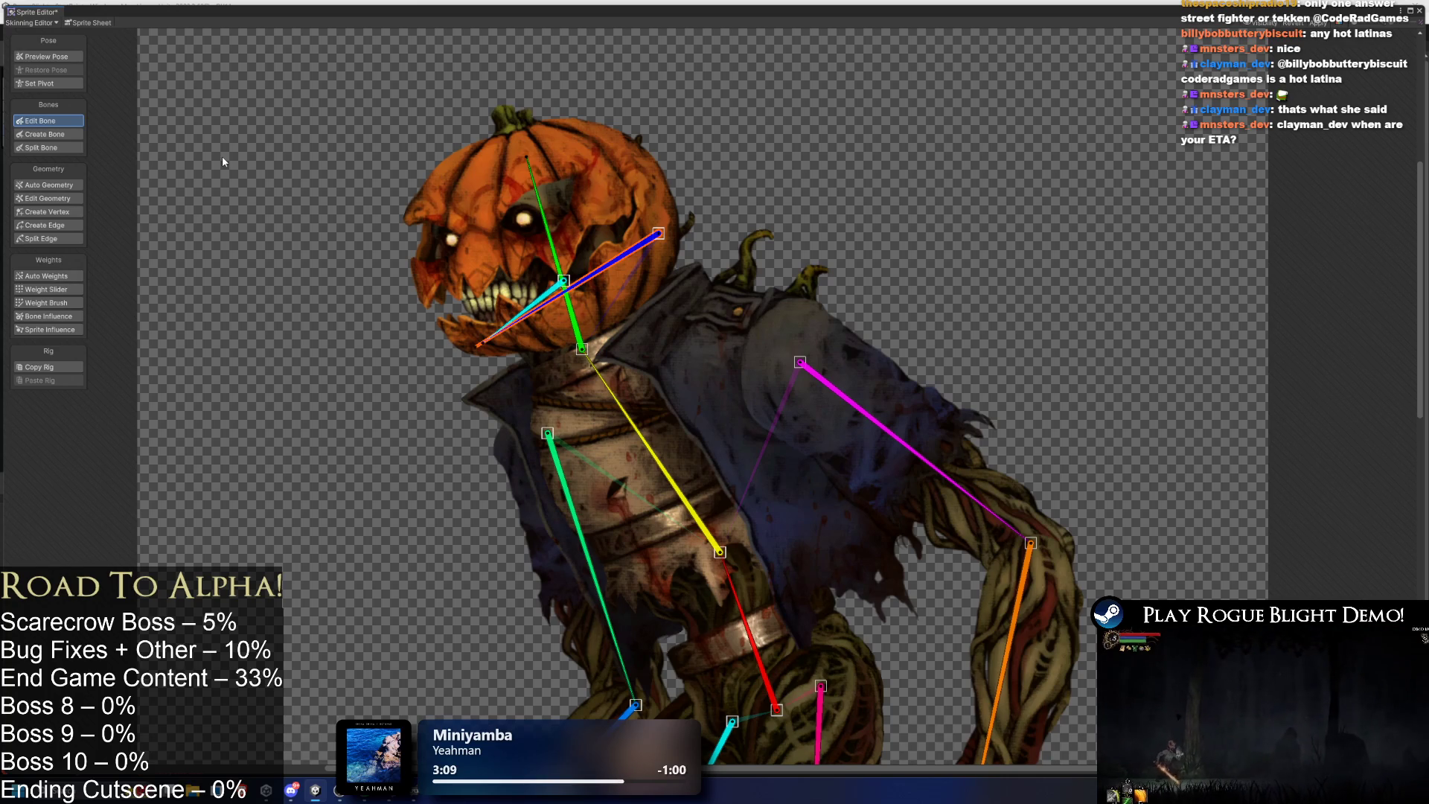
Select the inner face sprite and regenerate its mesh with Auto Geometry's Generate.
left_click(525, 217)
left_click(524, 216)
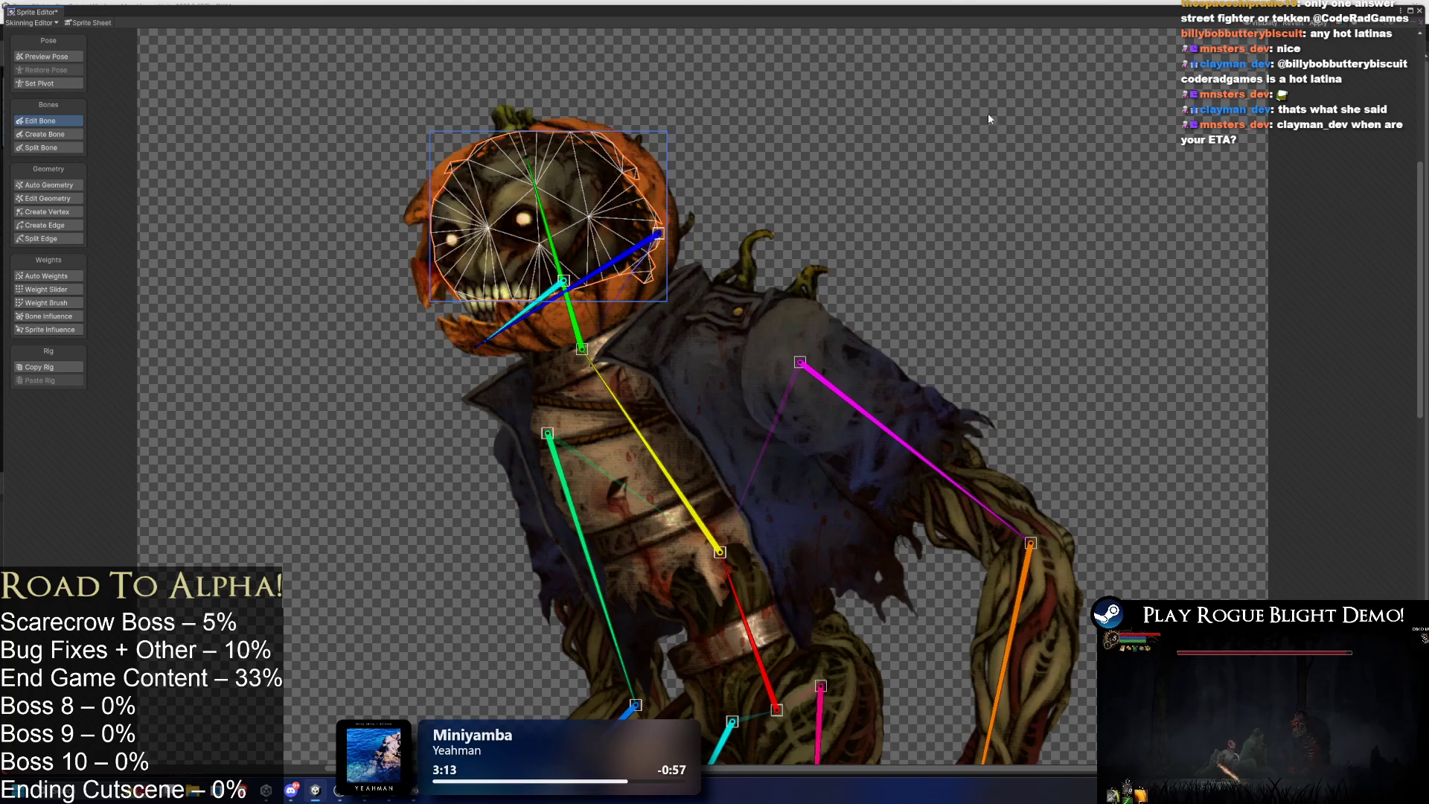
left_click(71, 184)
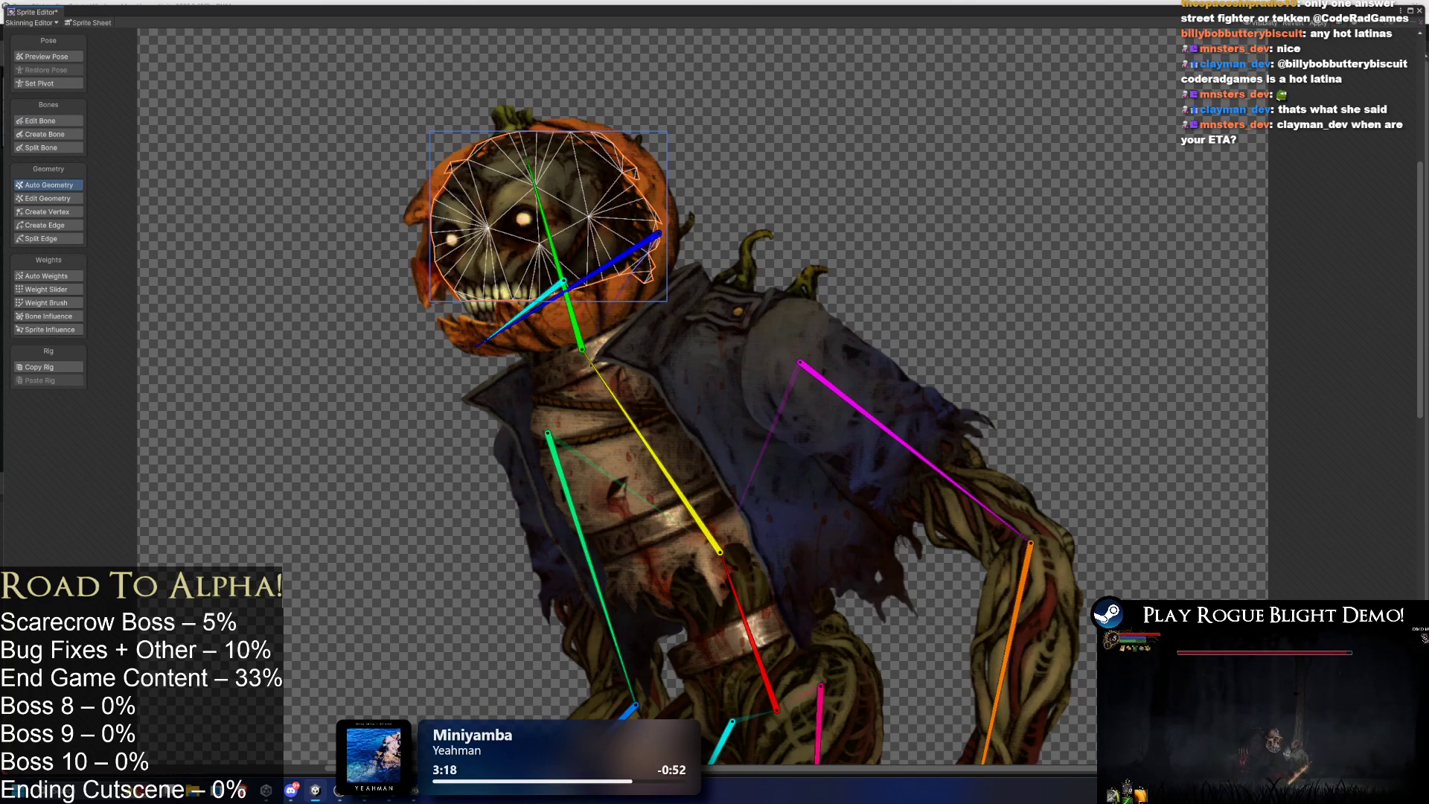
left_click(1092, 664)
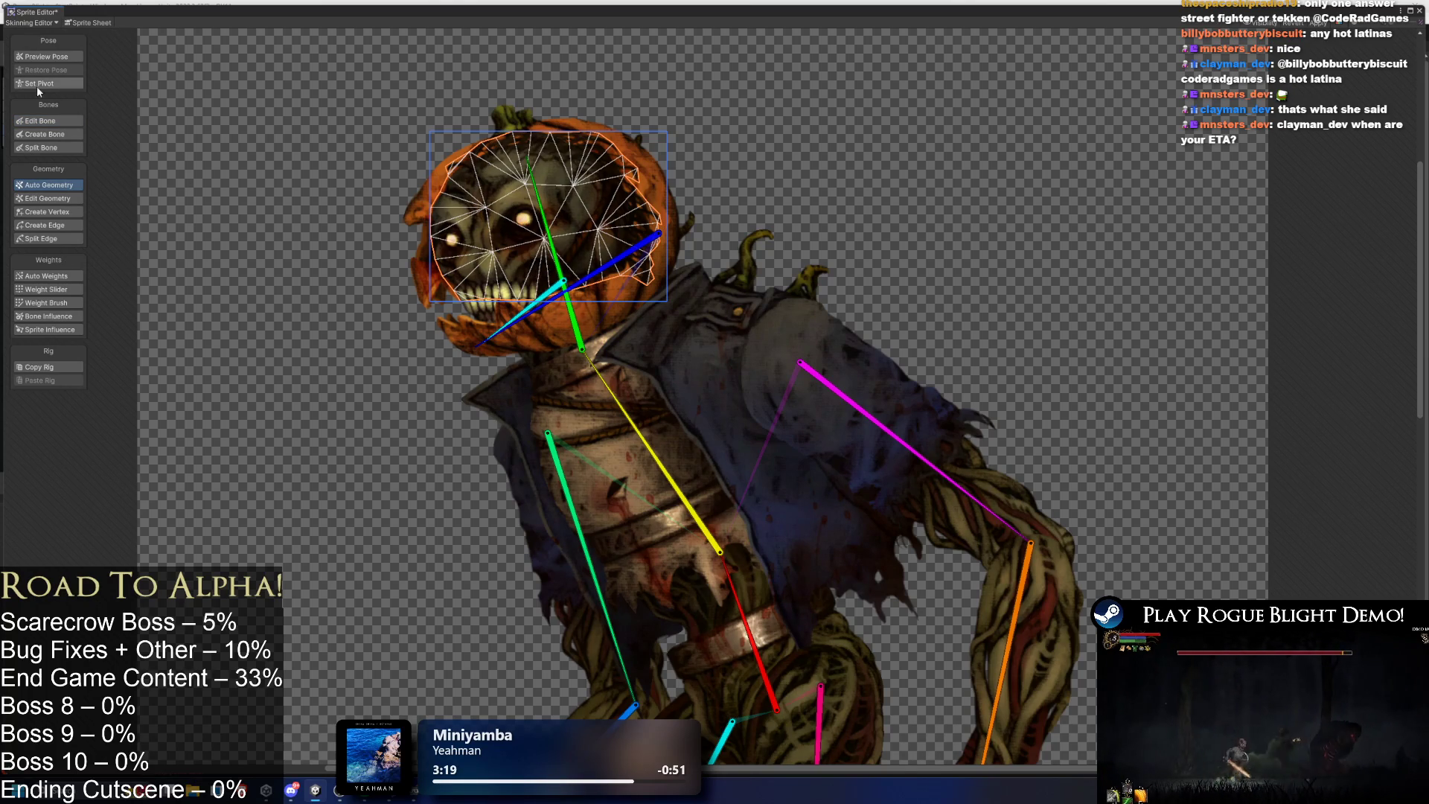
left_click(290, 251)
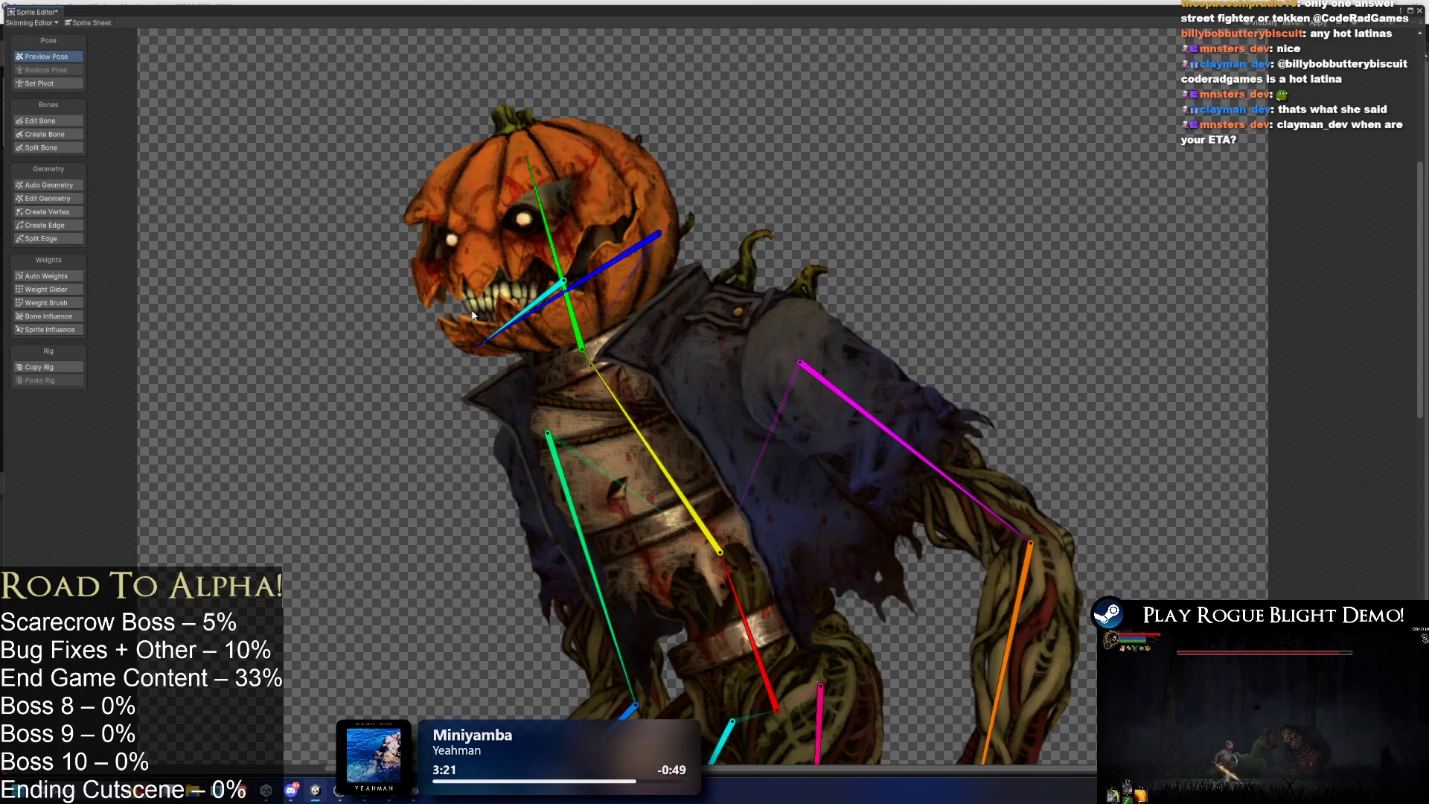
Inspect the jaw, torso and arm sprite meshes, then save the changes with Ctrl+S.
left_click(468, 334)
left_click(48, 185)
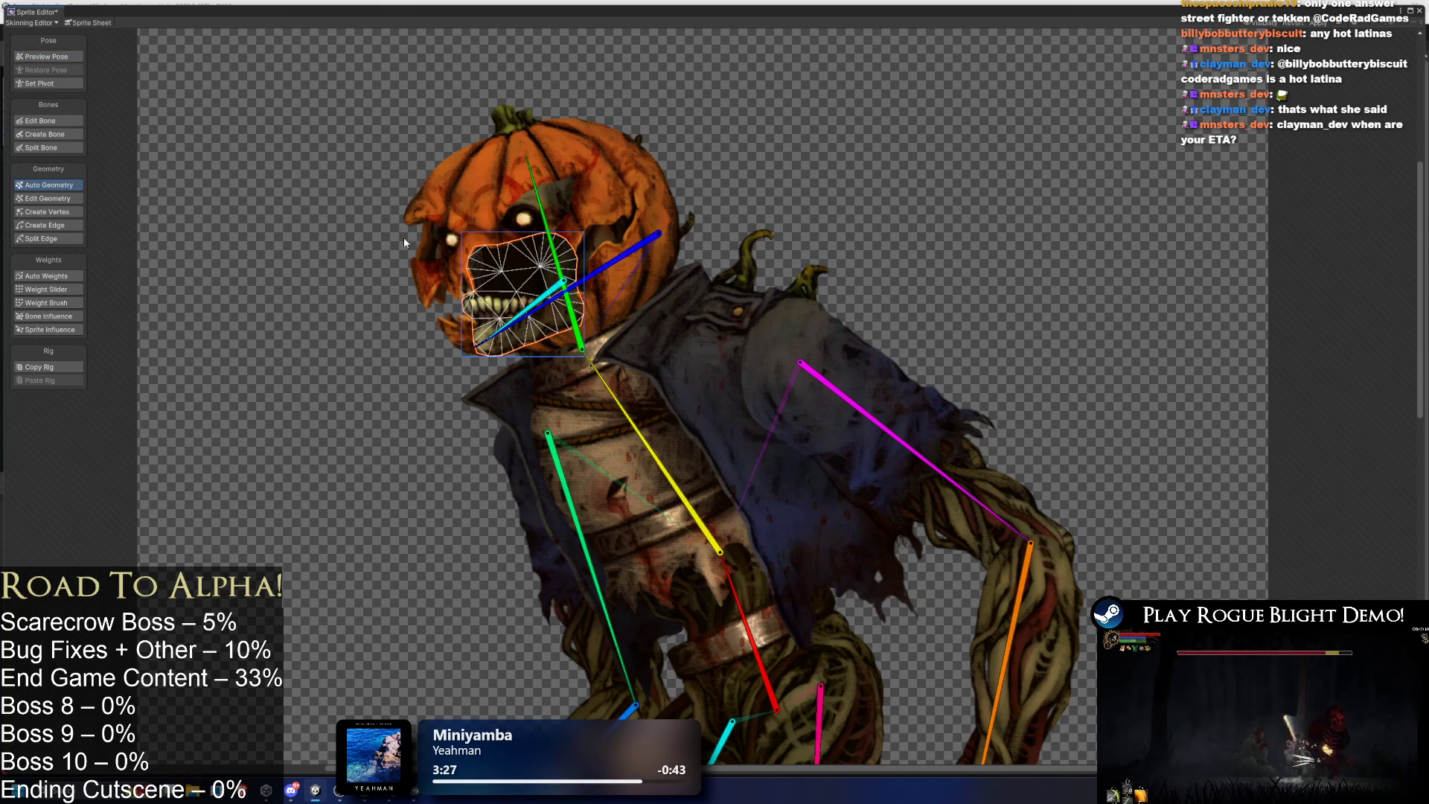
left_click(604, 333)
left_click(832, 341)
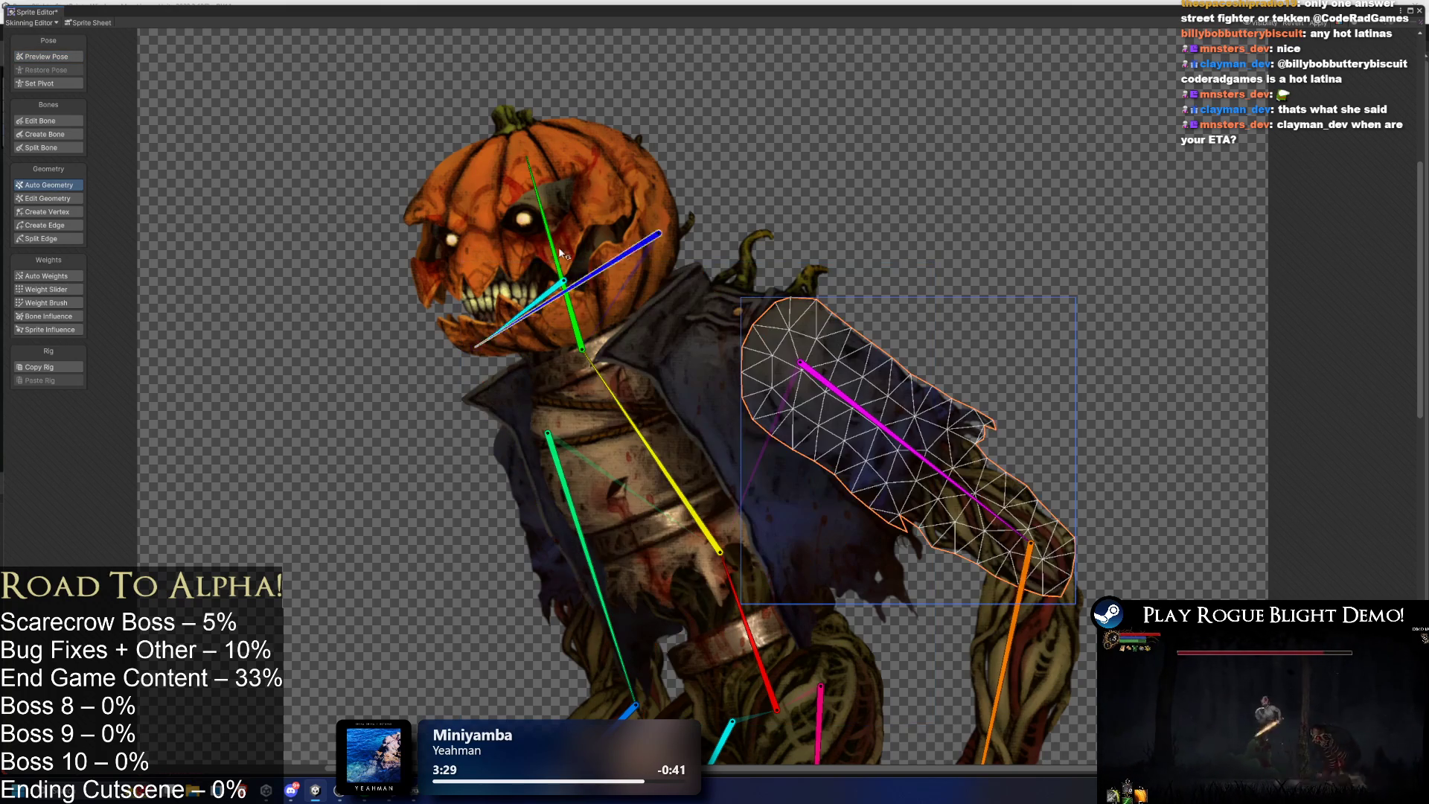
left_click(49, 122)
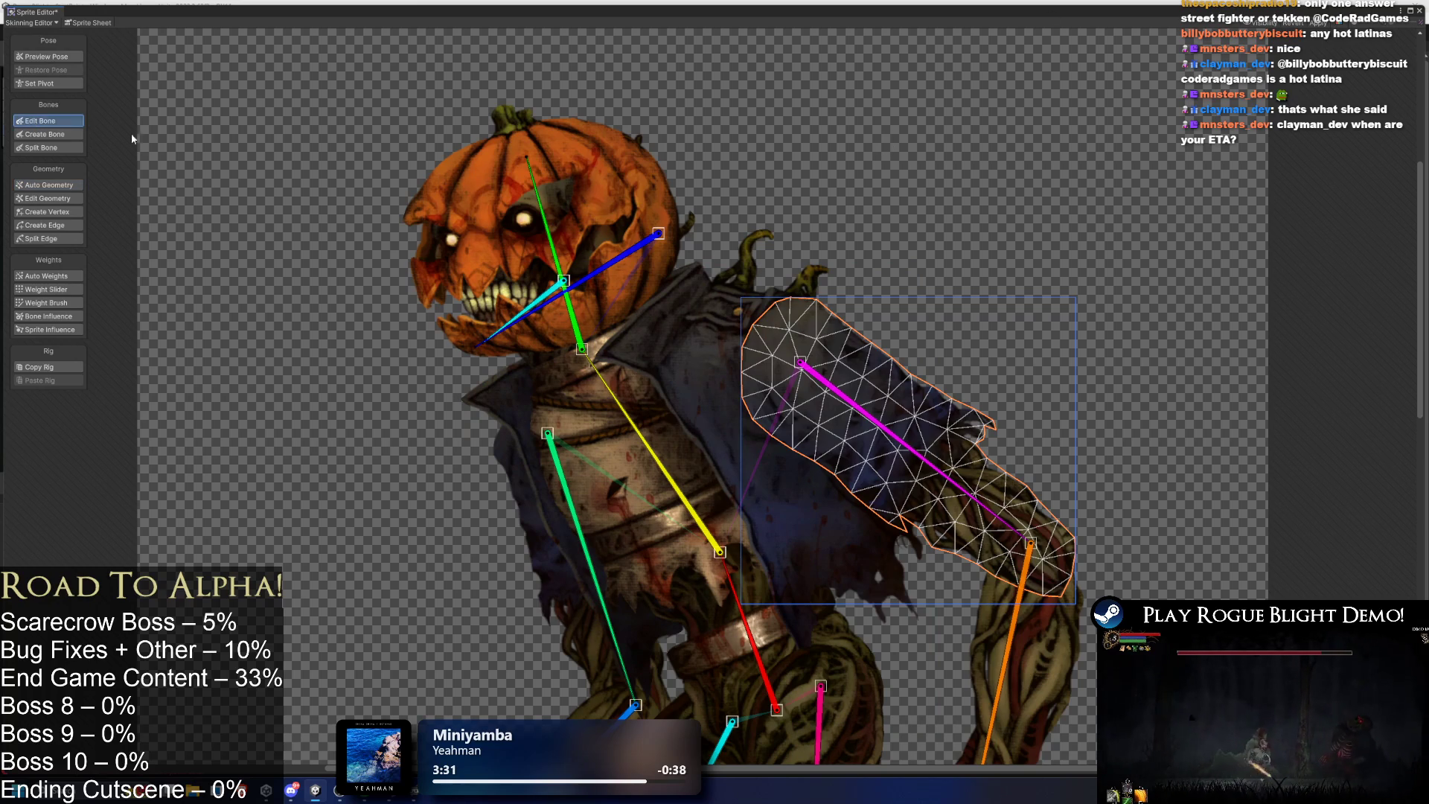
left_click(530, 500)
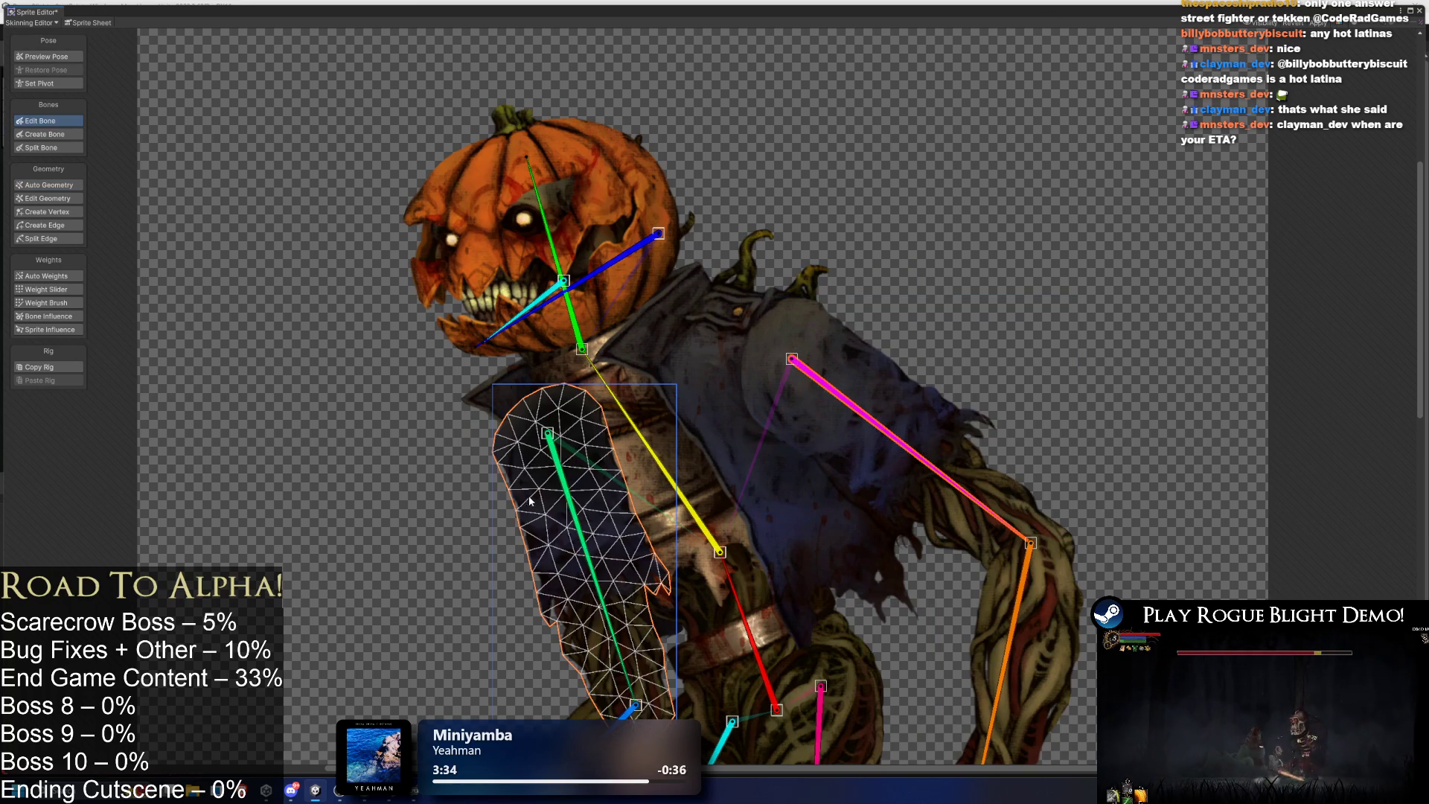
left_click(672, 445)
key("ctrl+s")
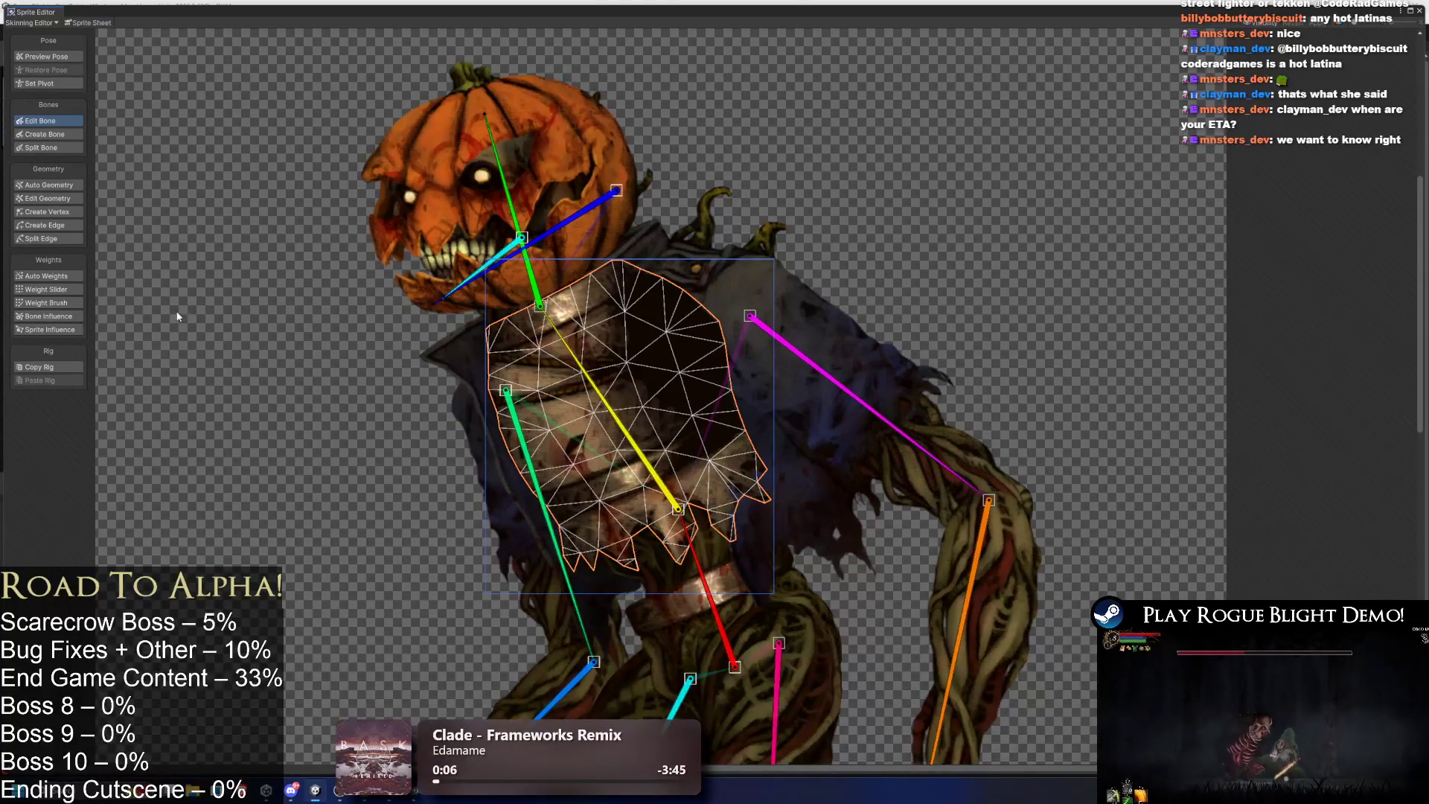
Generate automatic weights for the character, then regenerate the pumpkin head's weights after checking its bone influences.
left_click(68, 290)
left_click(67, 276)
left_click(338, 283)
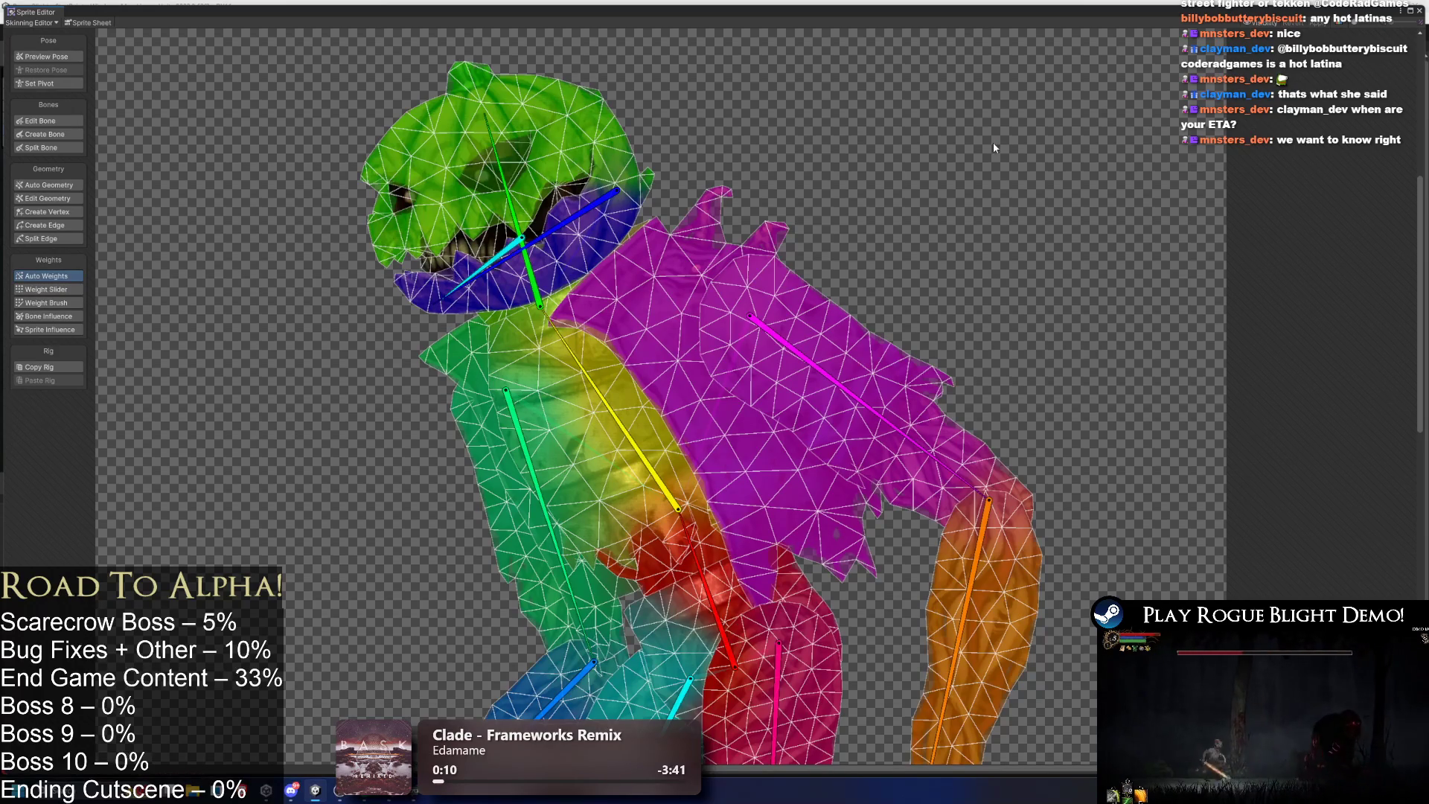
left_click(500, 244)
left_click(71, 316)
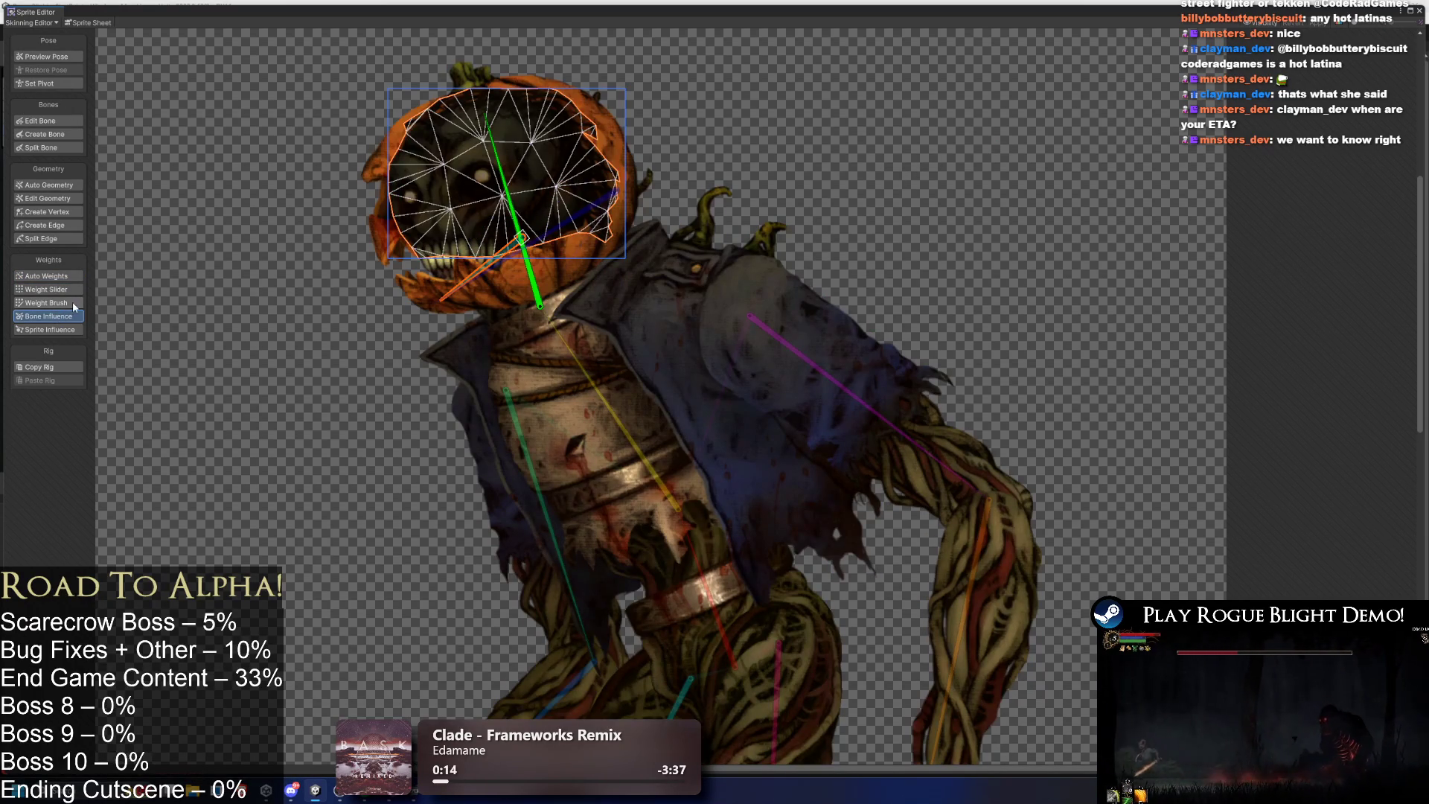
left_click(46, 276)
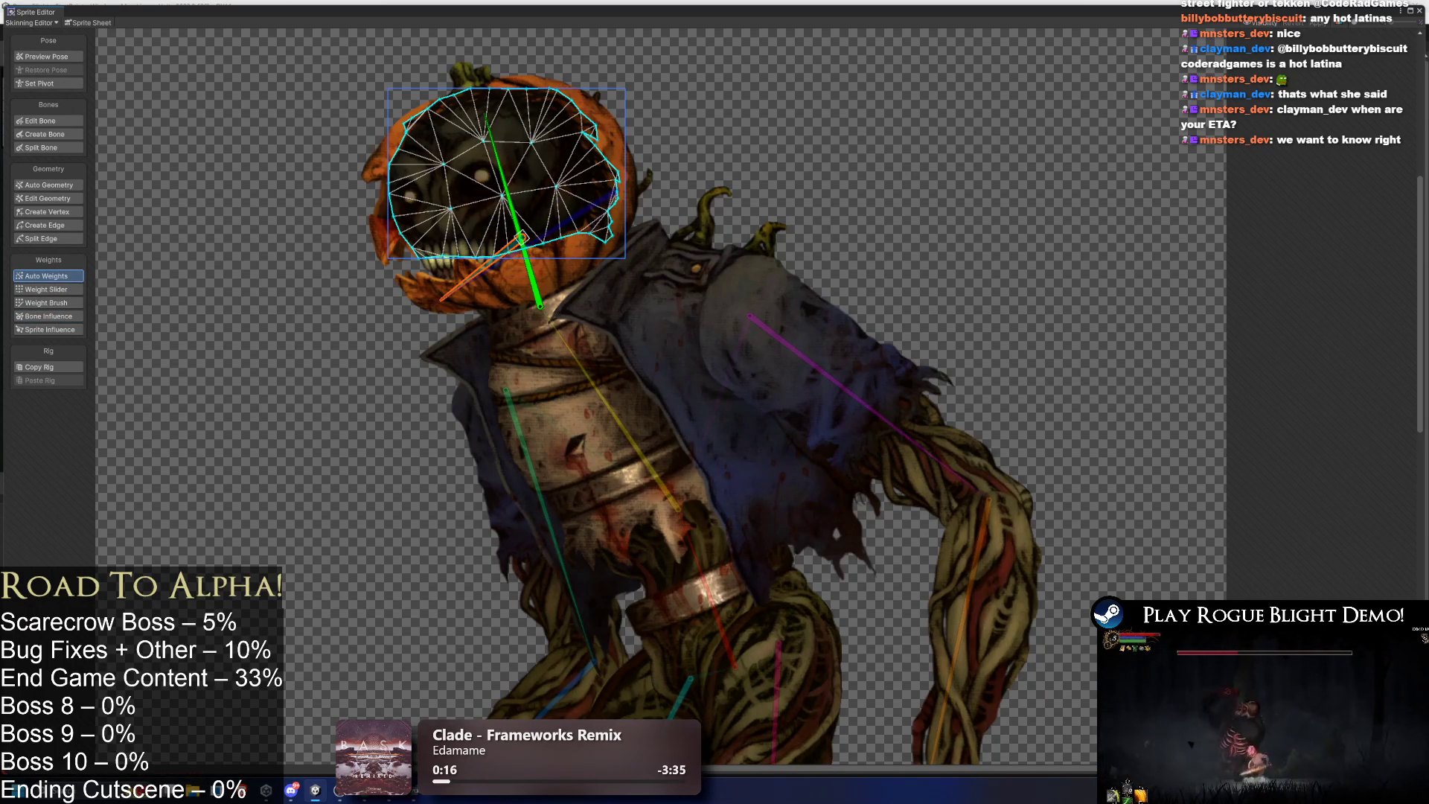
Pose-test the jaw by swinging it open in Preview Pose, then return the rig to bind pose.
left_click(441, 270)
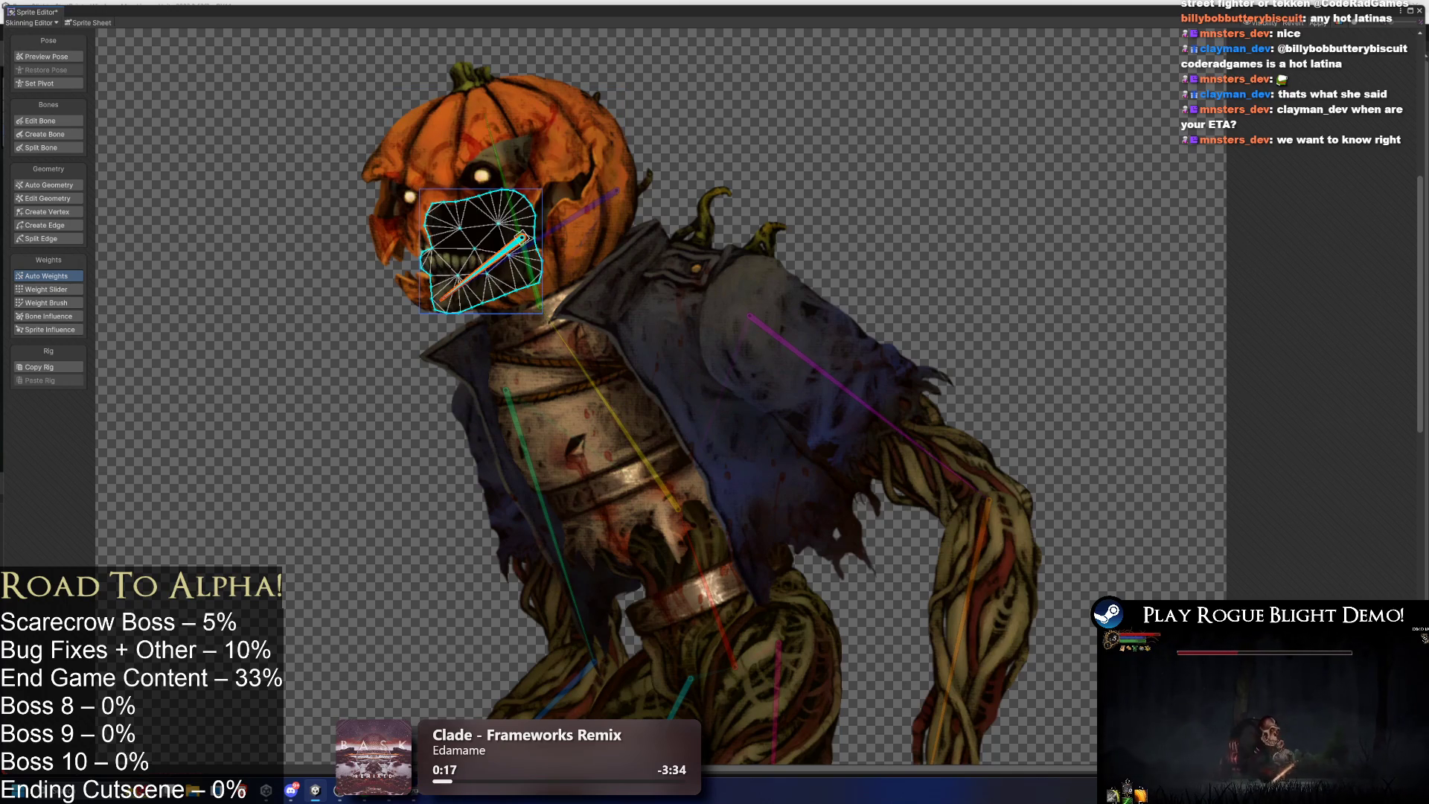
left_click(64, 56)
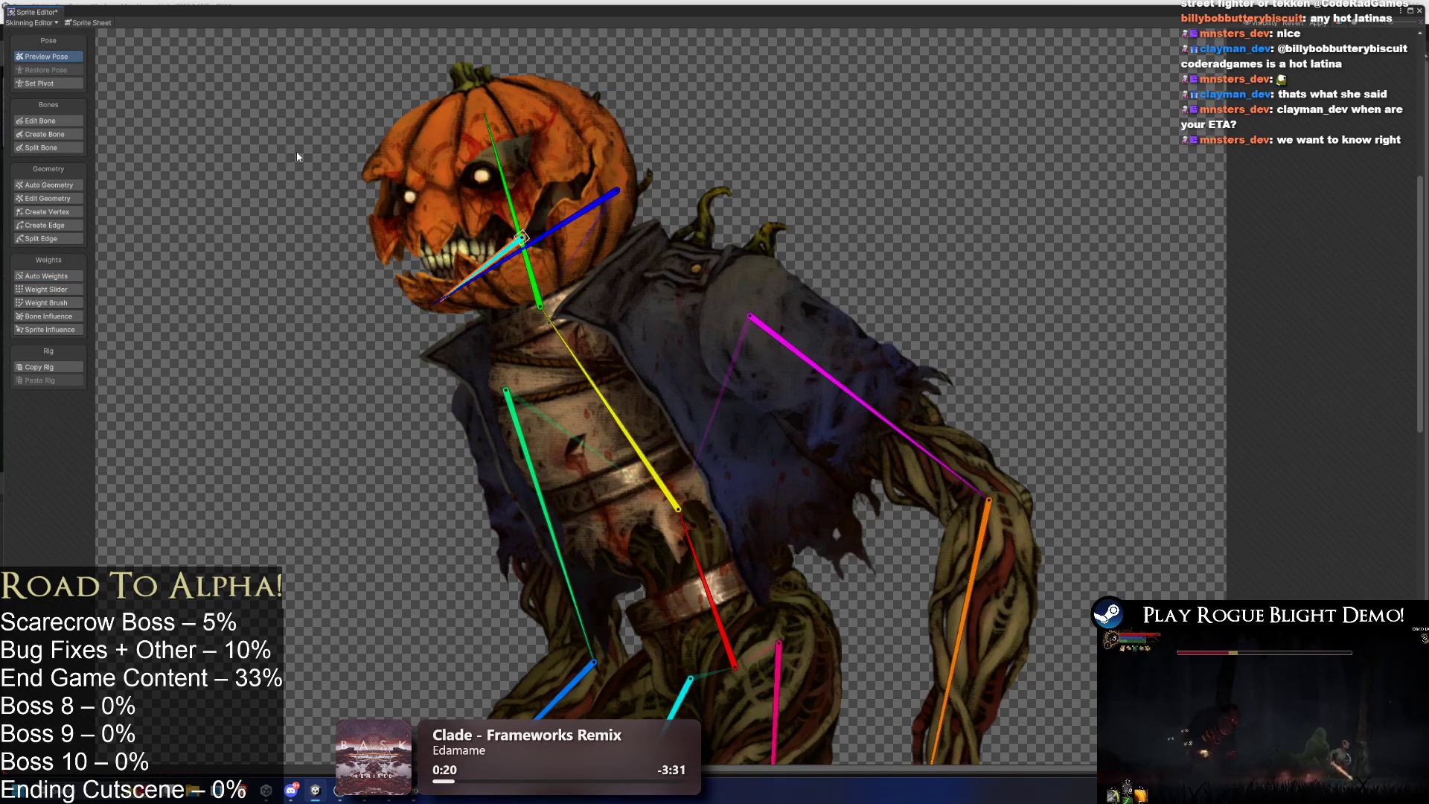
left_click_drag(599, 239, 511, 272)
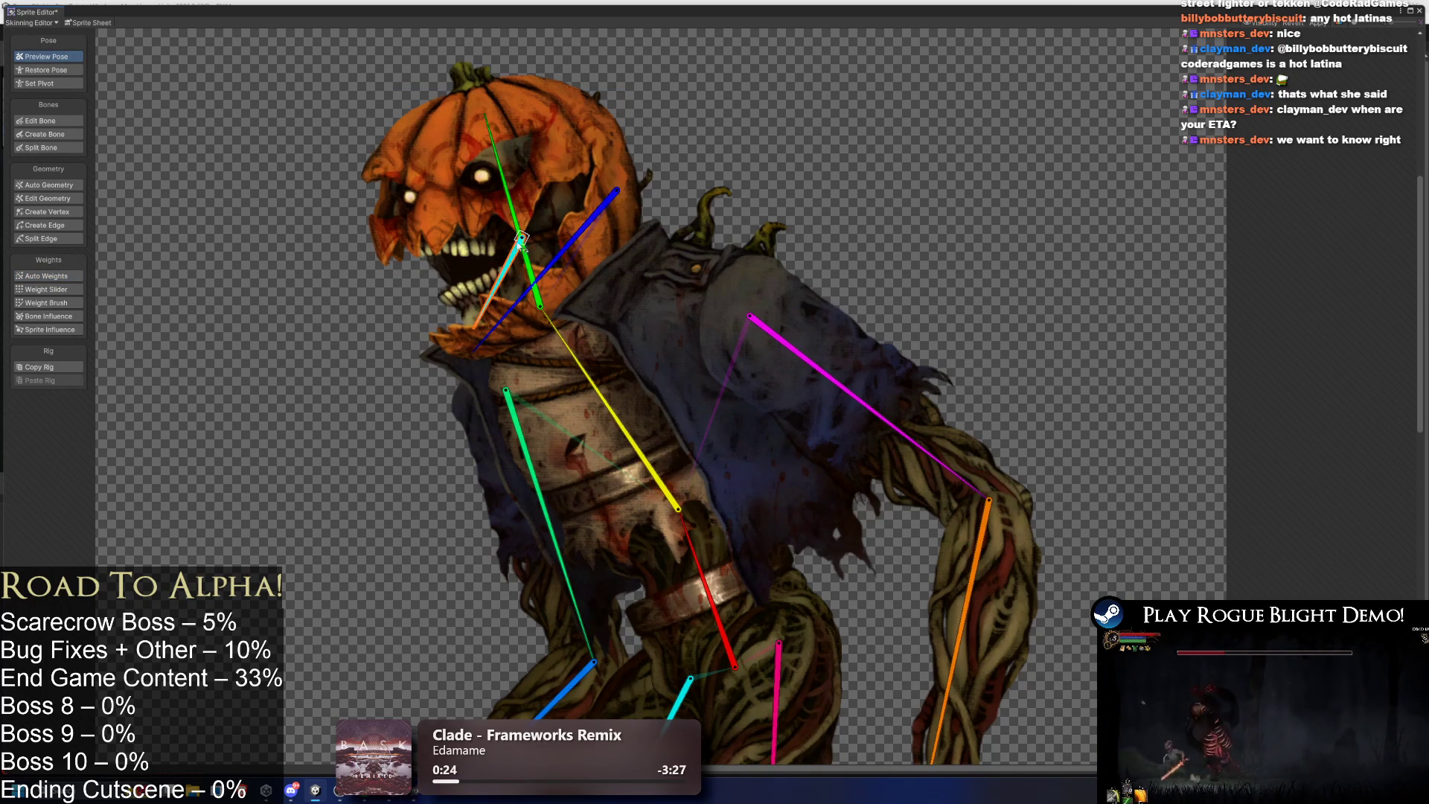
scroll(578, 198, "down", 5)
key("shift+w")
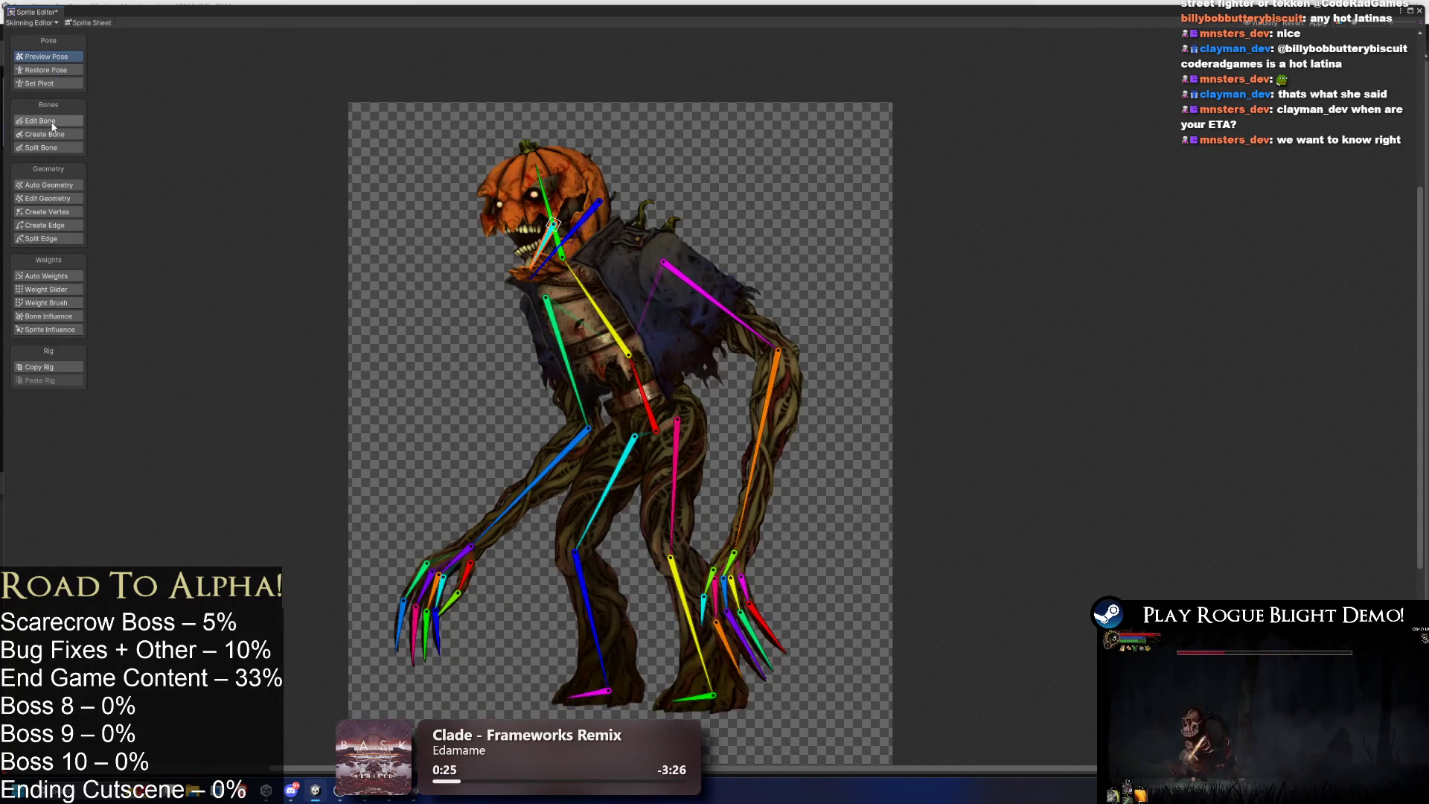
scroll(639, 257, "up", 3)
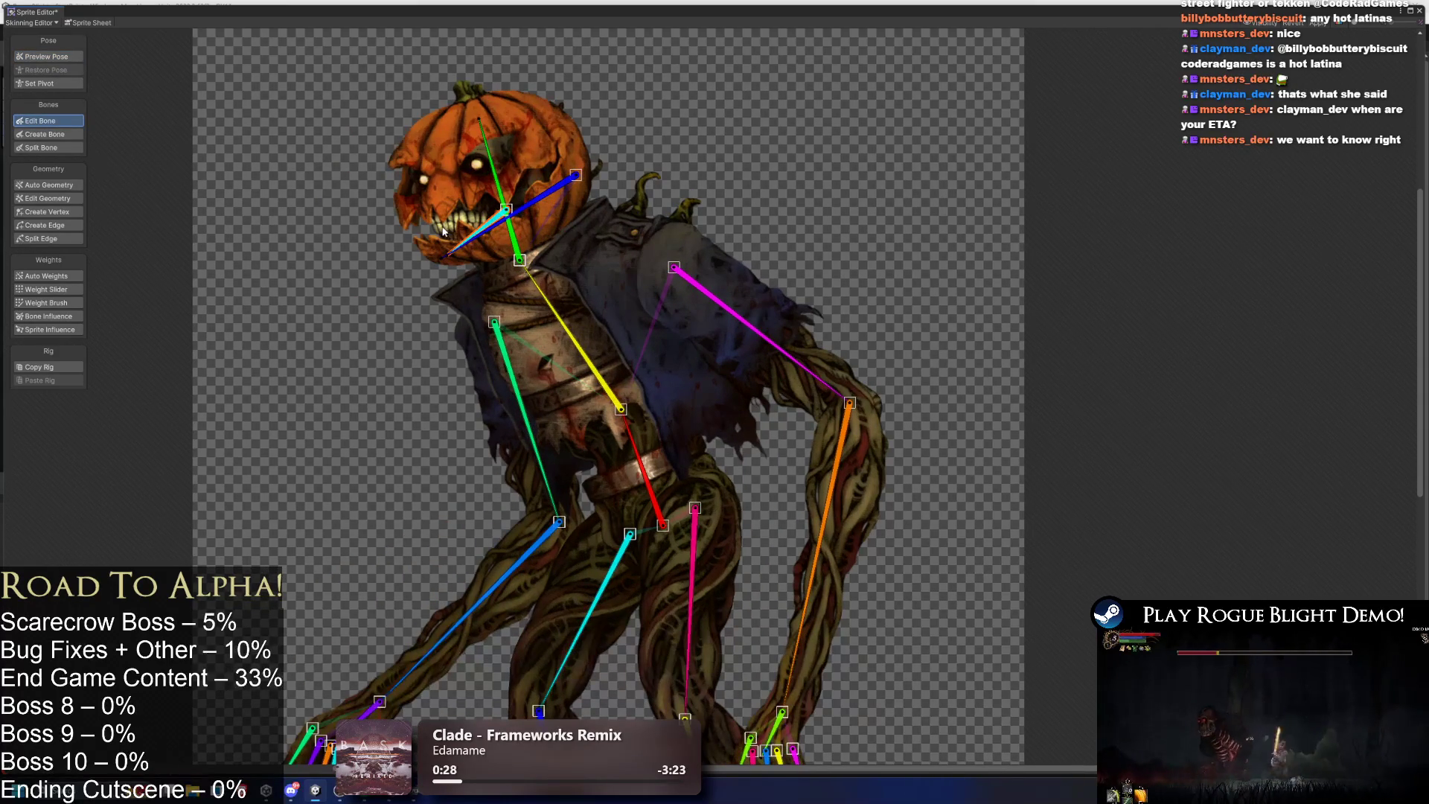
left_click(475, 199)
left_click(482, 160)
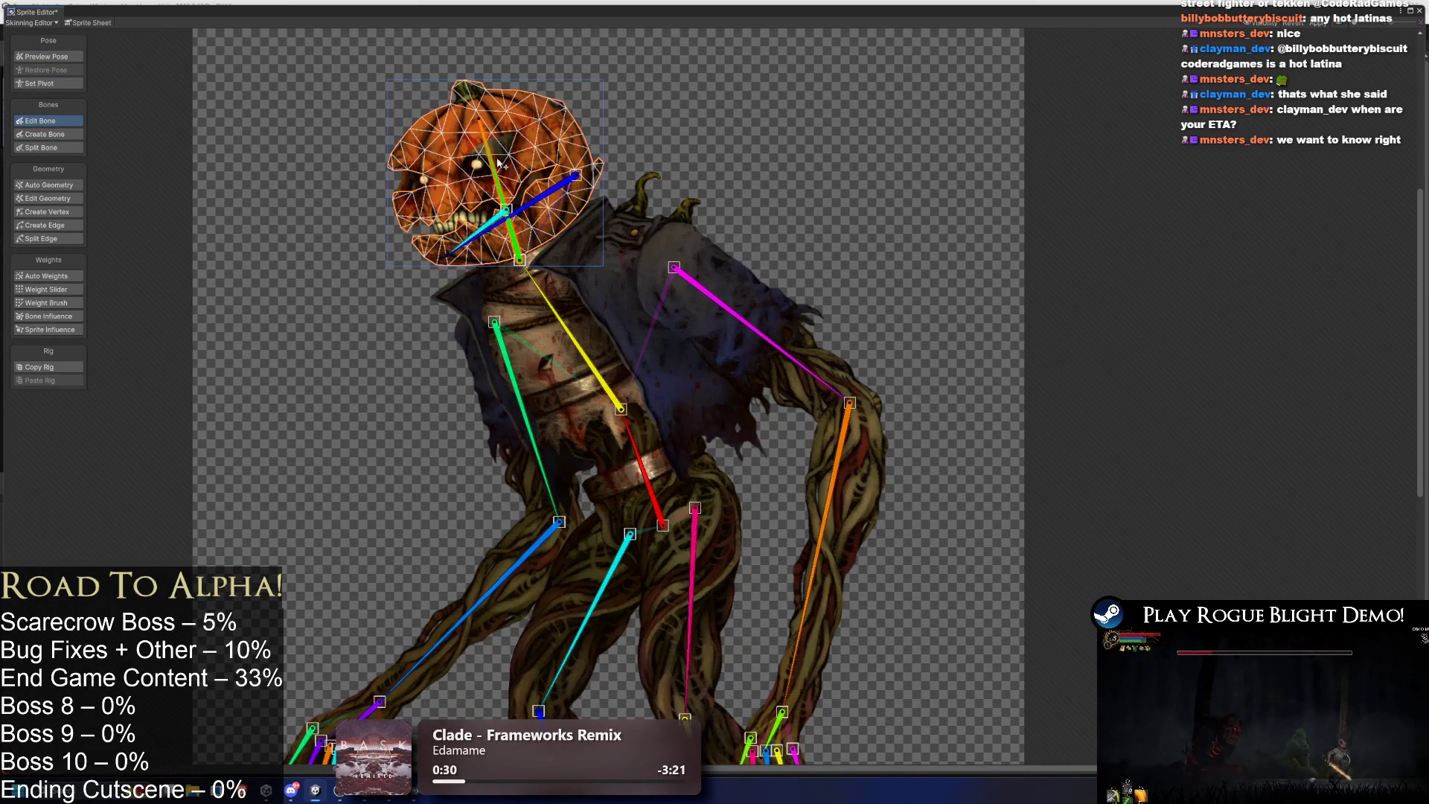
left_click(302, 224)
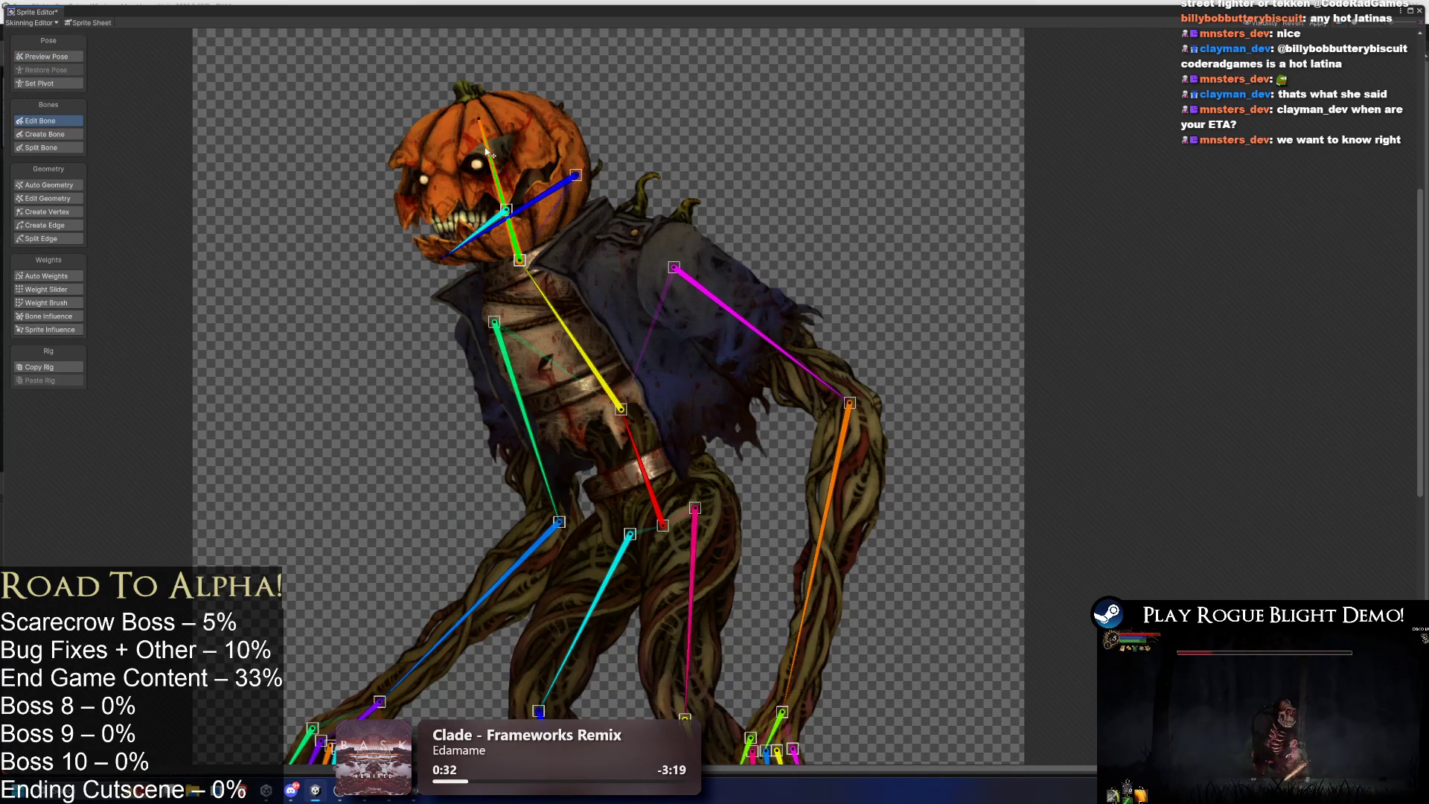
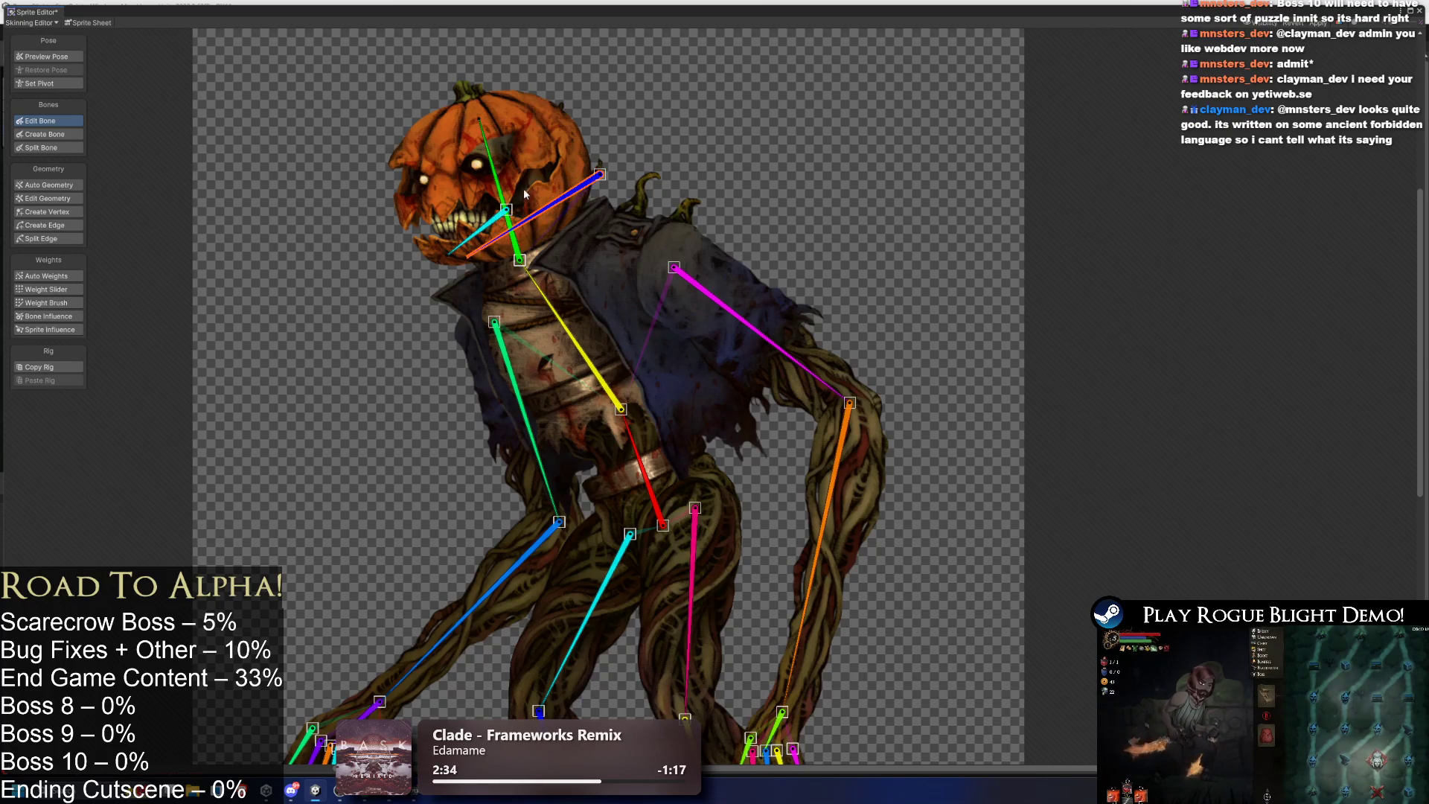
Test the head swing, reset to bind pose, then paint head-bone weights onto the round neck mesh.
left_click_drag(489, 146, 524, 146)
key("shift+q")
left_click(497, 326)
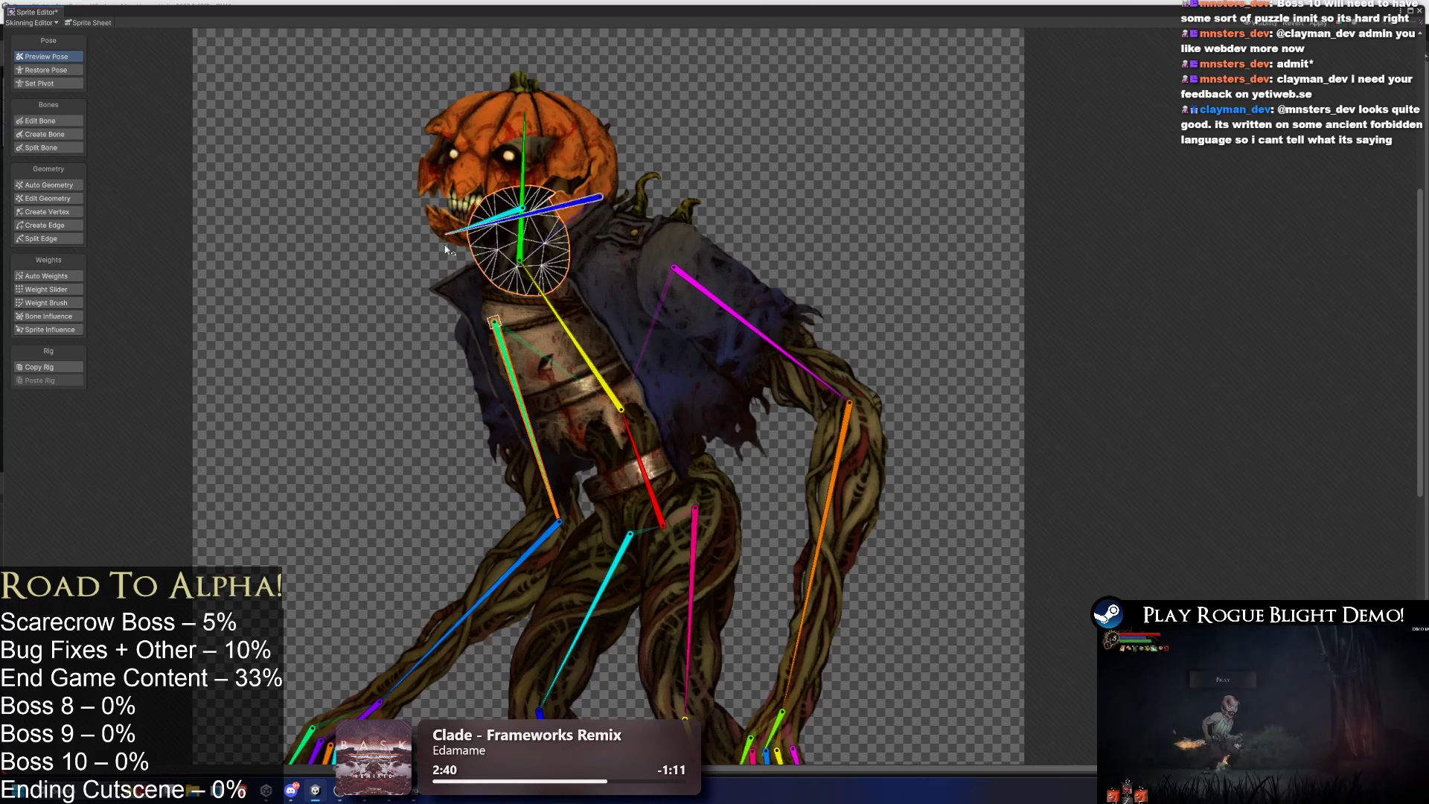
left_click(56, 304)
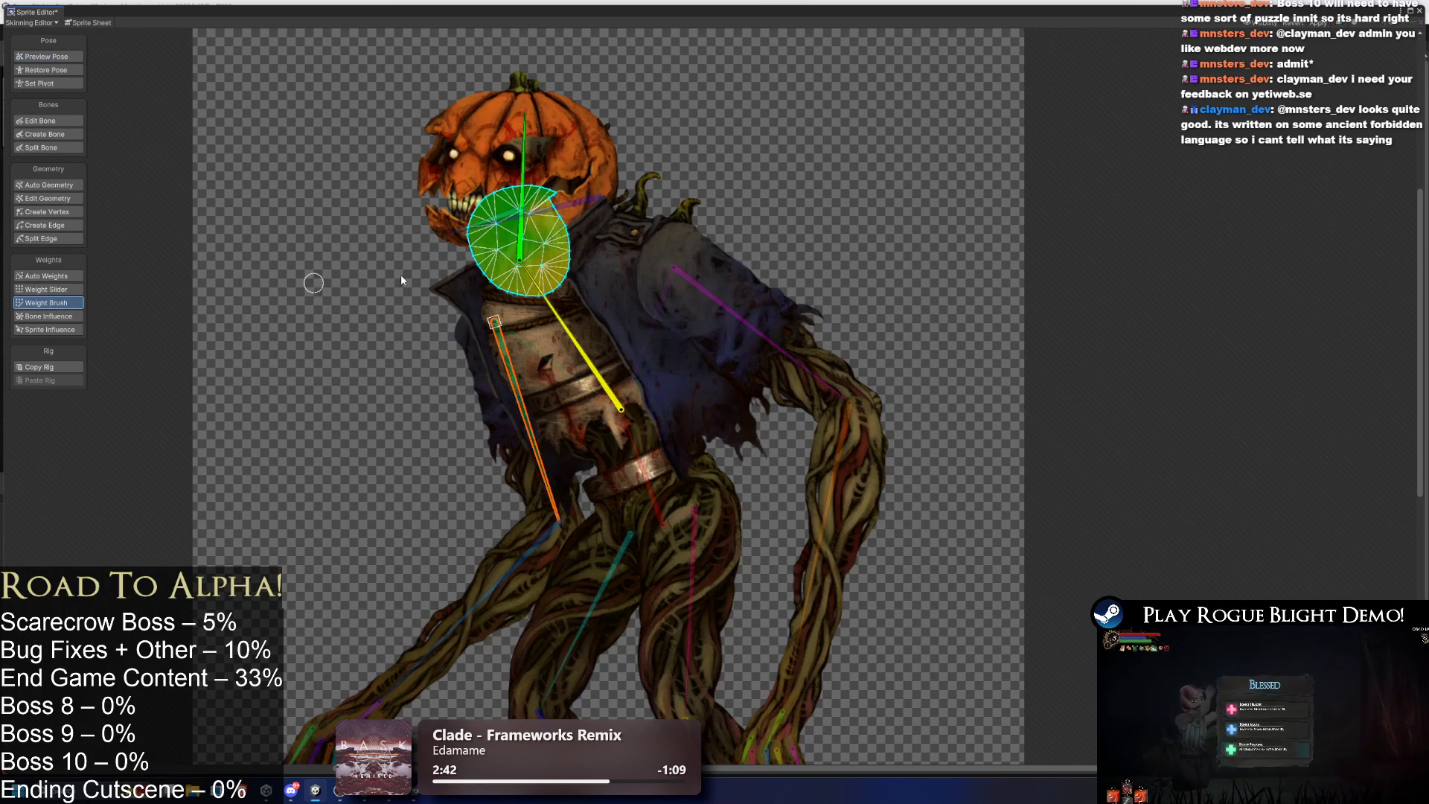
left_click(541, 251)
left_click(530, 250)
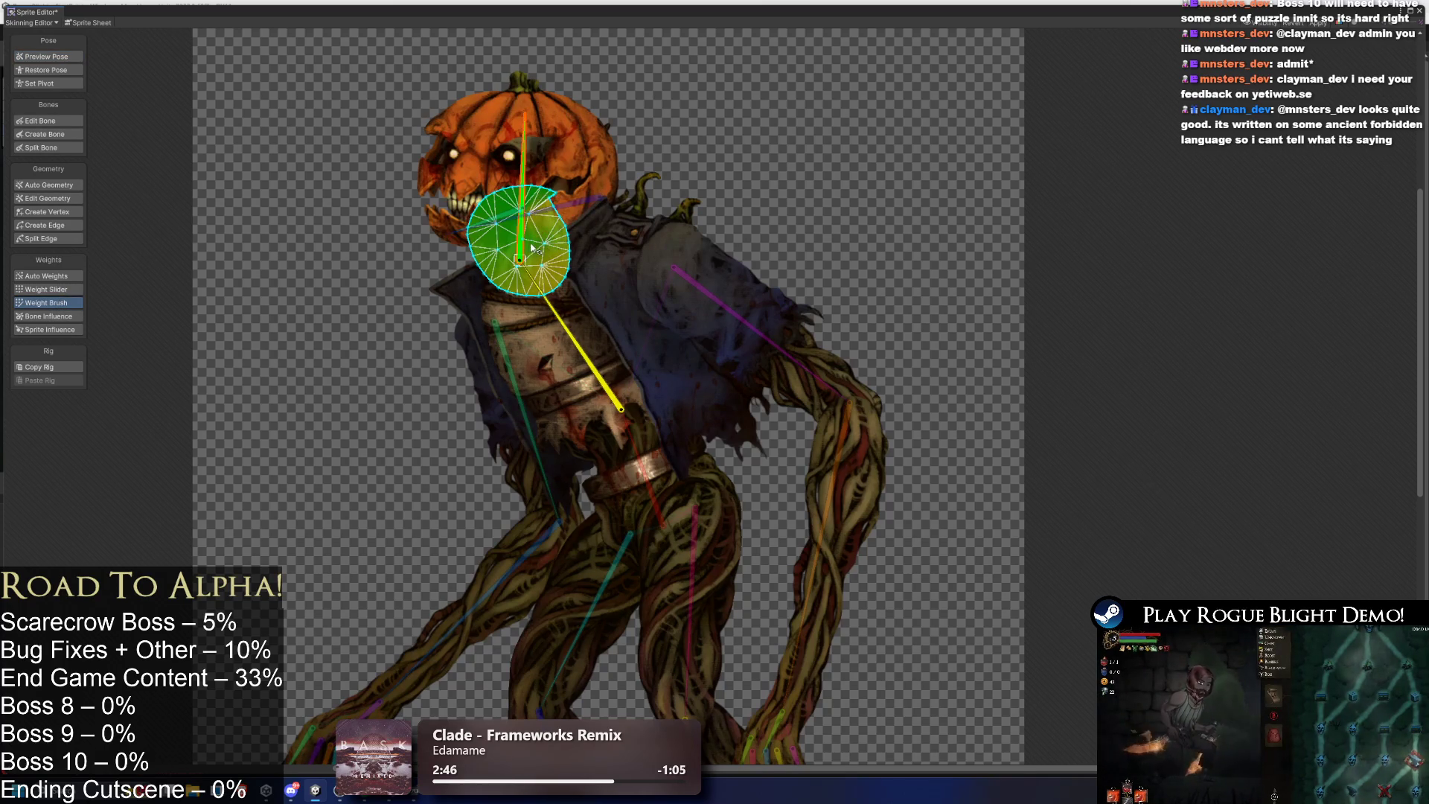
left_click_drag(553, 221, 553, 180)
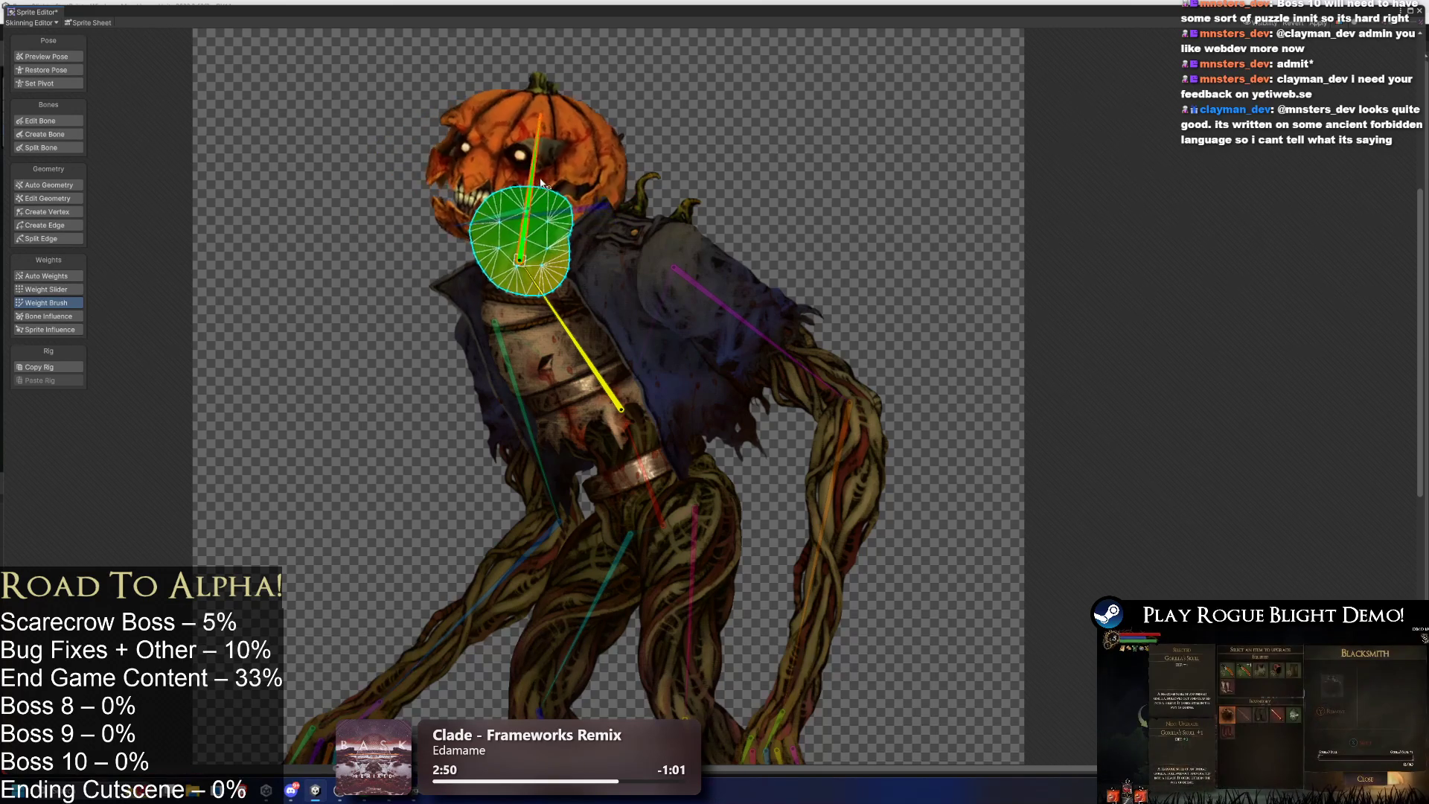
Tilt the pumpkin head in Preview Pose to check the neck weights.
left_click(46, 70)
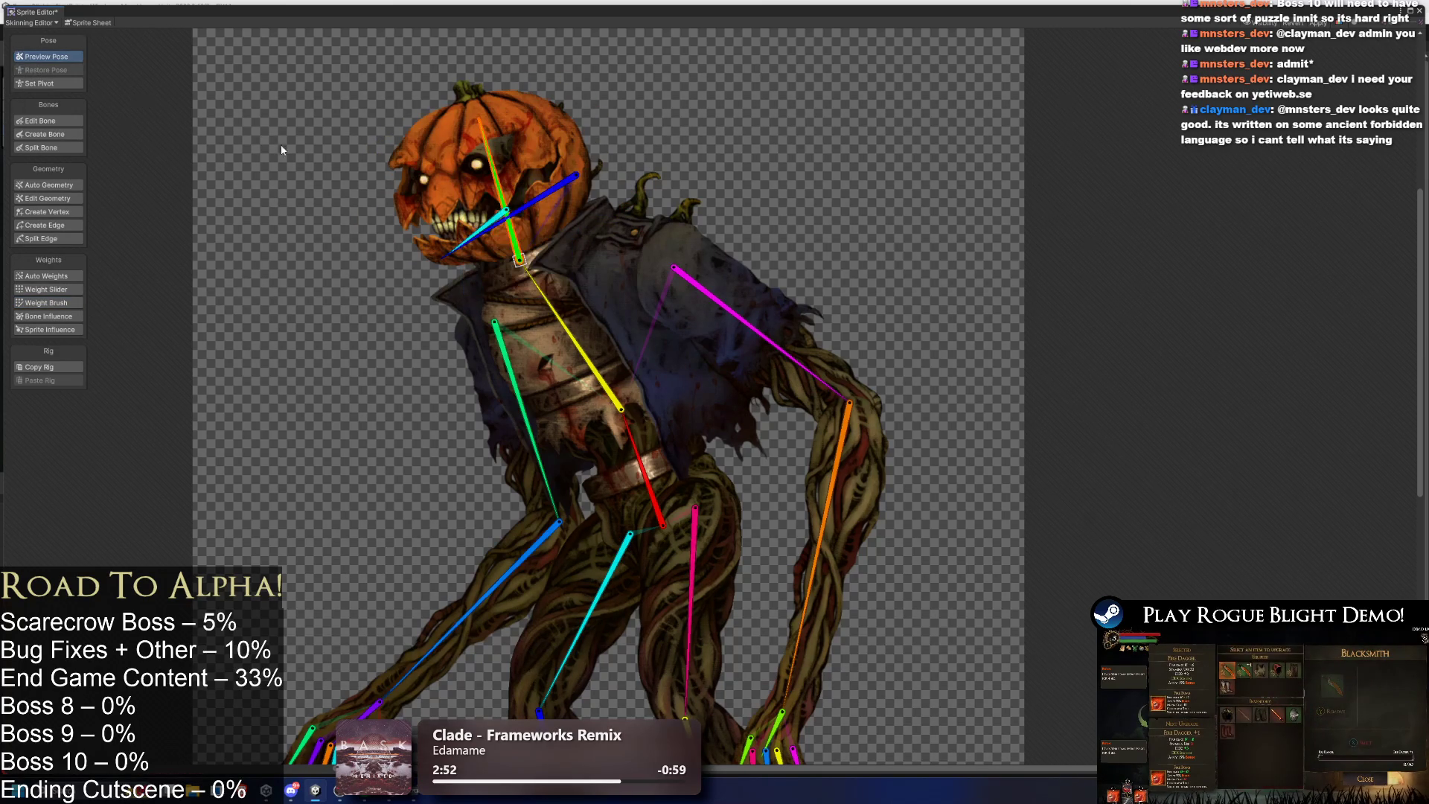
left_click(497, 177)
mouse_move(497, 177)
left_mouse_down()
mouse_move(547, 154)
mouse_move(498, 132)
mouse_move(331, 175)
mouse_move(579, 162)
mouse_move(521, 141)
mouse_move(311, 204)
mouse_move(461, 153)
left_mouse_up()
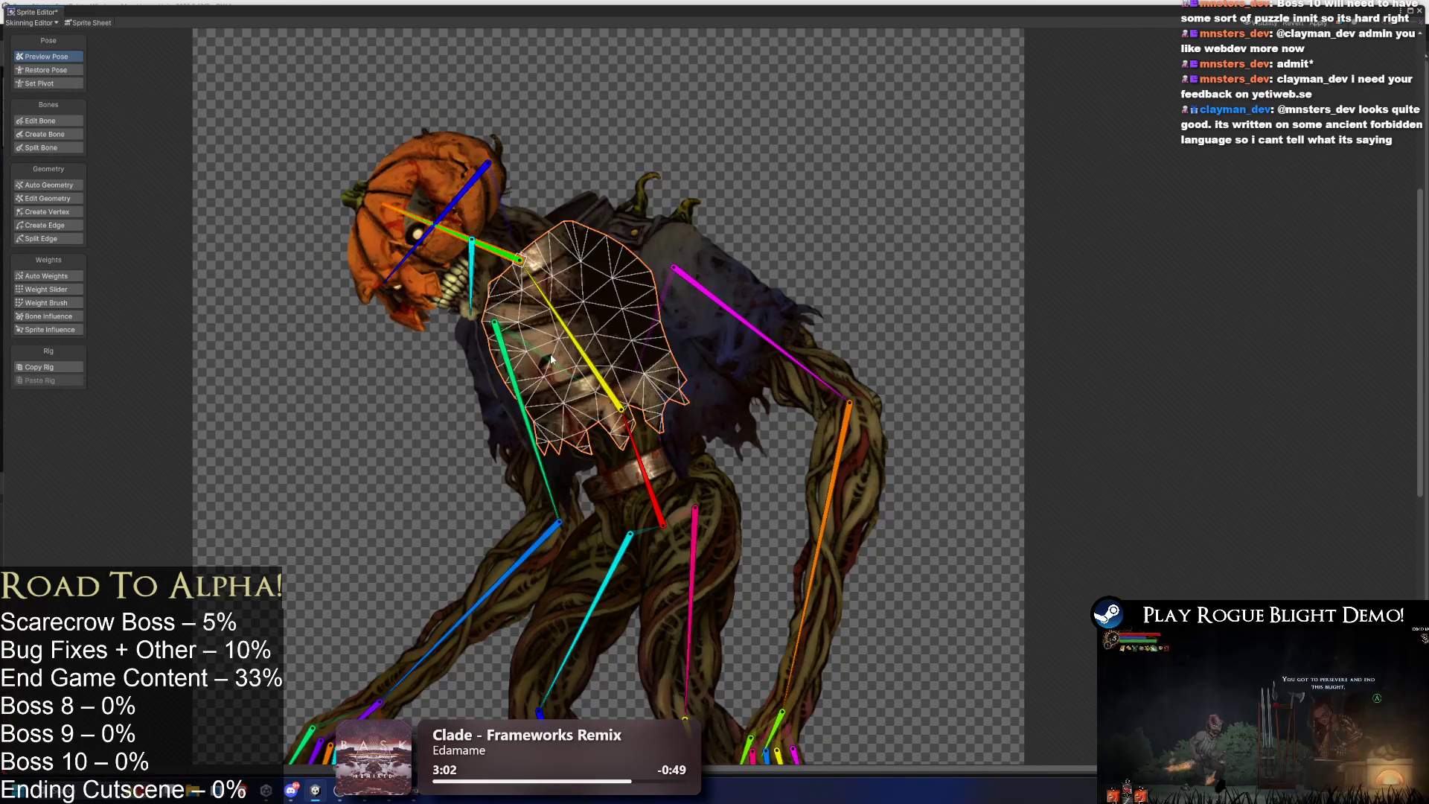
Remove the left arm bone's influence from the torso mesh and tilt the head to check.
left_click(70, 318)
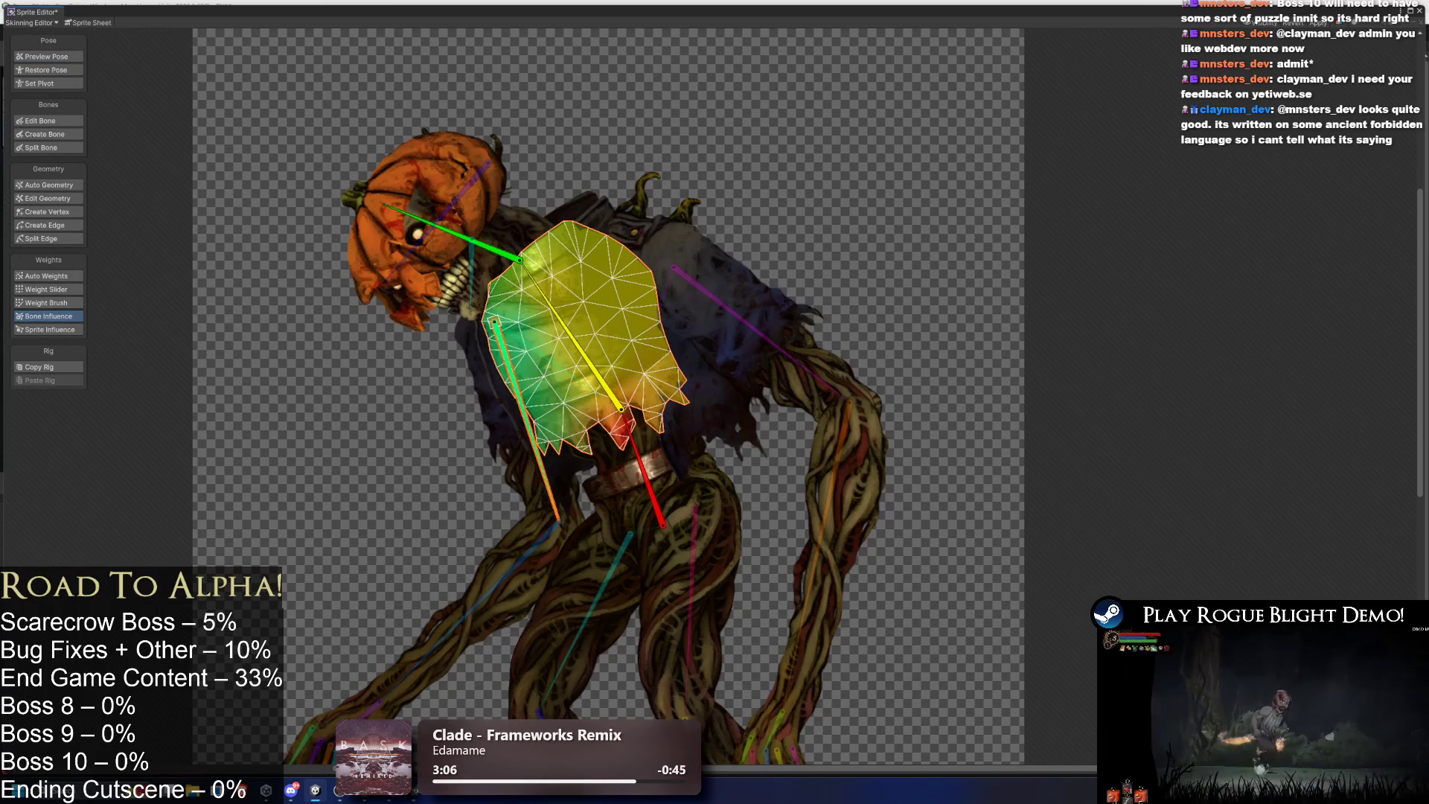
key("Delete")
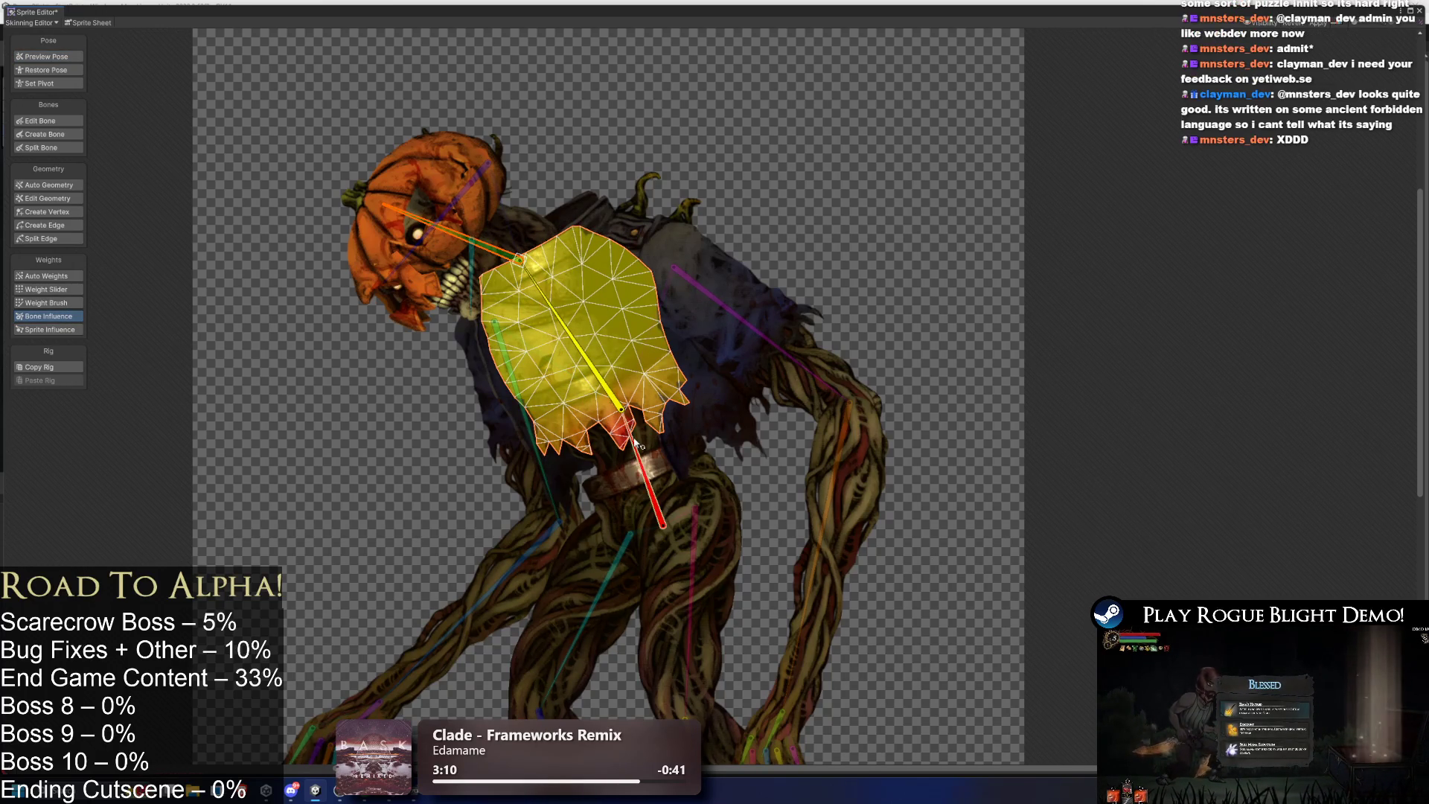
left_click(50, 56)
mouse_move(458, 242)
left_mouse_down()
mouse_move(450, 223)
mouse_move(462, 237)
left_mouse_up()
Inspect the yellow bone's torso influence, then rotate the head and neck upward to test.
key("shift+v")
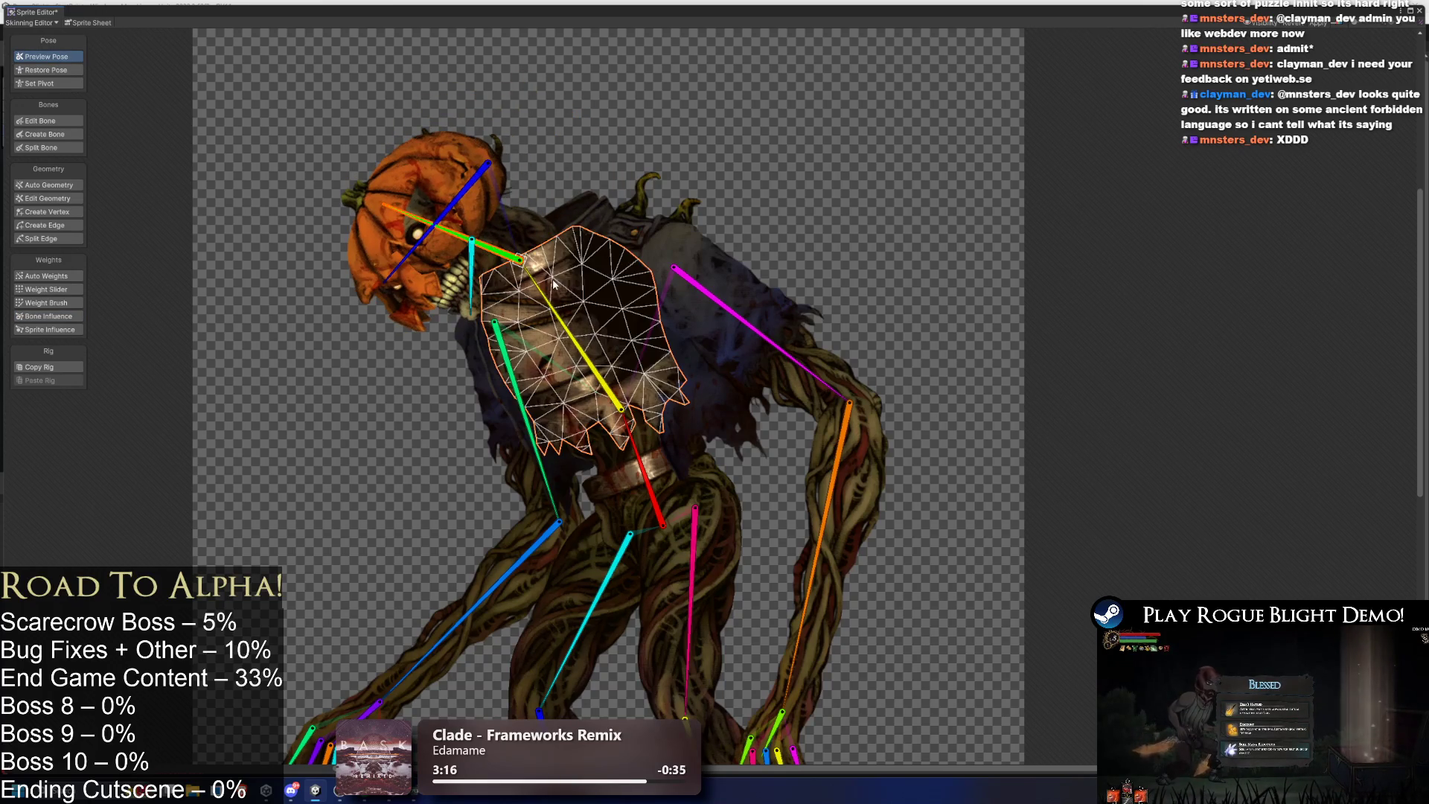
left_click(558, 283)
left_click(47, 302)
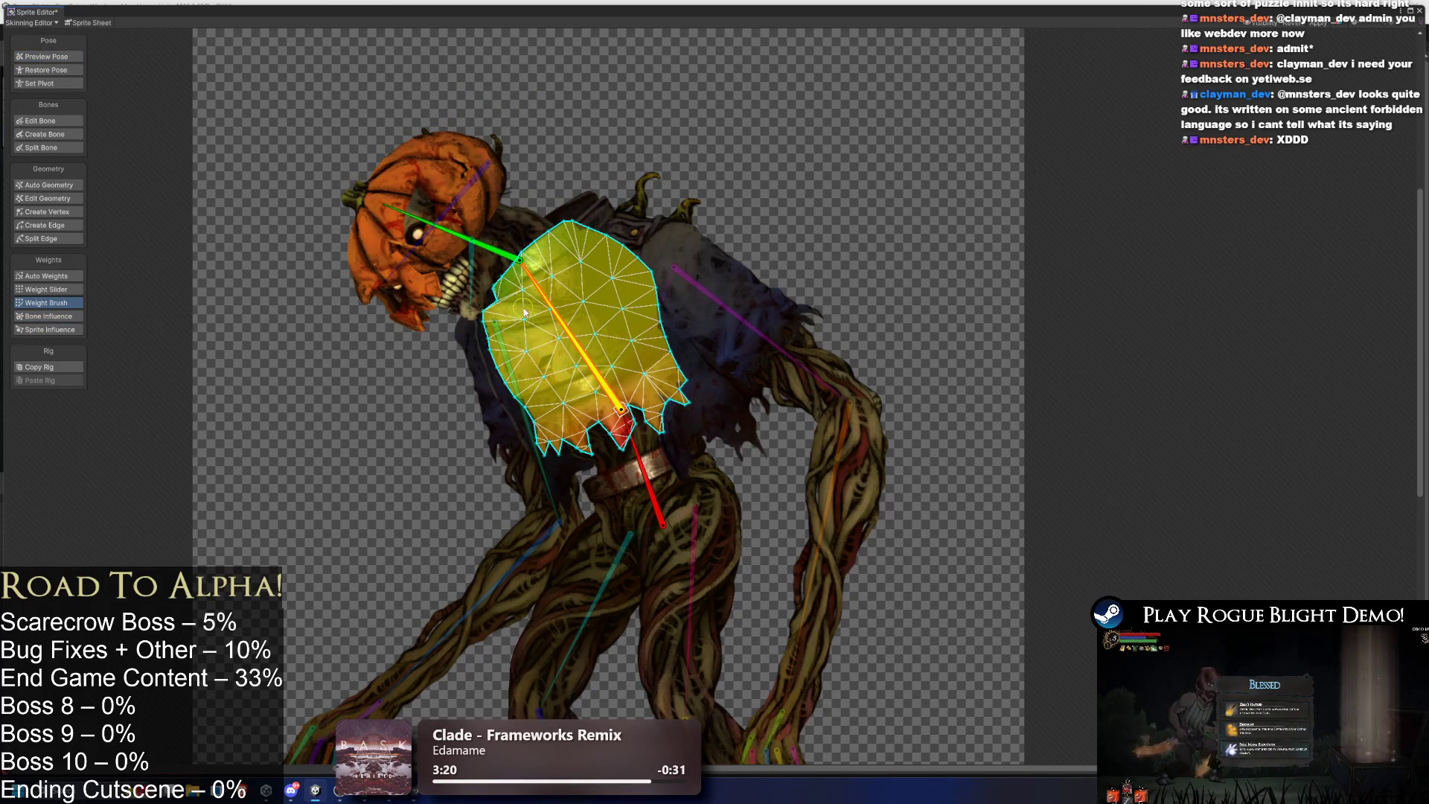
key("shift+q")
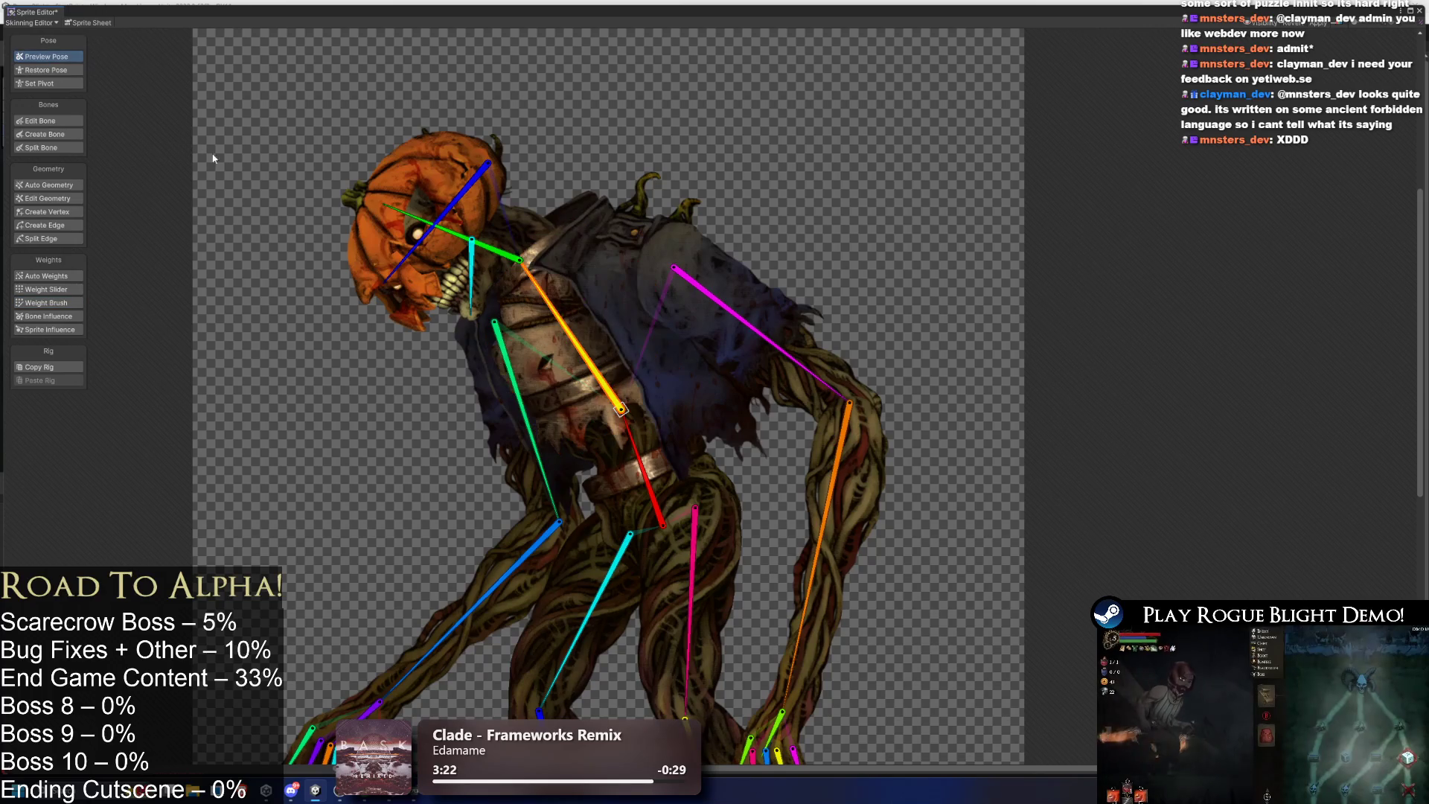
mouse_move(495, 250)
left_mouse_down()
mouse_move(476, 227)
mouse_move(513, 207)
left_mouse_up()
Select the chest sprite for weight painting and tilt the head left to see it deform.
left_click(511, 311)
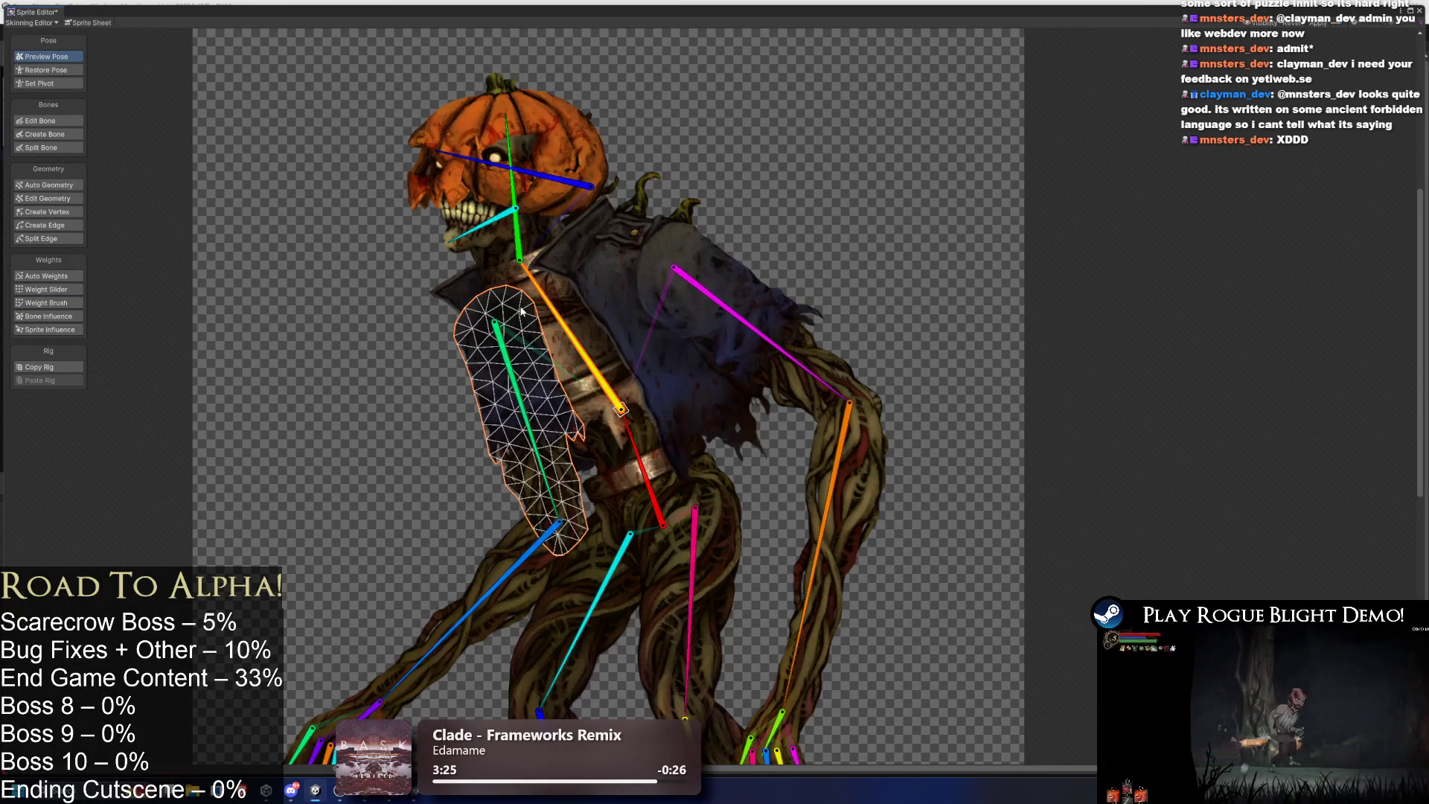
left_click(528, 293)
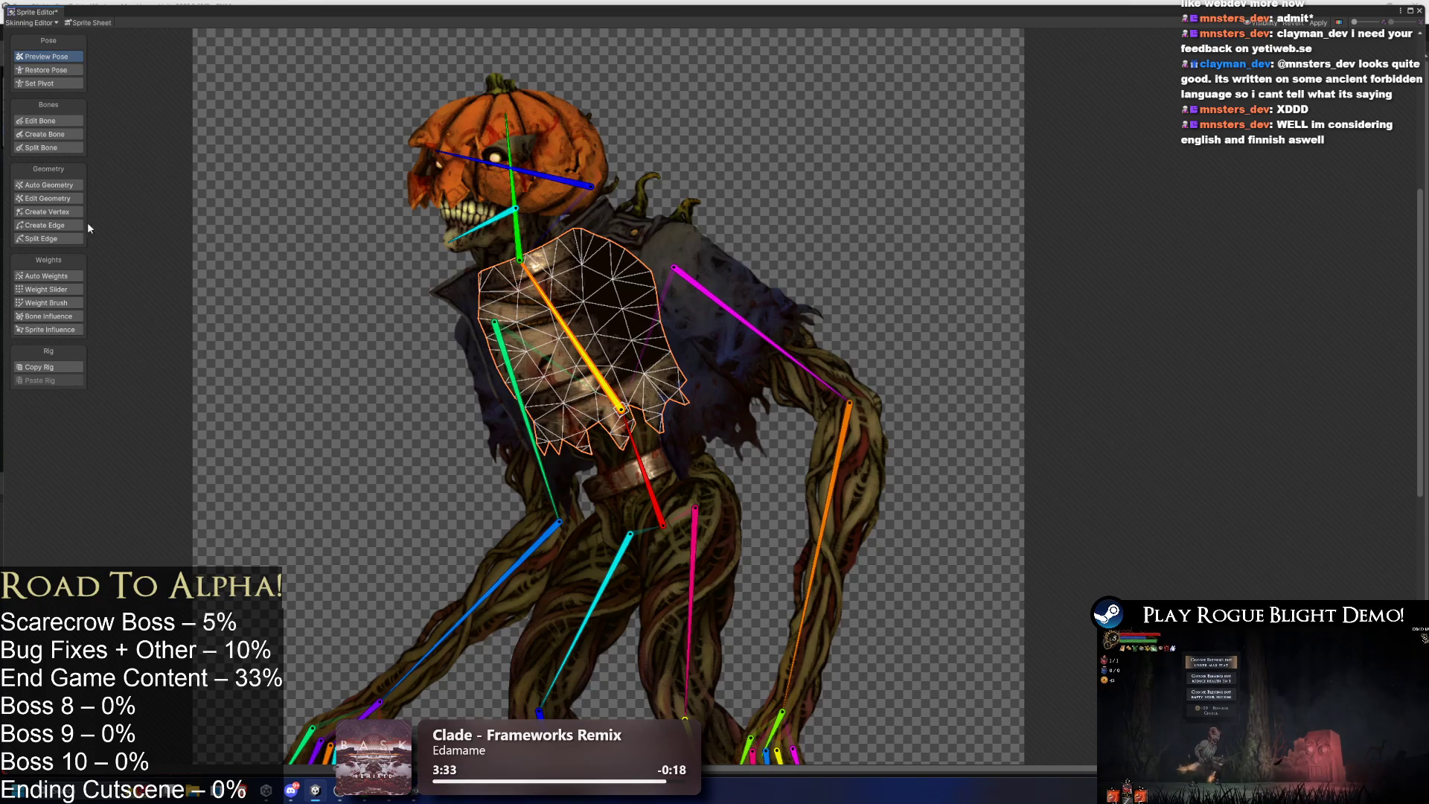
left_click(67, 304)
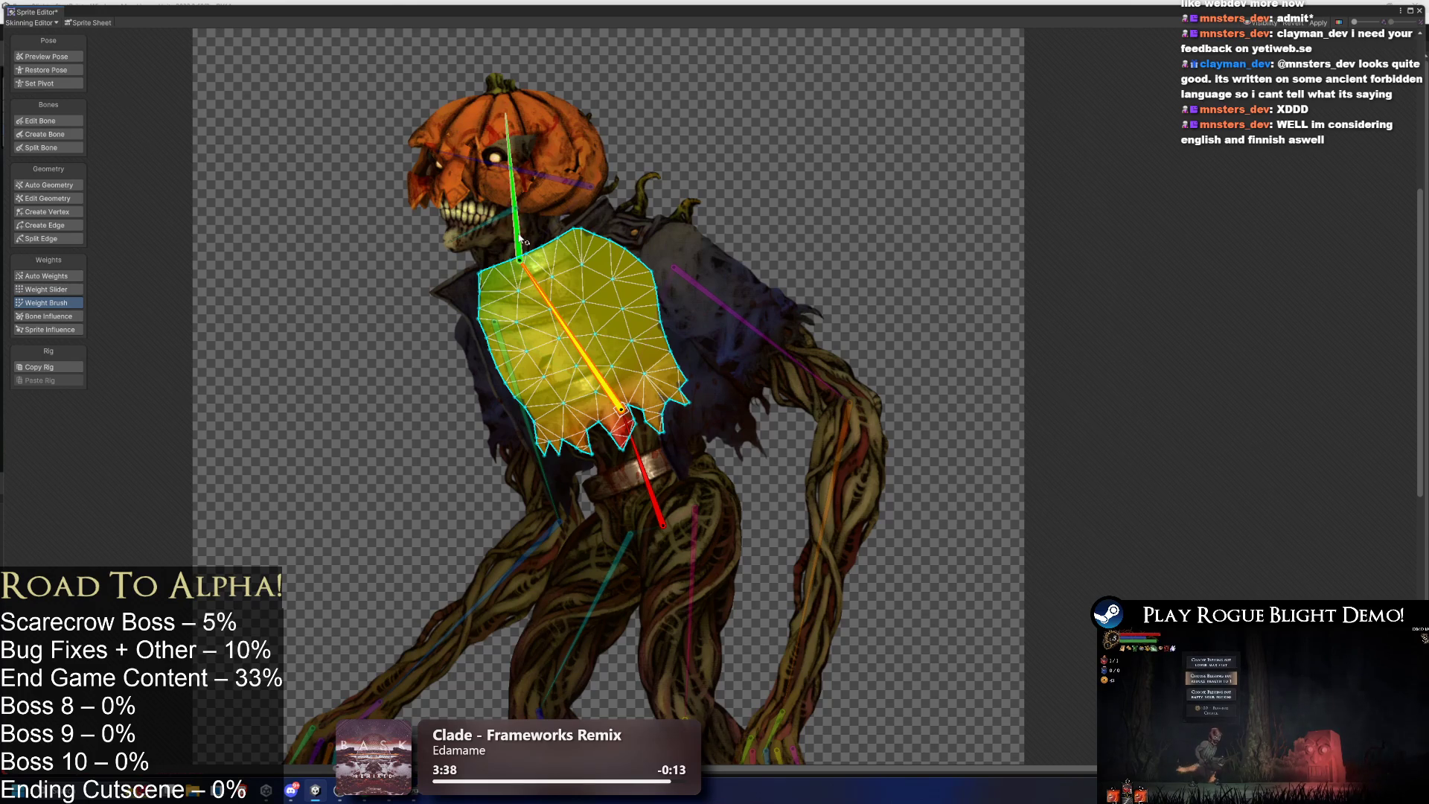
mouse_move(518, 235)
left_mouse_down()
mouse_move(474, 239)
mouse_move(530, 237)
mouse_move(551, 208)
mouse_move(484, 275)
mouse_move(549, 305)
left_mouse_up()
Paint head-bone weights along the chest mesh's top edge, testing with head tilts.
left_click(548, 305)
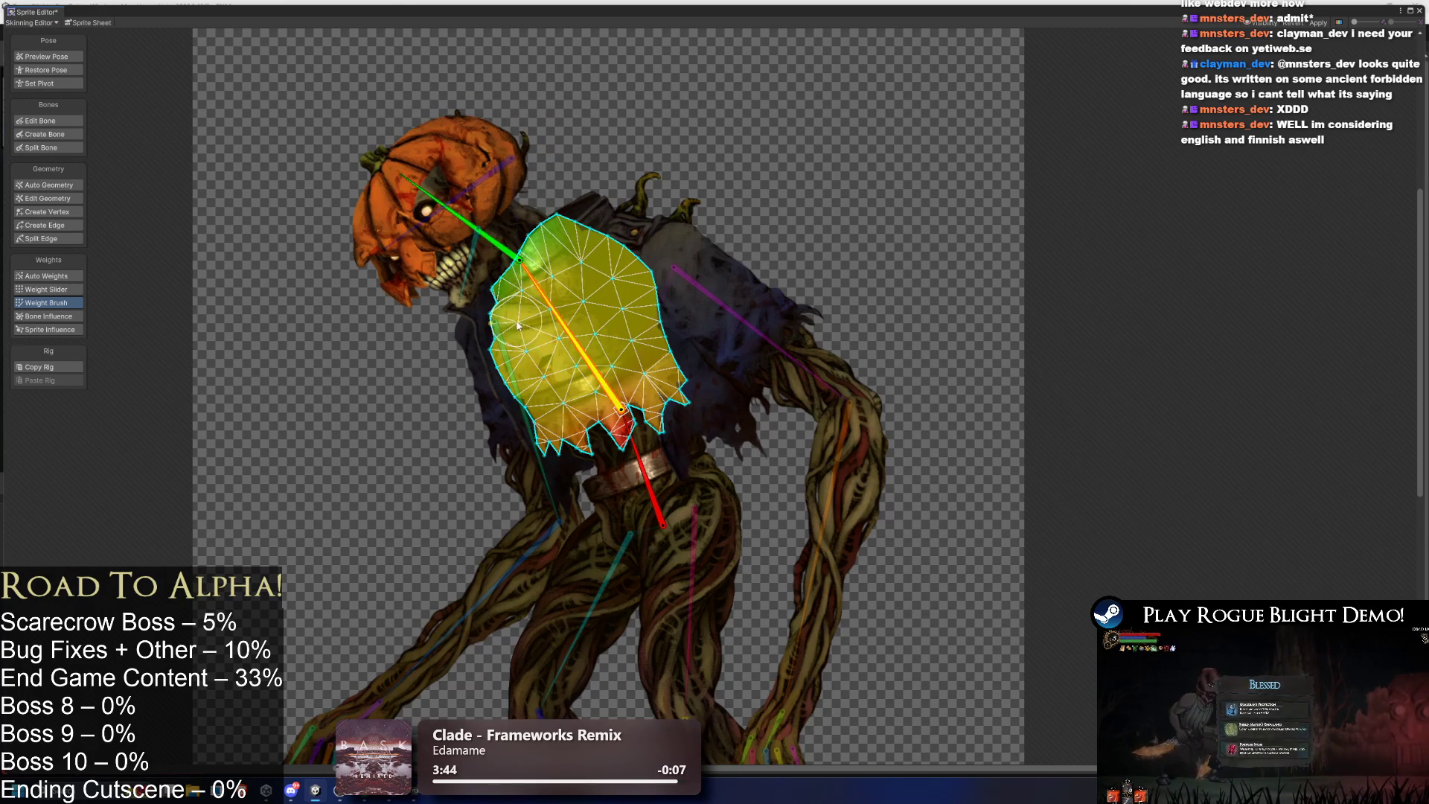
left_click(492, 340)
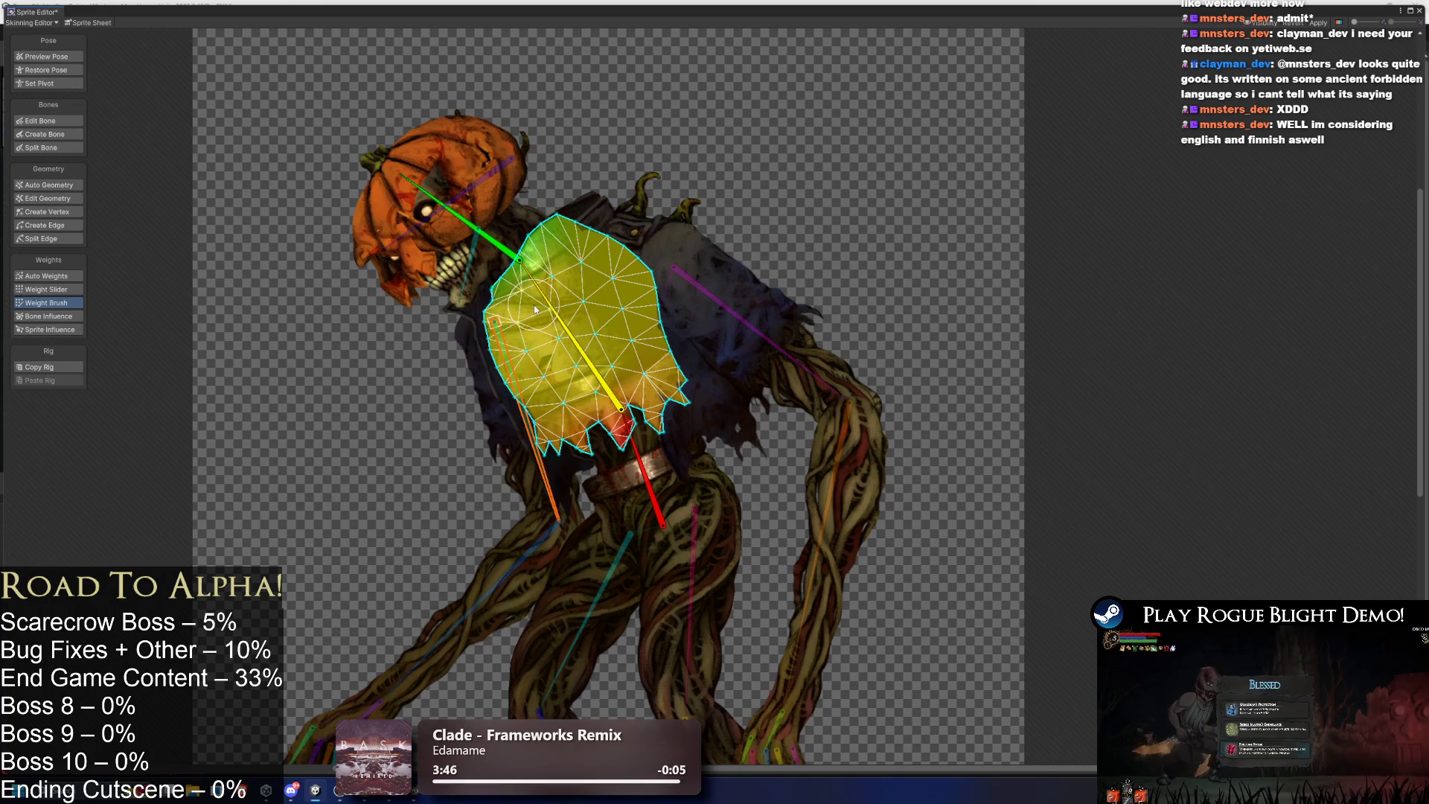
left_click(560, 322)
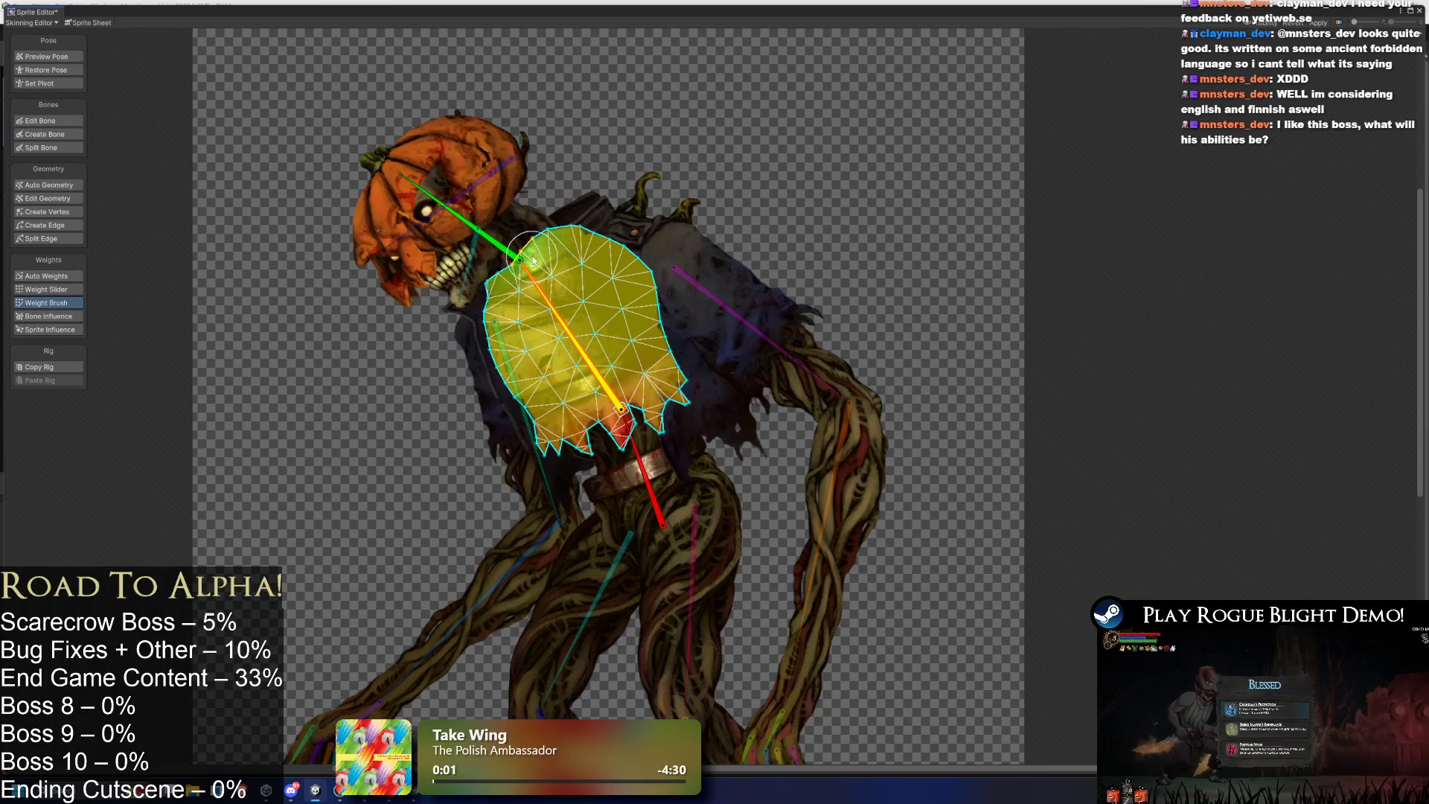
left_click(466, 223)
left_click_drag(466, 222, 442, 227)
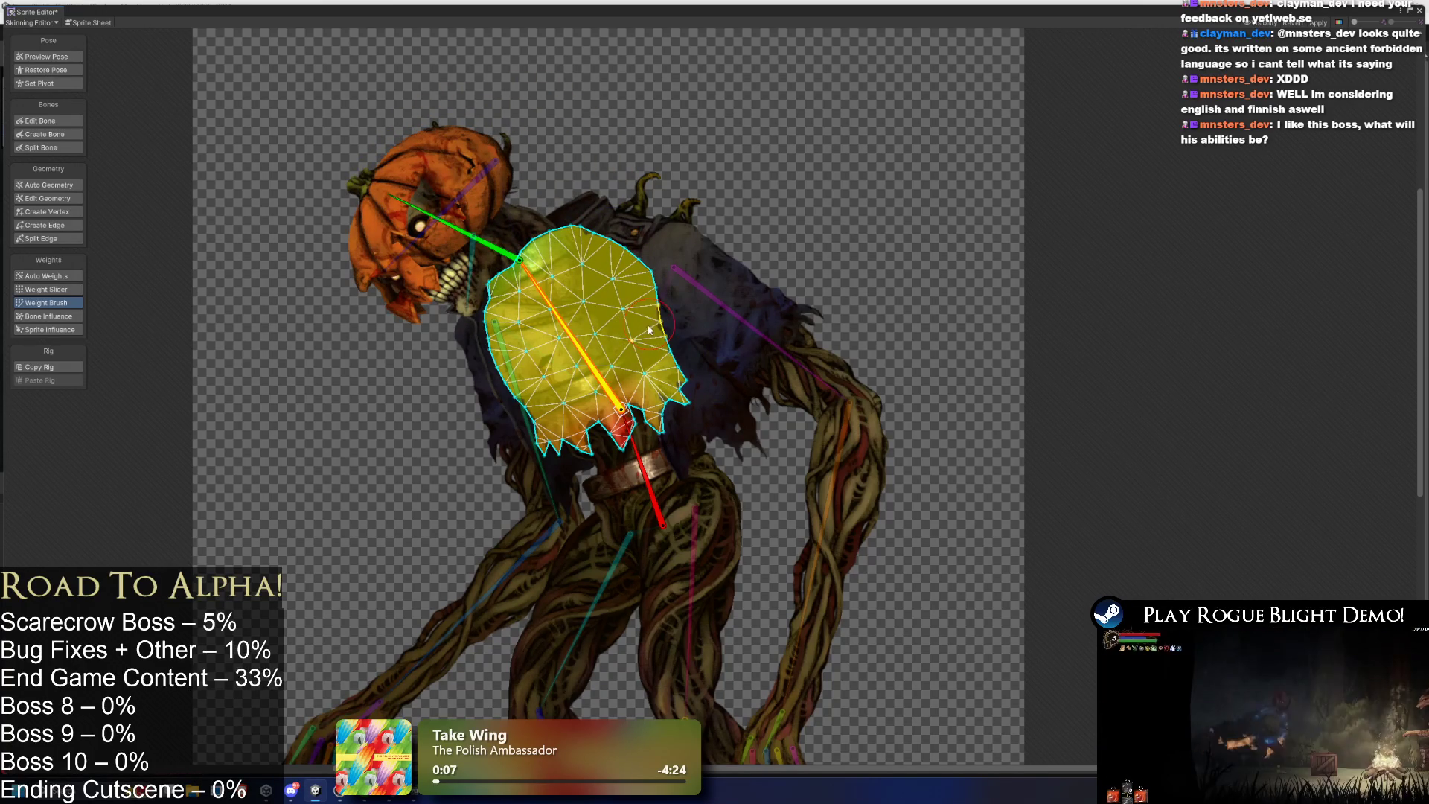
mouse_move(472, 236)
left_mouse_down()
mouse_move(481, 223)
mouse_move(451, 237)
left_mouse_up()
left_click_drag(560, 204, 564, 198)
left_click(46, 56)
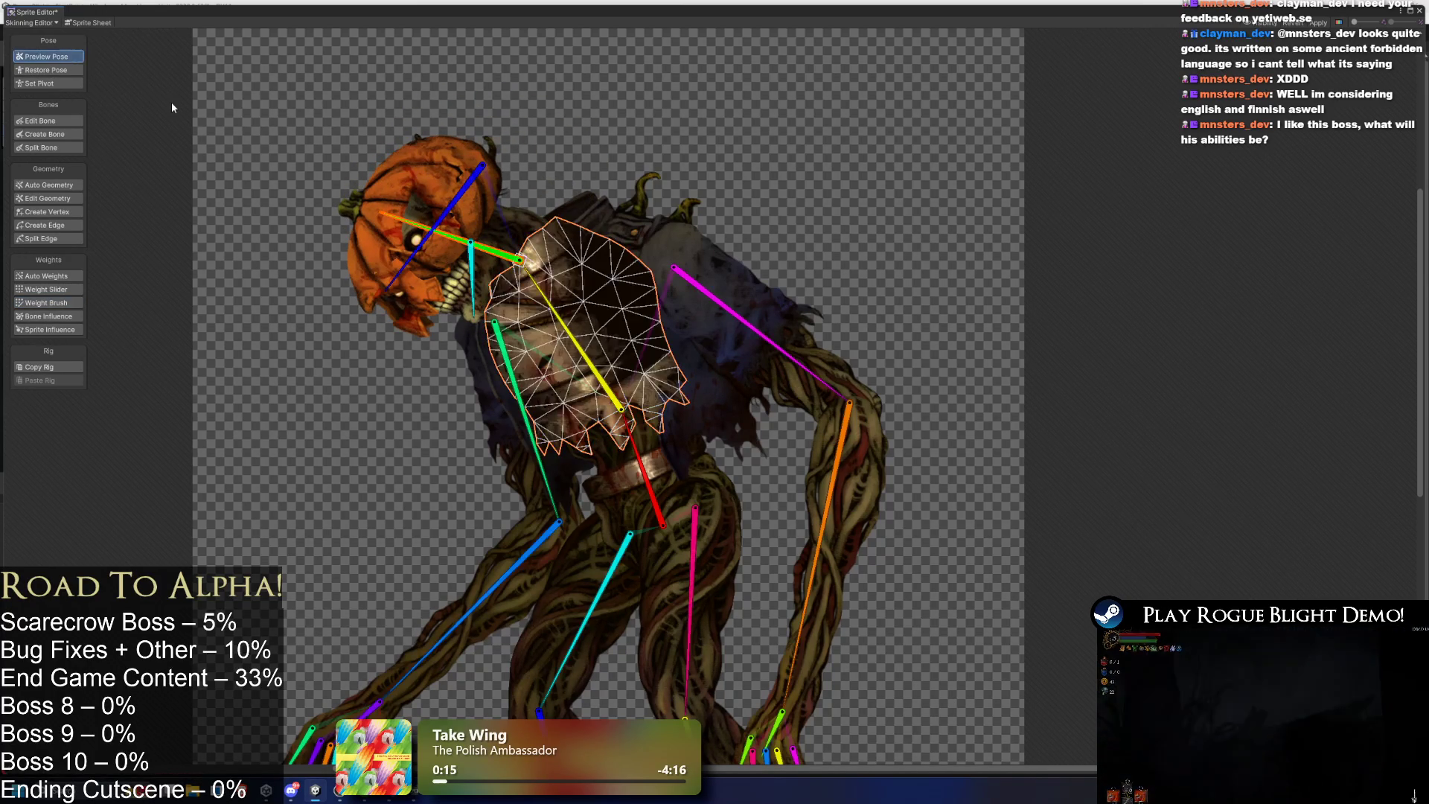
left_click_drag(485, 244, 477, 255)
Paint neck-bone weight onto the chest's upper-left edge and swing the head to test.
left_click(535, 328)
left_click(536, 326)
left_click(543, 322)
left_click(64, 303)
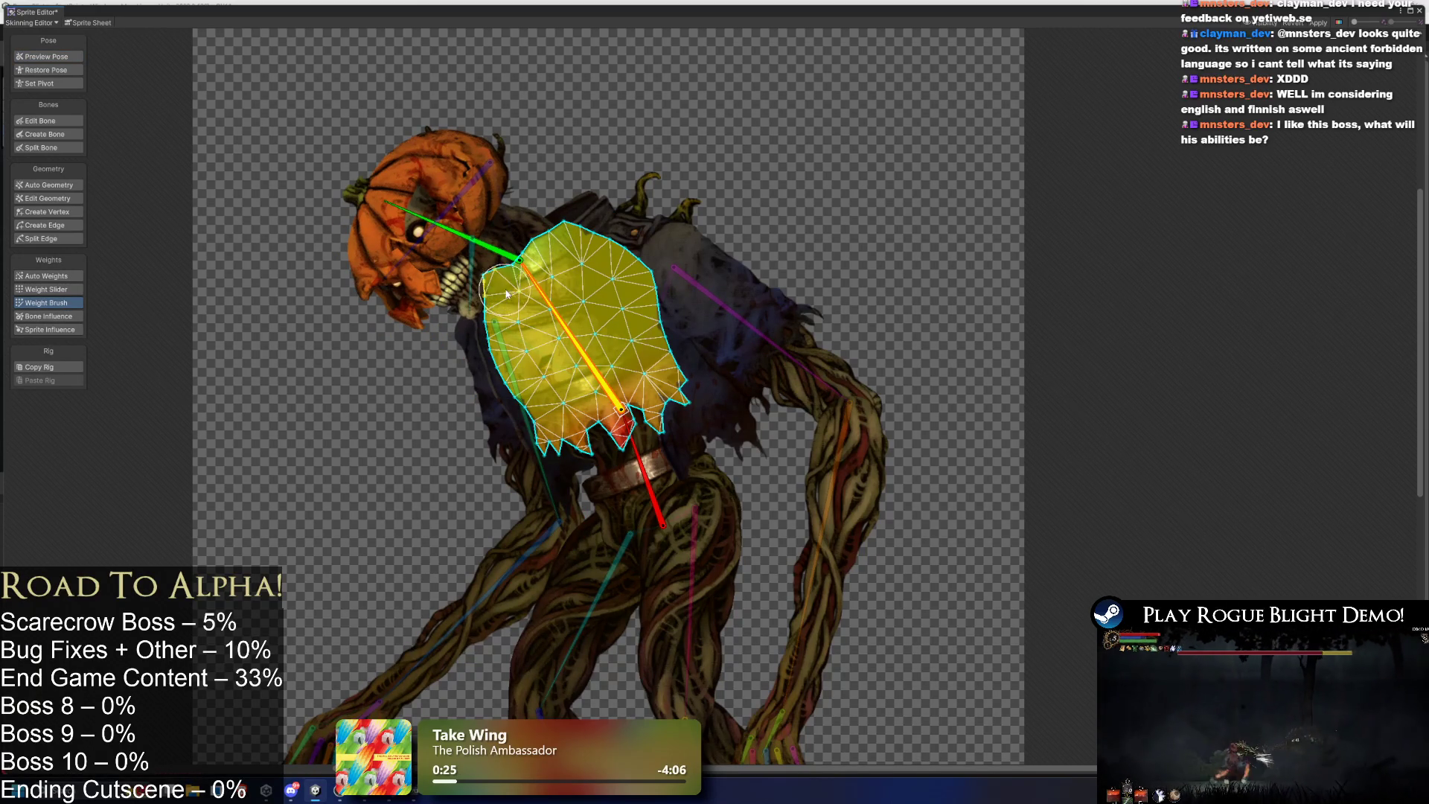
mouse_move(527, 257)
left_mouse_down()
mouse_move(480, 244)
mouse_move(640, 237)
left_mouse_up()
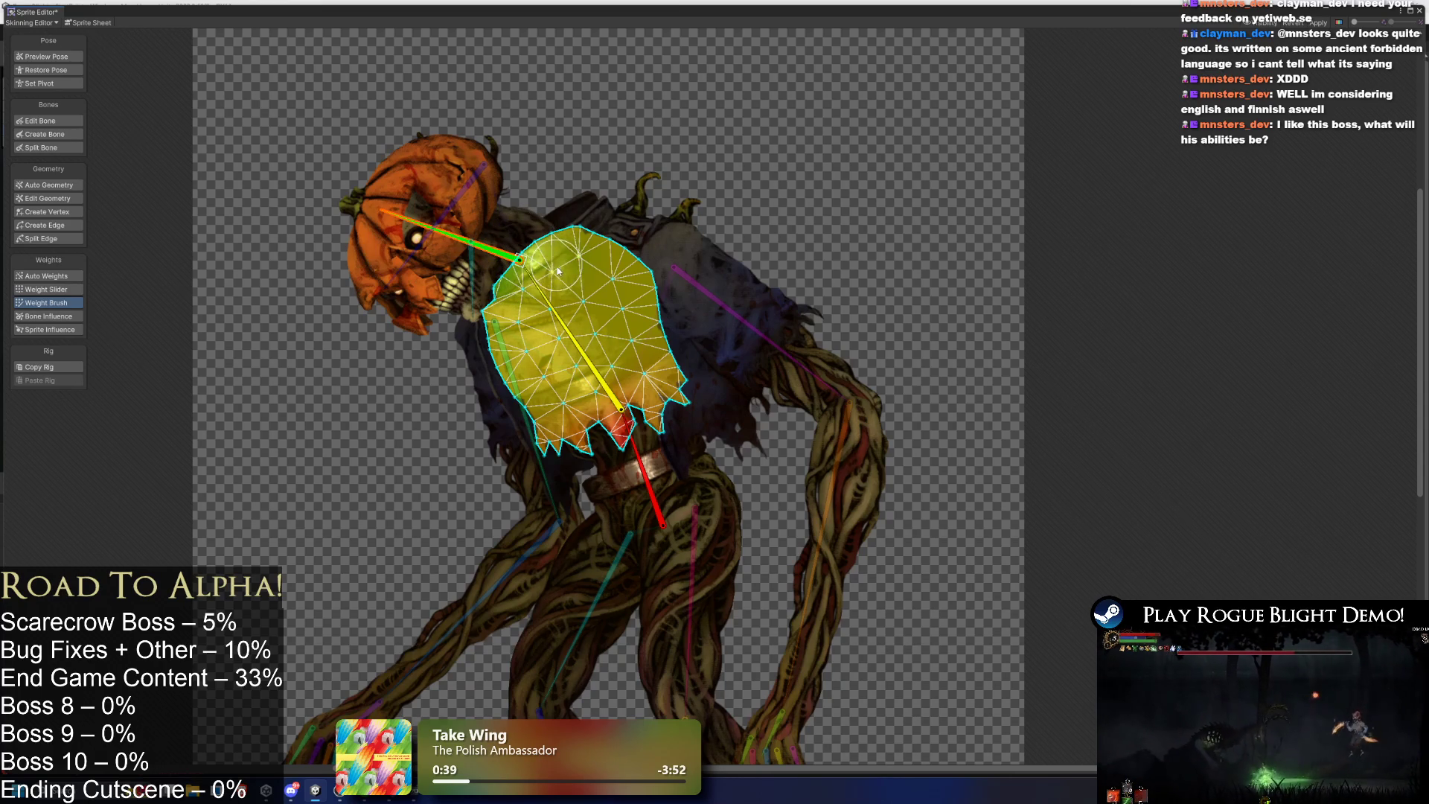
mouse_move(524, 293)
left_mouse_down()
mouse_move(490, 291)
mouse_move(565, 203)
left_mouse_up()
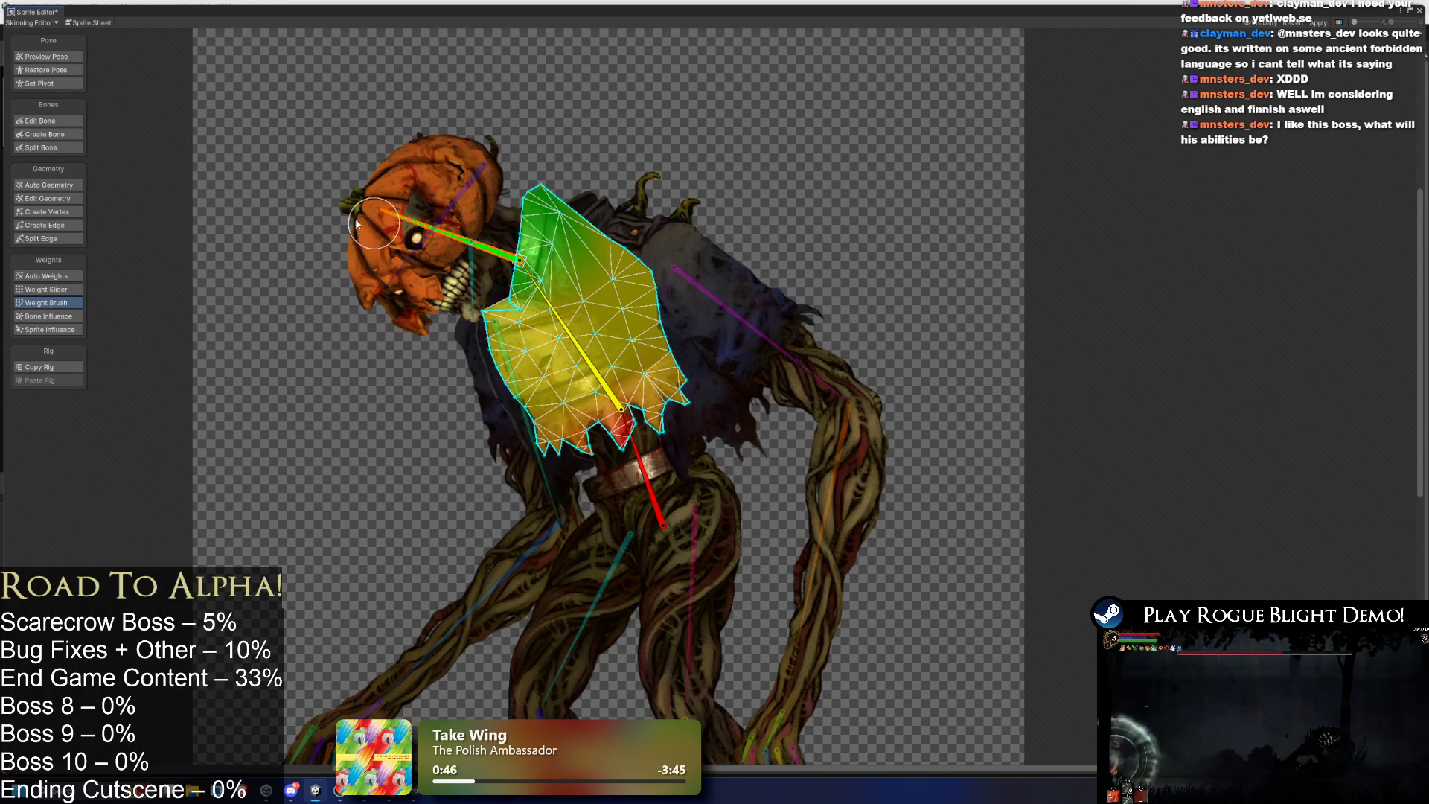
left_click(73, 57)
mouse_move(495, 251)
left_mouse_down()
mouse_move(476, 287)
mouse_move(503, 212)
mouse_move(504, 253)
left_mouse_up()
left_click(544, 346)
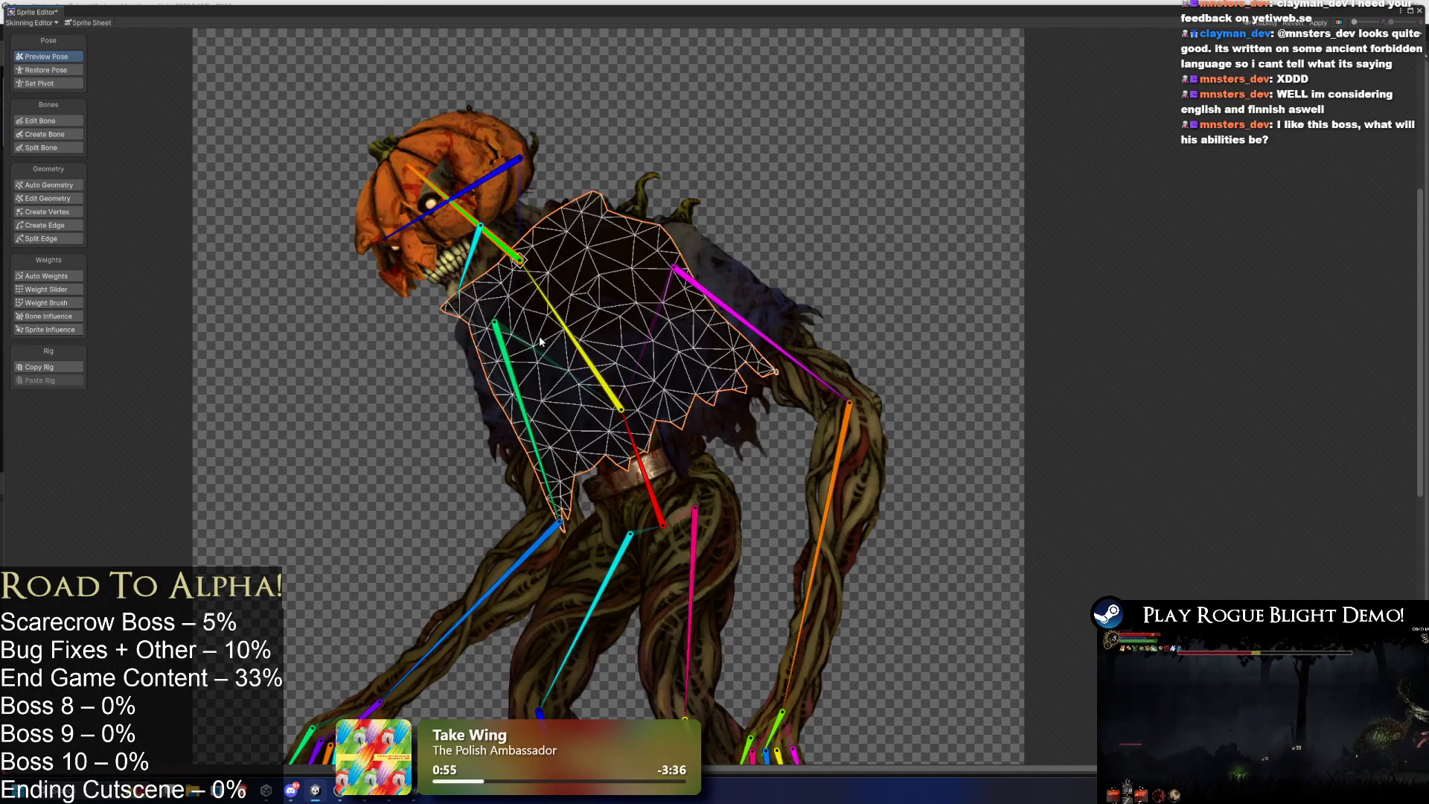
Repaint the whole chest mesh to one bone, reset the bind pose and tilt the head to test.
left_click(528, 321)
left_click(540, 318)
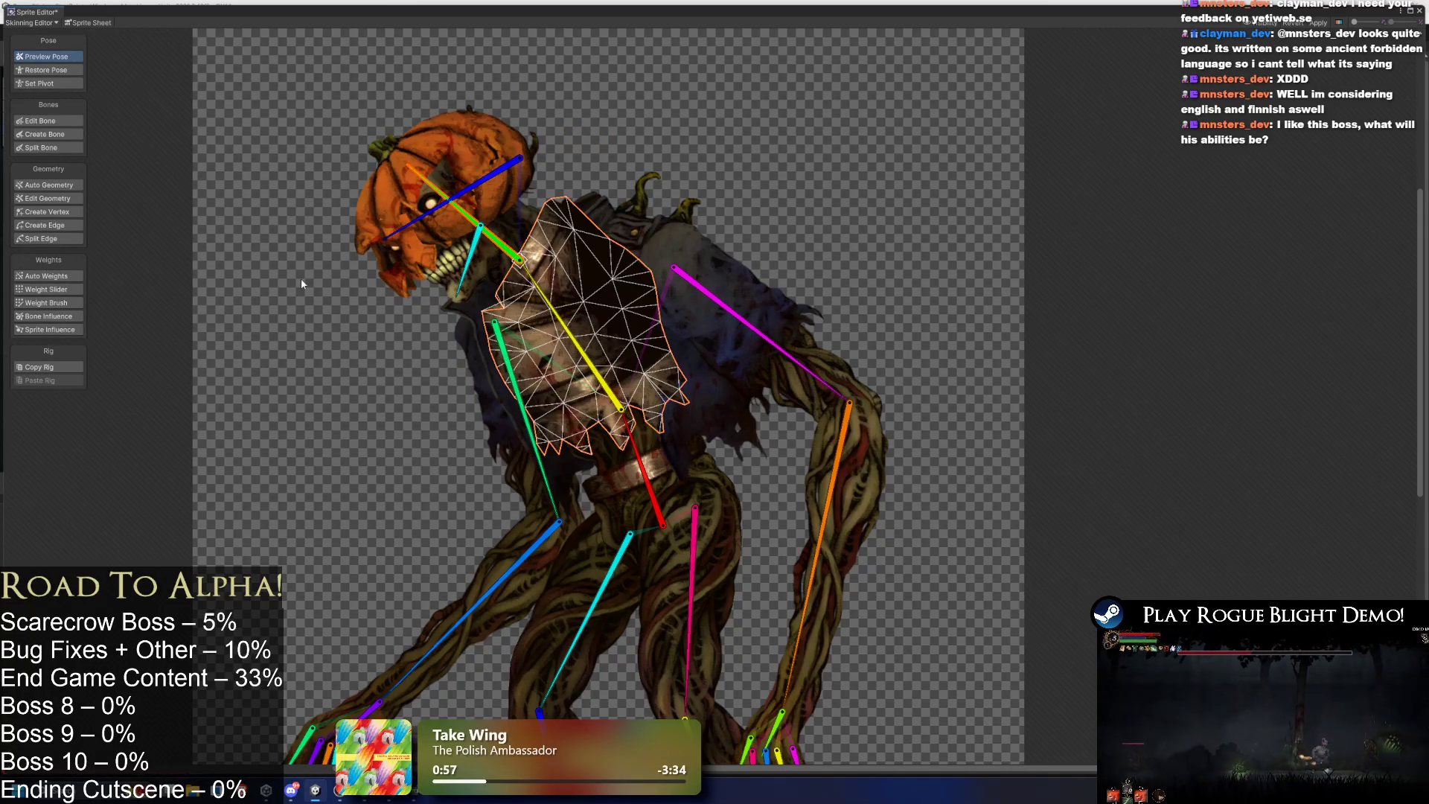
left_click(46, 303)
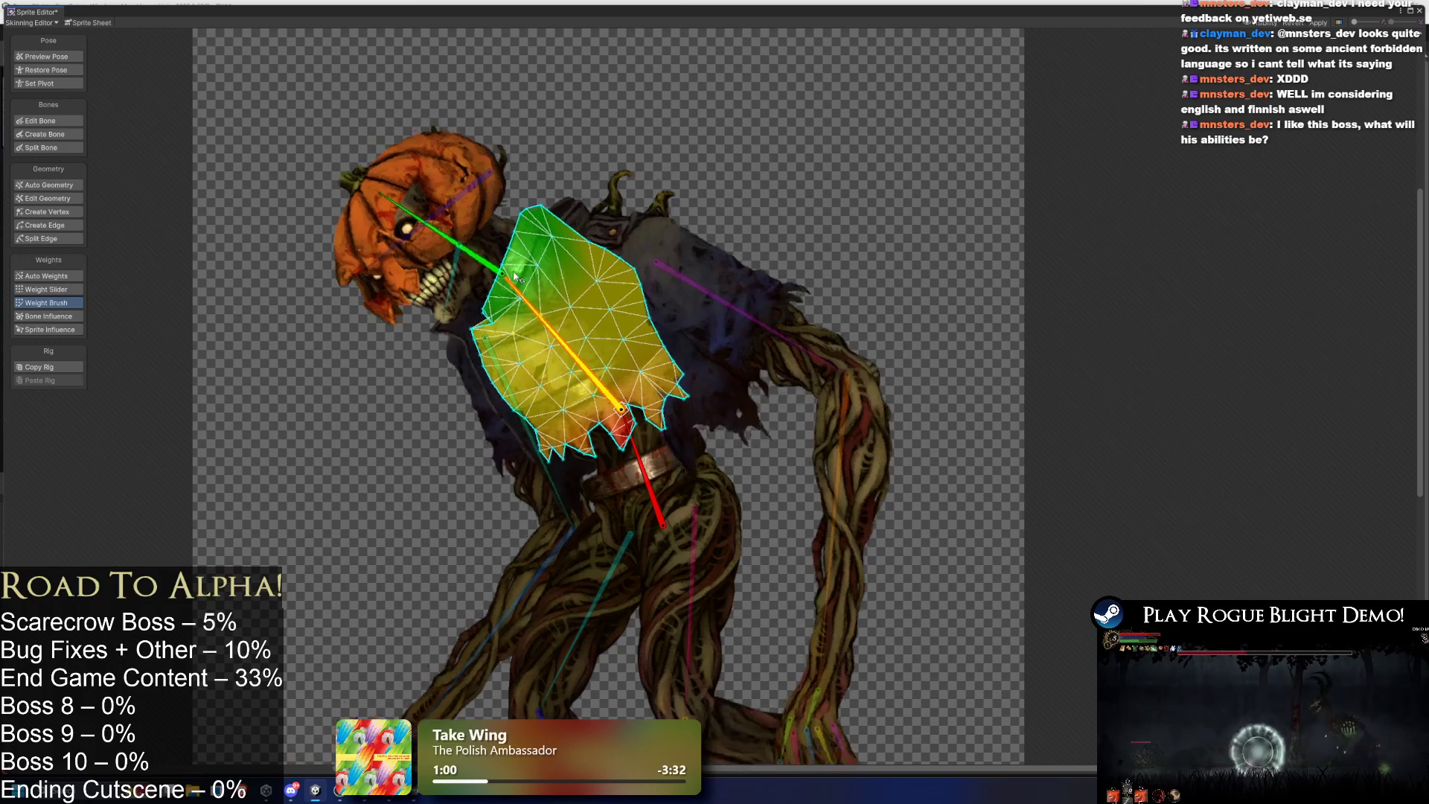
mouse_move(509, 272)
left_mouse_down()
mouse_move(543, 291)
mouse_move(625, 224)
left_mouse_up()
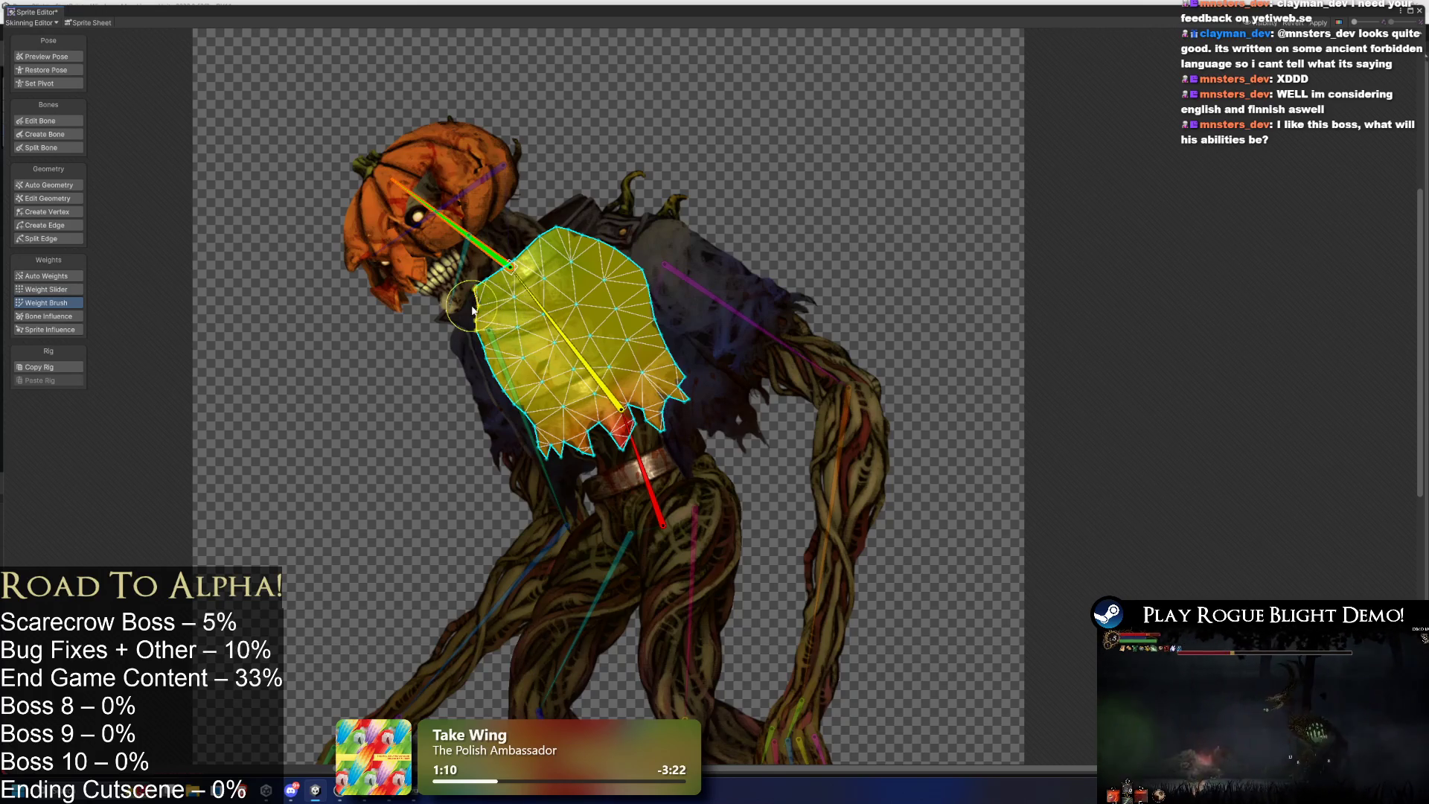
left_click(65, 71)
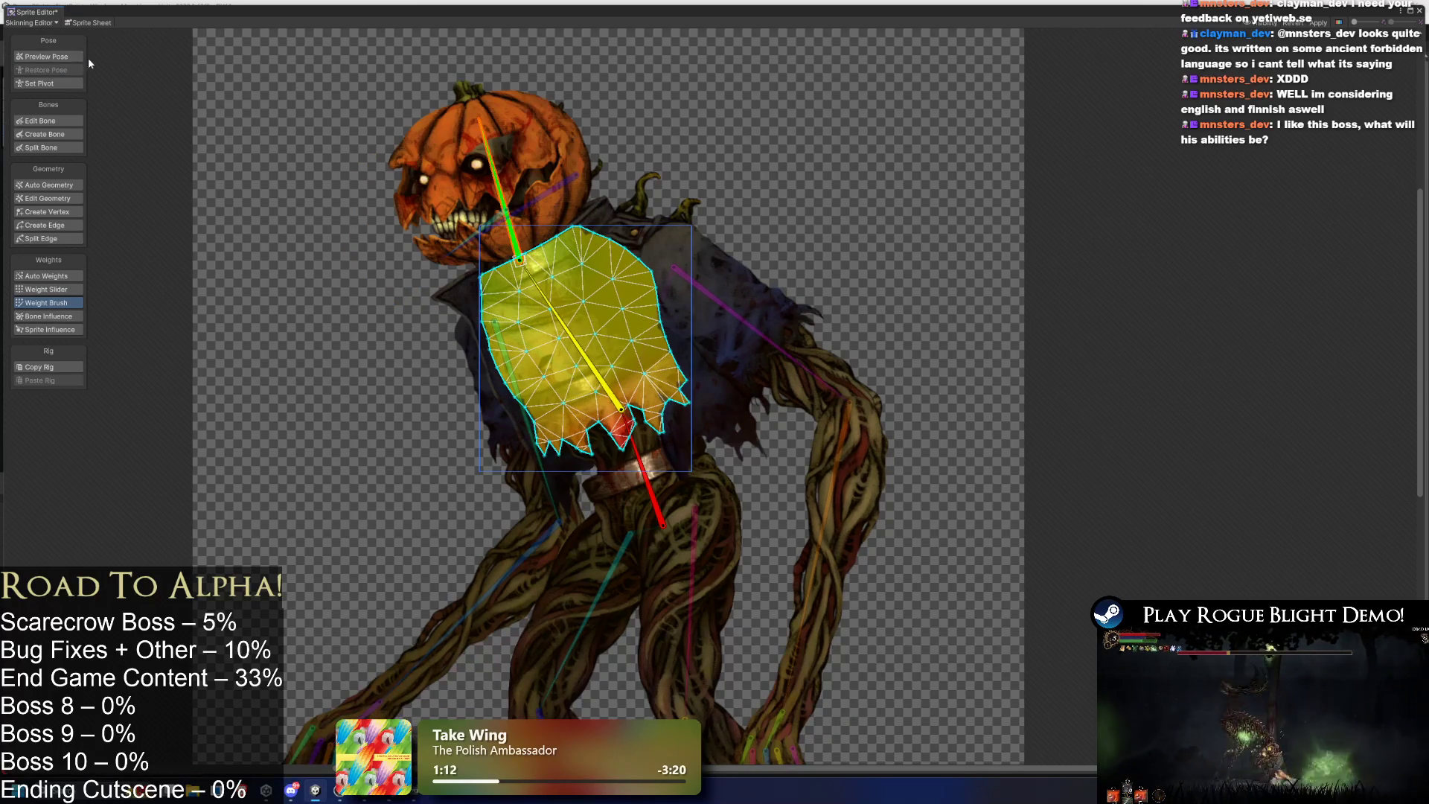
left_click(75, 57)
left_click(684, 105)
mouse_move(499, 142)
left_mouse_down()
mouse_move(370, 179)
mouse_move(506, 145)
mouse_move(465, 149)
mouse_move(475, 156)
mouse_move(462, 160)
mouse_move(509, 142)
mouse_move(447, 164)
mouse_move(535, 153)
left_mouse_up()
Remove the green arm, shoulder and arm bone influences from the torso mesh.
left_click(453, 288)
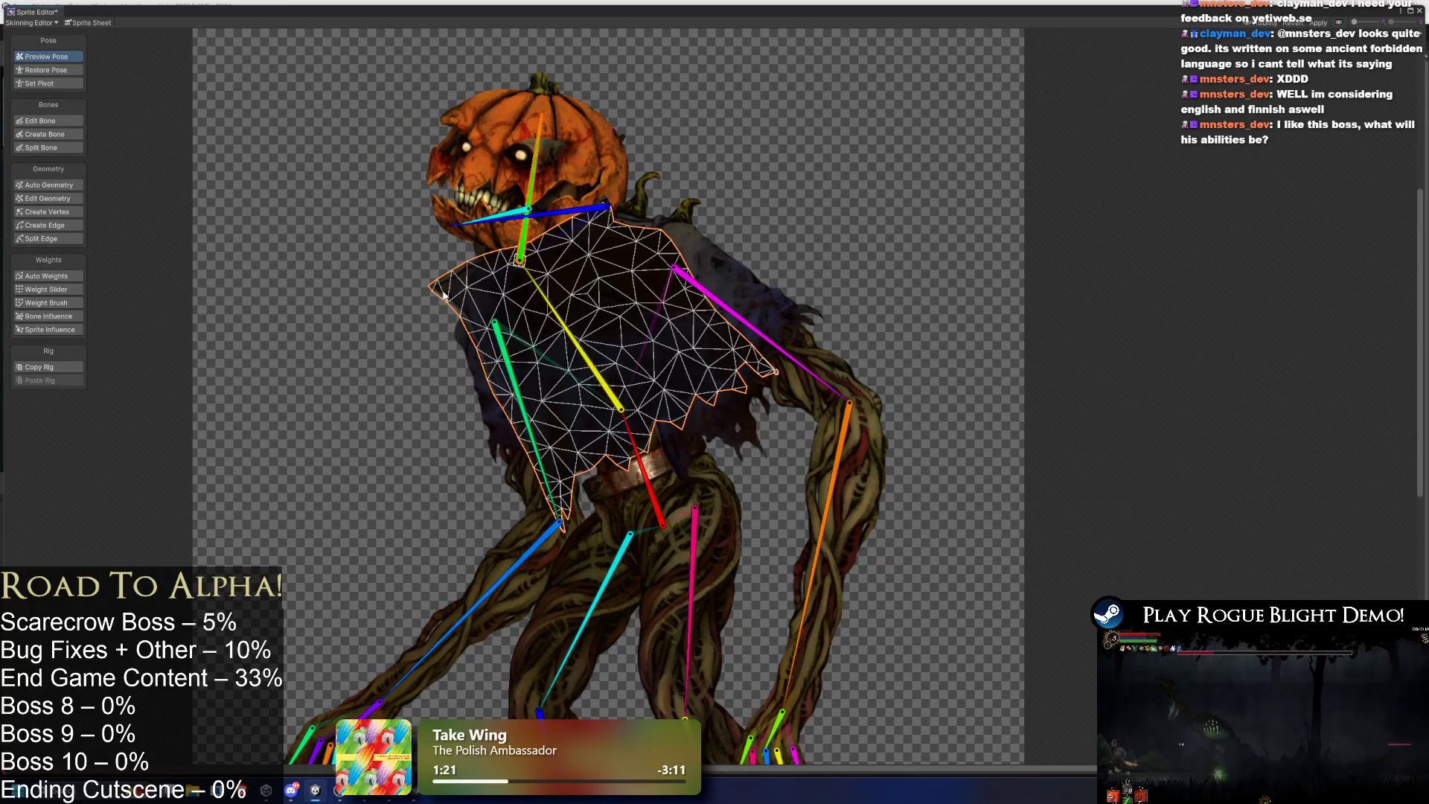
left_click(75, 306)
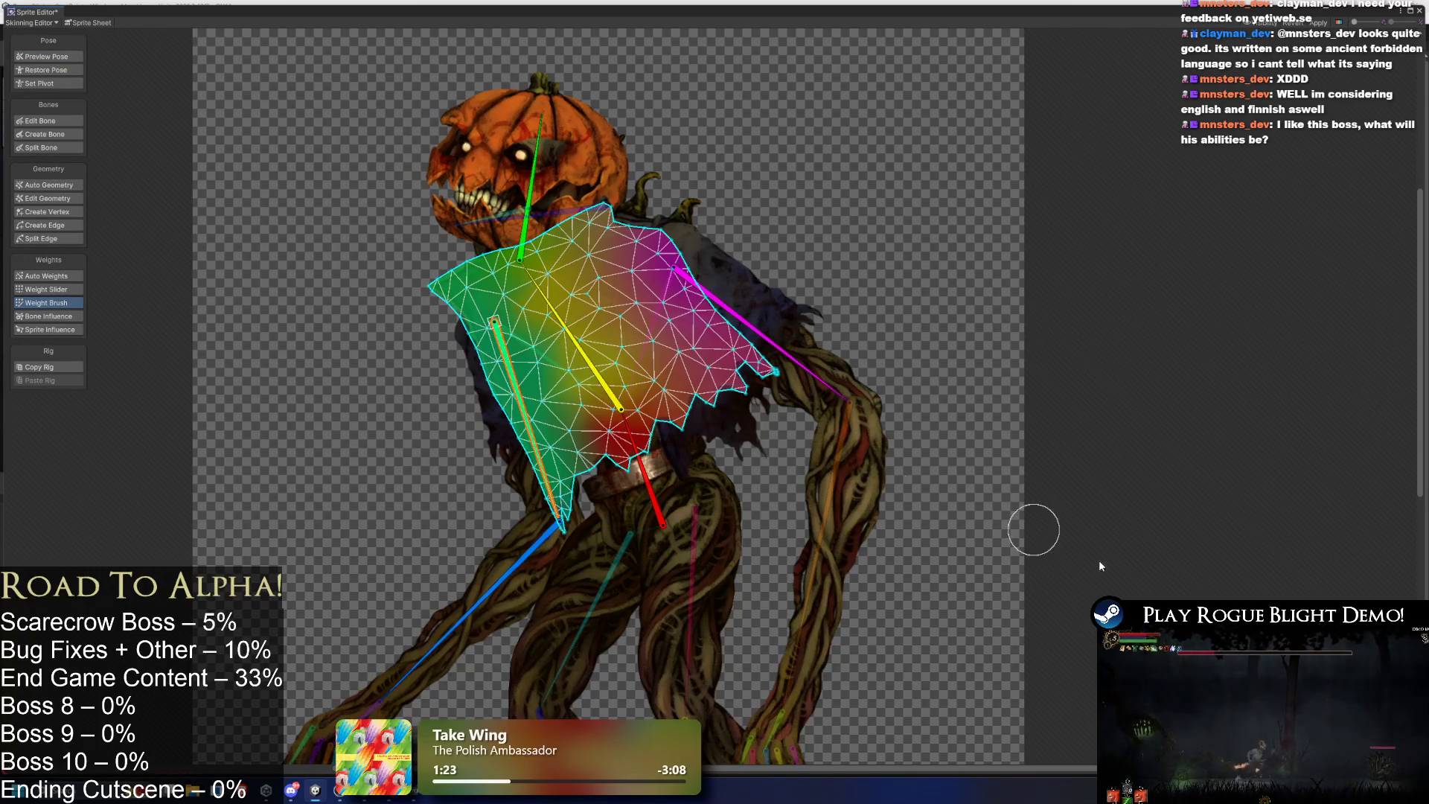
left_click(48, 316)
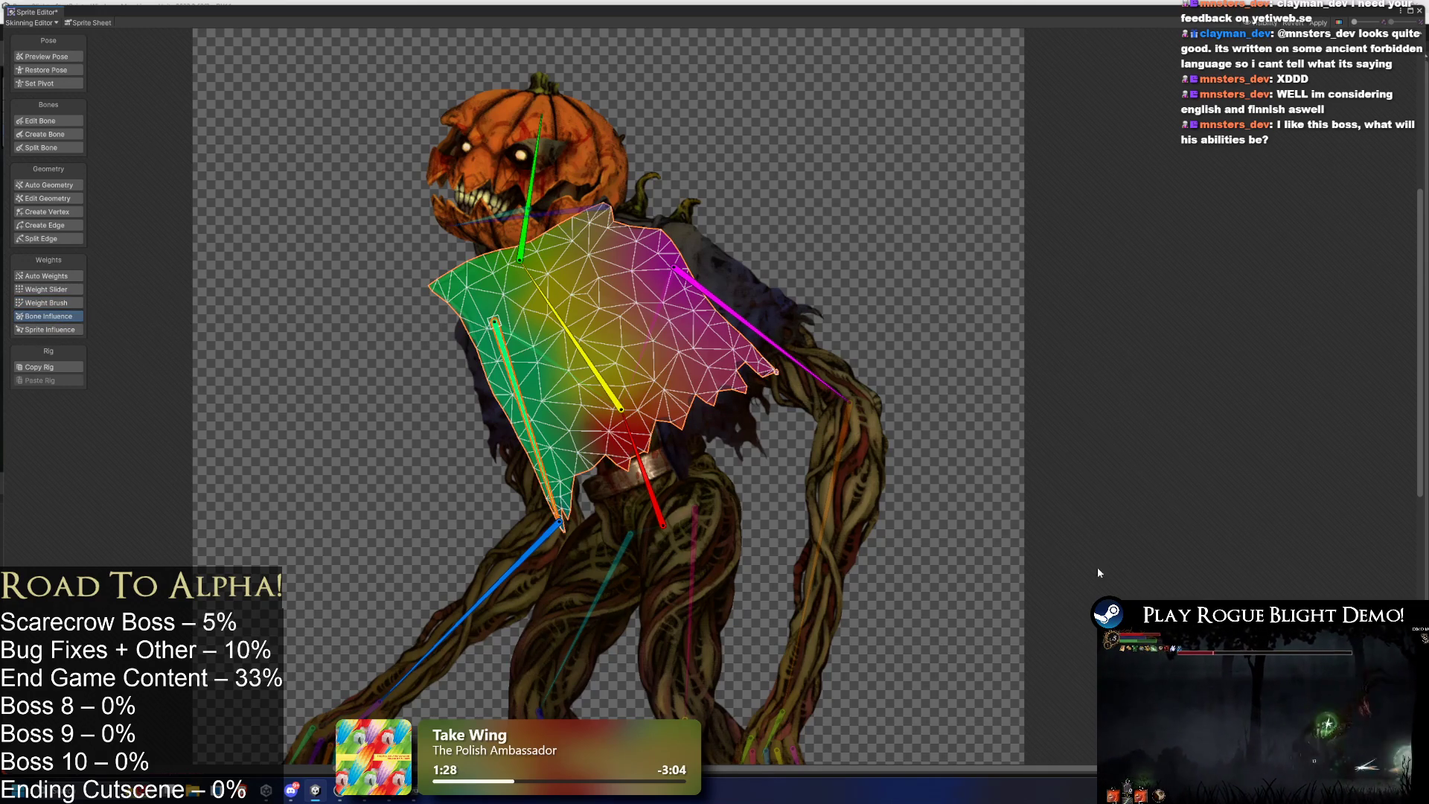
key("Delete")
left_click(765, 336)
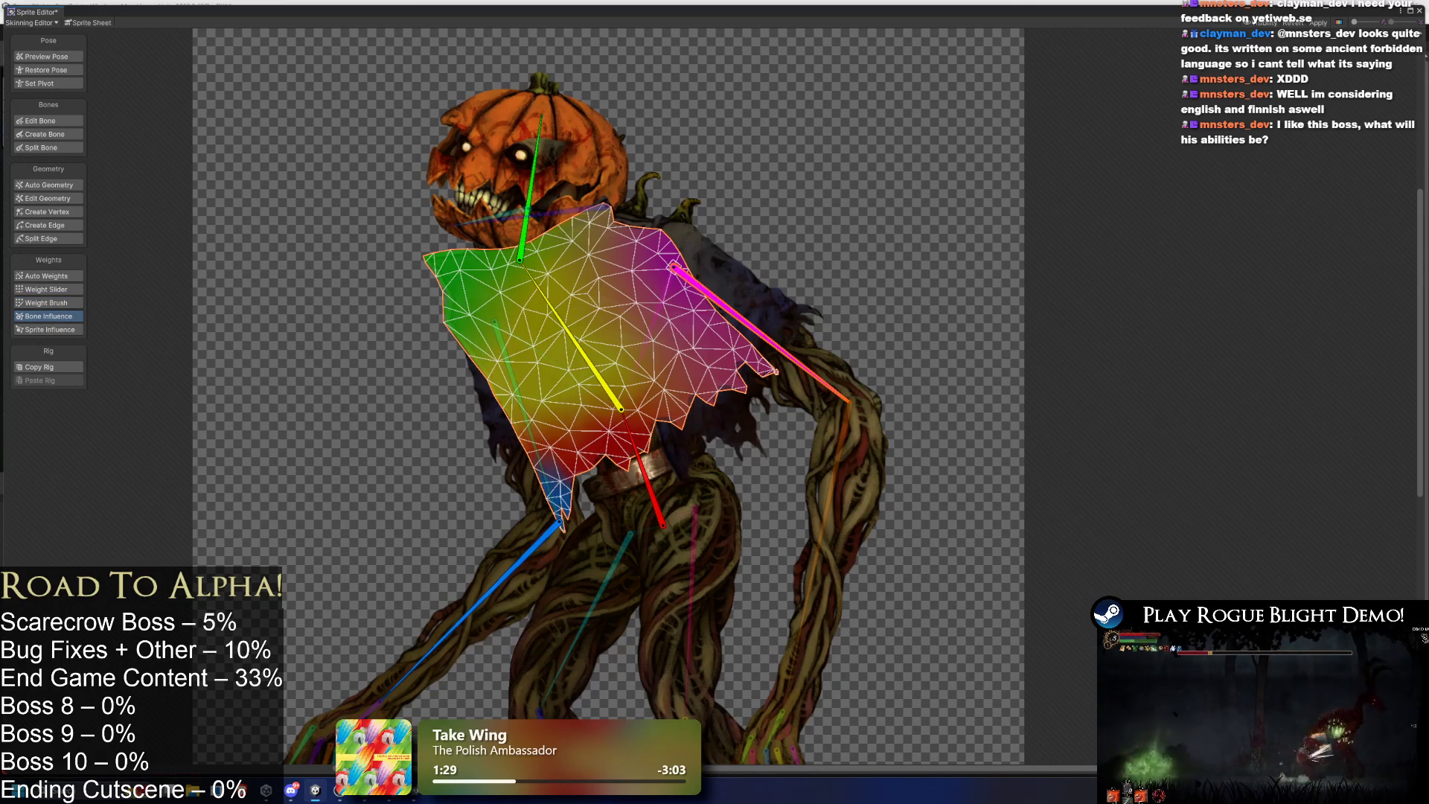
key("Delete")
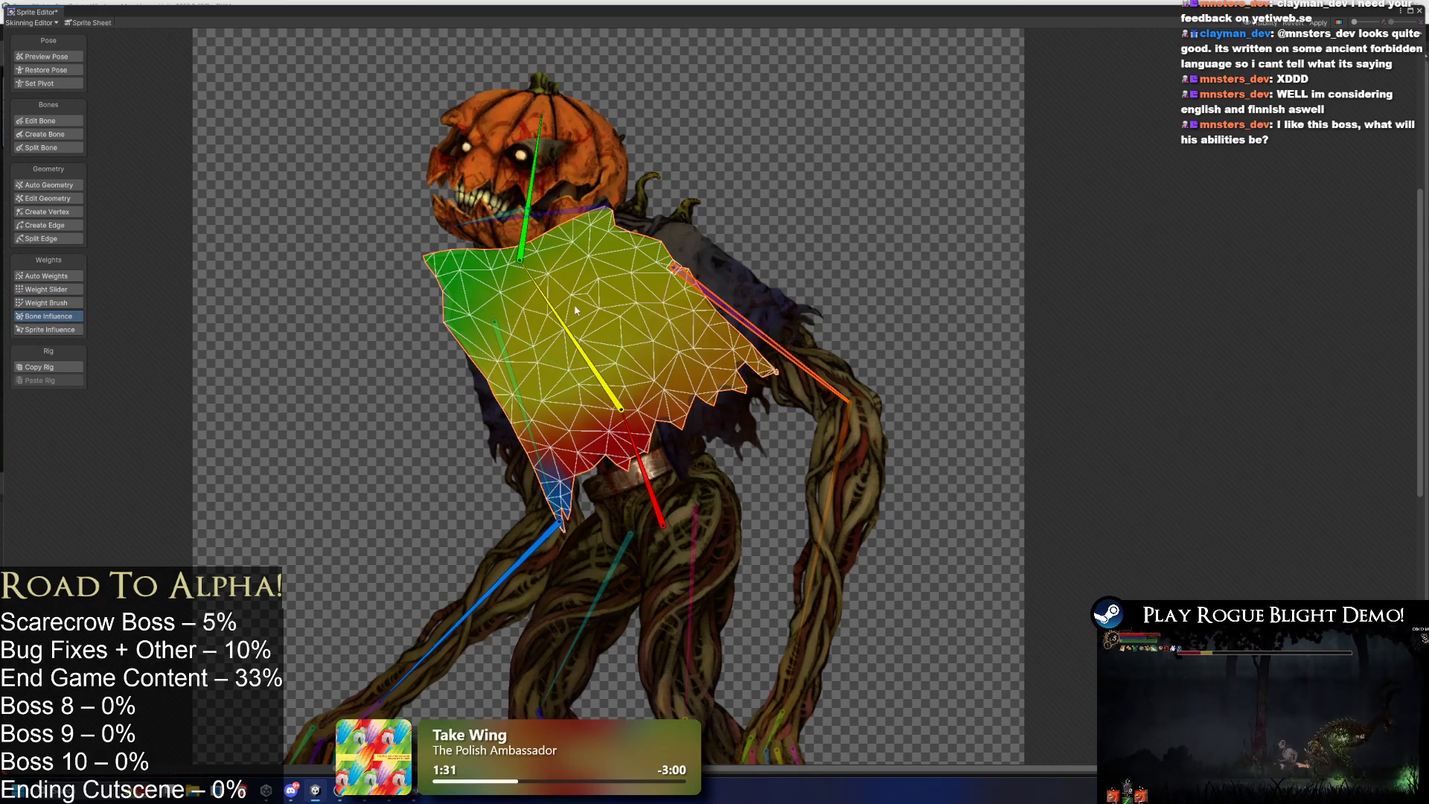
left_click(534, 556)
key("Delete")
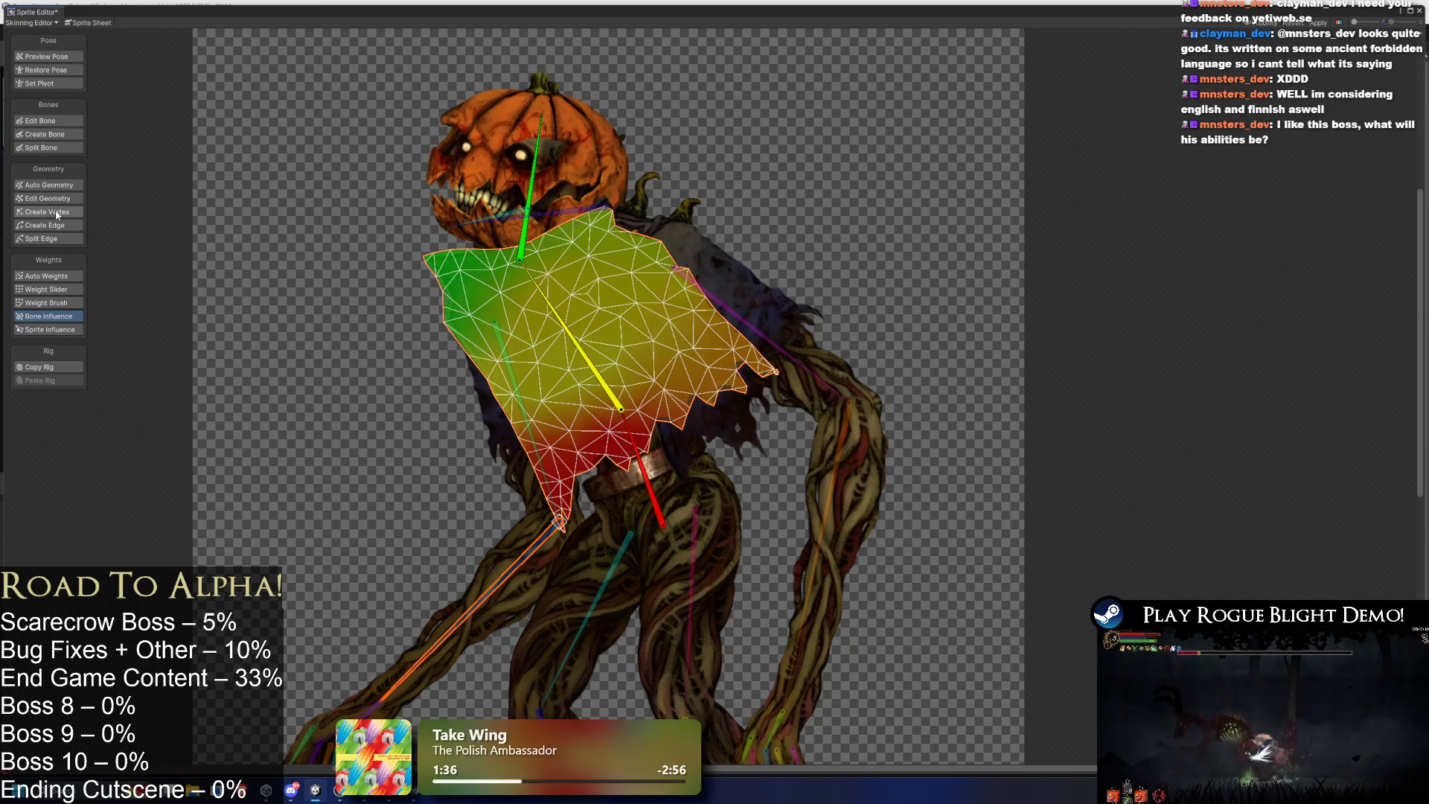
Paint the torso's upper-left toward the spine bone, then tilt the head and spine to test.
left_click(46, 303)
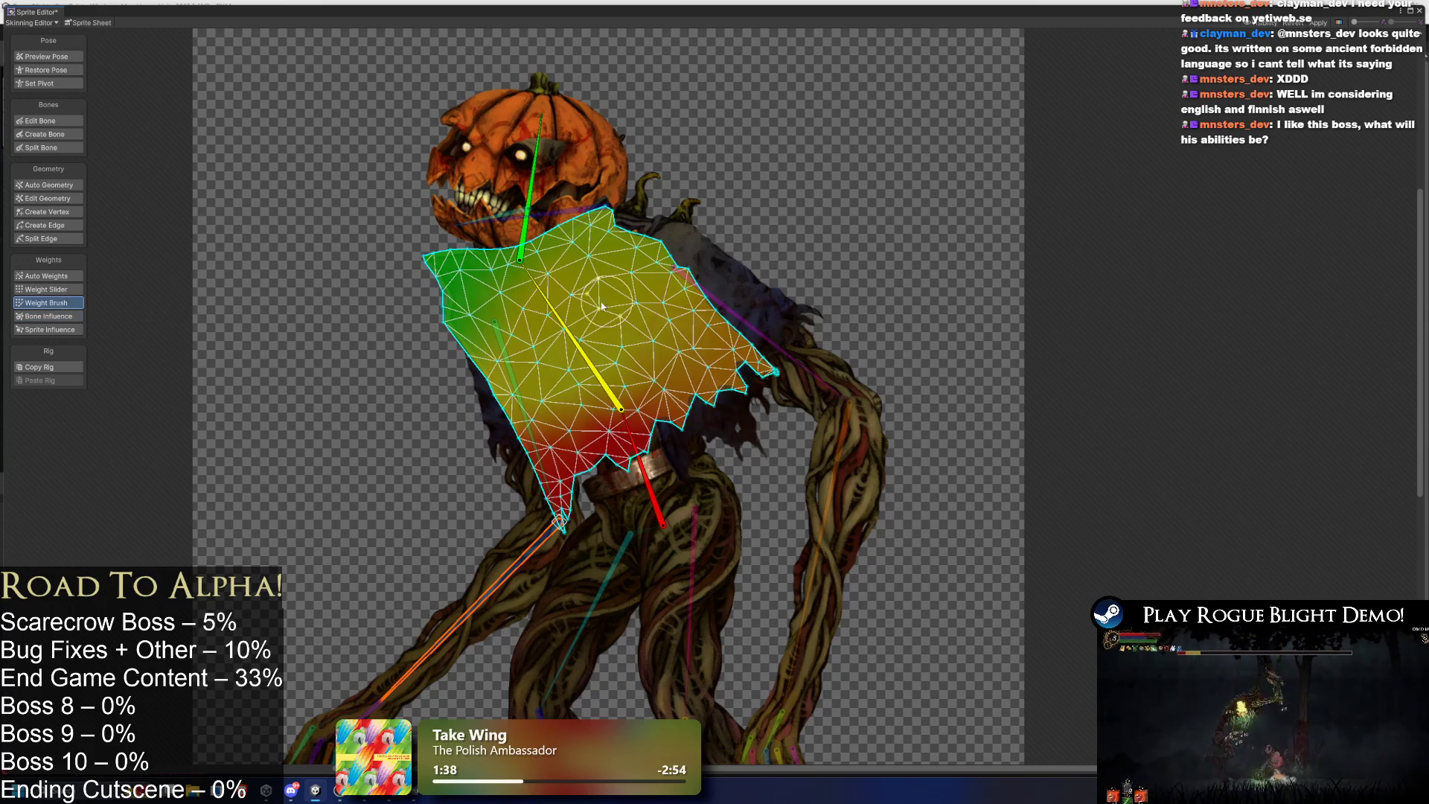
left_click(588, 358)
mouse_move(476, 290)
left_mouse_down()
mouse_move(521, 246)
mouse_move(638, 198)
mouse_move(655, 216)
mouse_move(588, 268)
mouse_move(555, 354)
left_mouse_up()
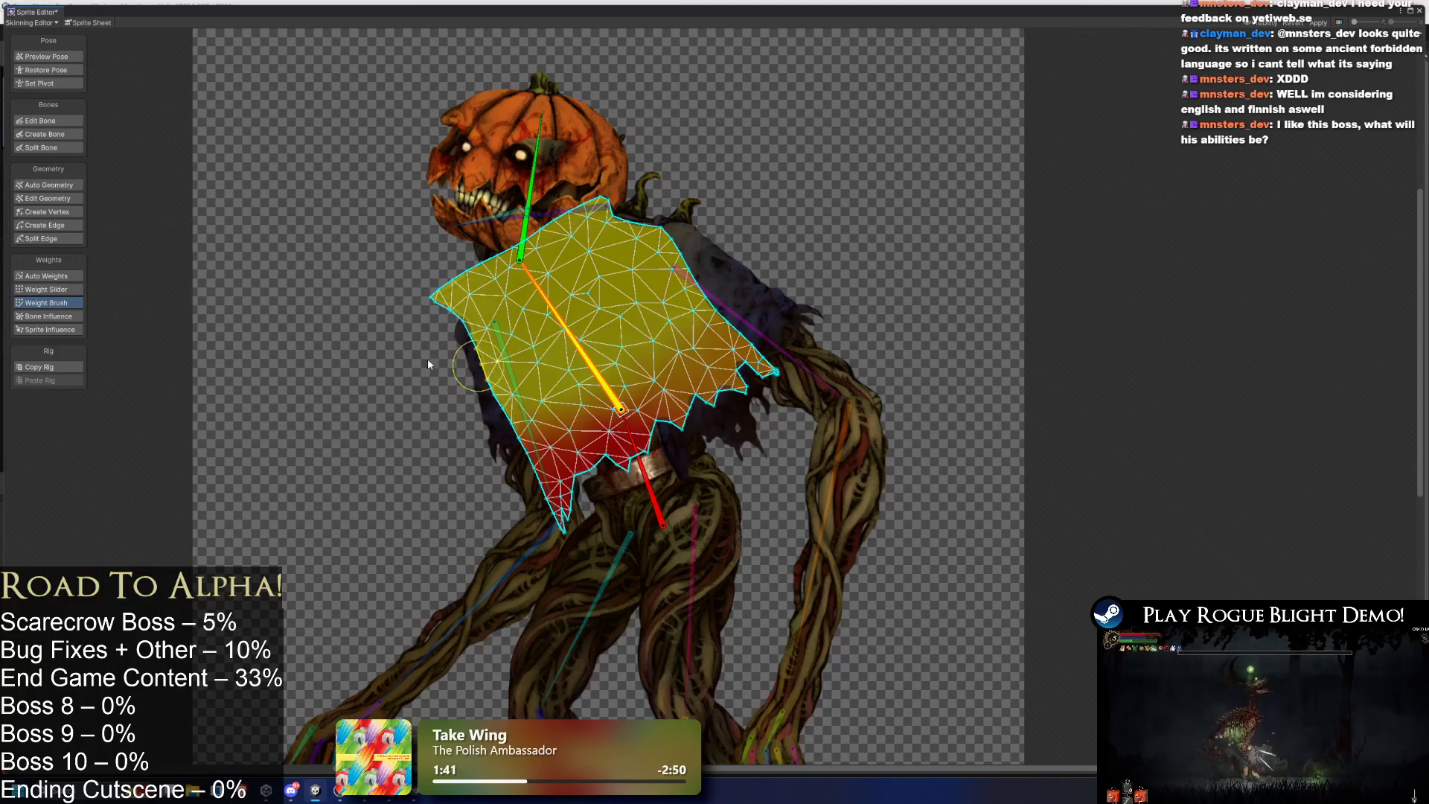
left_click_drag(538, 138, 430, 172)
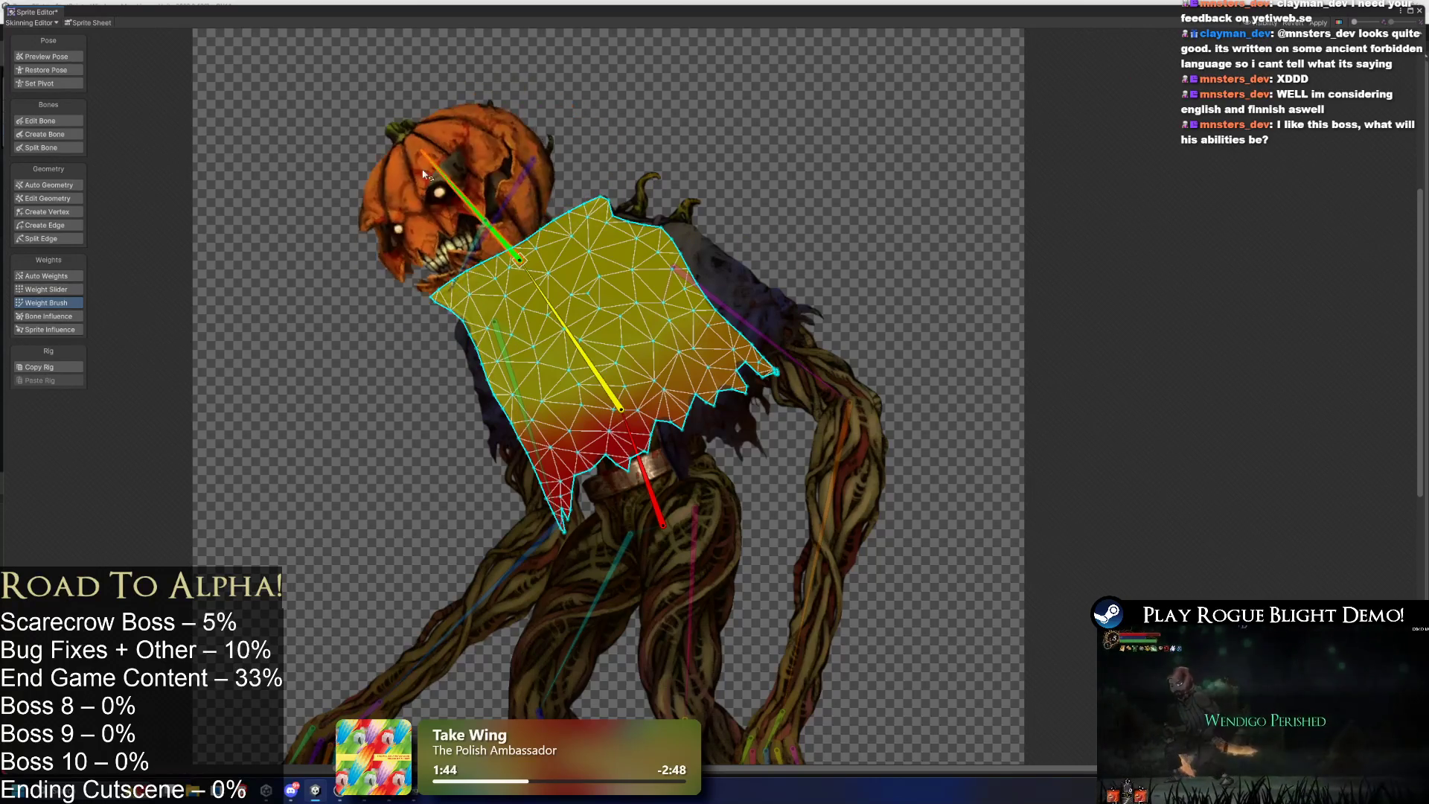
left_click(52, 69)
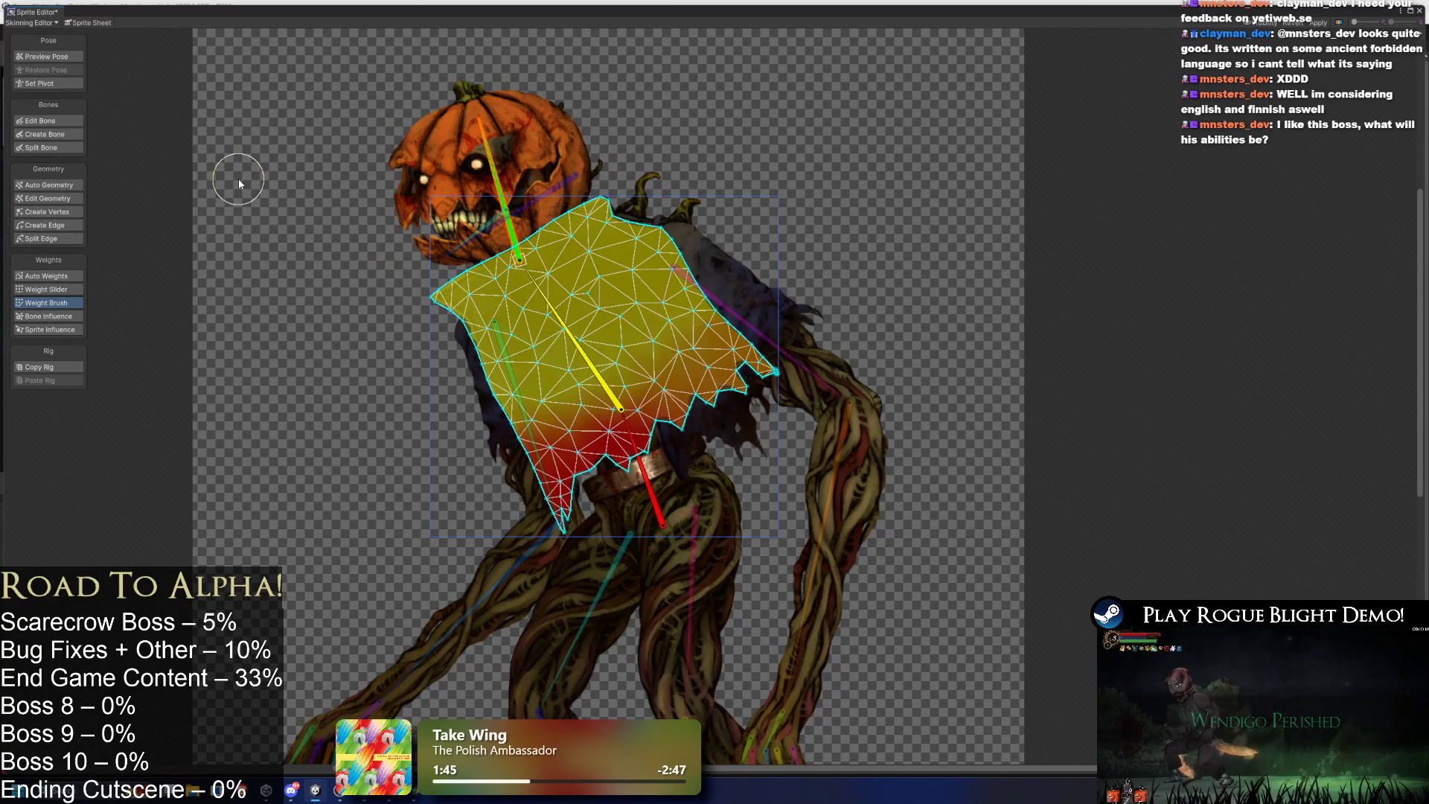
left_click(46, 57)
mouse_move(486, 149)
left_mouse_down()
mouse_move(406, 214)
mouse_move(462, 126)
left_mouse_up()
mouse_move(538, 293)
left_mouse_down()
mouse_move(533, 346)
mouse_move(482, 310)
left_mouse_up()
Paint the torso's top-left corner toward the spine and tilt the pumpkin head to test.
left_click_drag(622, 145, 617, 151)
left_click(54, 303)
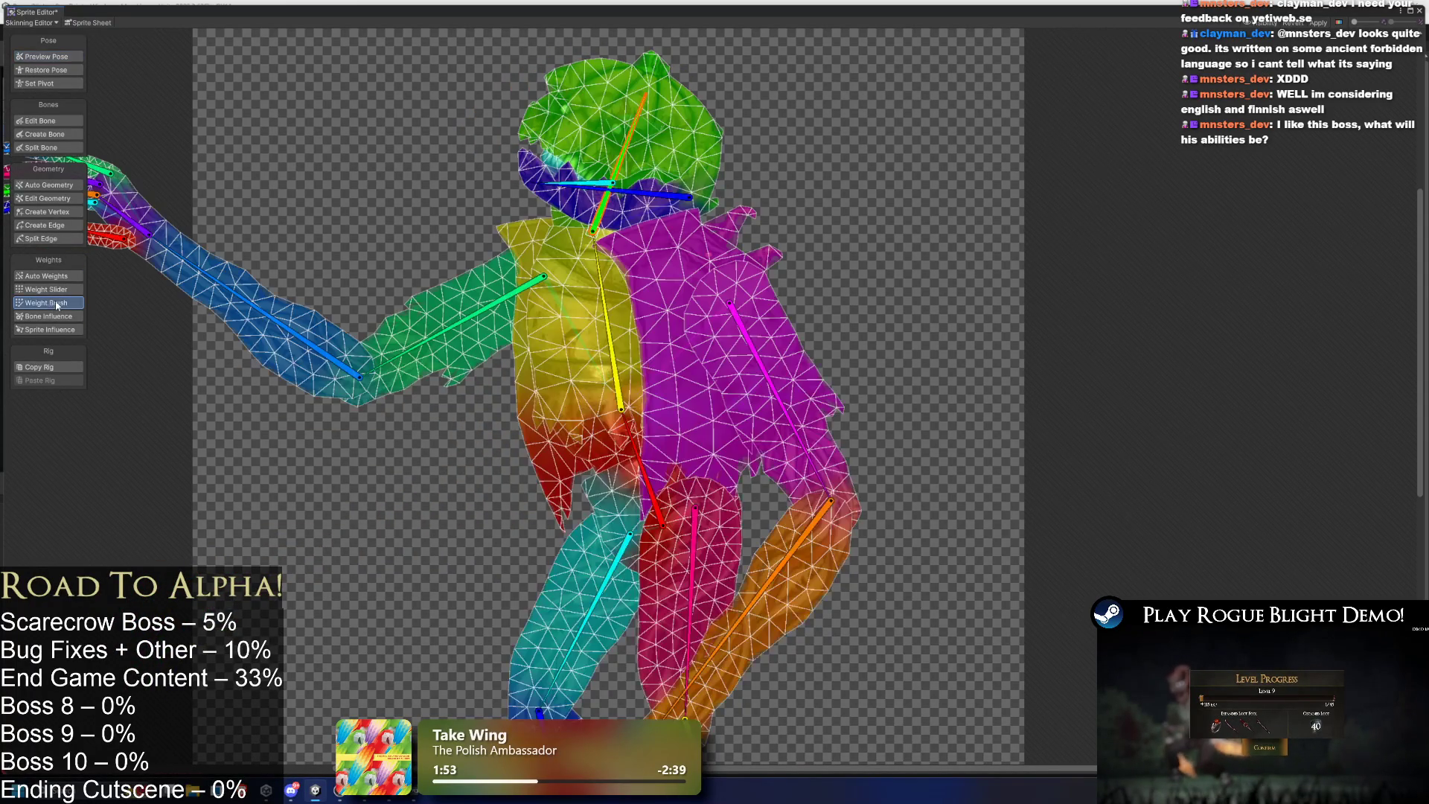
left_click(513, 240)
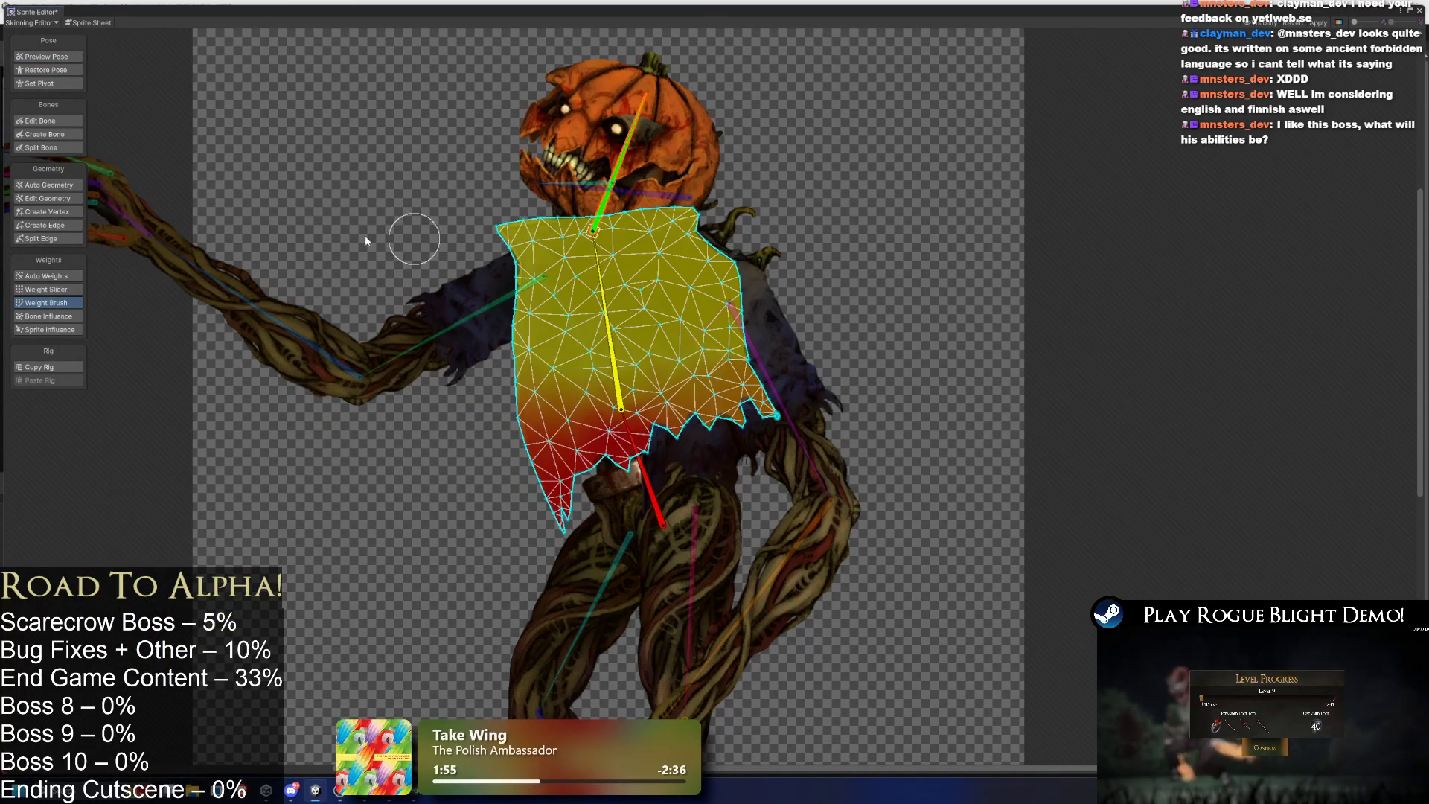
left_click_drag(511, 235, 512, 238)
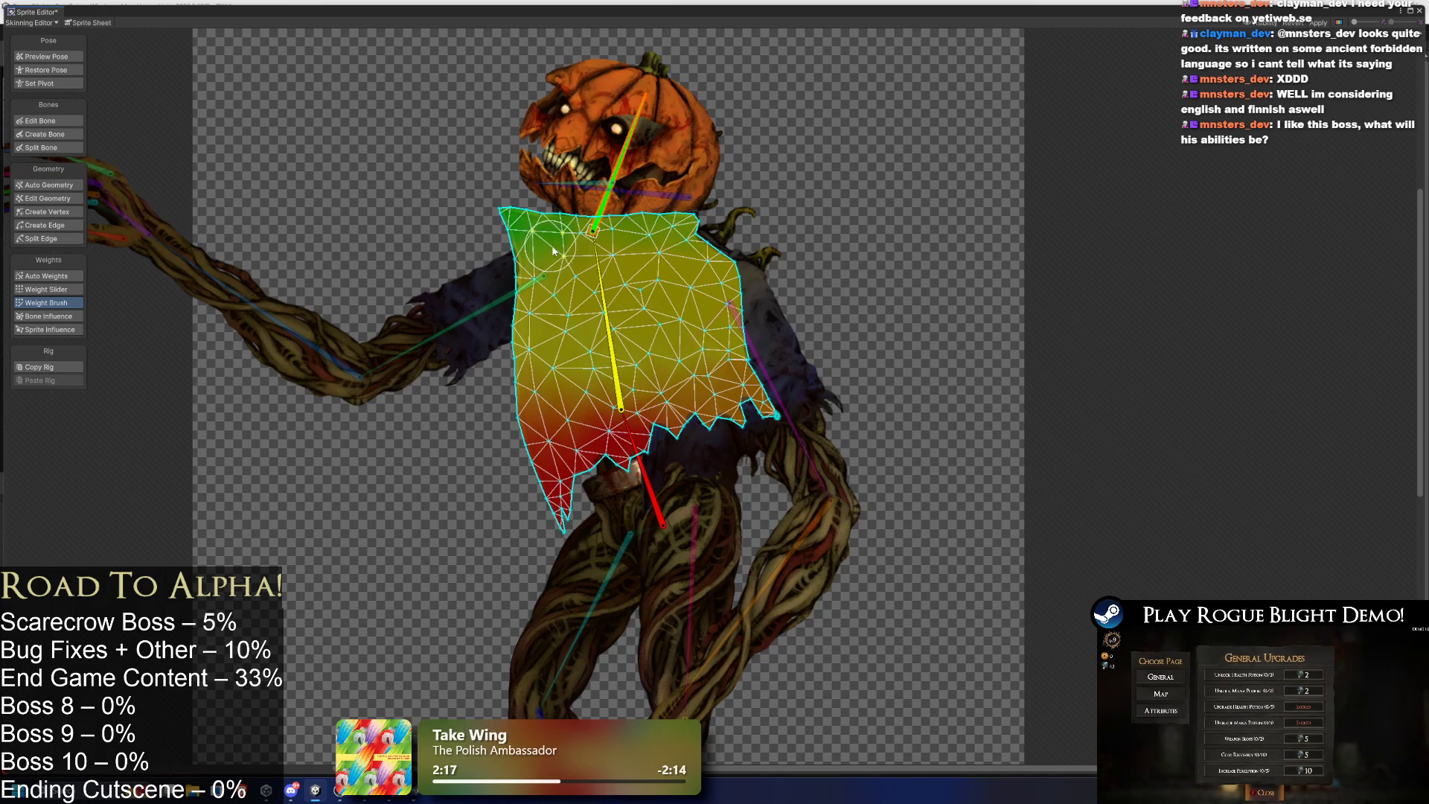
left_click(46, 57)
mouse_move(633, 136)
left_mouse_down()
mouse_move(590, 144)
mouse_move(609, 136)
mouse_move(571, 194)
left_mouse_up()
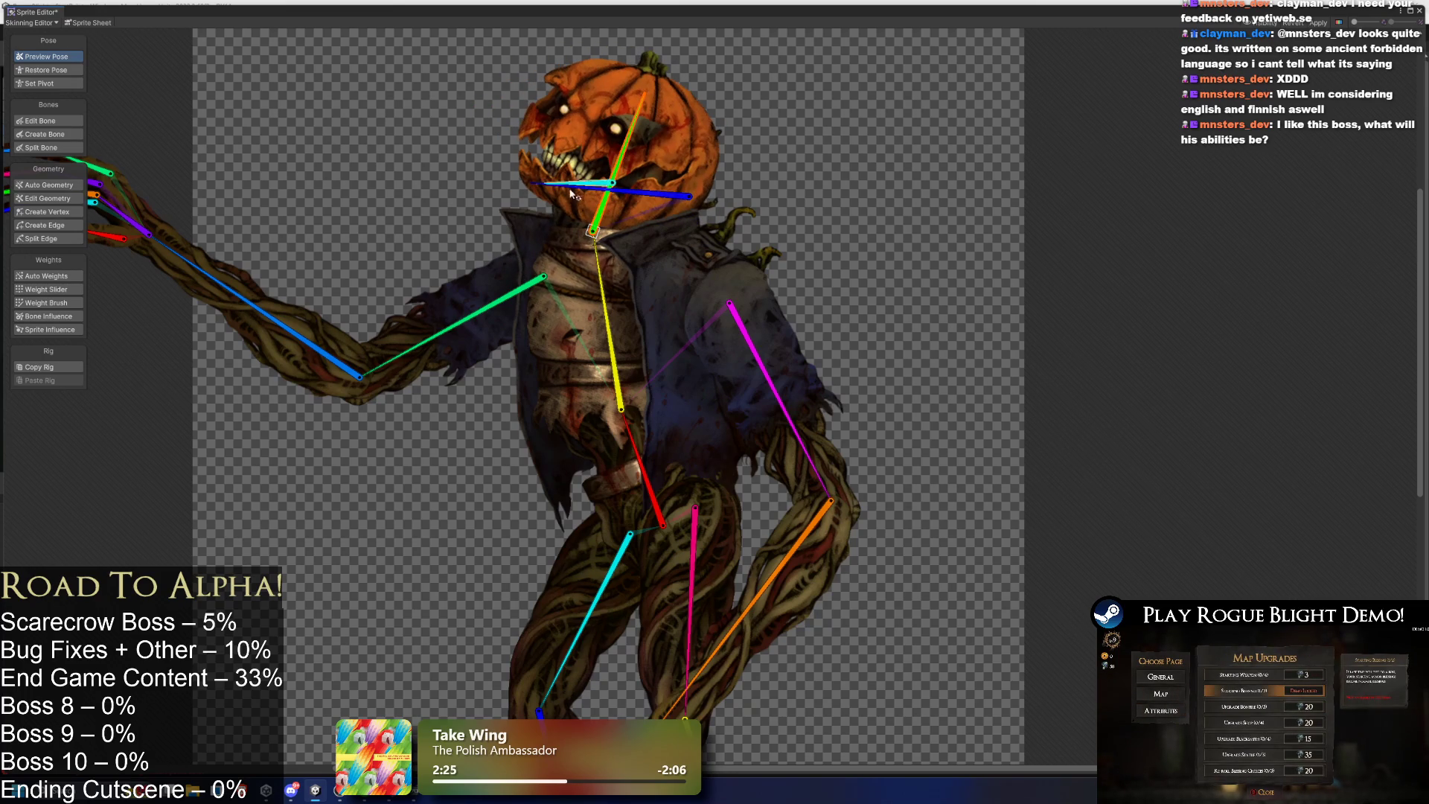
Paint the torso's top-right corner toward the spine, undo the stroke, and retest the head tilt.
left_click(525, 415)
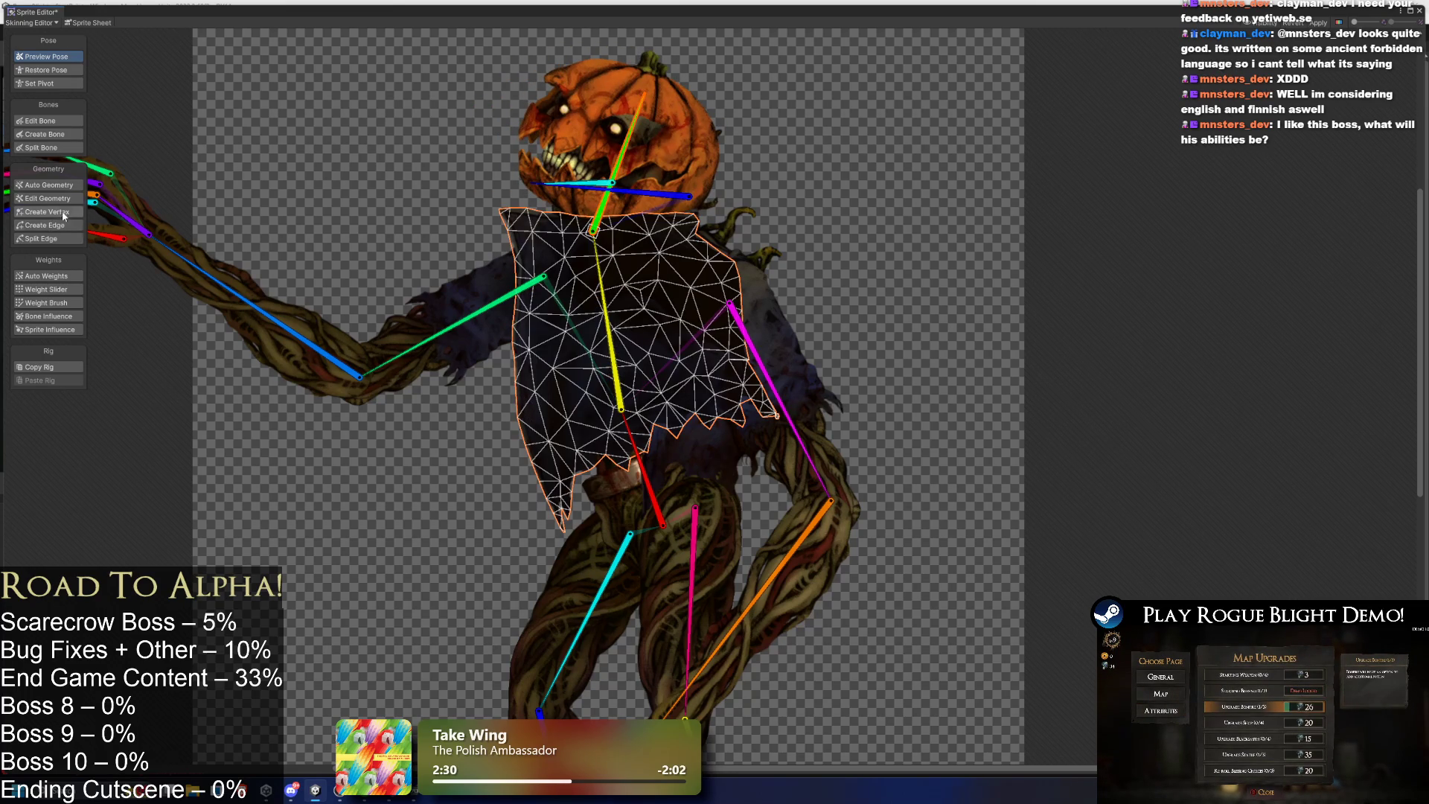
left_click(47, 303)
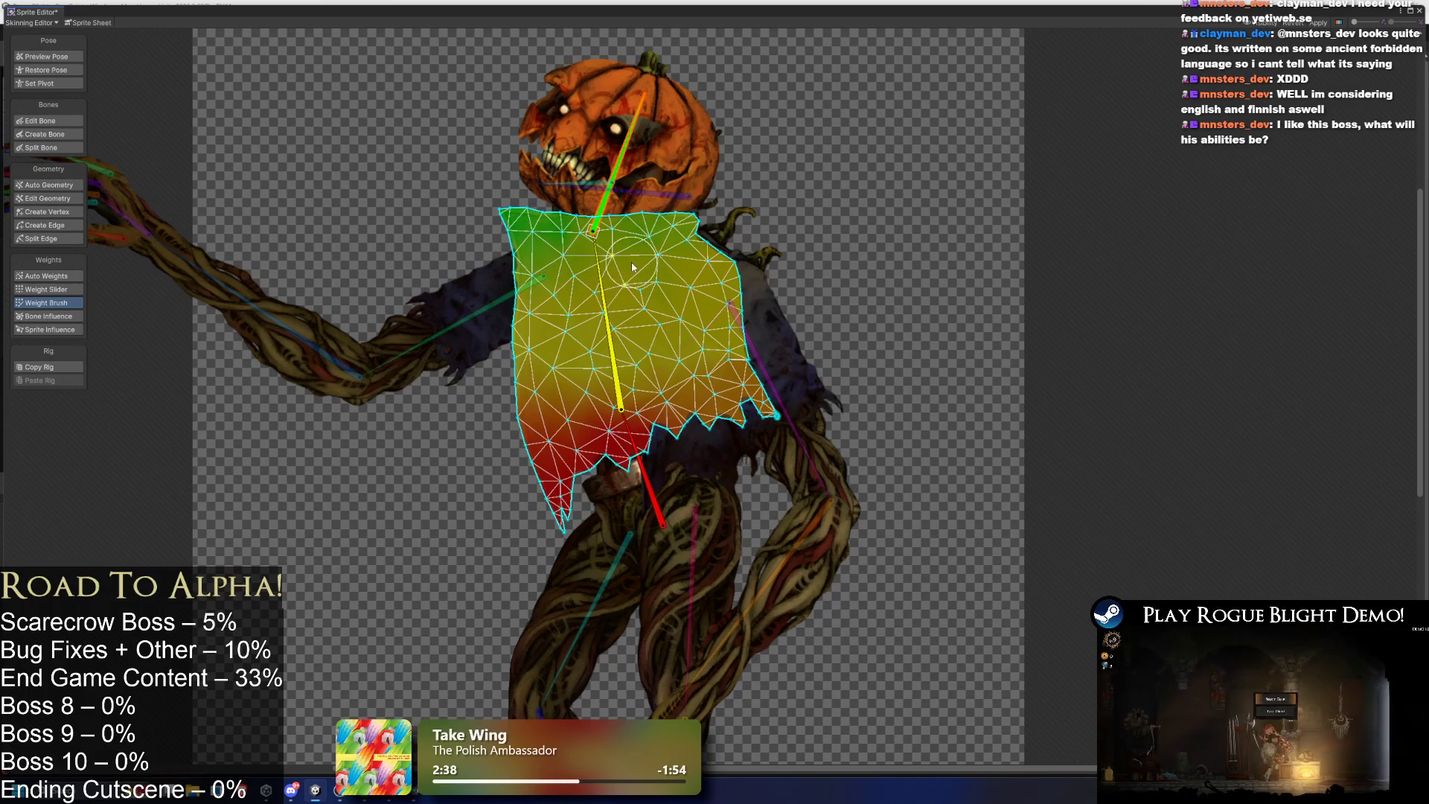
left_click_drag(663, 238, 686, 231)
key("ctrl+z")
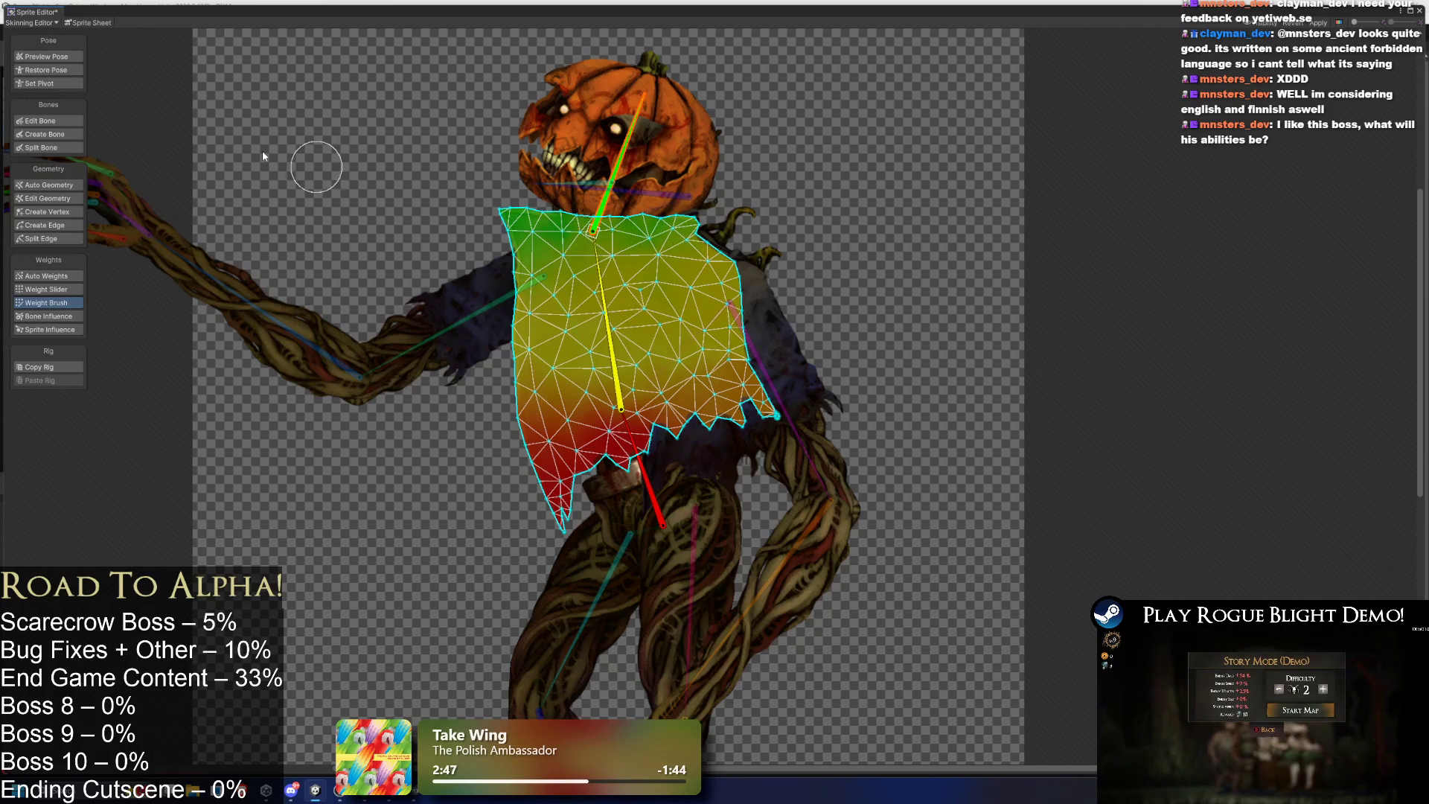
left_click(47, 56)
mouse_move(623, 149)
left_mouse_down()
mouse_move(572, 141)
mouse_move(563, 158)
mouse_move(617, 145)
left_mouse_up()
Check the torso's spine and head bone weights, then swing the pumpkin head to test.
left_click(541, 230)
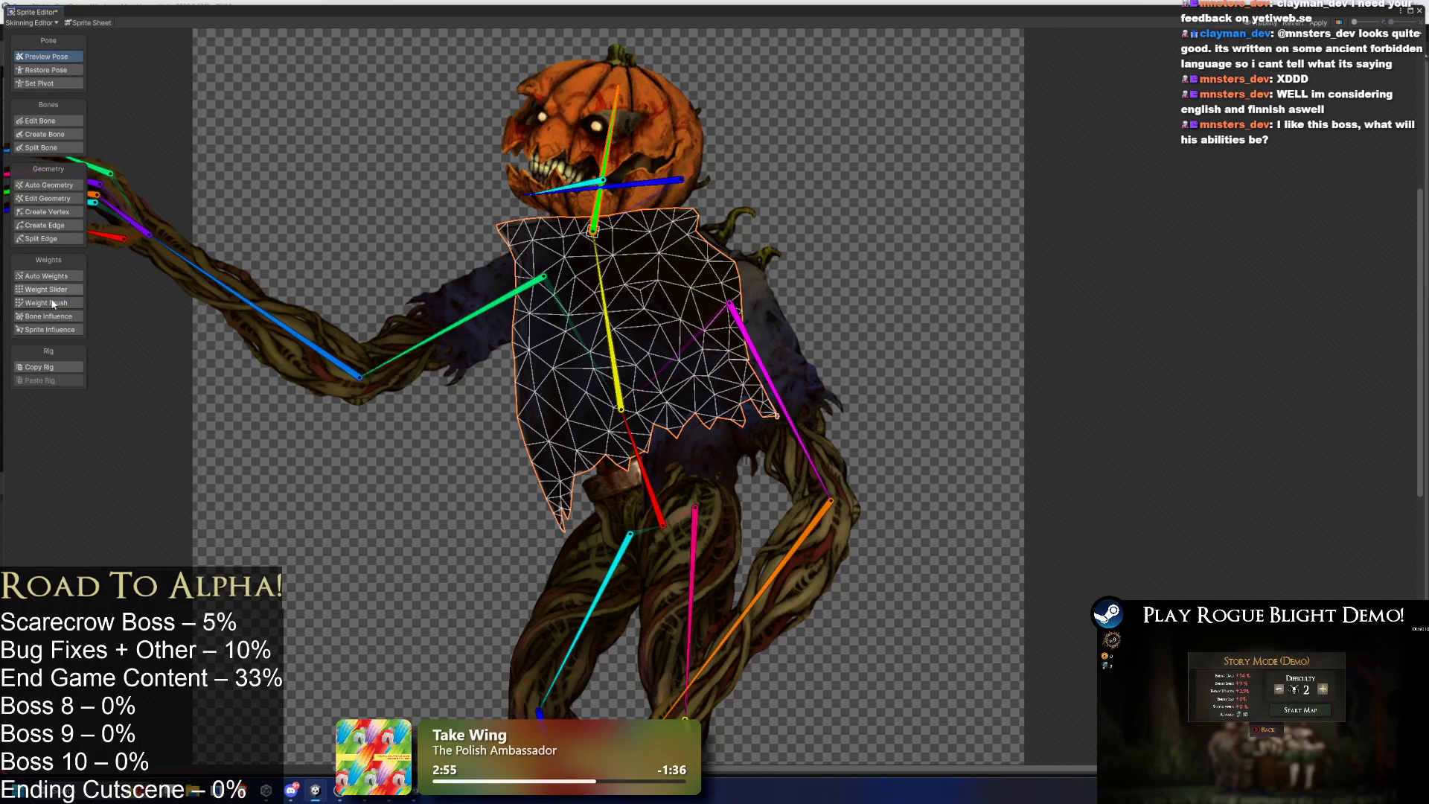
left_click(55, 301)
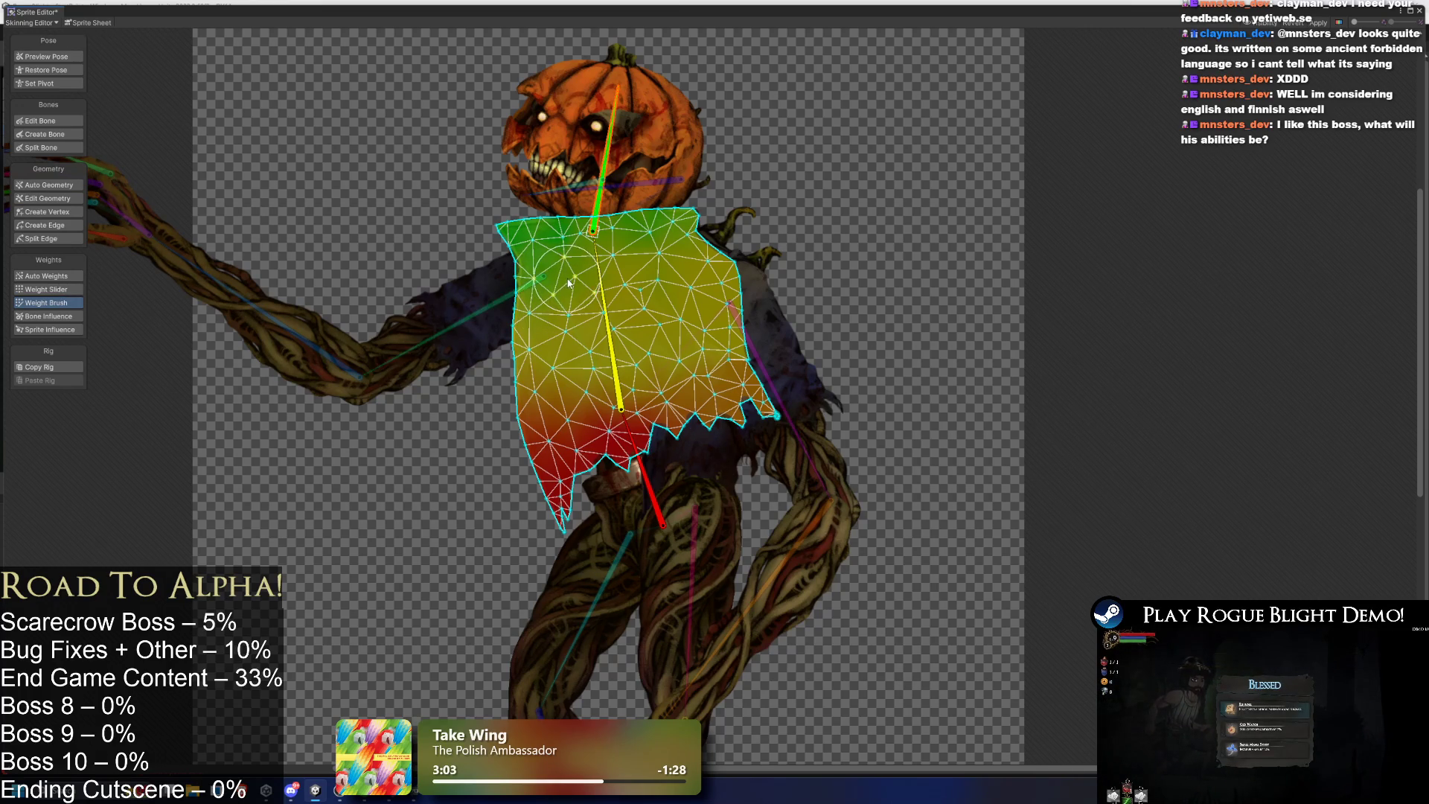
left_click(602, 284)
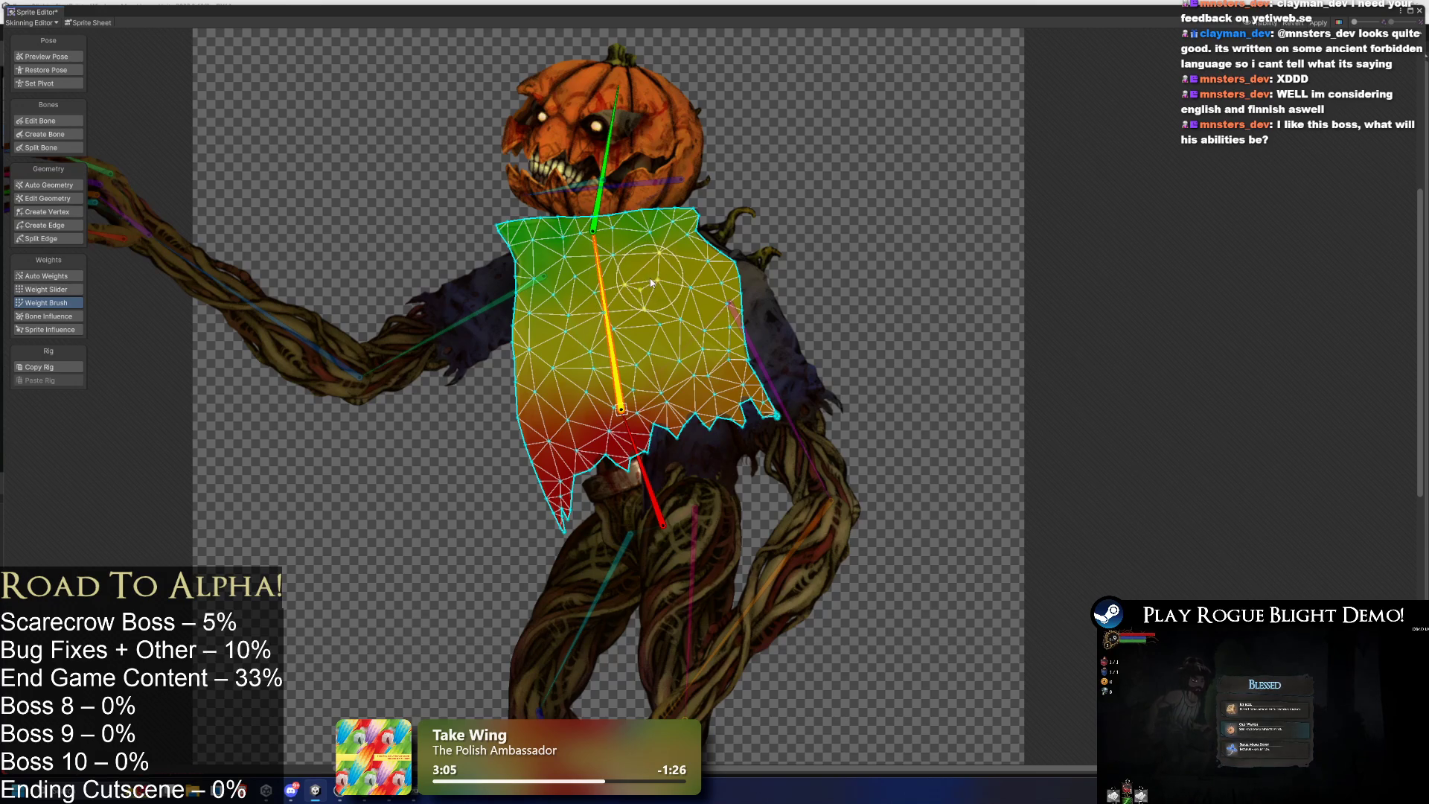
left_click(595, 223)
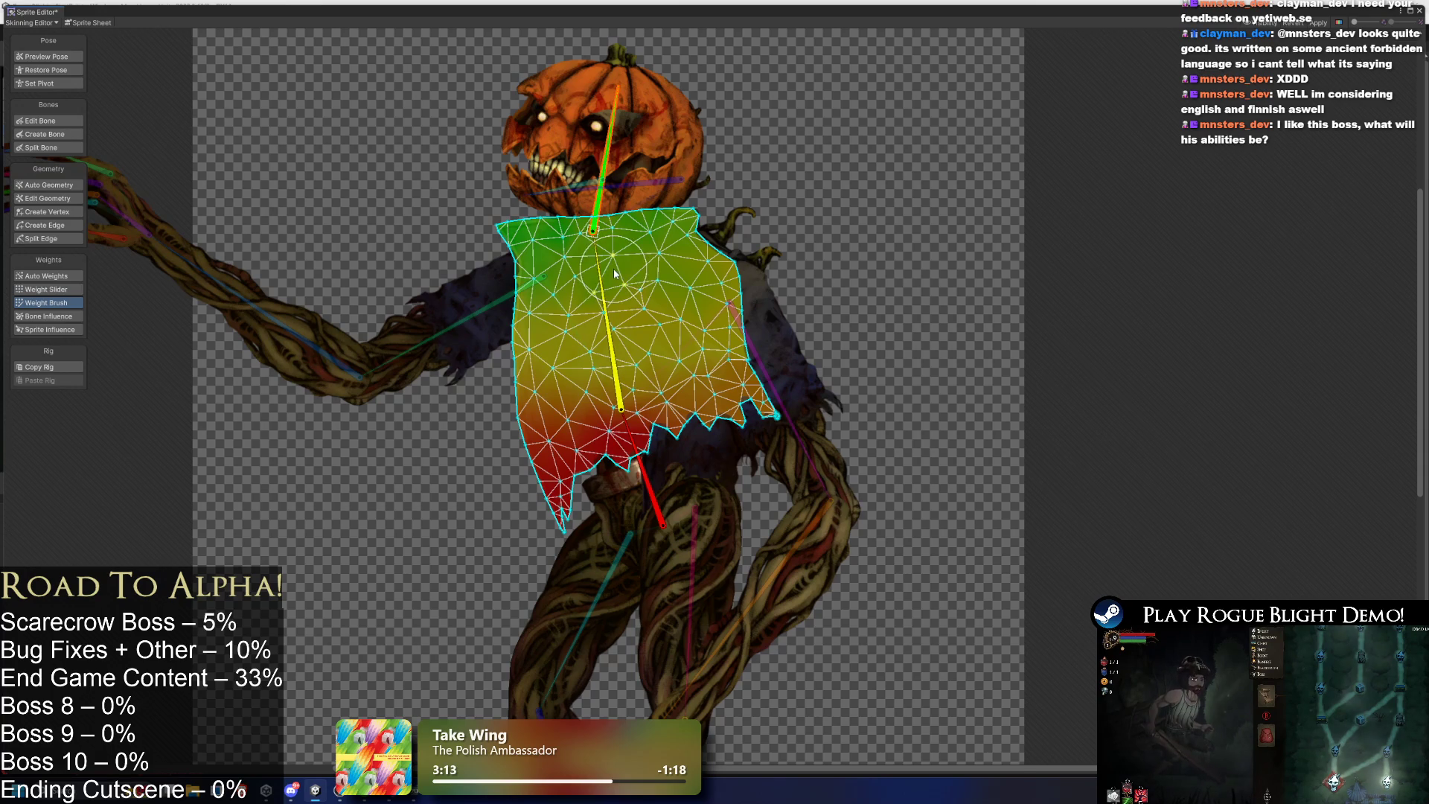
left_click(46, 56)
mouse_move(619, 134)
left_mouse_down()
mouse_move(640, 142)
mouse_move(563, 141)
left_mouse_up()
Spread the neck bone's weight over the jacket's shoulder, test the head, then reset the pose.
left_click(677, 251)
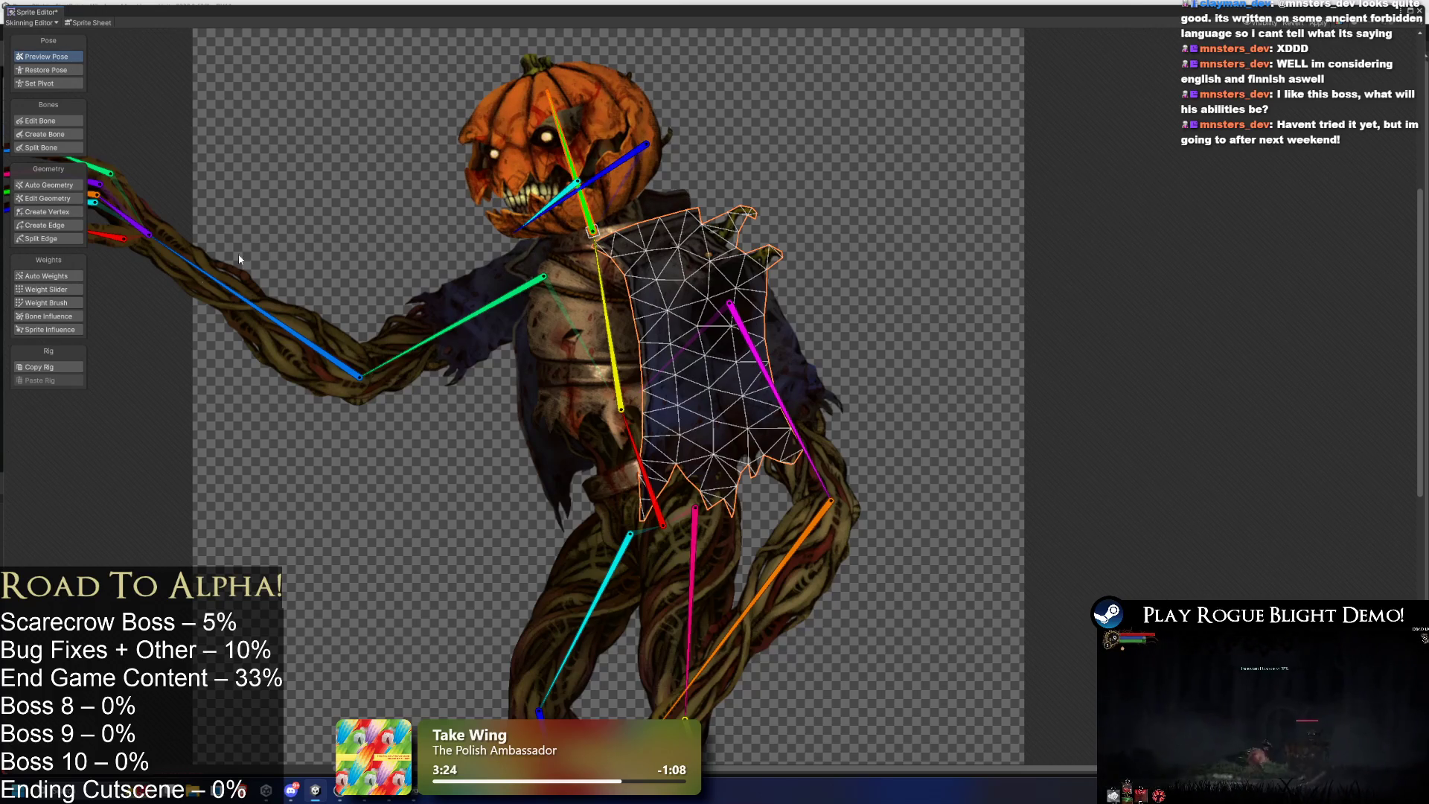
left_click(75, 310)
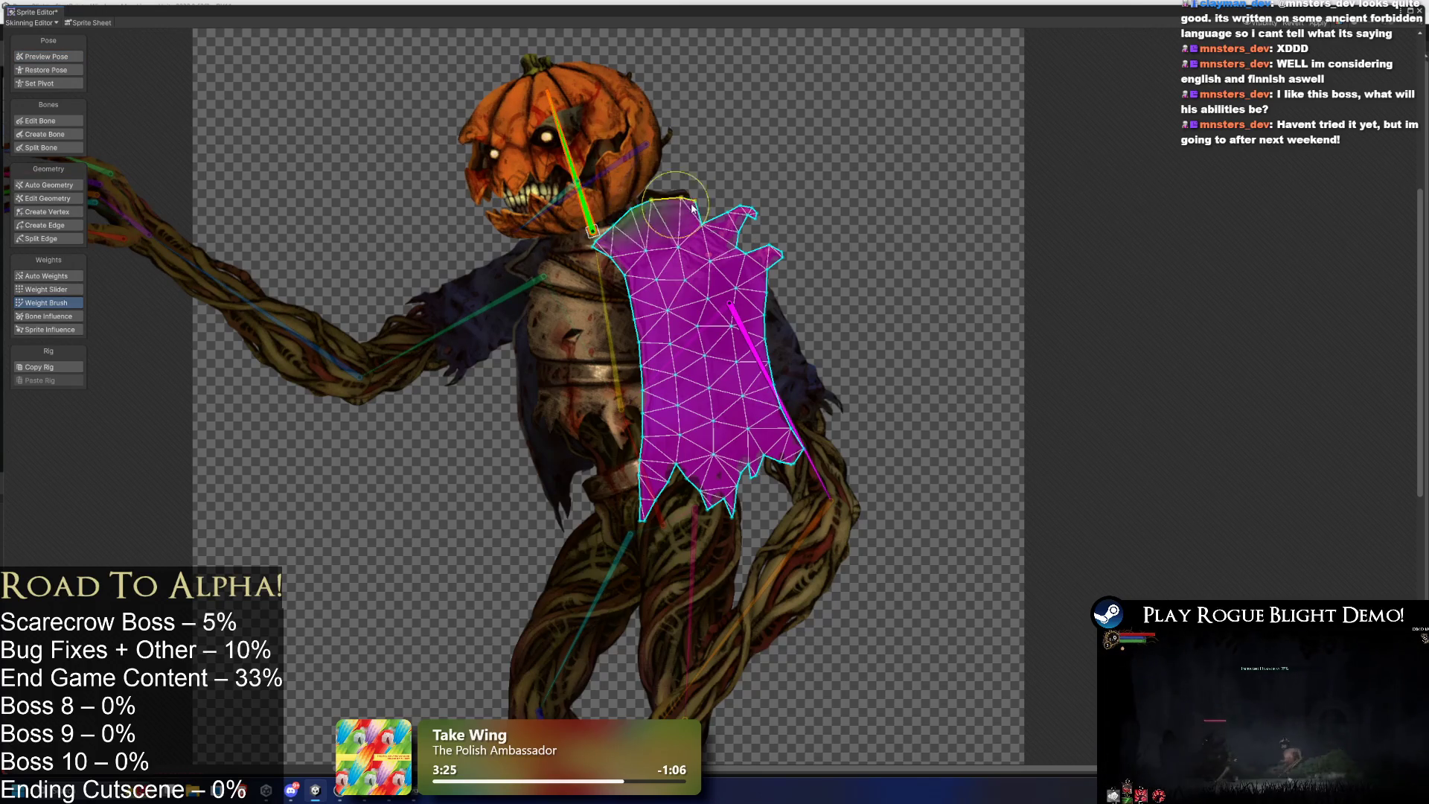
mouse_move(593, 230)
left_mouse_down()
mouse_move(678, 190)
mouse_move(633, 249)
mouse_move(718, 210)
mouse_move(681, 192)
mouse_move(689, 208)
mouse_move(744, 215)
mouse_move(677, 186)
mouse_move(643, 196)
left_mouse_up()
left_click(47, 56)
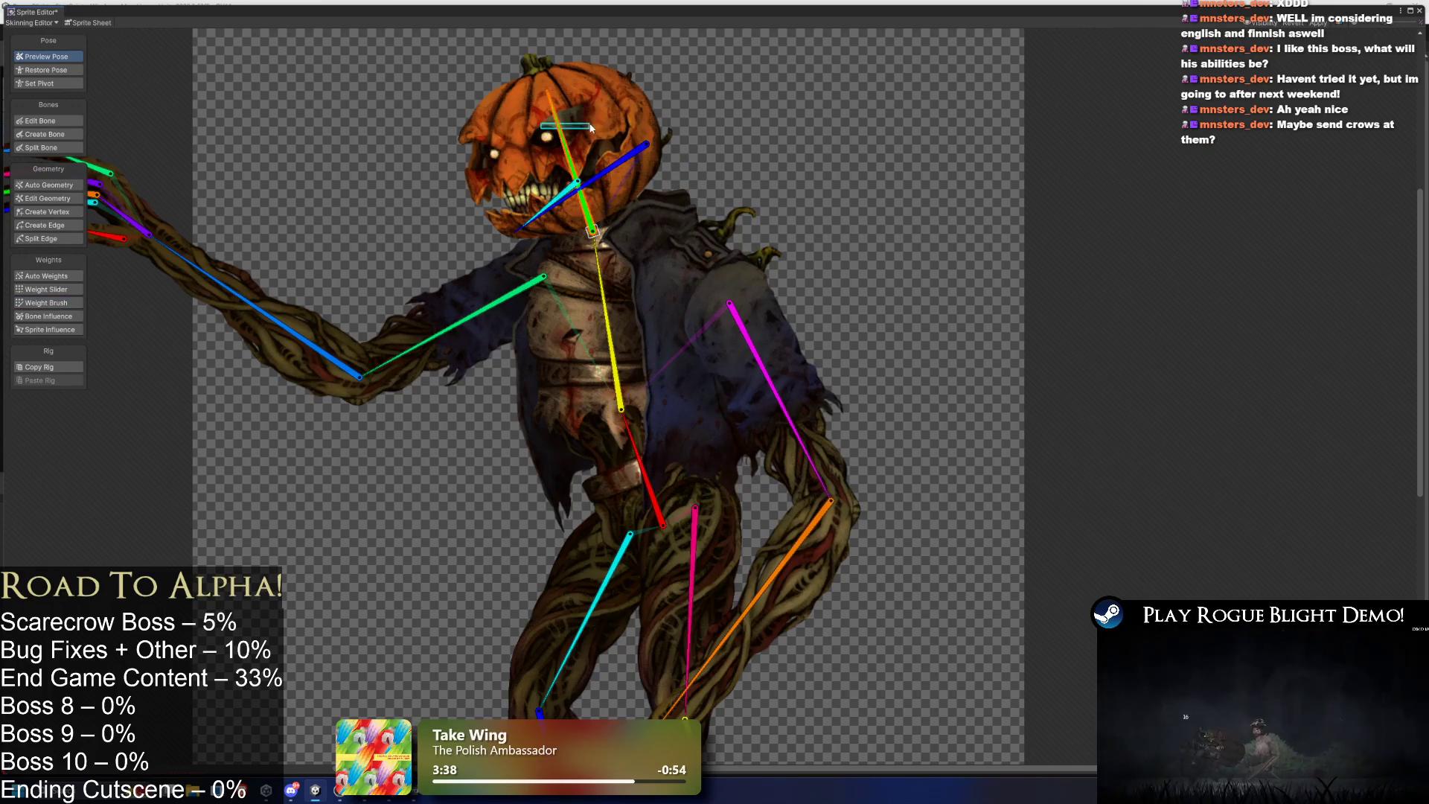
left_click_drag(547, 132, 571, 121)
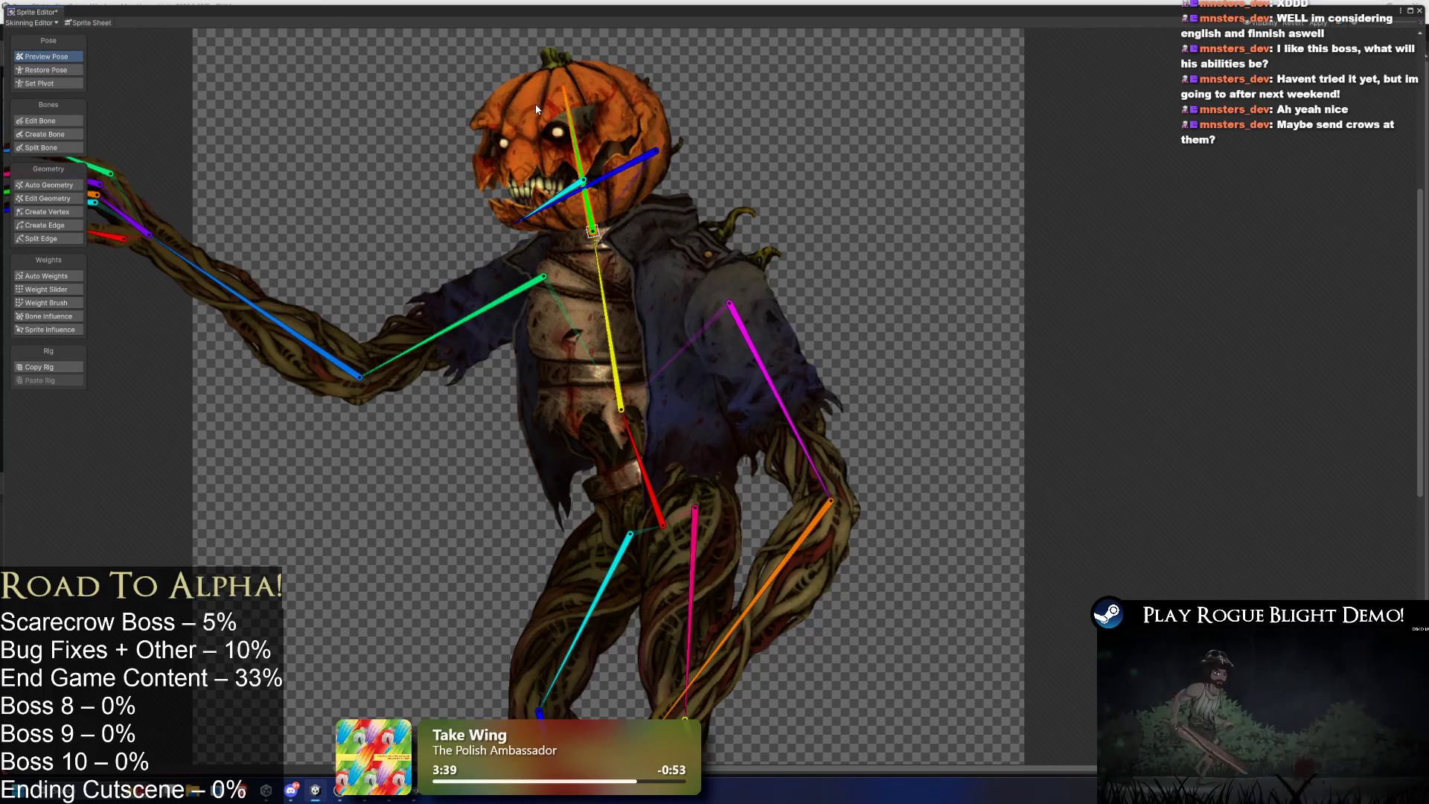
left_click(46, 69)
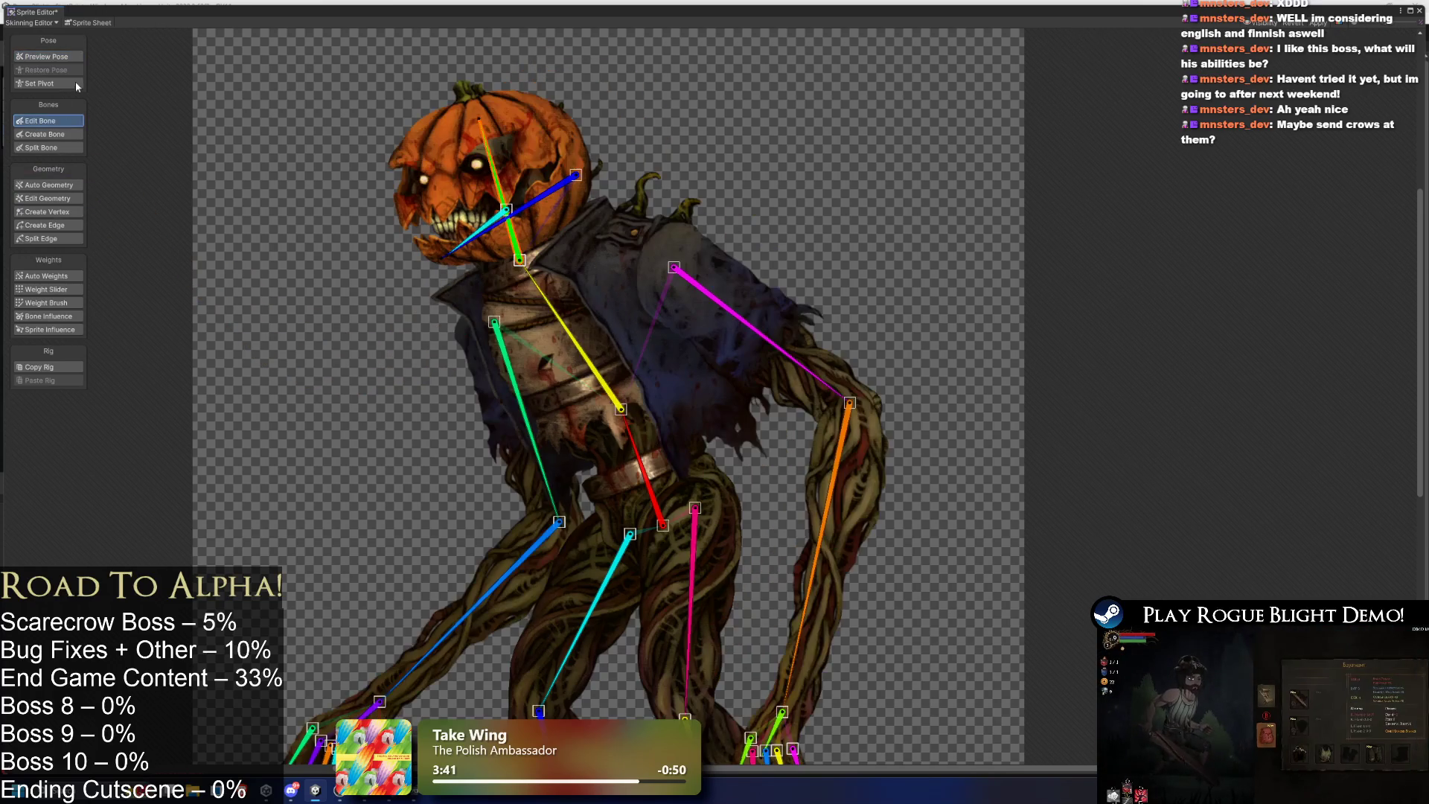
left_click_drag(497, 157, 525, 127)
Paint the upper and lower shoulder cape onto a single bone.
left_click(614, 257)
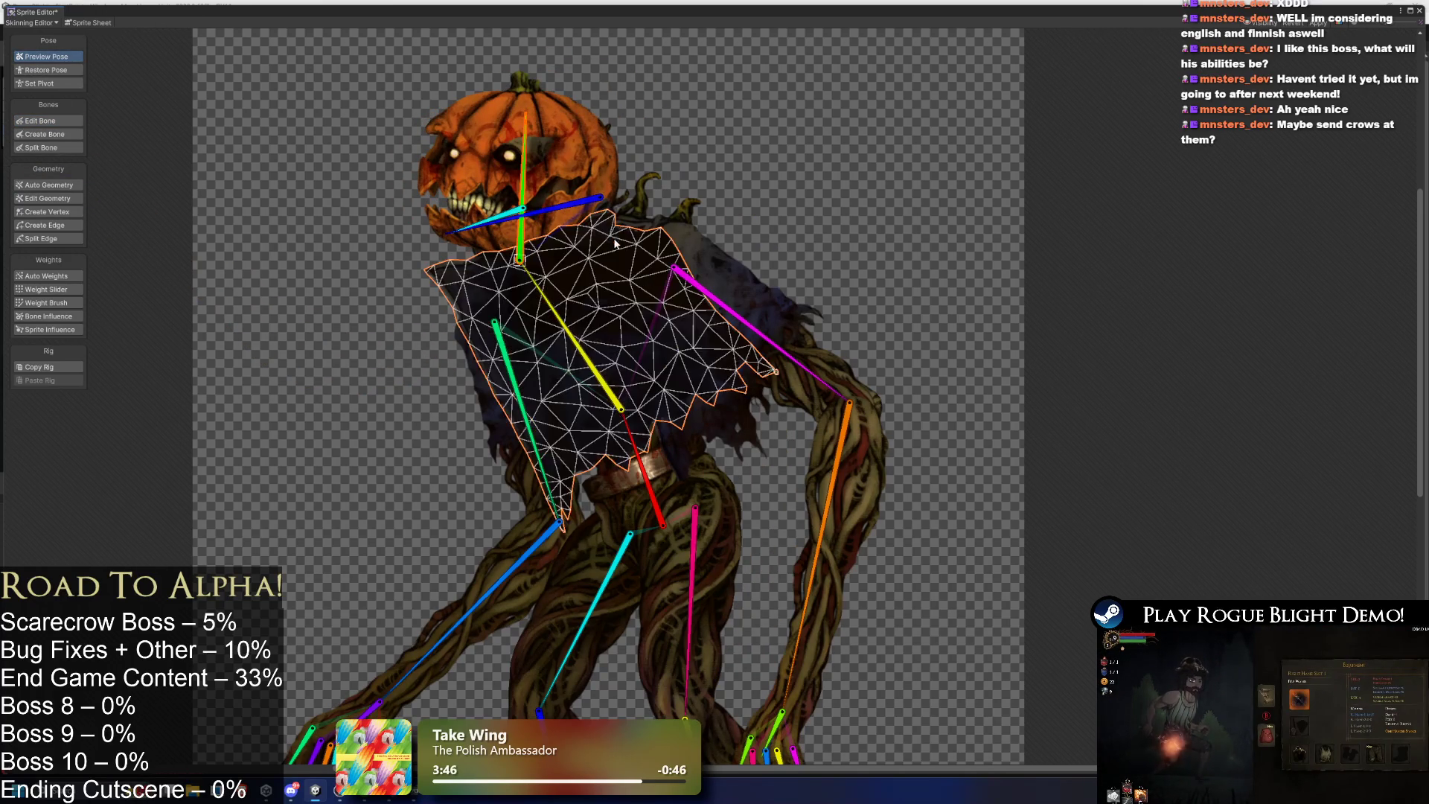
left_click(618, 228)
left_click(46, 303)
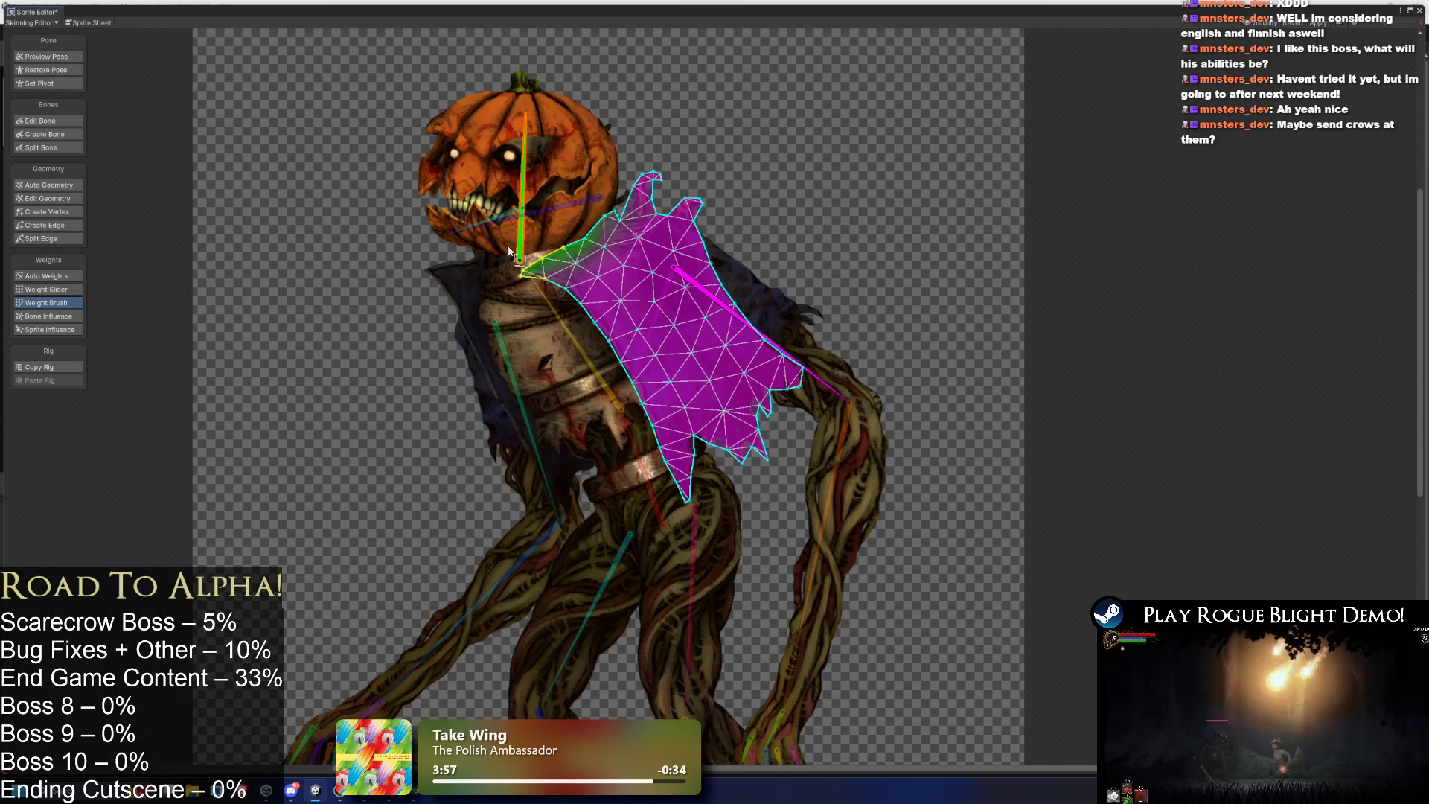
key("shift+q")
mouse_move(521, 165)
left_mouse_down()
mouse_move(498, 160)
mouse_move(501, 217)
left_mouse_up()
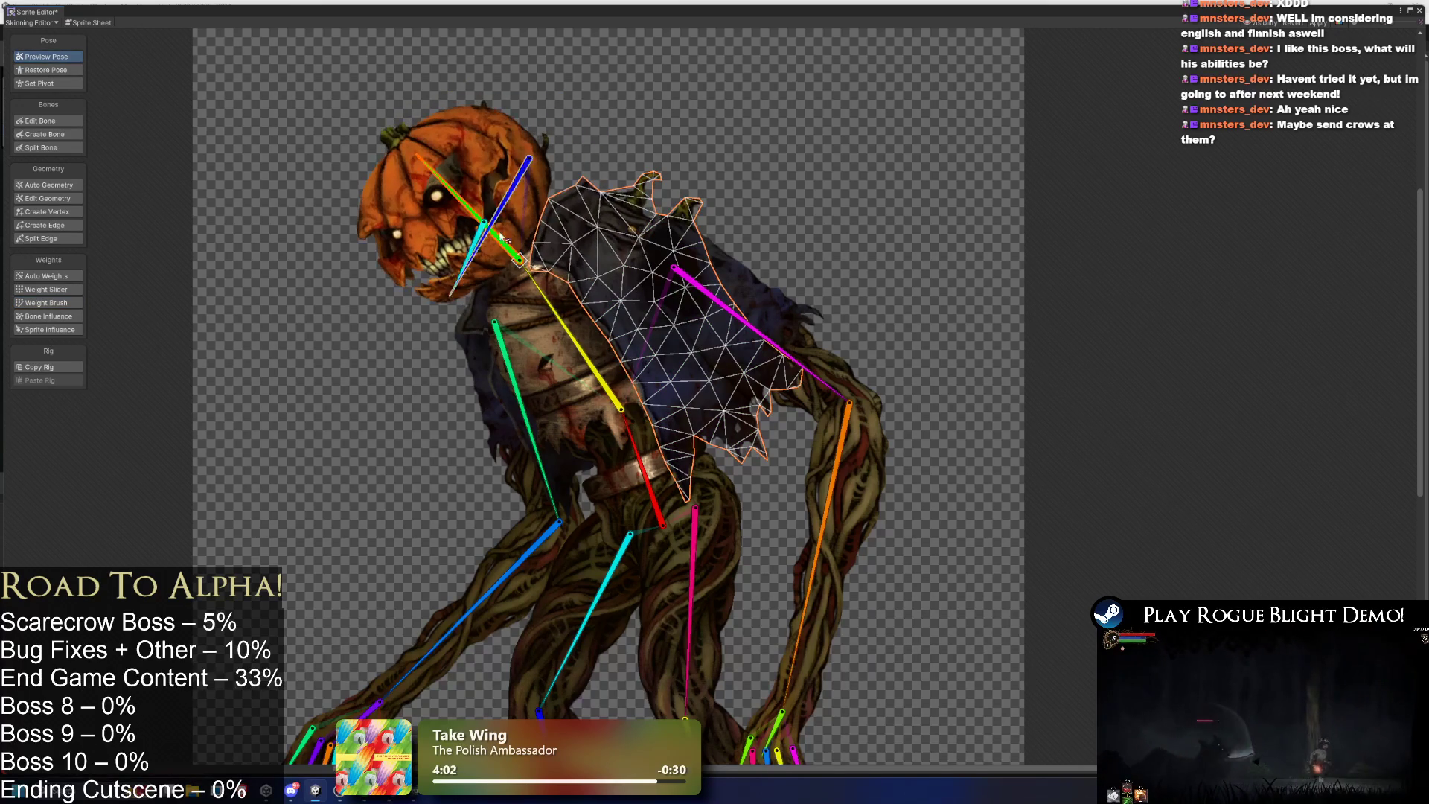
left_click(61, 301)
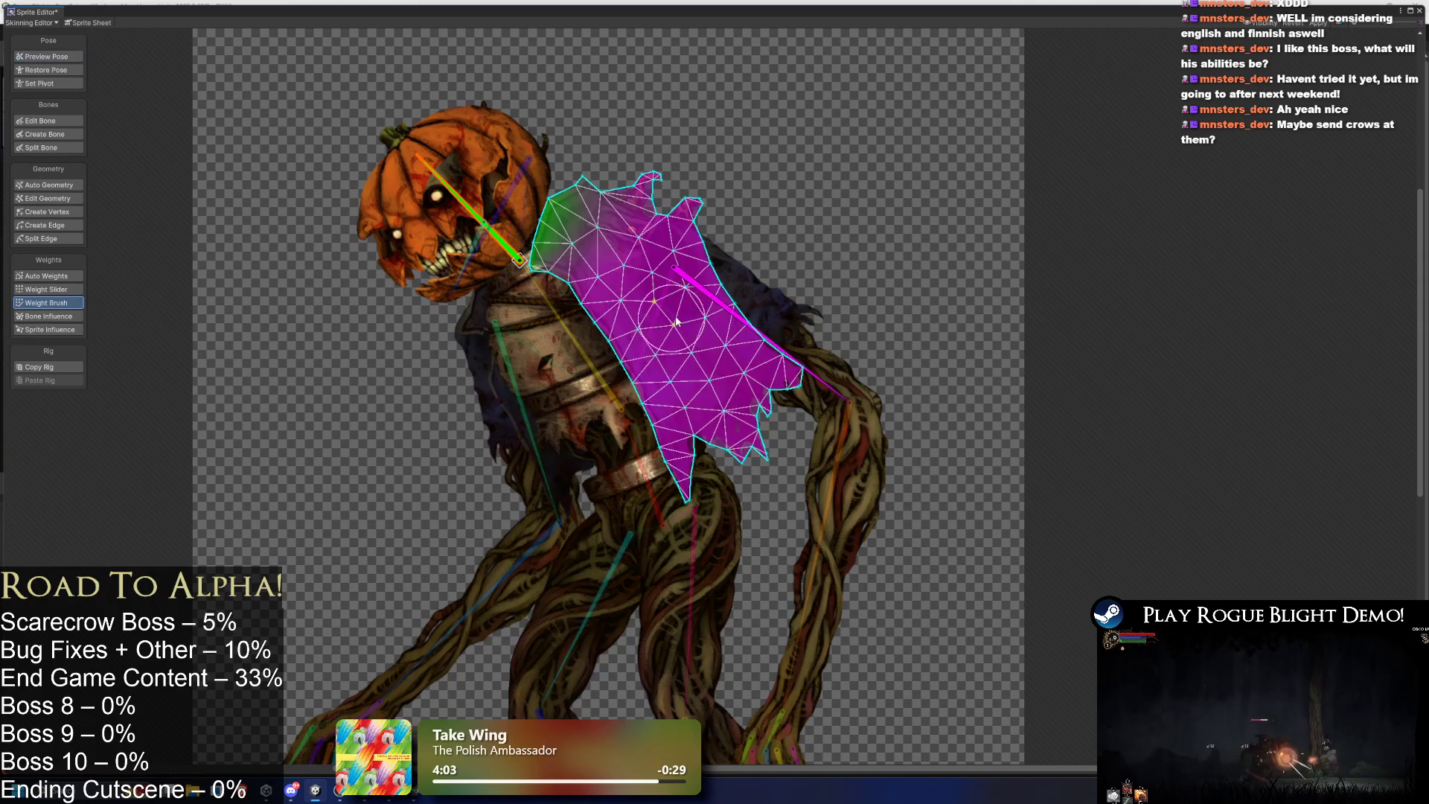
left_click(516, 283)
key("ctrl+z")
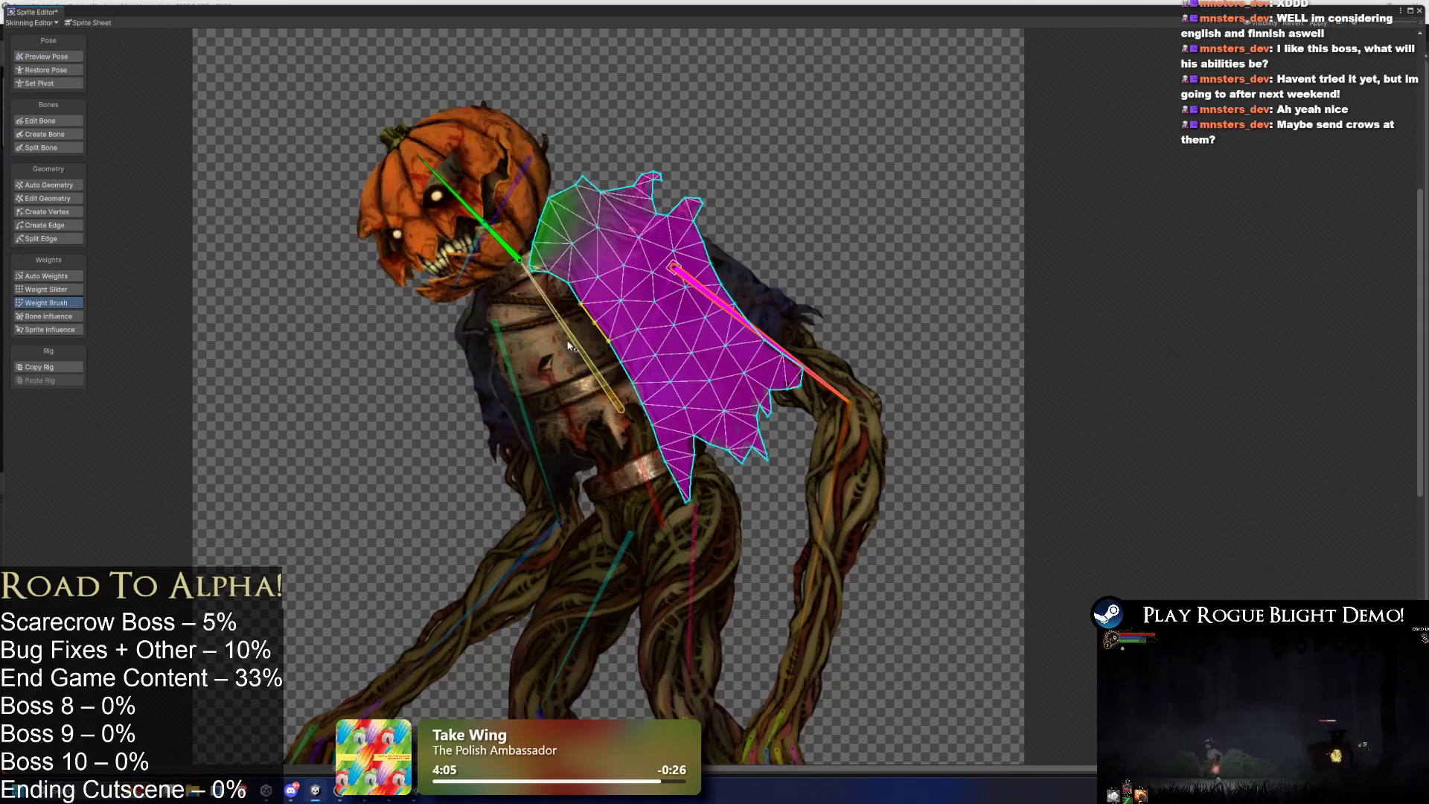
mouse_move(555, 311)
left_mouse_down()
mouse_move(603, 223)
mouse_move(670, 246)
mouse_move(767, 244)
left_mouse_up()
mouse_move(655, 313)
left_mouse_down()
mouse_move(744, 343)
mouse_move(774, 387)
mouse_move(670, 462)
mouse_move(685, 484)
left_mouse_up()
Swing the upper arm up and to the right in Preview Pose to test the cape.
left_click_drag(773, 353, 804, 260)
left_click(804, 260)
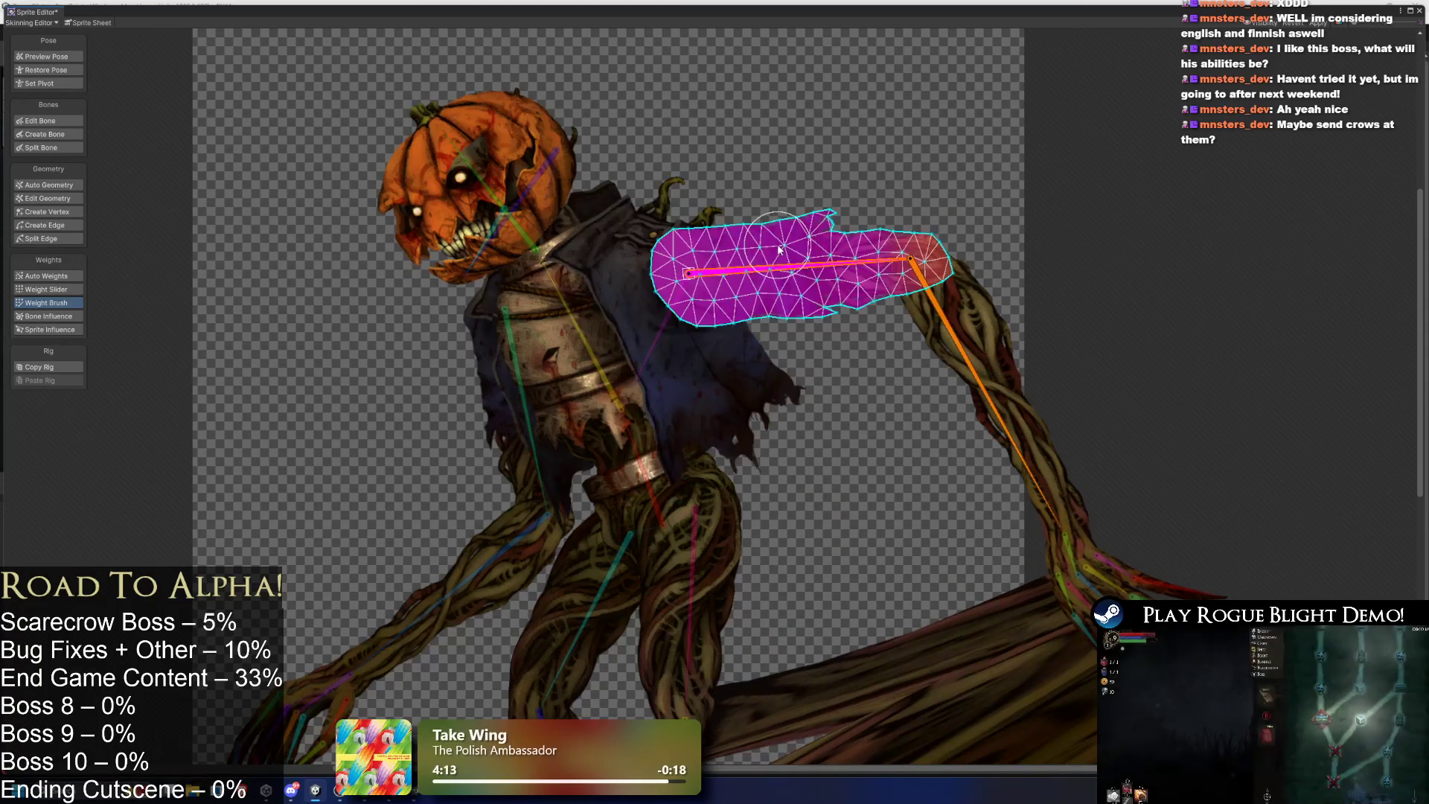
left_click(628, 253)
left_click(637, 224)
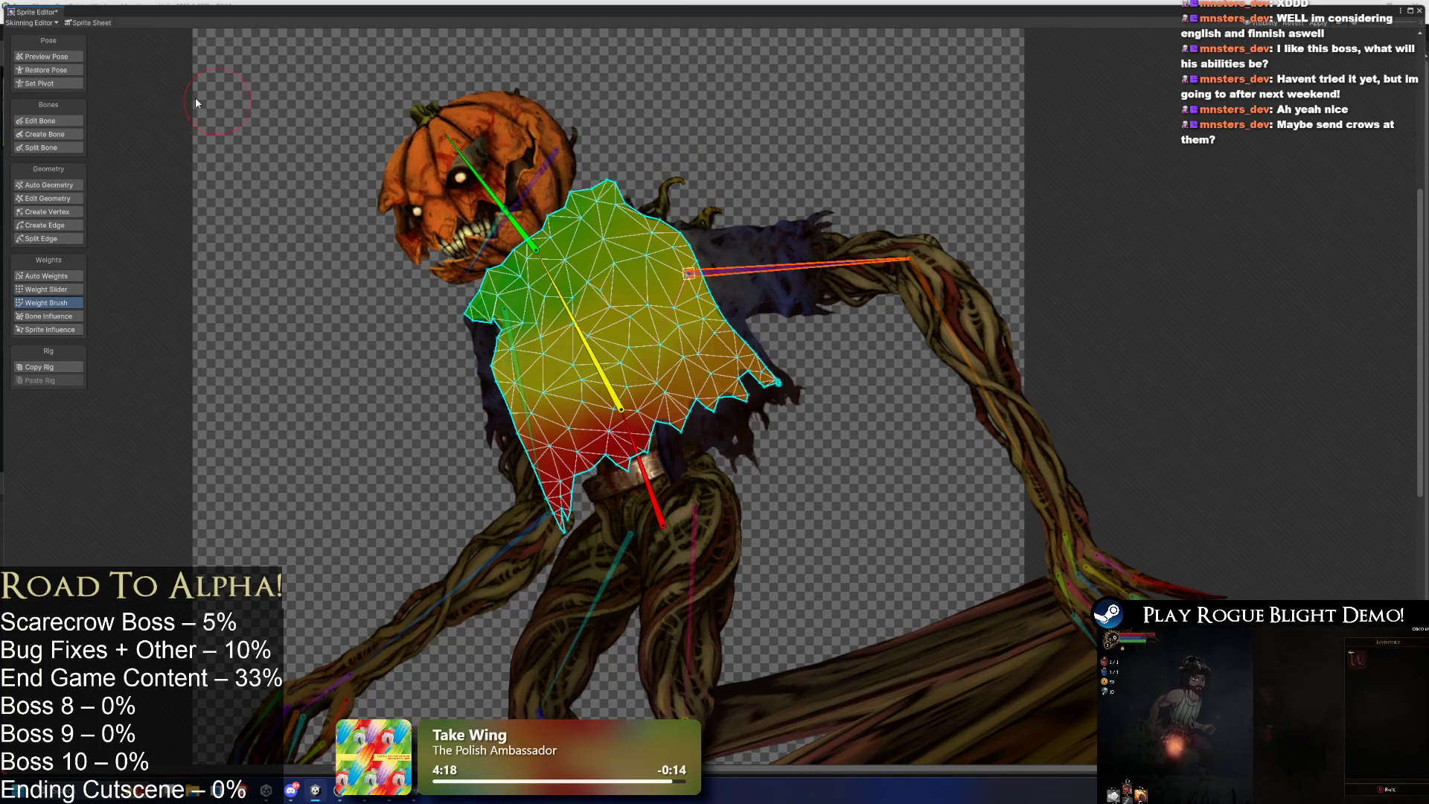
left_click(677, 330)
key("shift+1")
left_click(785, 134)
mouse_move(749, 272)
left_mouse_down()
mouse_move(625, 320)
mouse_move(715, 350)
mouse_move(771, 257)
mouse_move(757, 216)
left_mouse_up()
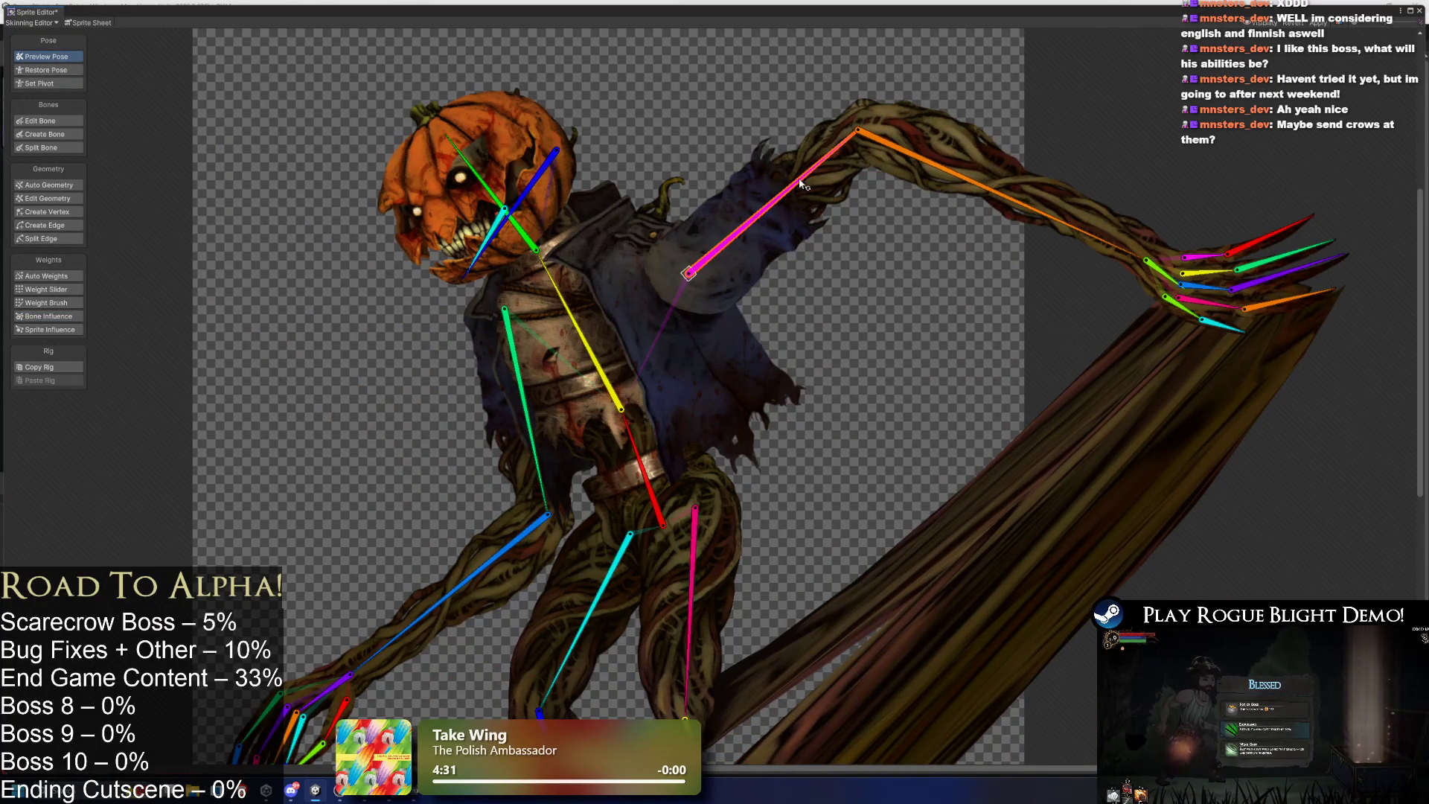
Repaint the weights along the torso mesh's top edge.
left_click(610, 197)
left_click(45, 302)
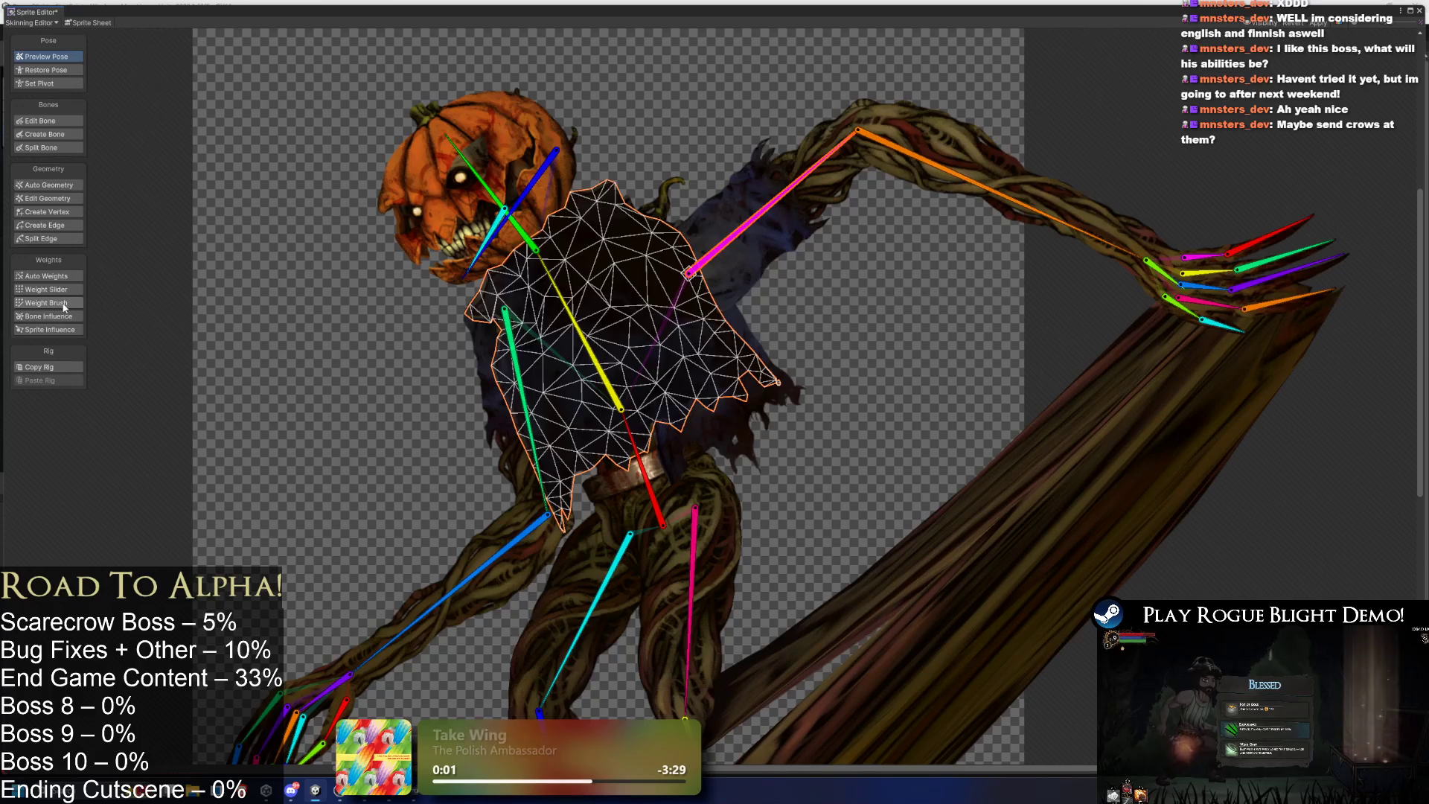
left_click_drag(638, 196, 578, 202)
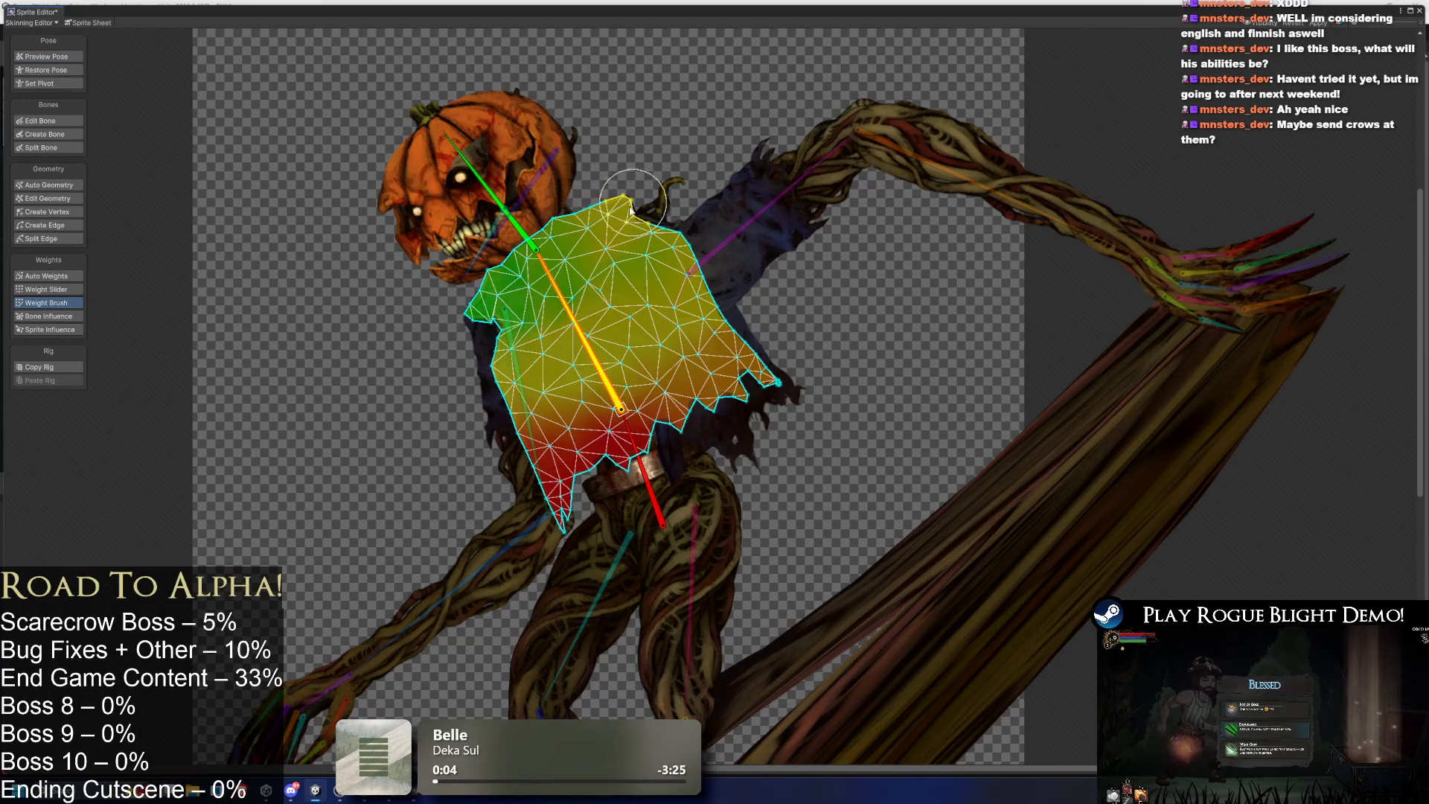
left_click(61, 57)
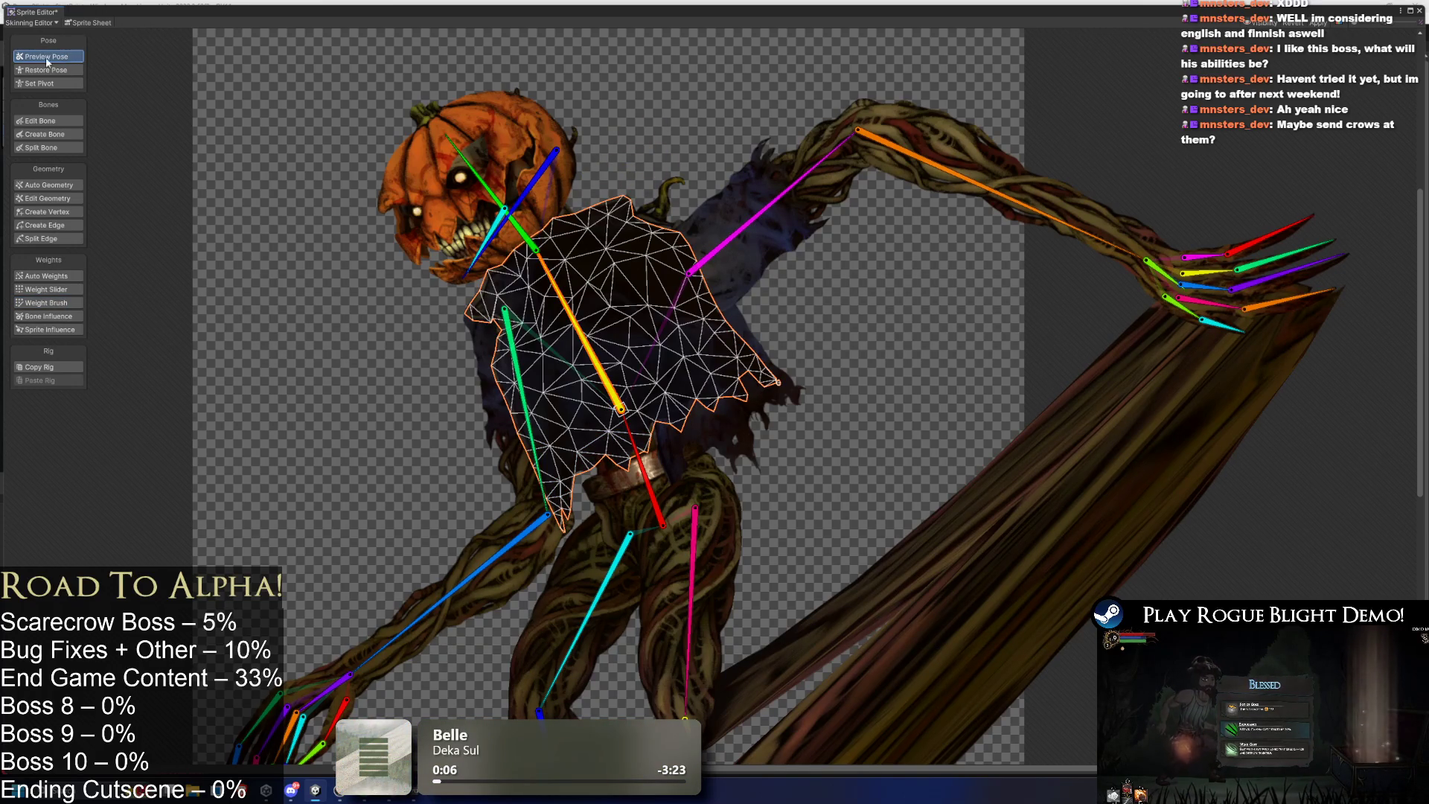
left_click(624, 86)
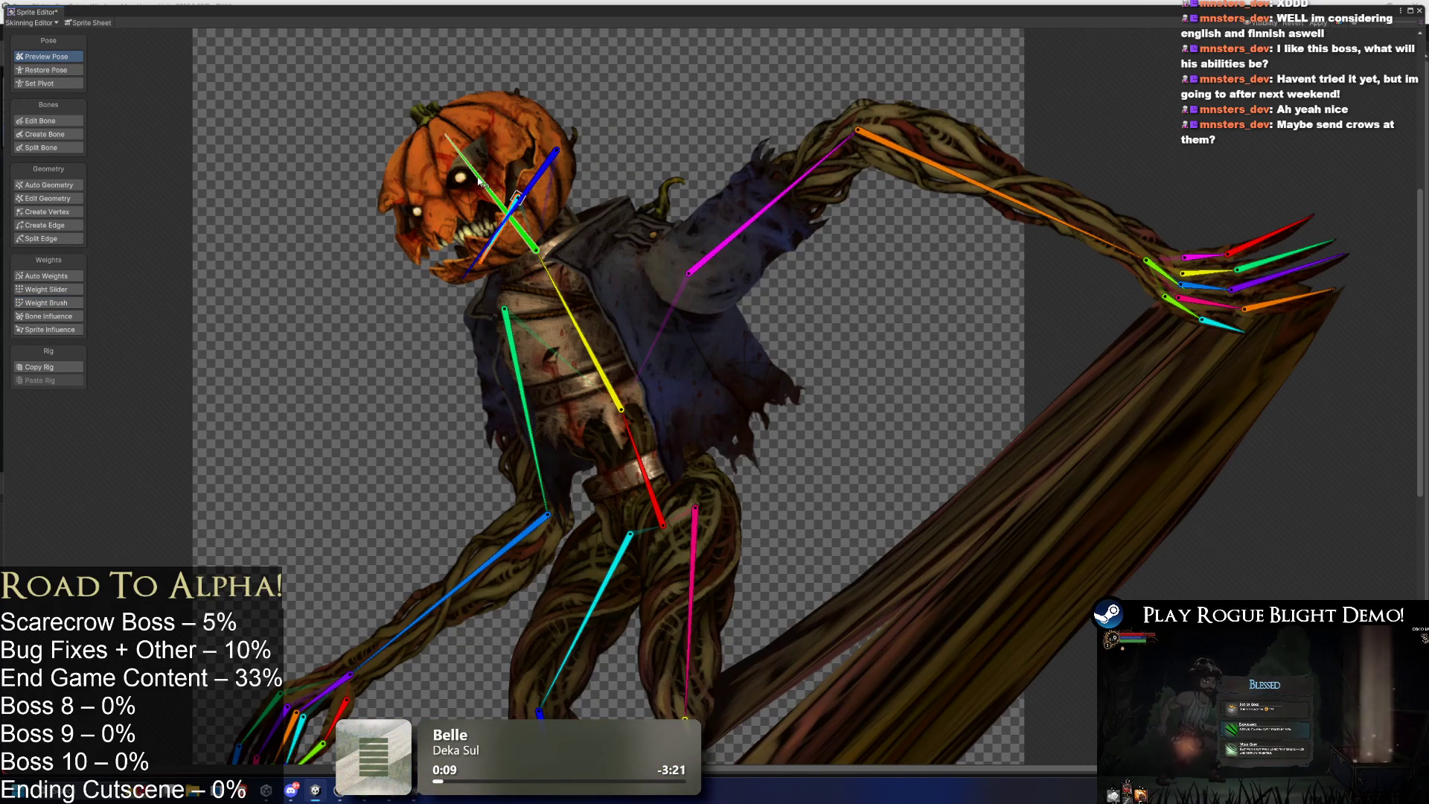
Pose the head upright, swing both arms outward, raise the left arm and straighten the spine.
mouse_move(481, 178)
left_mouse_down()
mouse_move(551, 279)
mouse_move(531, 292)
left_mouse_up()
mouse_move(740, 216)
left_mouse_down()
mouse_move(766, 384)
mouse_move(665, 387)
mouse_move(767, 208)
left_mouse_up()
mouse_move(525, 417)
left_mouse_down()
mouse_move(432, 376)
mouse_move(418, 352)
left_mouse_up()
scroll(59, 417, "up", 1)
left_click_drag(223, 339, 213, 357)
scroll(837, 315, "down", 3)
mouse_move(502, 288)
left_mouse_down()
mouse_move(508, 256)
mouse_move(529, 275)
mouse_move(541, 258)
mouse_move(476, 216)
mouse_move(406, 255)
mouse_move(471, 193)
mouse_move(521, 186)
left_mouse_up()
left_click(458, 355)
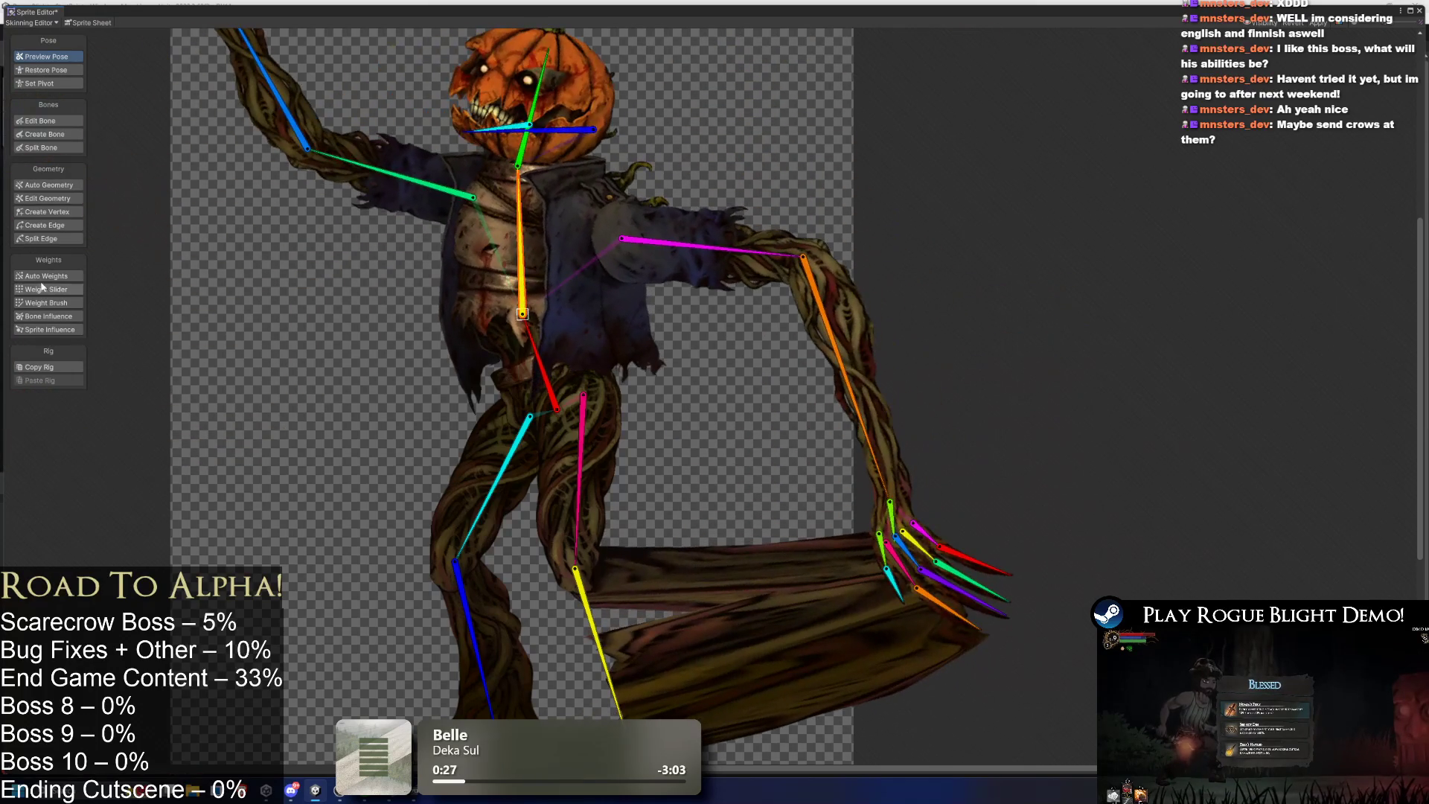
Draw a new magenta bone from beside the torso down its left side.
left_click(78, 133)
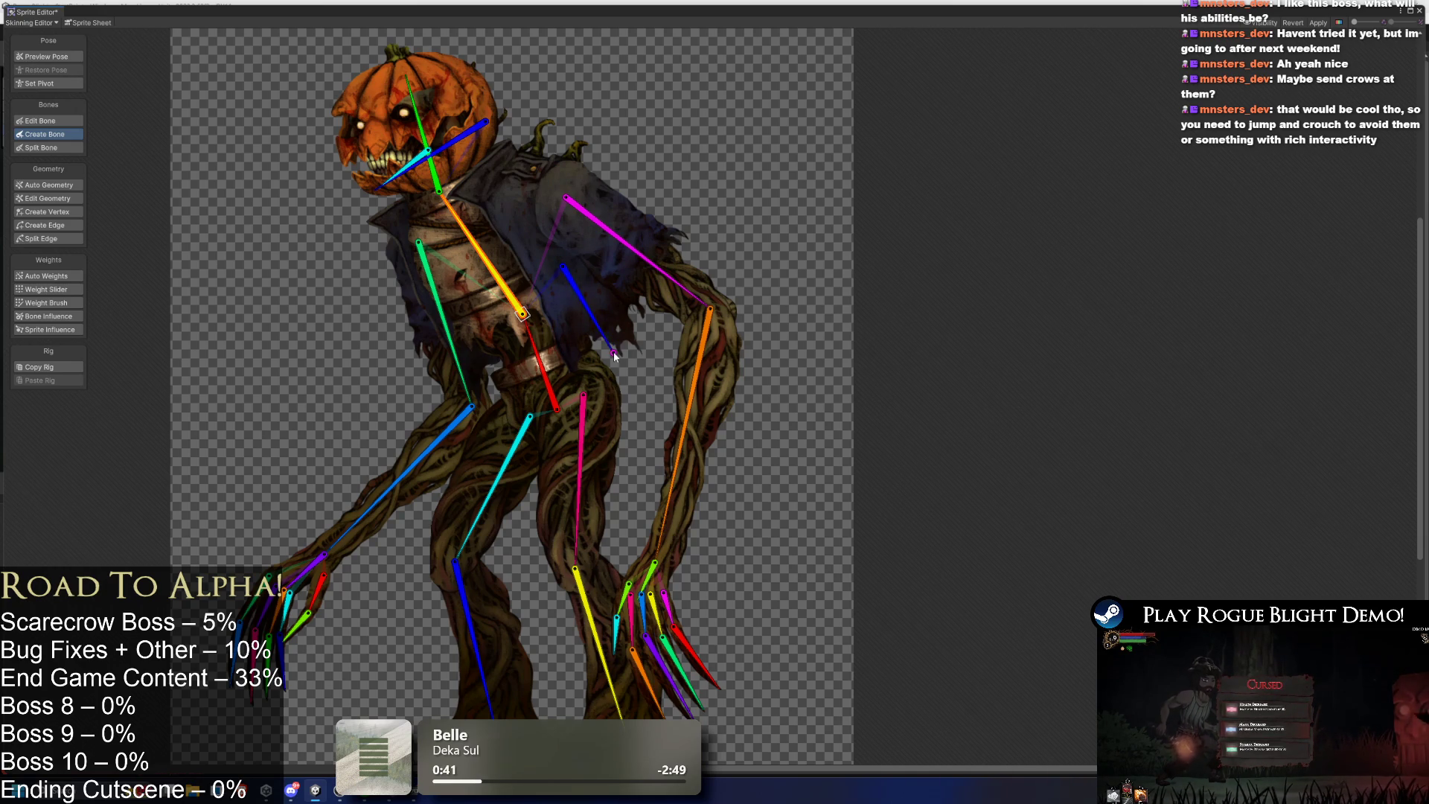
left_click(452, 296)
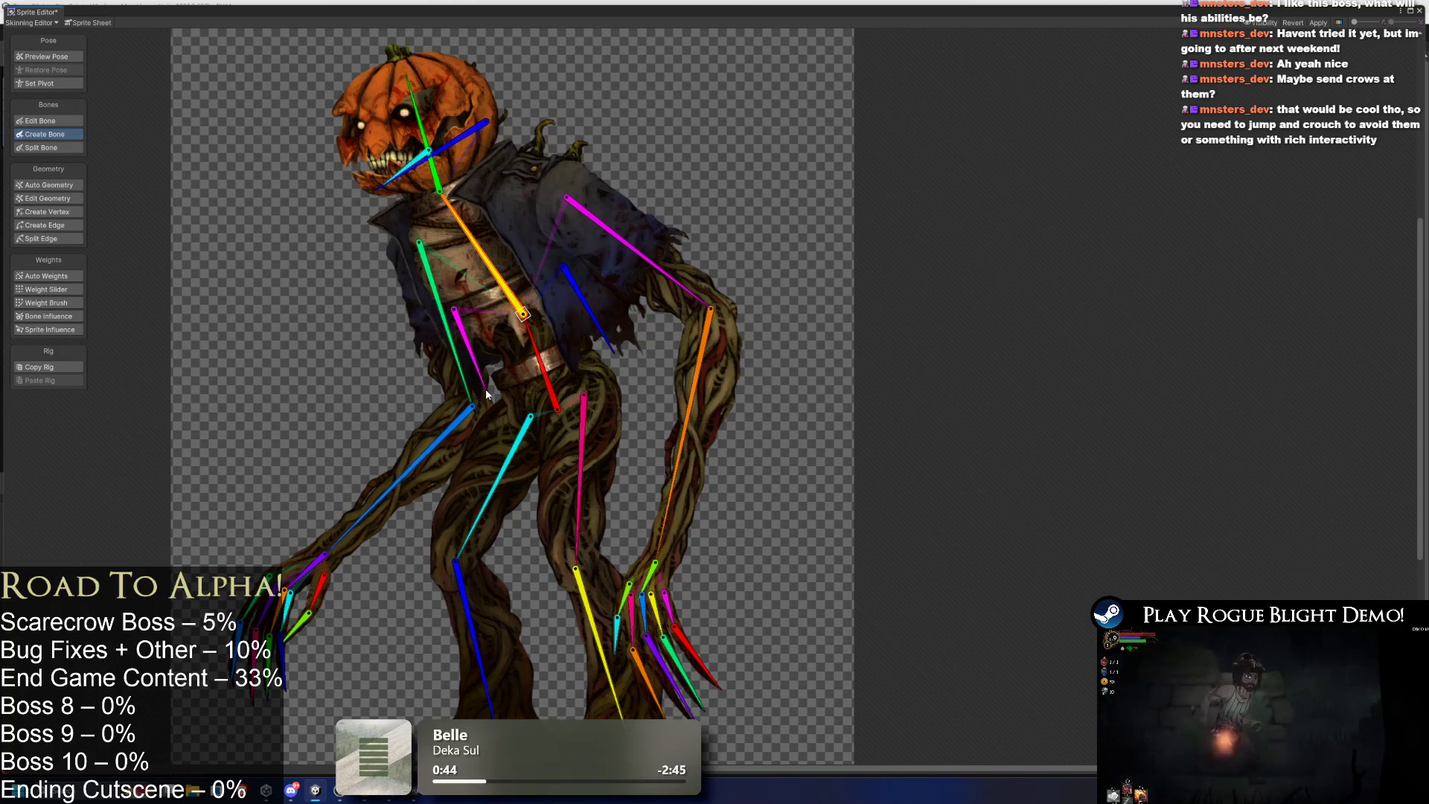
left_click(485, 387)
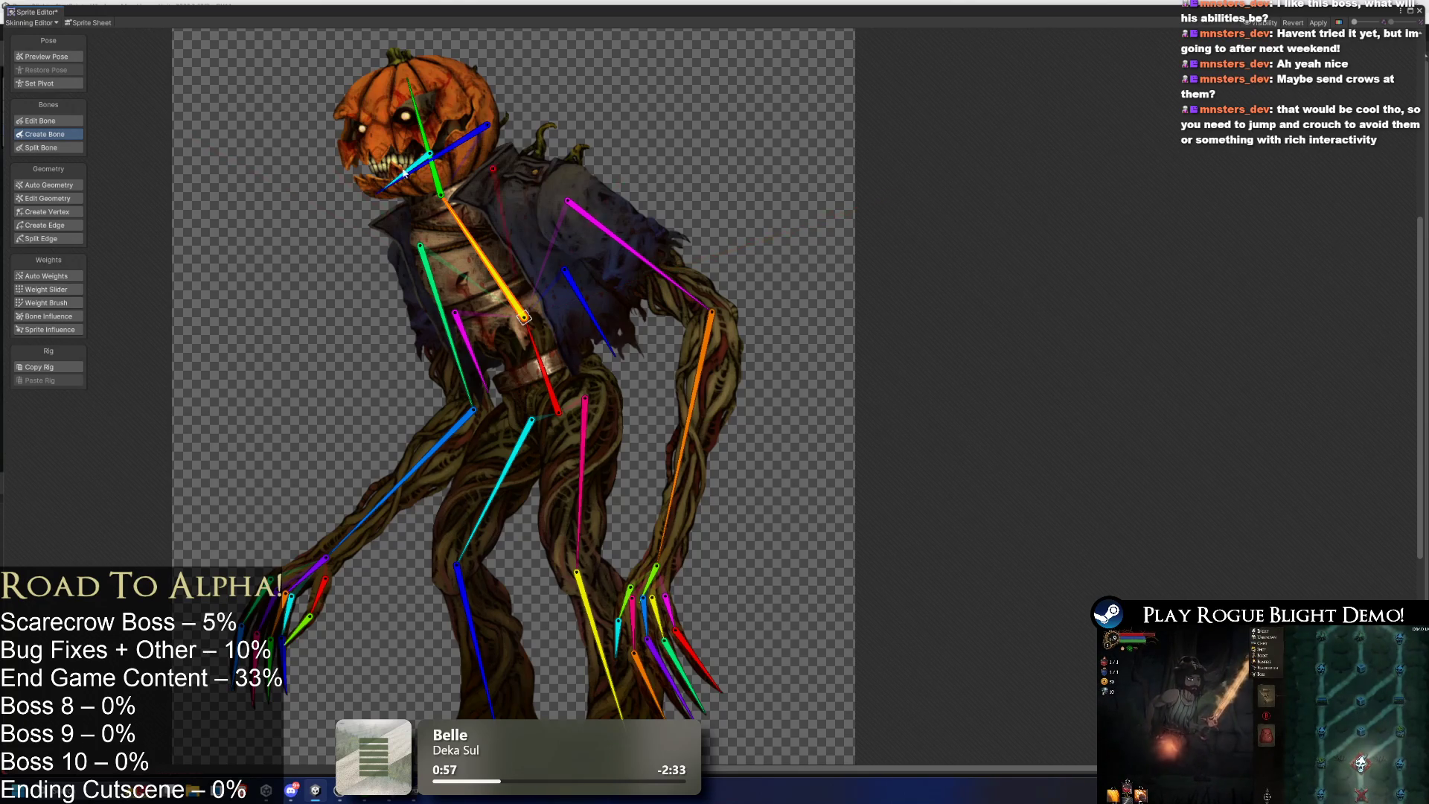
Select the back cloak sprite and show all bones, picking the new pink bone.
left_click(45, 275)
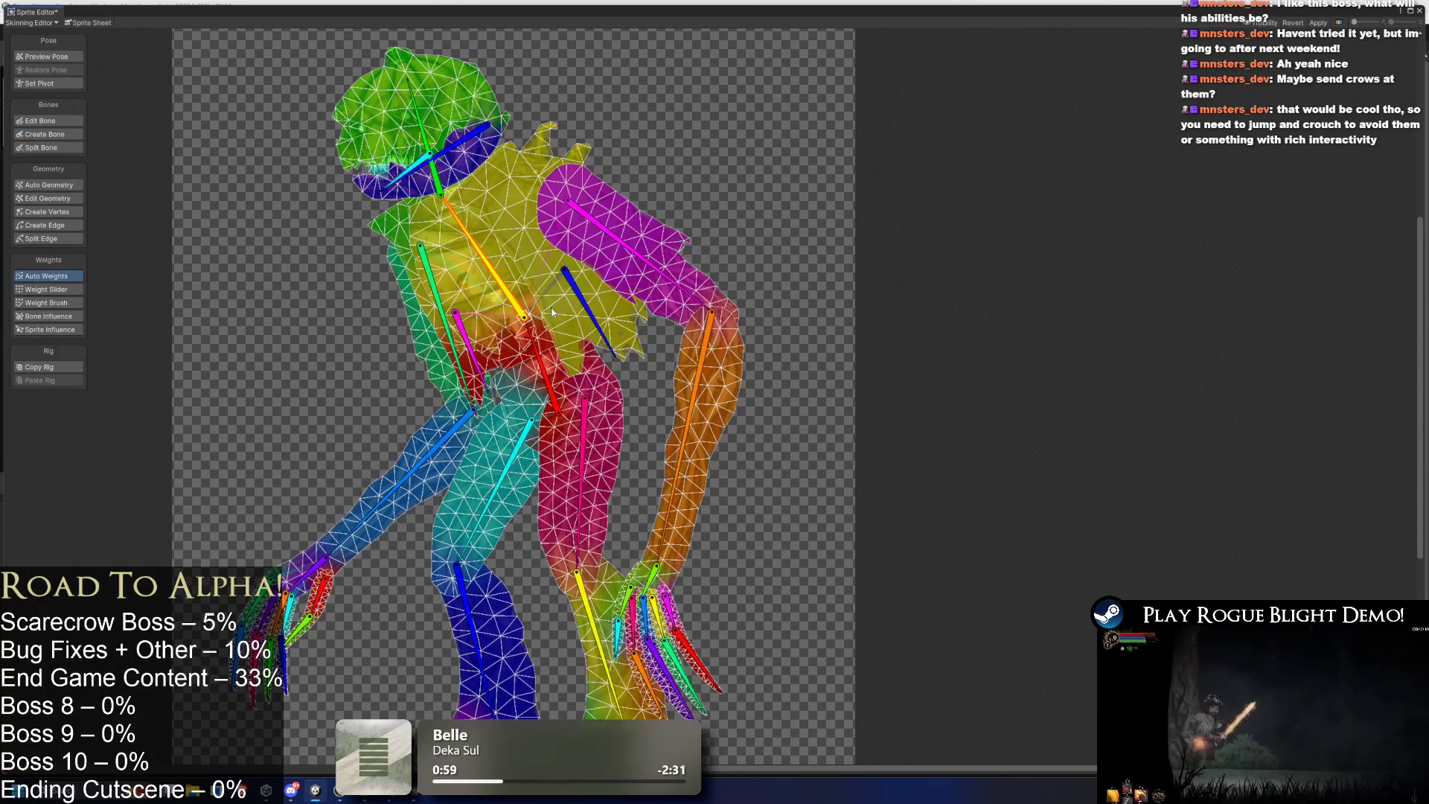
left_click(600, 295)
left_click(600, 297)
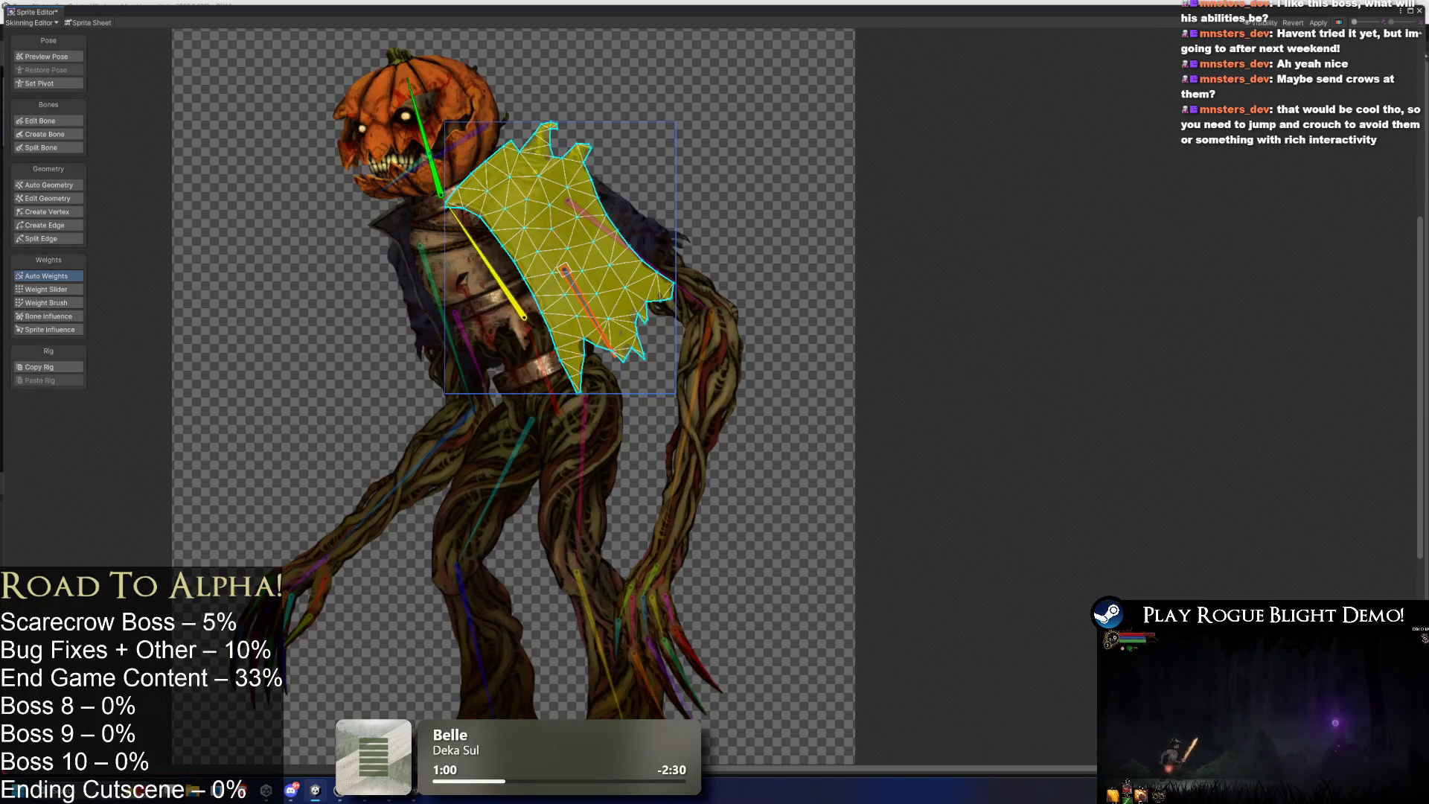
left_click(64, 199)
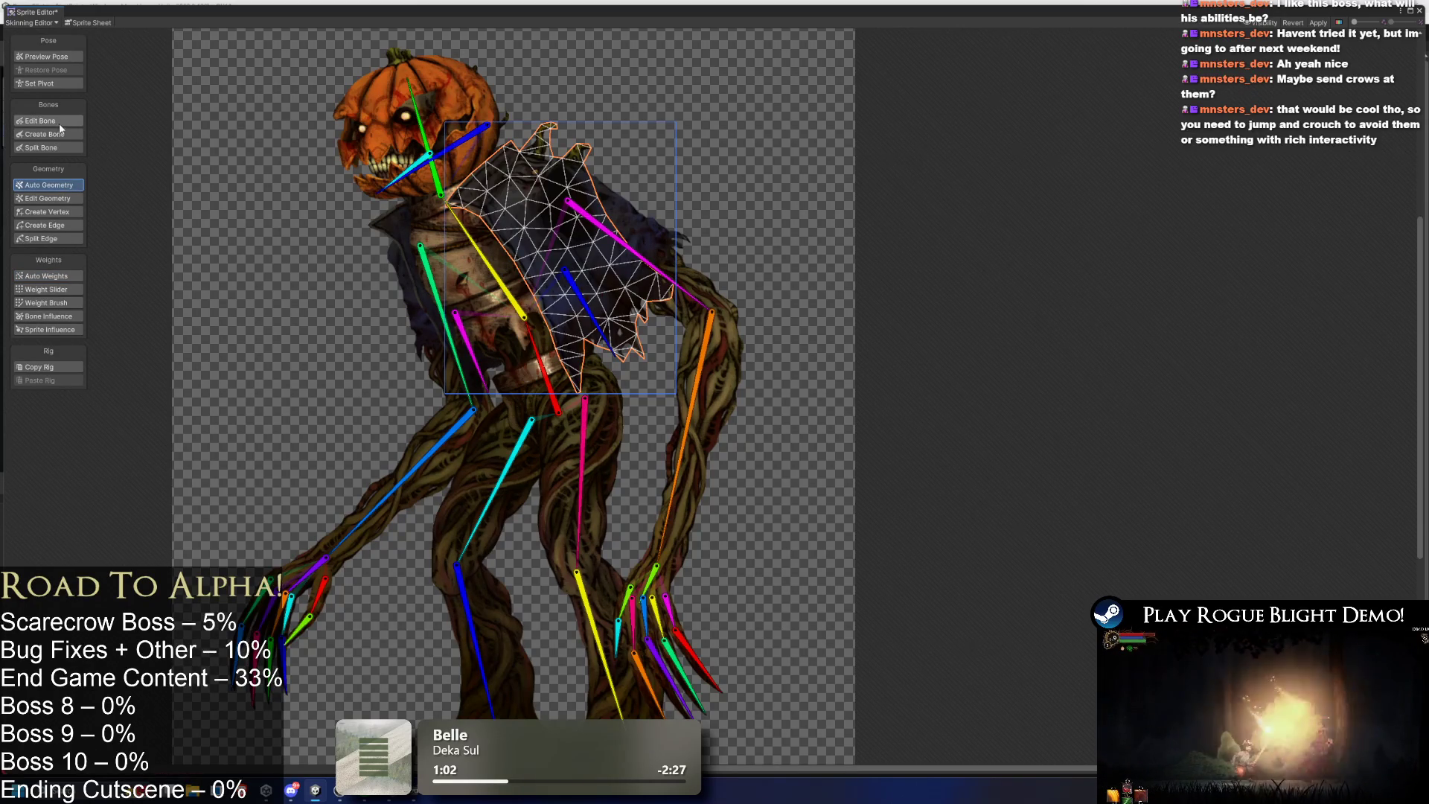
left_click(45, 121)
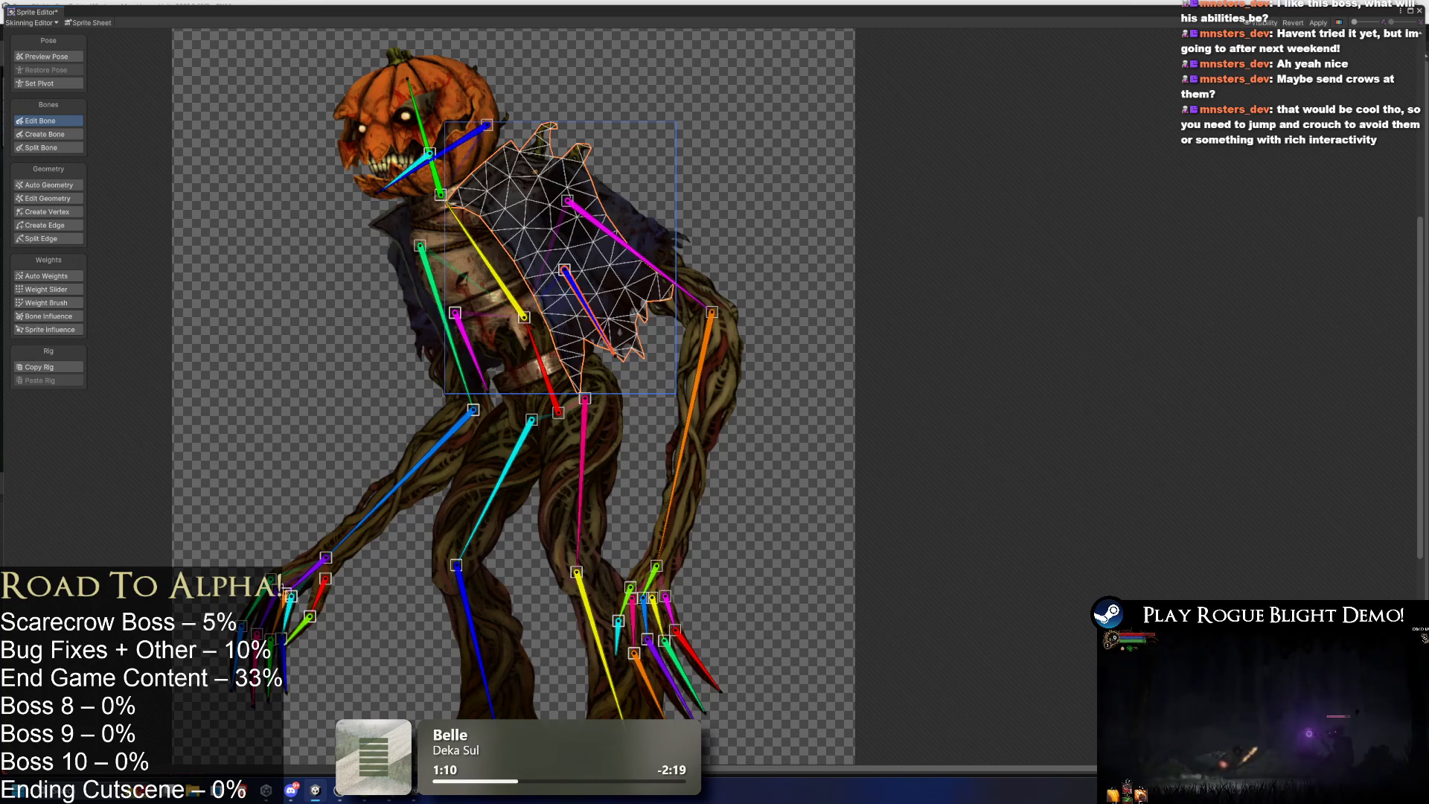
left_click(472, 354)
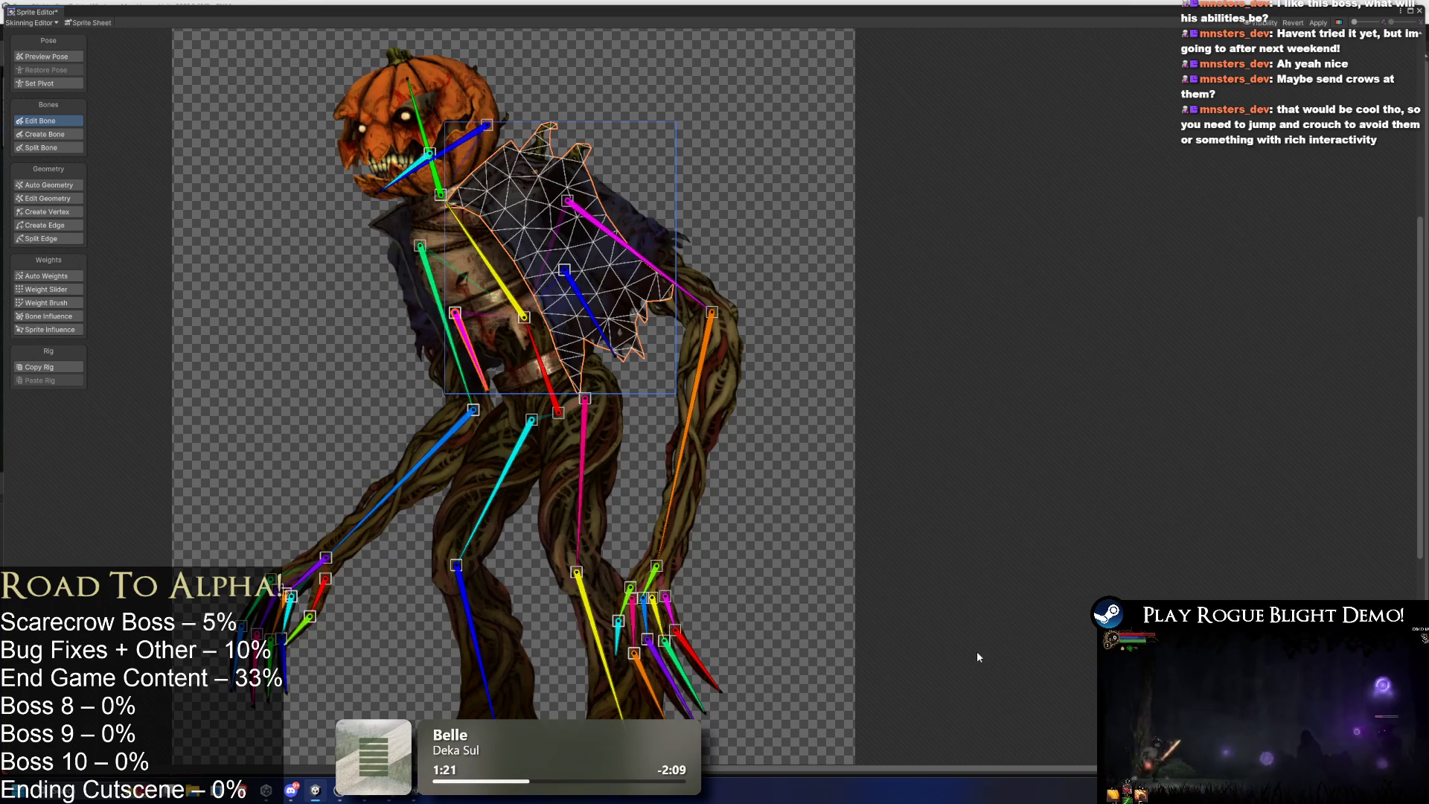
key("XF86AudioRaiseVolume")
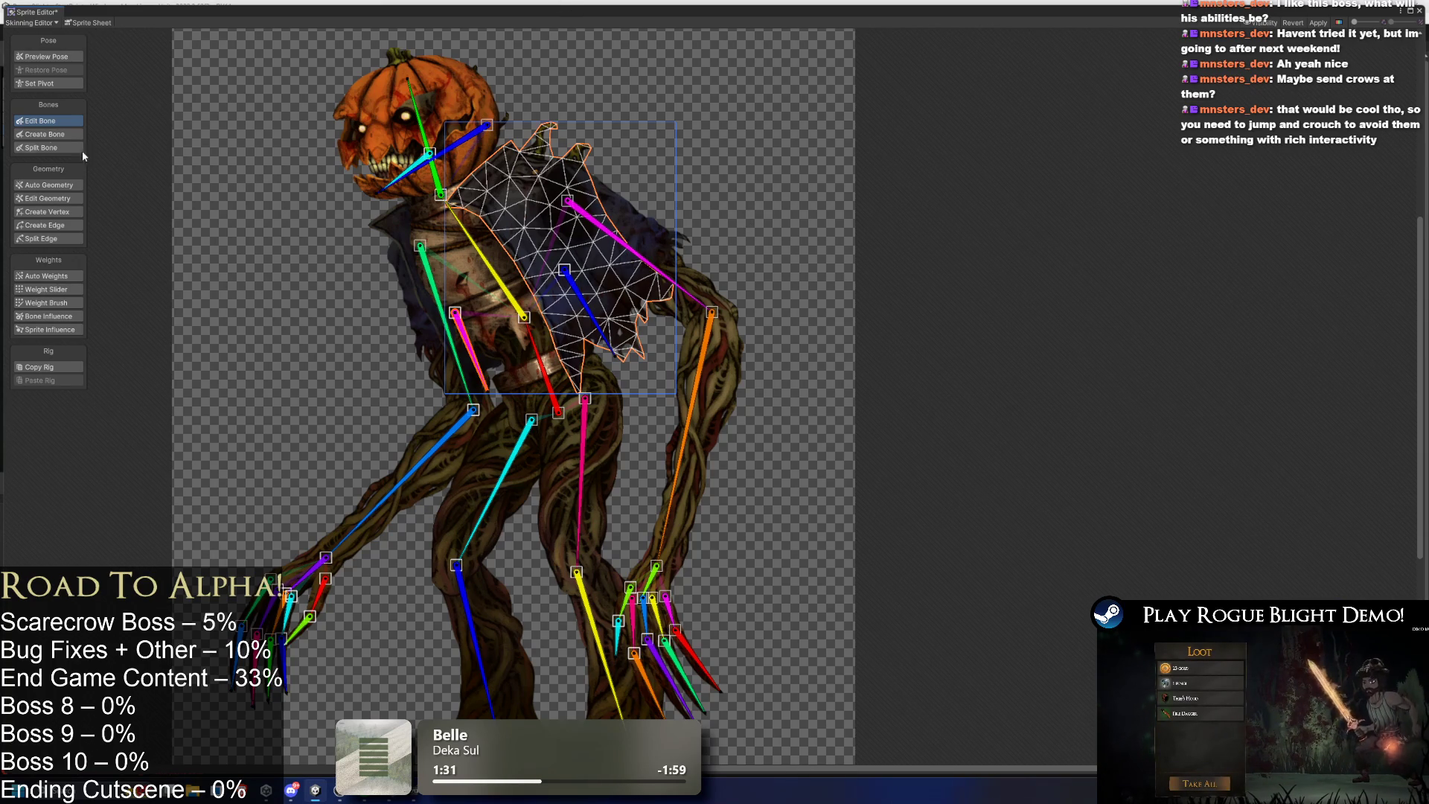
Run Auto Geometry on the back-cloak sprite and check its bone influences.
left_click(54, 186)
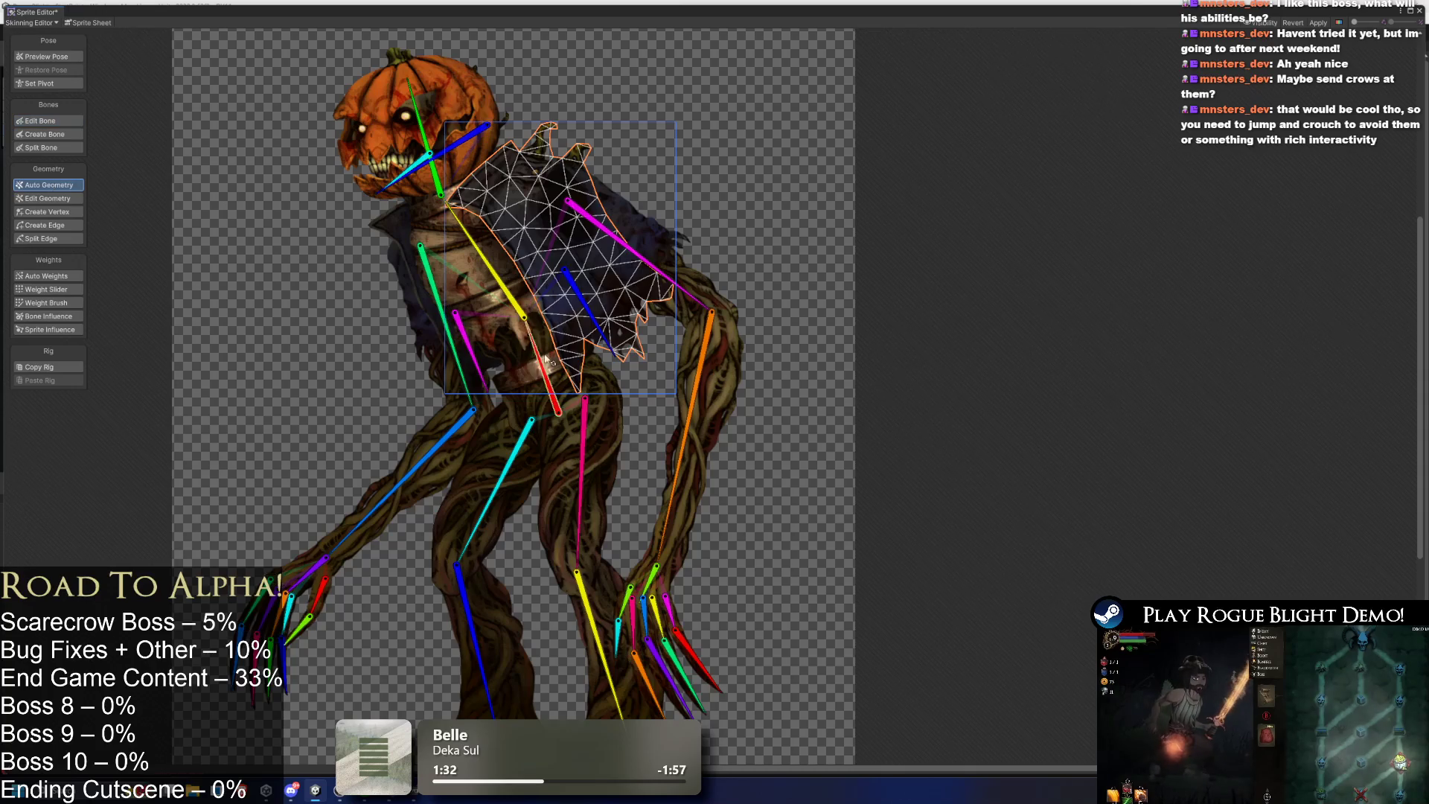
left_click(595, 295)
left_click(615, 317)
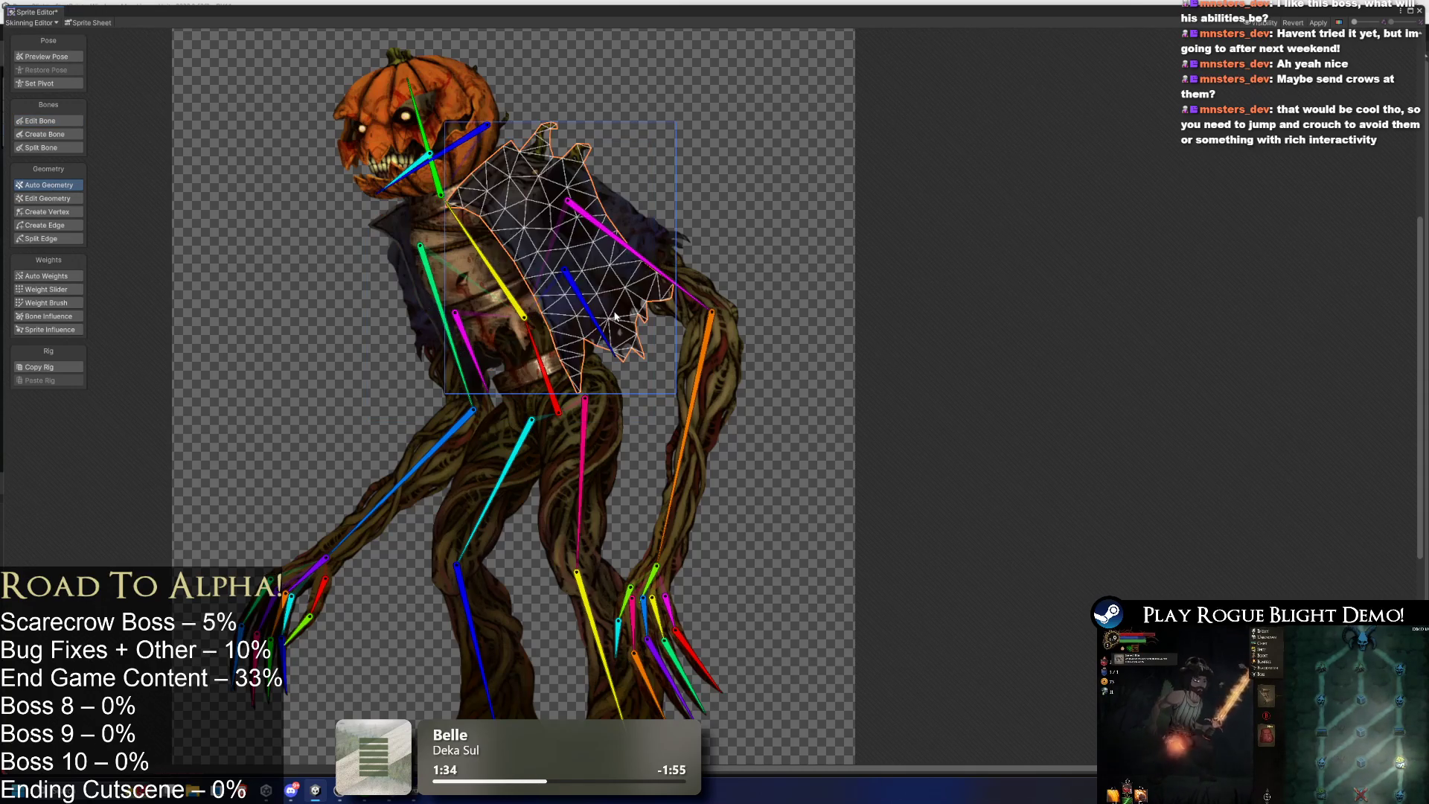
left_click(77, 277)
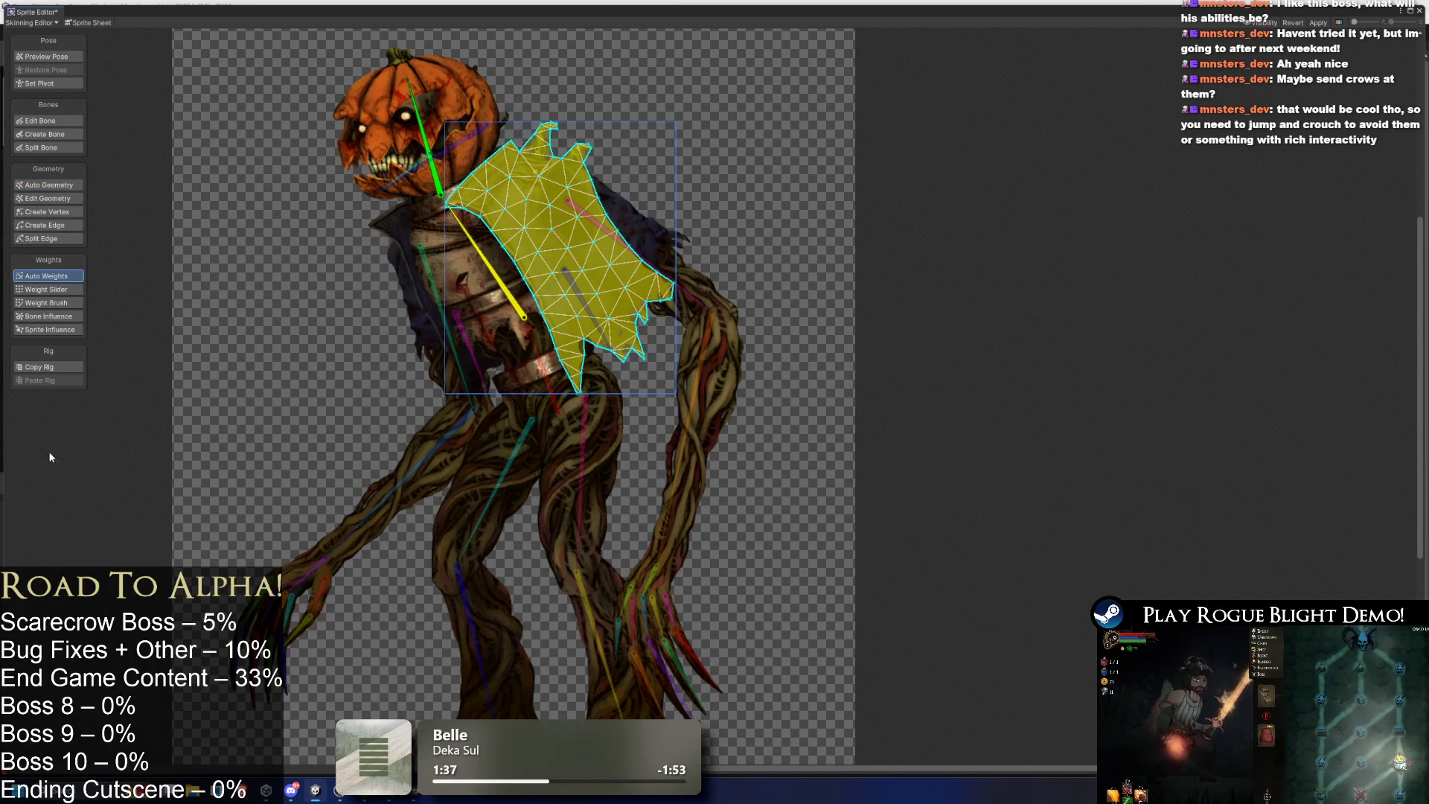
left_click(64, 315)
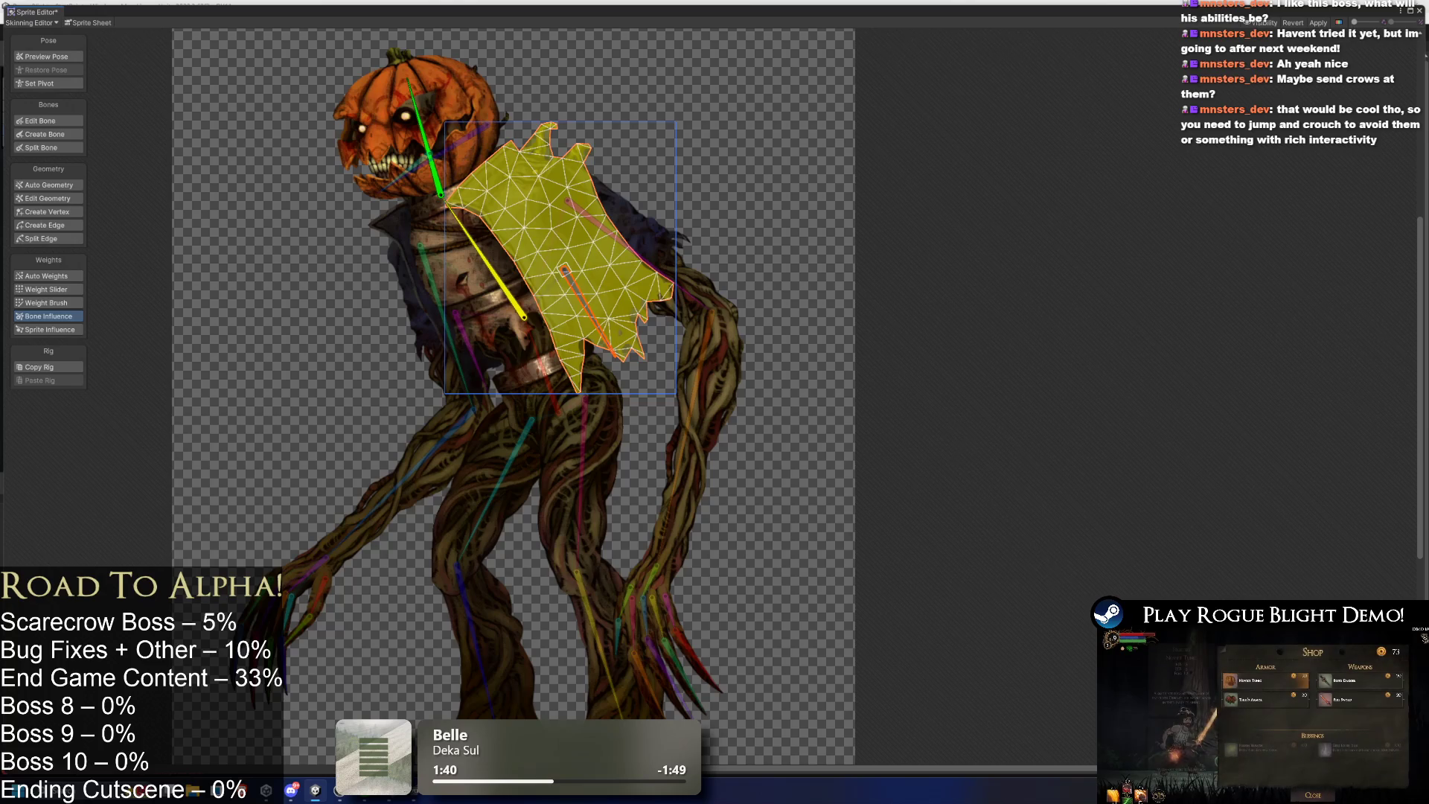
Reselect the overlapping cloak mesh and generate Auto Weights across its torso bones.
left_click(471, 359)
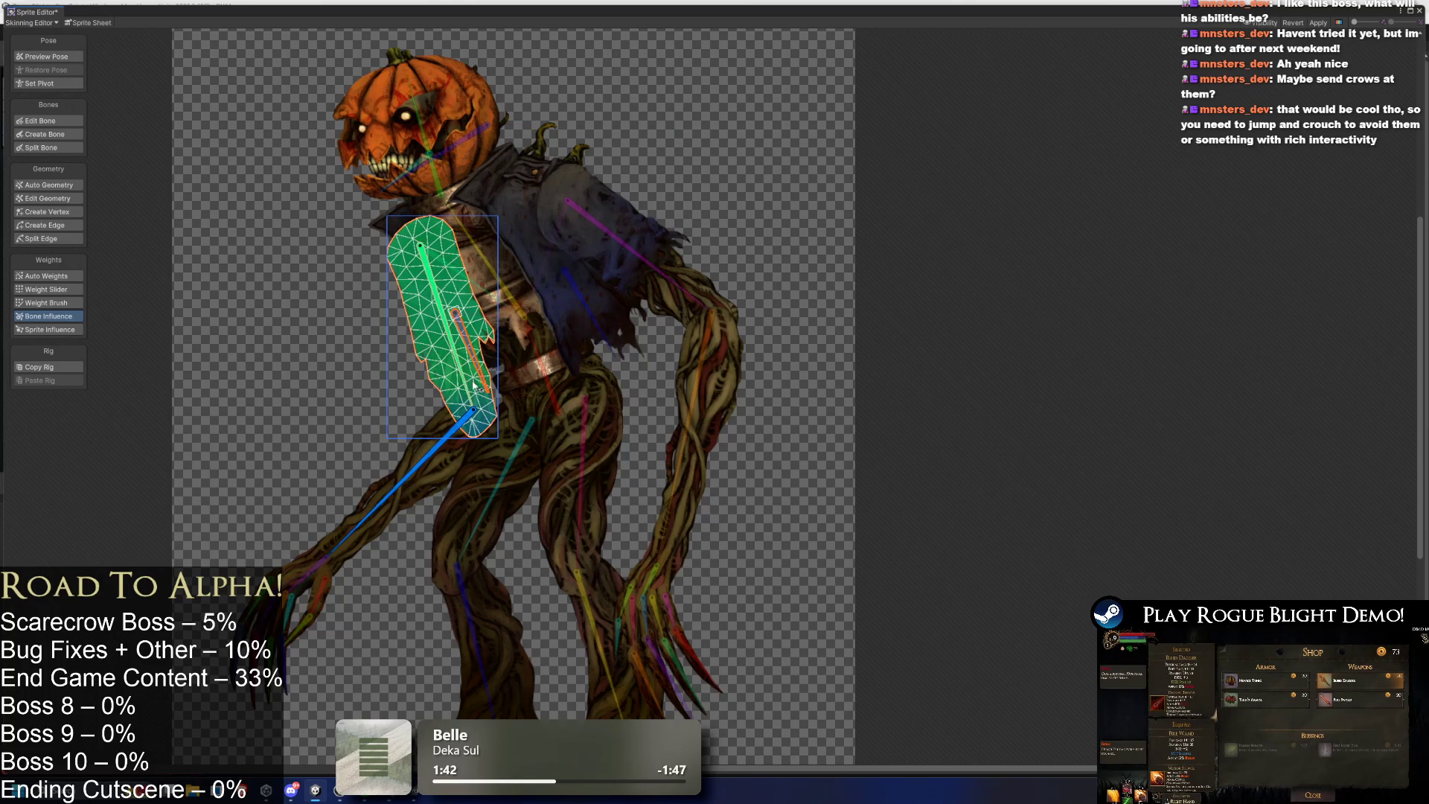
left_click(480, 381)
left_click(478, 378)
left_click(484, 358)
left_click(482, 352)
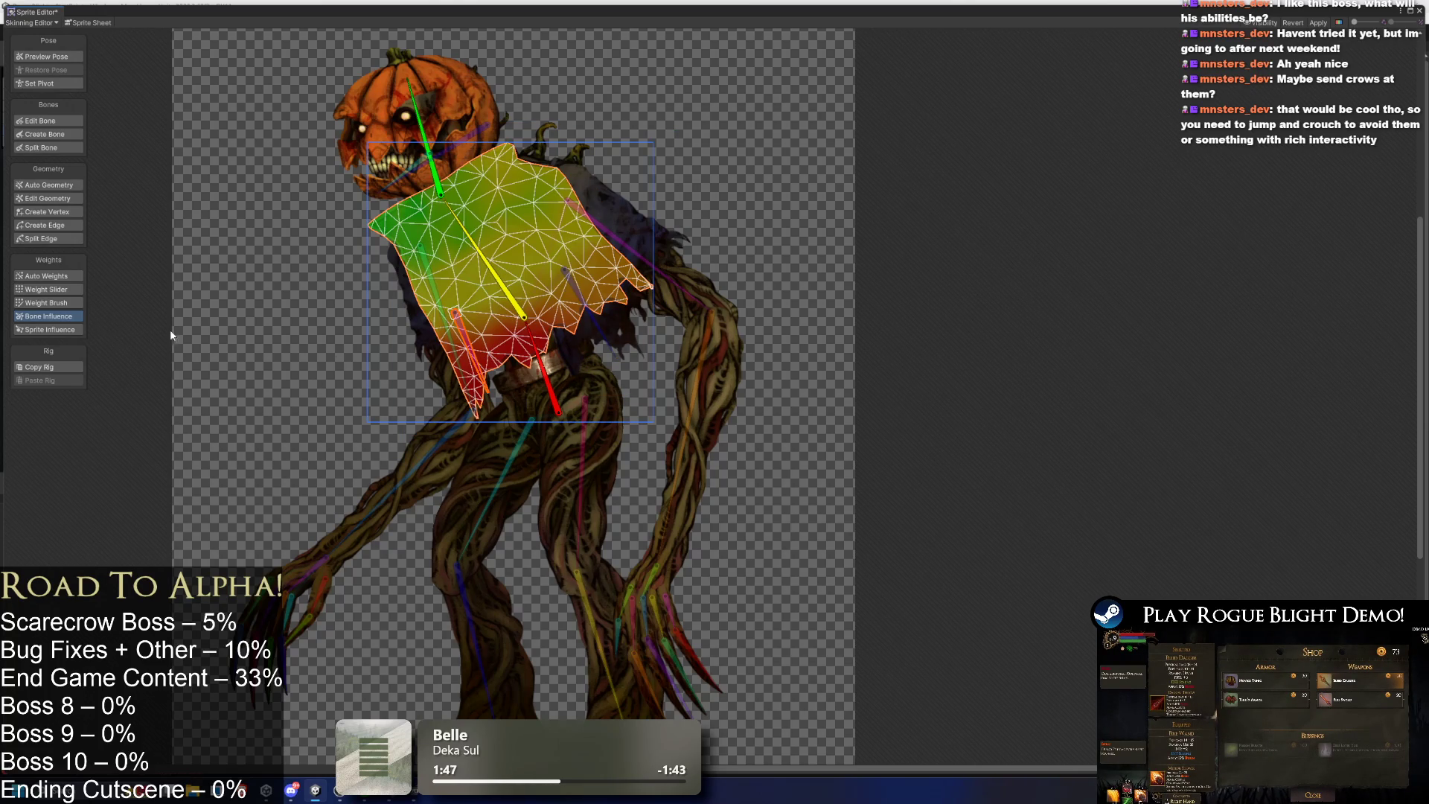
left_click(49, 275)
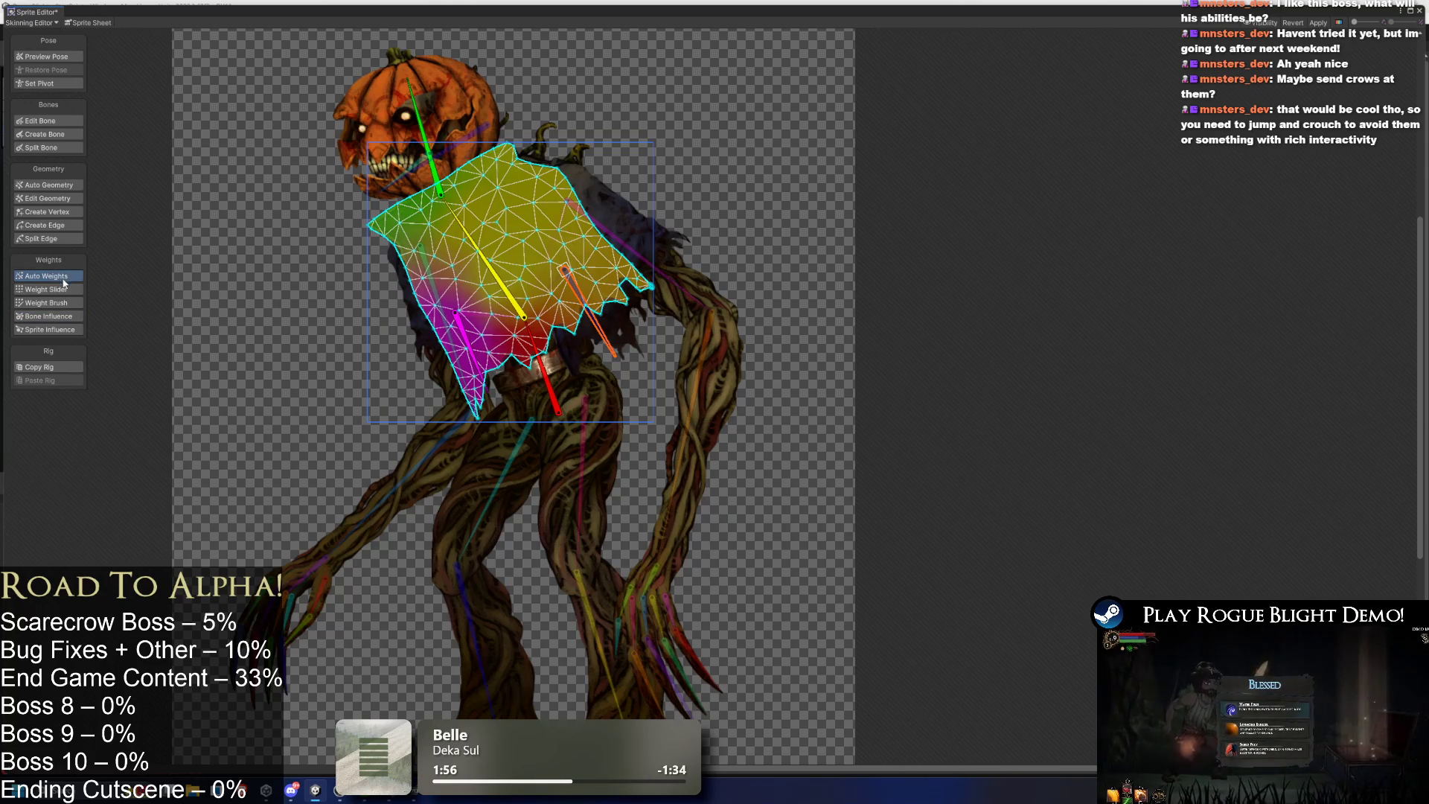
left_click(51, 318)
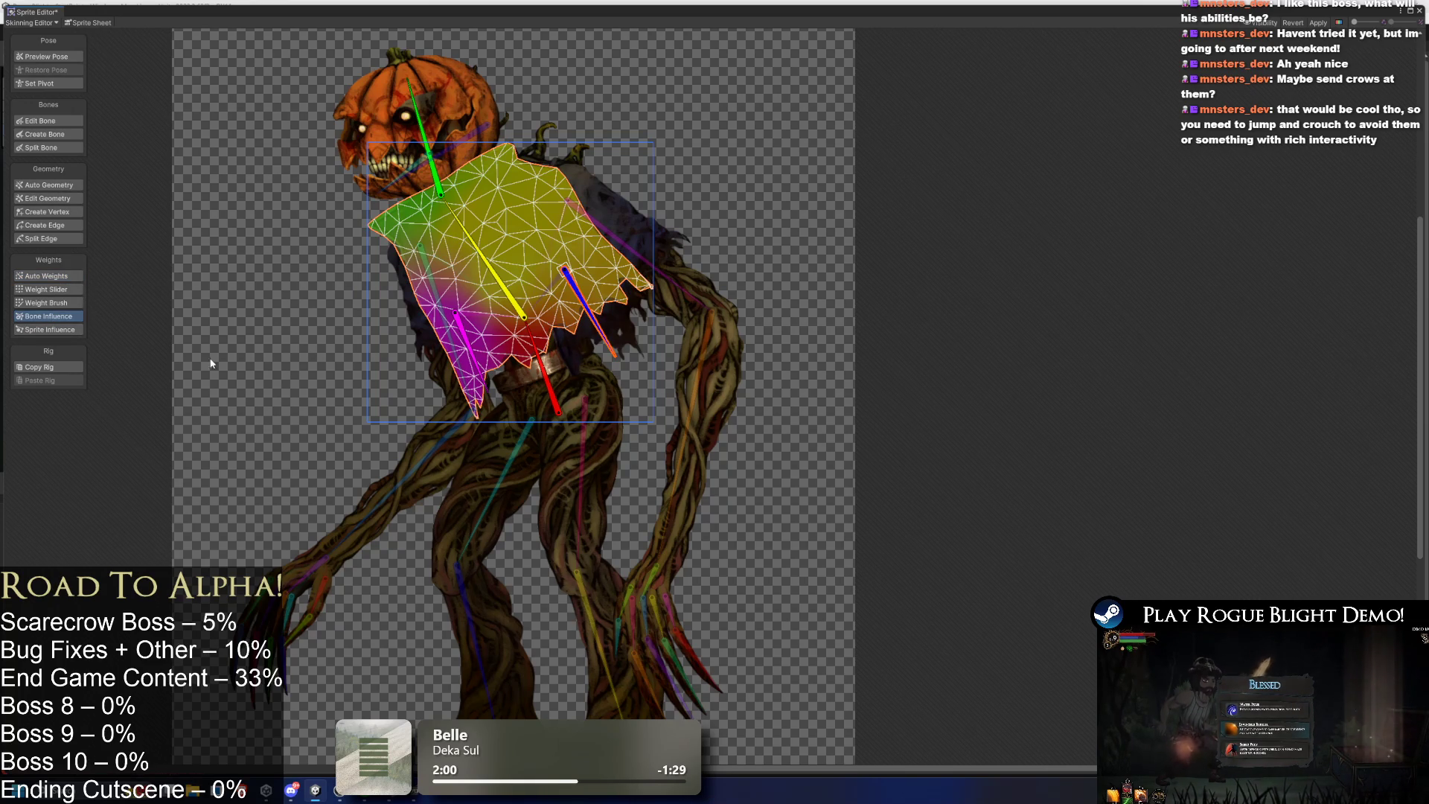
left_click(72, 277)
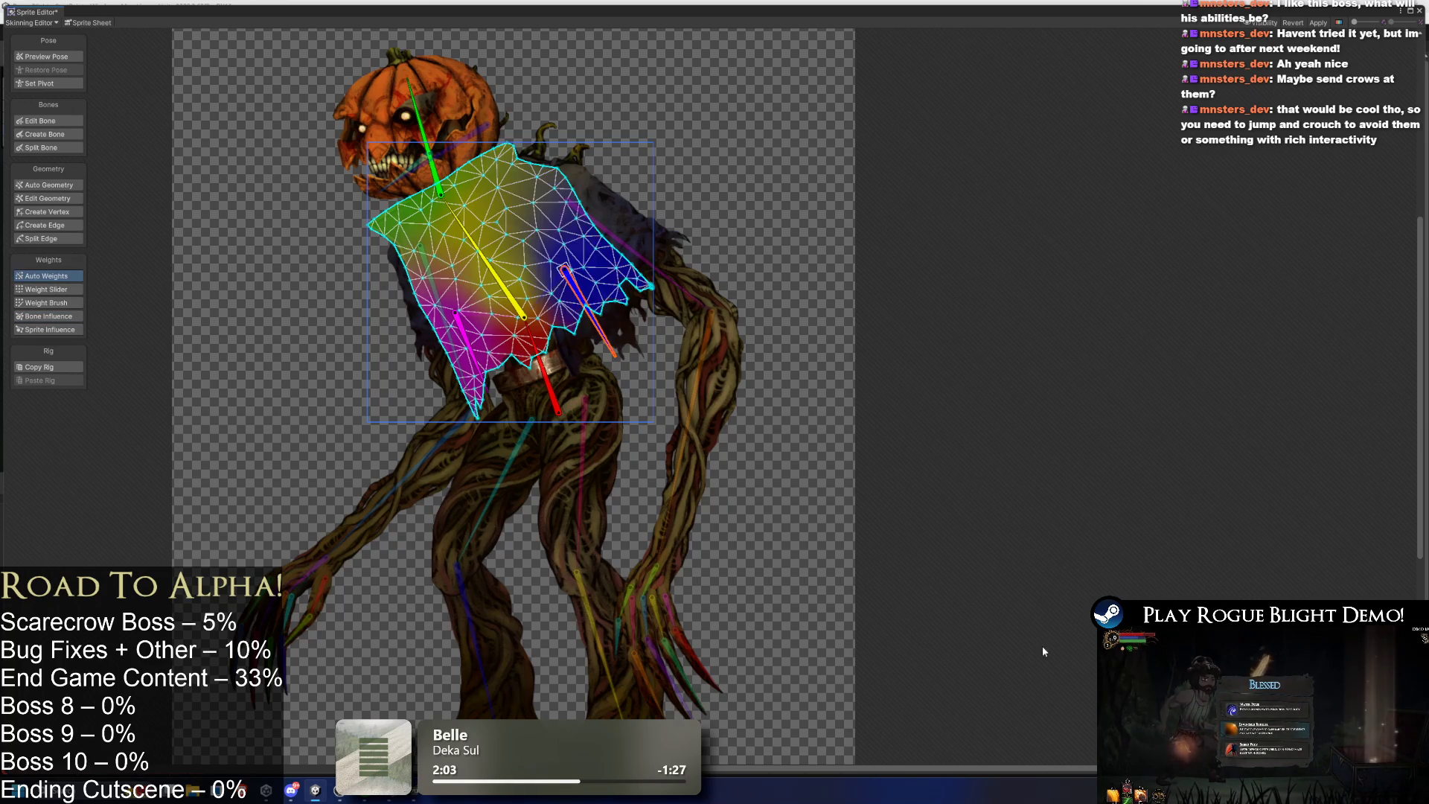
Test the cloak weights in Preview Pose by rotating the arm and pink bones.
left_click(45, 56)
left_click(803, 185)
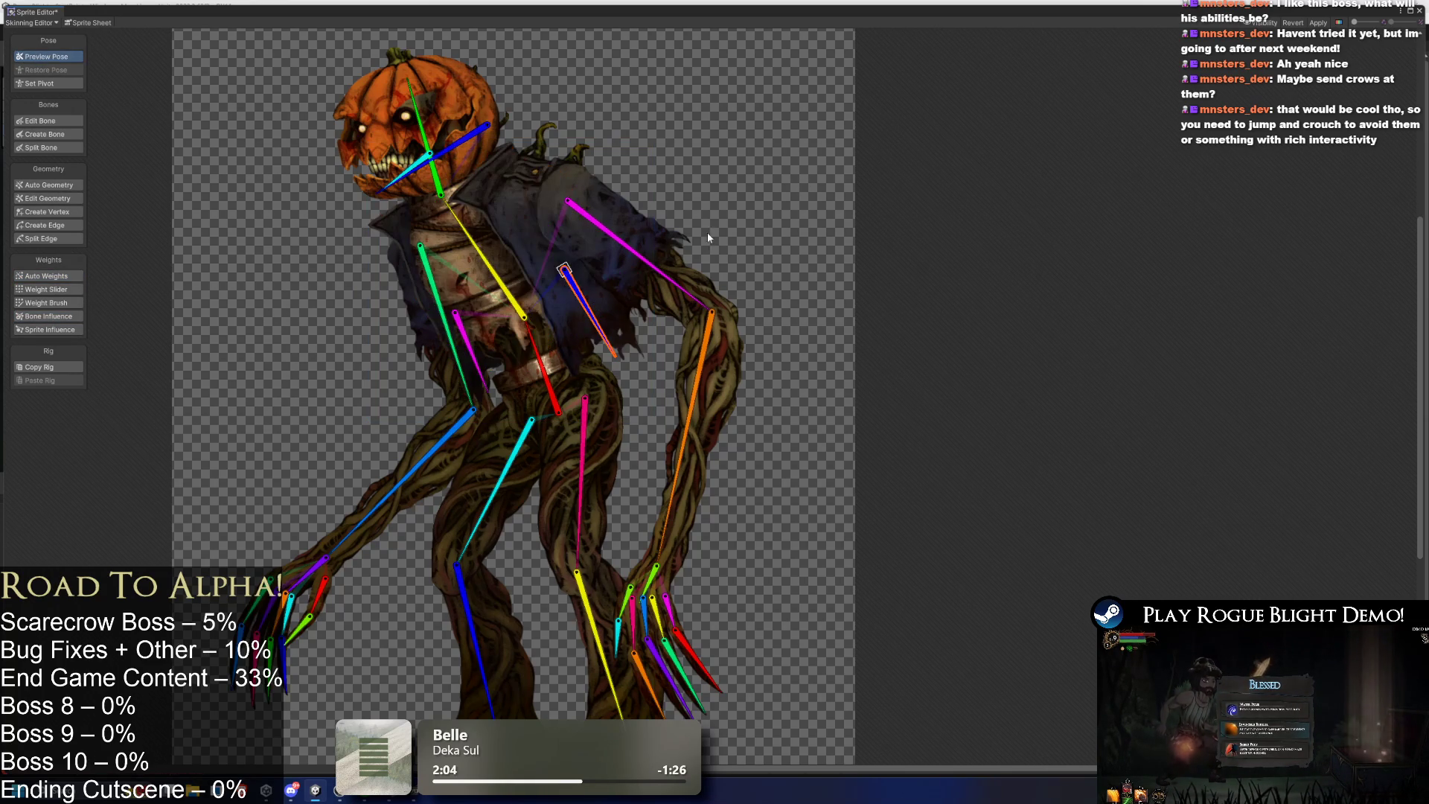
left_click_drag(614, 355, 640, 339)
key("ctrl+z")
mouse_move(480, 376)
left_mouse_down()
mouse_move(454, 395)
mouse_move(420, 384)
mouse_move(487, 376)
mouse_move(431, 374)
mouse_move(446, 394)
mouse_move(512, 379)
mouse_move(462, 402)
left_mouse_up()
Reset the pink bone and auto-weight the back cloth sprite to the blue bone.
key("ctrl+z")
left_click(613, 312)
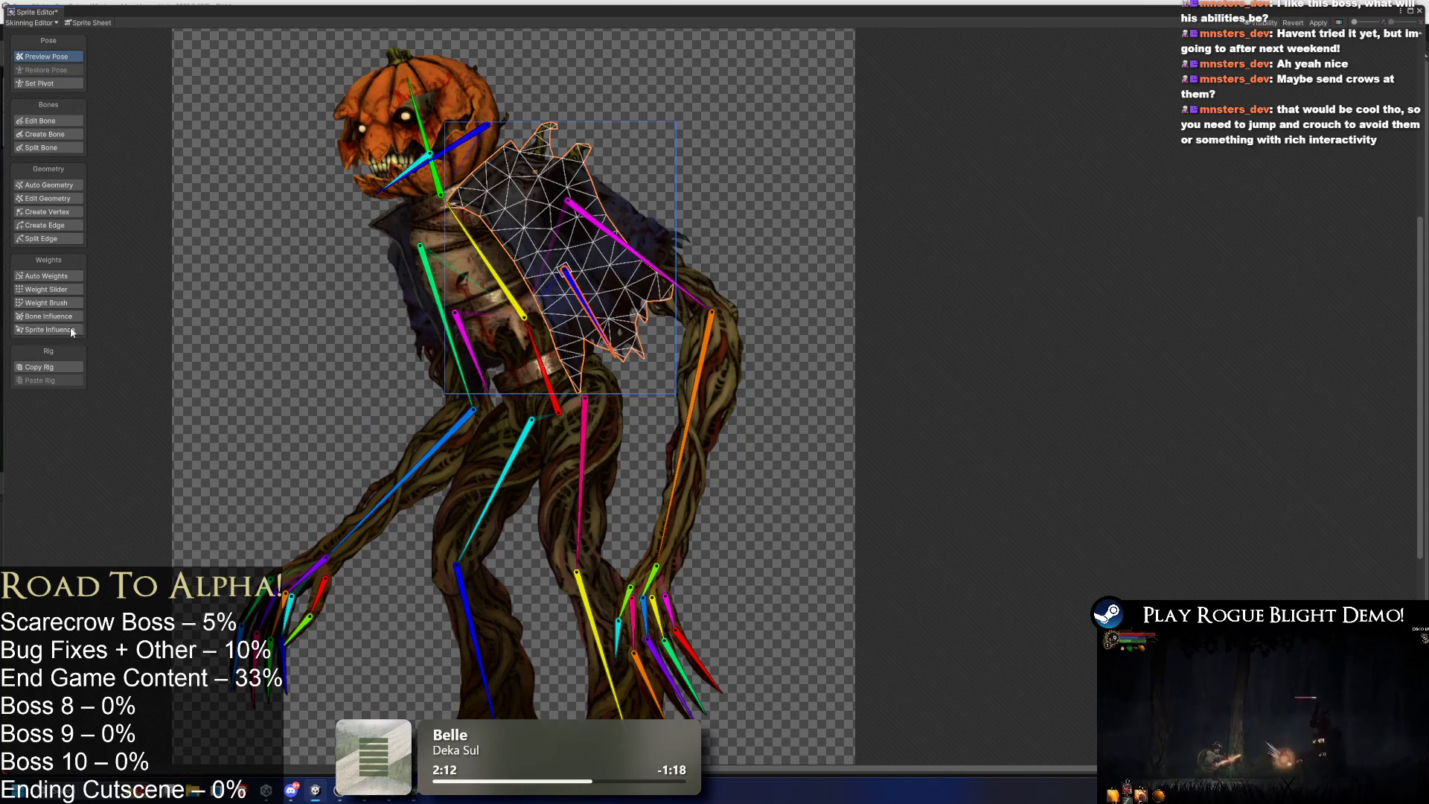
key("shift+v")
left_click(52, 276)
left_click(575, 292)
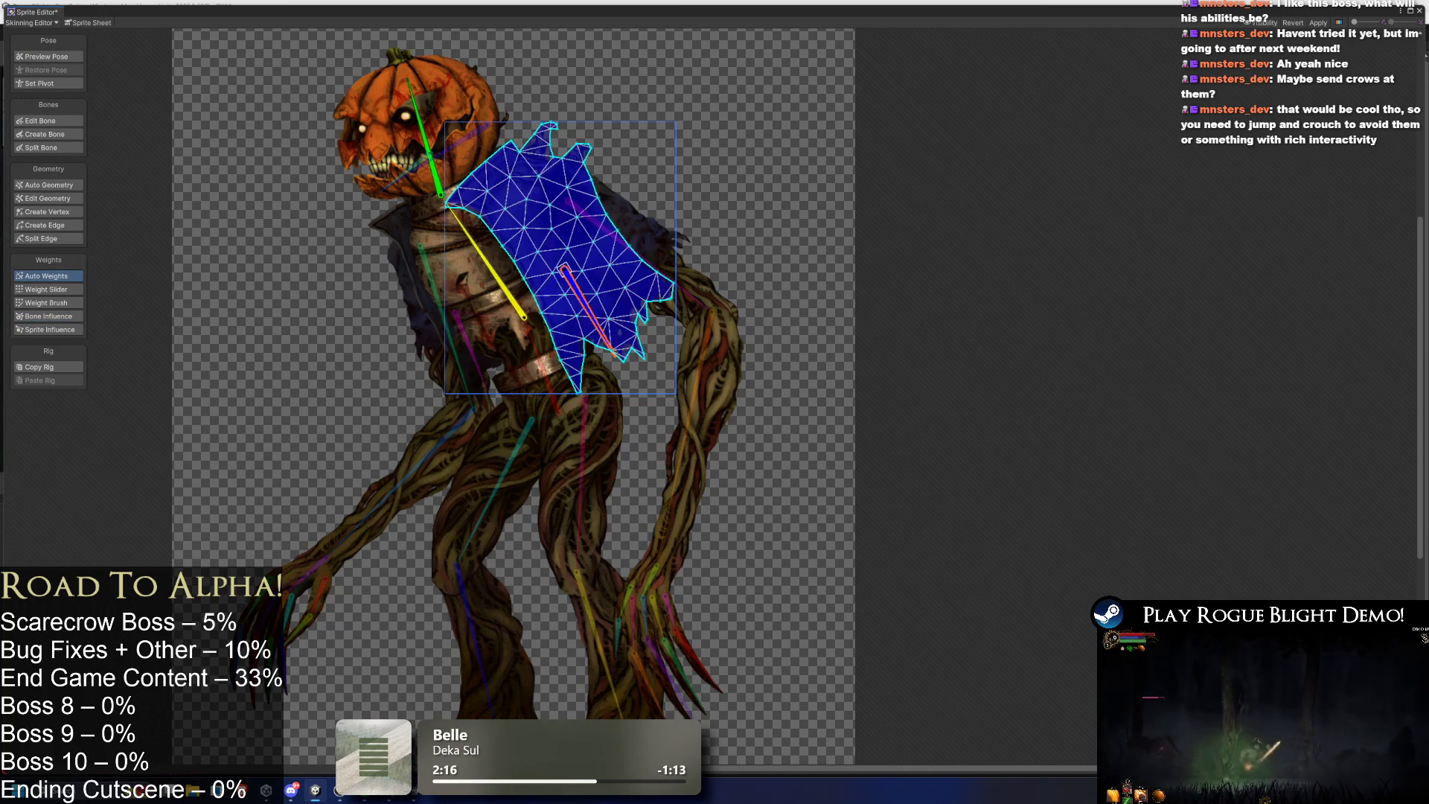
Paint the cloth's lower part and bottom tip blue with Weight Brush, testing with the red bone.
left_click(66, 303)
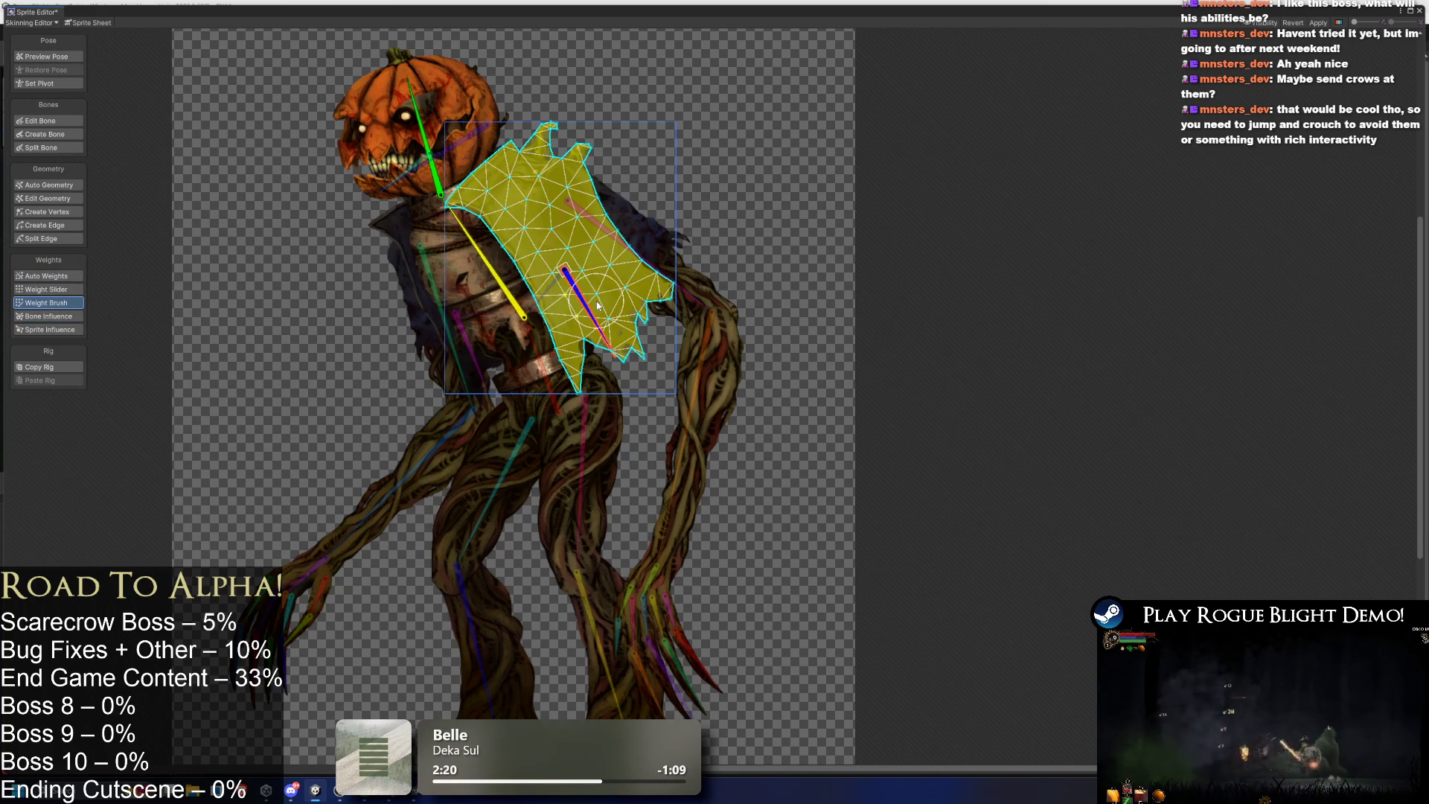
mouse_move(595, 320)
left_mouse_down()
mouse_move(610, 335)
mouse_move(599, 350)
mouse_move(668, 323)
mouse_move(632, 280)
mouse_move(596, 313)
mouse_move(613, 297)
mouse_move(605, 281)
mouse_move(560, 313)
mouse_move(599, 322)
left_mouse_up()
left_click_drag(572, 373, 543, 293)
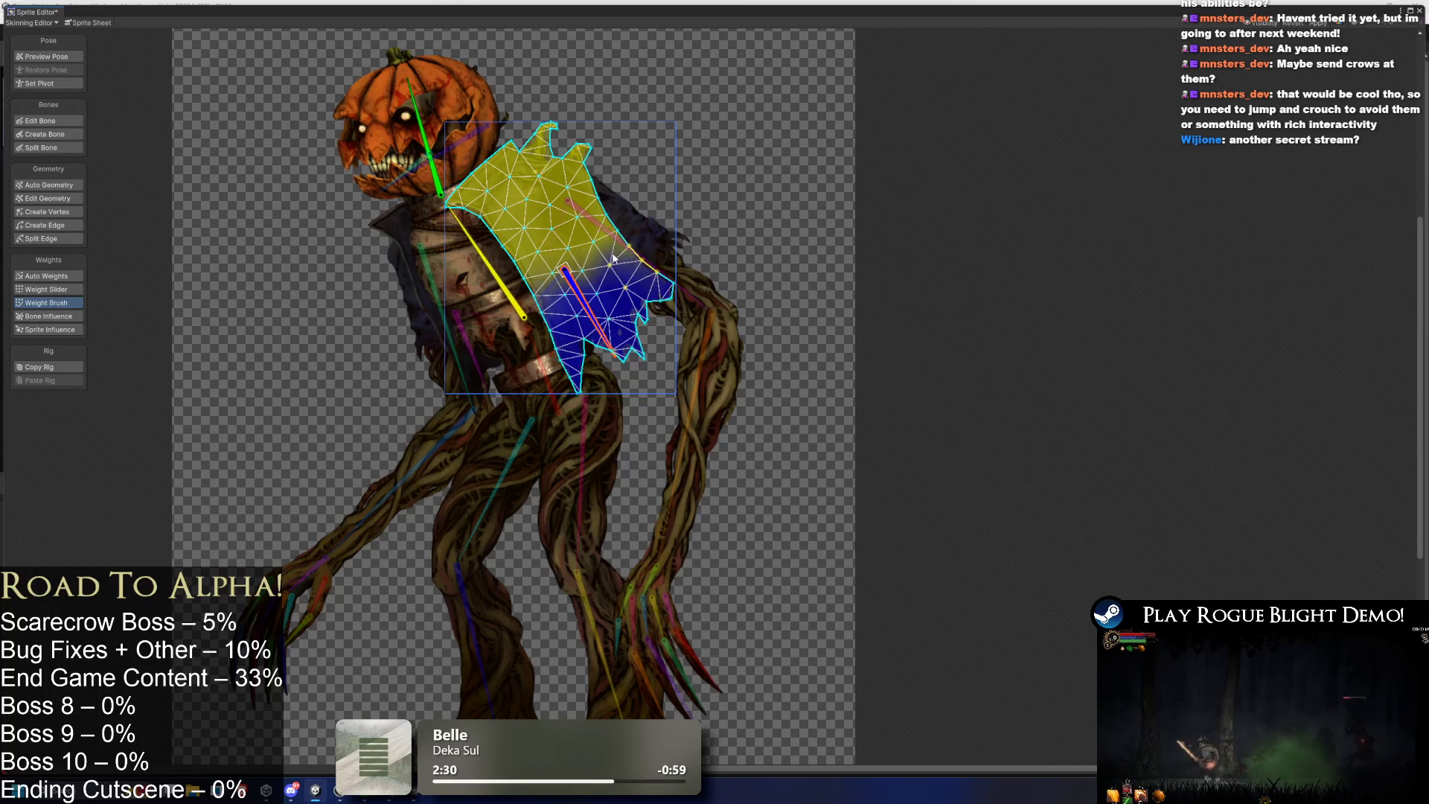
mouse_move(608, 350)
left_mouse_down()
mouse_move(554, 358)
mouse_move(605, 351)
mouse_move(570, 357)
left_mouse_up()
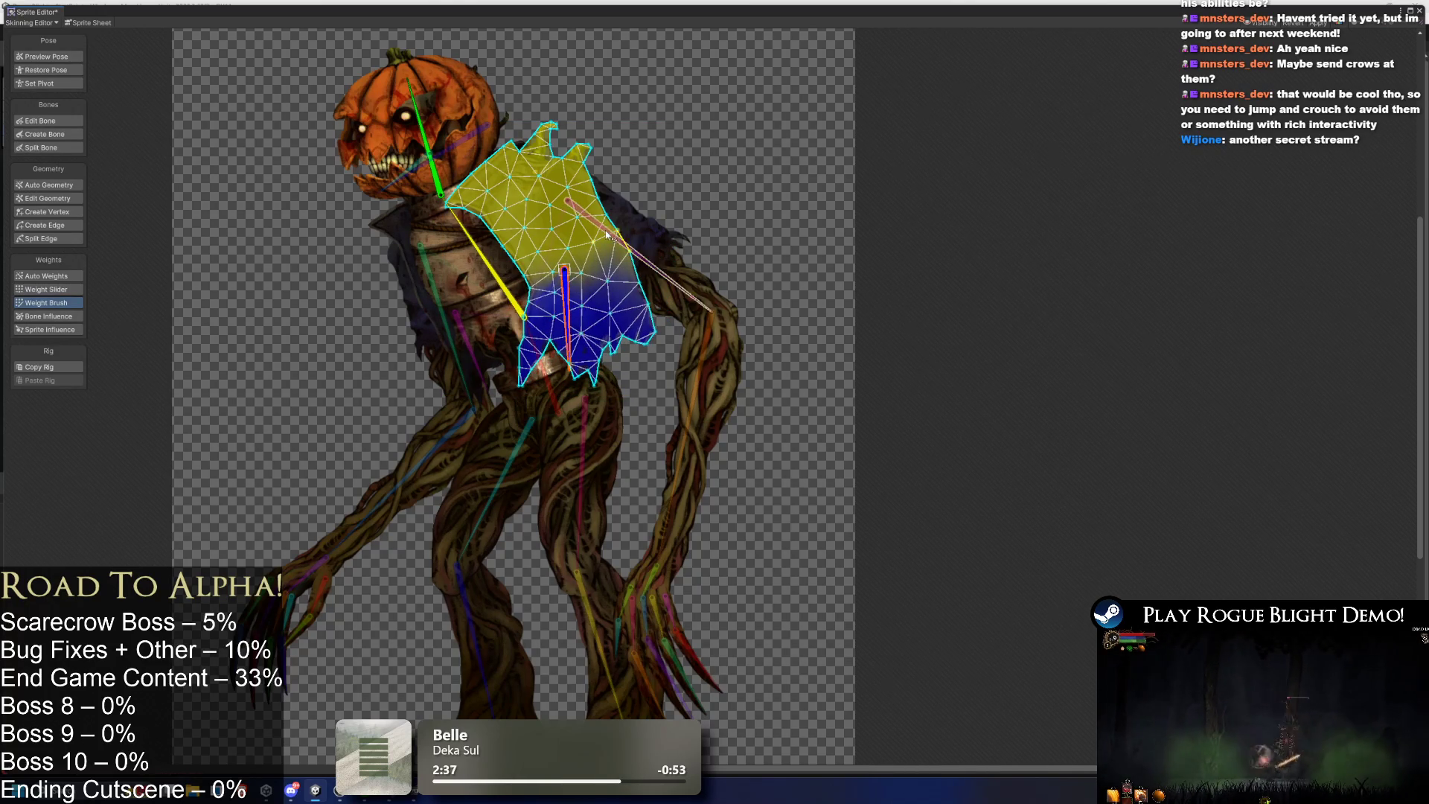
left_click(632, 209)
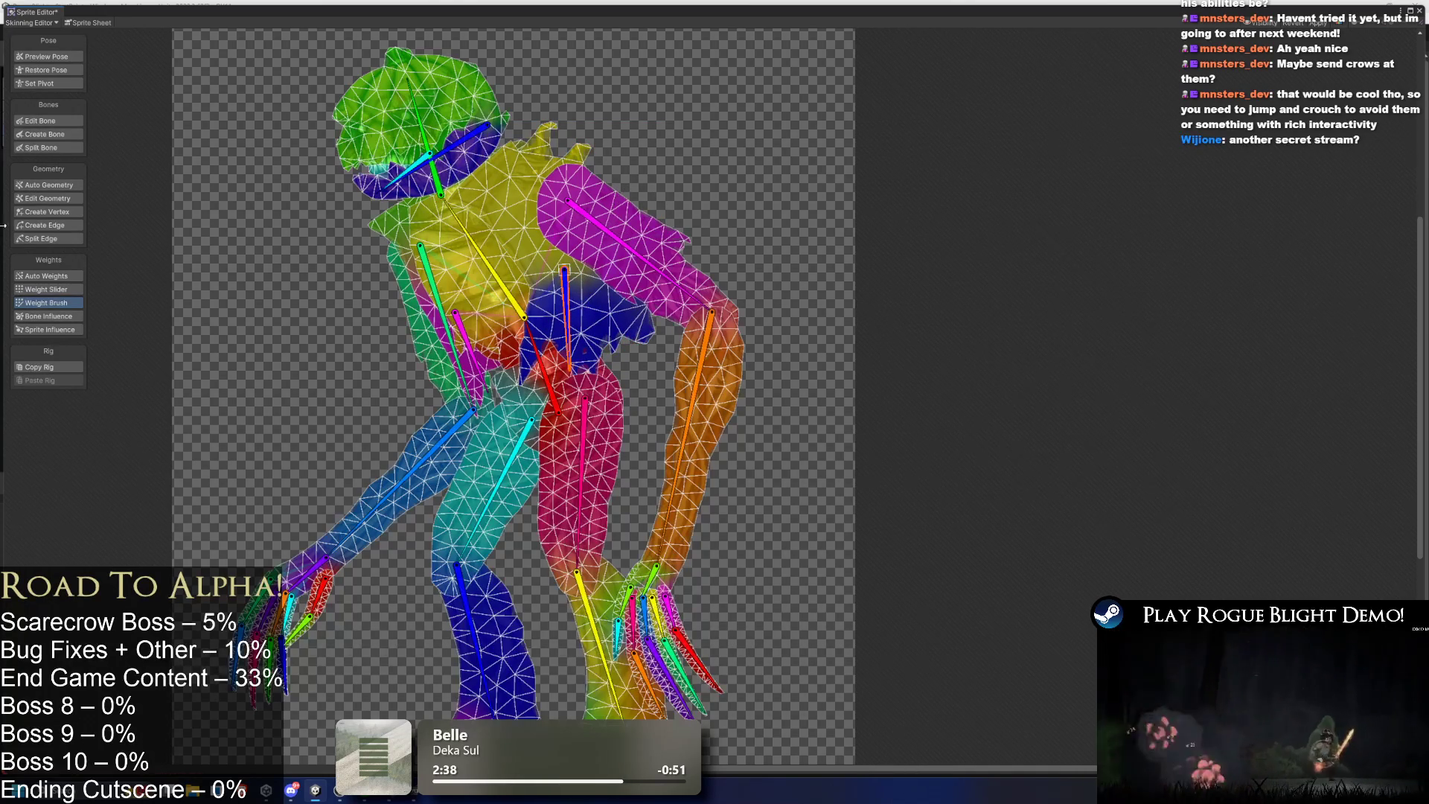
Check bone influences on the upper-arm and forearm sprites in Preview Pose.
left_click(73, 57)
left_click(734, 339)
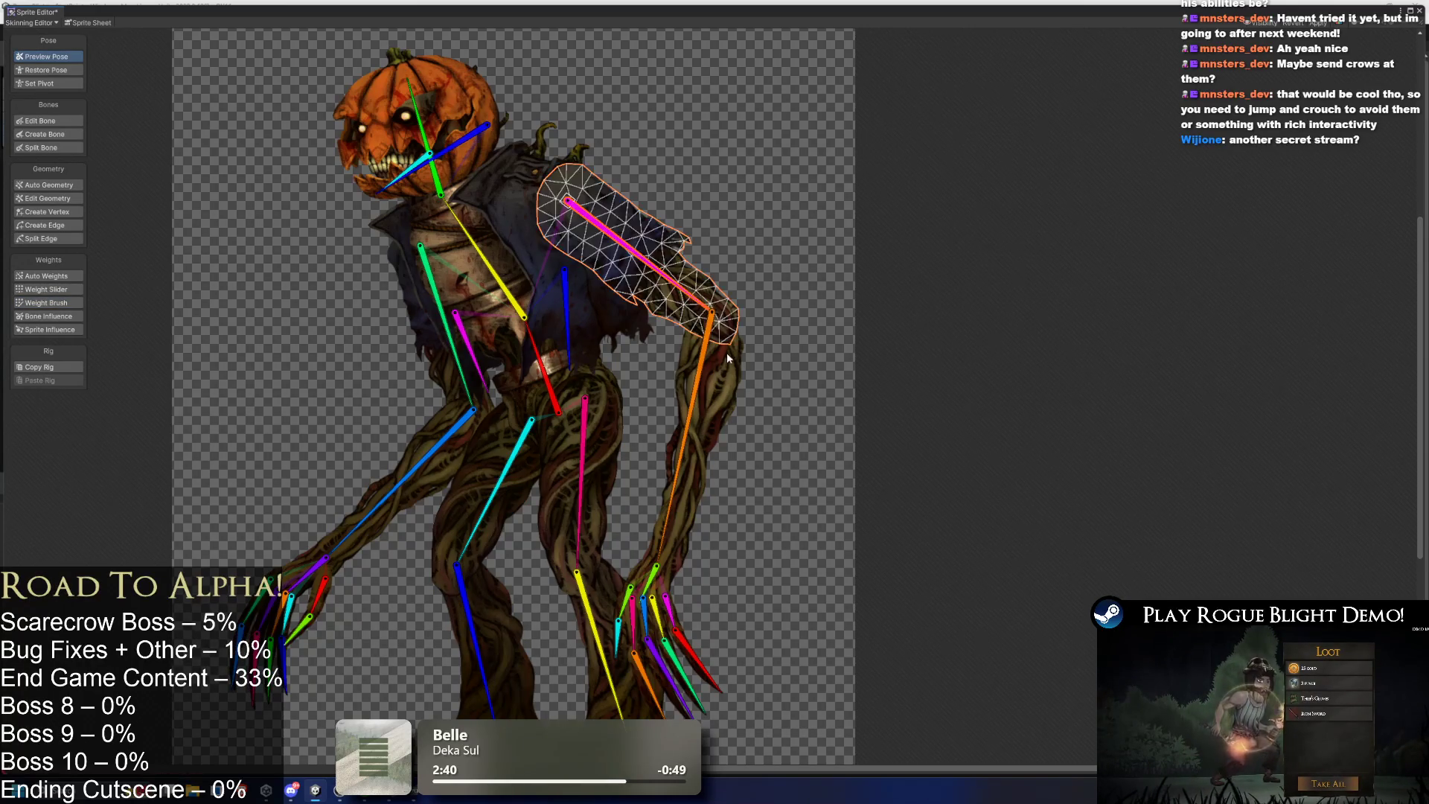
left_click(48, 316)
mouse_move(715, 429)
left_mouse_down()
mouse_move(646, 336)
mouse_move(649, 257)
left_mouse_up()
left_click(646, 339)
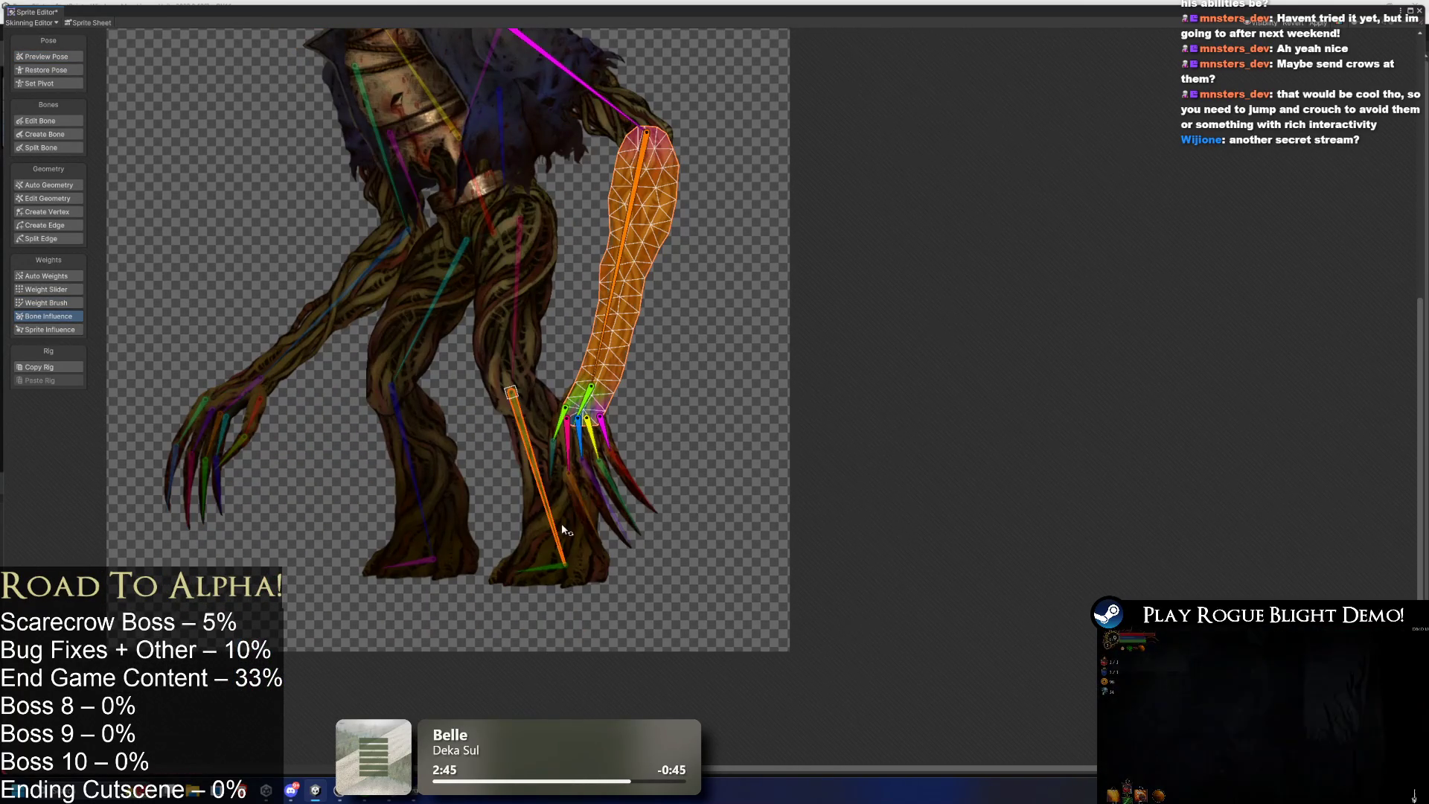
Inspect the leg and foot sprites' weights and the leg and hand bone influences.
left_click(591, 580)
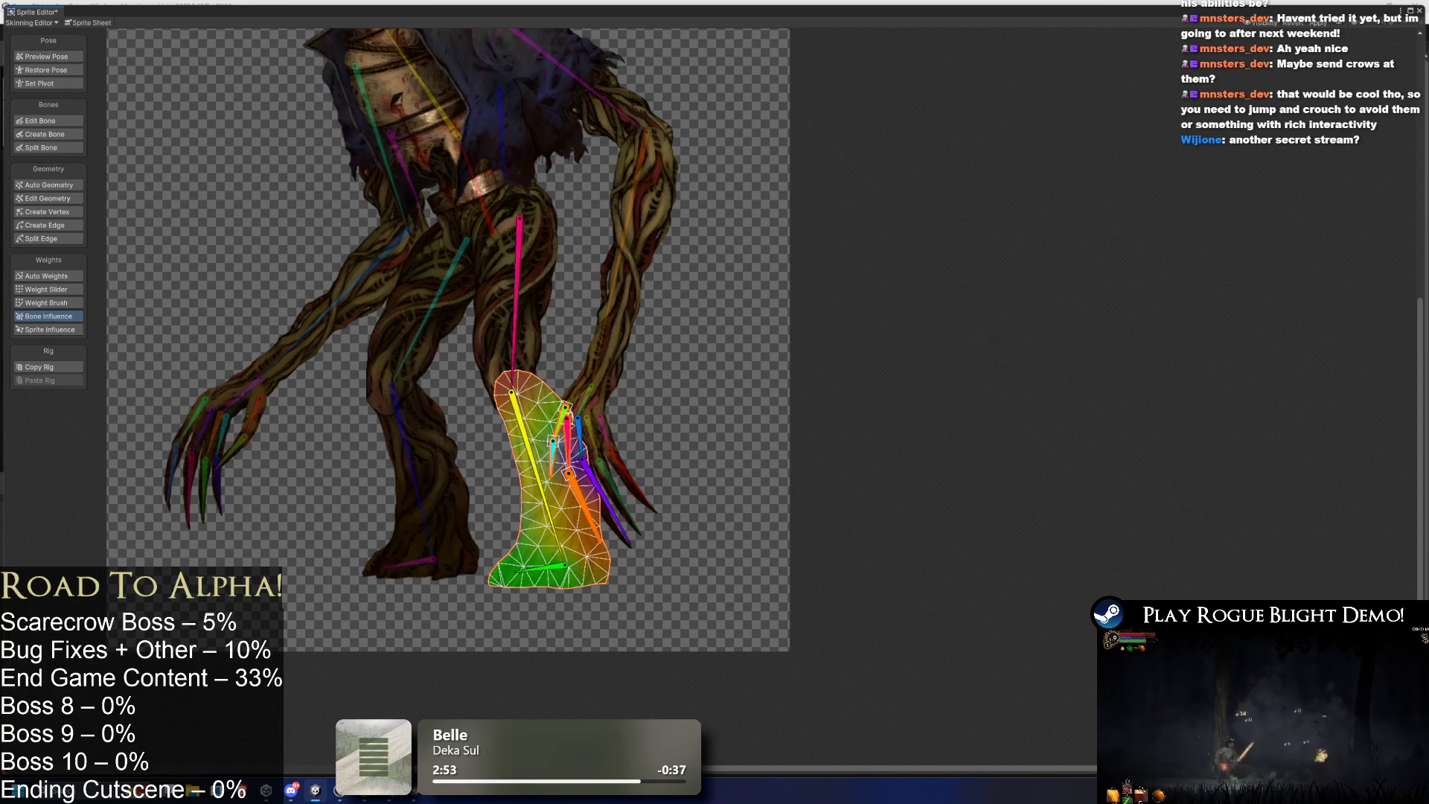
left_click(581, 495)
left_click(512, 392)
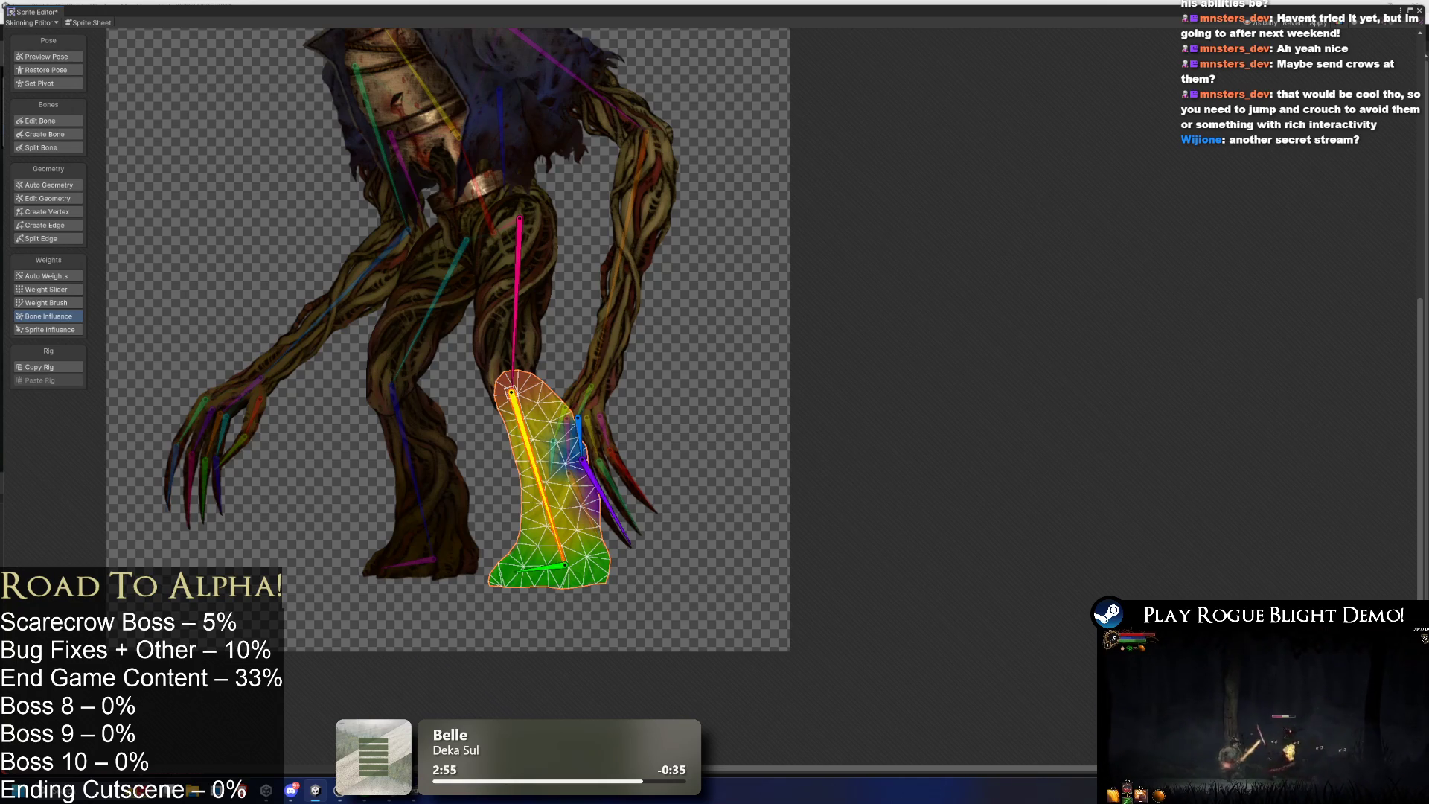
left_click(581, 459)
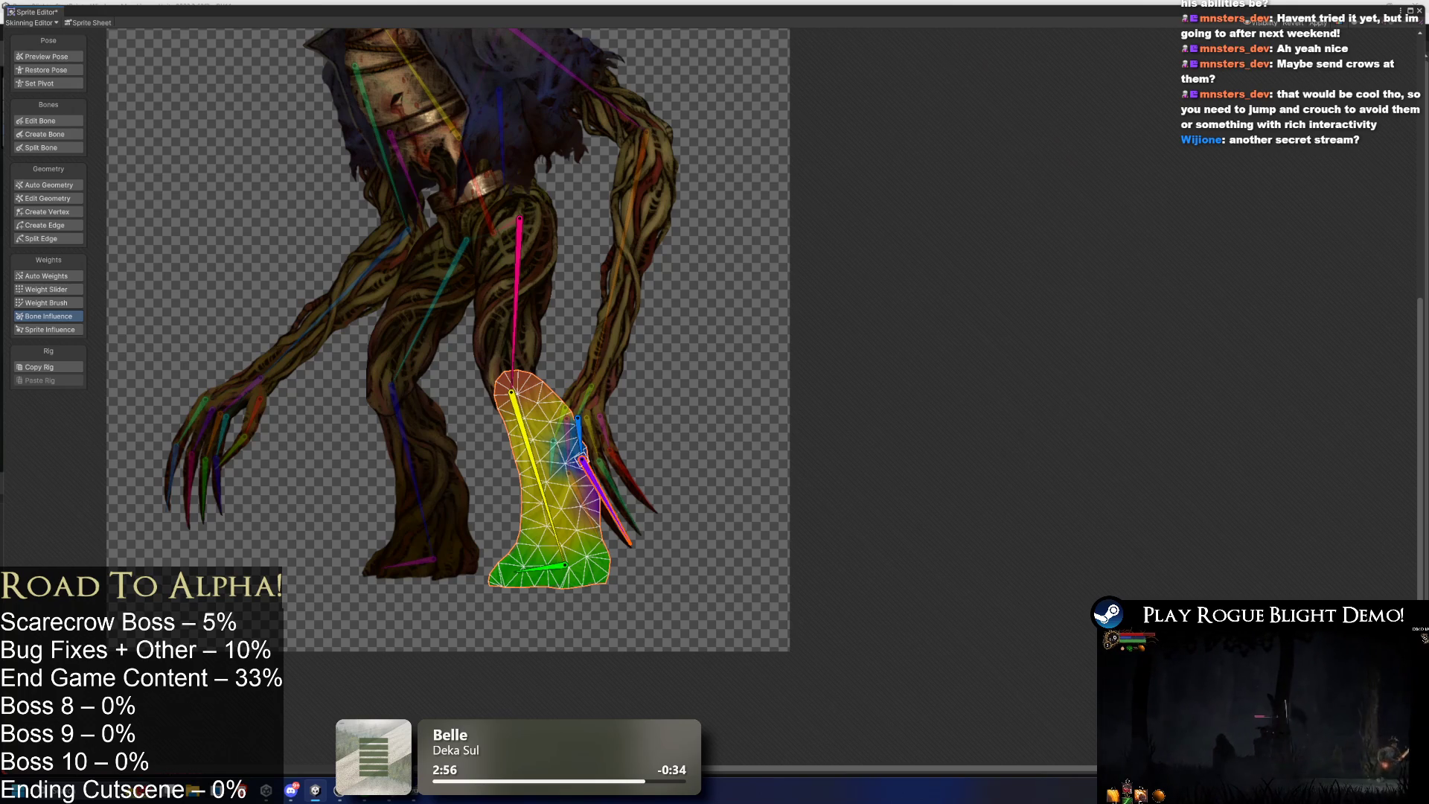
left_click(875, 603)
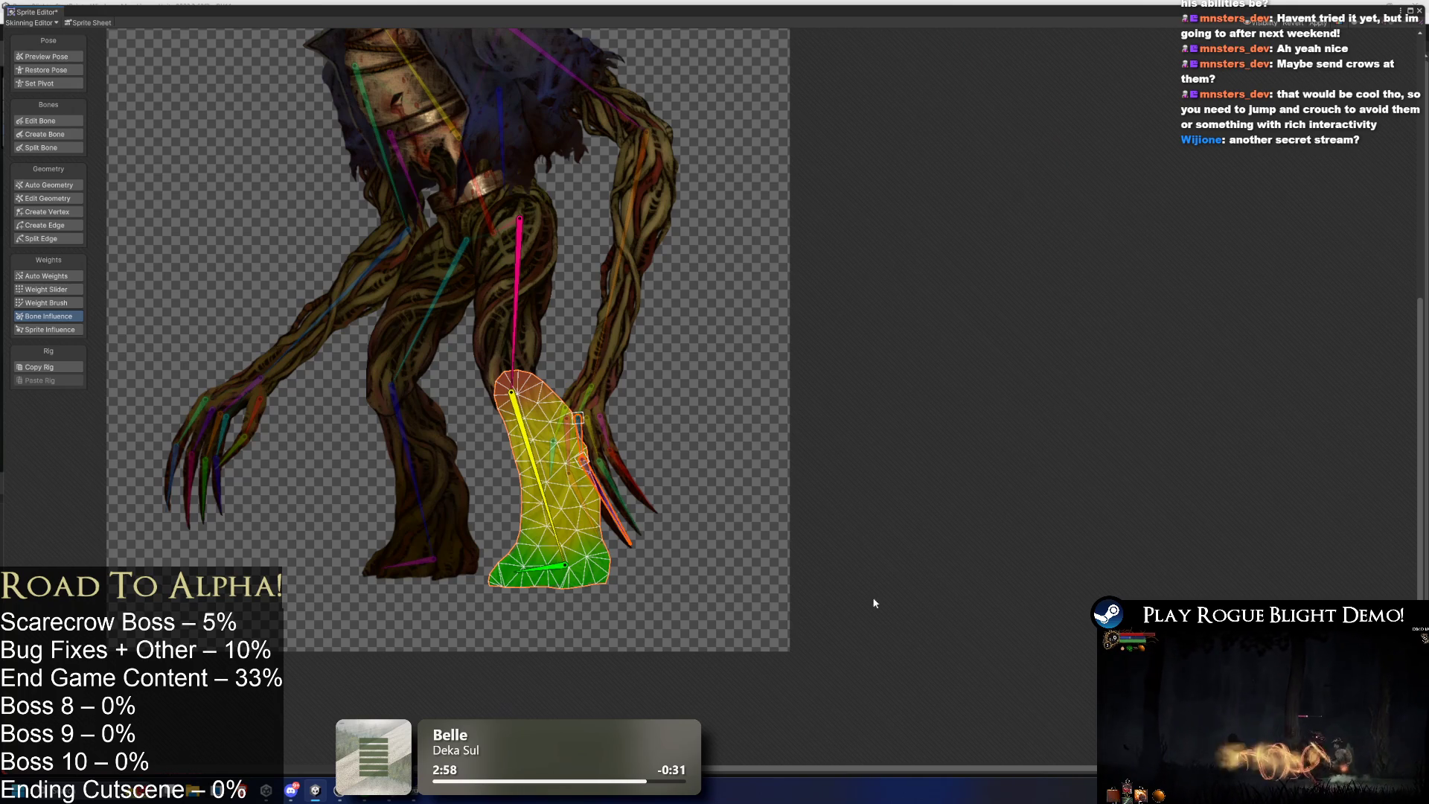
left_click(431, 477)
left_click(557, 511)
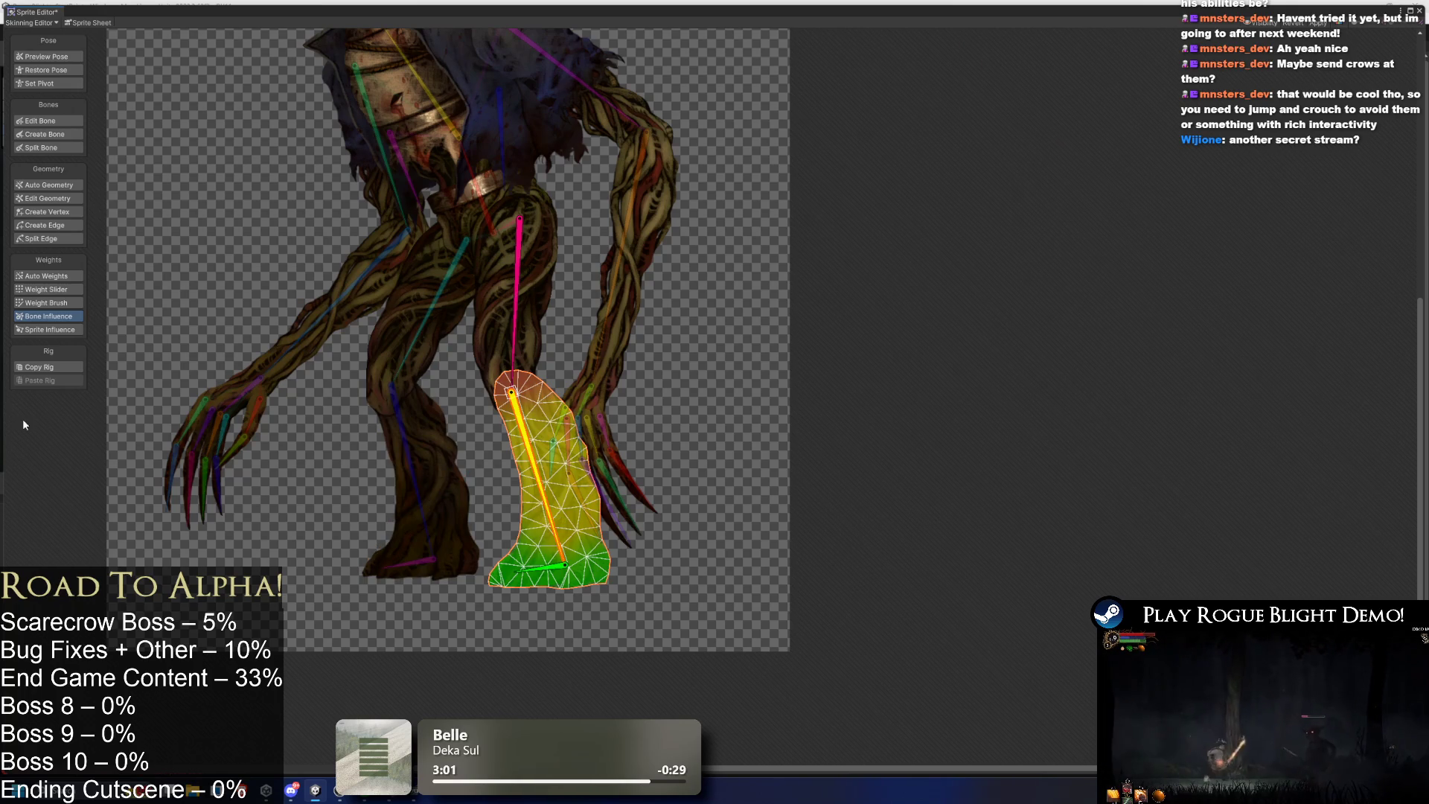
Paint more pink foot-bone weight onto the left leg sprite's foot with Weight Brush.
left_click(45, 276)
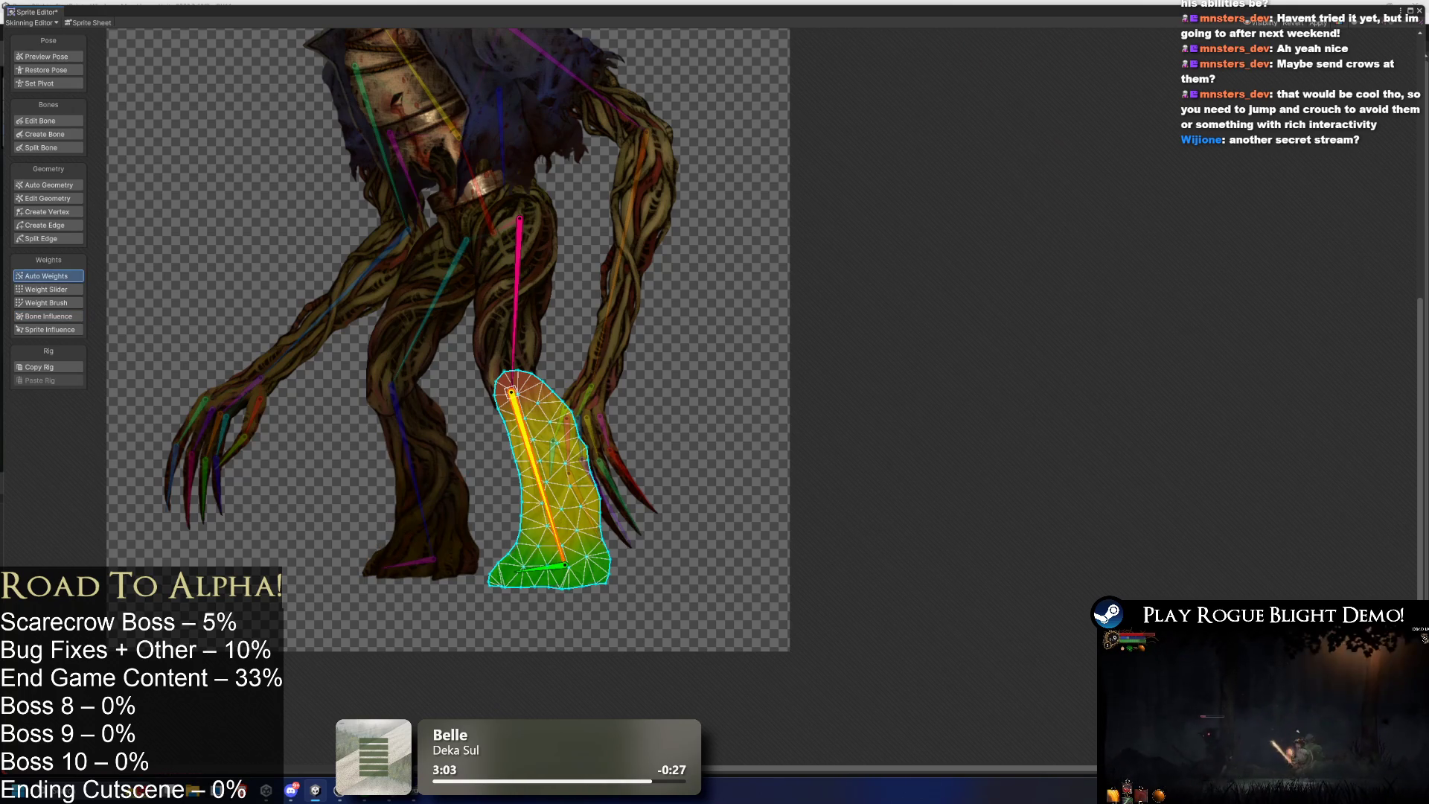
left_click(428, 457)
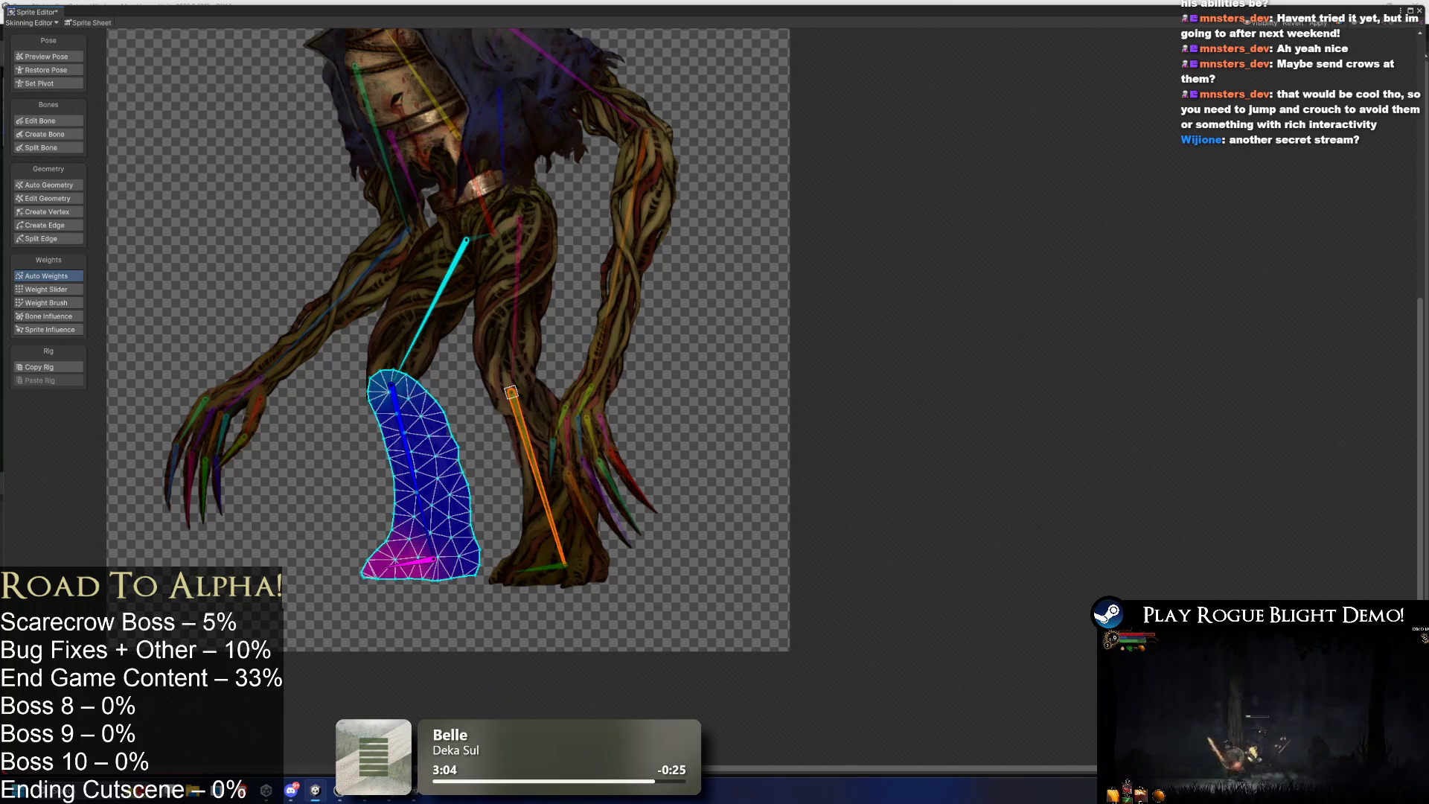
left_click(44, 303)
left_click(429, 562)
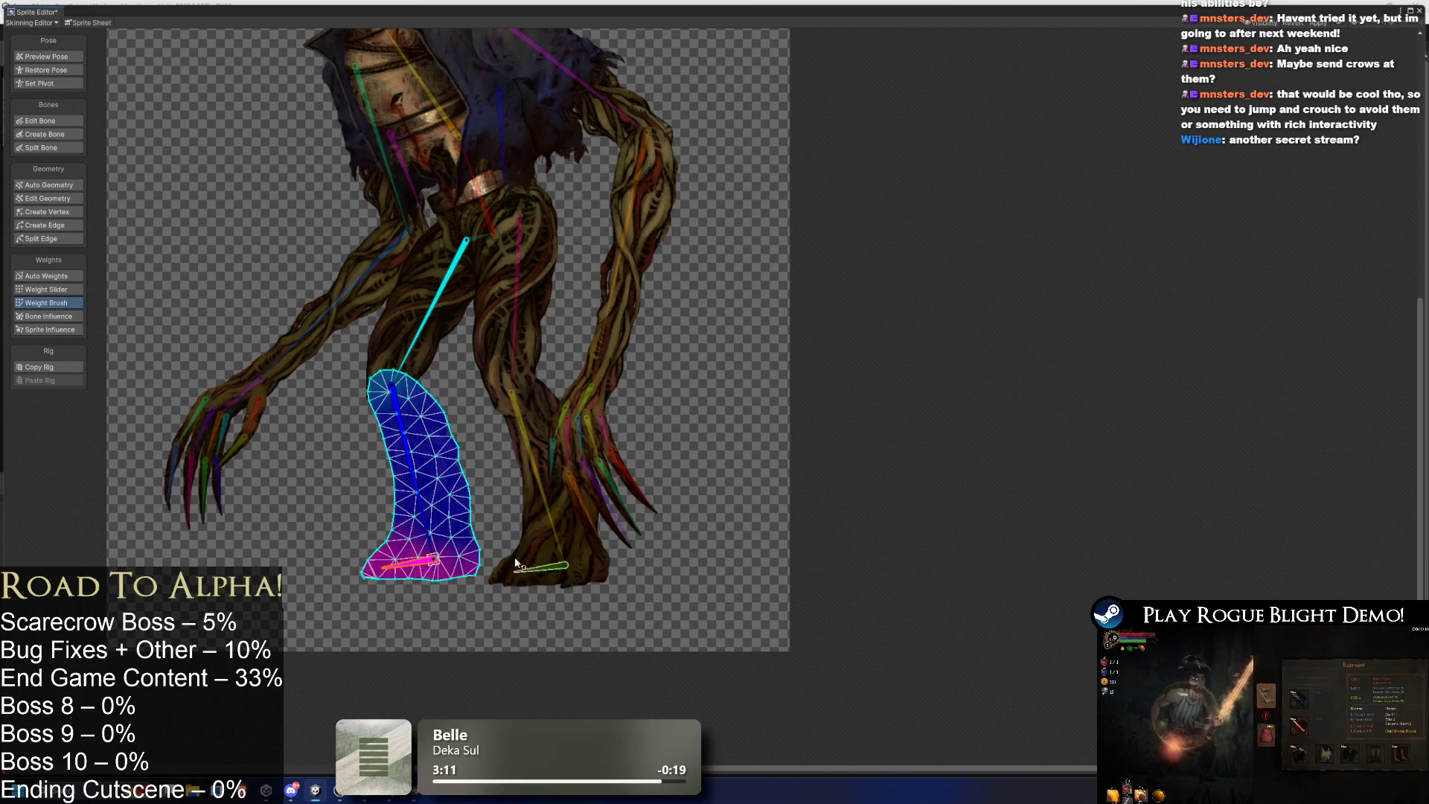
left_click_drag(395, 585, 419, 573)
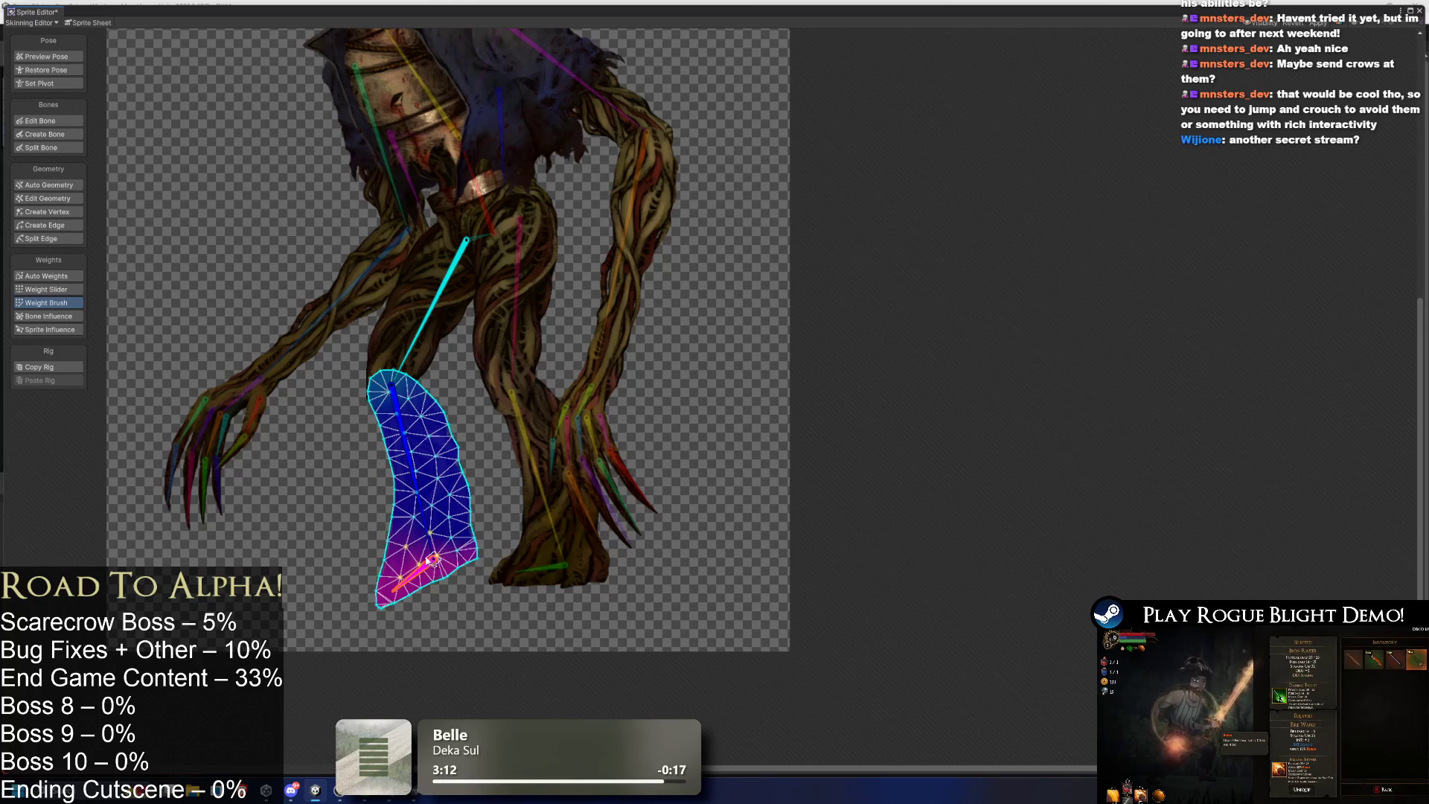
Repaint the left foot toward the foot bone, then paint the right foot mesh.
left_click(430, 556)
left_click(428, 554)
mouse_move(424, 569)
left_mouse_down()
mouse_move(413, 588)
mouse_move(428, 577)
left_mouse_up()
left_click(590, 570)
mouse_move(589, 570)
left_mouse_down()
mouse_move(593, 550)
mouse_move(599, 575)
left_mouse_up()
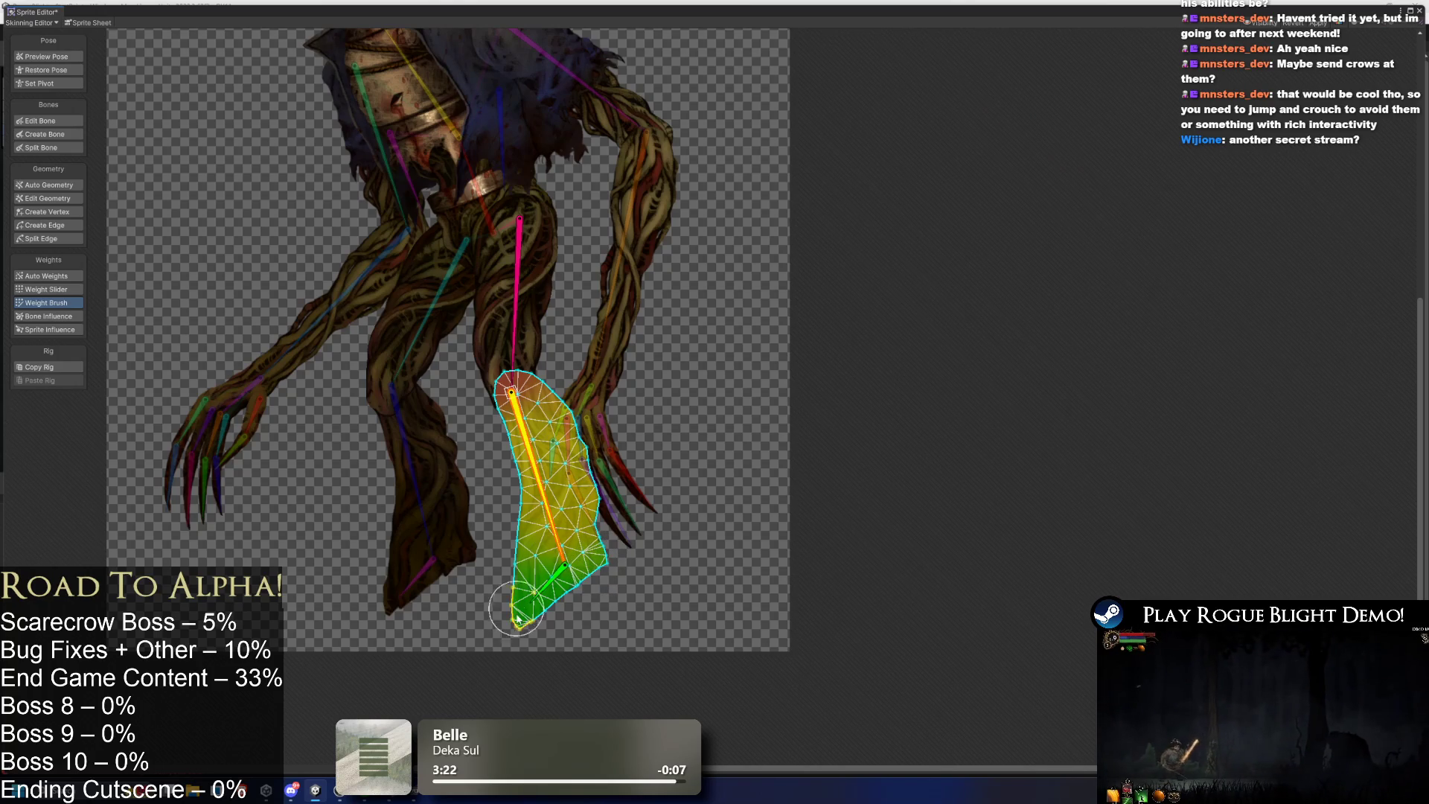
Launch Steam from Windows search and open the Rise of Piracy library page.
key("super")
type("steam")
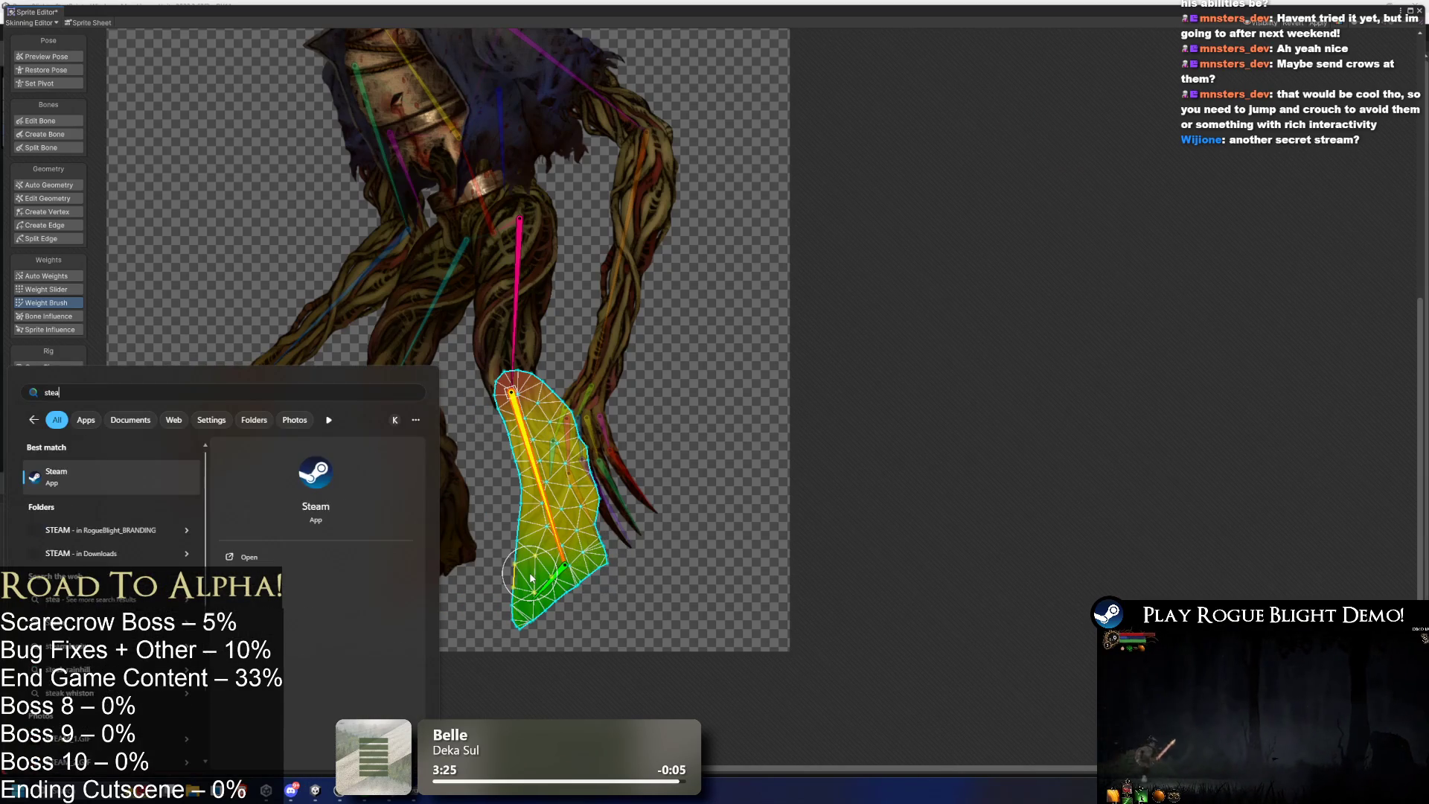
key("Return")
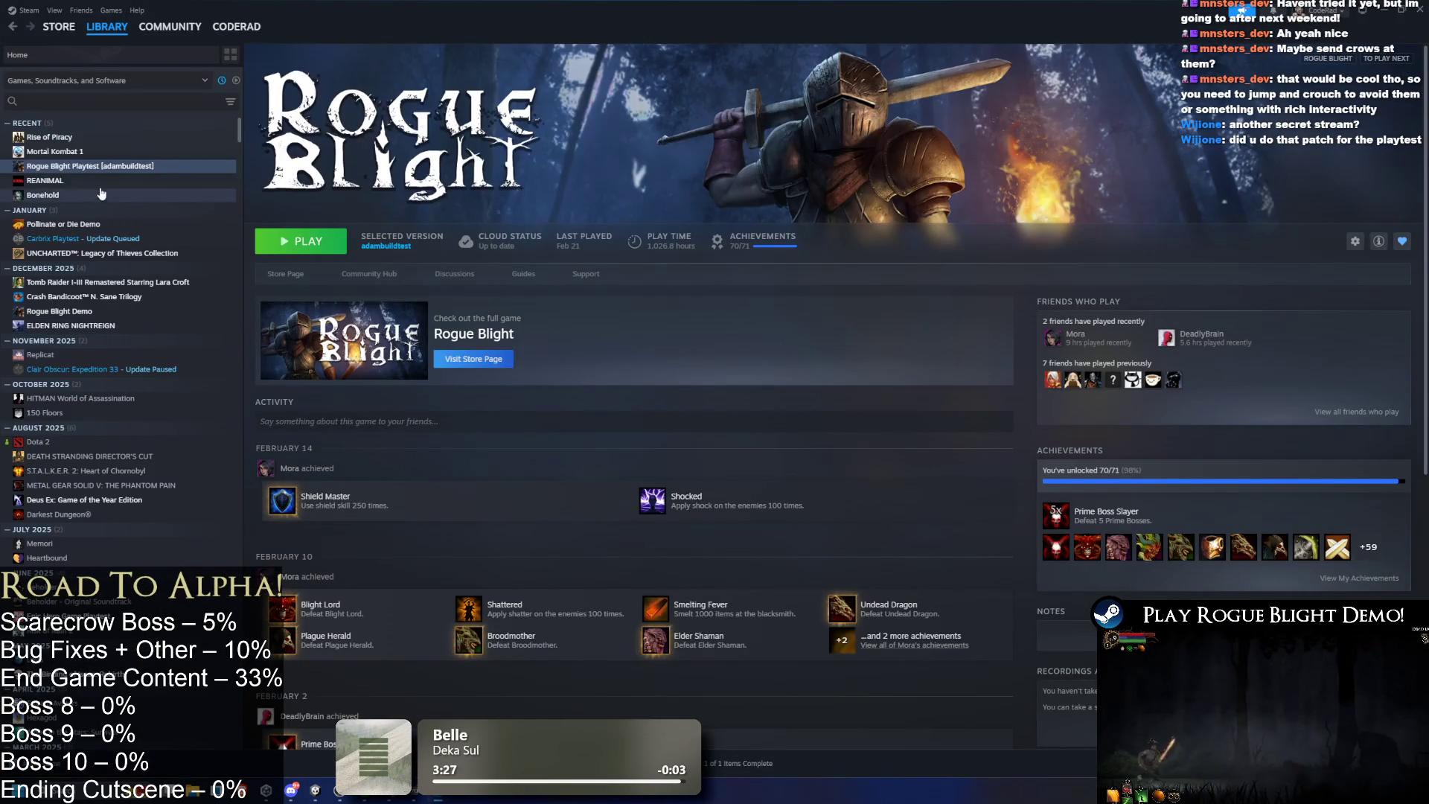
left_click(87, 137)
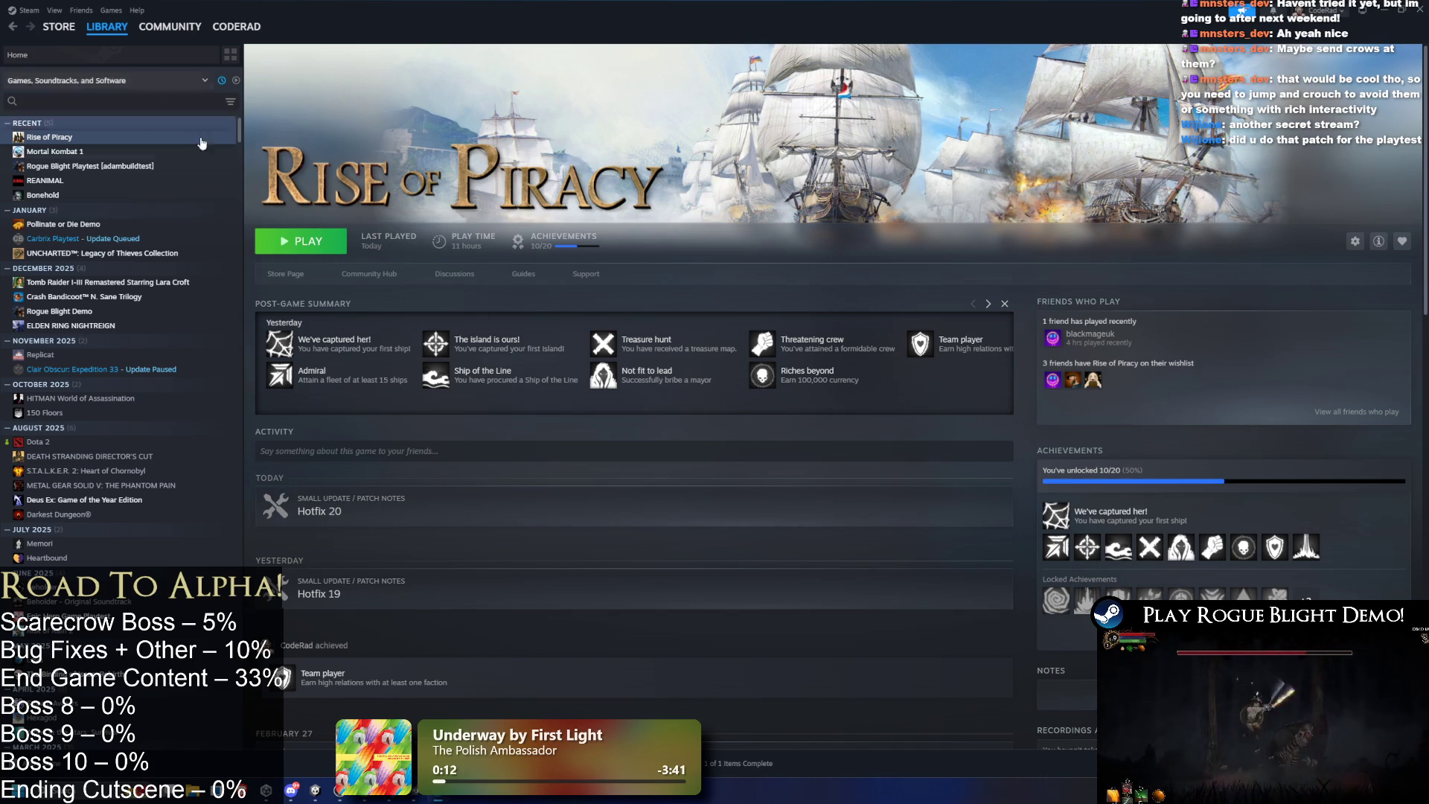
left_click(285, 274)
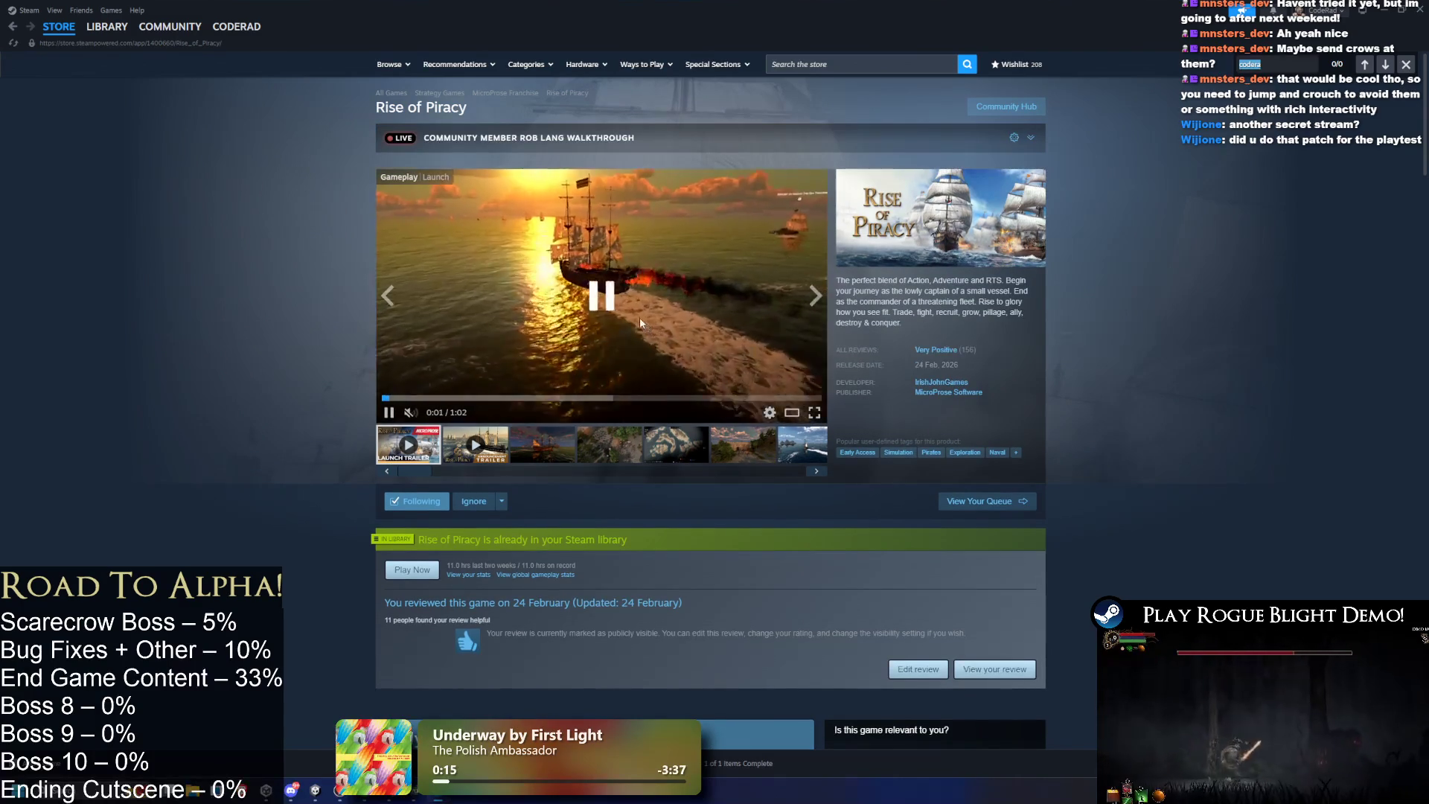
left_click(642, 305)
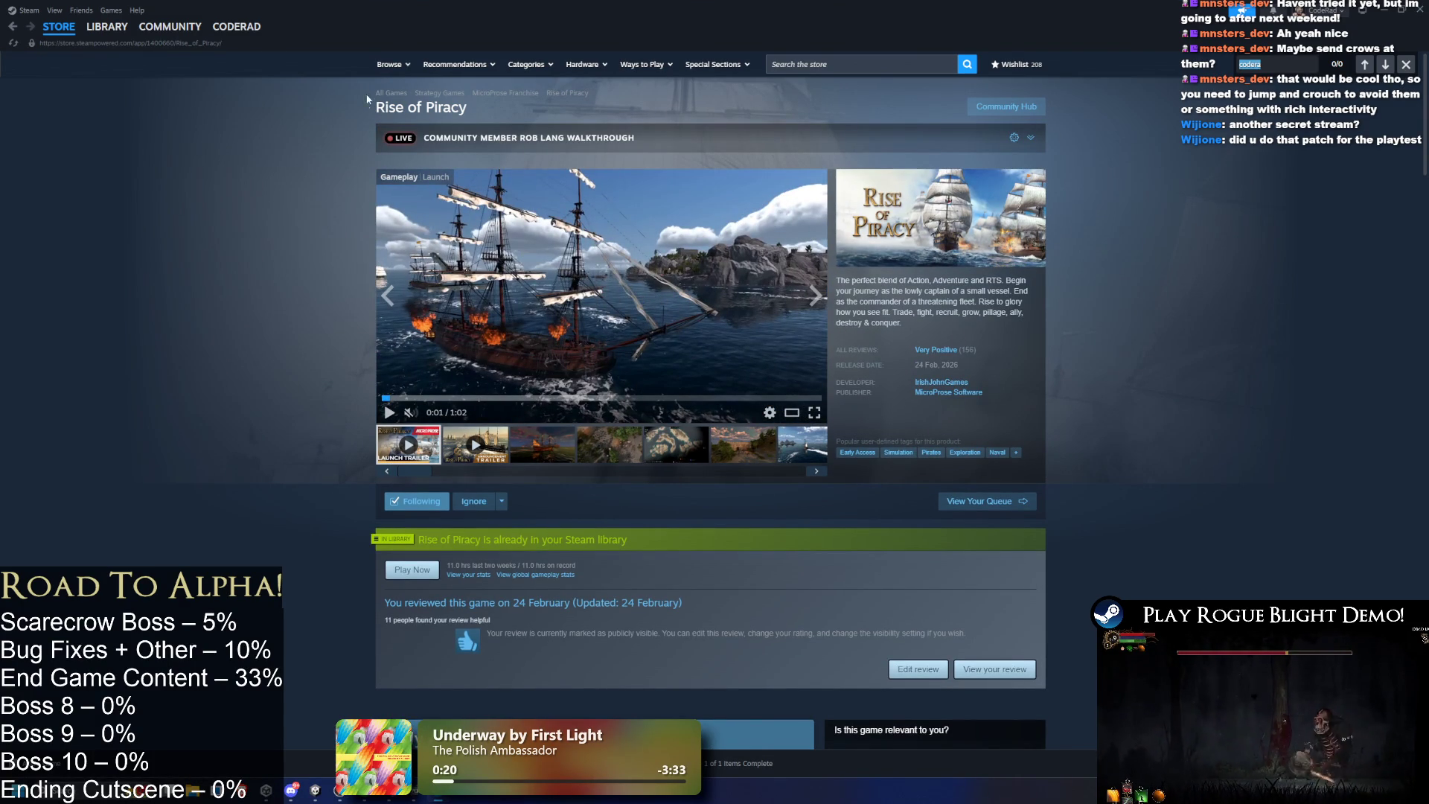
left_click_drag(368, 90, 468, 112)
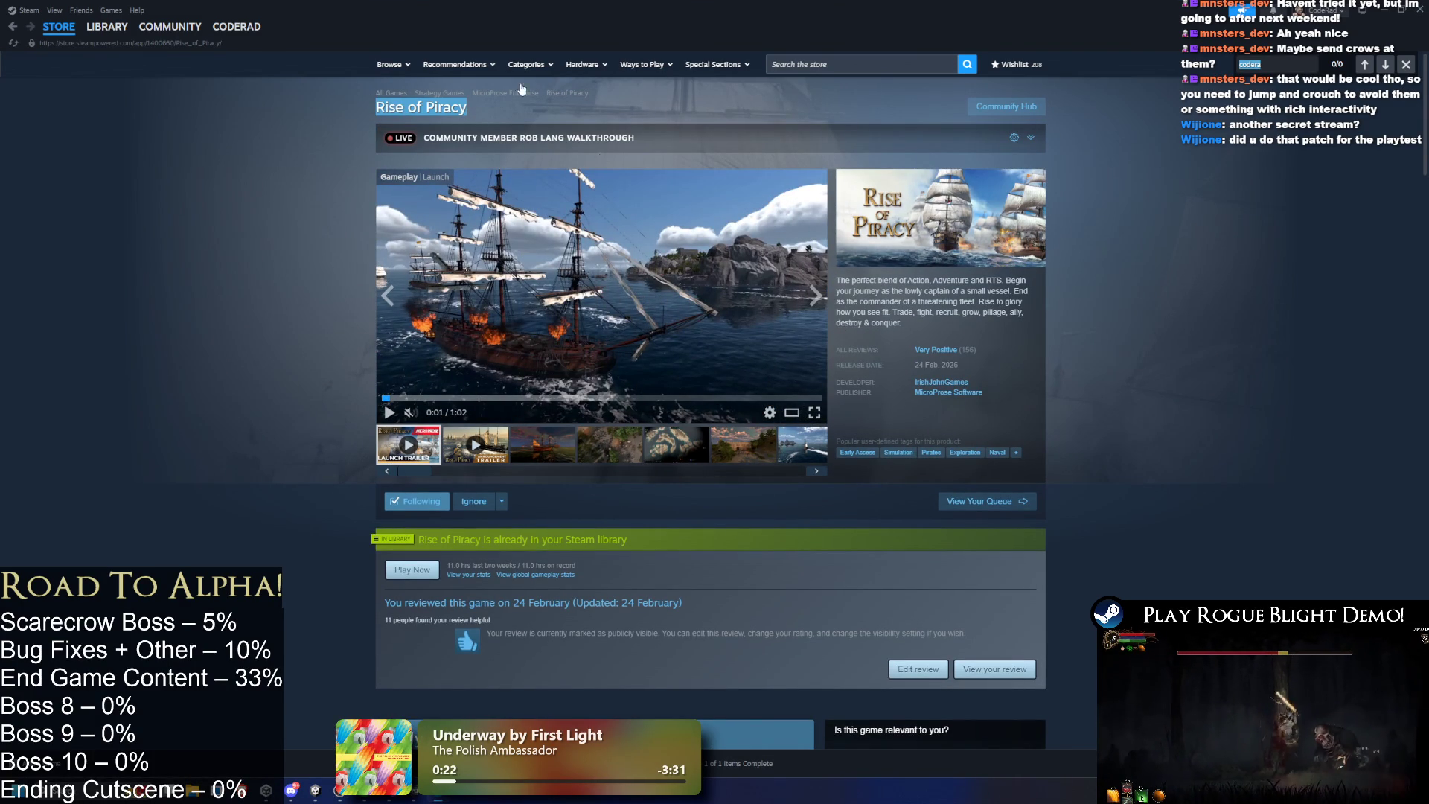
left_click(1092, 346)
scroll(1113, 345, "down", 7)
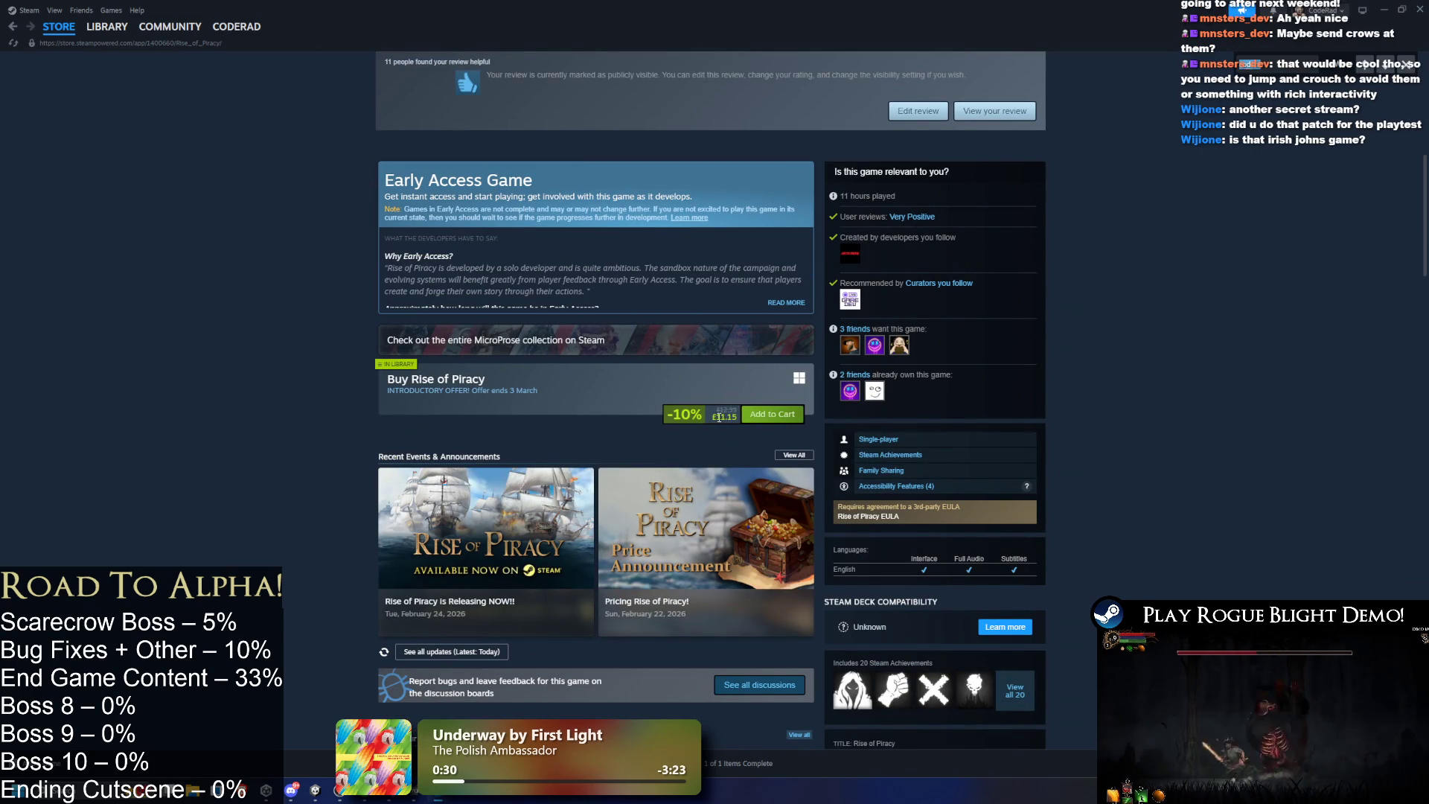
scroll(767, 415, "up", 7)
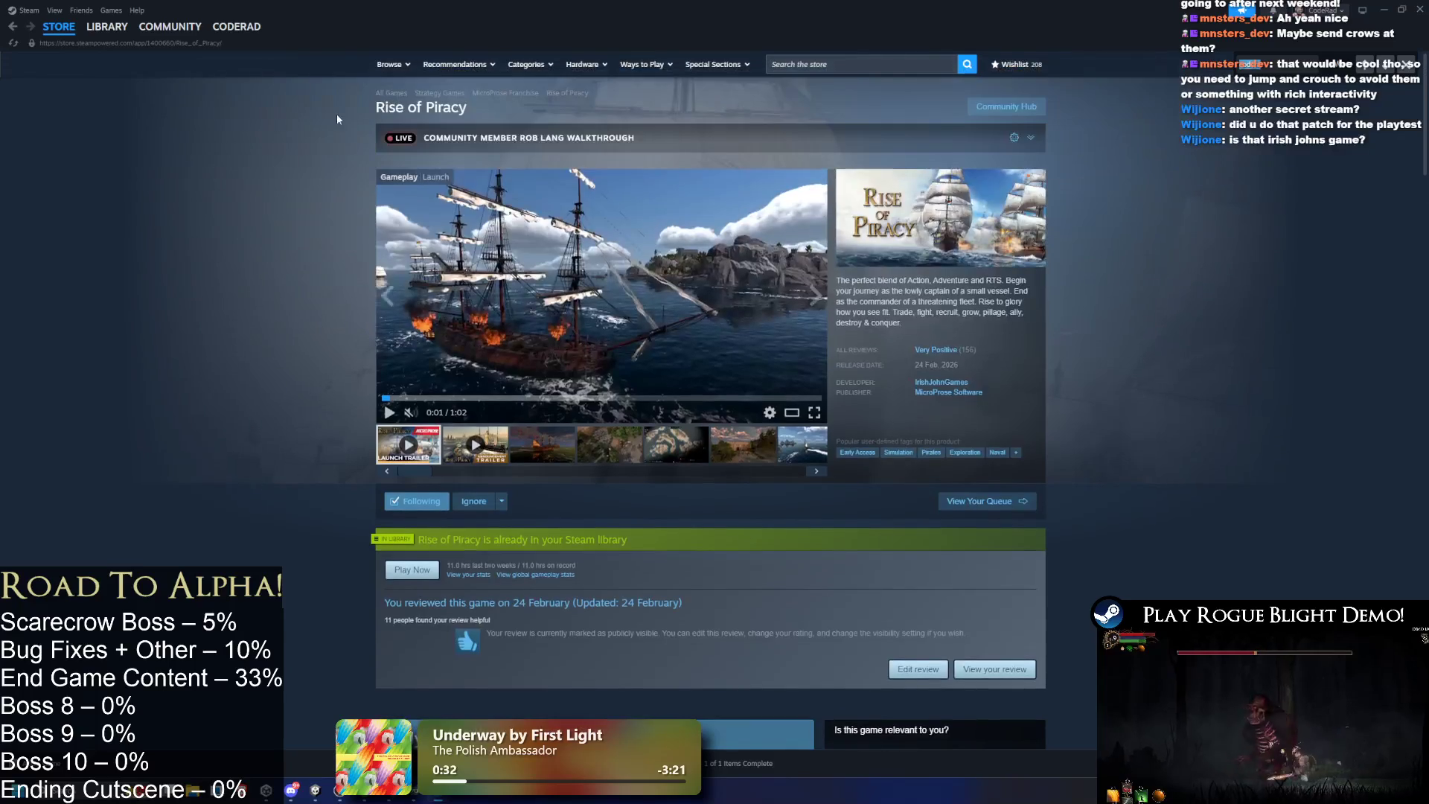
left_click(108, 43)
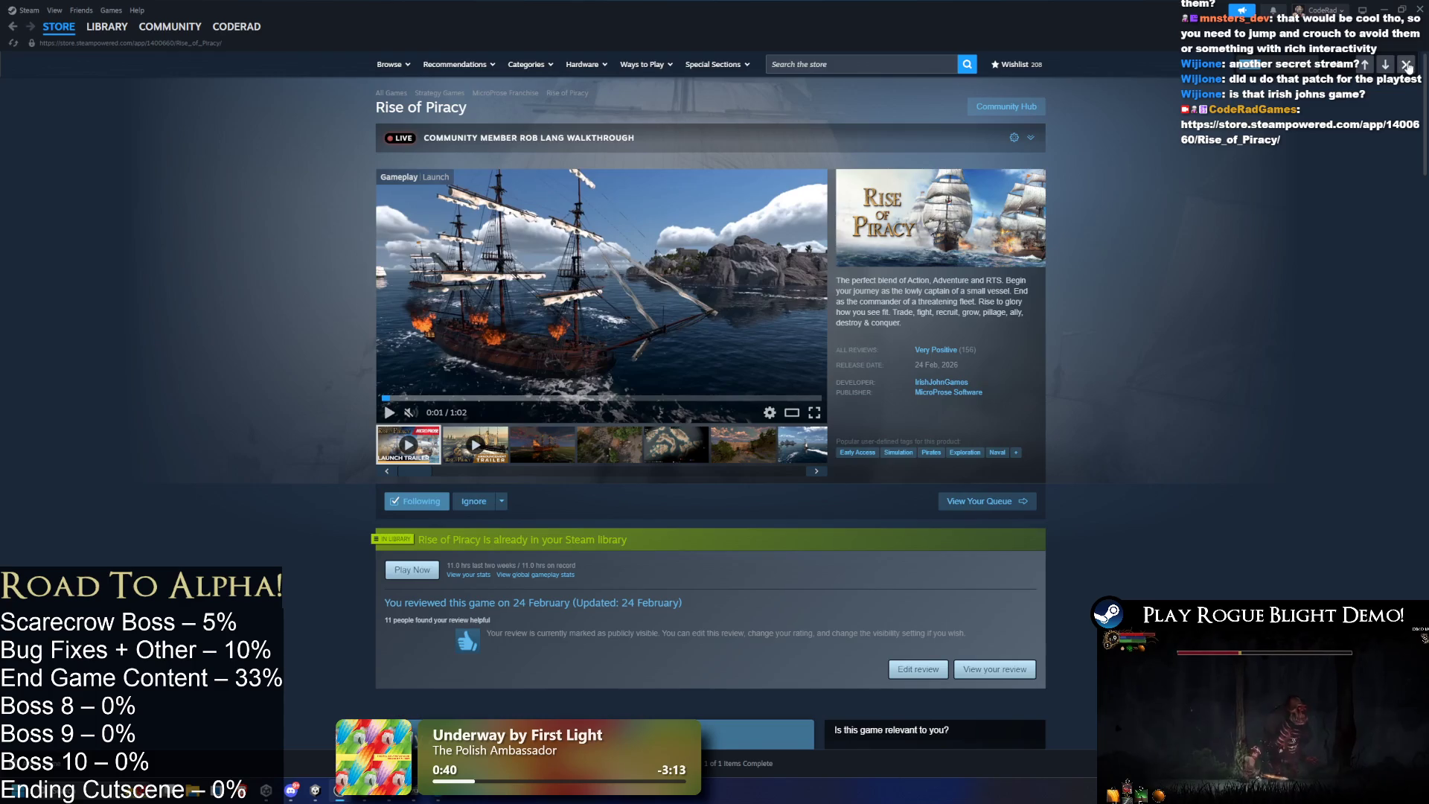
scroll(1075, 311, "down", 5)
scroll(1075, 311, "down", 3)
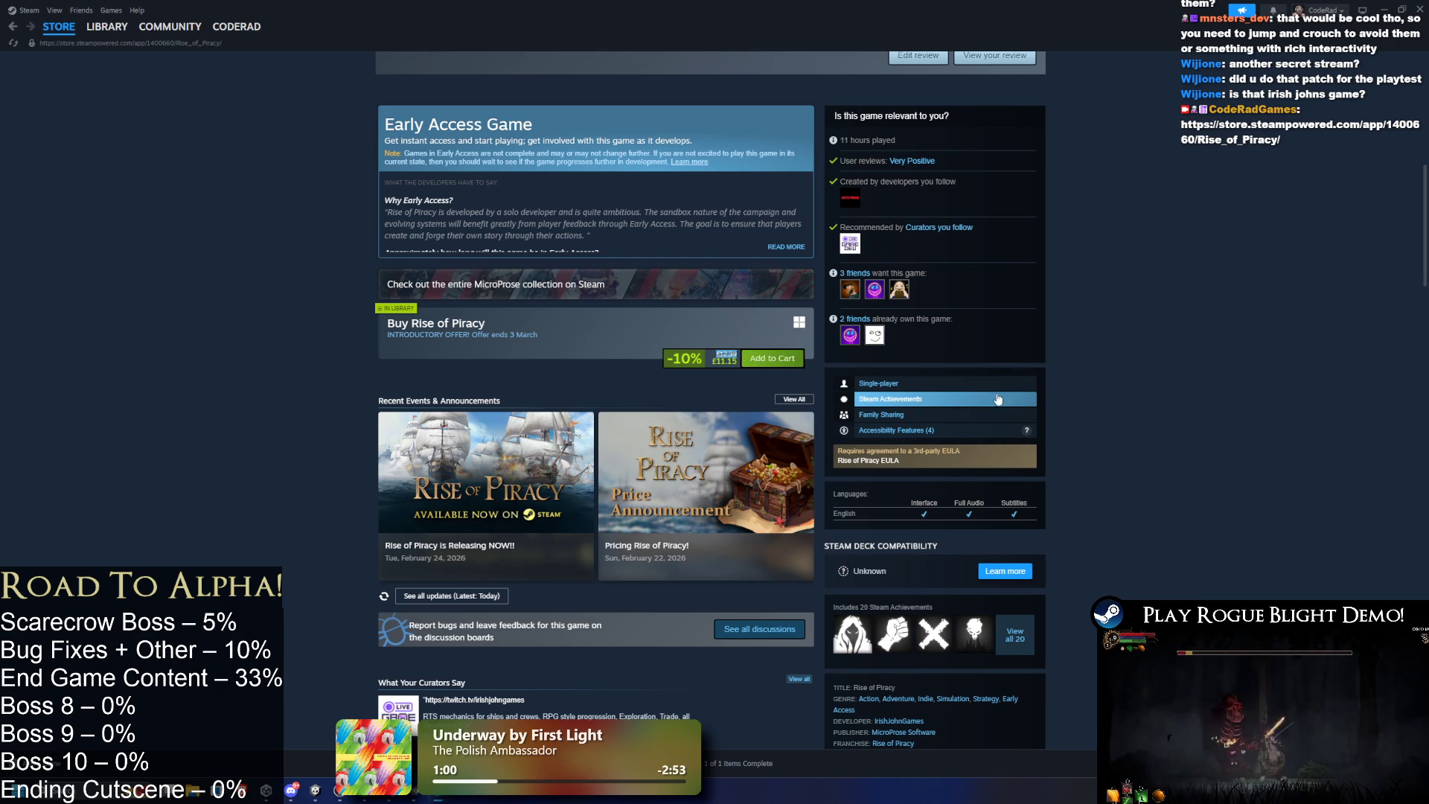
scroll(948, 403, "down", 15)
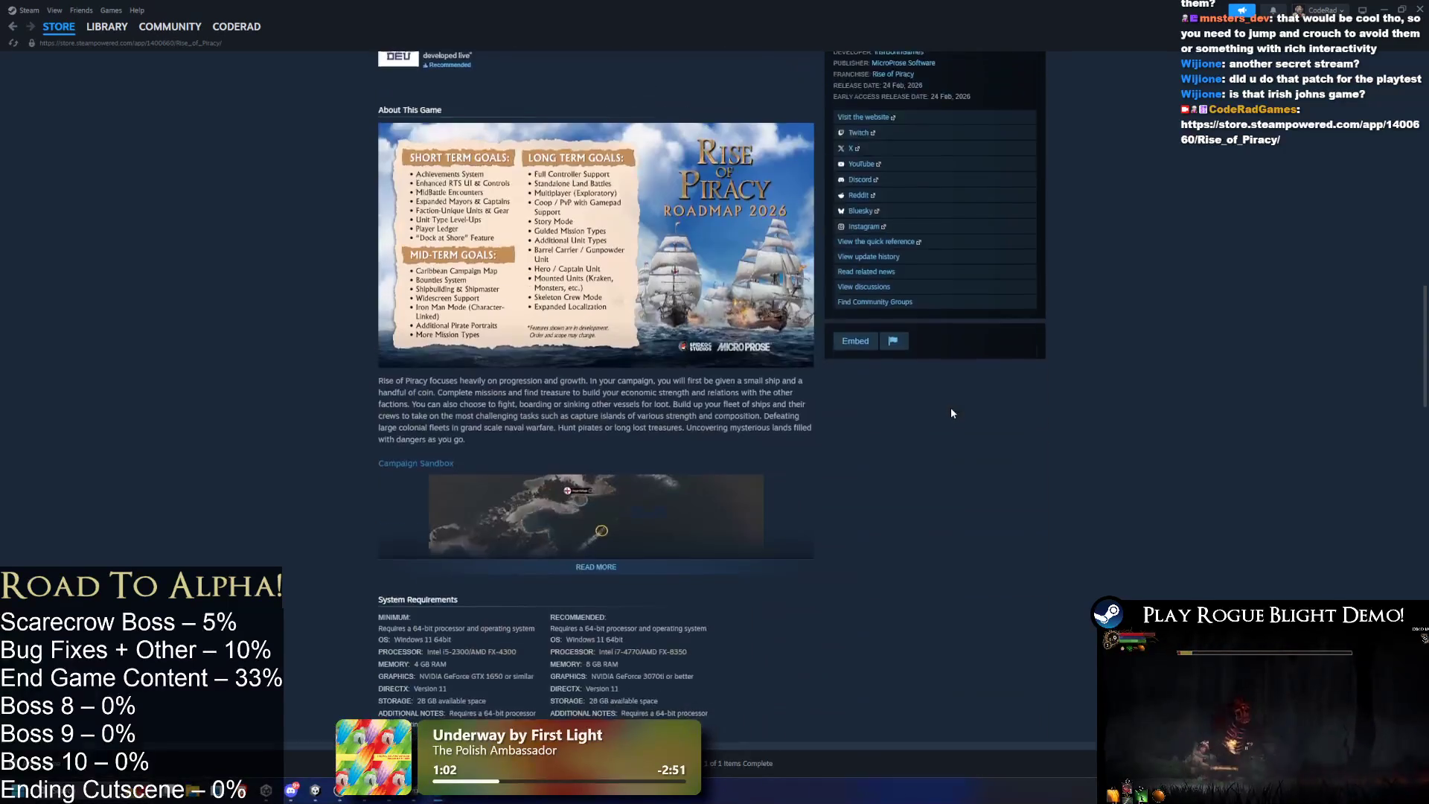
scroll(943, 414, "down", 5)
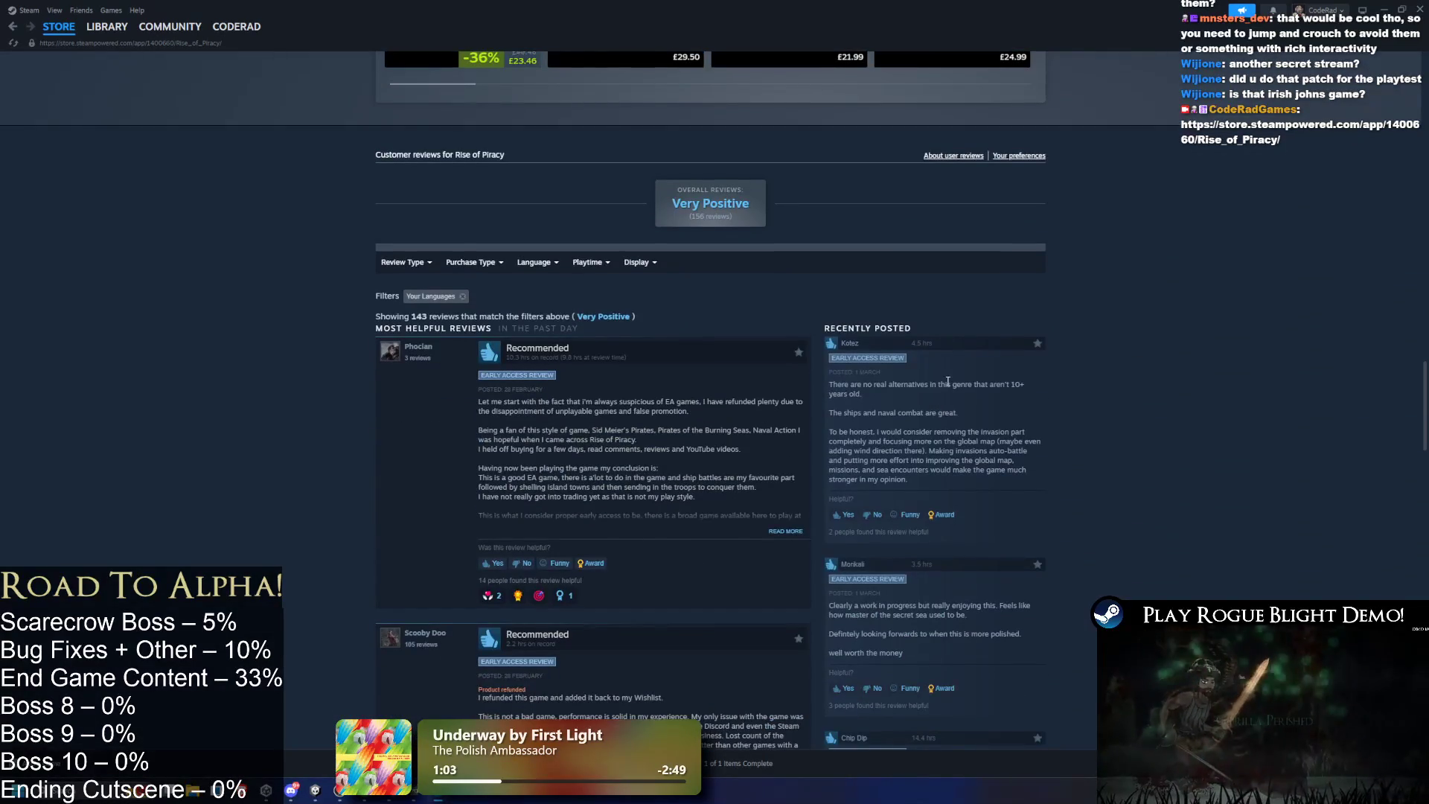
scroll(941, 400, "up", 20)
mouse_move(957, 351)
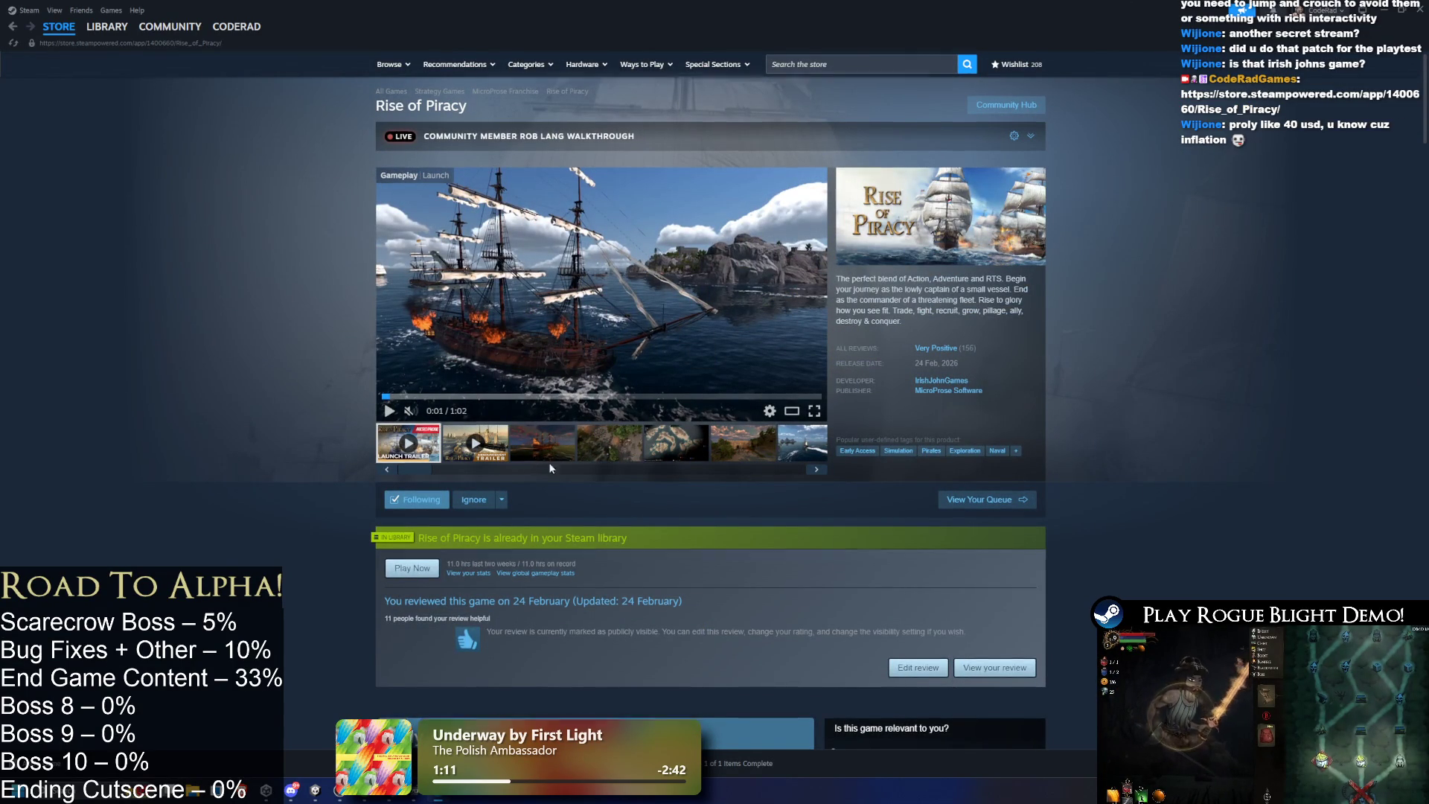
scroll(544, 462, "down", 8)
scroll(618, 470, "up", 6)
scroll(618, 470, "down", 3)
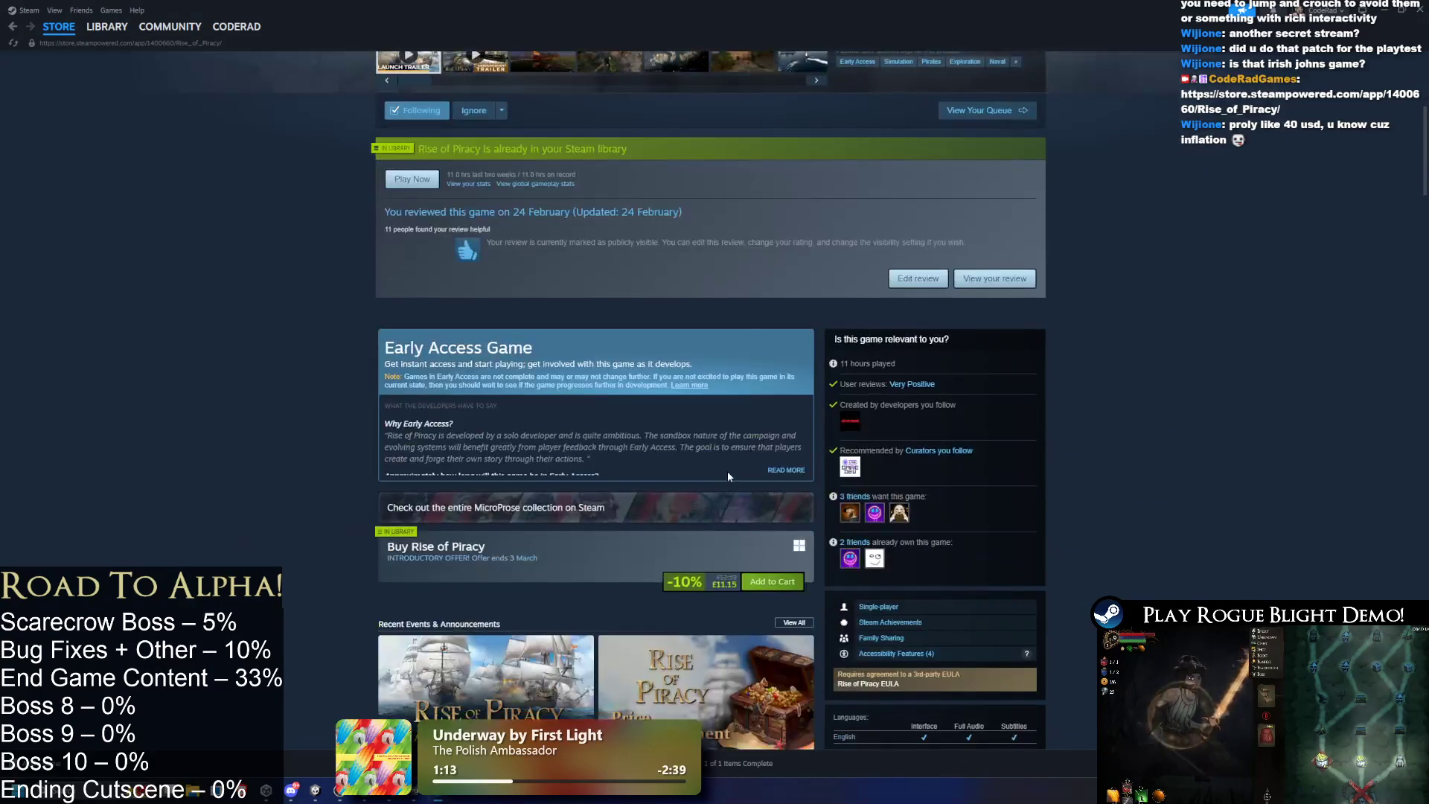
left_click_drag(722, 585, 726, 592)
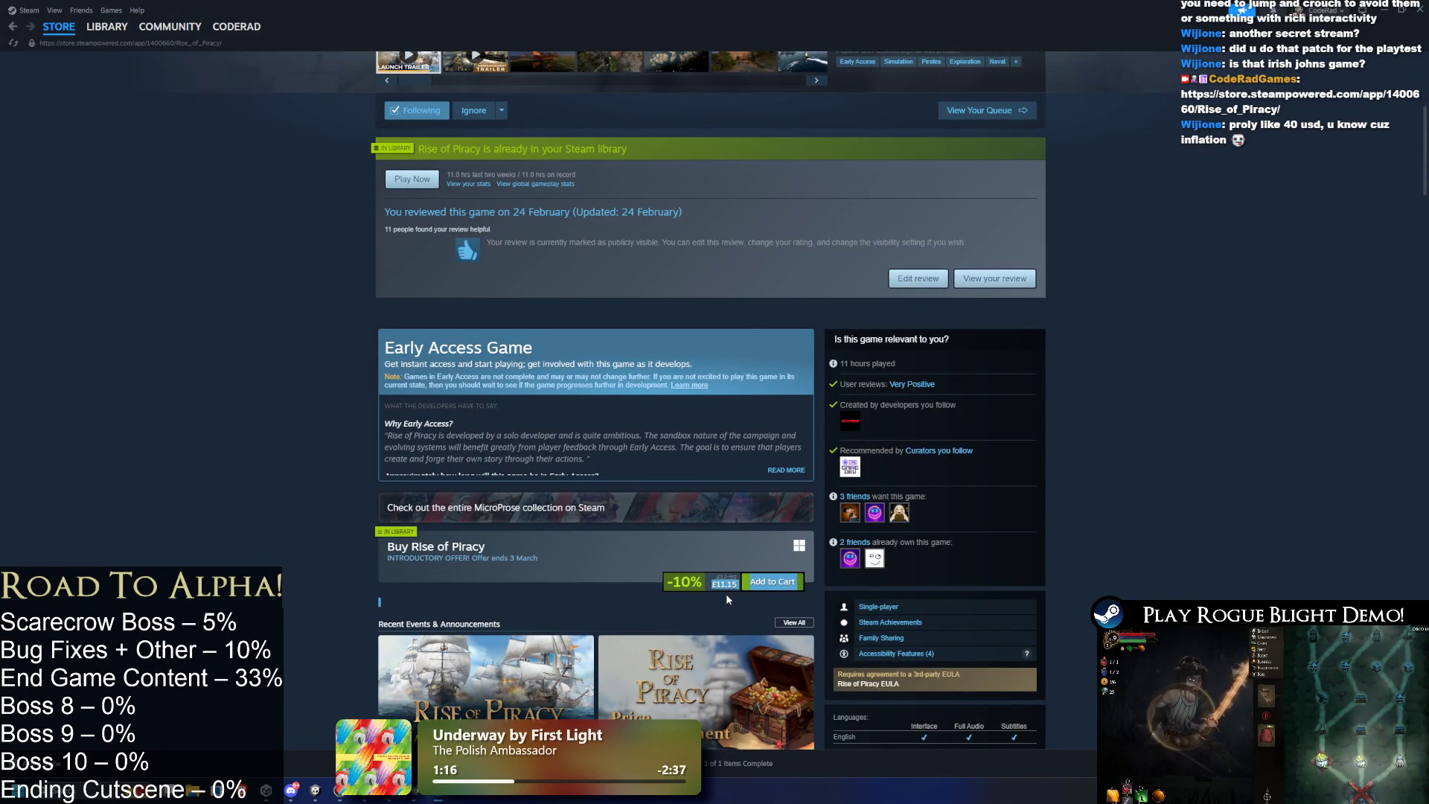
left_click(689, 607)
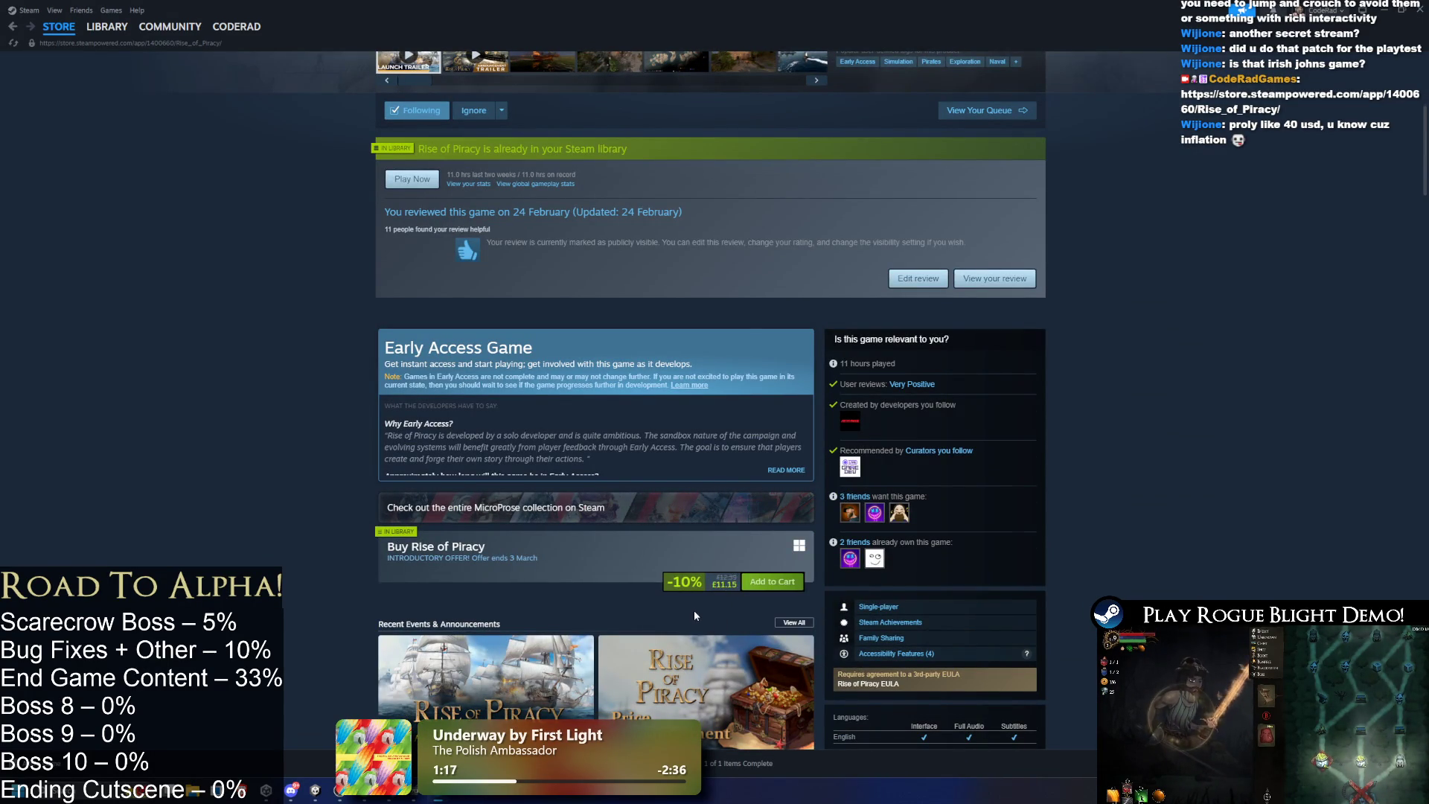
scroll(691, 610, "up", 5)
left_click(610, 444)
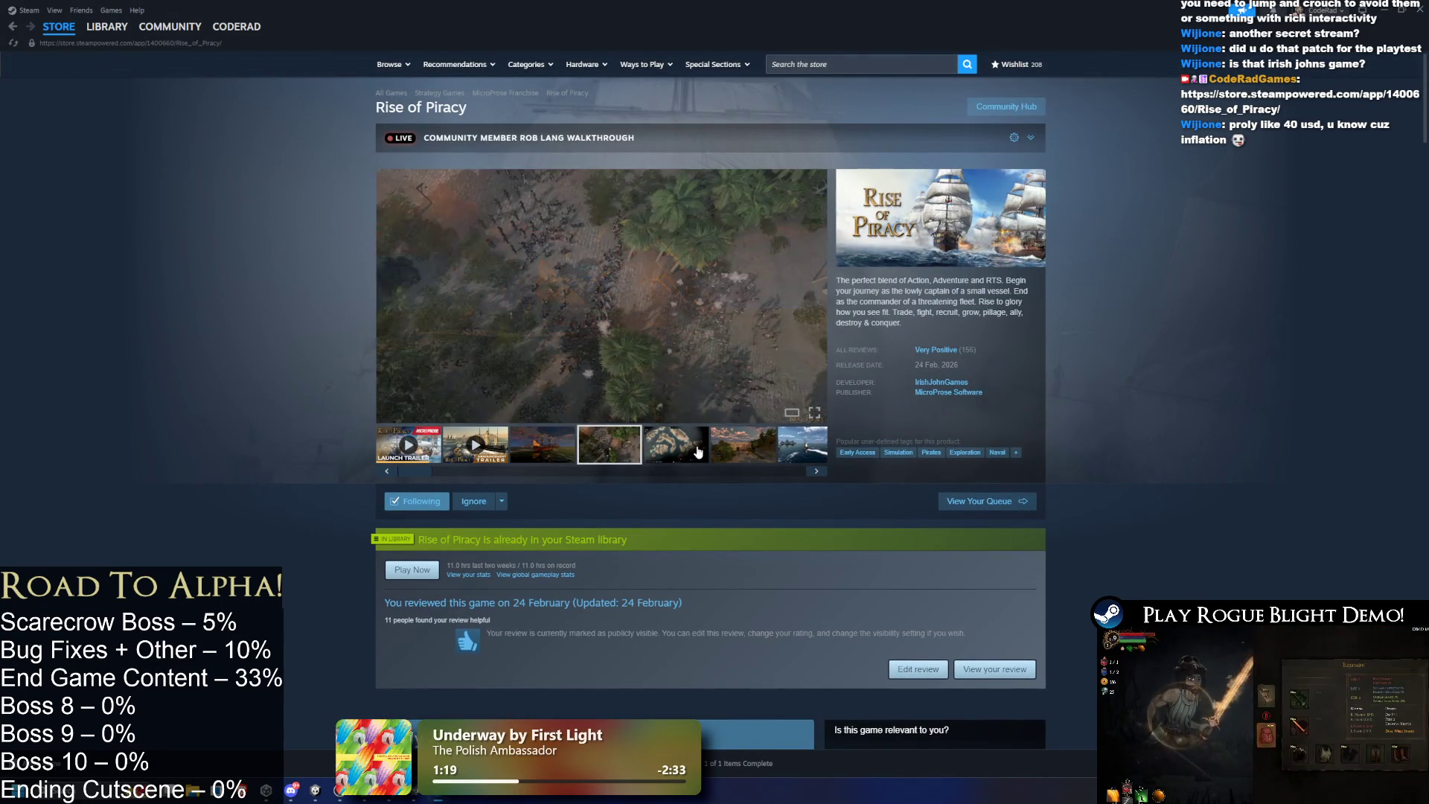
left_click(677, 445)
left_click(746, 449)
mouse_move(735, 472)
left_mouse_down()
mouse_move(779, 472)
mouse_move(482, 474)
left_mouse_up()
scroll(726, 360, "down", 5)
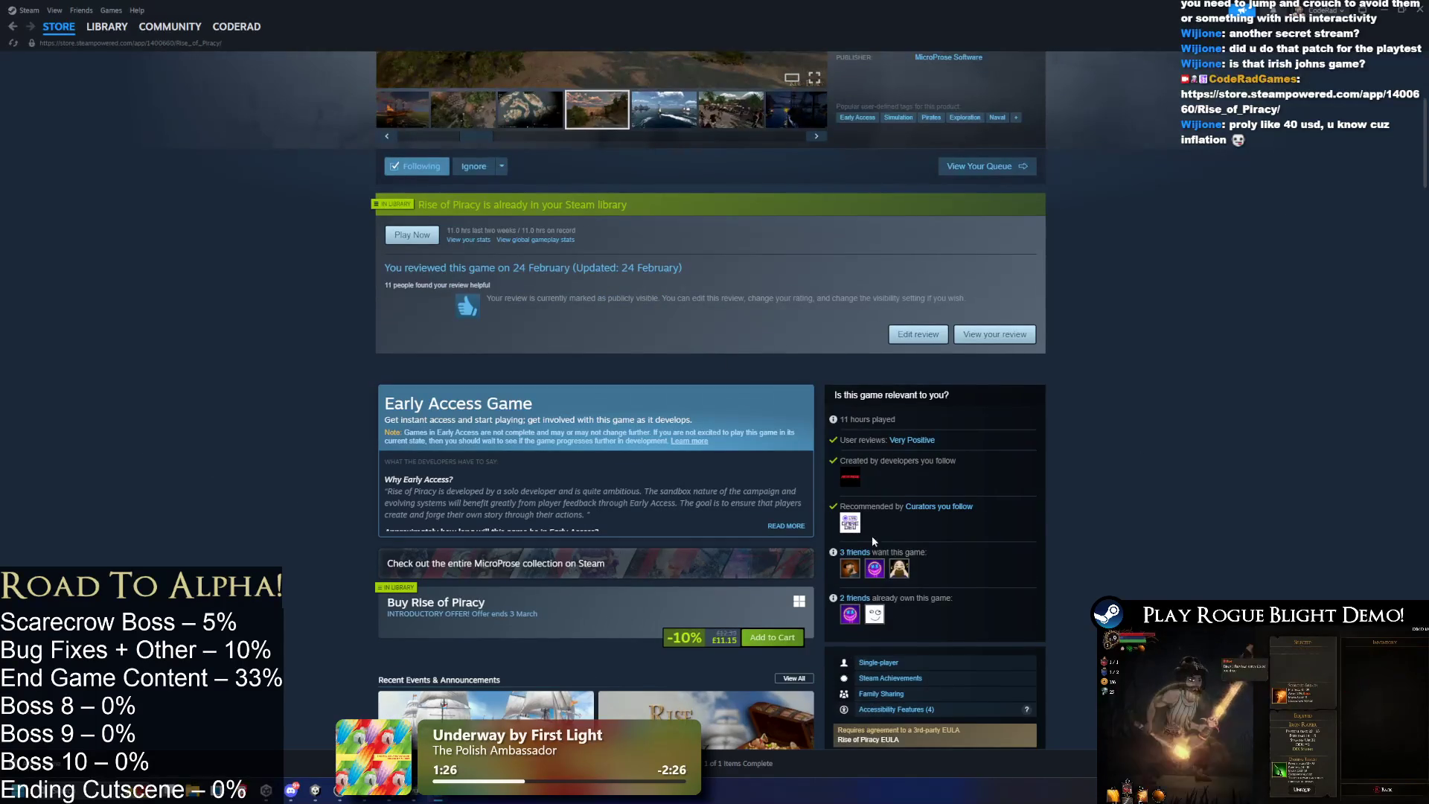
left_click(787, 527)
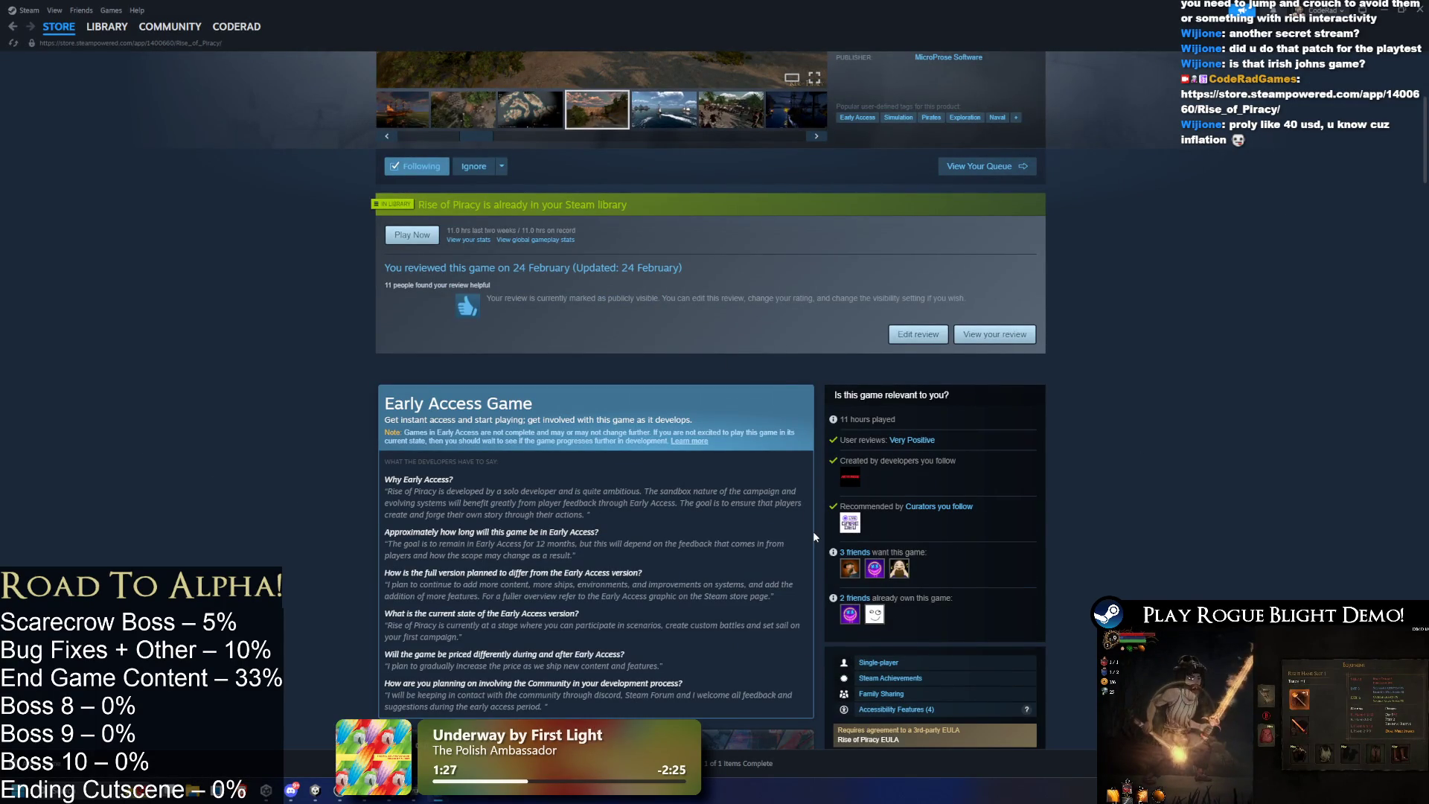
scroll(734, 521, "down", 3)
scroll(734, 521, "up", 10)
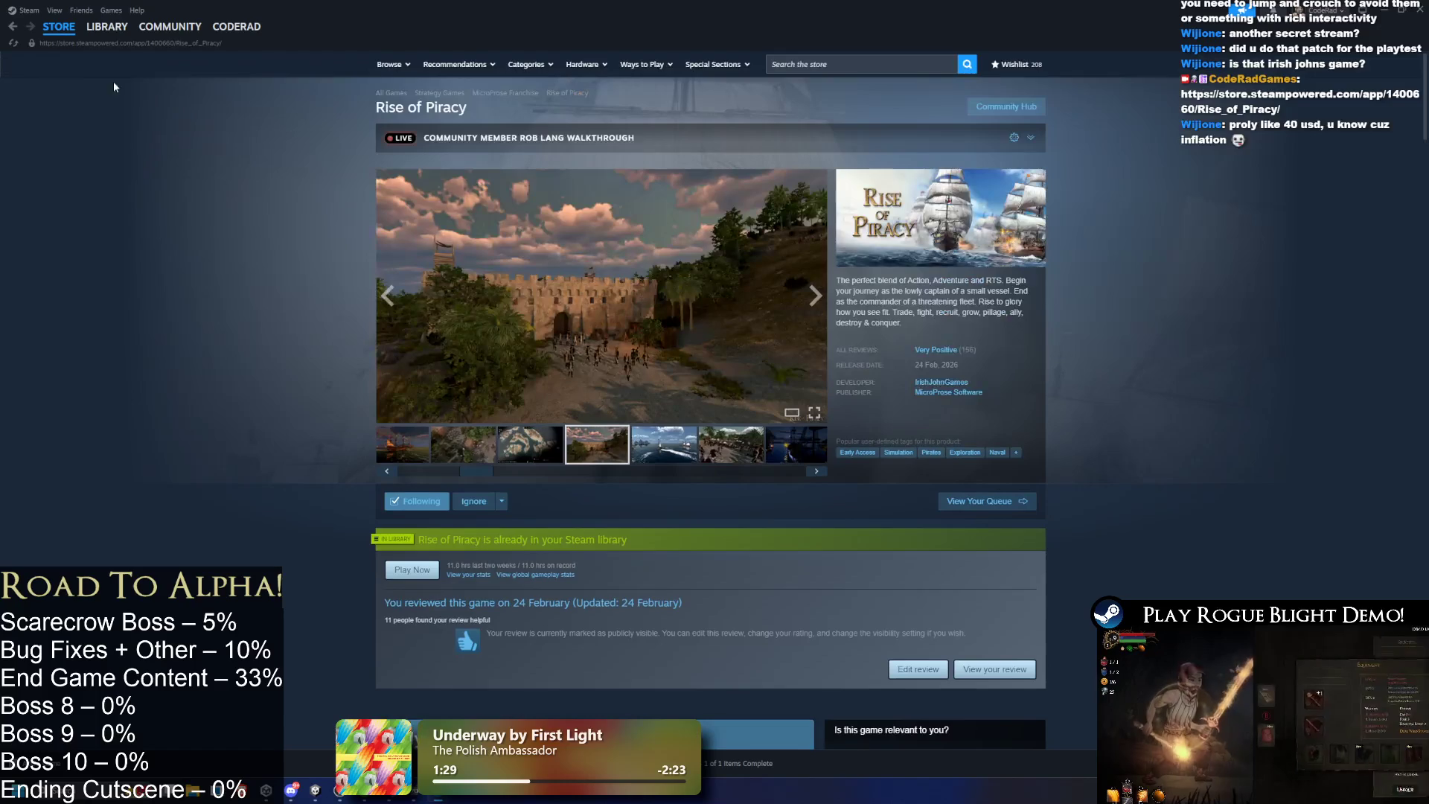
left_click(106, 26)
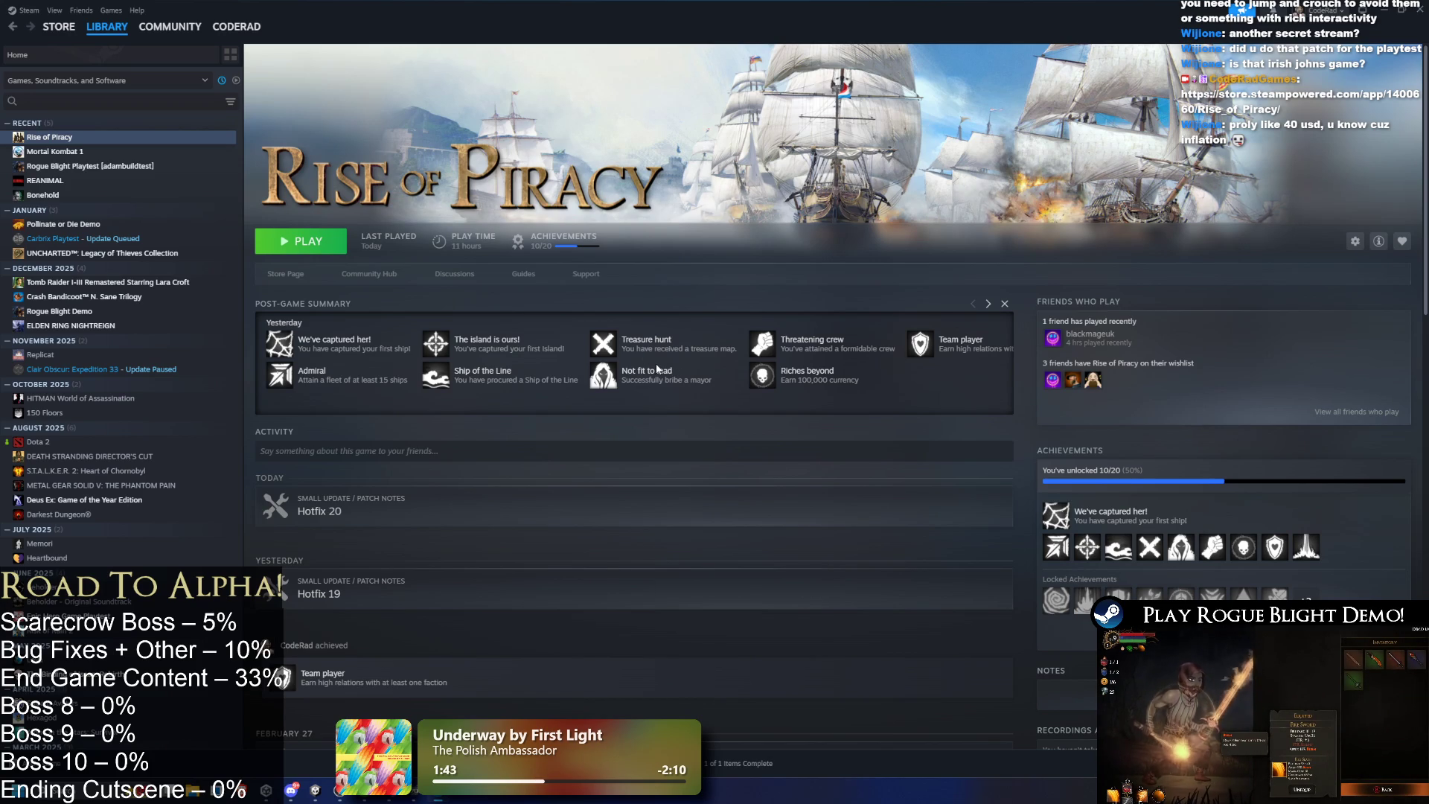
scroll(524, 444, "down", 3)
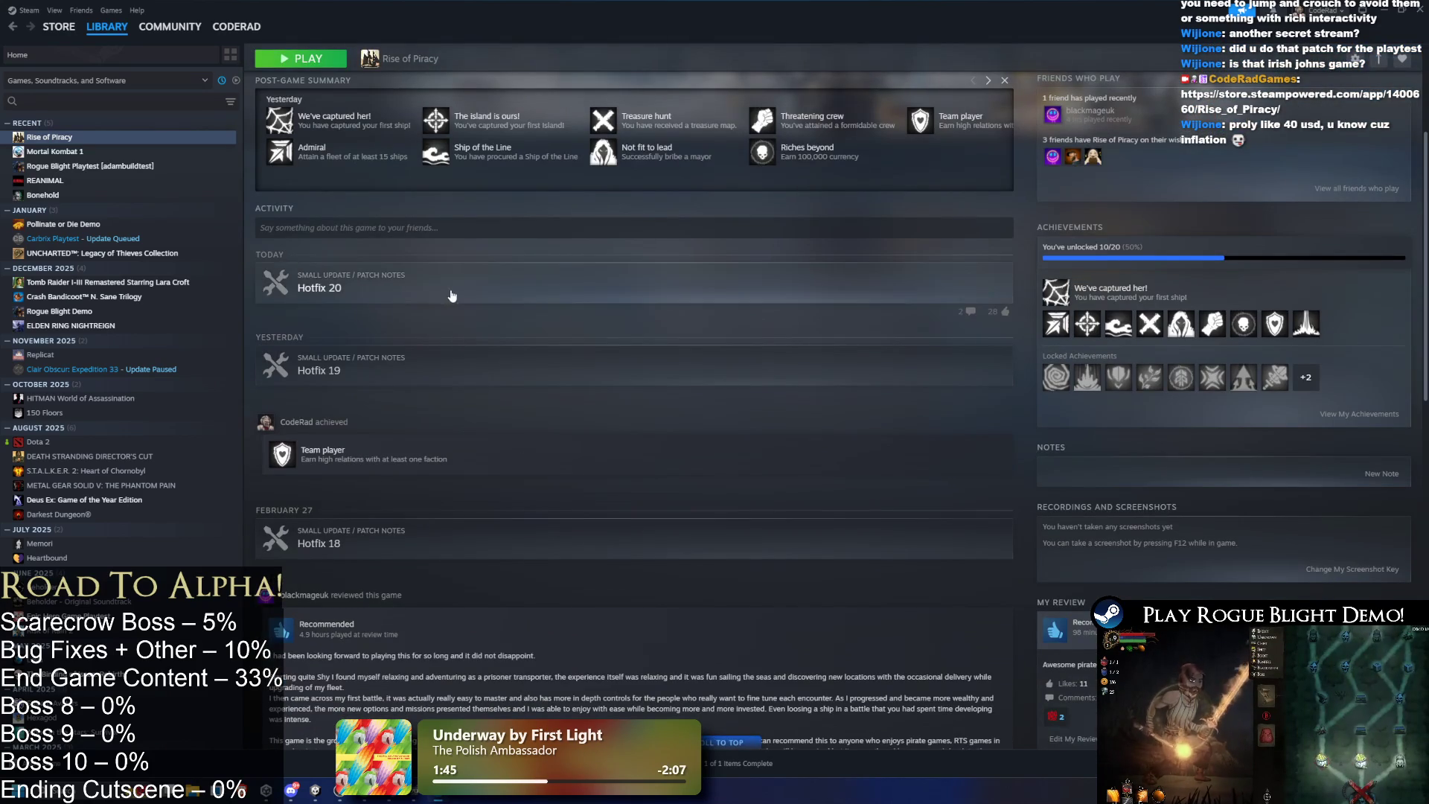
scroll(461, 279, "down", 4)
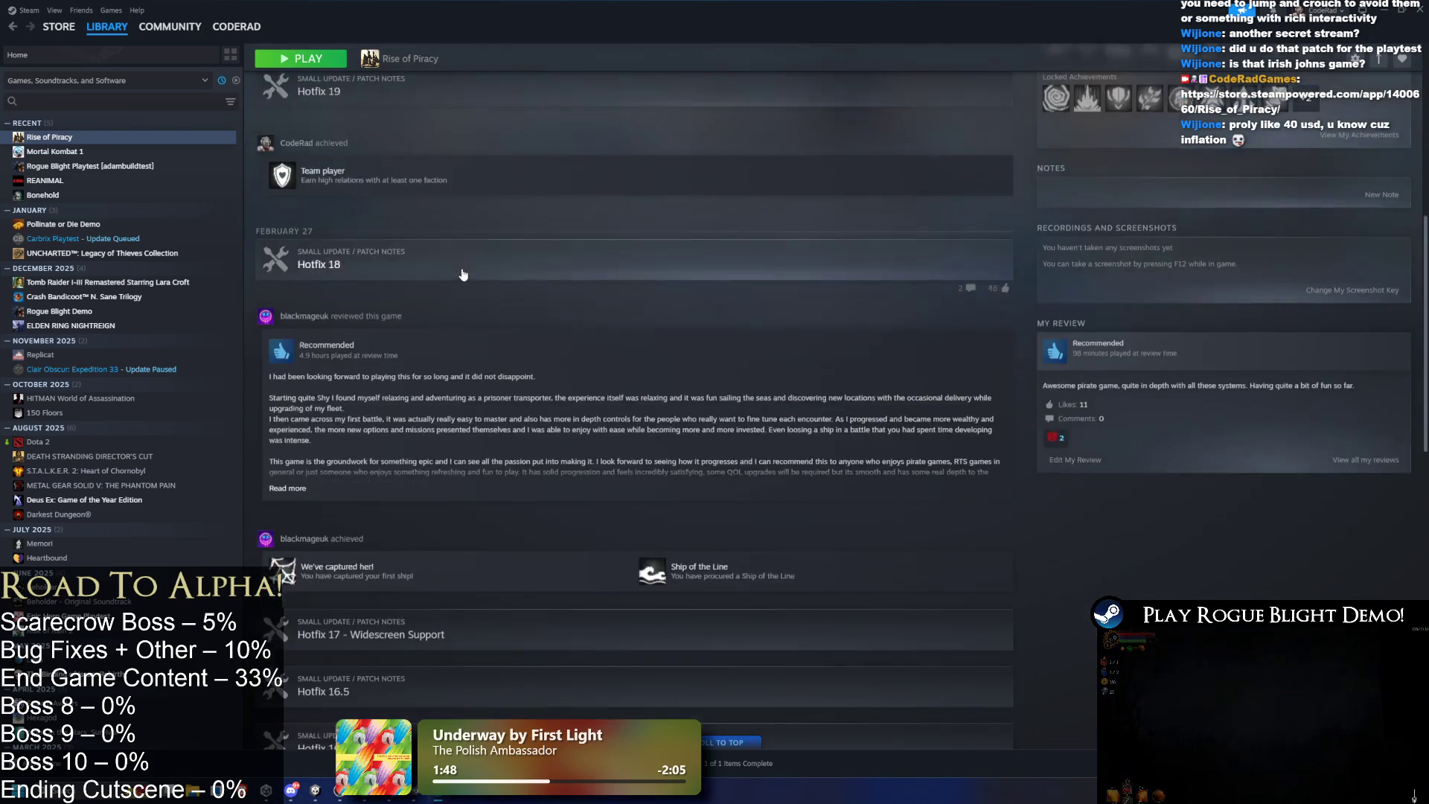
scroll(508, 252, "down", 6)
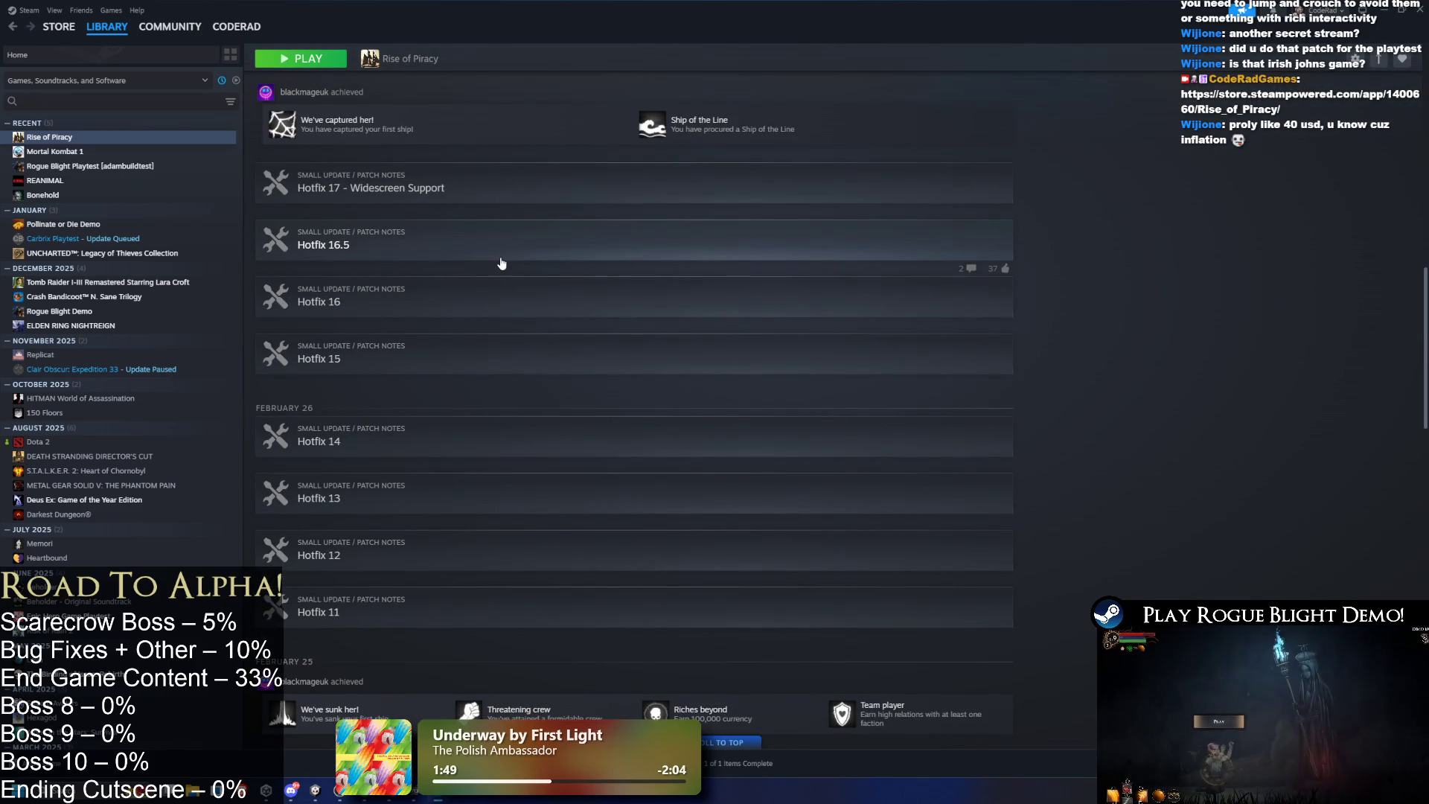
scroll(506, 276, "down", 7)
scroll(527, 295, "down", 2)
scroll(541, 300, "down", 1)
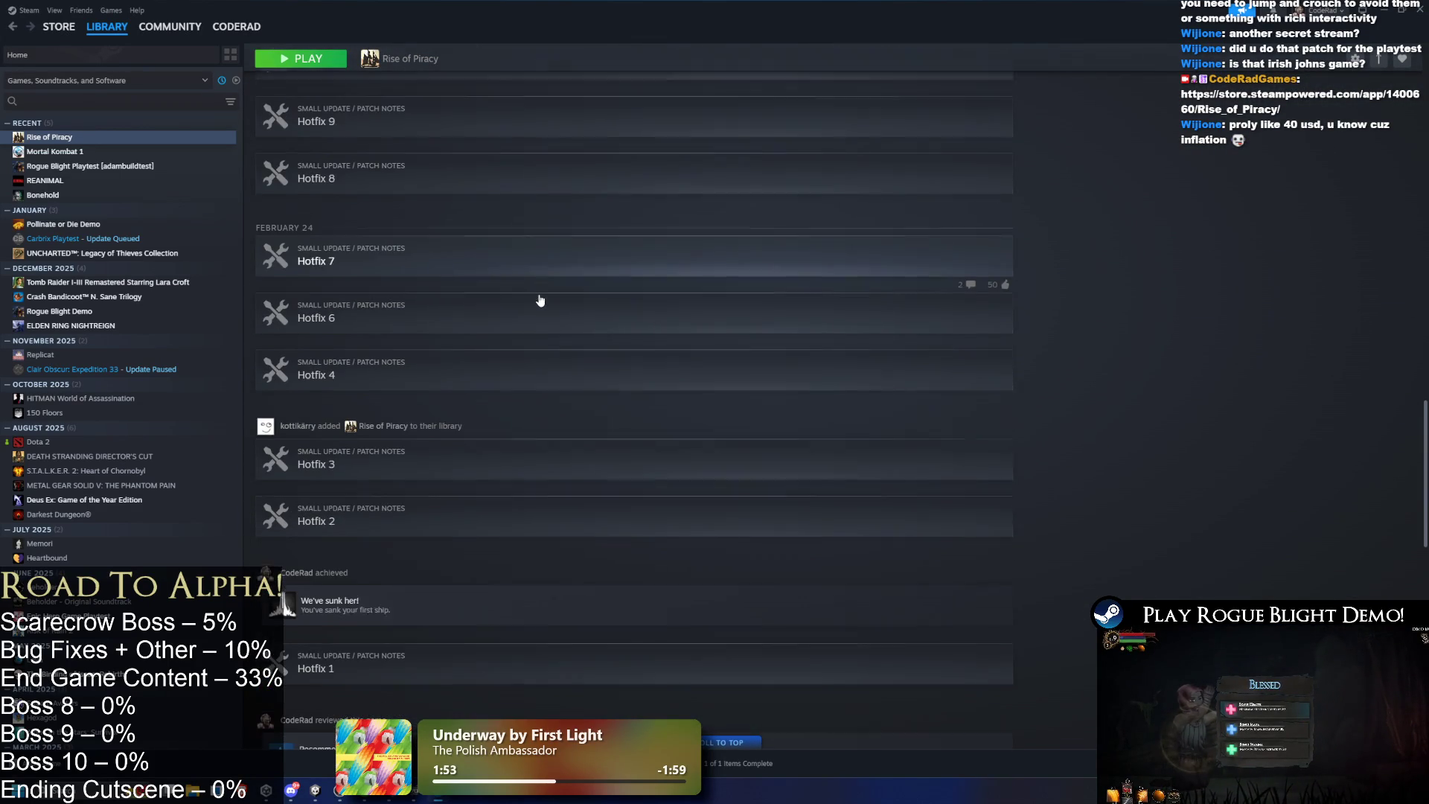
scroll(540, 300, "down", 1)
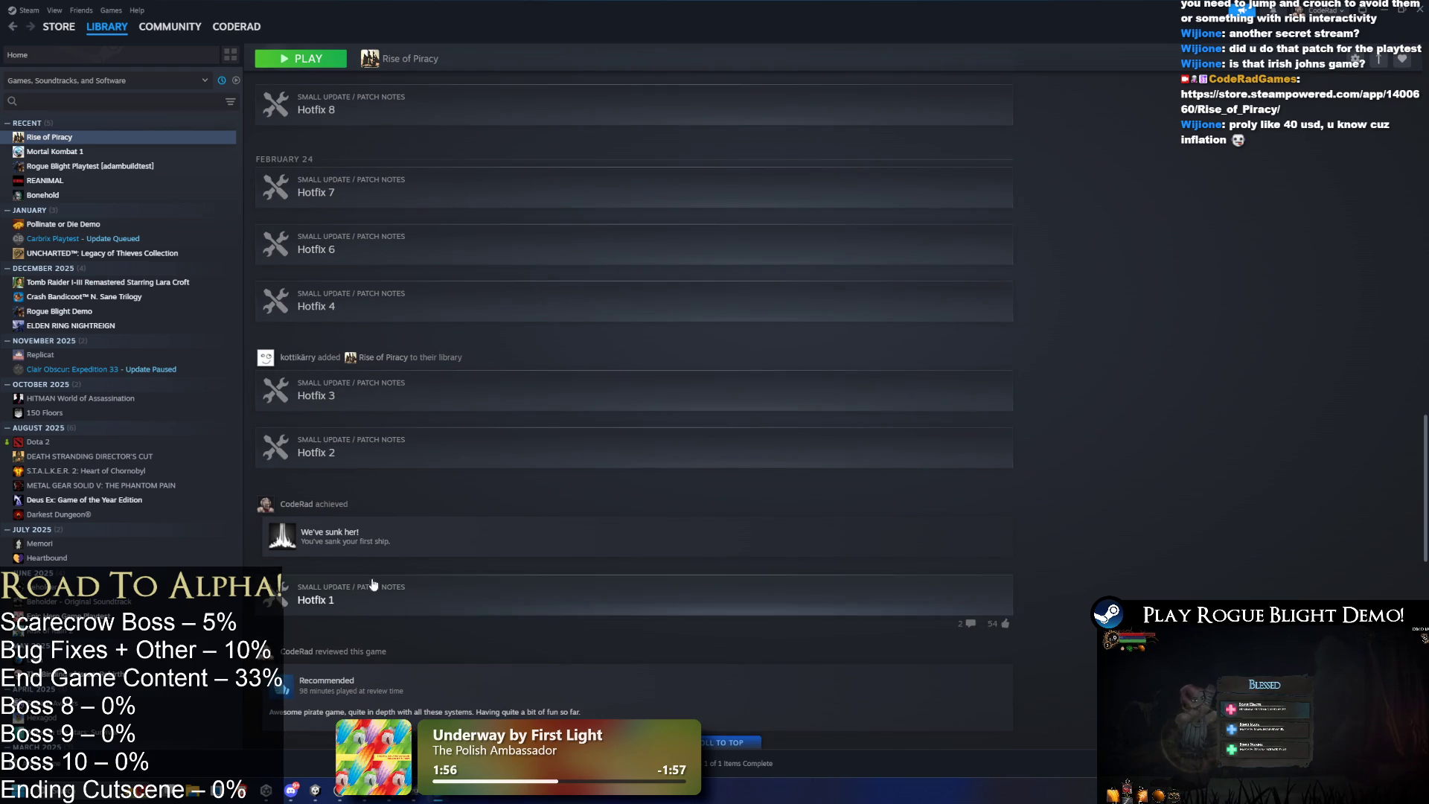
scroll(432, 534, "up", 7)
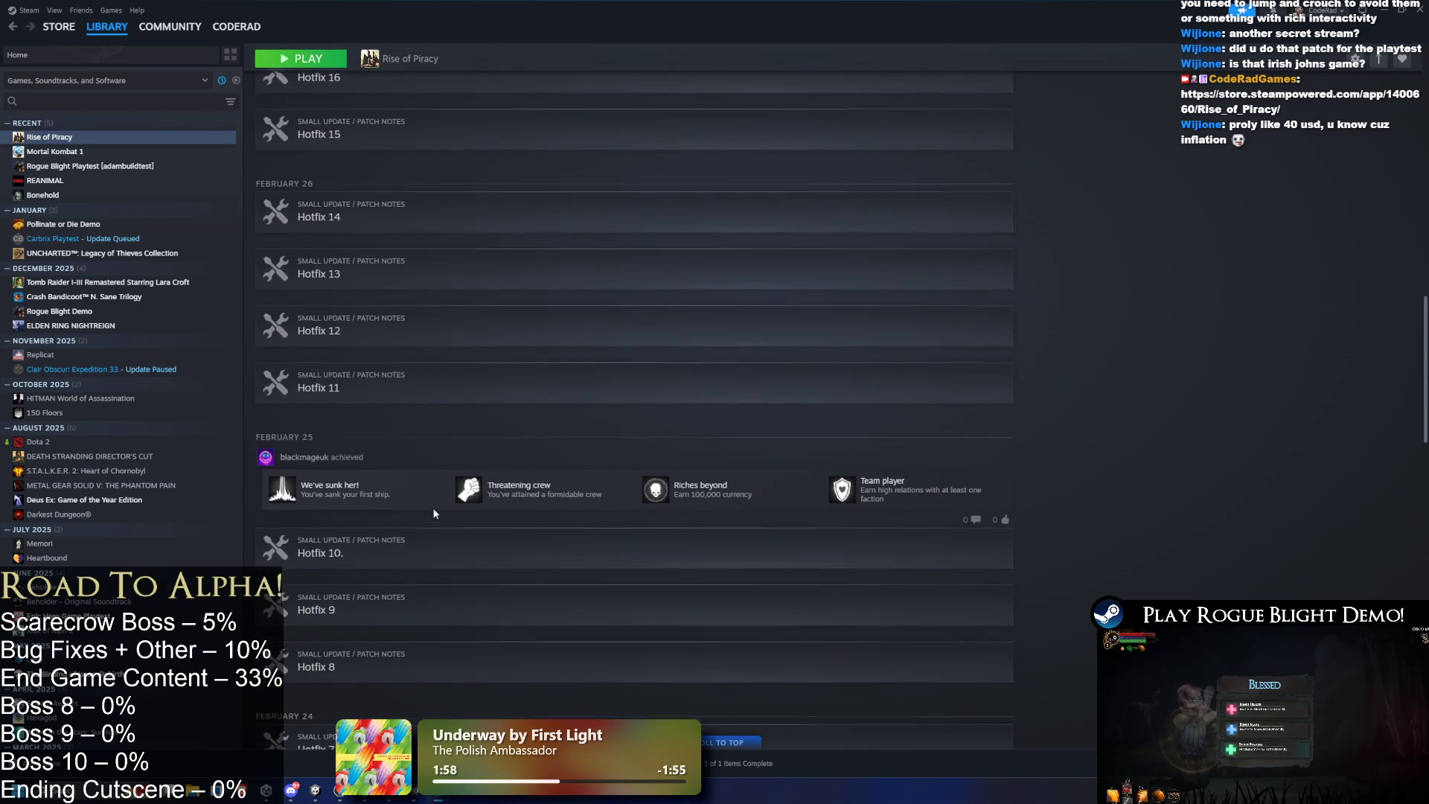
scroll(436, 513, "down", 1)
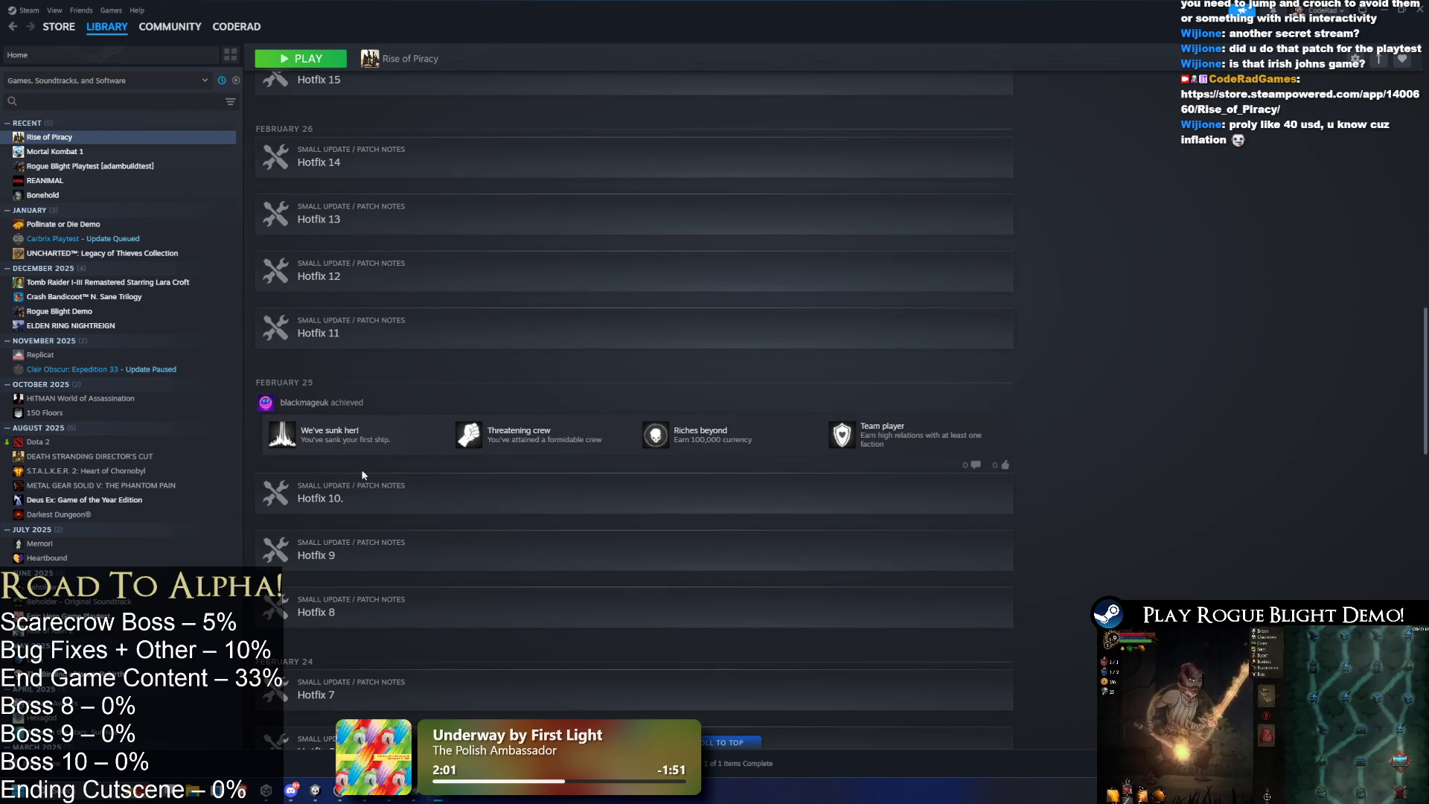
scroll(364, 483, "up", 4)
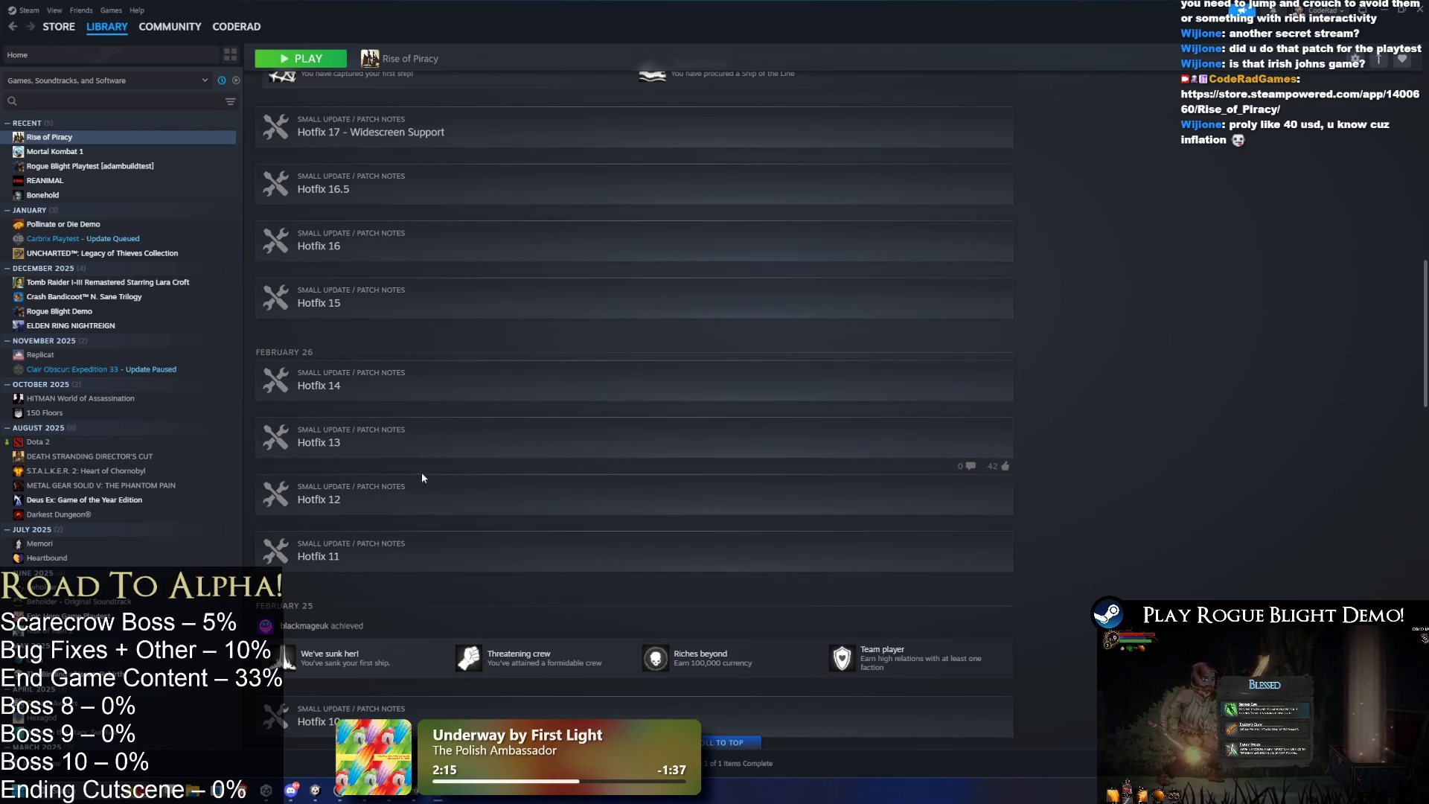
scroll(421, 472, "up", 2)
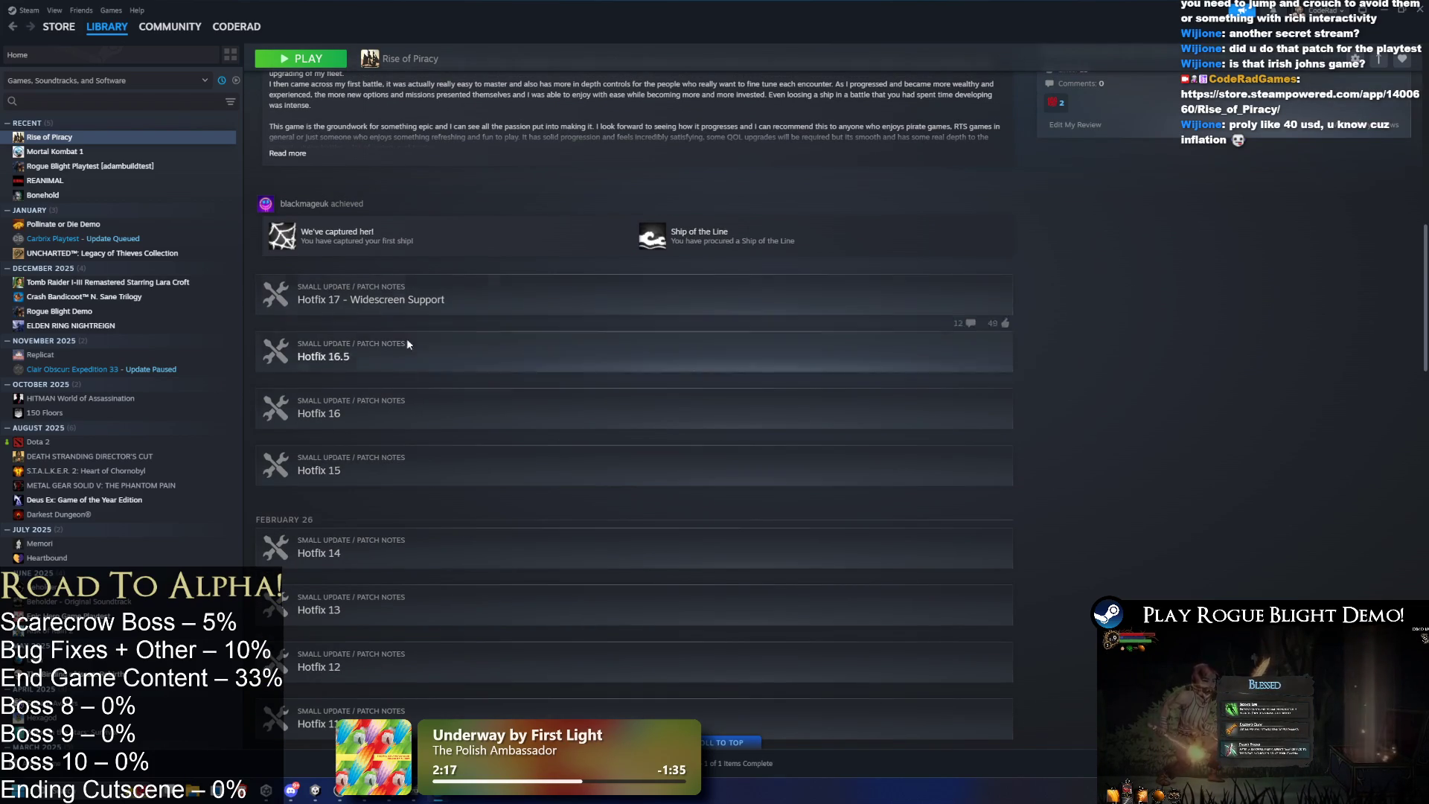
scroll(526, 482, "up", 3)
scroll(526, 483, "up", 5)
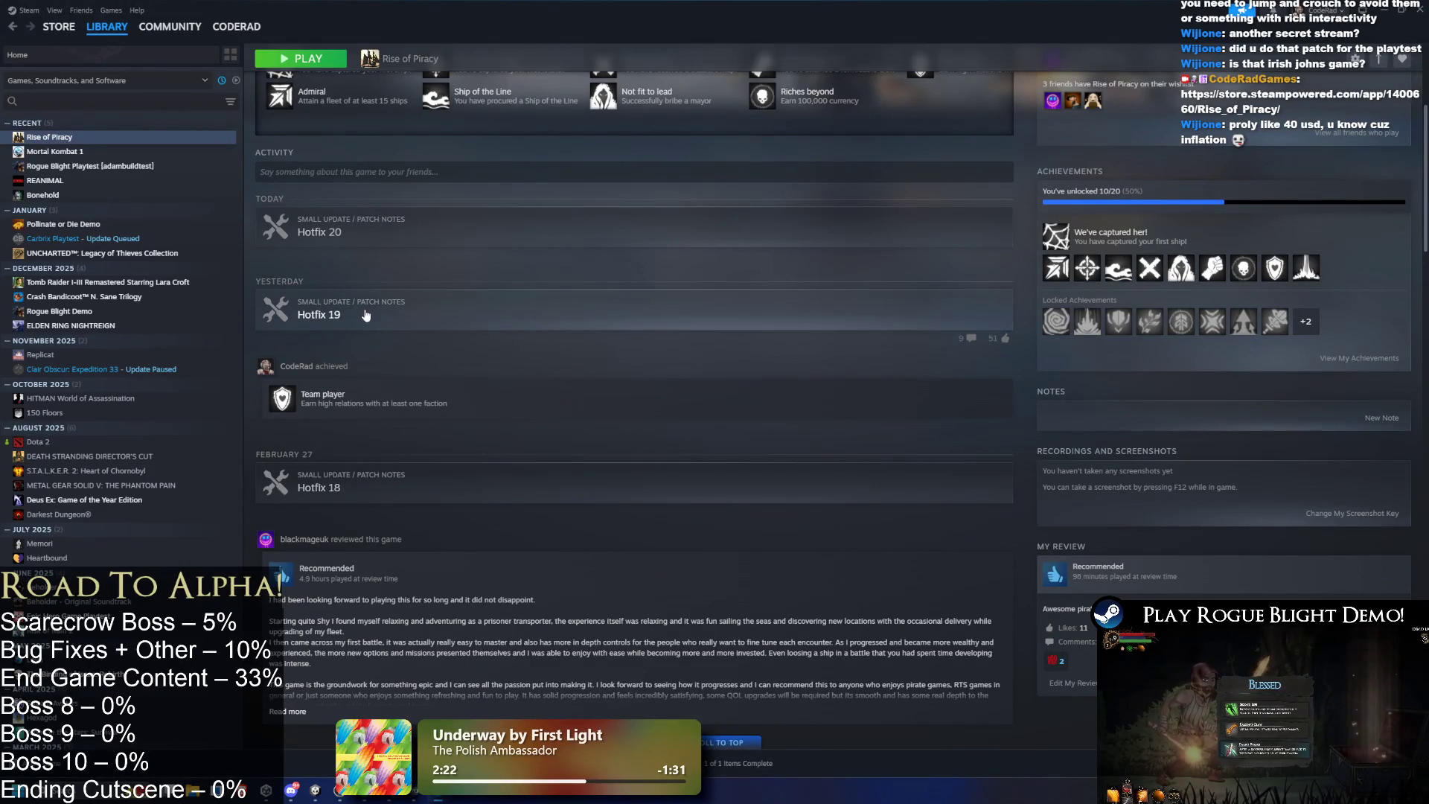
left_click(376, 315)
scroll(754, 375, "down", 5)
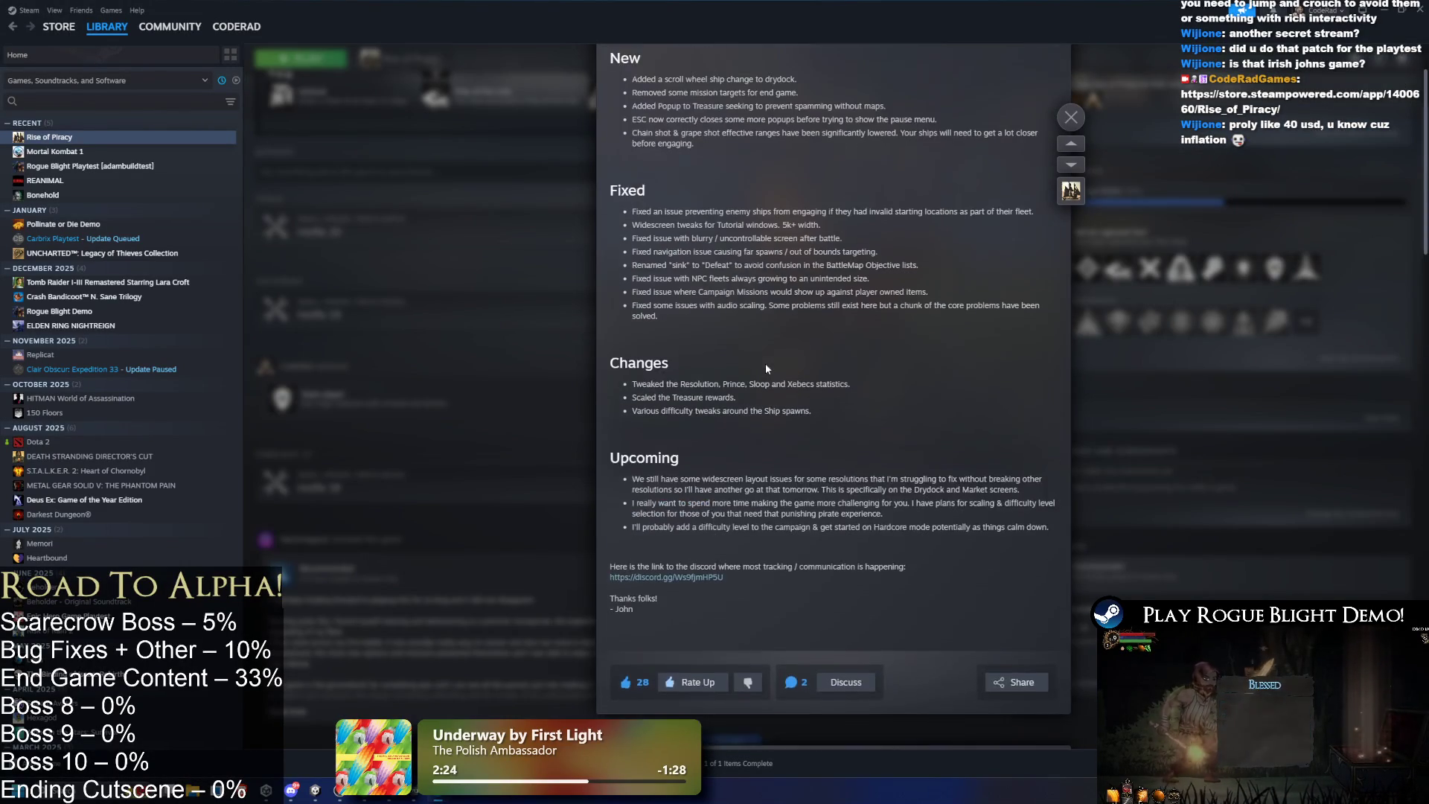
left_click(512, 262)
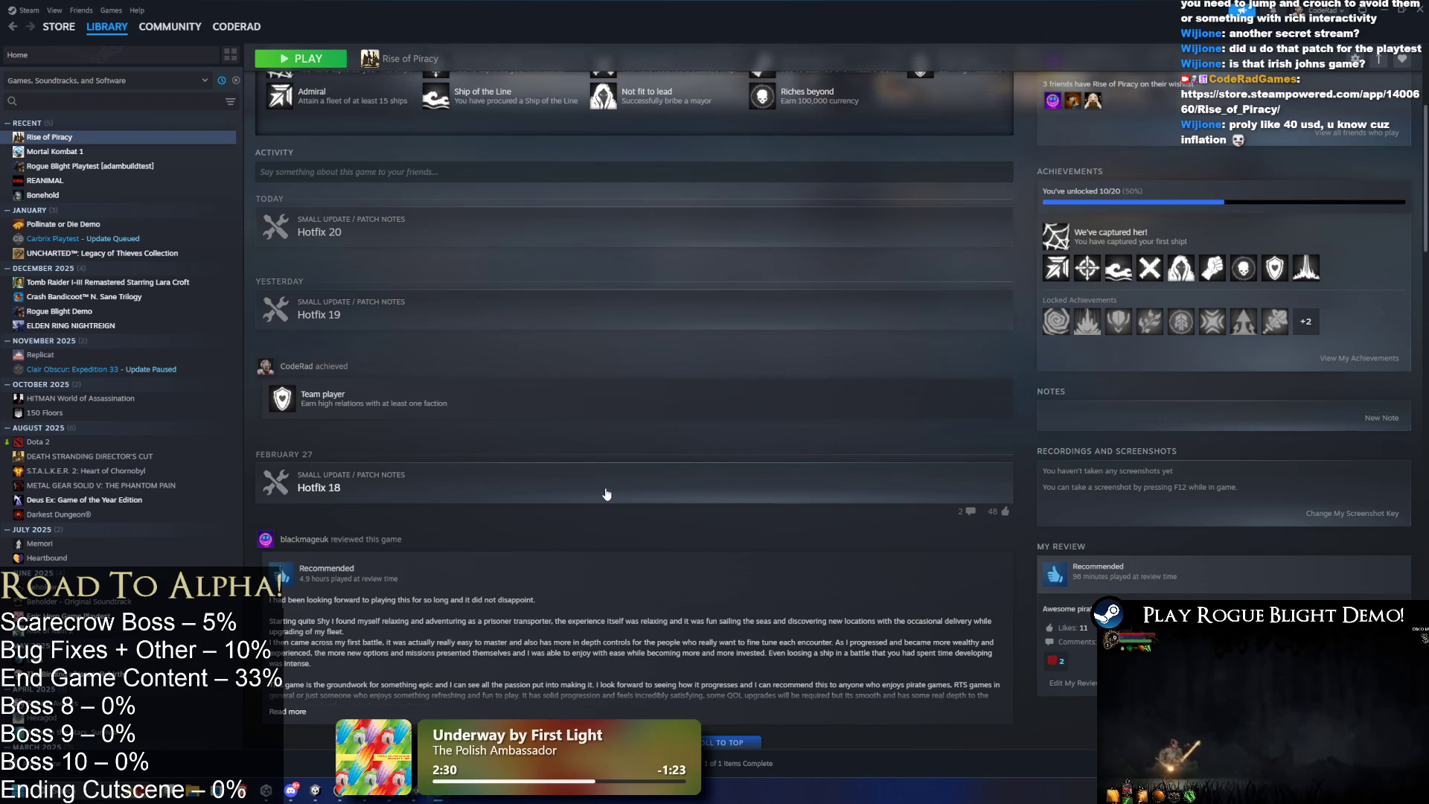
scroll(543, 503, "up", 3)
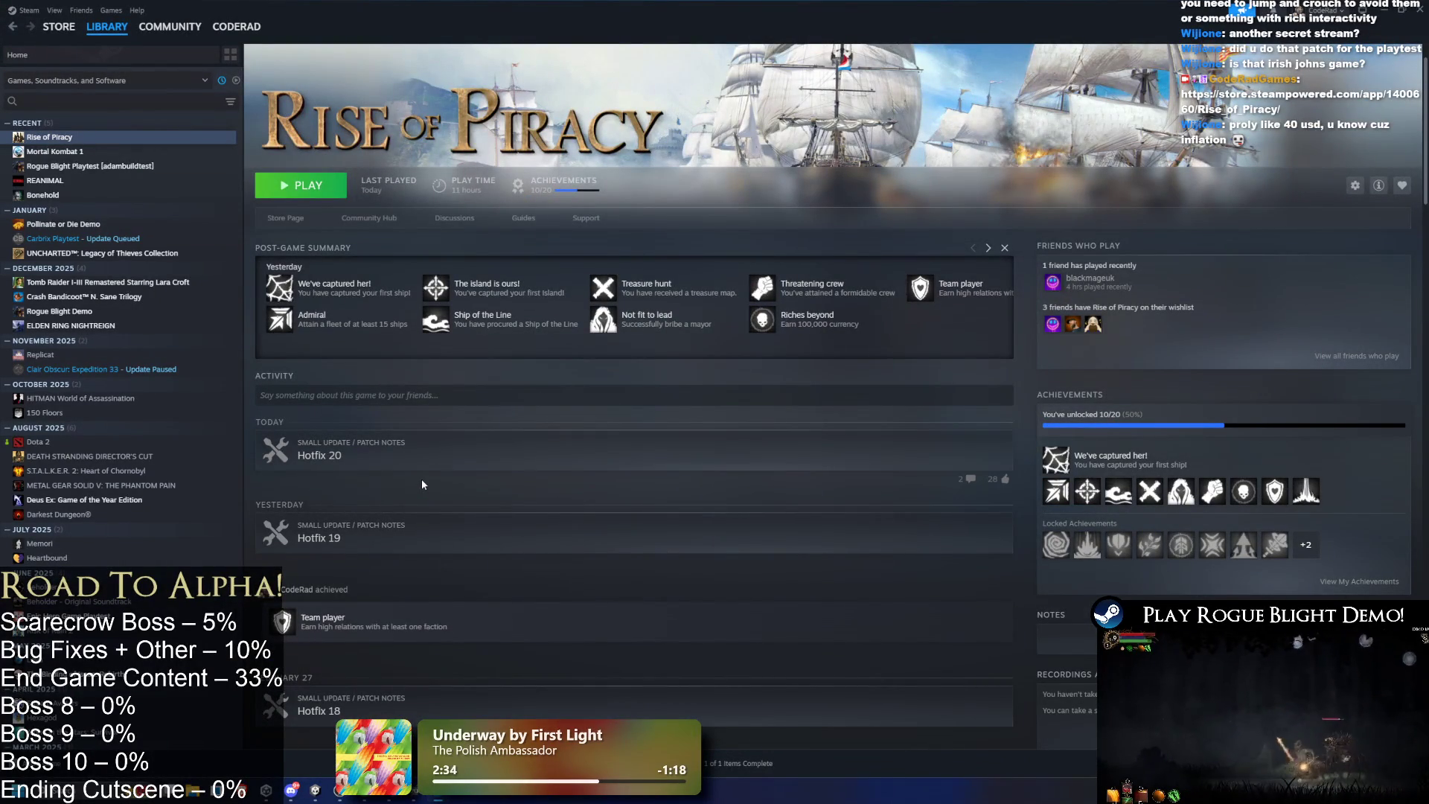
scroll(485, 457, "down", 20)
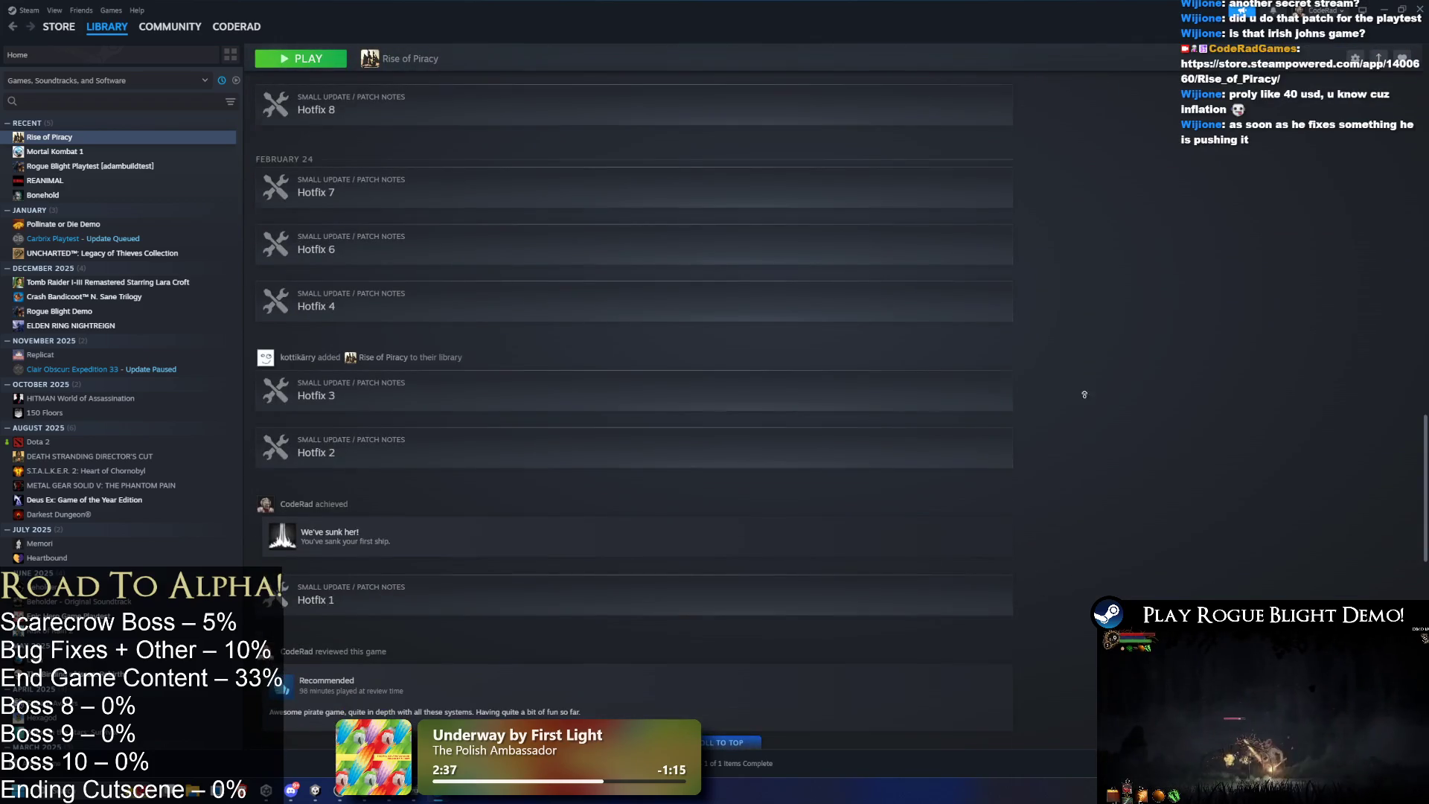
scroll(756, 474, "up", 20)
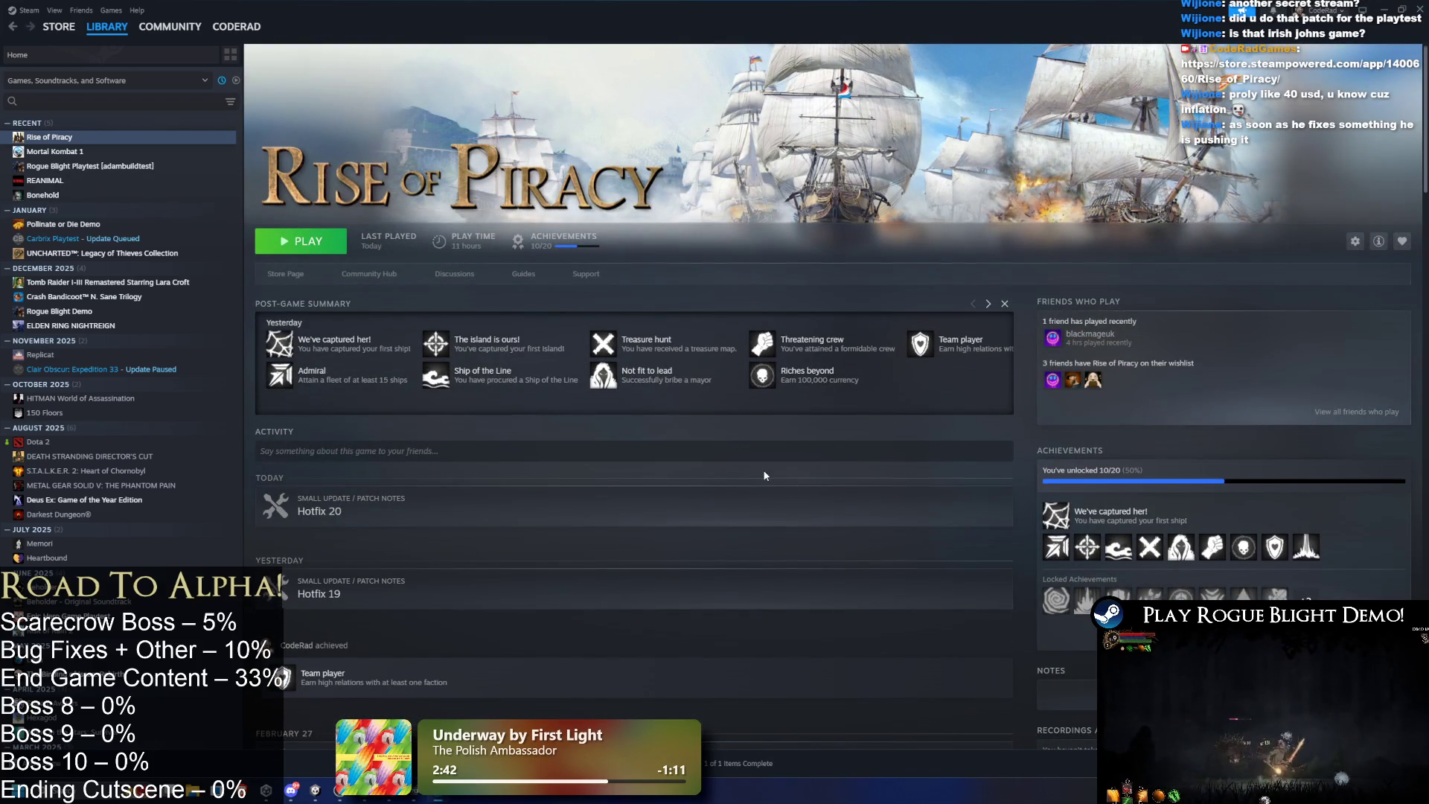
scroll(760, 467, "down", 3)
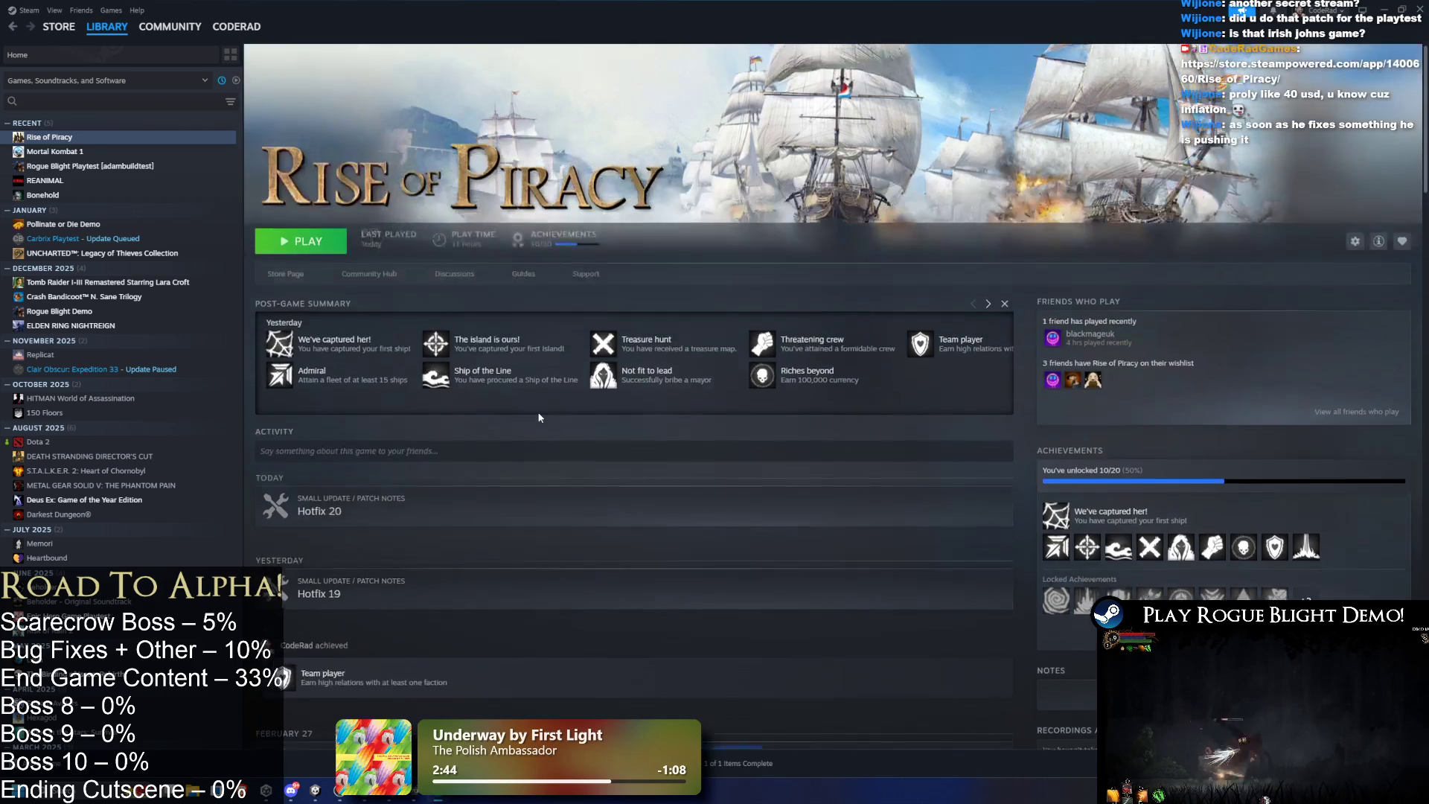
scroll(521, 461, "up", 3)
left_click(489, 507)
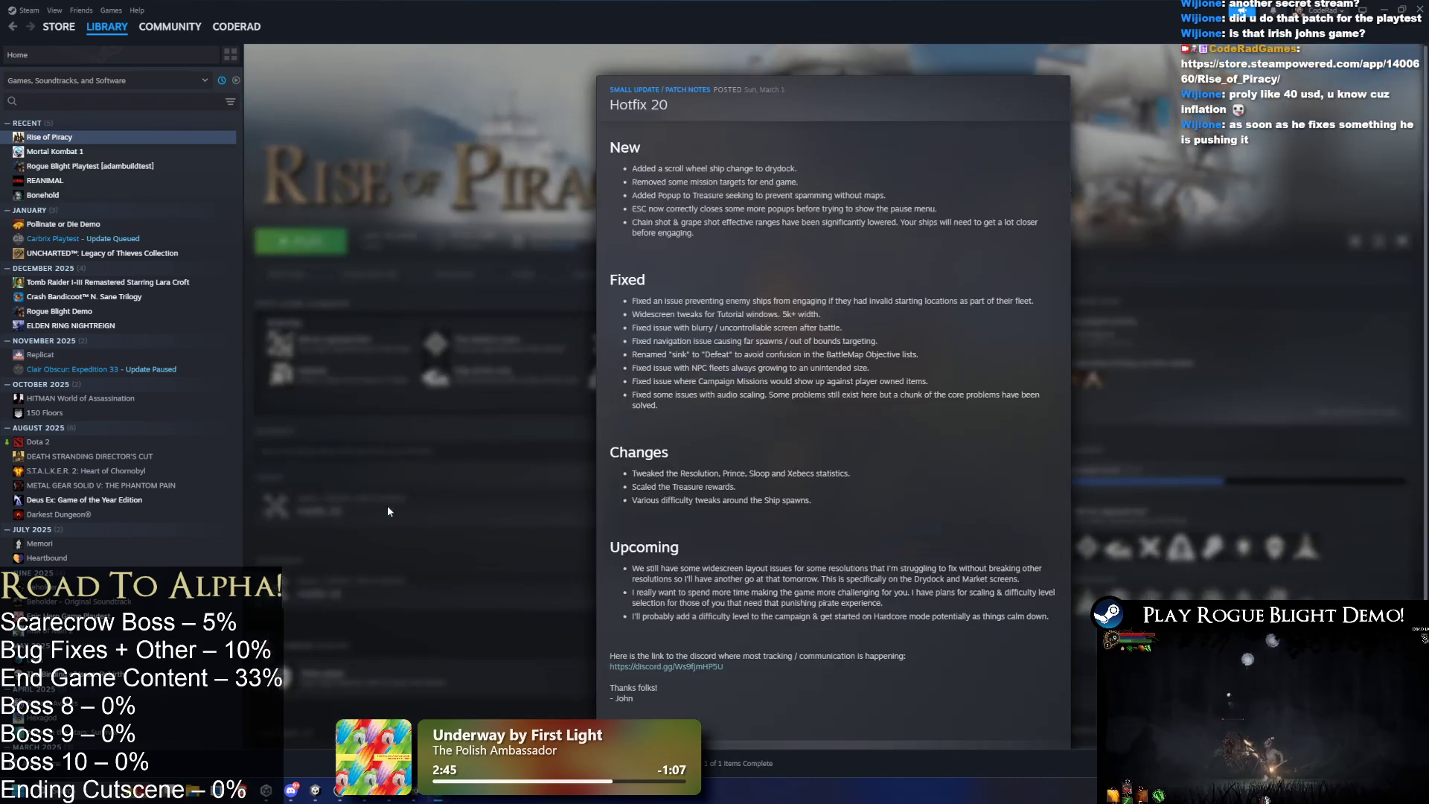
scroll(798, 417, "down", 5)
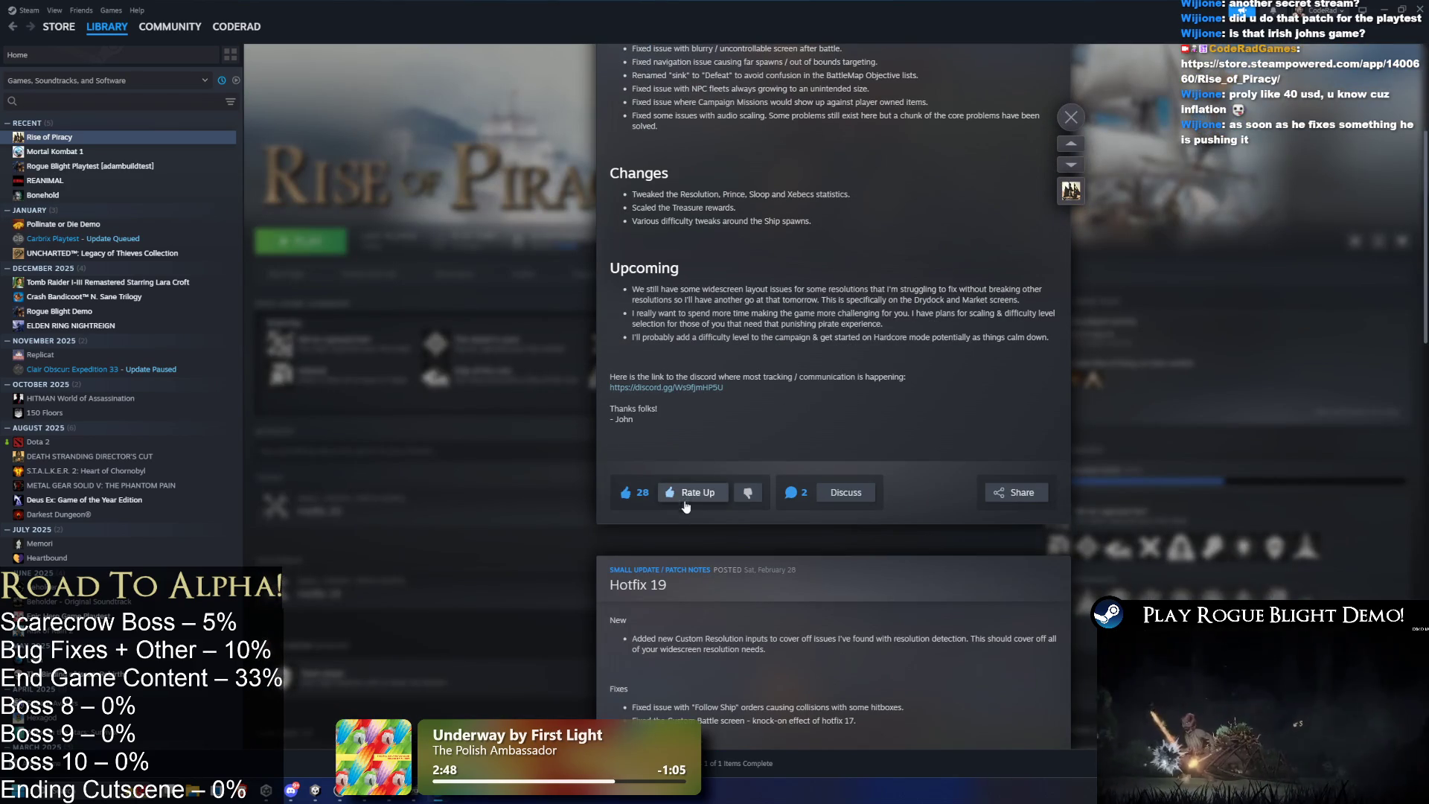
scroll(714, 500, "up", 3)
scroll(713, 495, "up", 1)
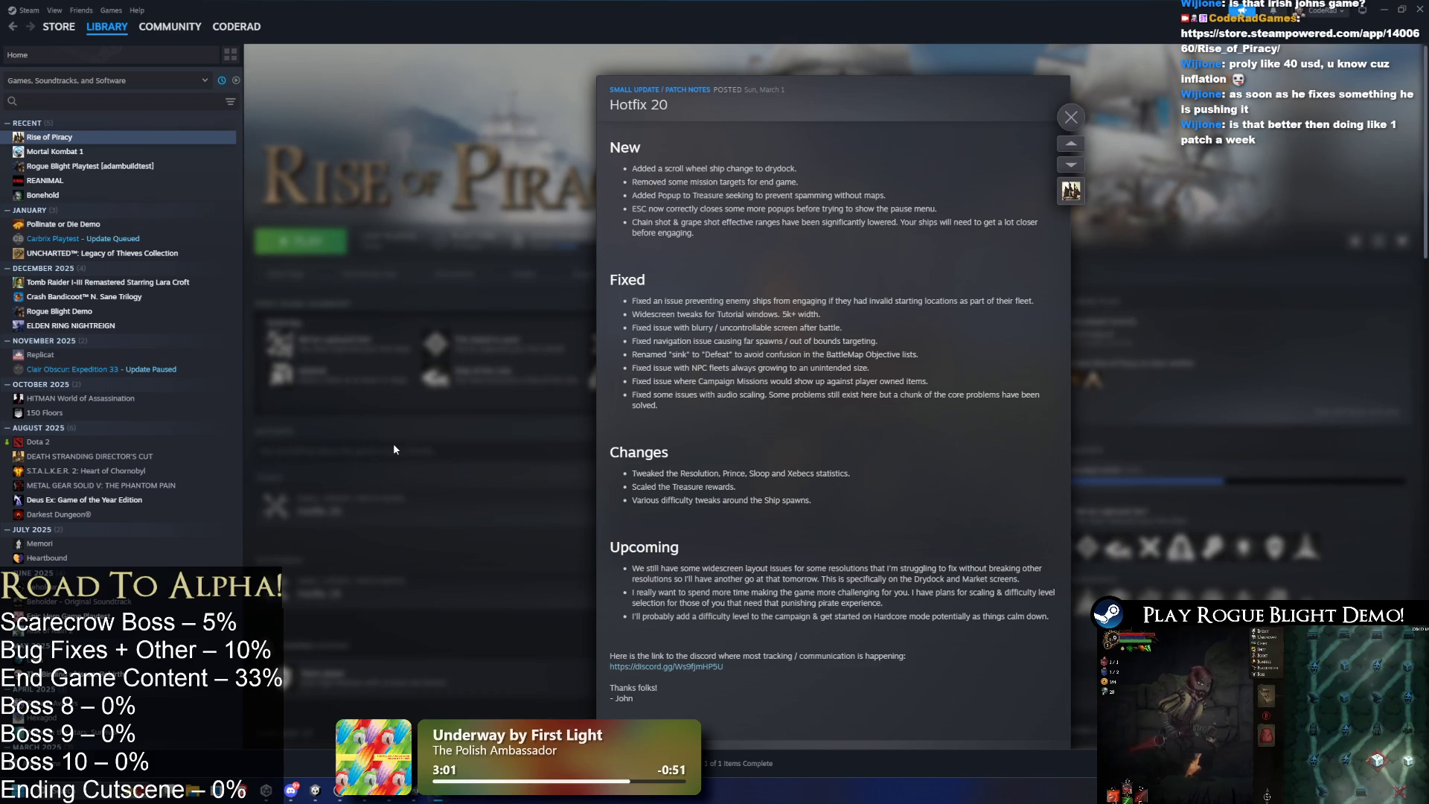
left_click(393, 444)
scroll(520, 474, "down", 10)
scroll(520, 473, "down", 5)
scroll(446, 495, "up", 10)
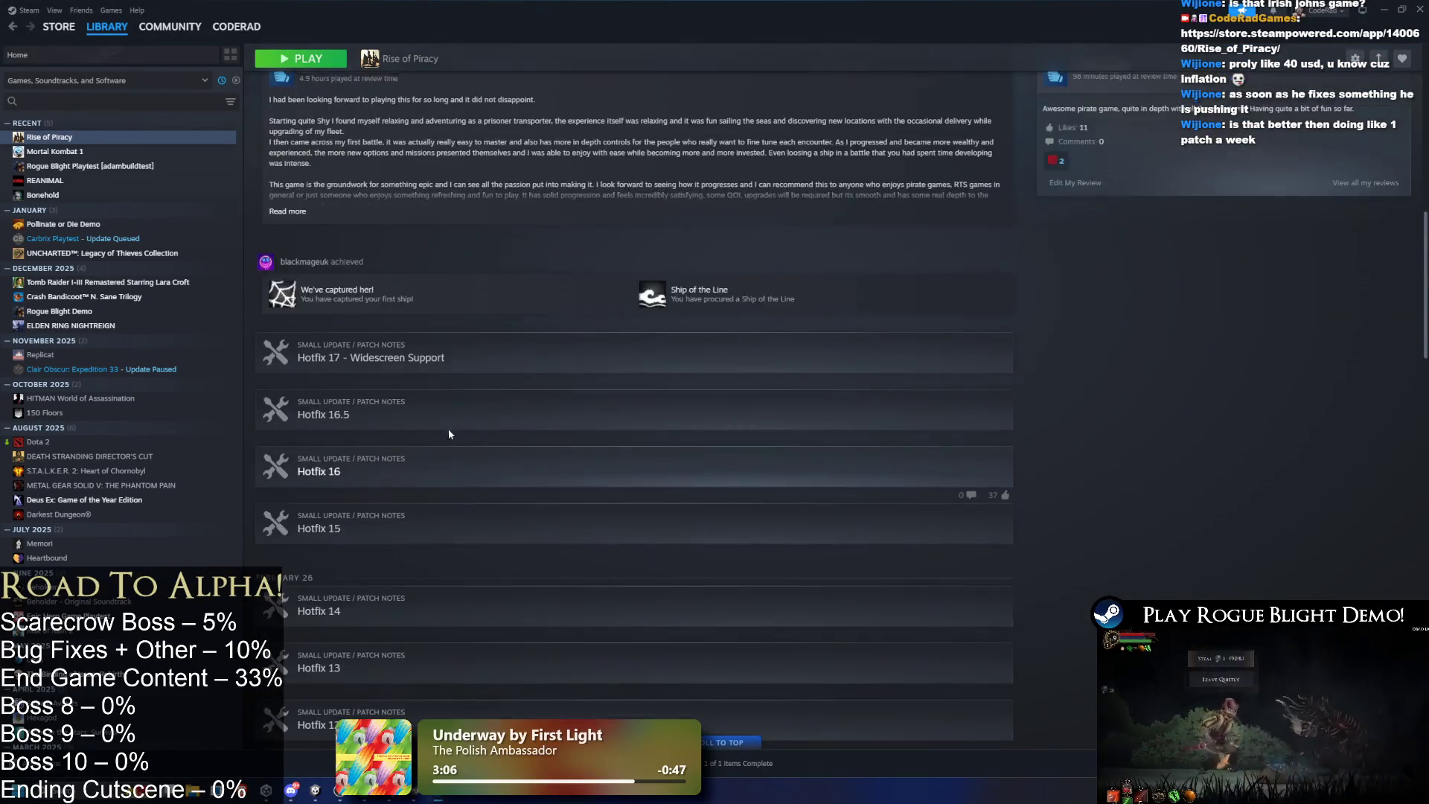
scroll(450, 433, "up", 15)
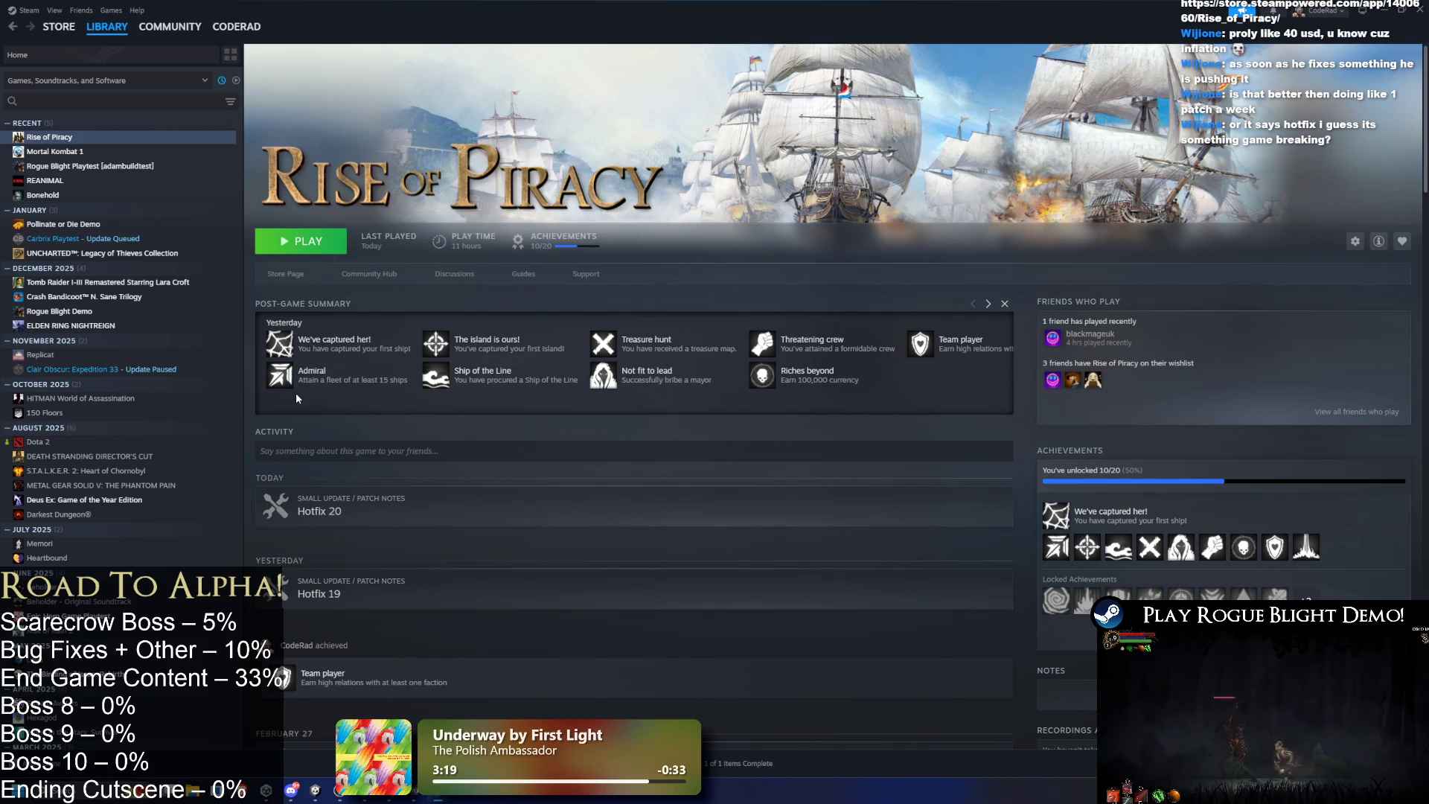
scroll(414, 364, "down", 3)
scroll(570, 588, "up", 3)
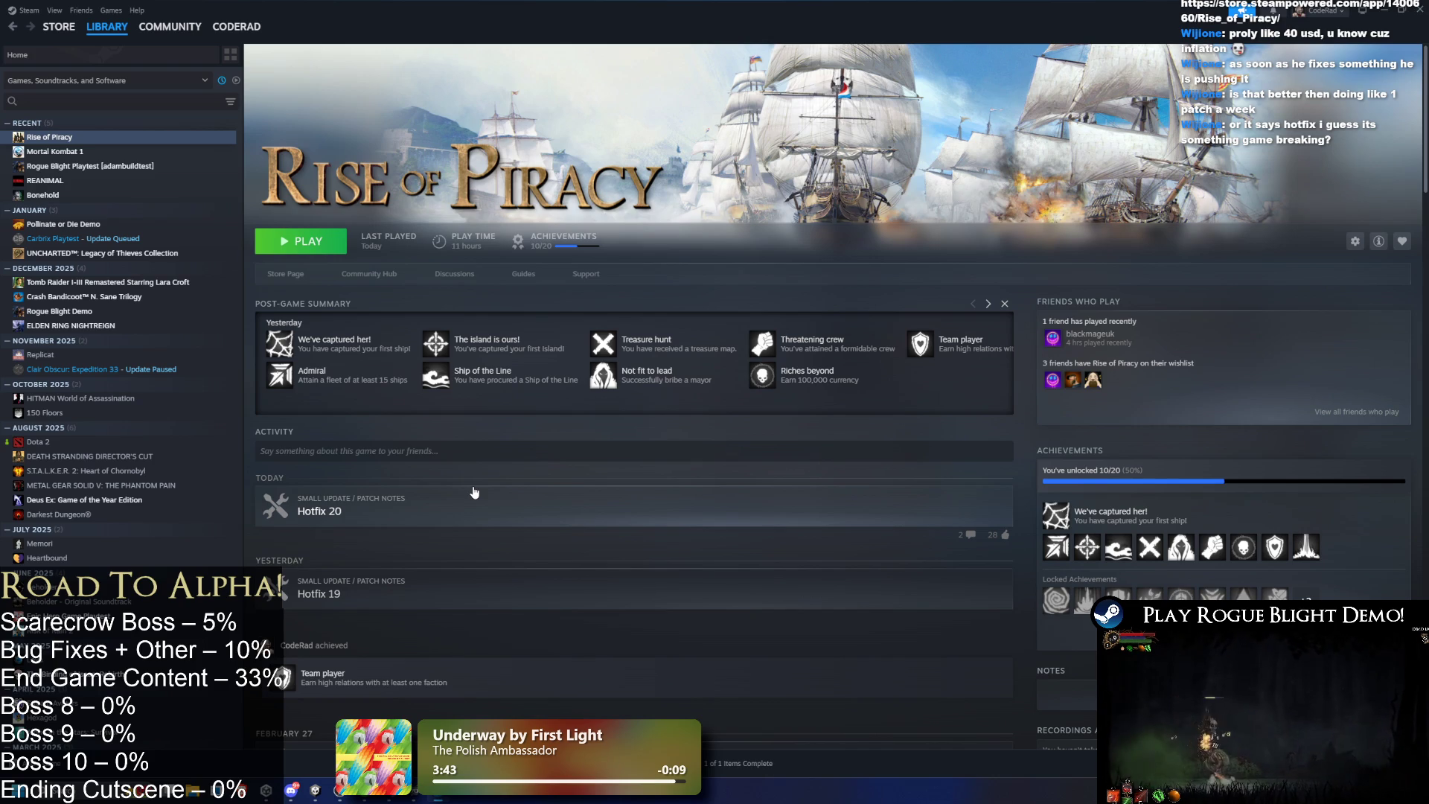
left_click(290, 281)
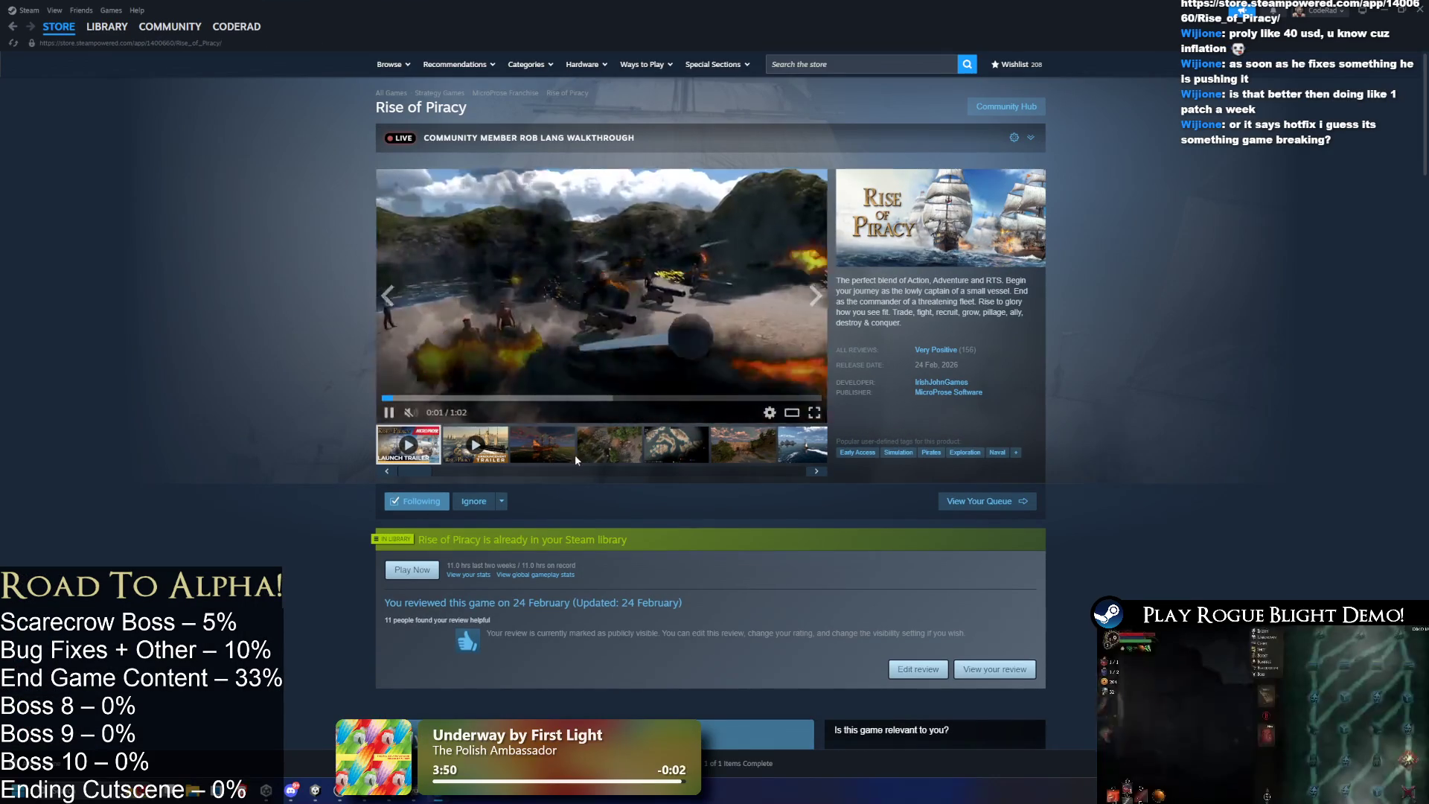
Browse the Rise of Piracy screenshots and open the ship-sailing one in the full-size viewer.
left_click(589, 458)
left_click(674, 458)
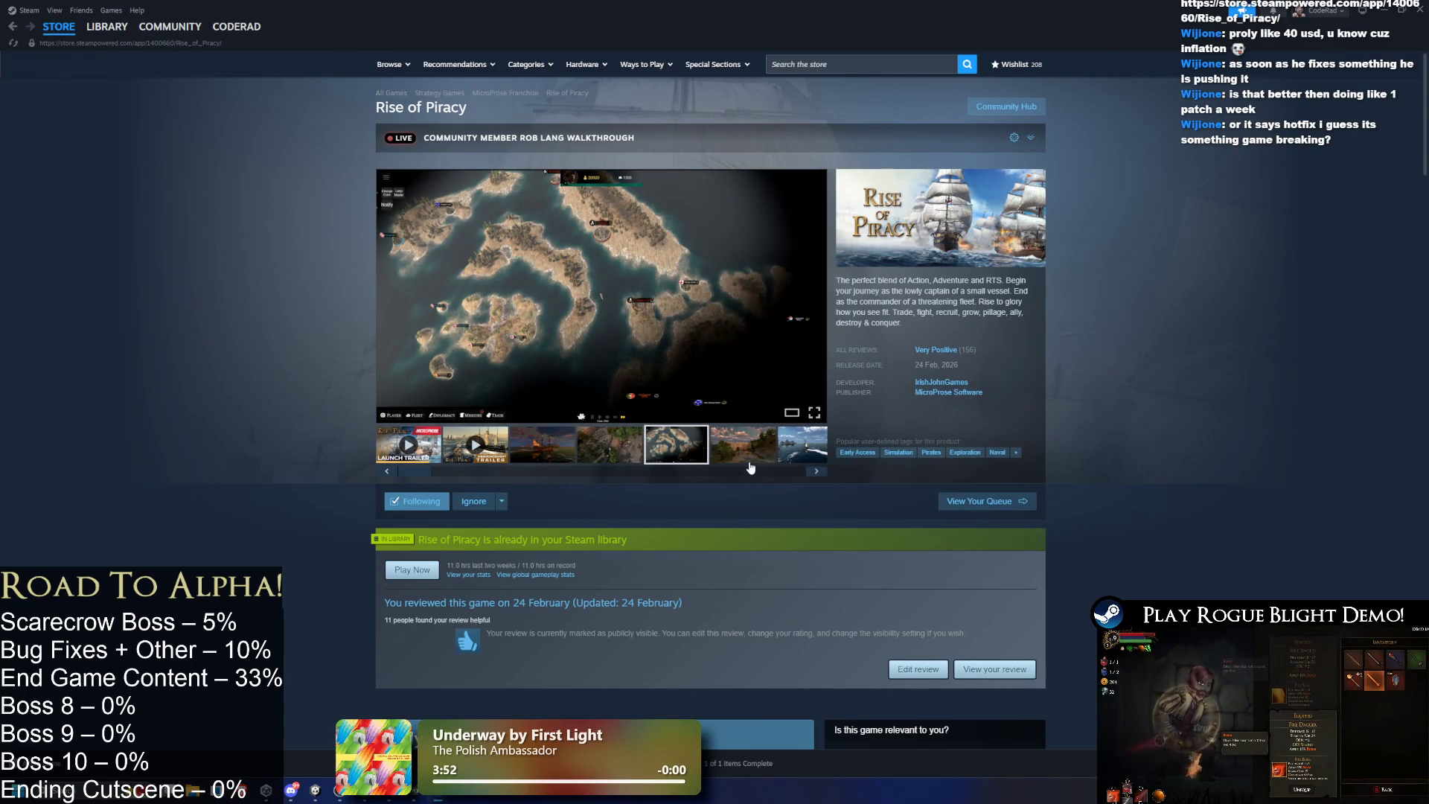
left_click(759, 452)
left_click(752, 470)
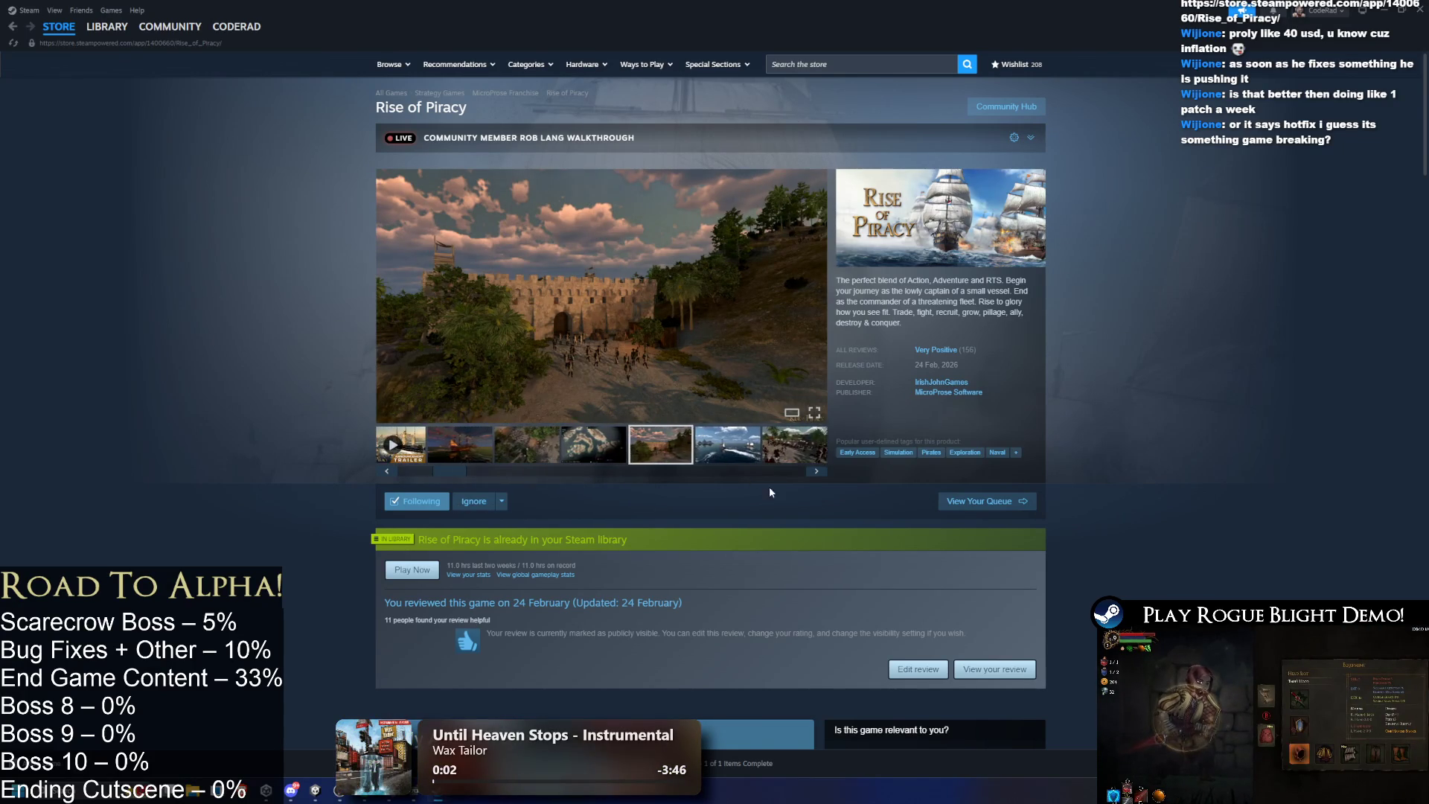
scroll(748, 493, "down", 3)
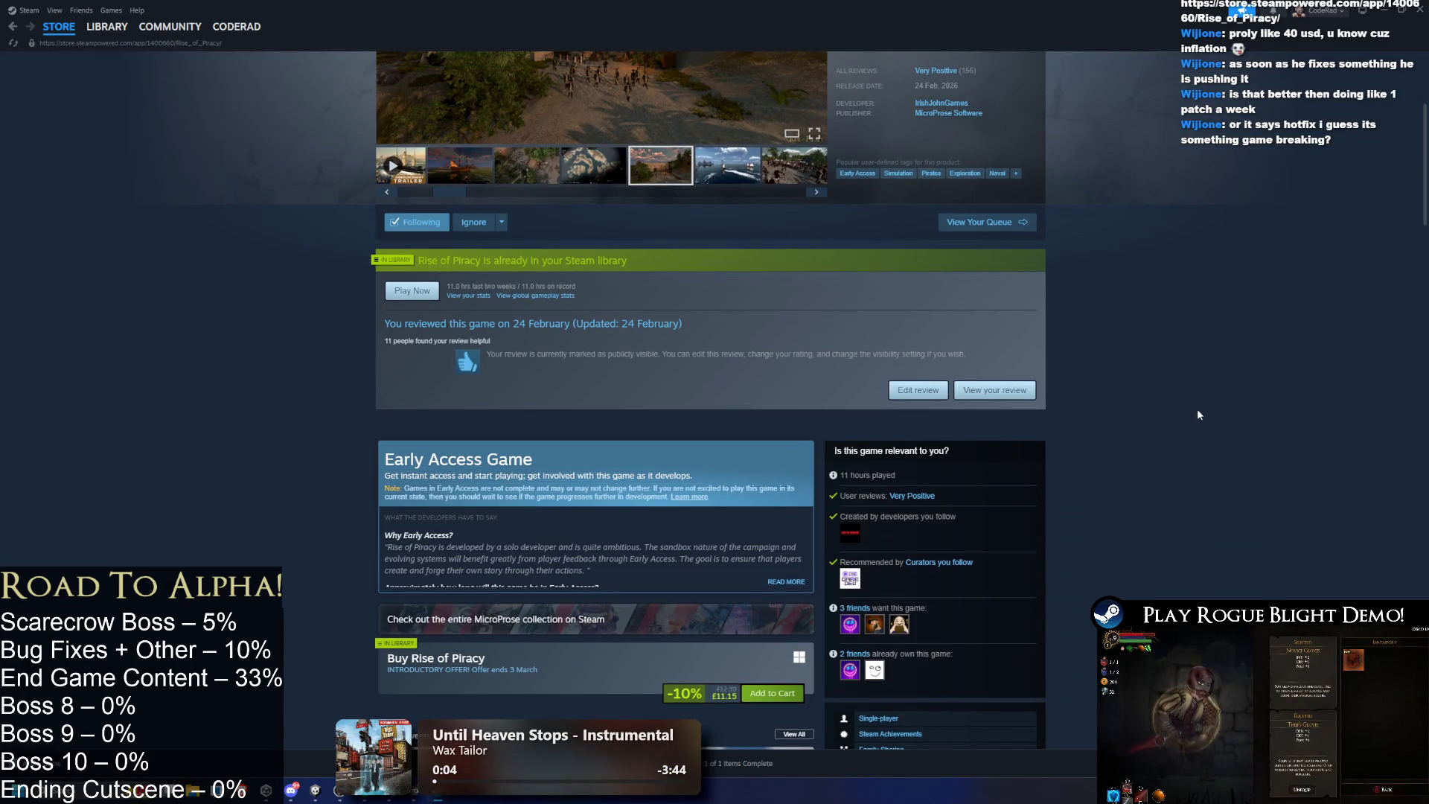
scroll(1132, 486, "down", 3)
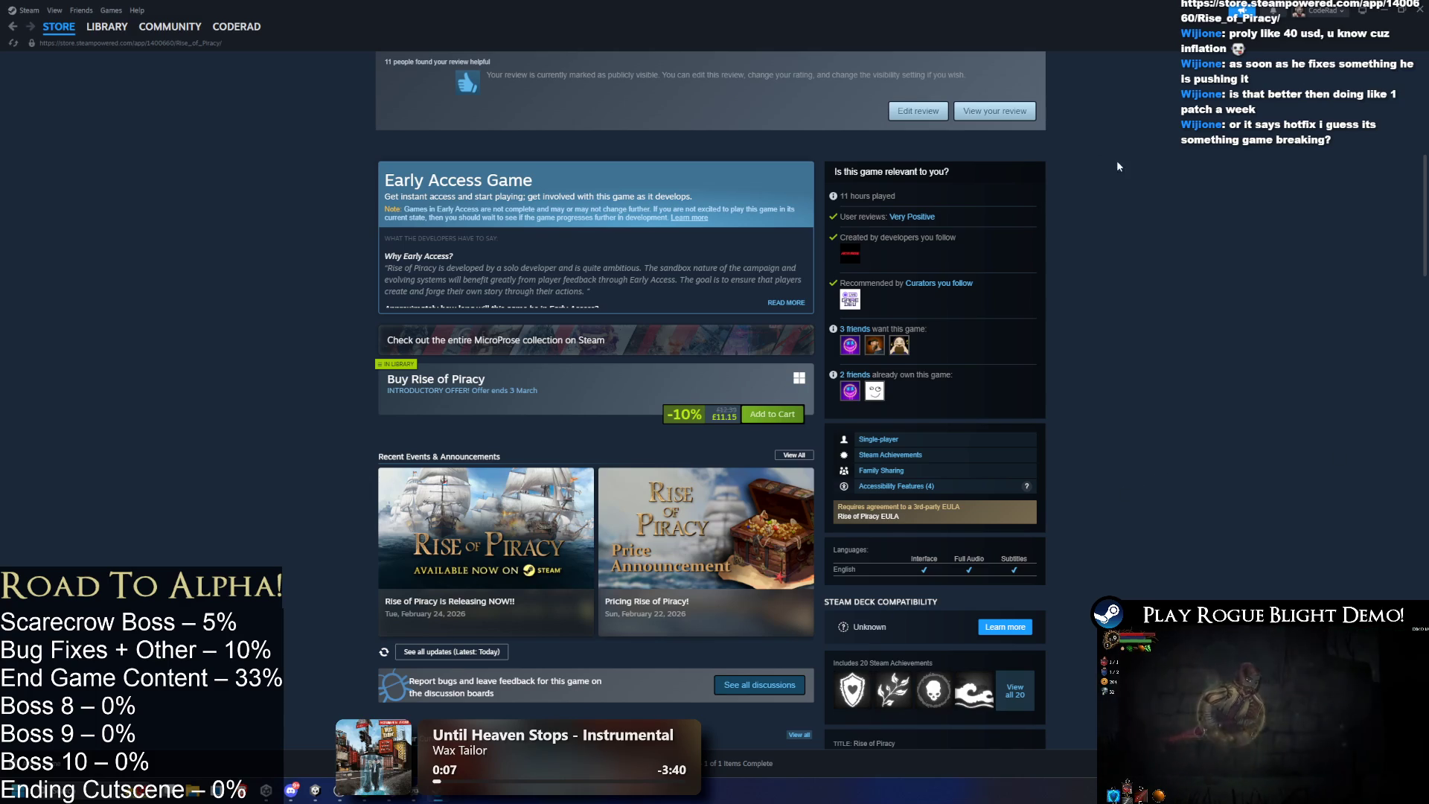
scroll(1198, 305, "down", 1)
scroll(1197, 361, "up", 7)
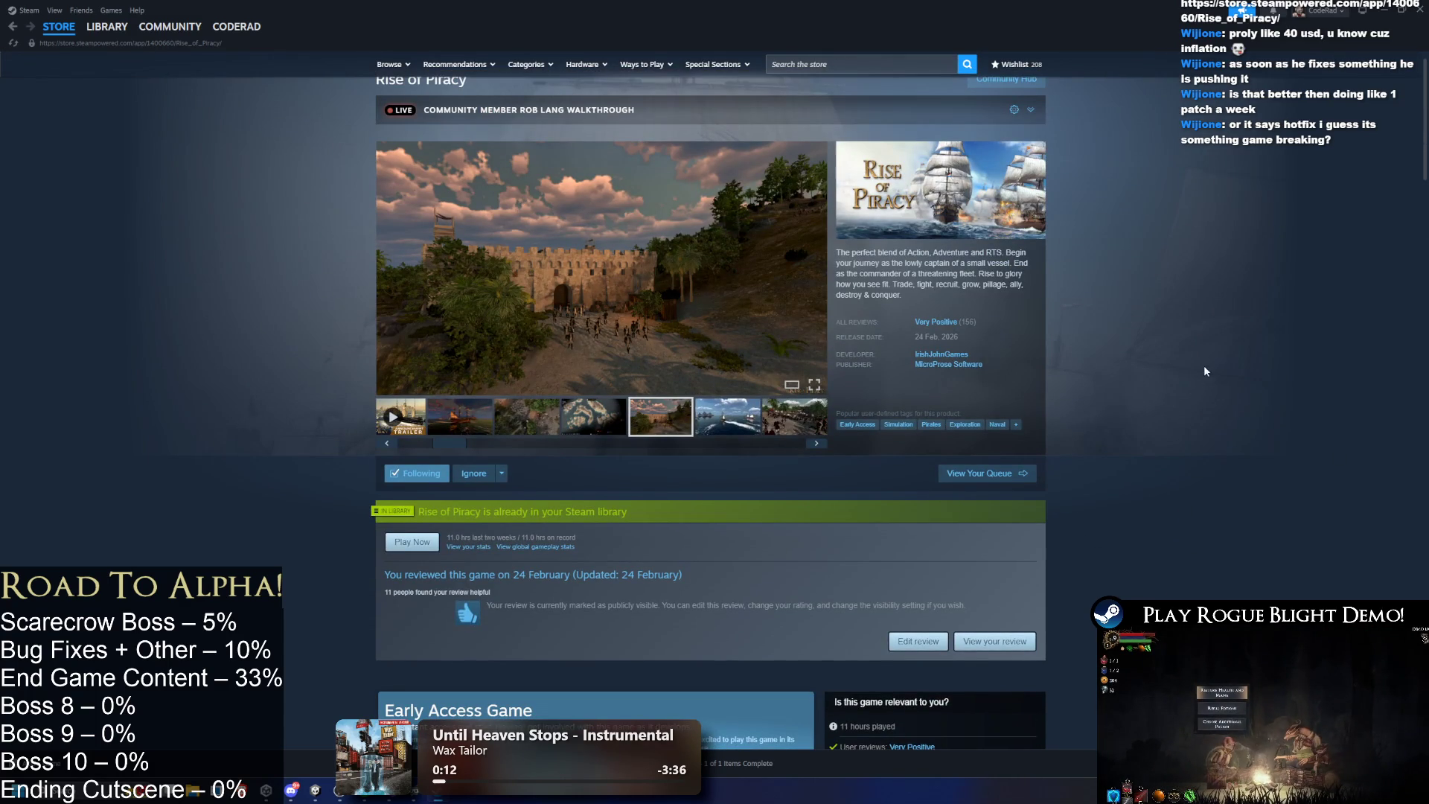
scroll(1207, 385, "up", 1)
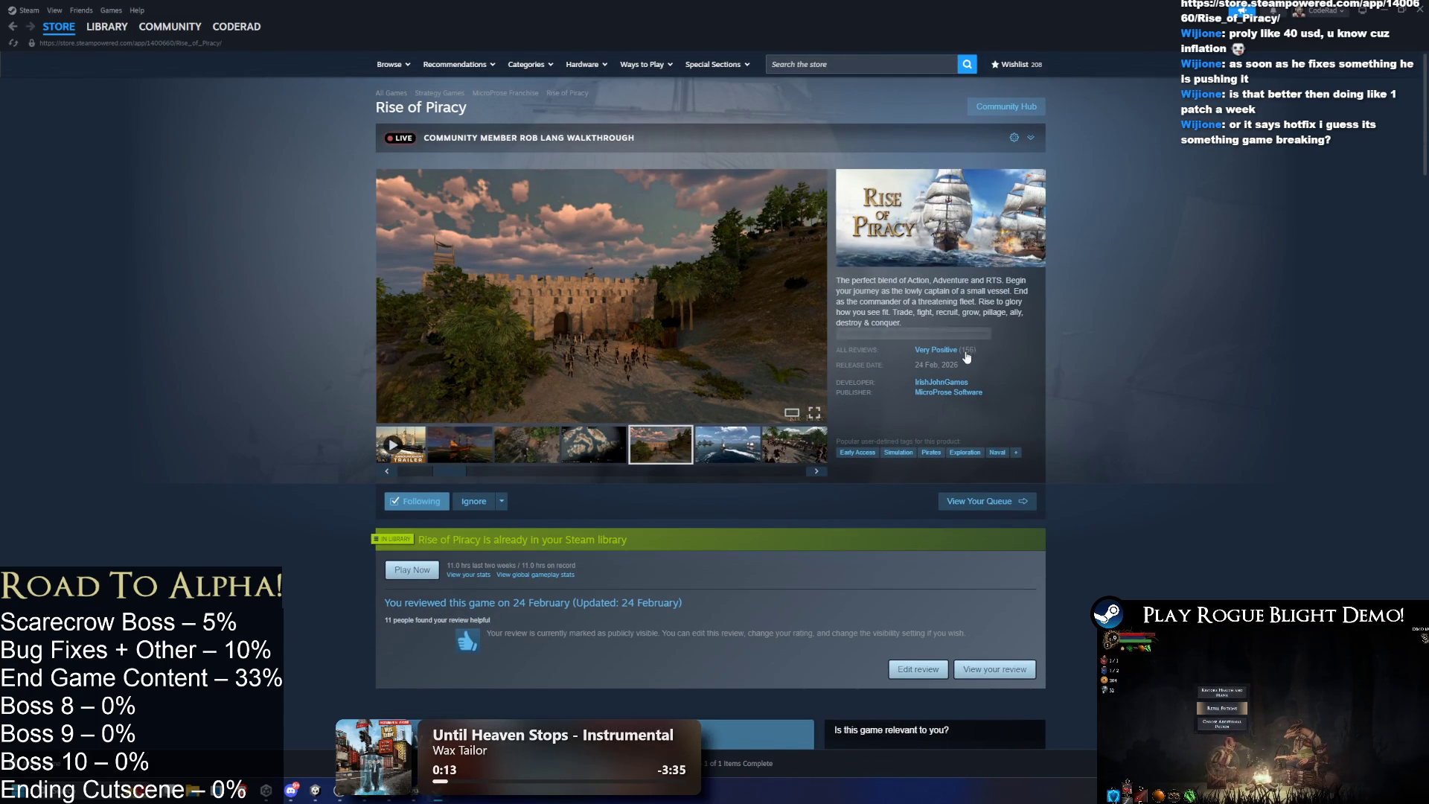
left_click(725, 472)
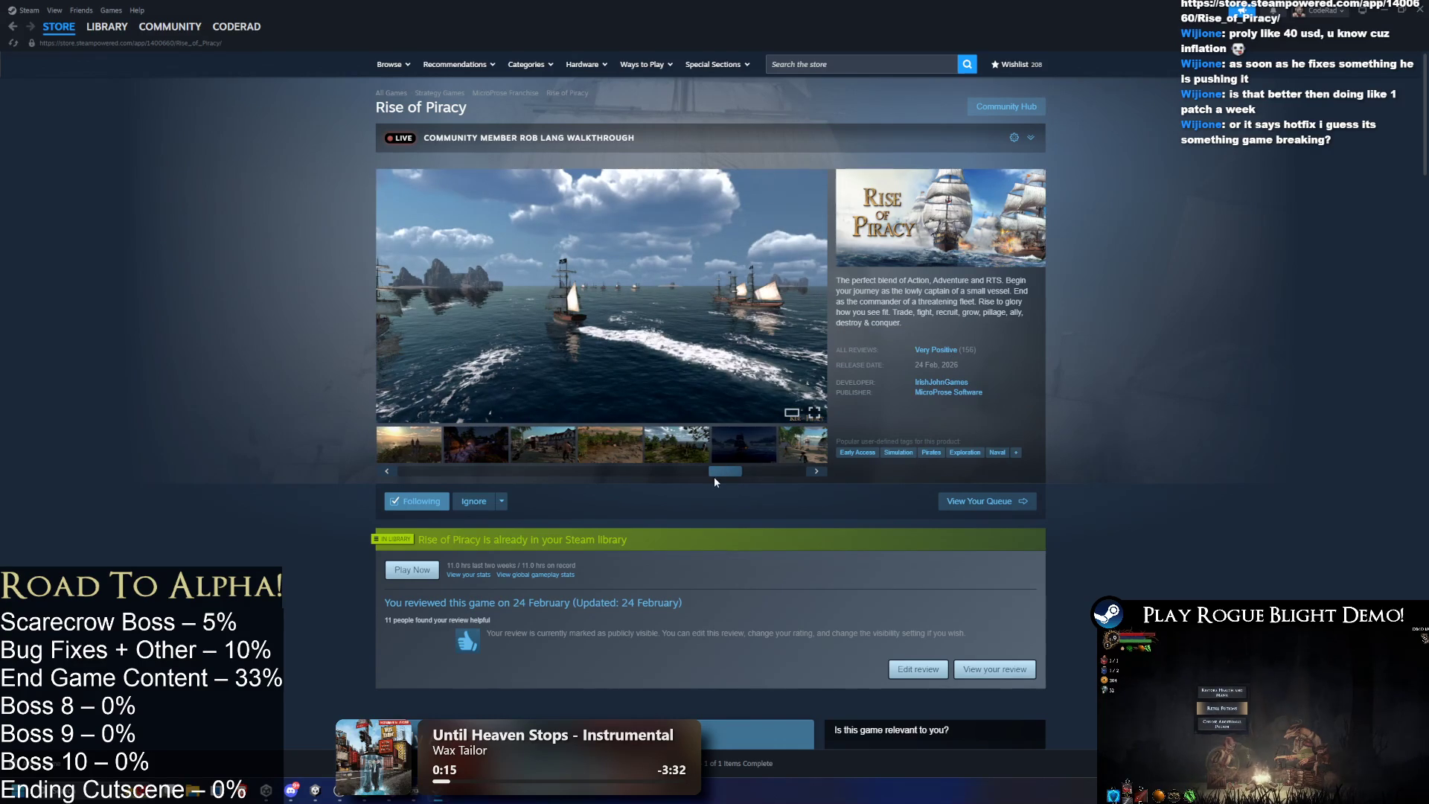
left_click(815, 296)
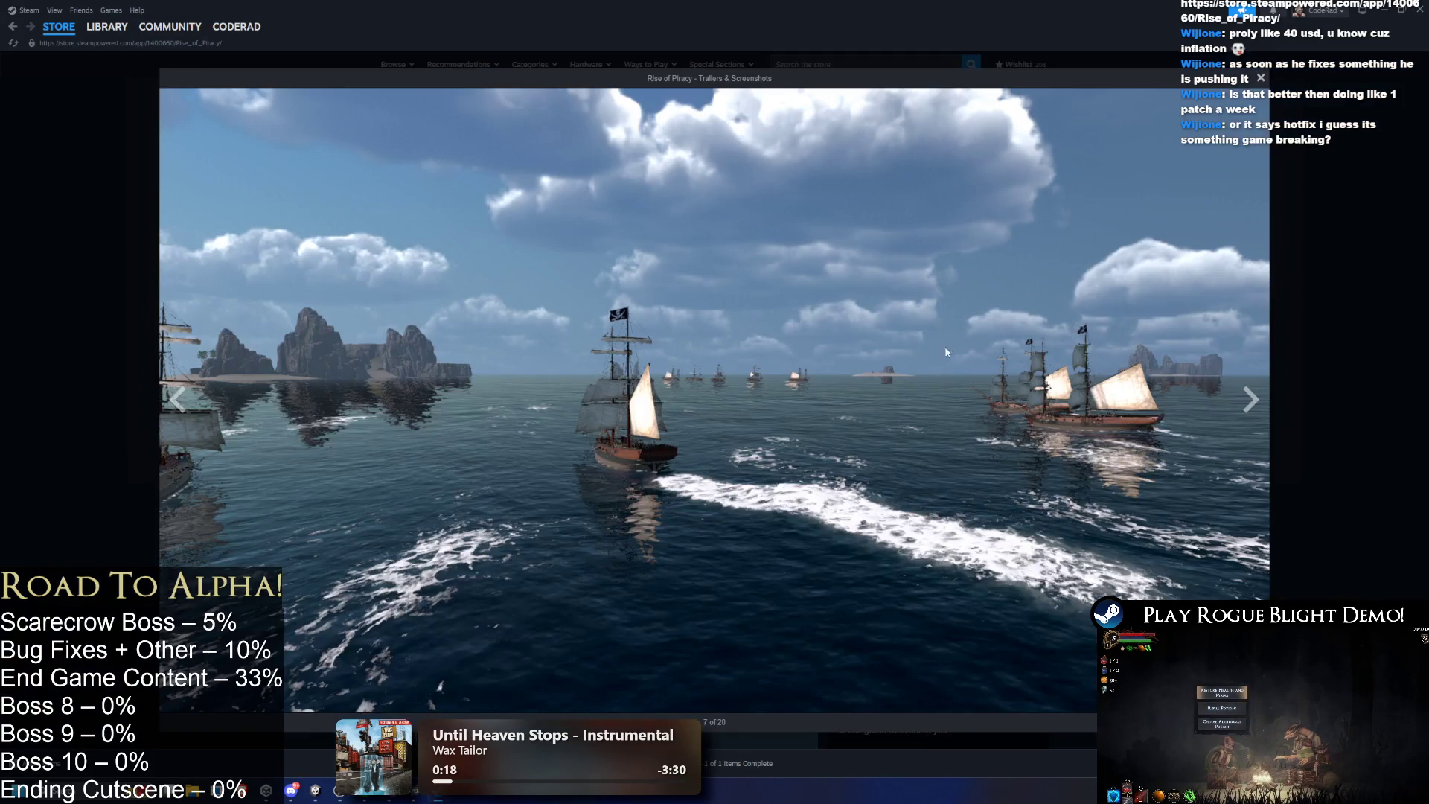
Advance through six more Rise of Piracy screenshots in the viewer.
left_click(1250, 400)
left_click(1250, 400)
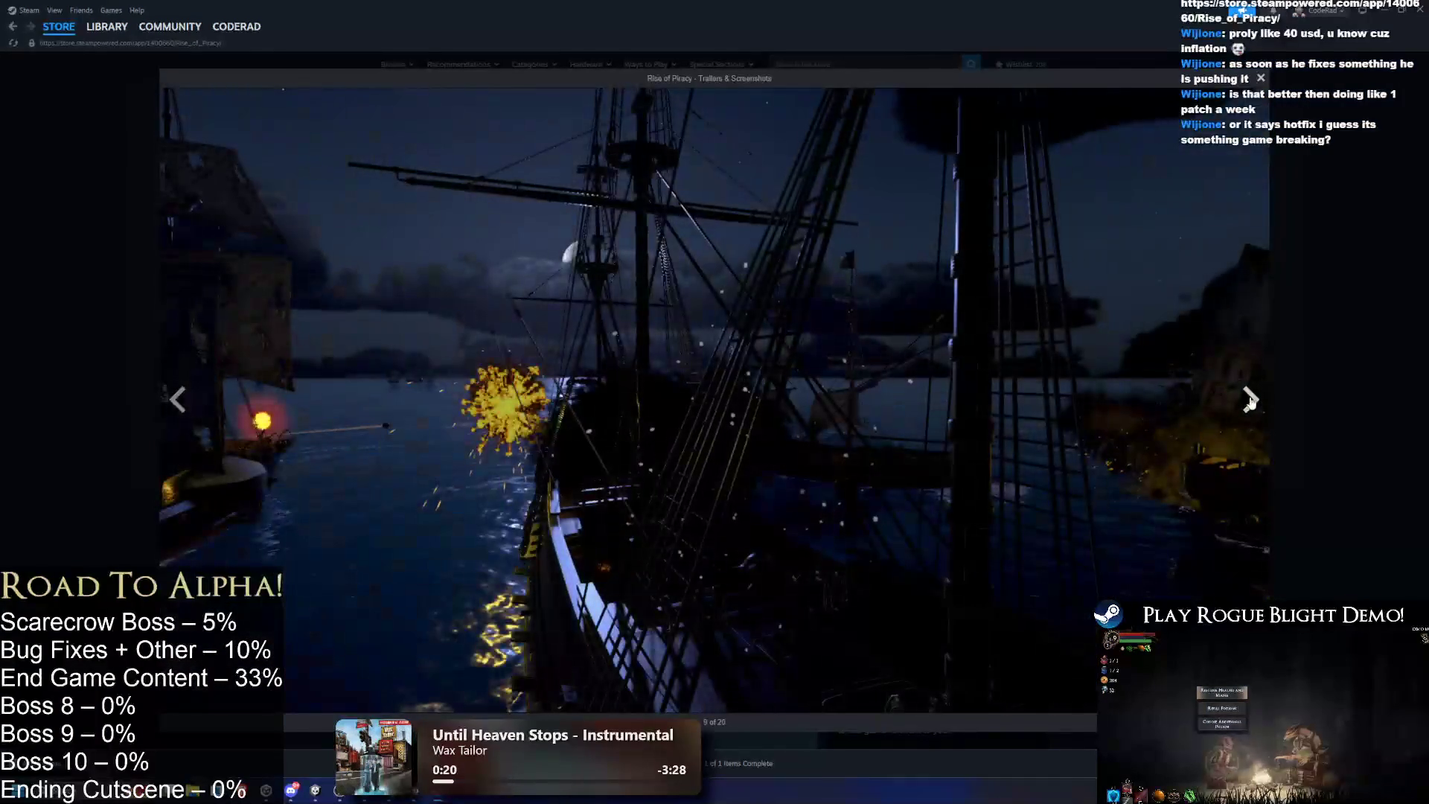
left_click(1250, 399)
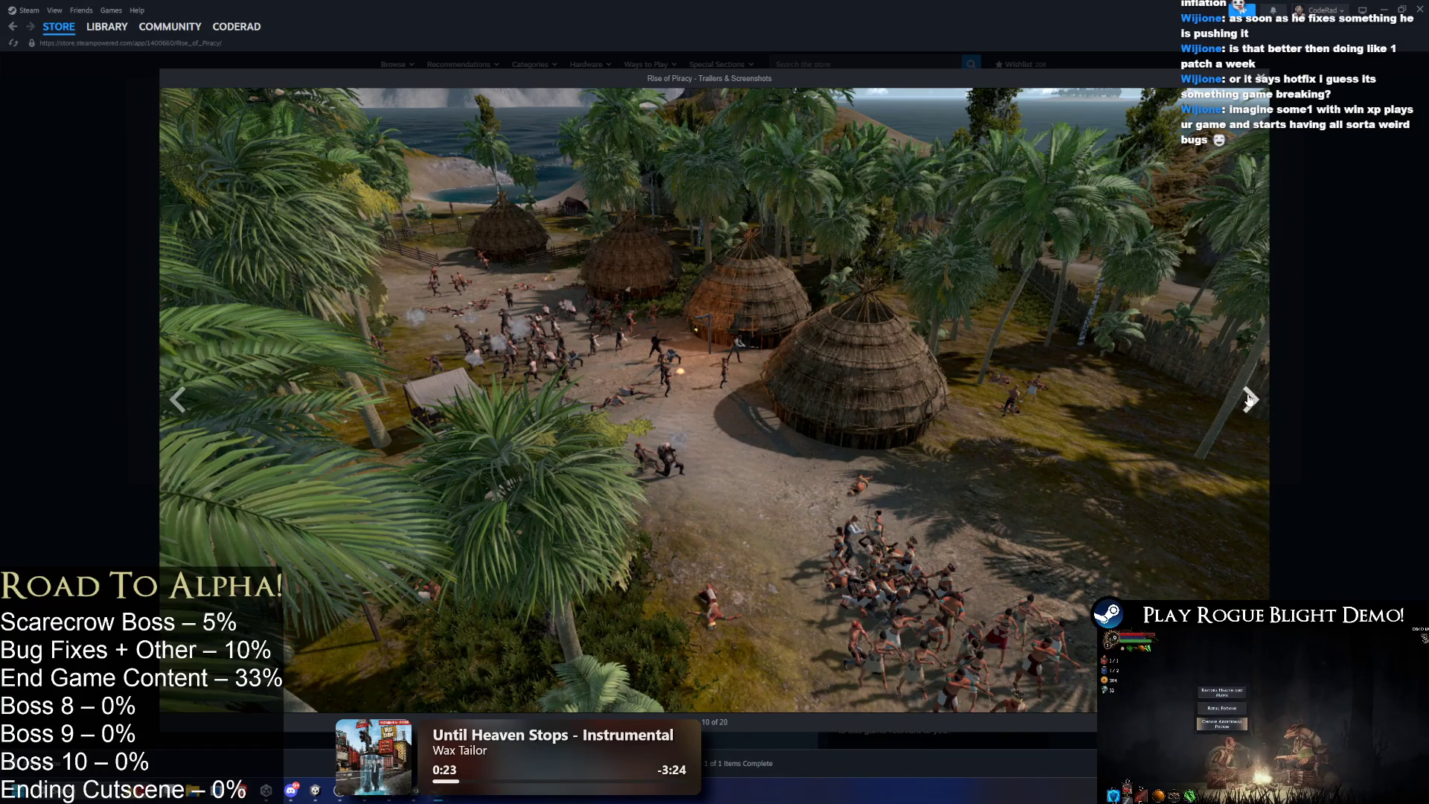
left_click(1251, 399)
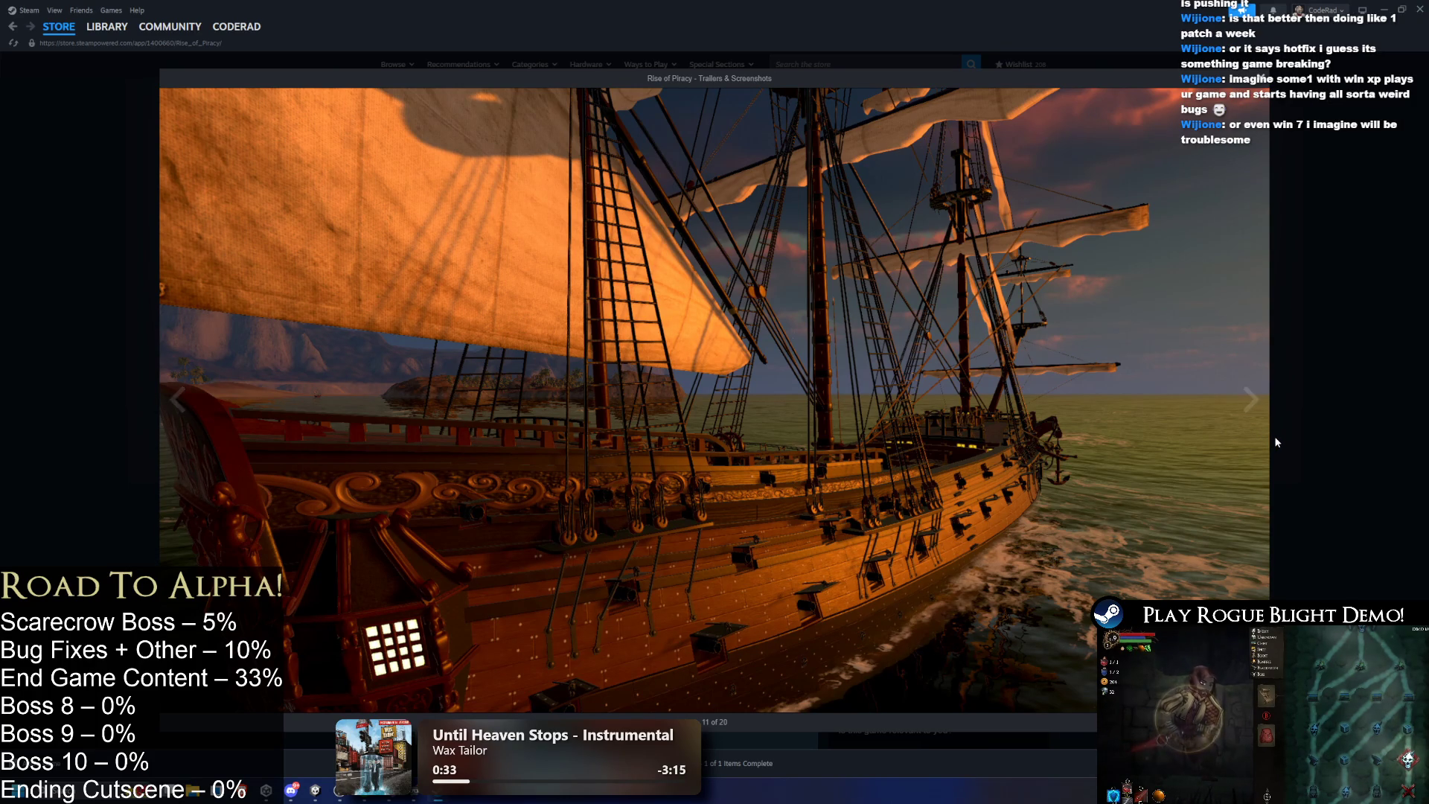
left_click(1257, 426)
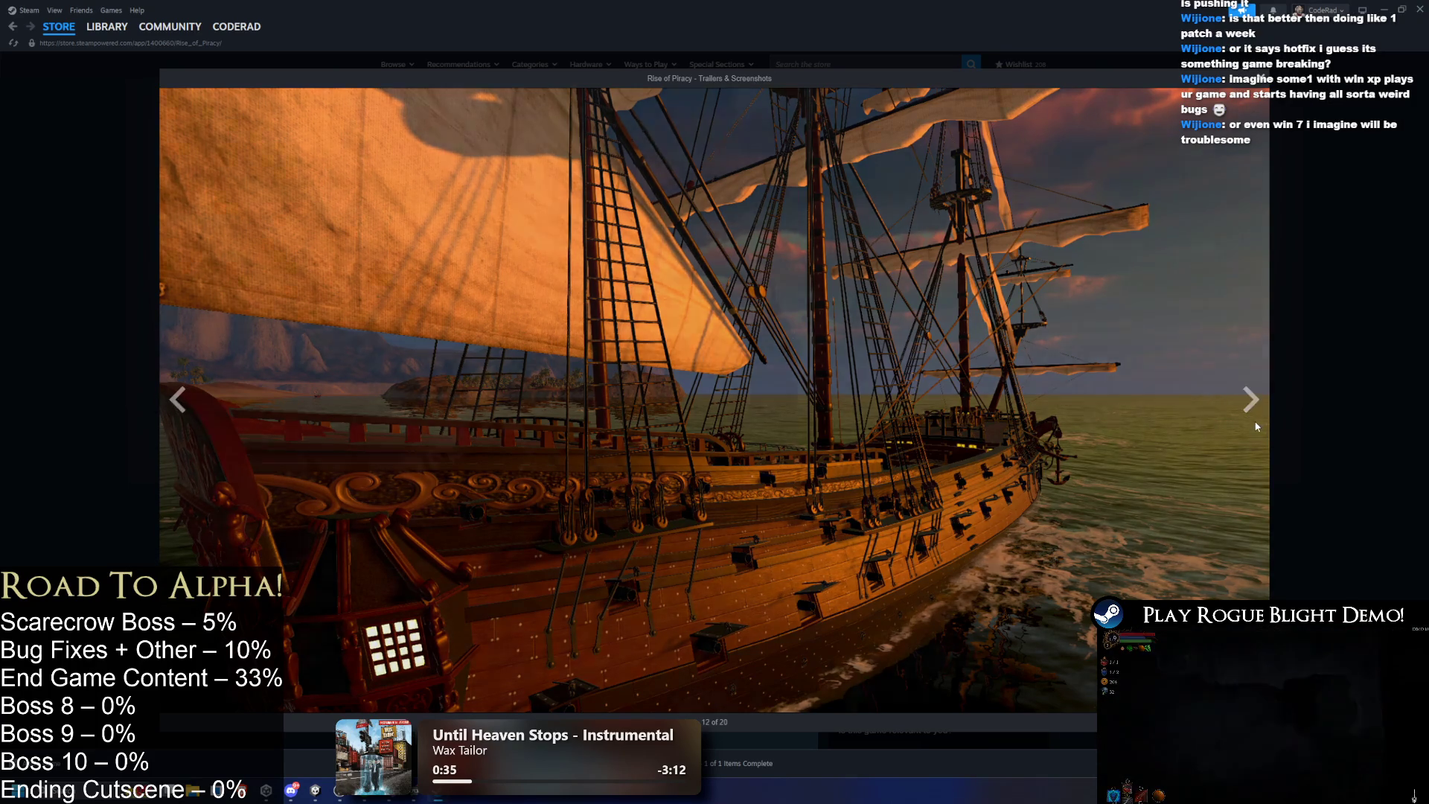
left_click(1246, 421)
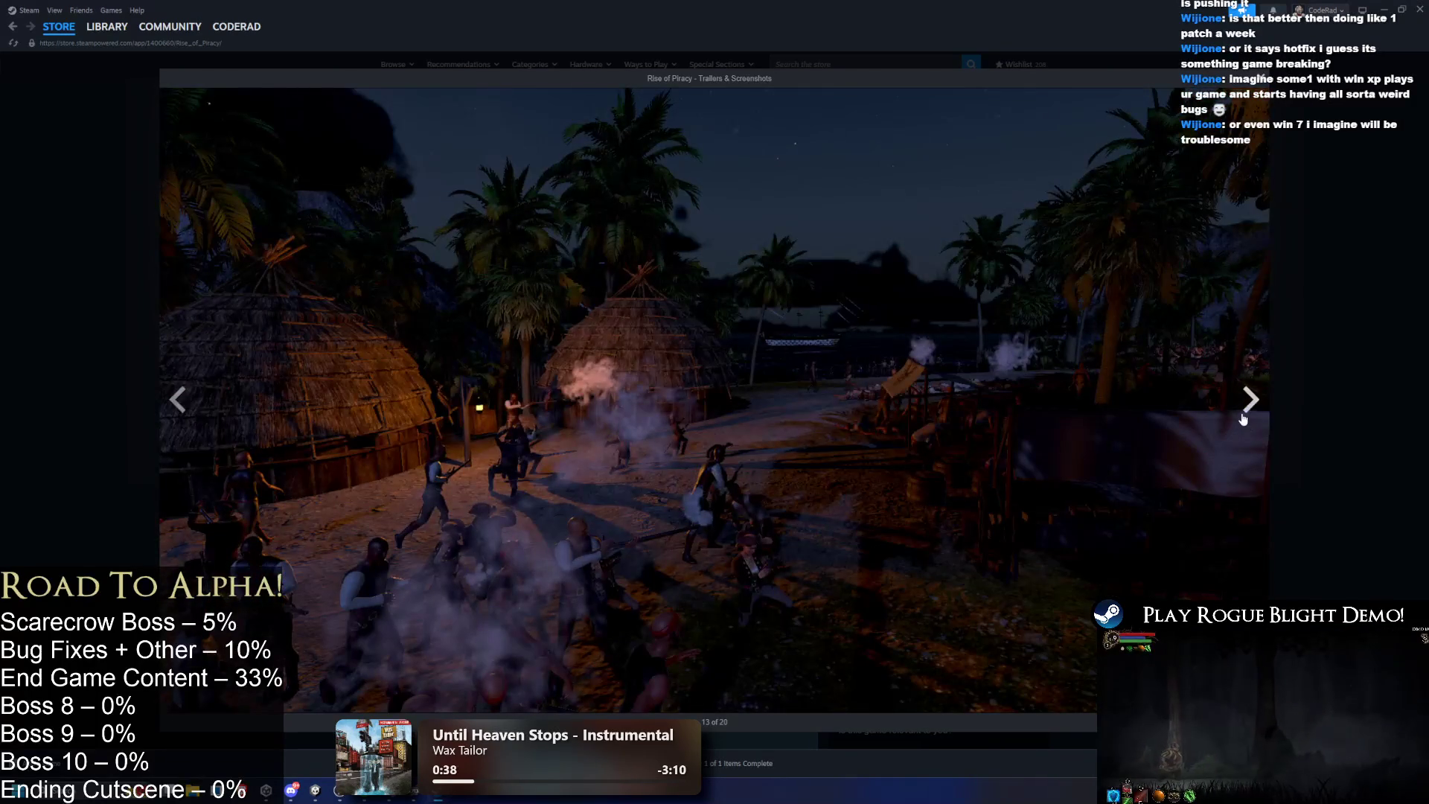
Close the viewer, go to the Library home page, then close Steam.
key("Escape")
left_click(116, 47)
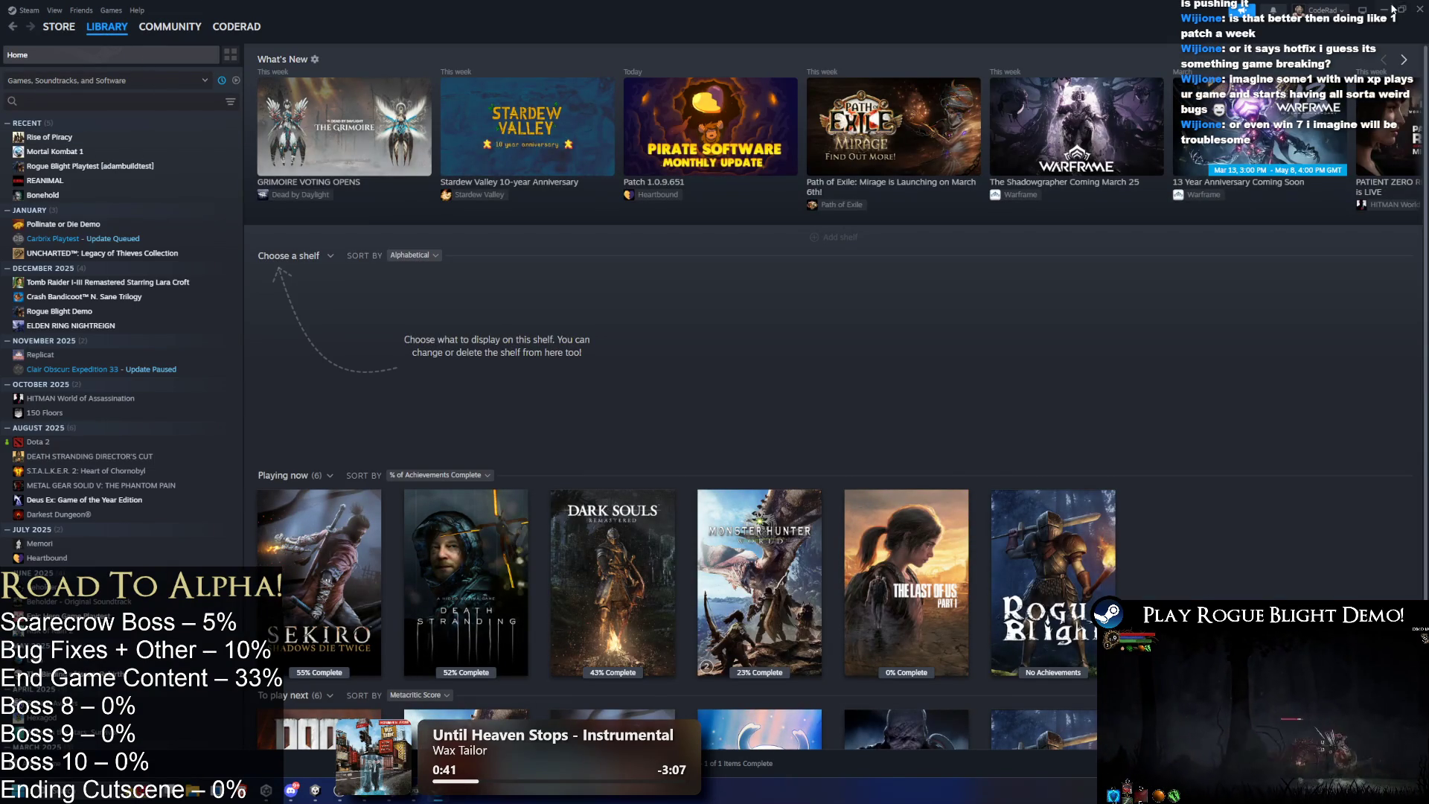
left_click(1419, 9)
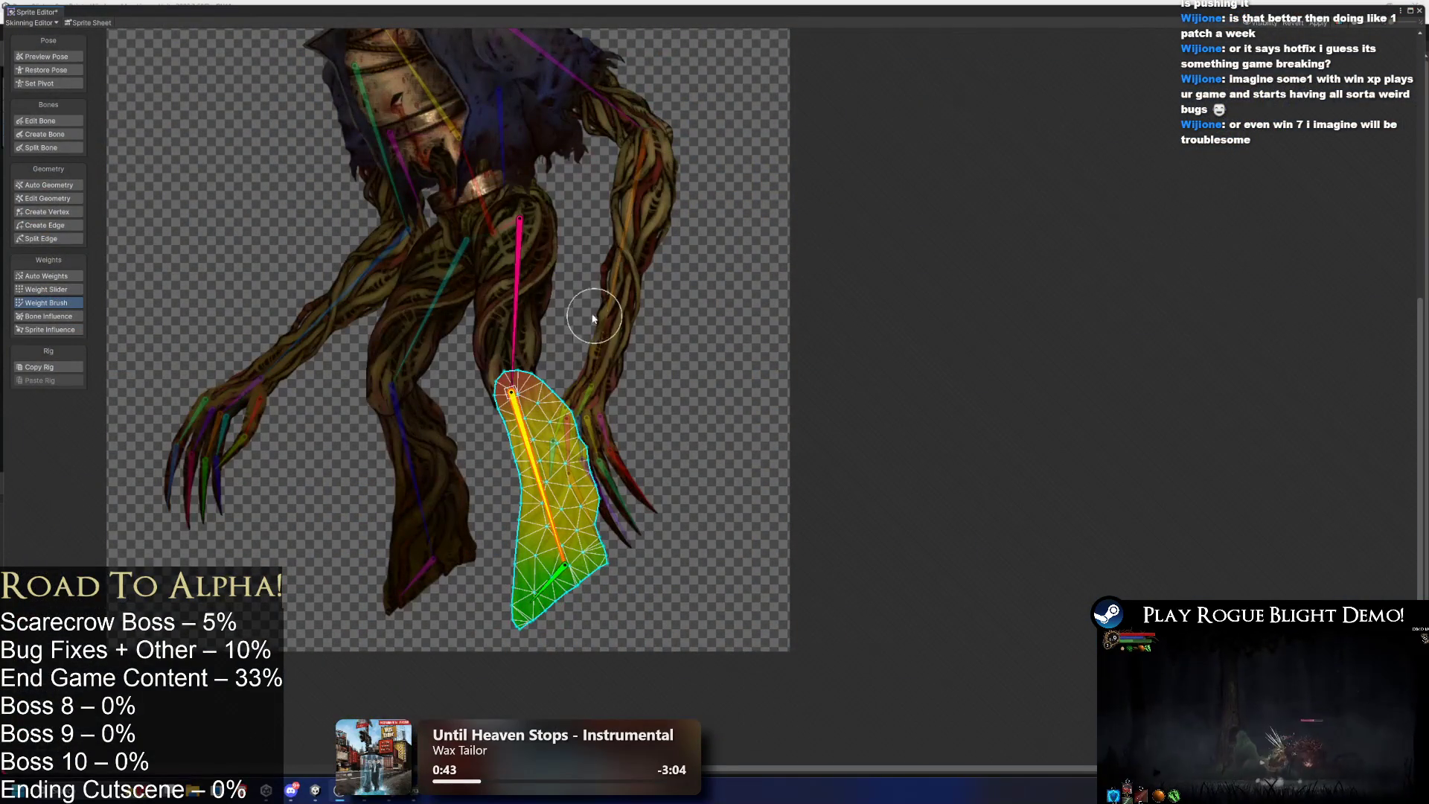
Test the arm pose, then select the pelvis mesh and swing a limb in Preview Pose.
left_click_drag(526, 453, 581, 419)
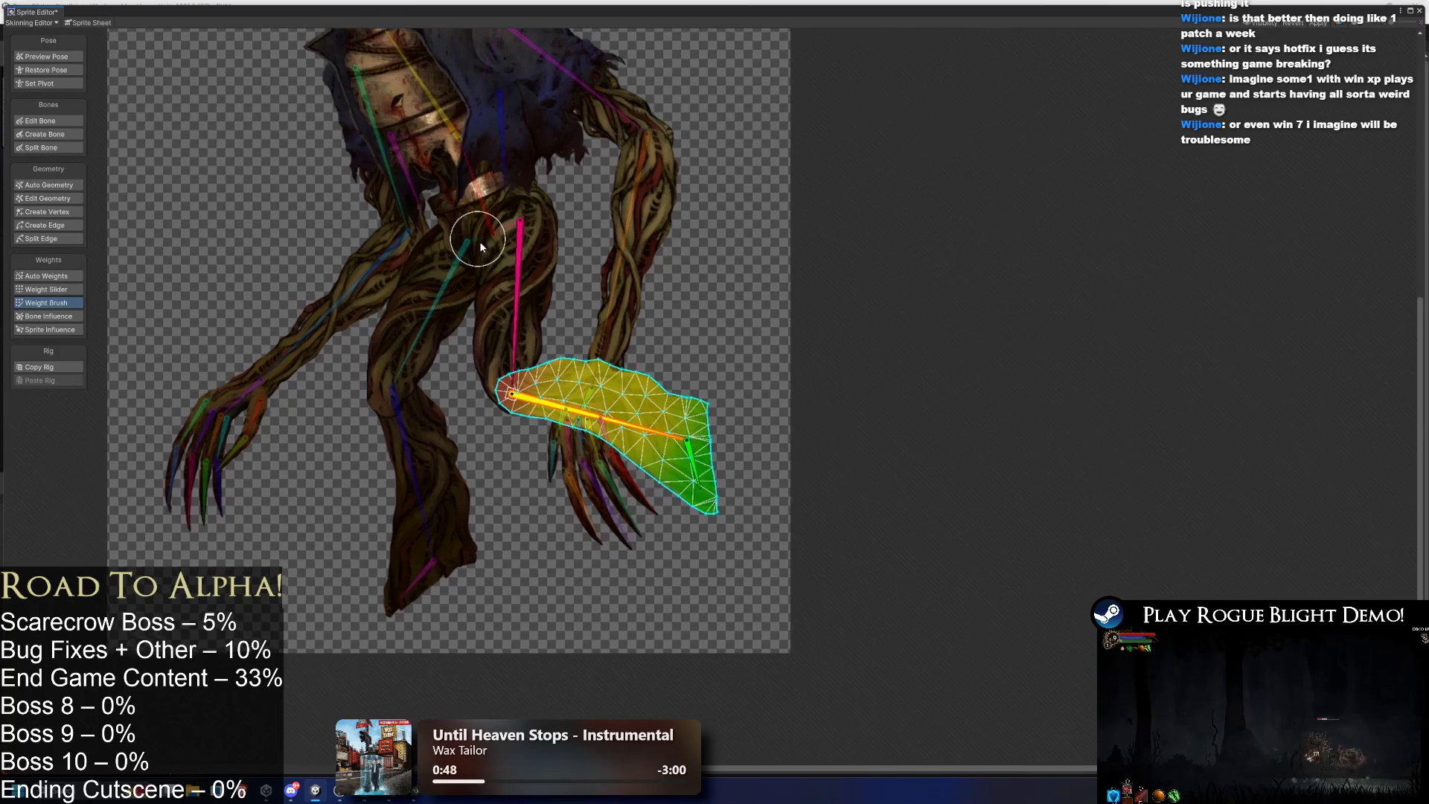
left_click(491, 231)
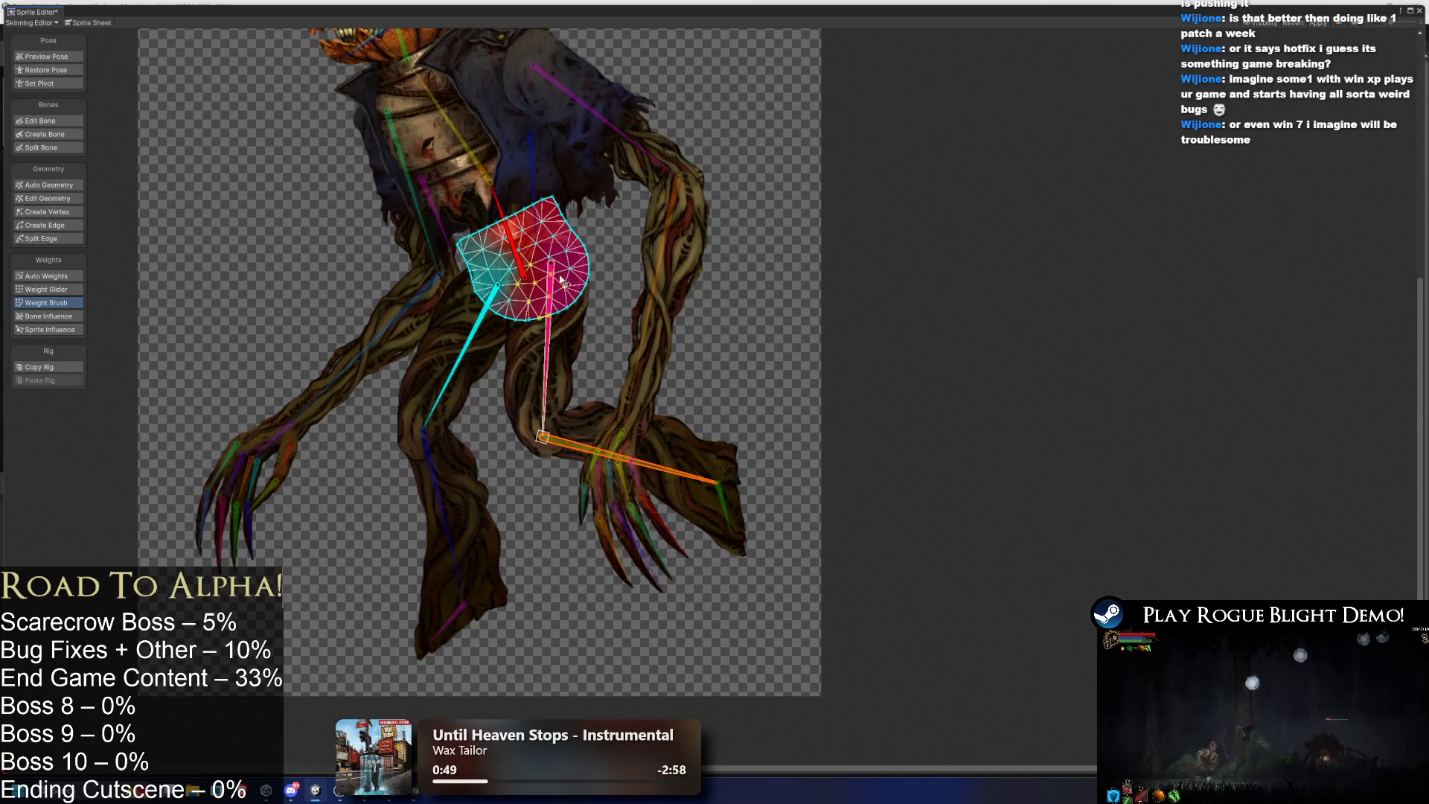
left_click(45, 57)
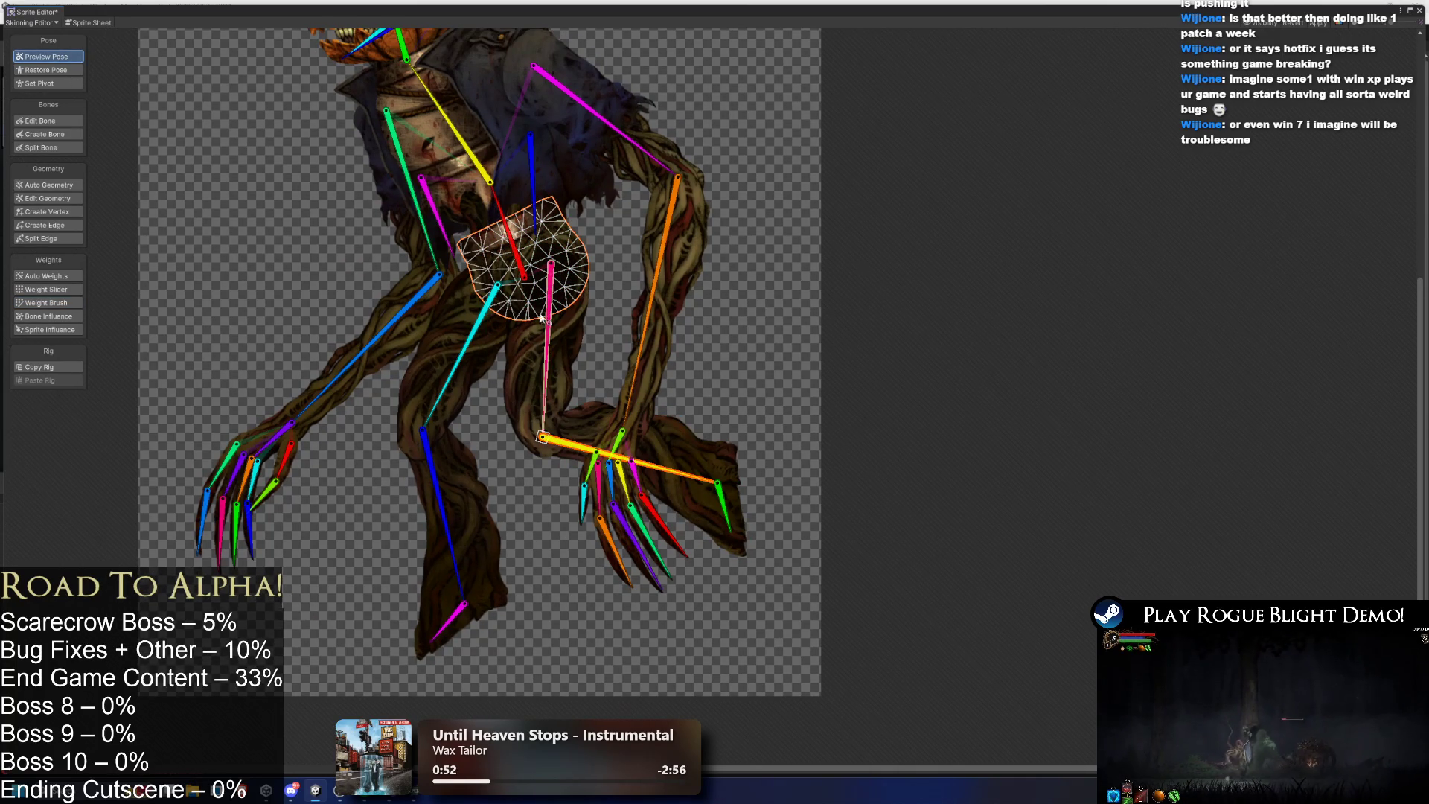
mouse_move(584, 452)
left_mouse_down()
mouse_move(600, 360)
mouse_move(637, 329)
left_mouse_up()
scroll(476, 246, "up", 3)
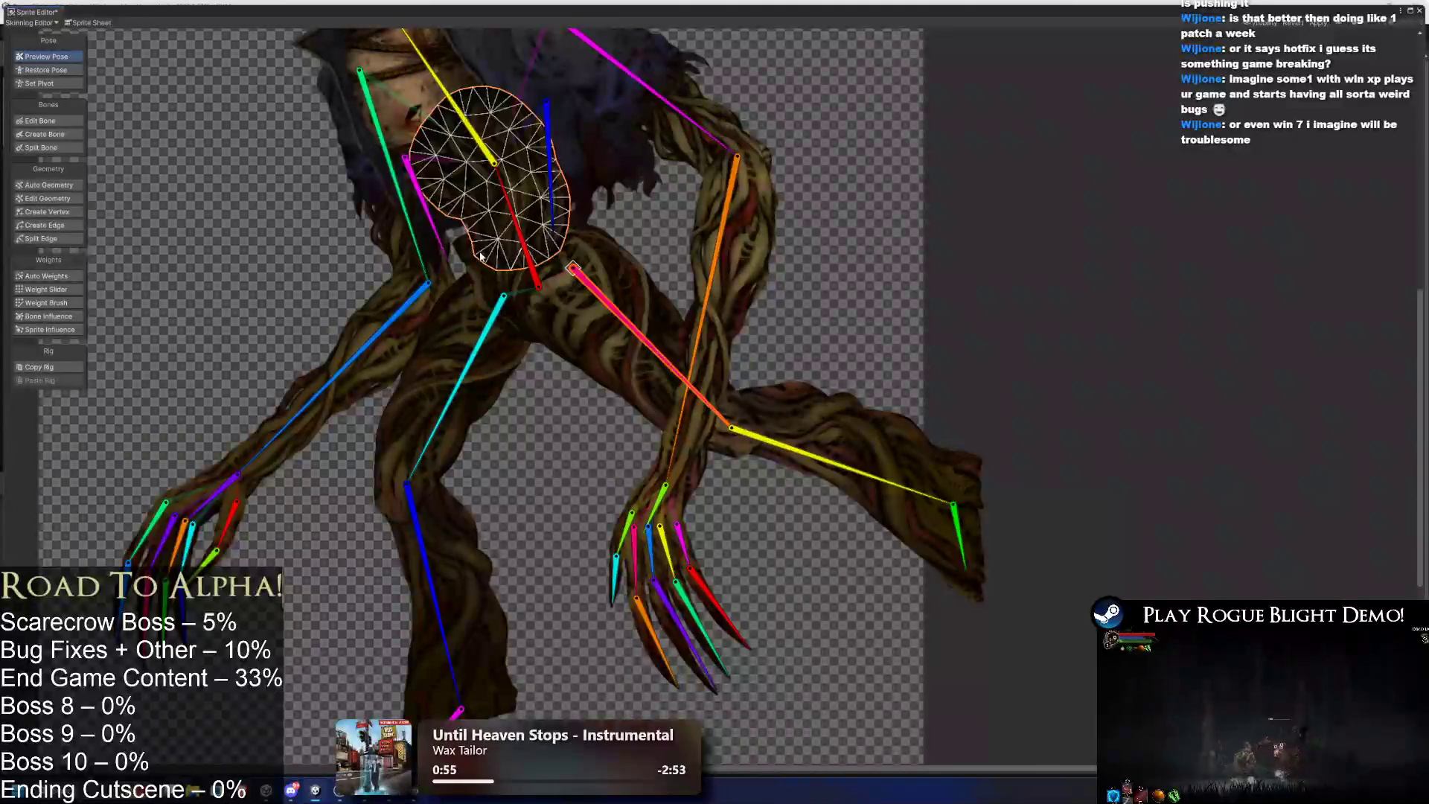
Paint the hip mesh's right side red and restore the rest pose.
left_click(68, 303)
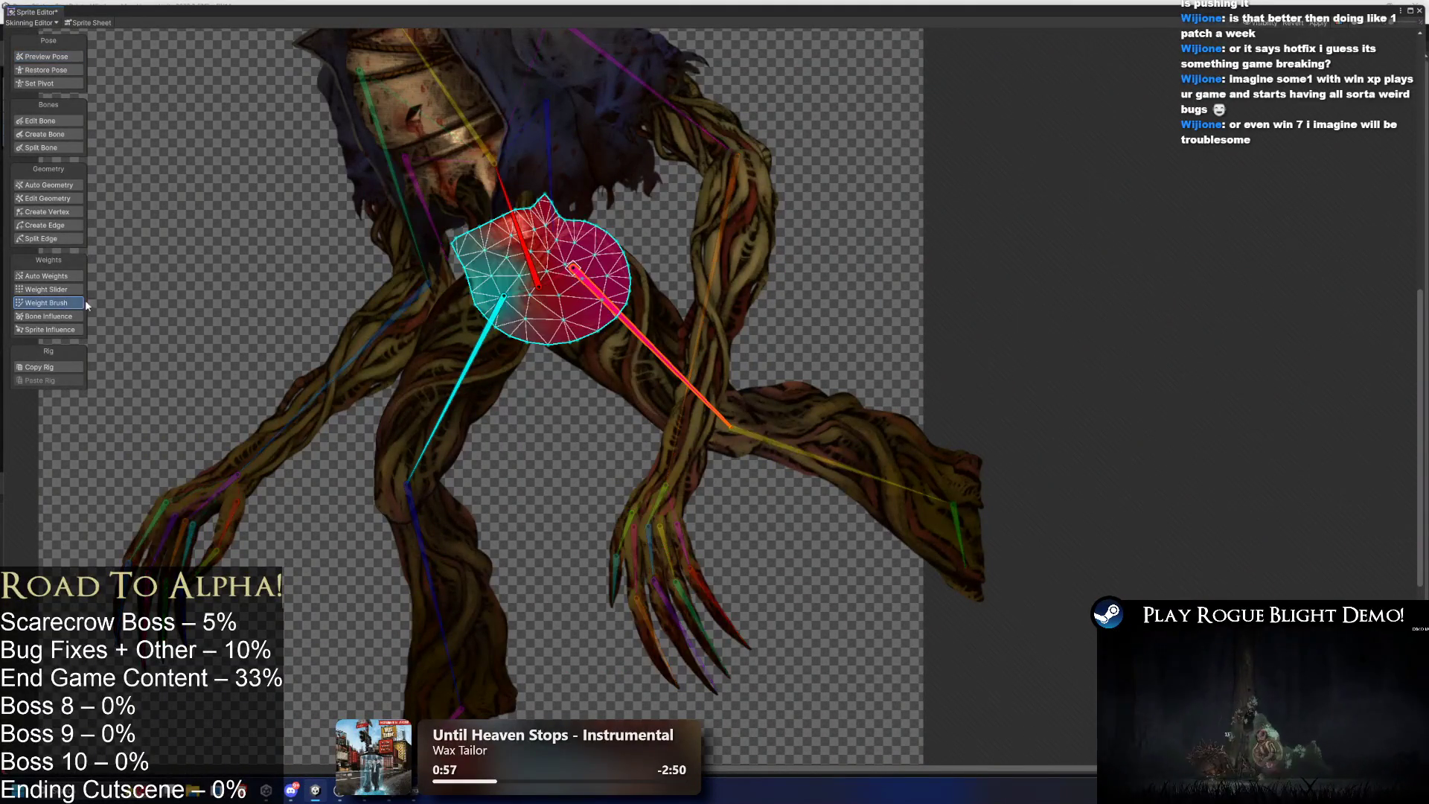
mouse_move(520, 198)
left_mouse_down()
mouse_move(646, 323)
mouse_move(519, 320)
left_mouse_up()
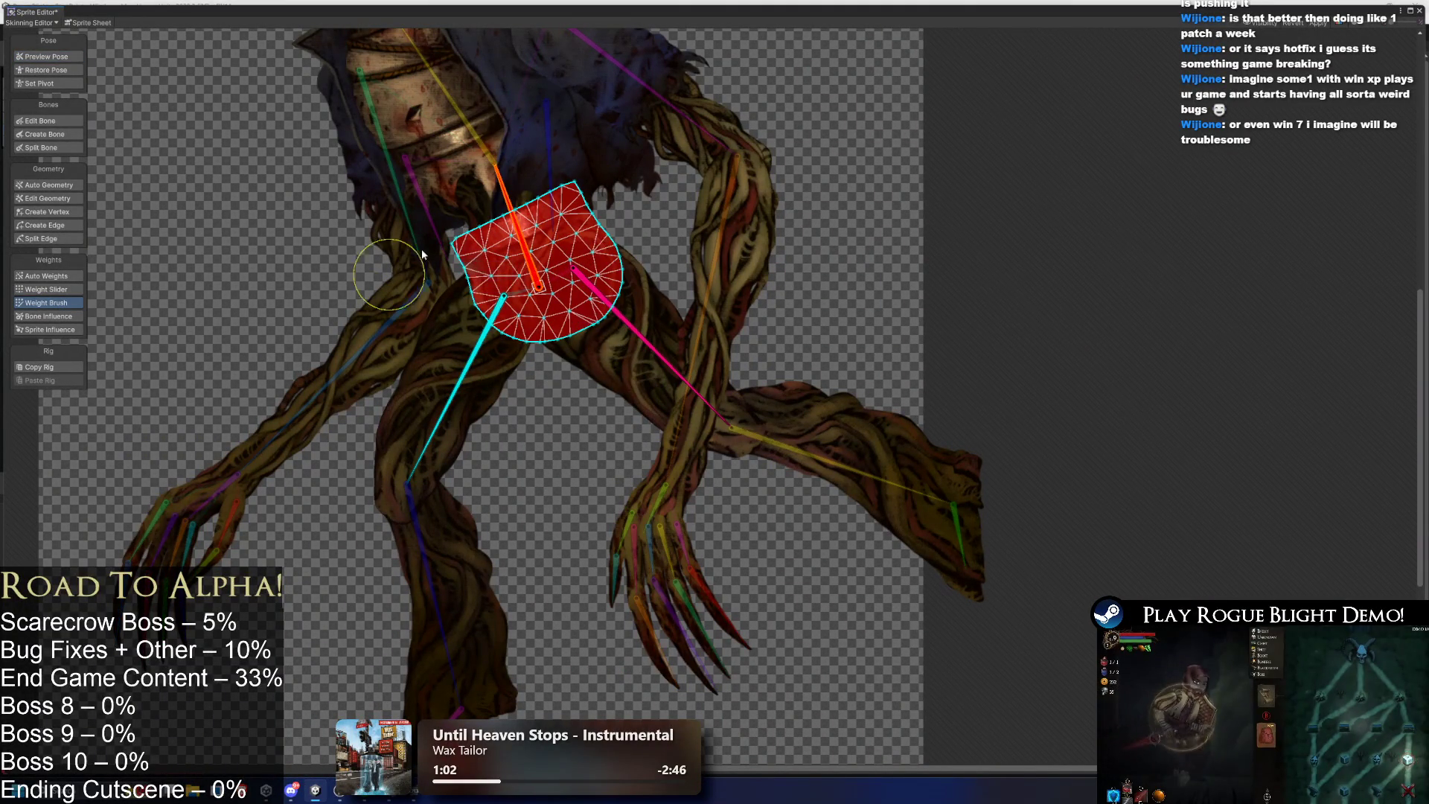
left_click(46, 57)
left_click(46, 70)
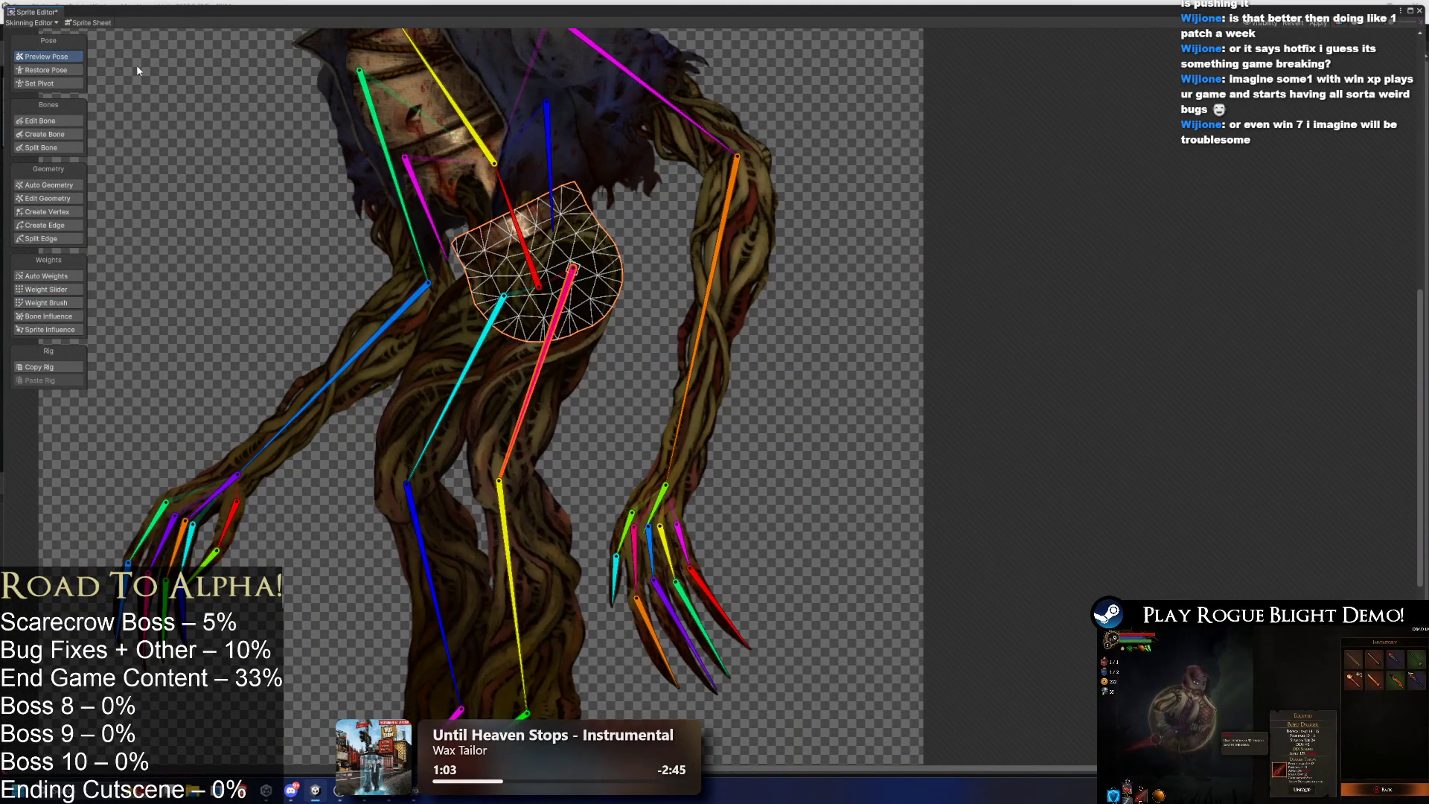
Test-pose the thigh, lower-leg, and foot bones to check the leg deformation.
left_click_drag(575, 355, 659, 269)
mouse_move(497, 337)
left_mouse_down()
mouse_move(560, 363)
mouse_move(548, 369)
left_mouse_up()
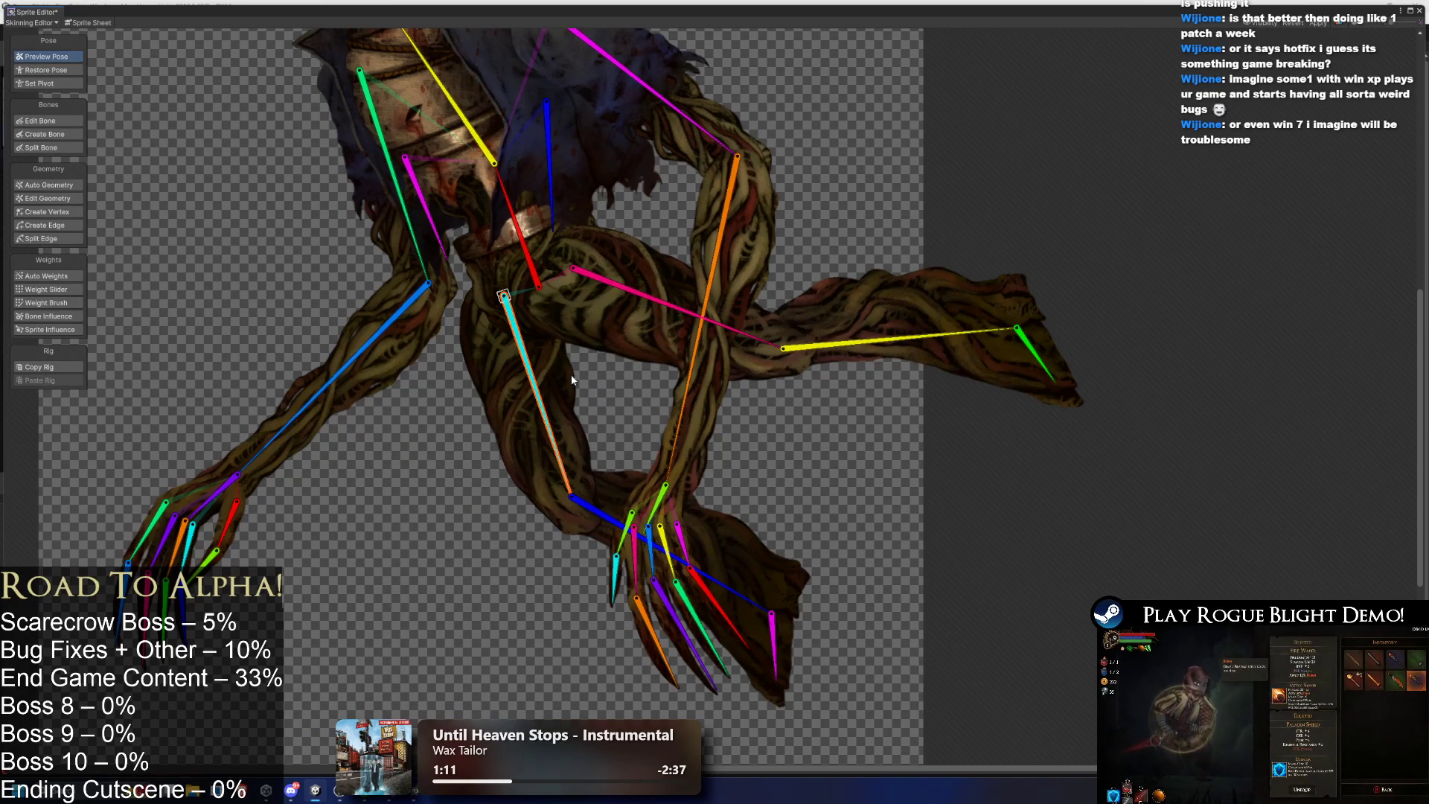
mouse_move(537, 402)
left_mouse_down()
mouse_move(454, 483)
mouse_move(403, 590)
mouse_move(462, 595)
mouse_move(551, 544)
mouse_move(521, 581)
mouse_move(491, 538)
left_mouse_up()
mouse_move(416, 494)
left_mouse_down()
mouse_move(395, 492)
mouse_move(417, 510)
mouse_move(328, 568)
left_mouse_up()
left_click_drag(393, 387, 444, 485)
left_click_drag(426, 608, 335, 648)
mouse_move(424, 430)
left_mouse_down()
mouse_move(449, 439)
mouse_move(370, 658)
left_mouse_up()
left_click_drag(334, 737, 326, 743)
mouse_move(674, 296)
left_mouse_down()
mouse_move(618, 365)
mouse_move(653, 344)
left_mouse_up()
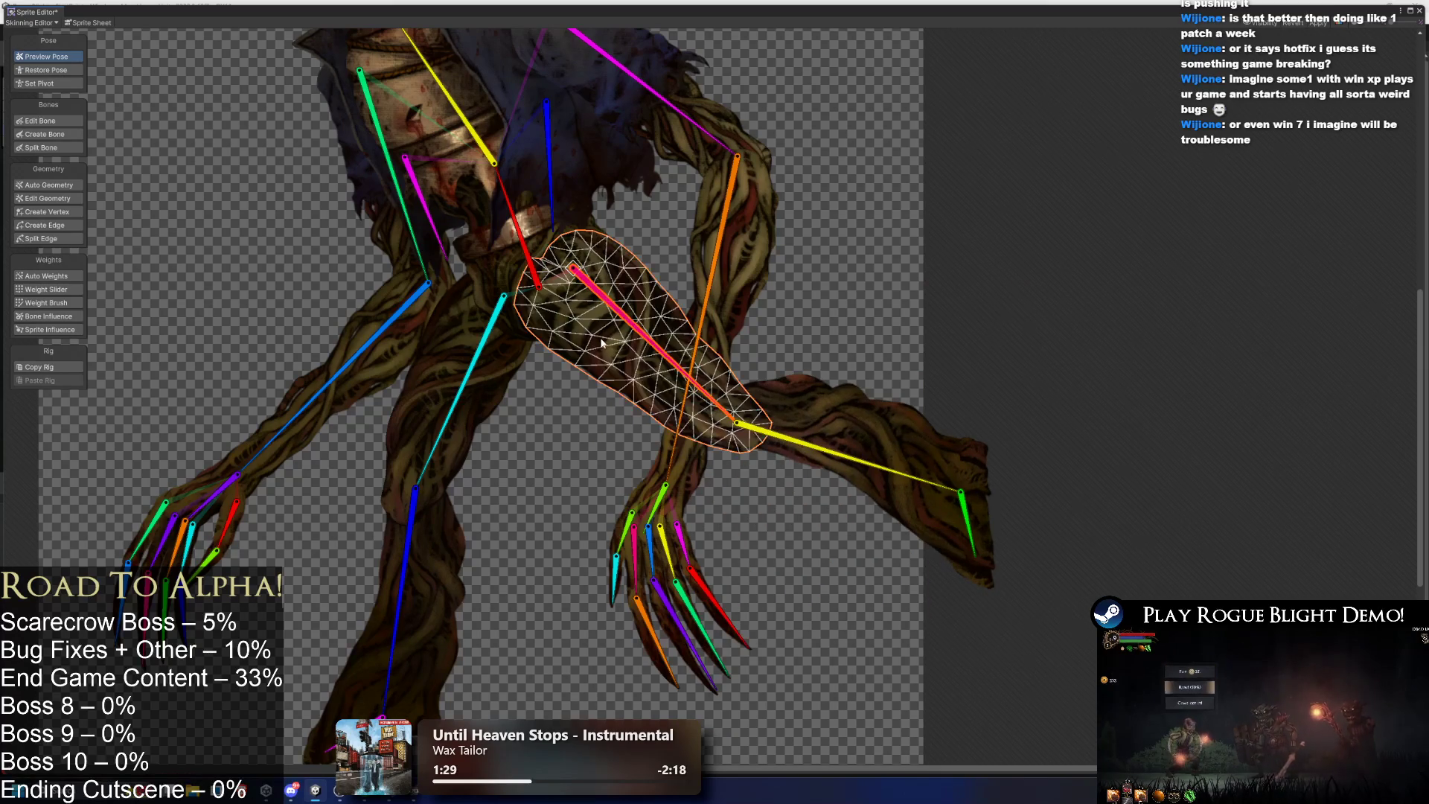
Paint the thigh mesh evenly pink to its bone and swing the thigh to test.
left_click(78, 303)
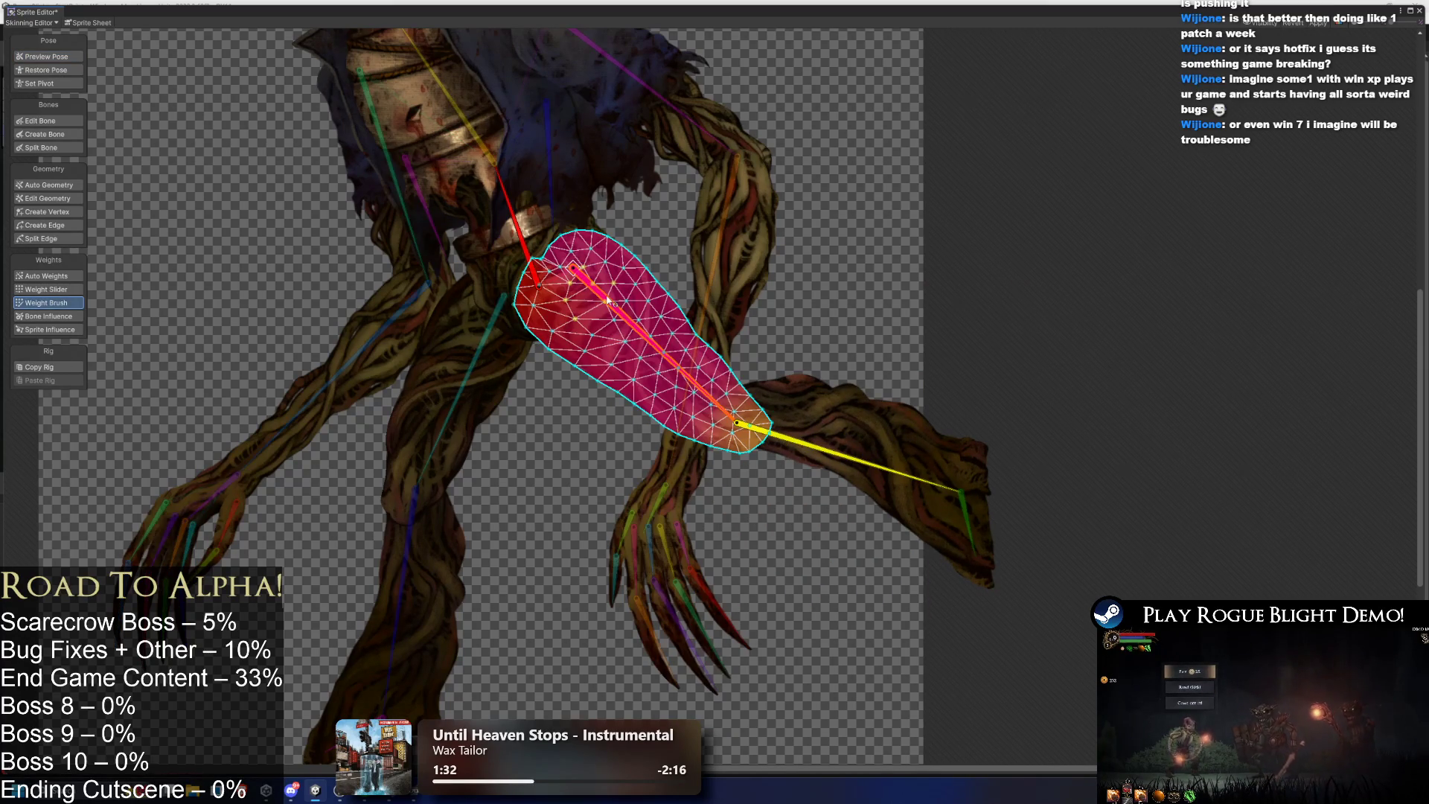
mouse_move(551, 320)
left_mouse_down()
mouse_move(566, 253)
mouse_move(551, 328)
mouse_move(600, 393)
mouse_move(637, 273)
left_mouse_up()
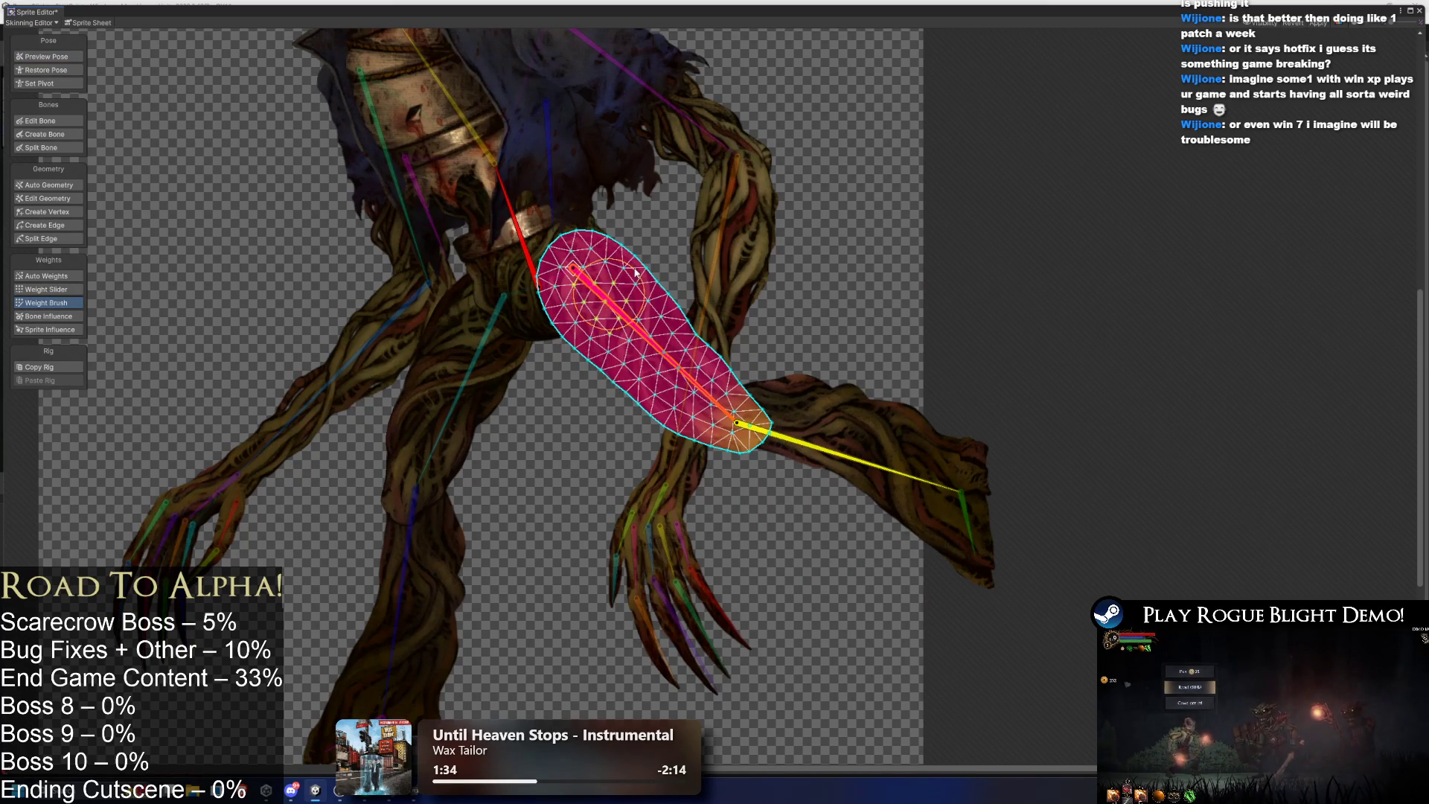
left_click(55, 53)
mouse_move(691, 380)
left_mouse_down()
mouse_move(632, 410)
mouse_move(535, 424)
mouse_move(417, 320)
mouse_move(669, 387)
mouse_move(564, 295)
left_mouse_up()
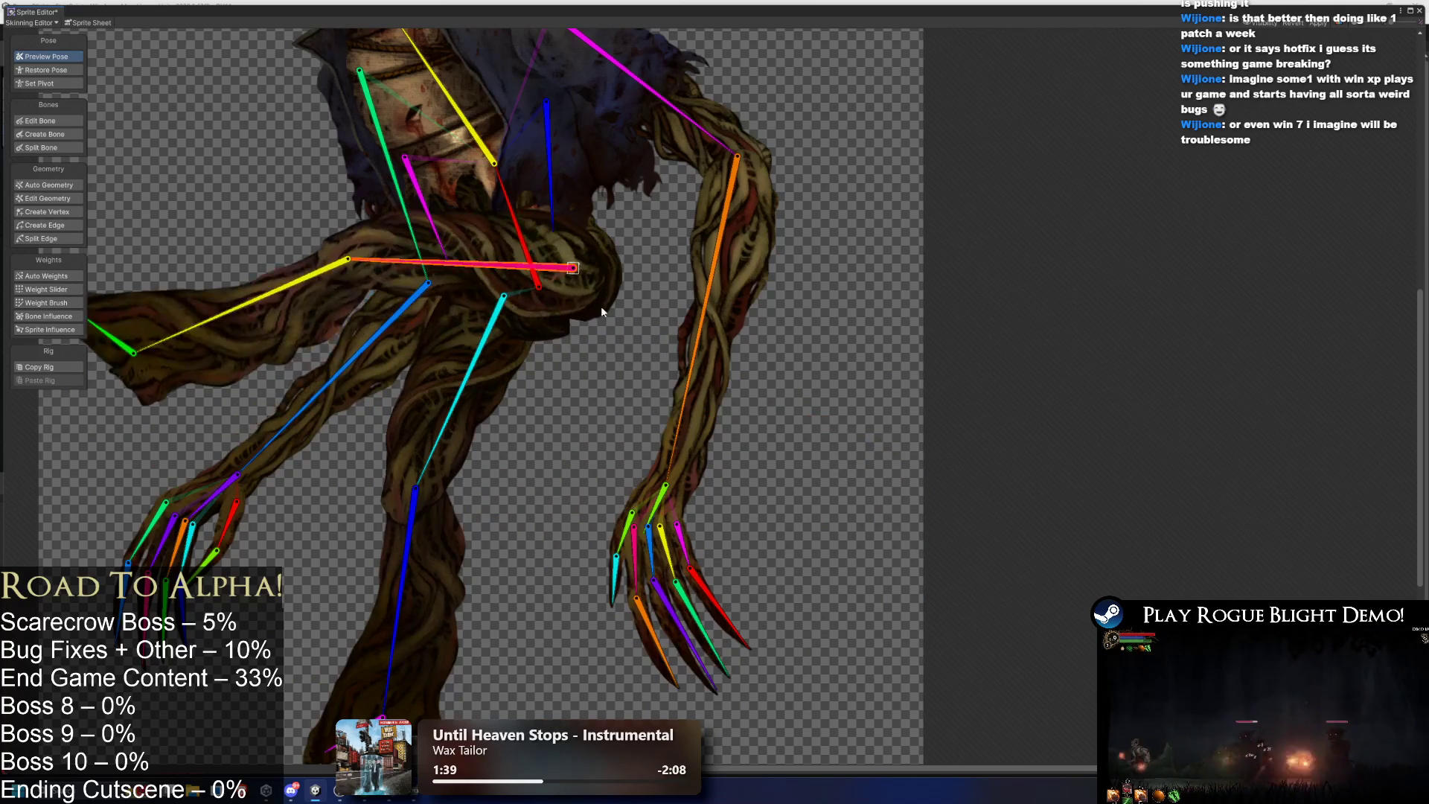
Repaint the hip mesh to its upward bone, swing the leg back down, and deselect.
left_click(555, 334)
left_click(46, 302)
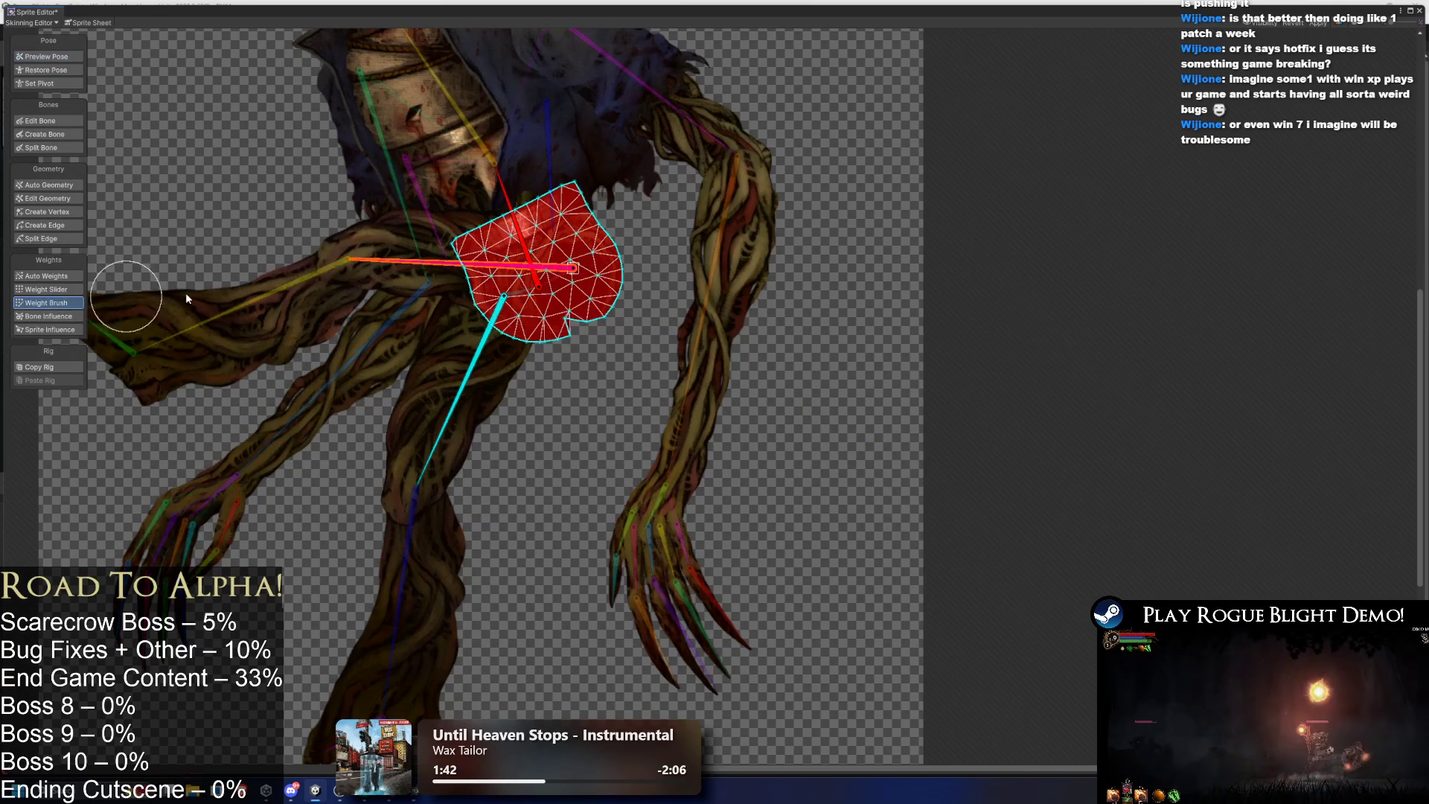
left_click(516, 223)
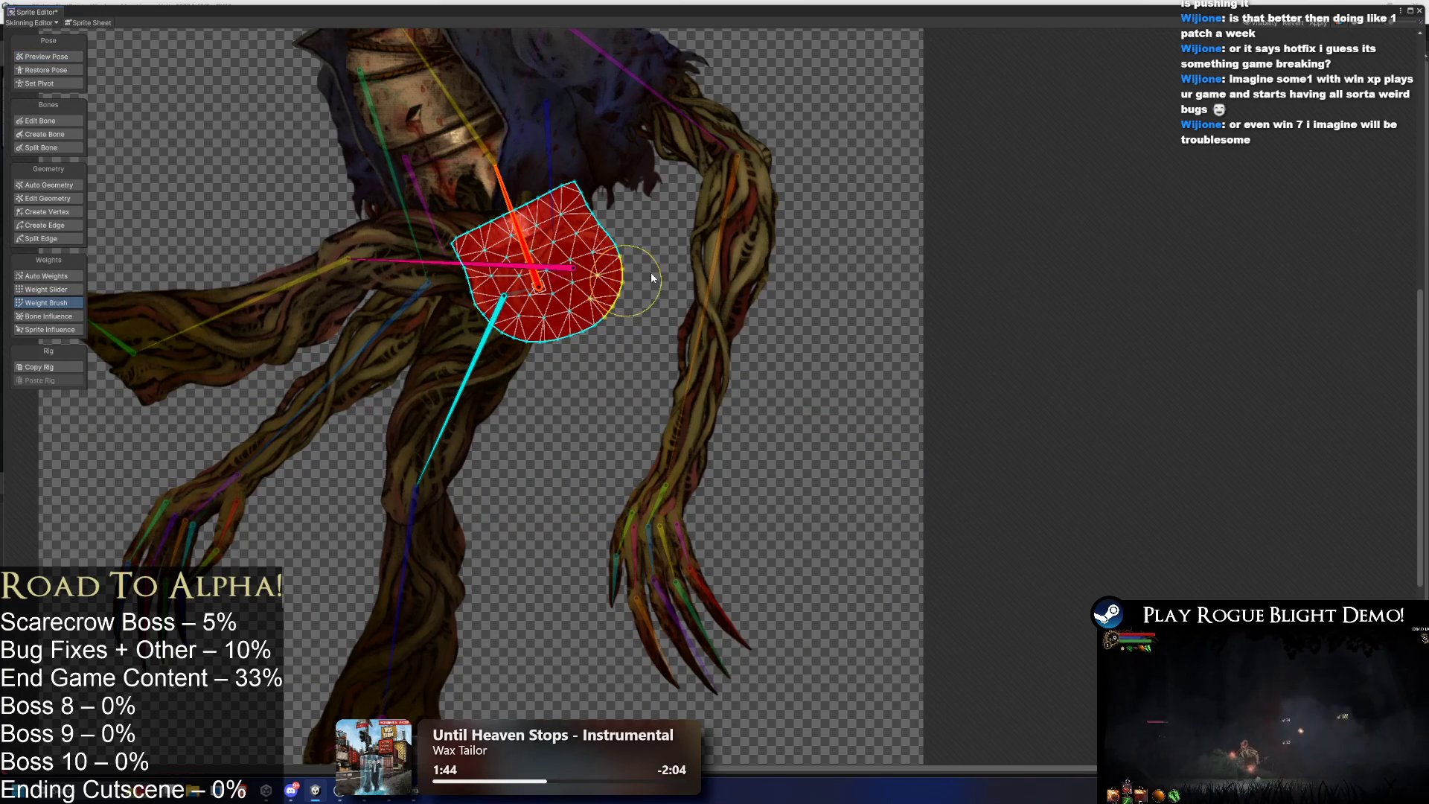
left_click(34, 60)
mouse_move(421, 264)
left_mouse_down()
mouse_move(417, 313)
mouse_move(384, 262)
mouse_move(404, 324)
mouse_move(536, 417)
mouse_move(566, 421)
left_mouse_up()
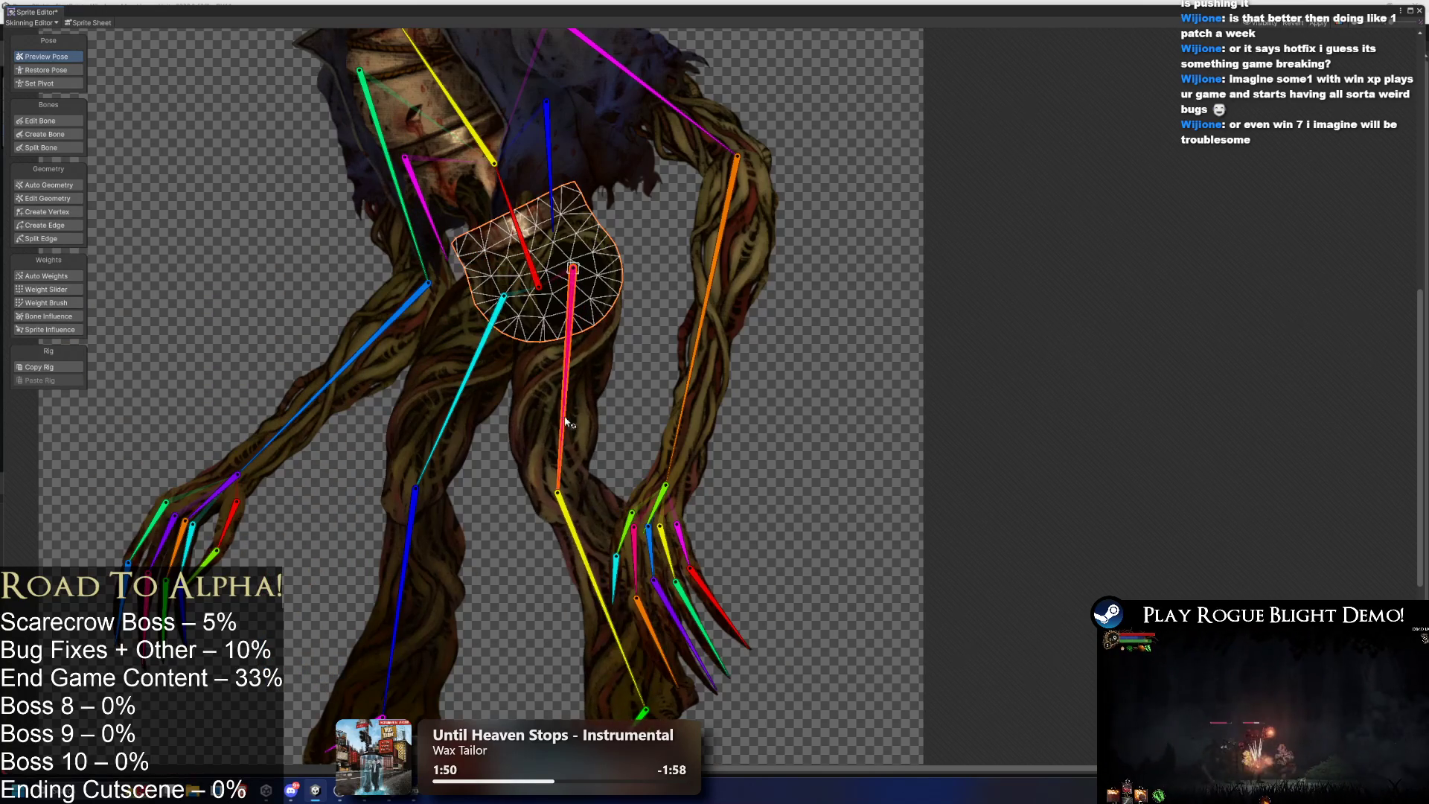
left_click(146, 180)
Rotate the yellow lower leg vertical and tilt the left foot's toe slightly up.
mouse_move(592, 572)
left_mouse_down()
mouse_move(539, 564)
mouse_move(559, 439)
left_mouse_up()
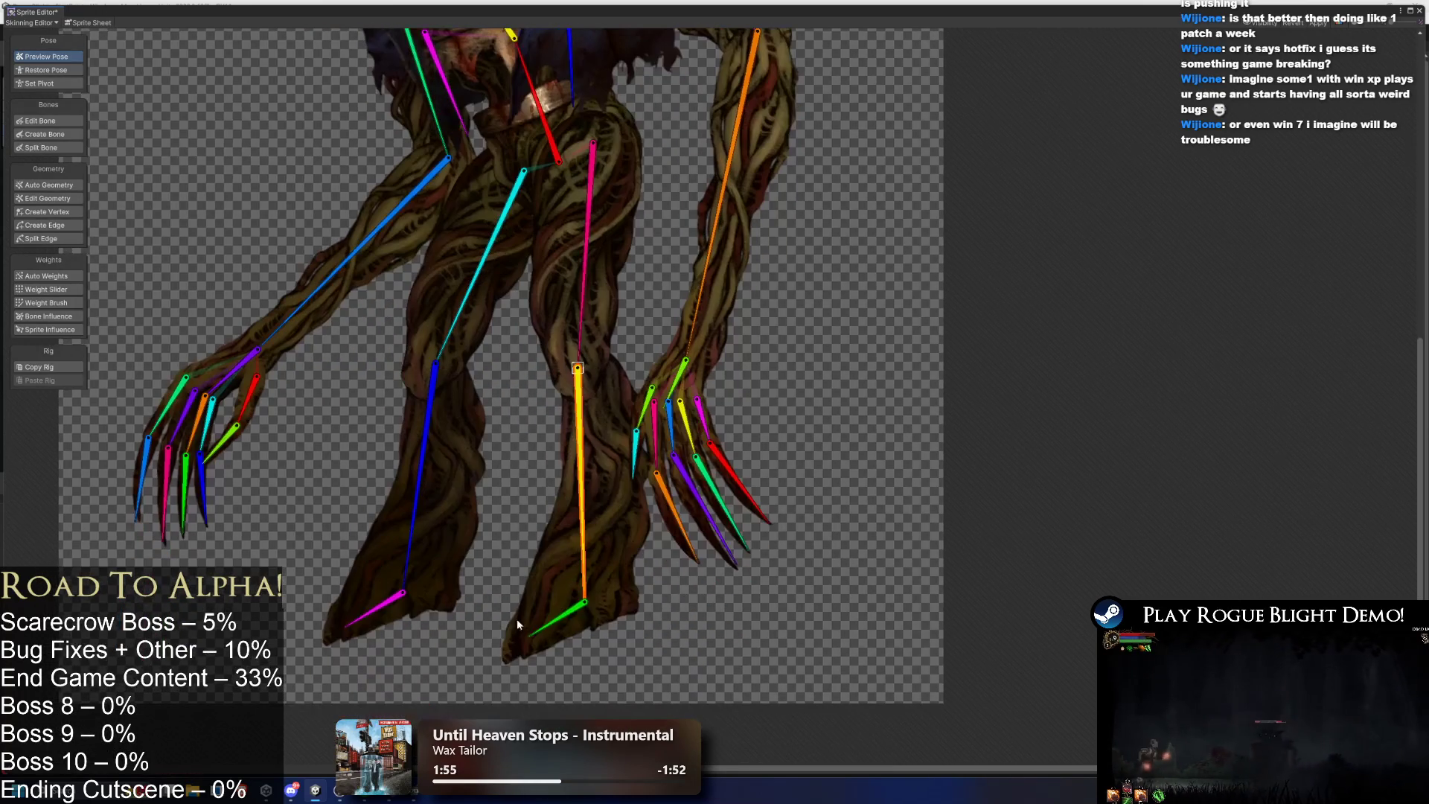
left_click(530, 617)
left_click_drag(374, 608, 370, 598)
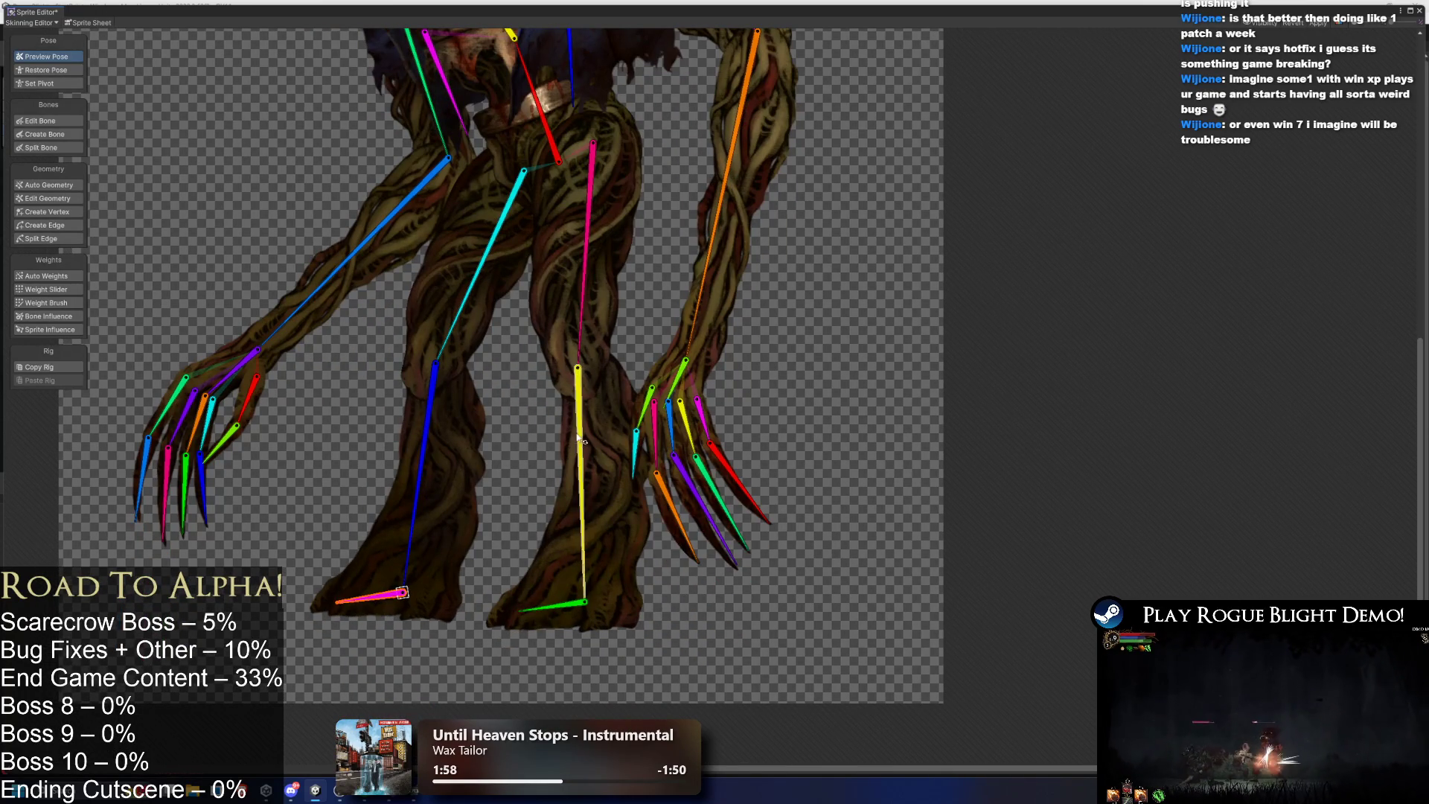
key("ctrl+z")
key("ctrl+z")
key("ctrl+z")
key("ctrl+z")
key("ctrl+z")
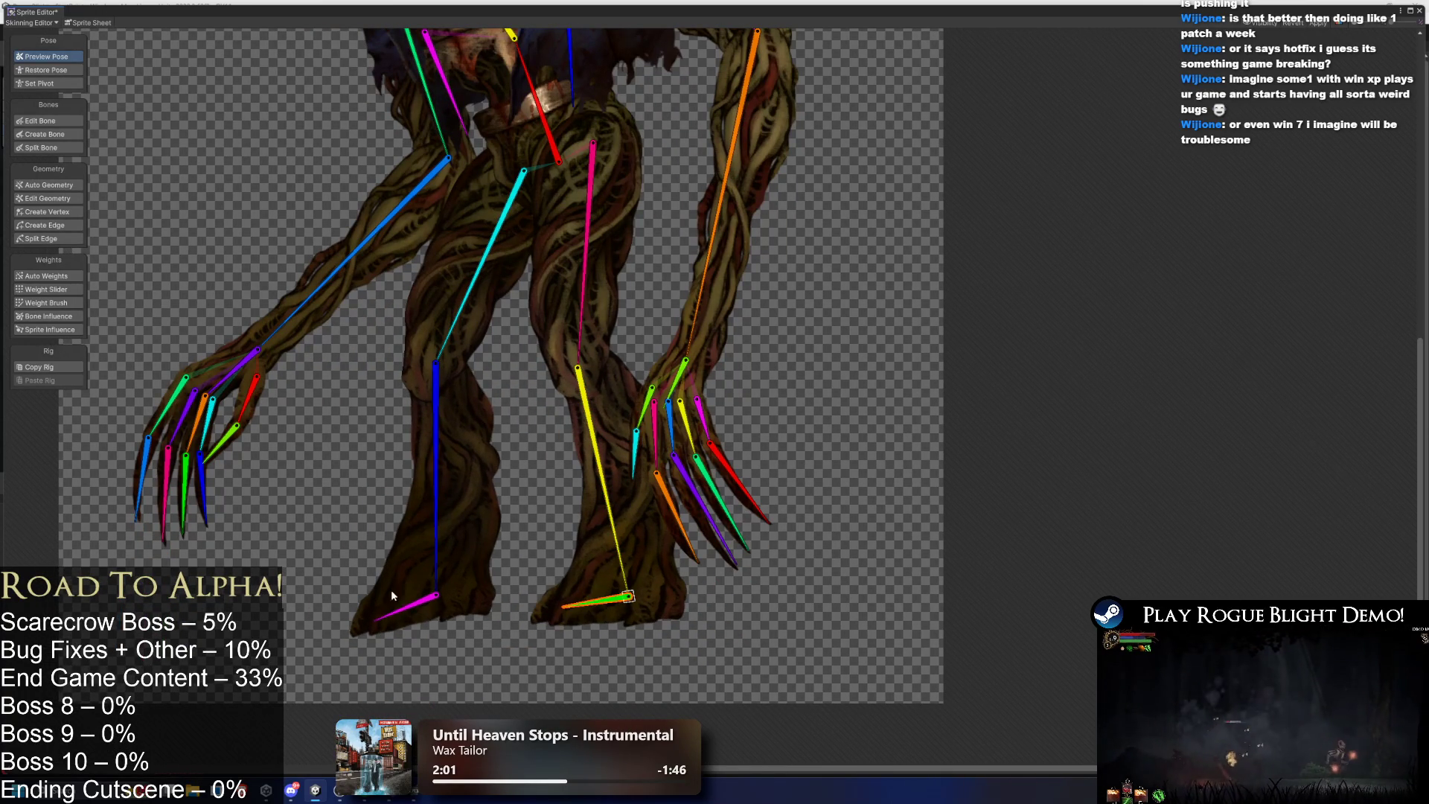
left_click_drag(390, 612, 388, 607)
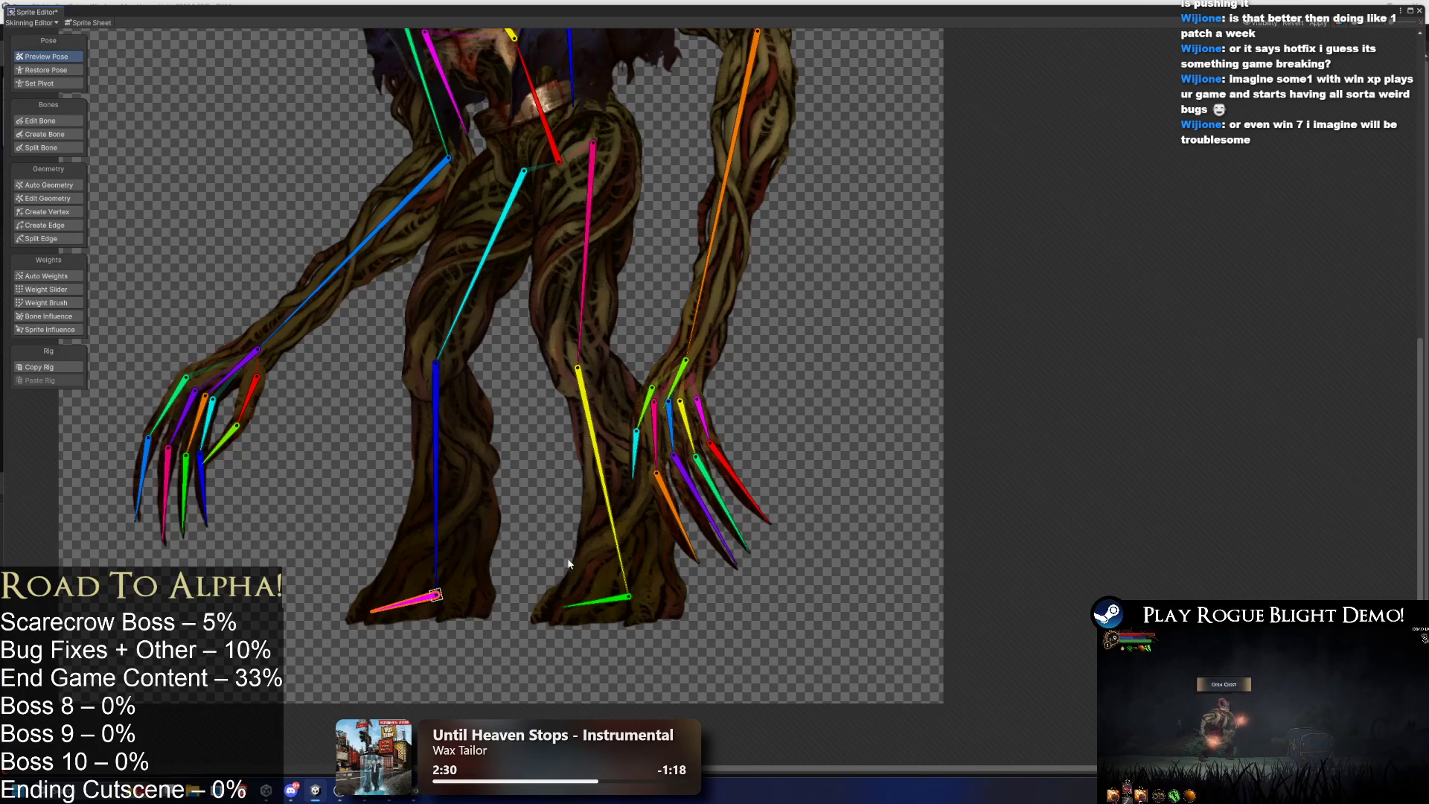
Bend both lower legs and the pink upper leg, then switch to Edit Bone.
left_click_drag(448, 565, 452, 552)
left_click_drag(465, 328, 445, 317)
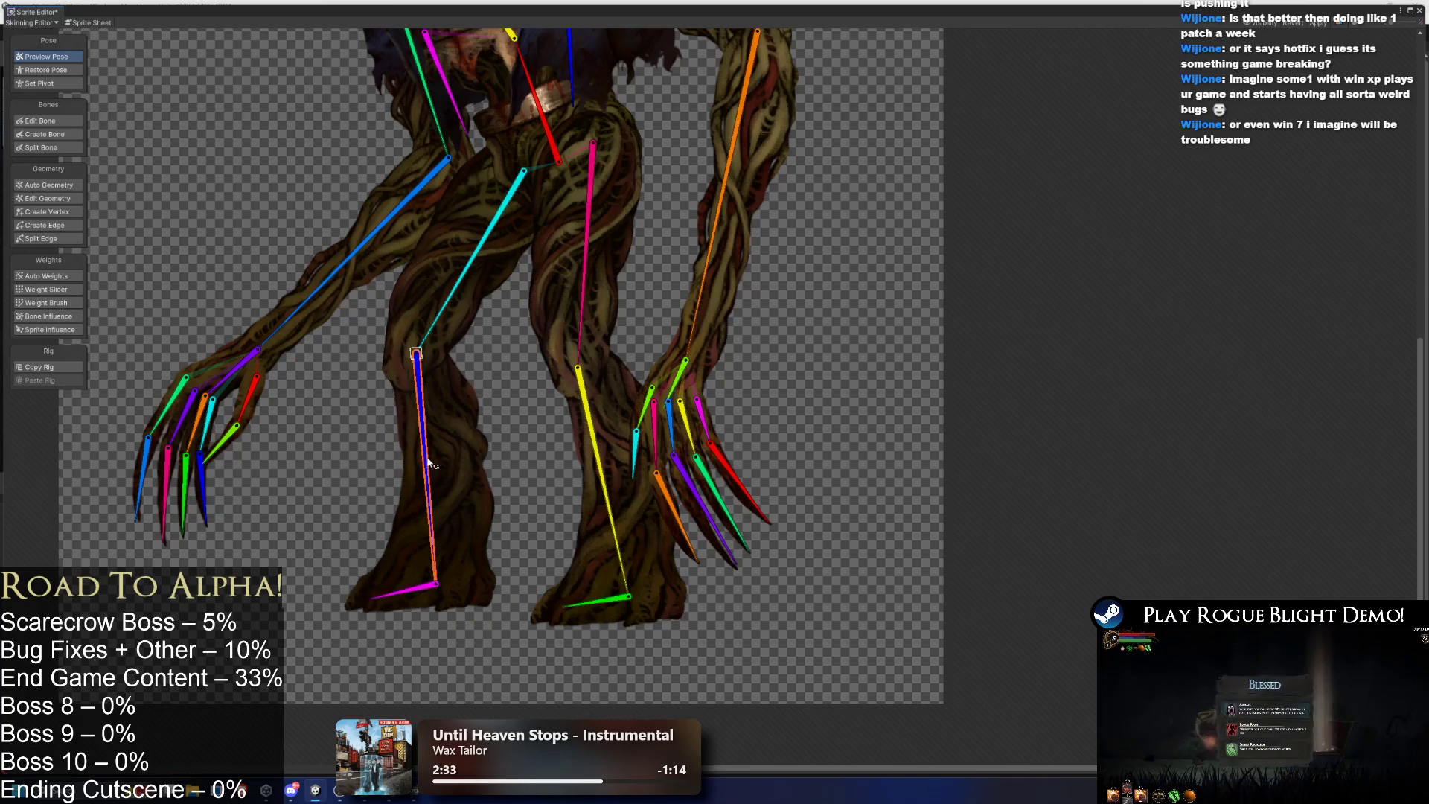
left_click(598, 446)
left_click_drag(585, 314, 575, 316)
key("shift+w")
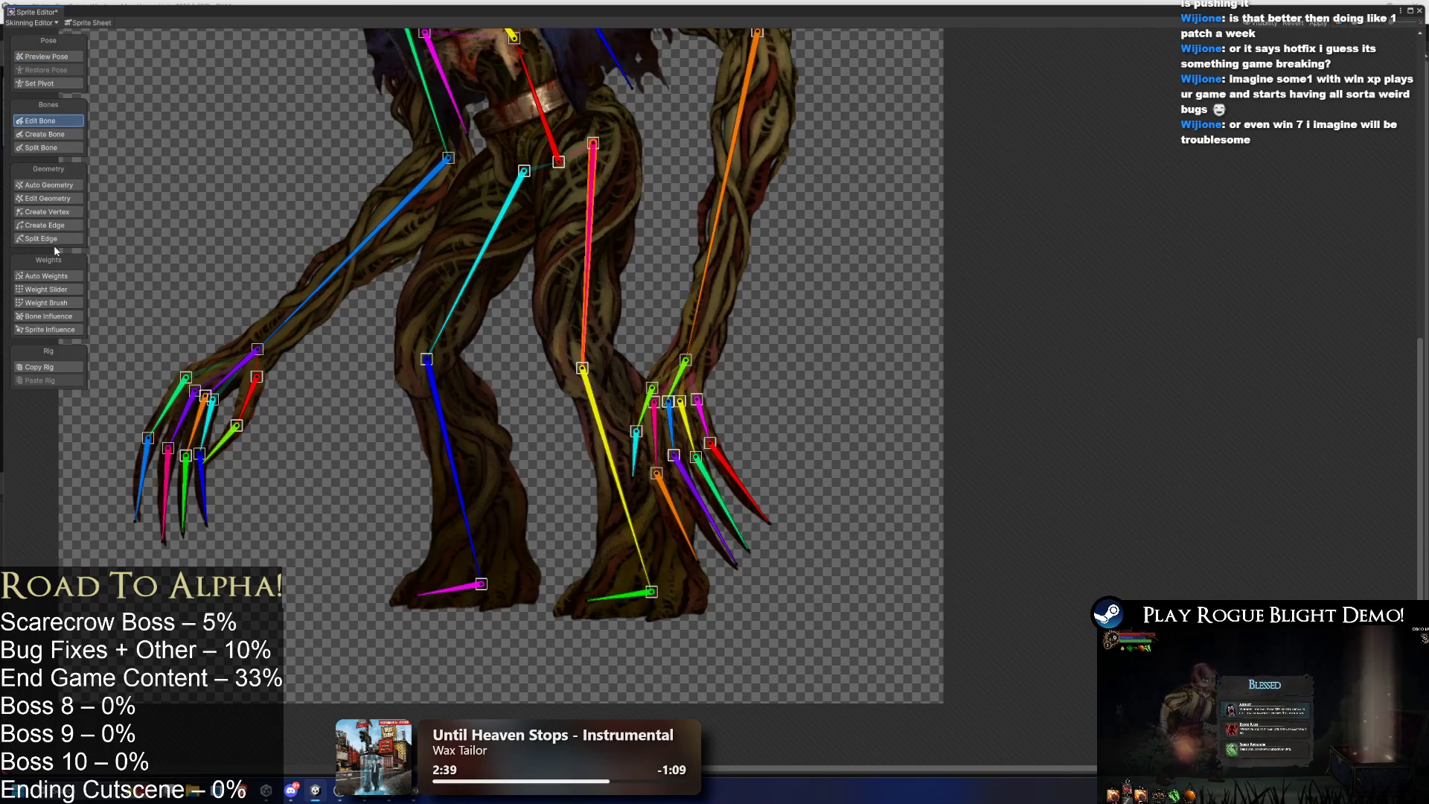
Repaint the left lower leg's foot tip with stronger foot-bone weight, then resume Preview Pose.
left_click(504, 448)
left_click(46, 303)
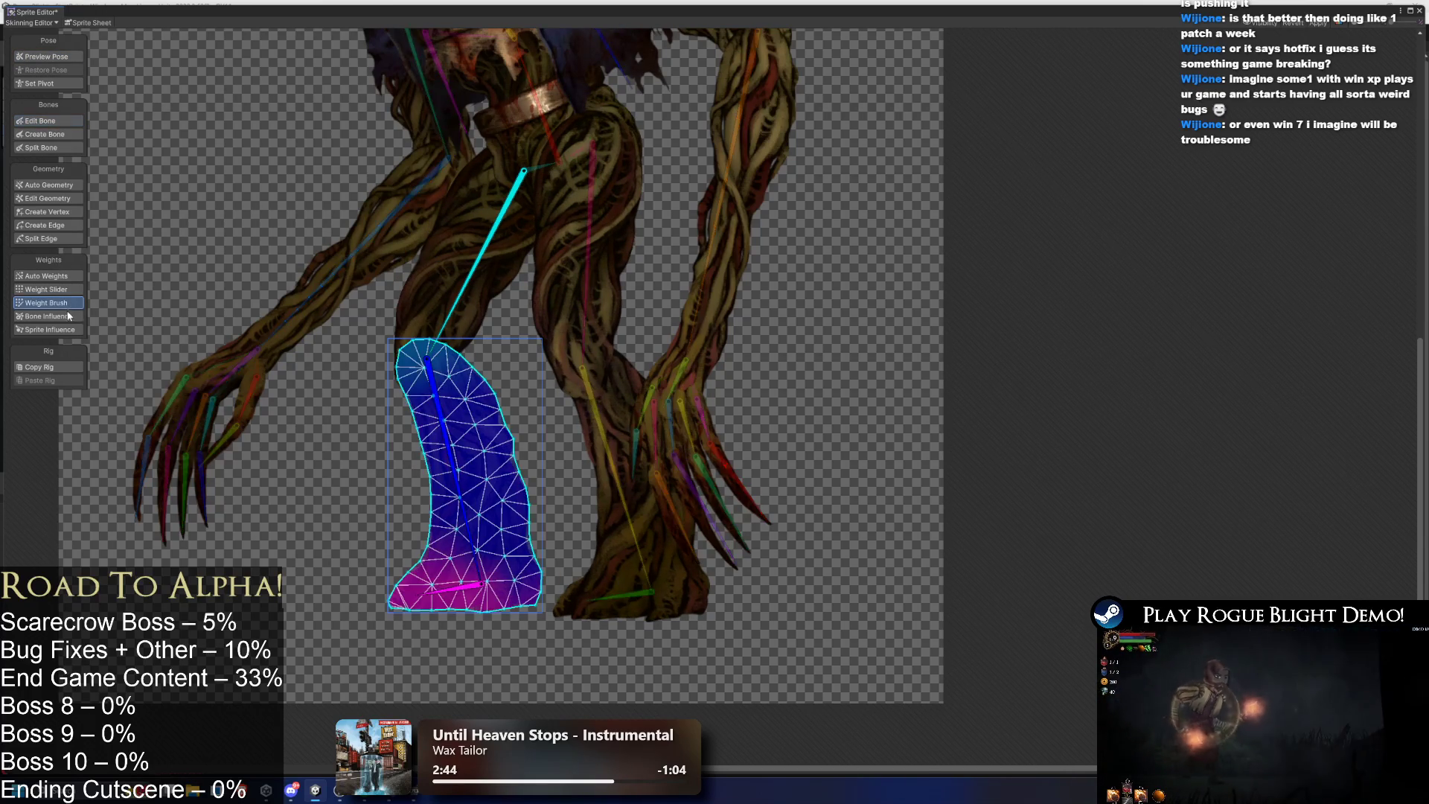
left_click_drag(457, 603, 449, 580)
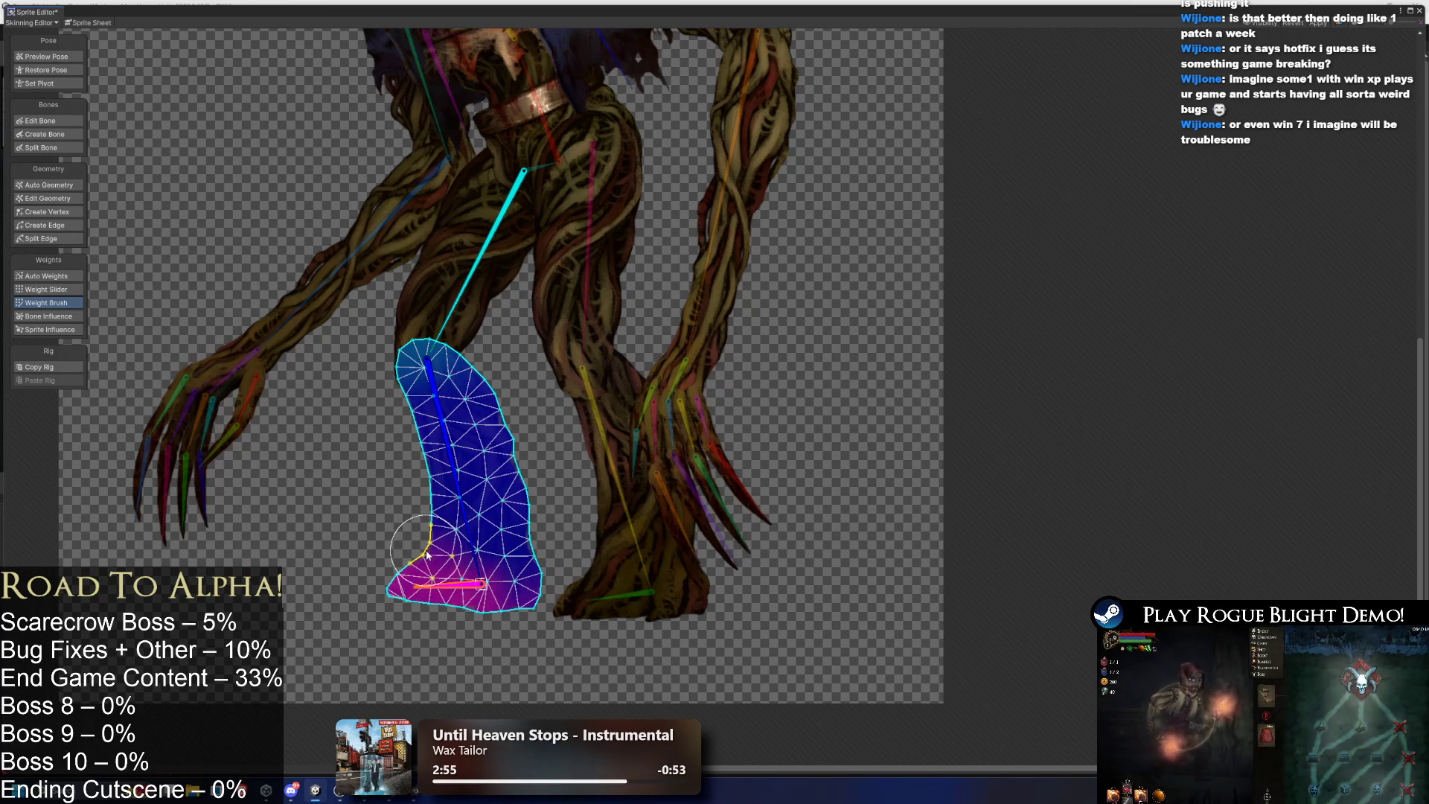
mouse_move(436, 590)
left_mouse_down()
mouse_move(598, 596)
mouse_move(620, 622)
mouse_move(171, 91)
left_mouse_up()
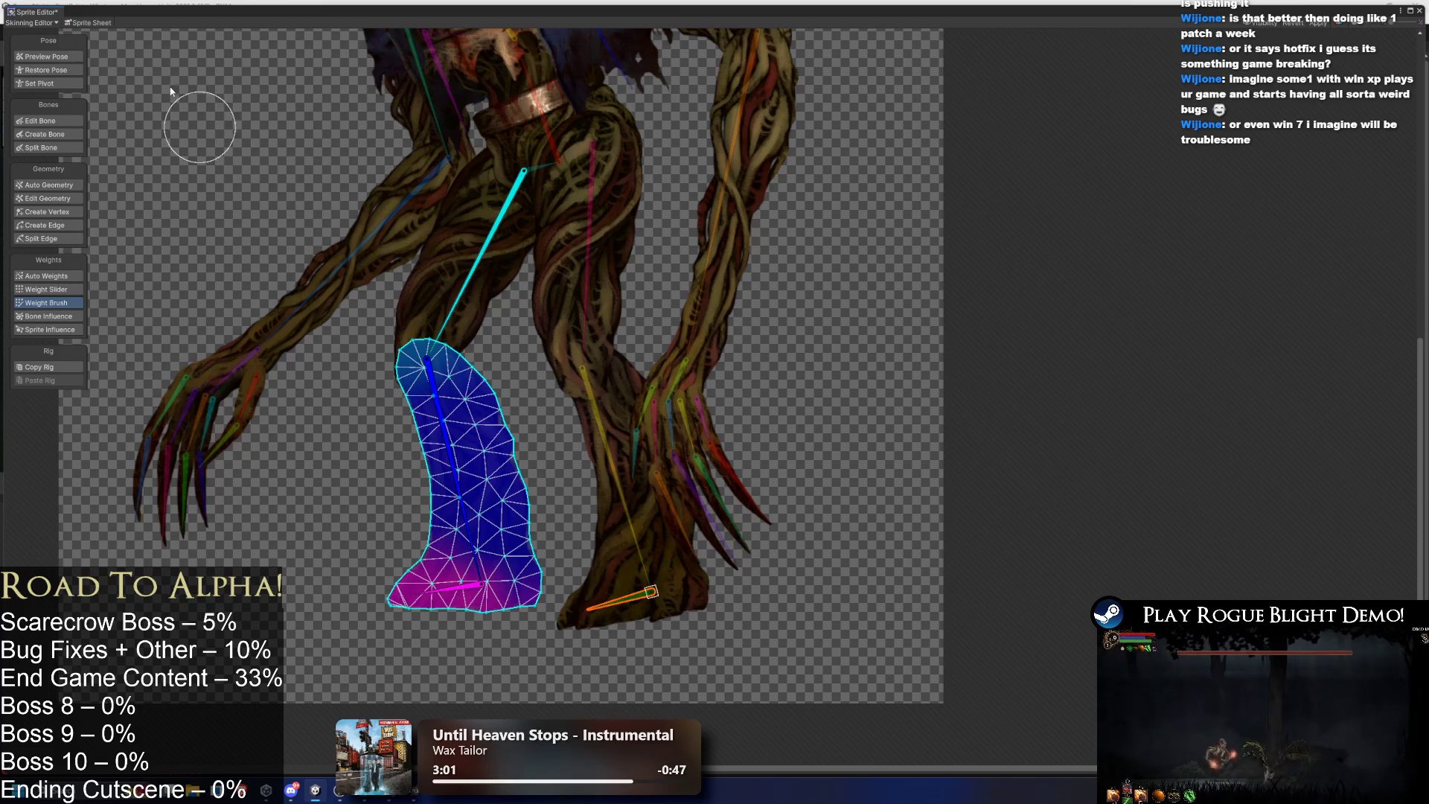
left_click(65, 57)
scroll(663, 284, "down", 6)
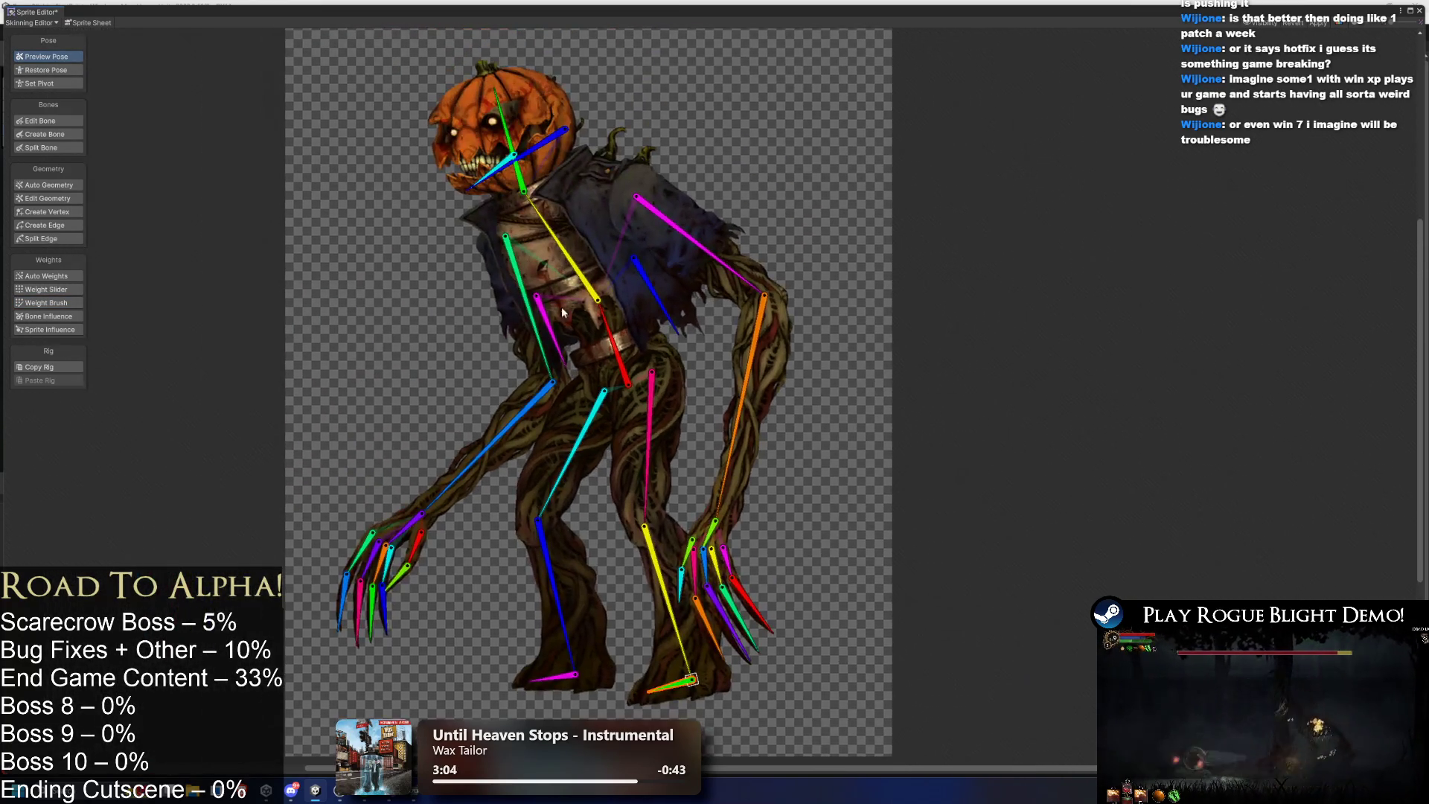
Raise the scarecrow's arm, swing the thigh up and turn the upper body.
mouse_move(551, 373)
left_mouse_down()
mouse_move(476, 416)
mouse_move(350, 372)
mouse_move(350, 268)
mouse_move(300, 324)
mouse_move(297, 357)
mouse_move(446, 476)
mouse_move(512, 467)
mouse_move(460, 426)
mouse_move(451, 365)
left_mouse_up()
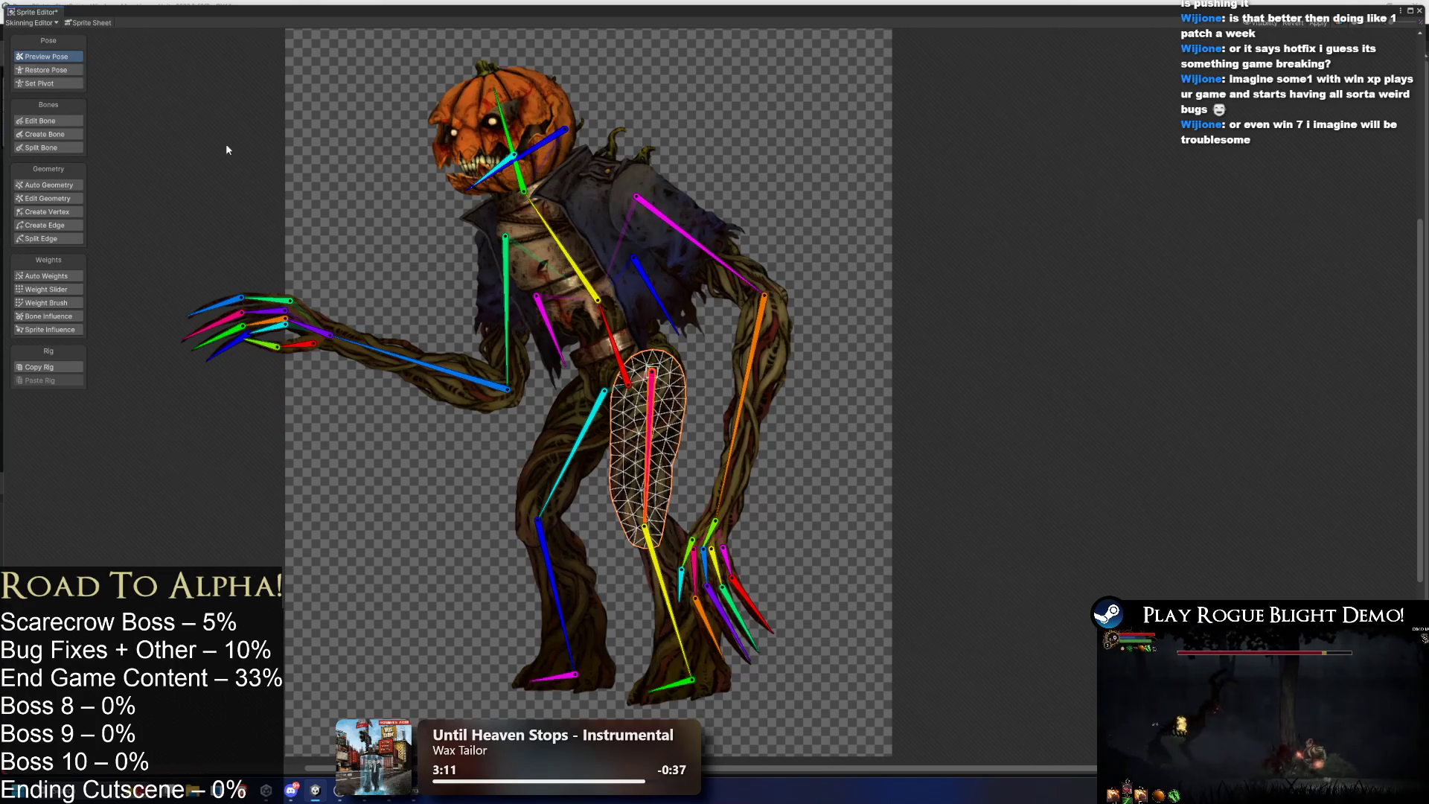
mouse_move(643, 455)
left_mouse_down()
mouse_move(711, 440)
mouse_move(547, 392)
mouse_move(454, 426)
mouse_move(525, 453)
mouse_move(565, 384)
mouse_move(702, 450)
mouse_move(729, 423)
mouse_move(746, 368)
mouse_move(736, 410)
left_mouse_up()
left_click_drag(591, 291, 602, 289)
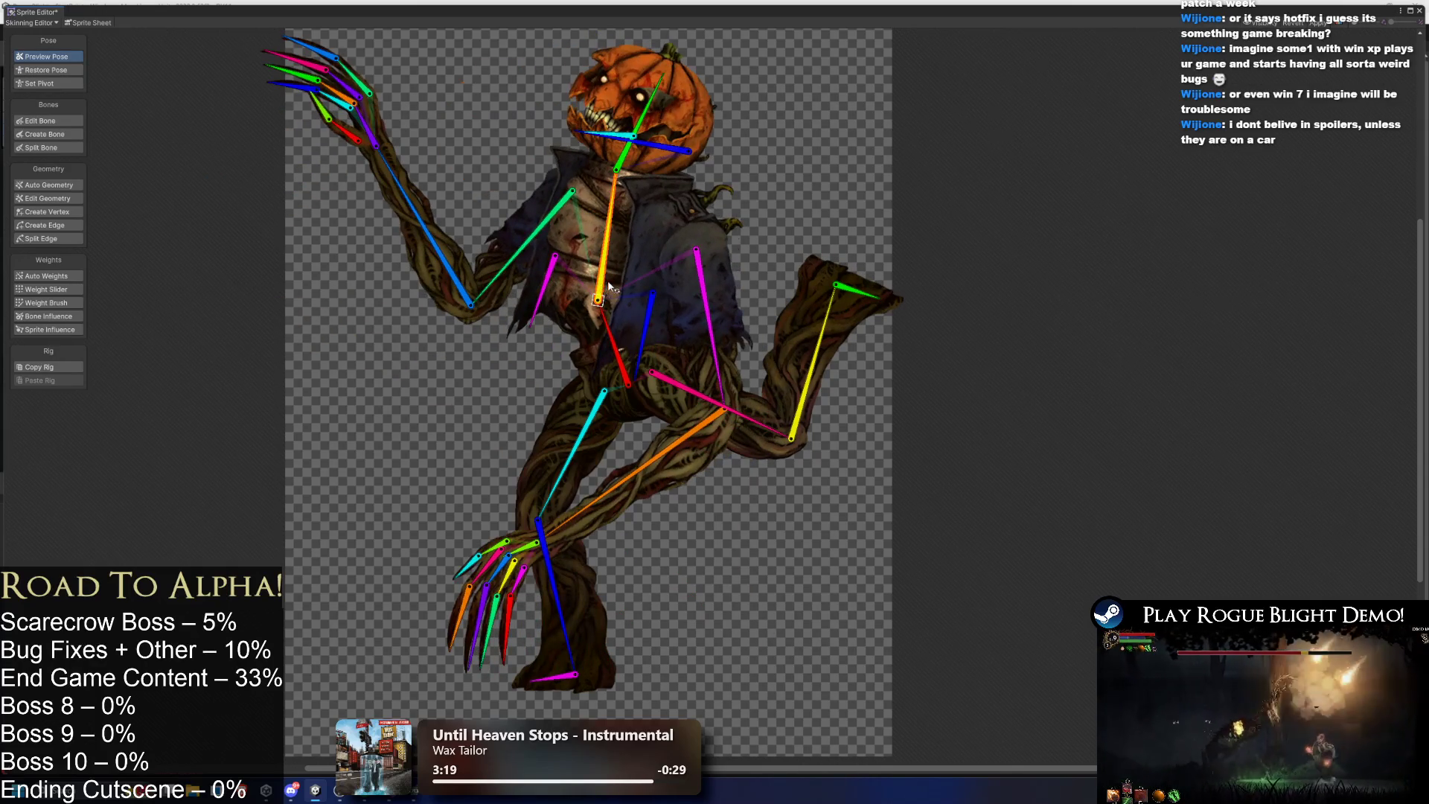
Undo the body turn, rotate the blue torso bone left, then undo and redo it.
key("ctrl+z")
scroll(674, 262, "up", 3)
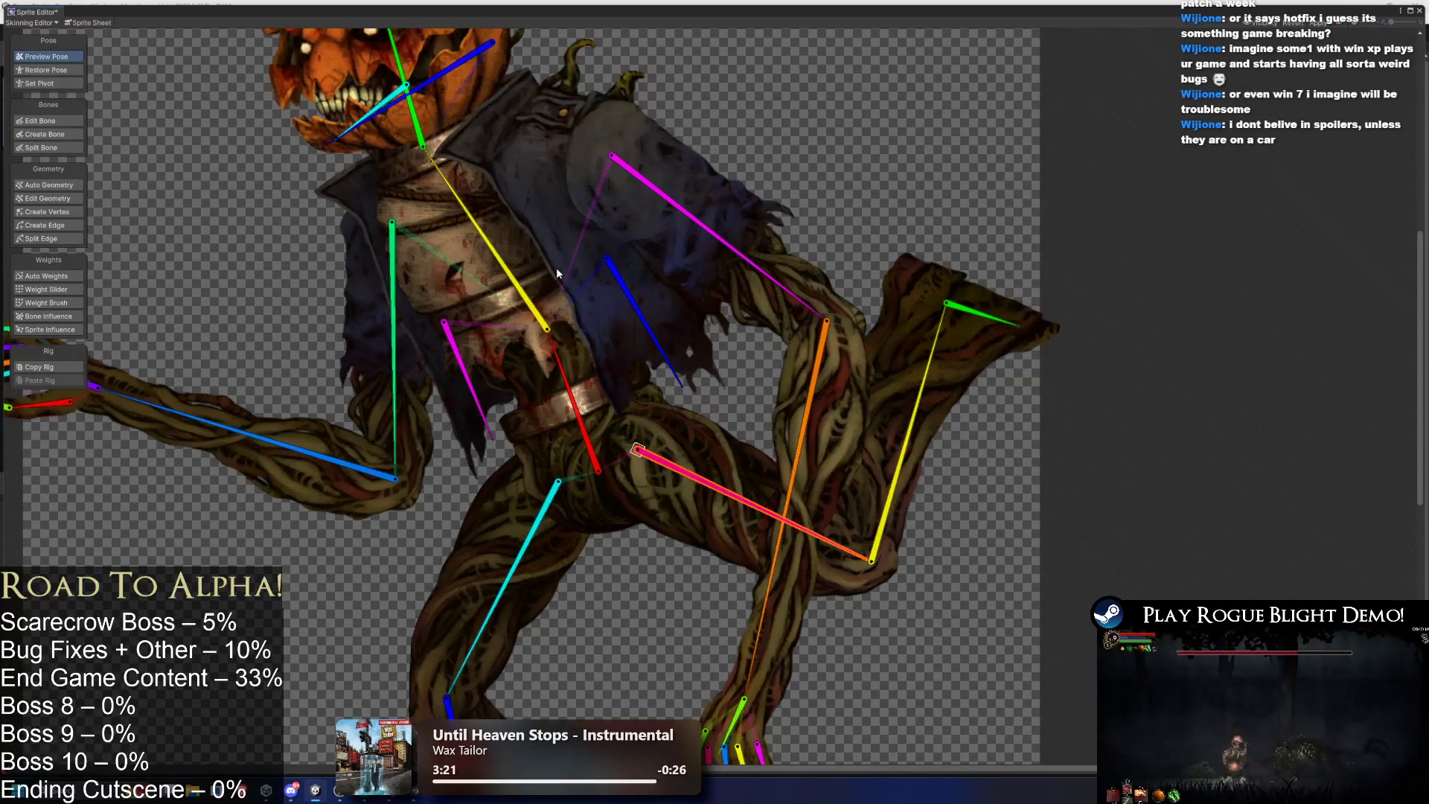
mouse_move(618, 294)
left_mouse_down()
mouse_move(624, 314)
mouse_move(580, 357)
mouse_move(609, 320)
mouse_move(569, 349)
left_mouse_up()
scroll(511, 70, "up", 2)
key("ctrl+z")
key("ctrl+y")
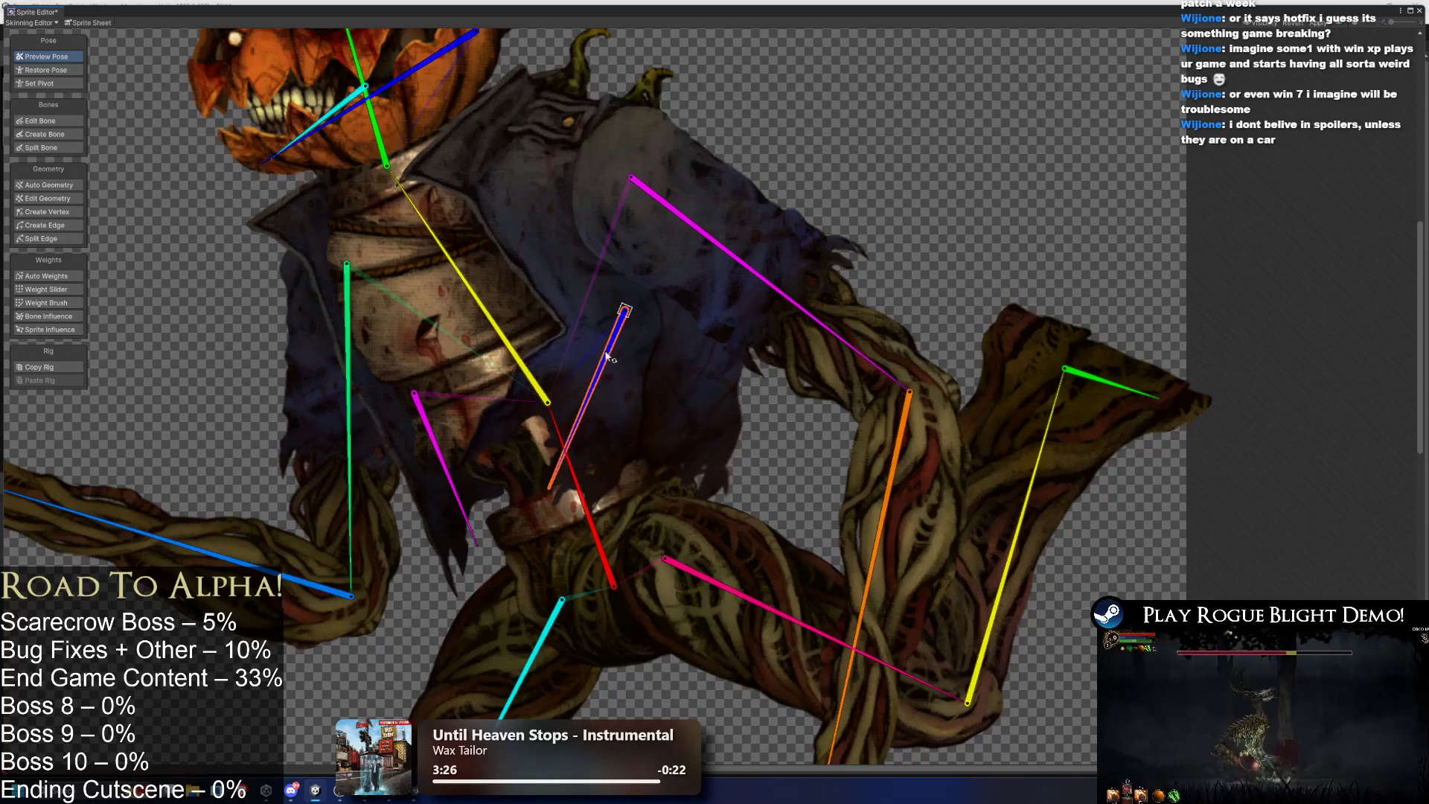
Undo the torso rotation and start weight-brushing the coat sprite with the yellow spine bone.
key("ctrl+z")
left_click(537, 68)
left_click(67, 303)
left_click(466, 289)
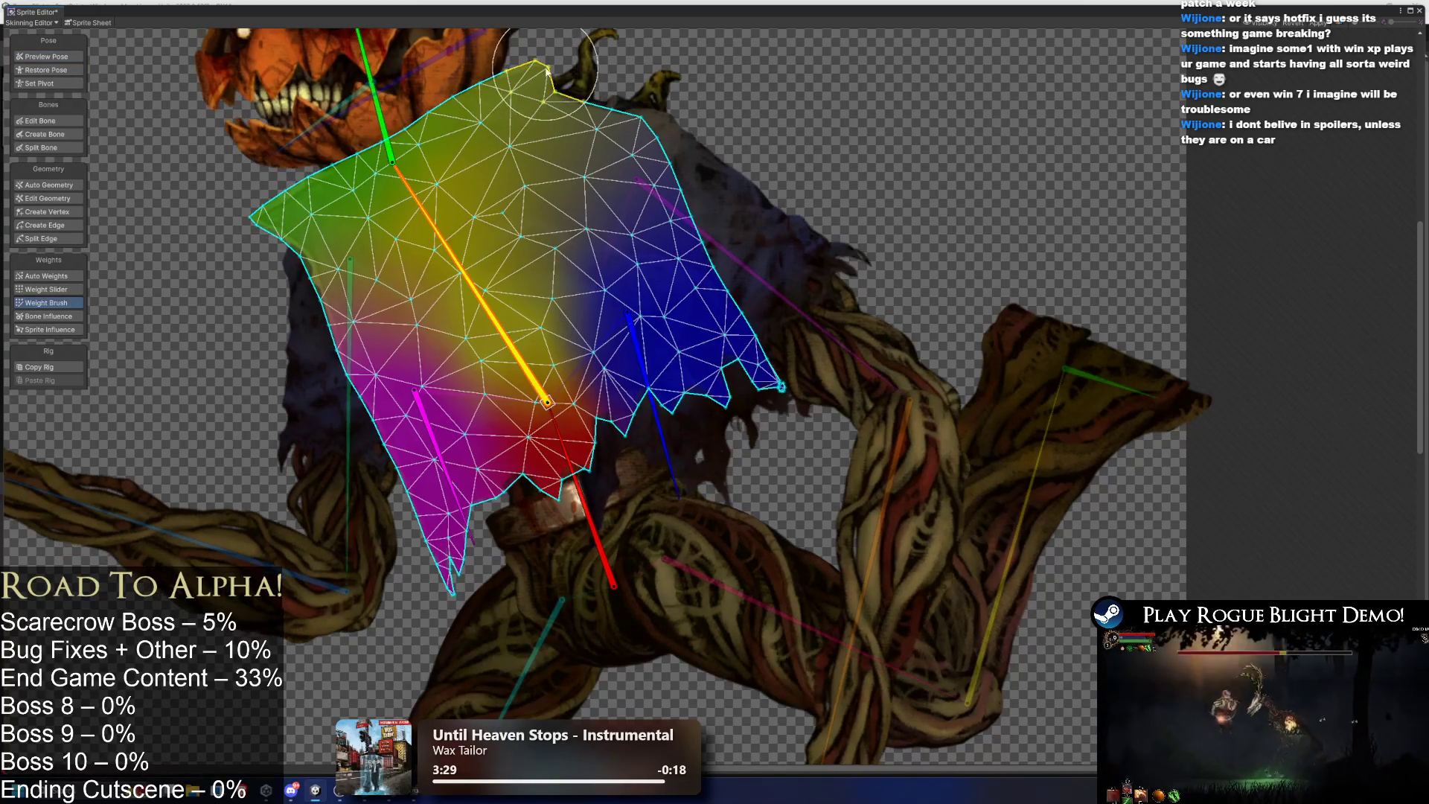
Brush weight onto the collar, testing with head and blue arm bone rotations, then return to Preview Pose.
left_click_drag(379, 112, 316, 132)
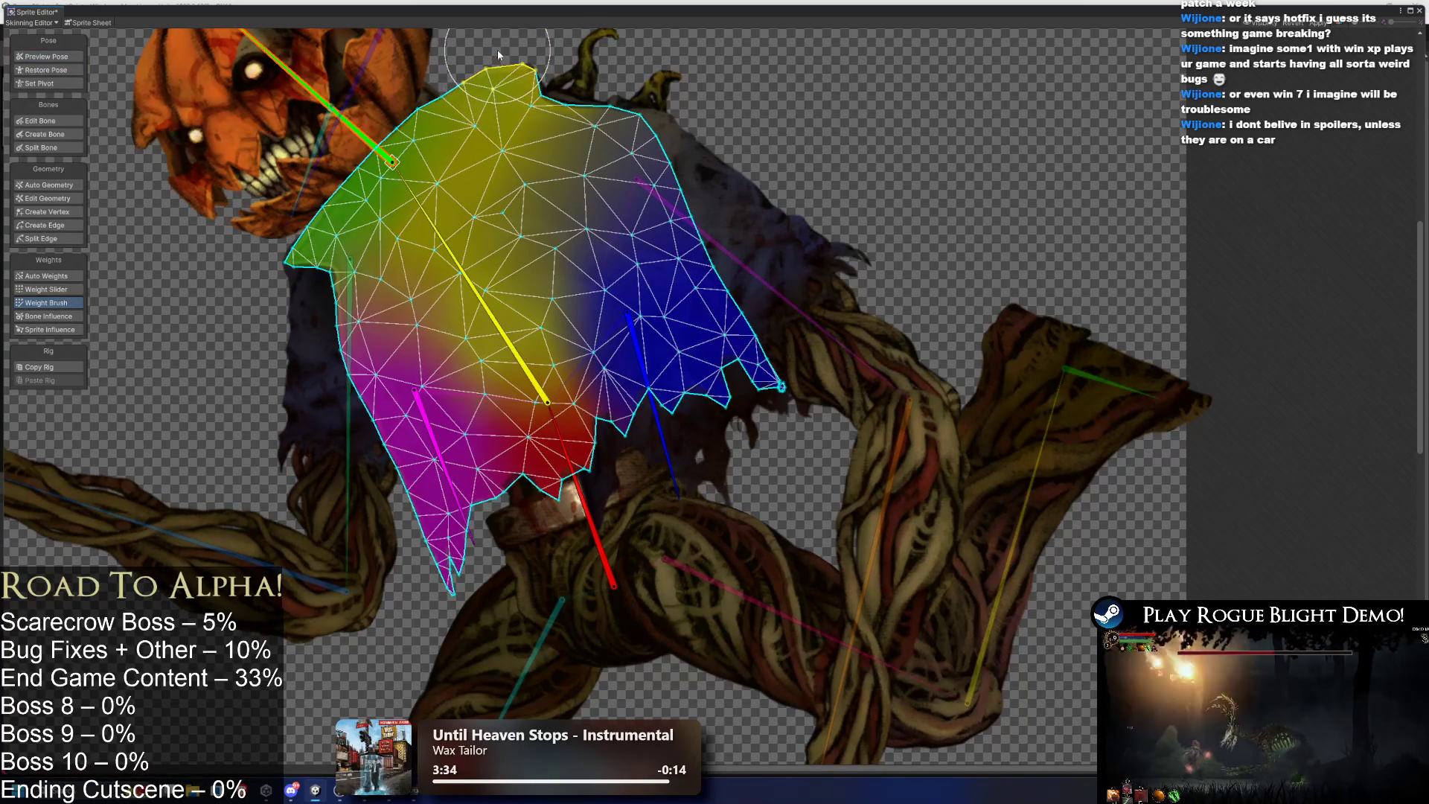
scroll(468, 97, "up", 1)
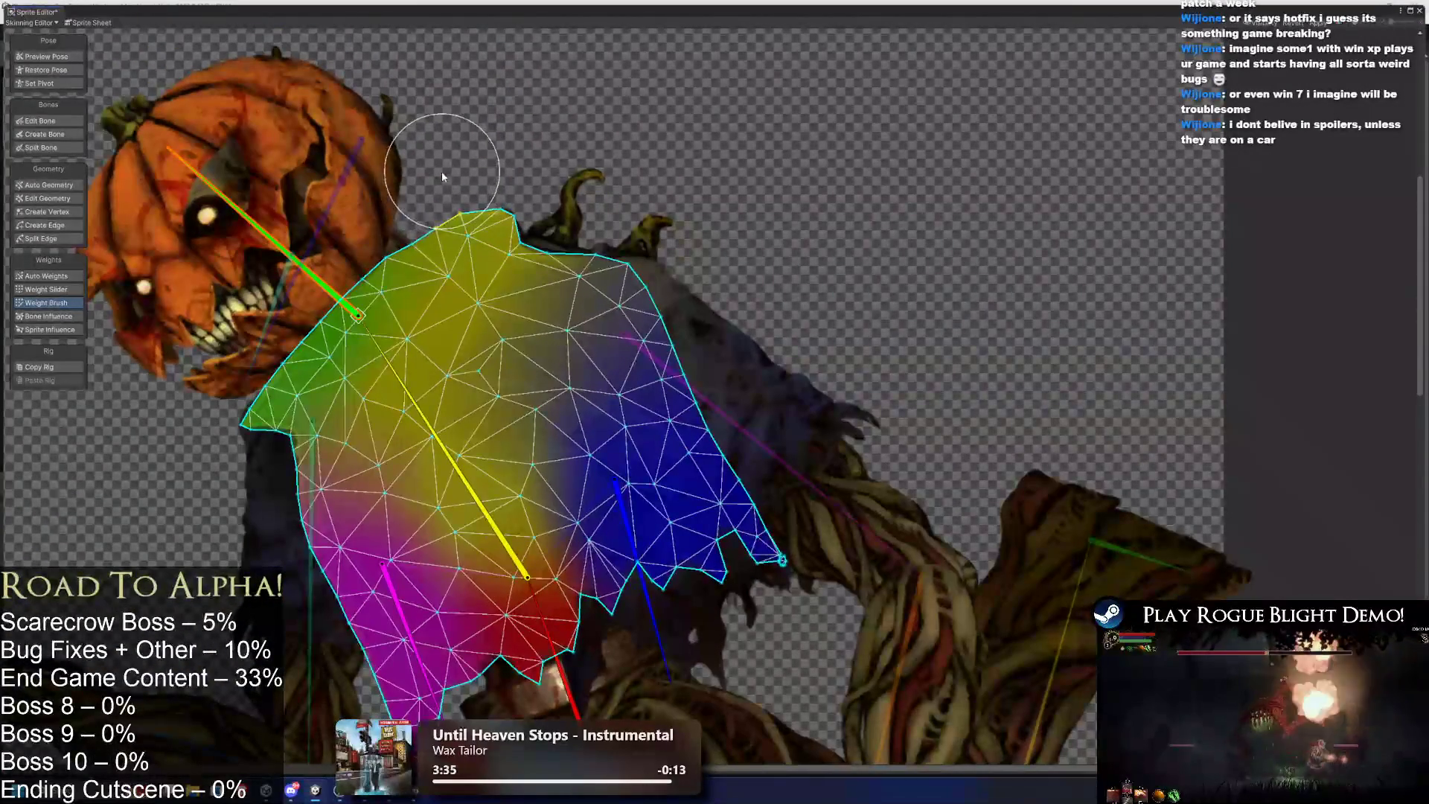
left_click_drag(402, 202, 387, 159)
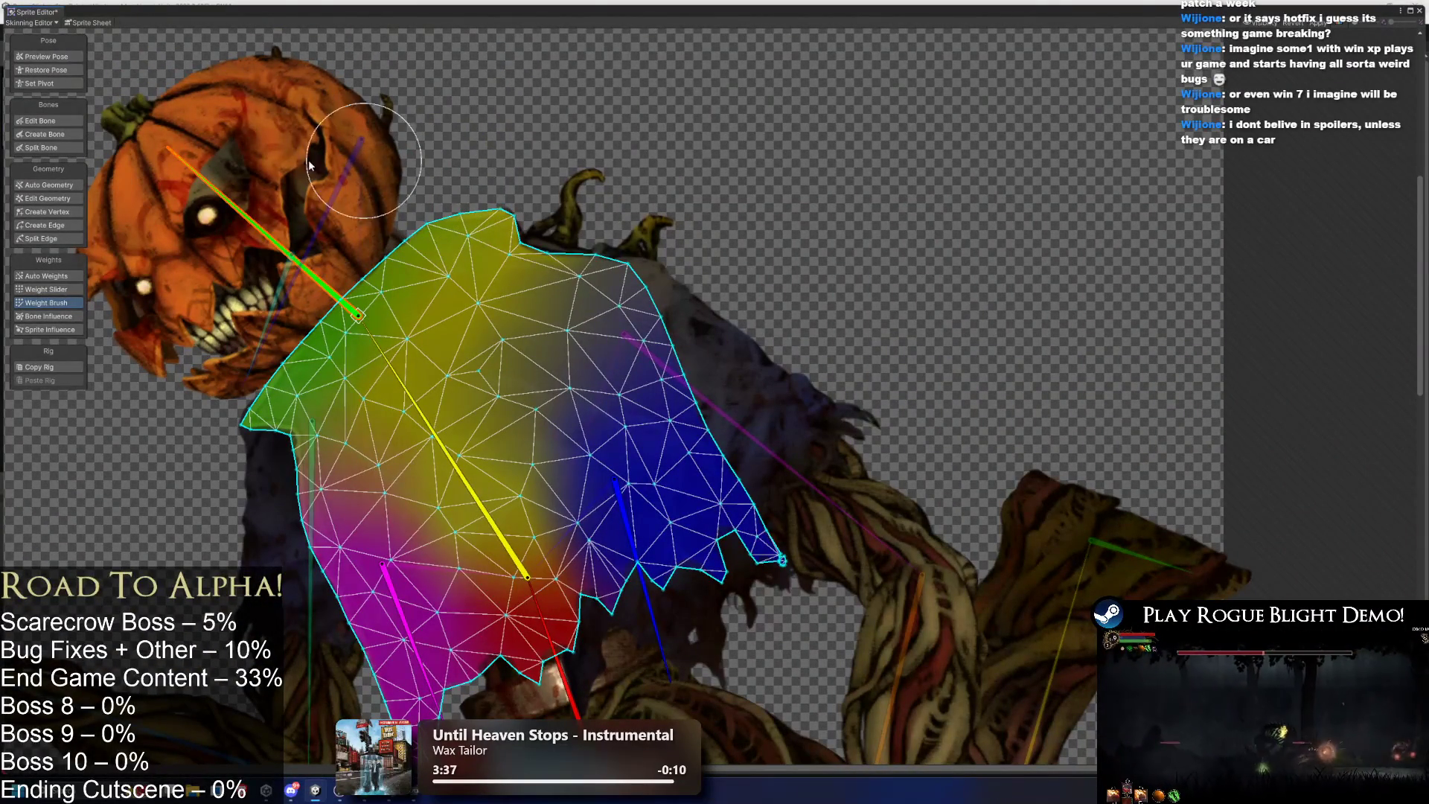
left_click_drag(239, 202, 343, 153)
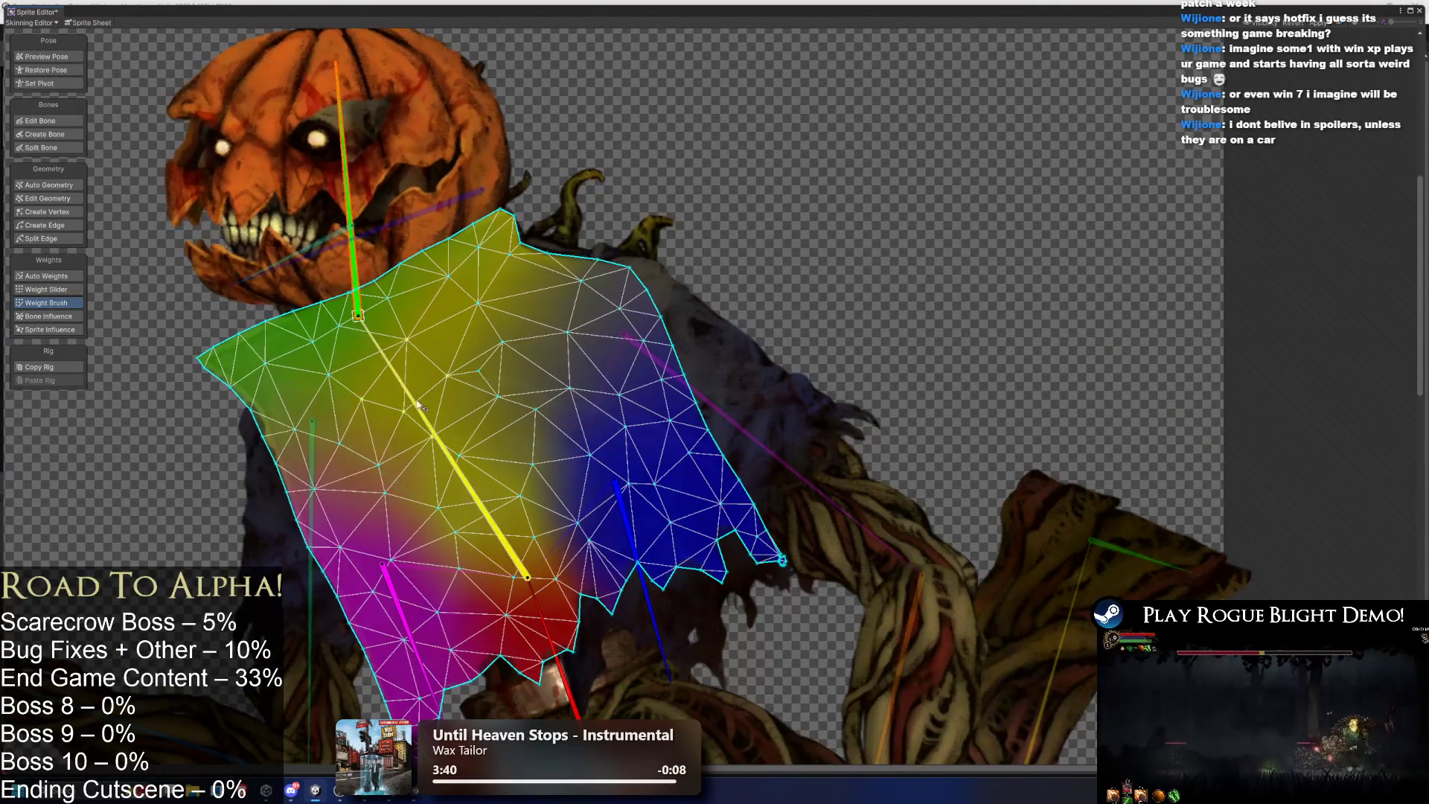
left_click_drag(637, 555, 654, 547)
mouse_move(339, 238)
left_mouse_down()
mouse_move(302, 235)
mouse_move(361, 220)
left_mouse_up()
scroll(347, 203, "down", 3)
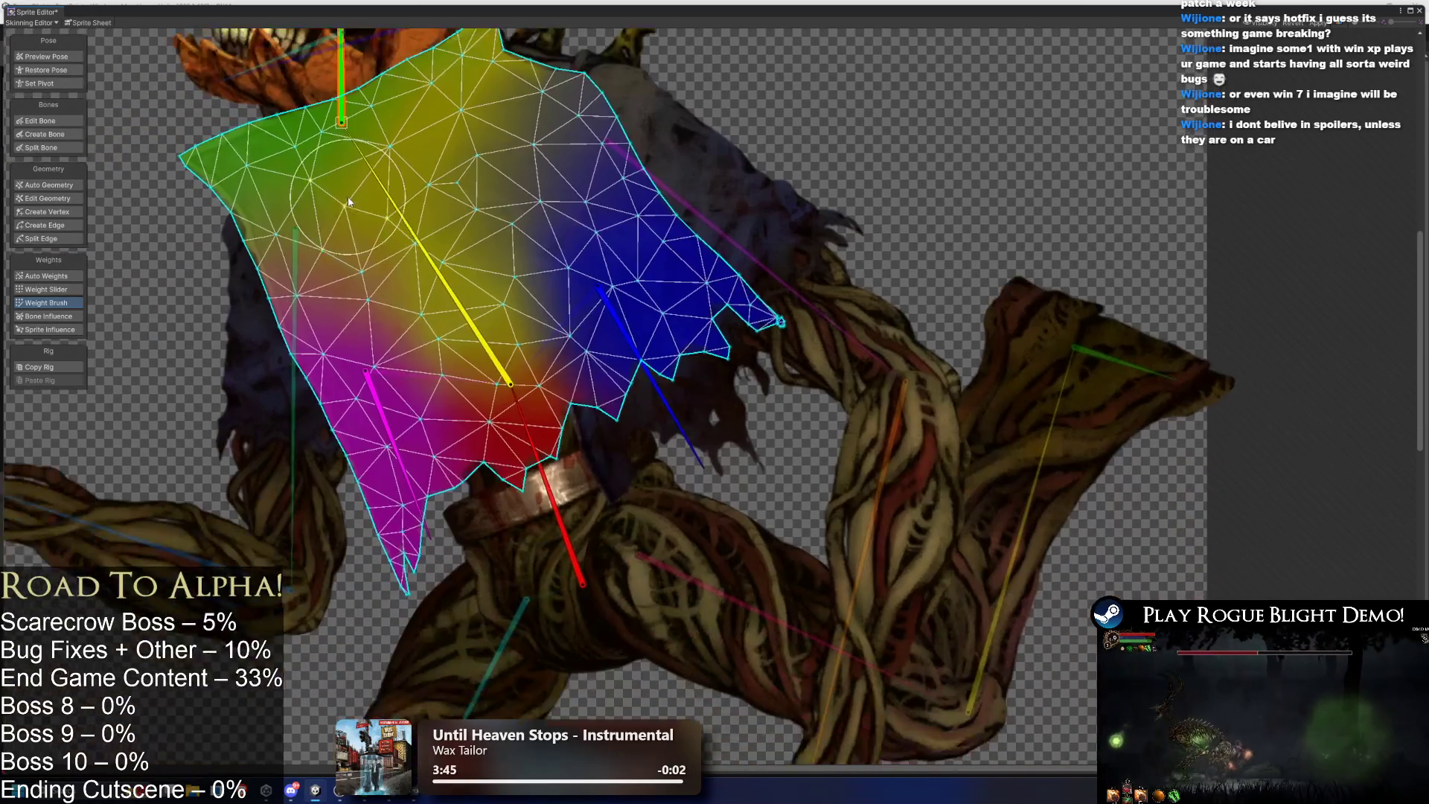
left_click(48, 58)
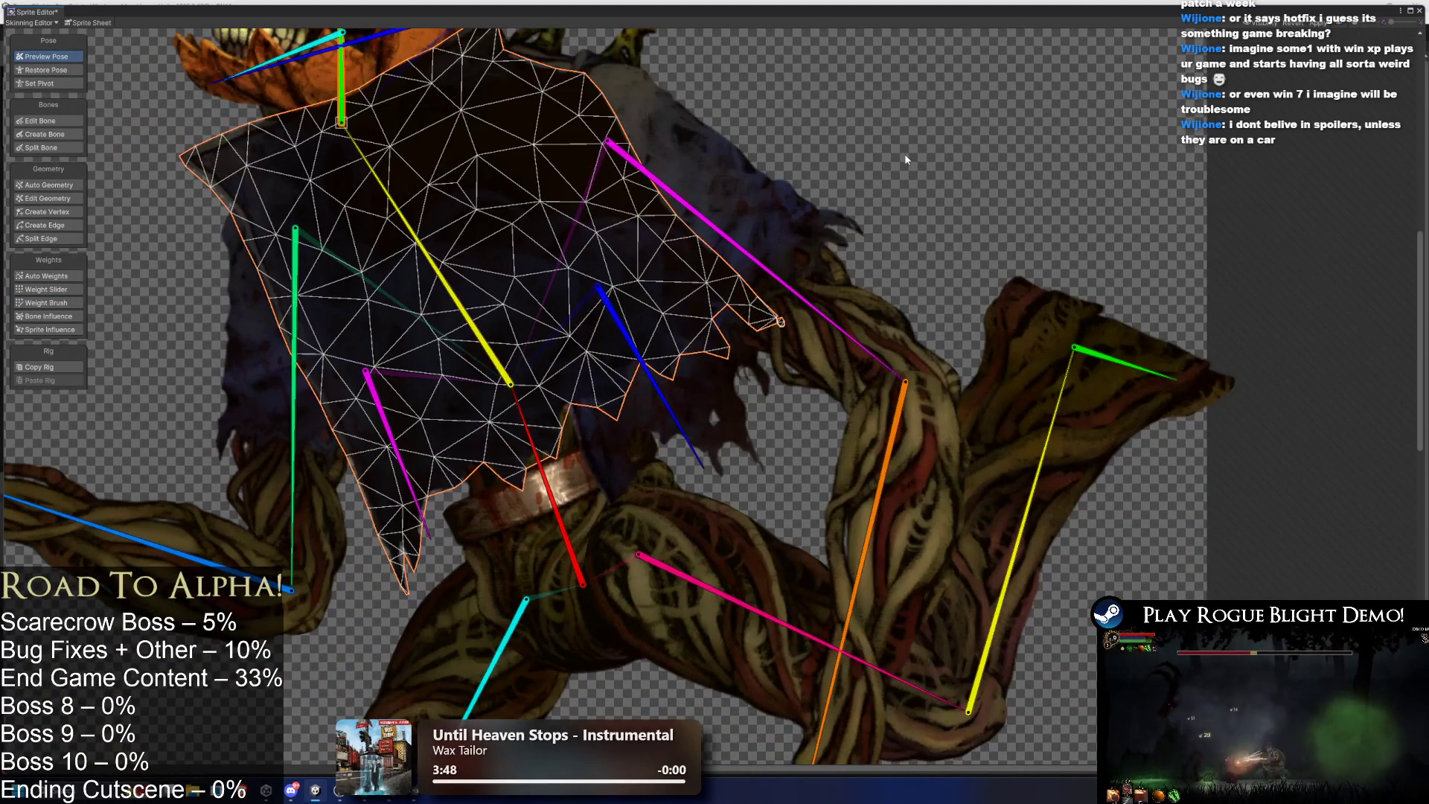
Swing the orange leg, pink thigh and shin to test, then Restore Pose.
scroll(748, 345, "down", 3)
mouse_move(747, 346)
left_mouse_down()
mouse_move(682, 342)
mouse_move(654, 234)
left_mouse_up()
scroll(653, 234, "up", 1)
left_click(663, 279)
scroll(548, 324, "down", 3)
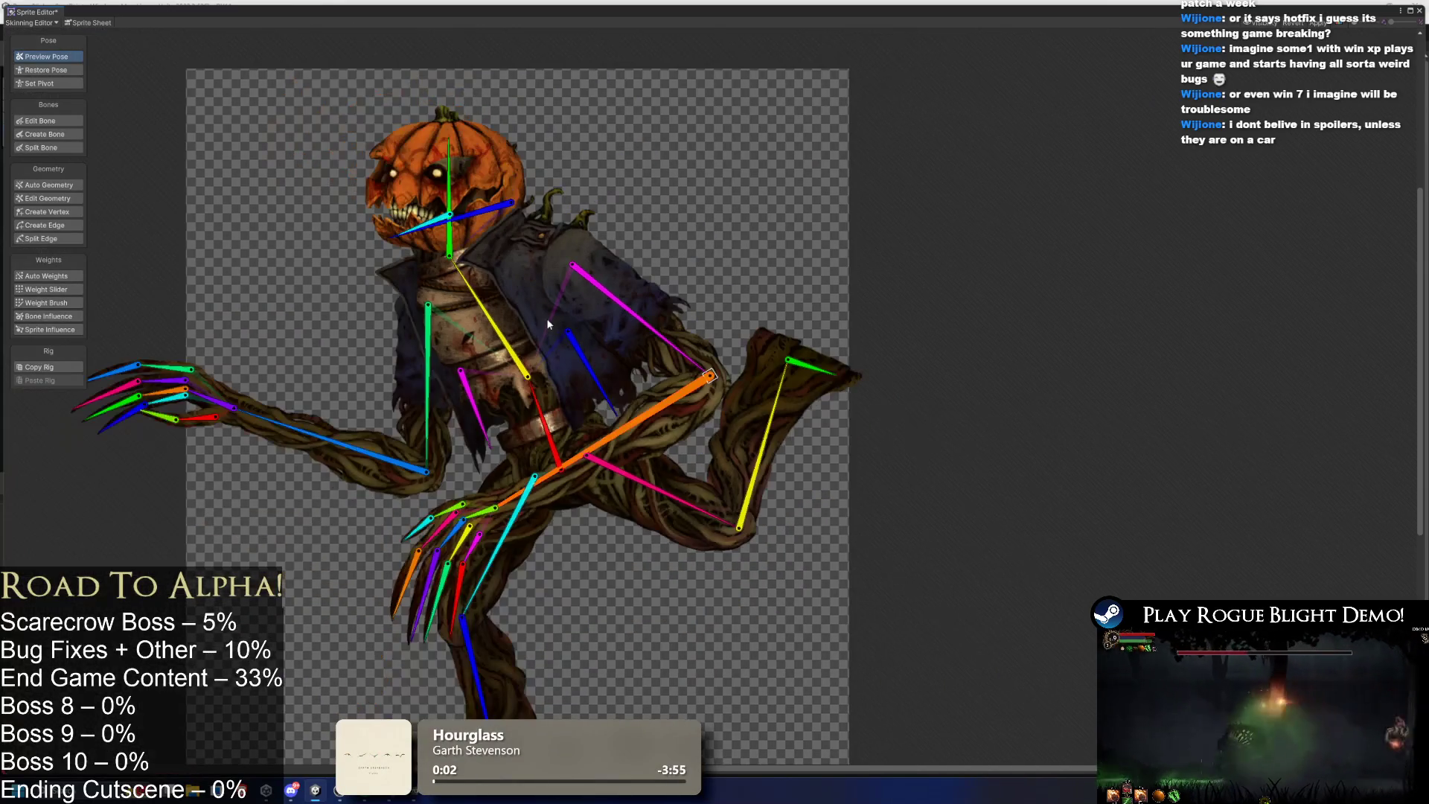
left_click_drag(656, 478, 575, 584)
left_click_drag(497, 513, 614, 420)
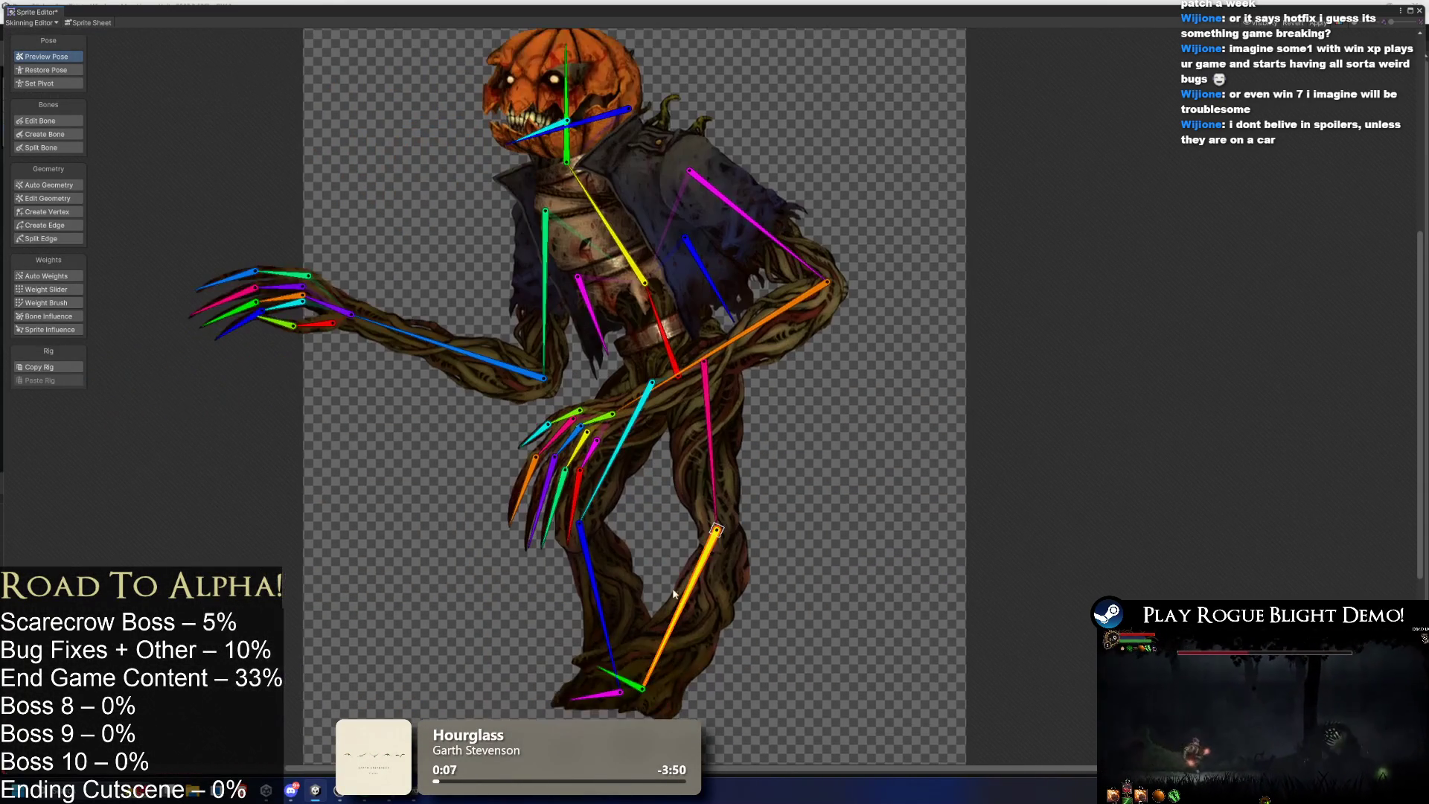
mouse_move(689, 609)
left_mouse_down()
mouse_move(710, 599)
mouse_move(702, 587)
left_mouse_up()
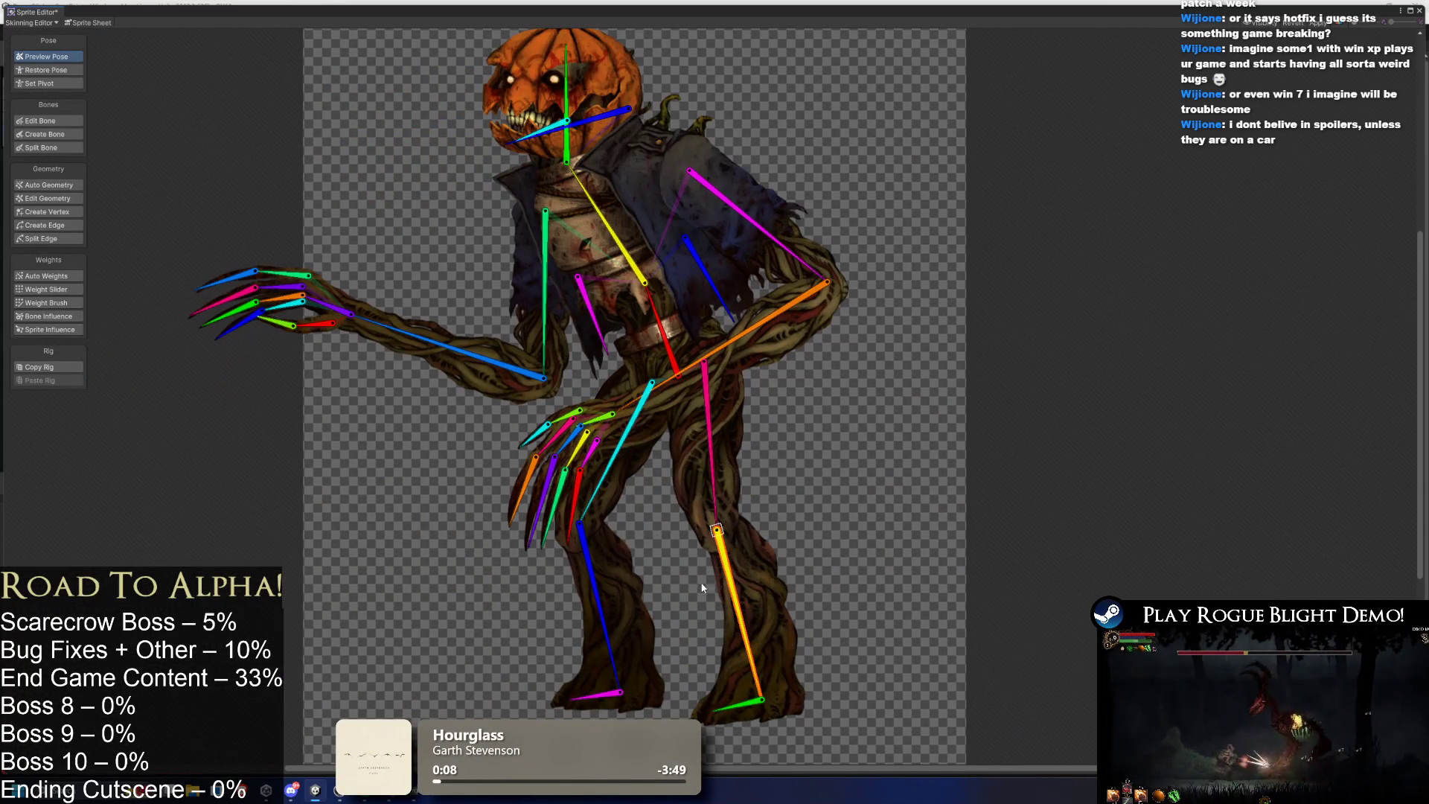
left_click(44, 123)
Realign the arm bone along the arm and swing the arm out horizontally left.
left_click_drag(393, 491, 406, 388)
left_click_drag(566, 350, 503, 285)
left_click(67, 57)
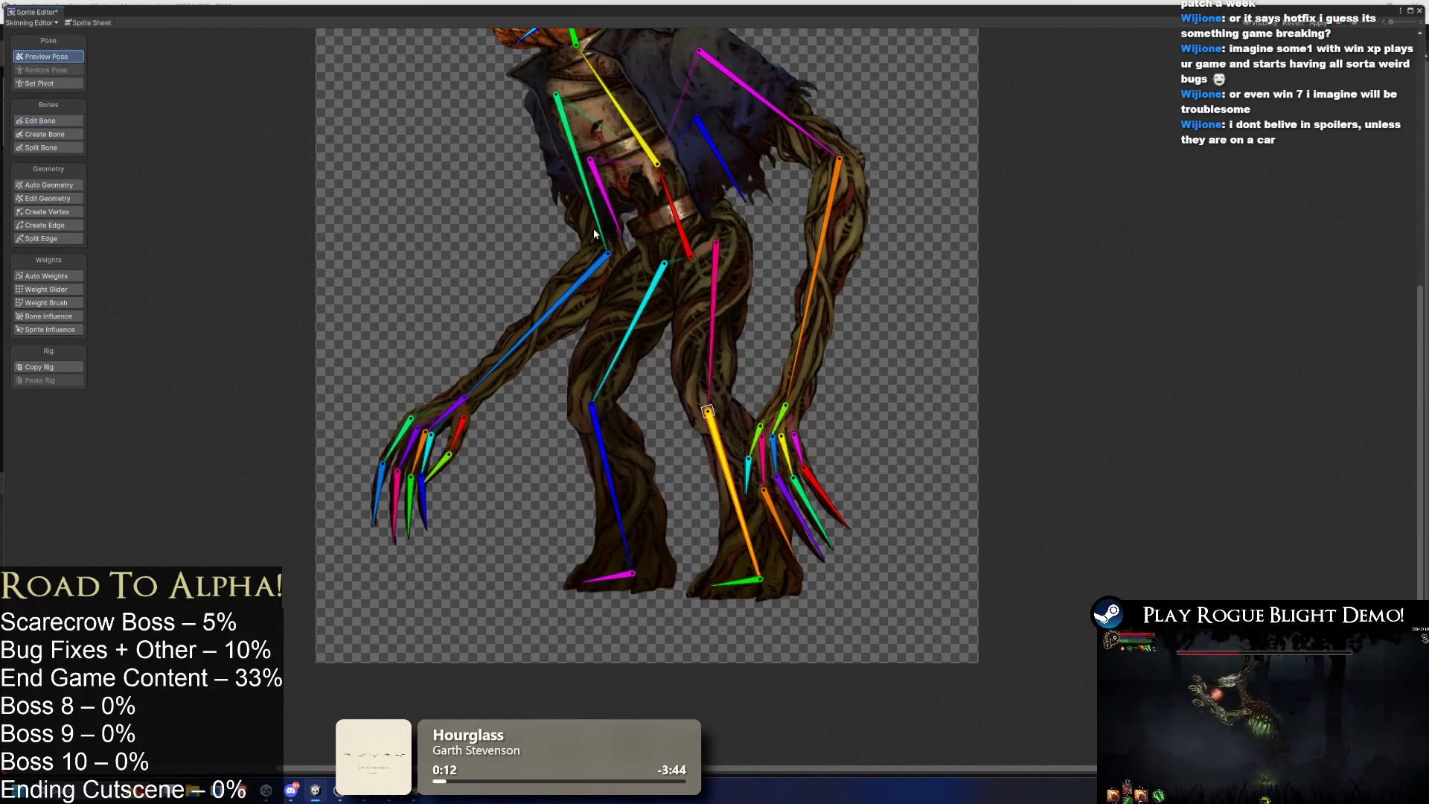
mouse_move(504, 363)
left_mouse_down()
mouse_move(547, 214)
mouse_move(698, 207)
left_mouse_up()
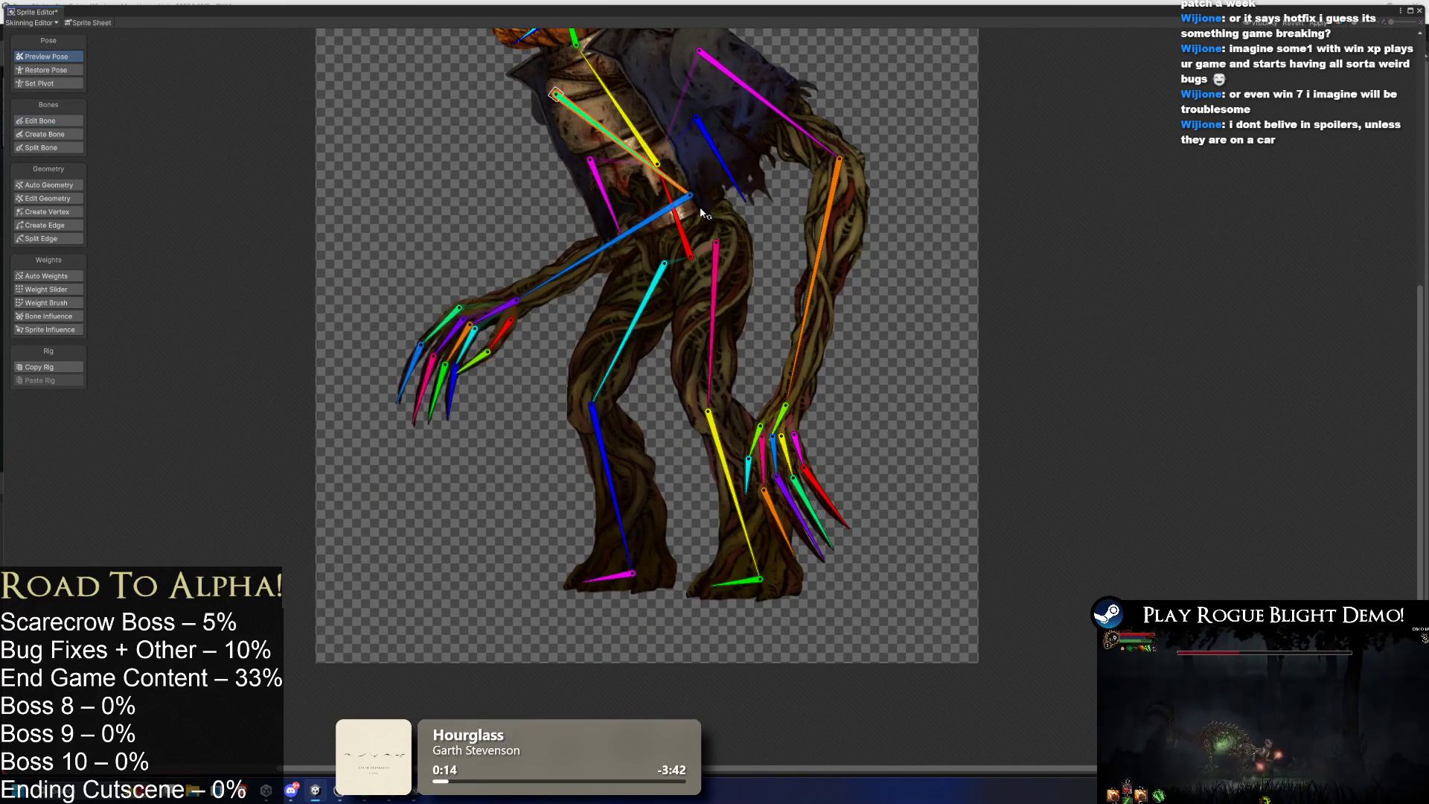
Zoom to the hand and generate Auto Weights for the upper claw finger.
scroll(429, 274, "up", 5)
scroll(445, 281, "up", 2)
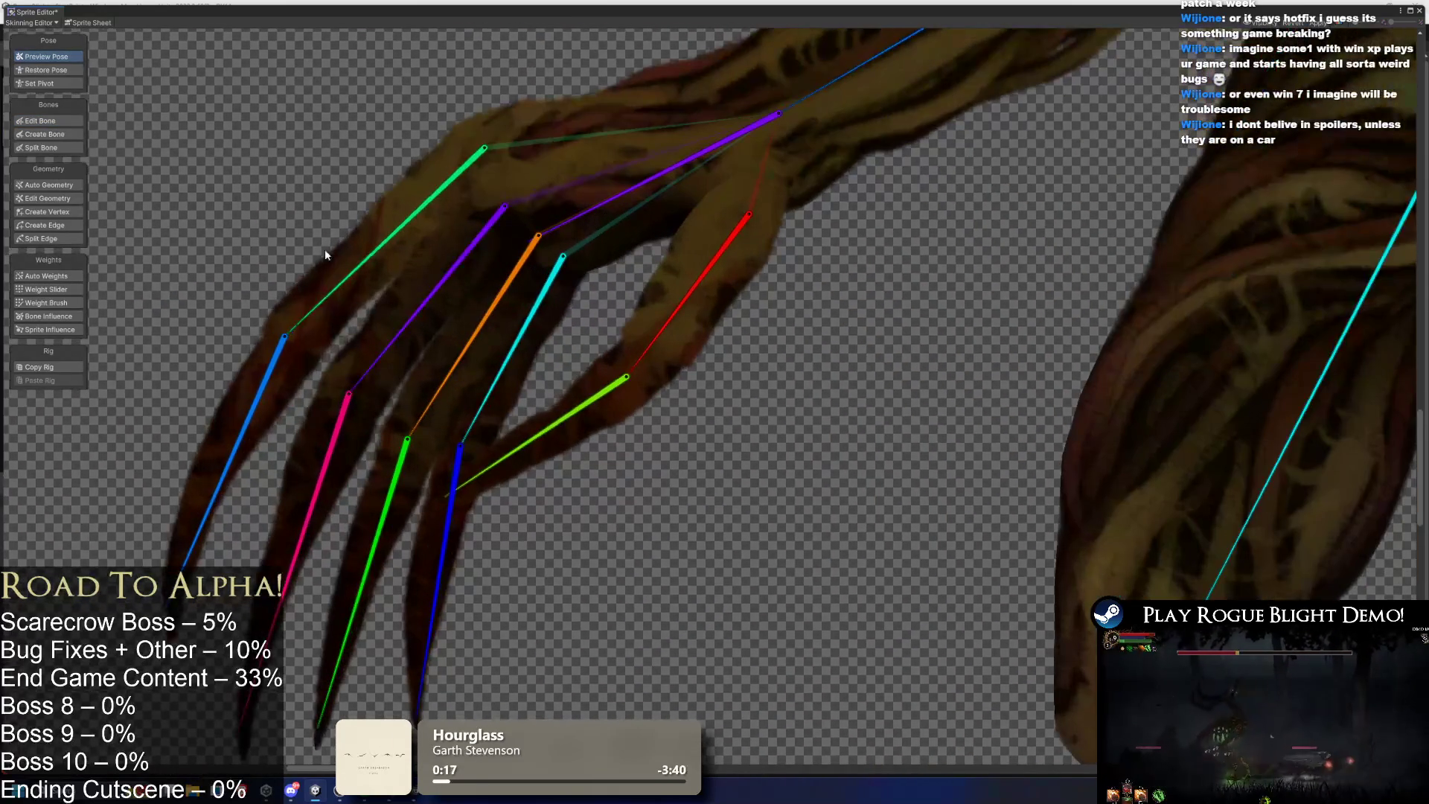
left_click(69, 277)
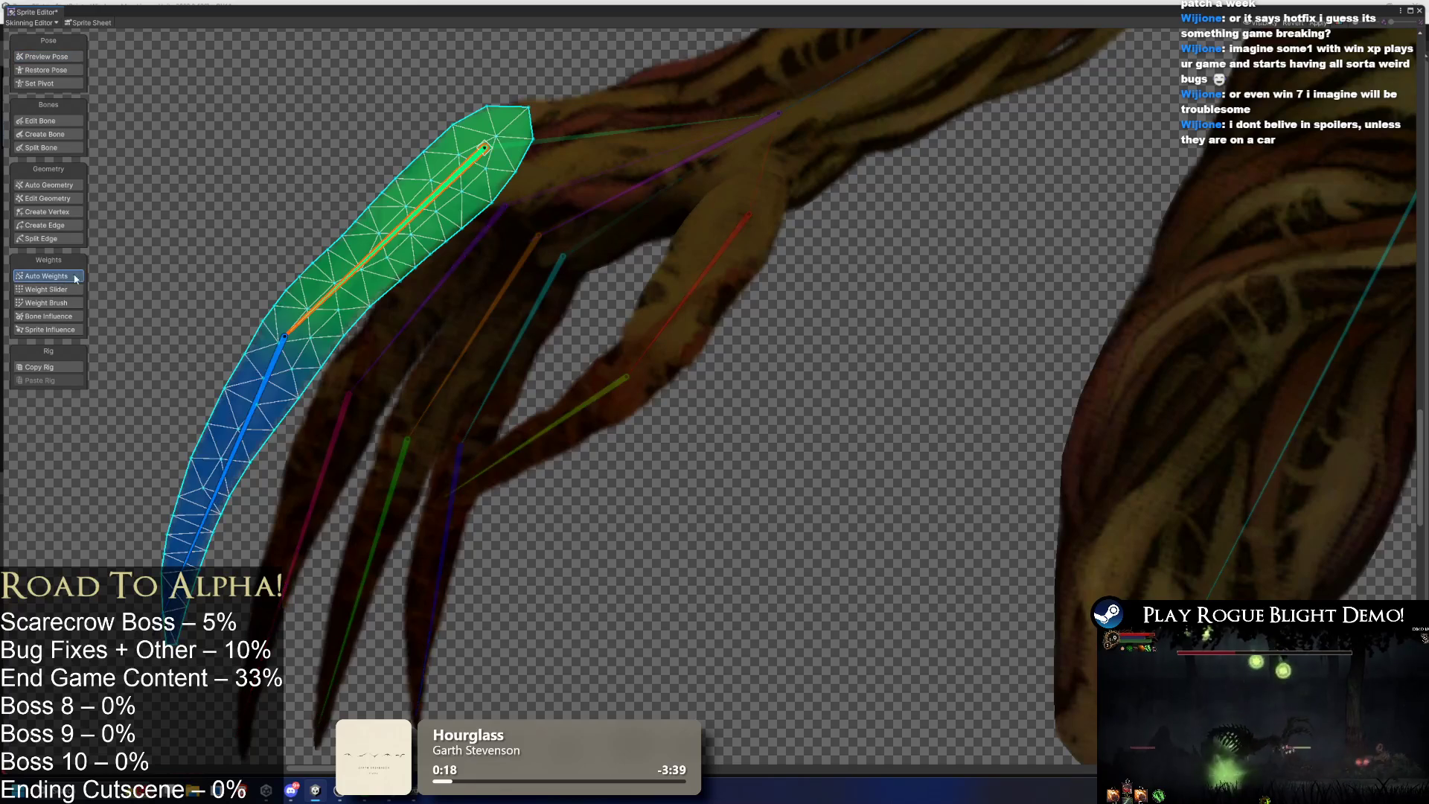
Remove the cyan, orange, red, green and purple finger bones' influence from the palm mesh.
left_click(632, 101)
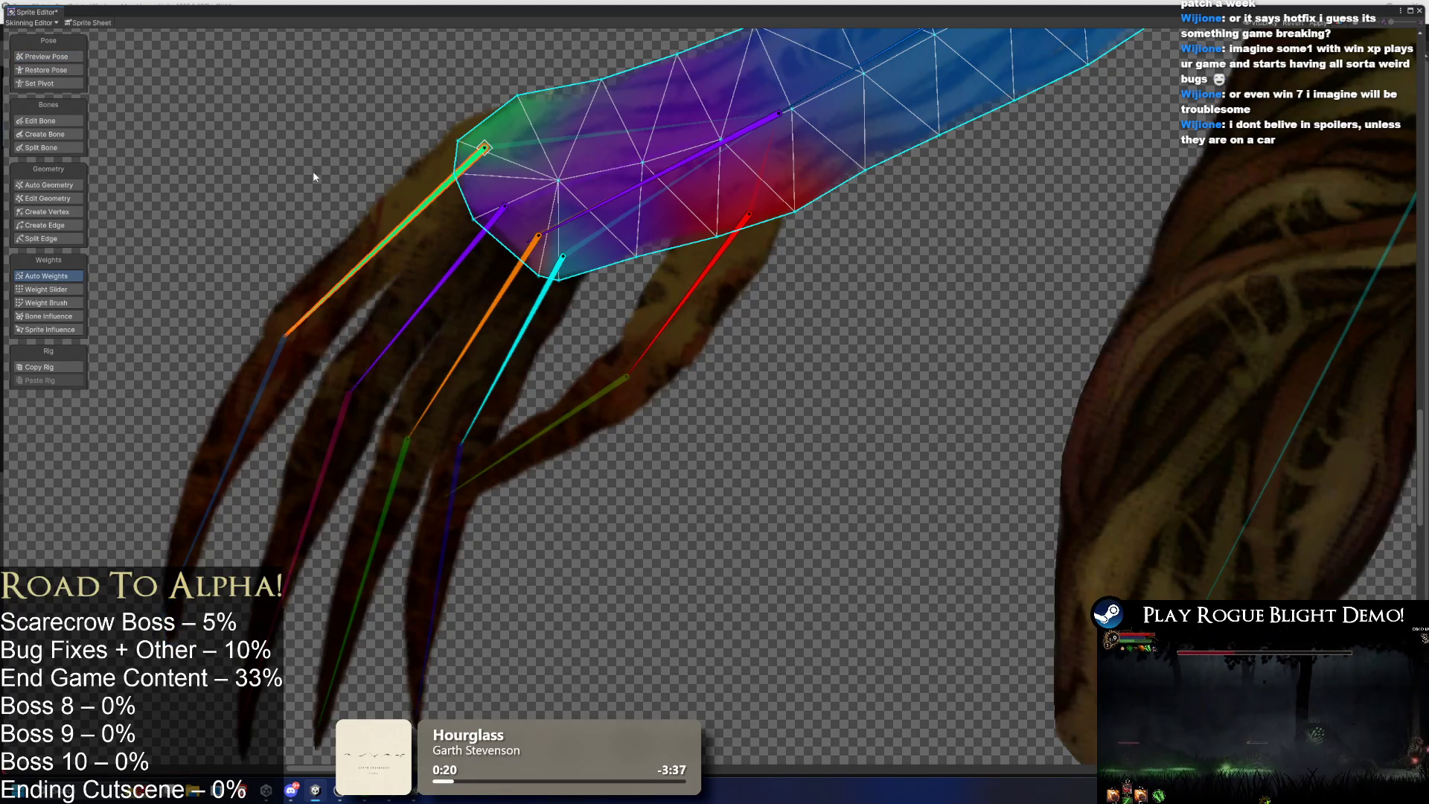
left_click(71, 305)
scroll(525, 247, "down", 4)
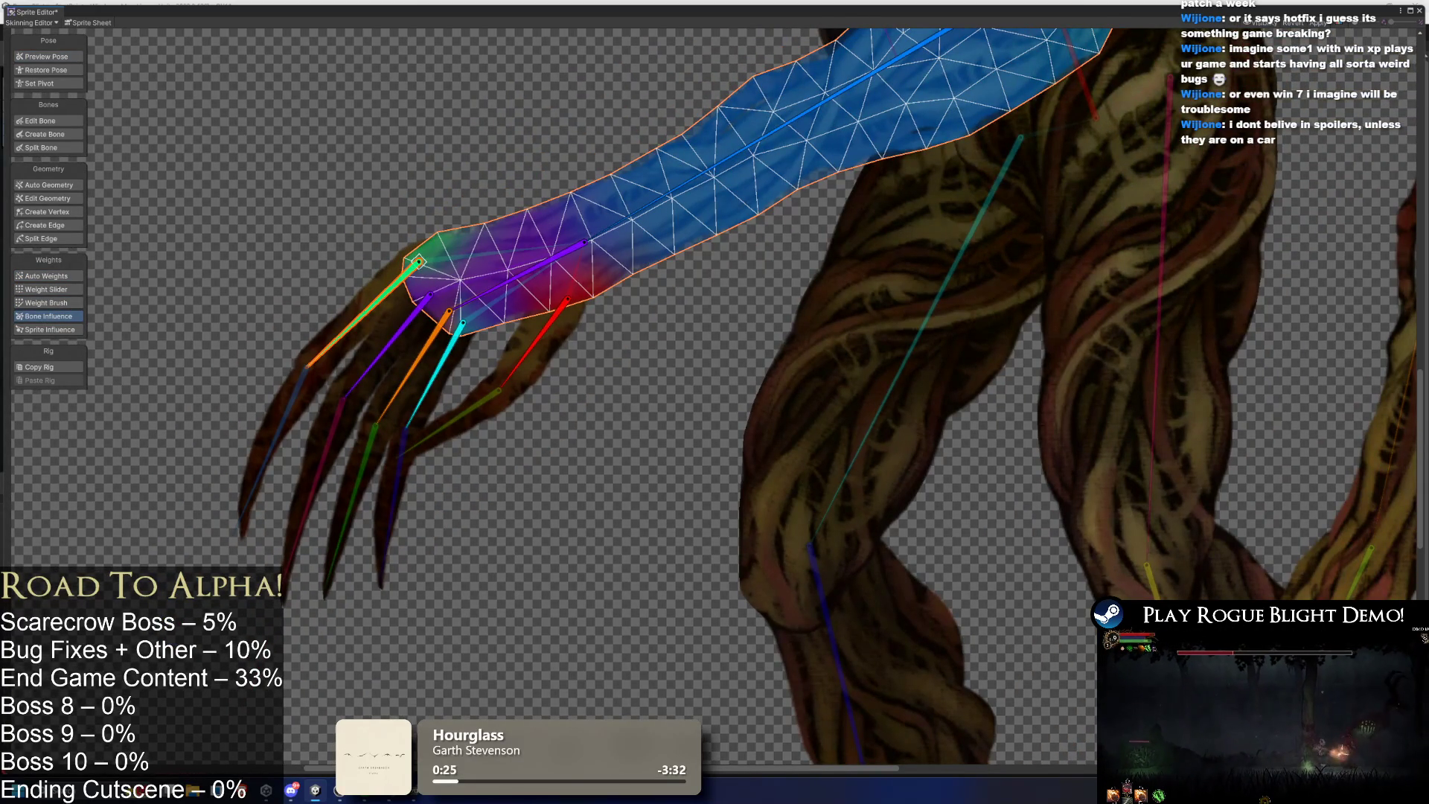
left_click(434, 375)
left_click(413, 369, "shift")
left_click(532, 346, "shift")
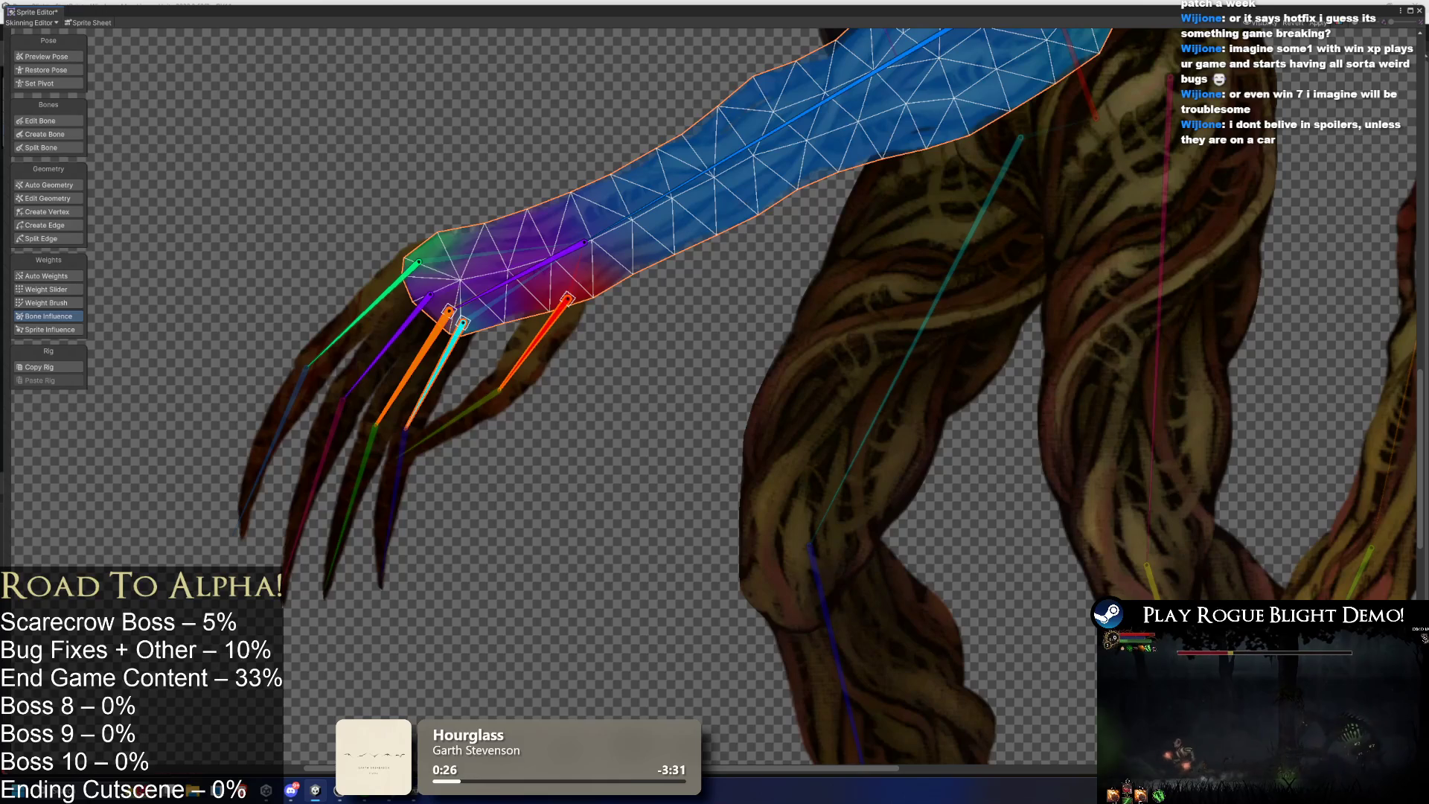
left_click(364, 314, "shift")
left_click(386, 348, "shift")
key("Delete")
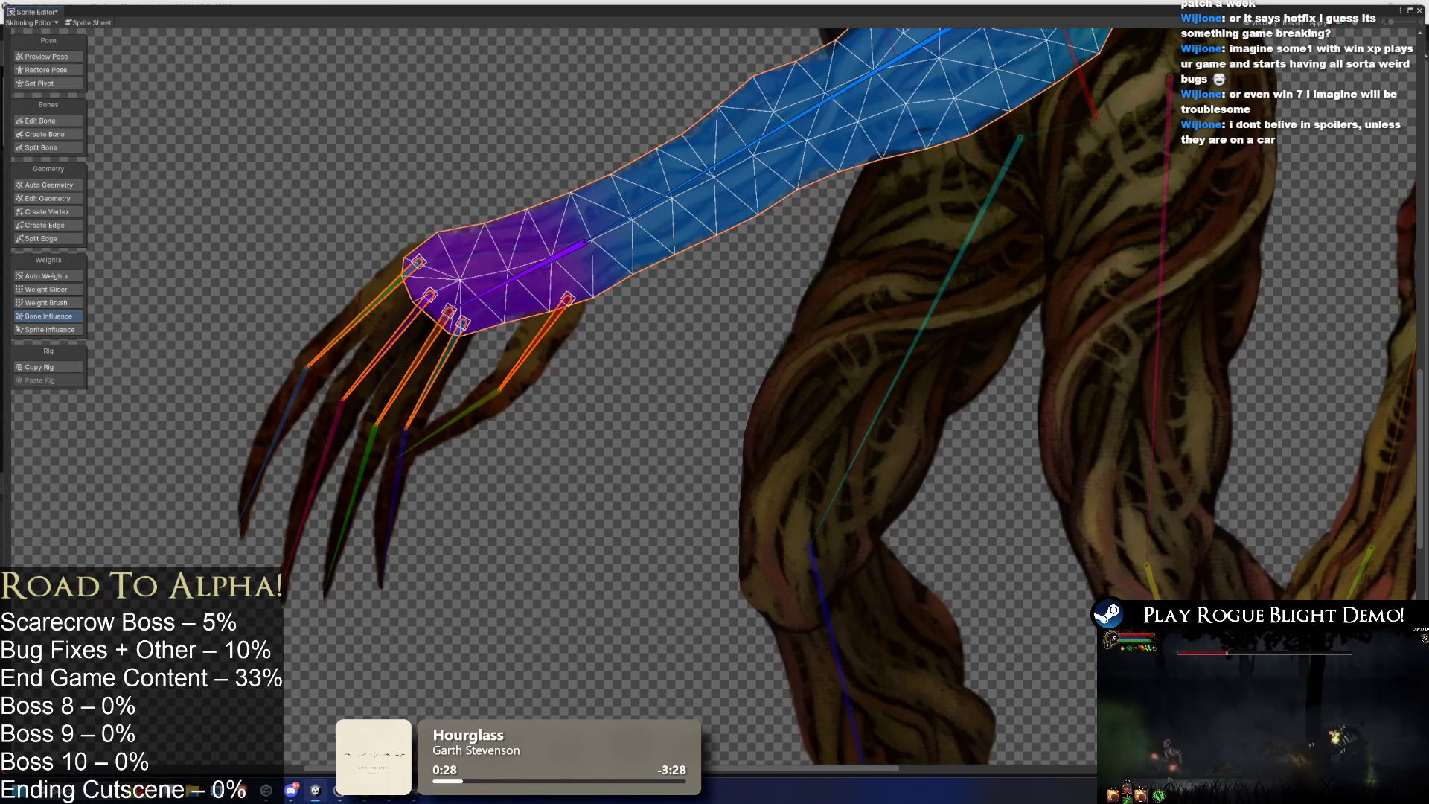
Back in Preview Pose, bend the hand at the wrist to test the palm.
left_click(74, 55)
mouse_move(459, 302)
left_mouse_down()
mouse_move(577, 364)
mouse_move(477, 320)
mouse_move(455, 164)
left_mouse_up()
scroll(599, 477, "right", 10)
scroll(599, 478, "down", 3)
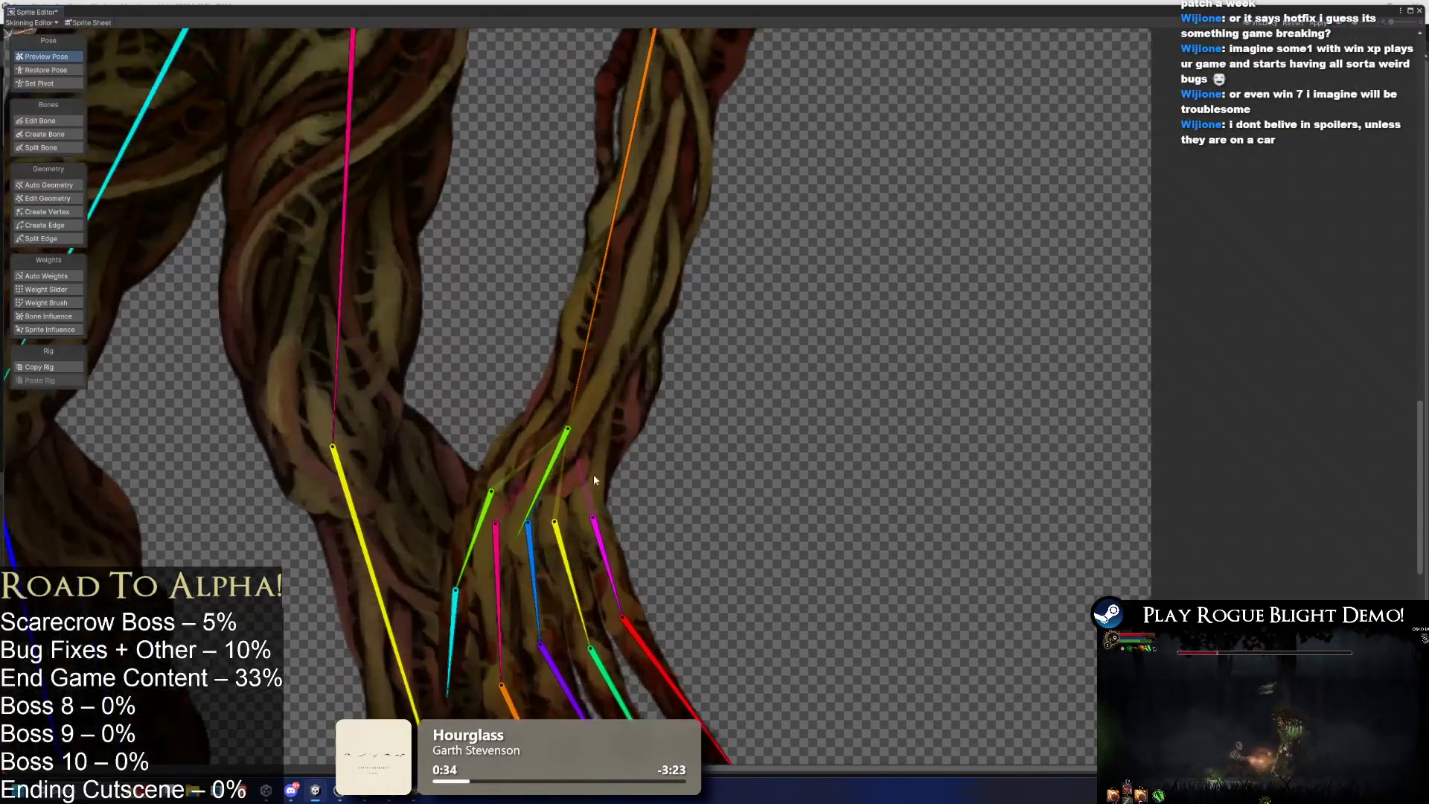
In the forearm mesh's Bone Influence, select the five claw bones, leaving only the hand bone.
left_click(600, 446)
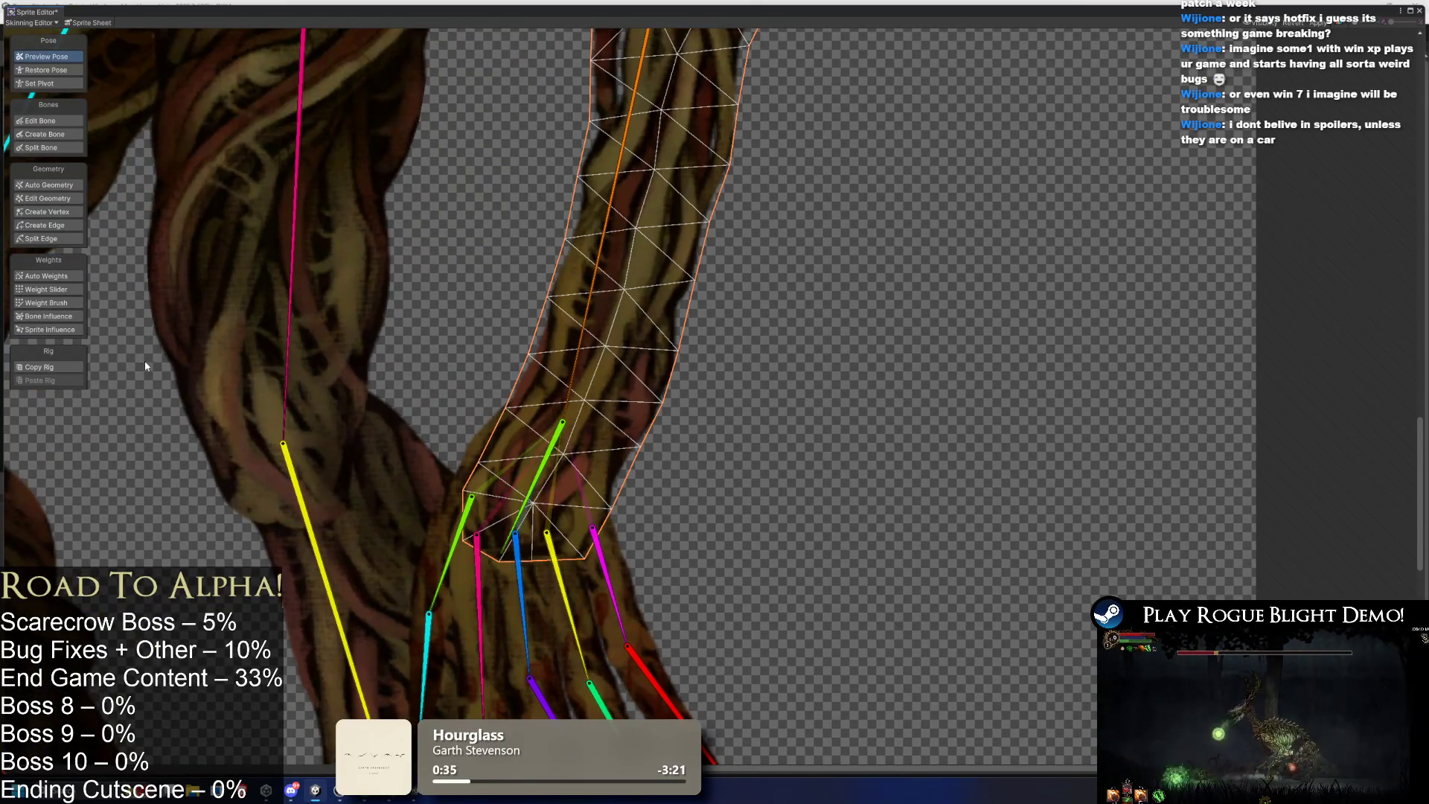
left_click(67, 317)
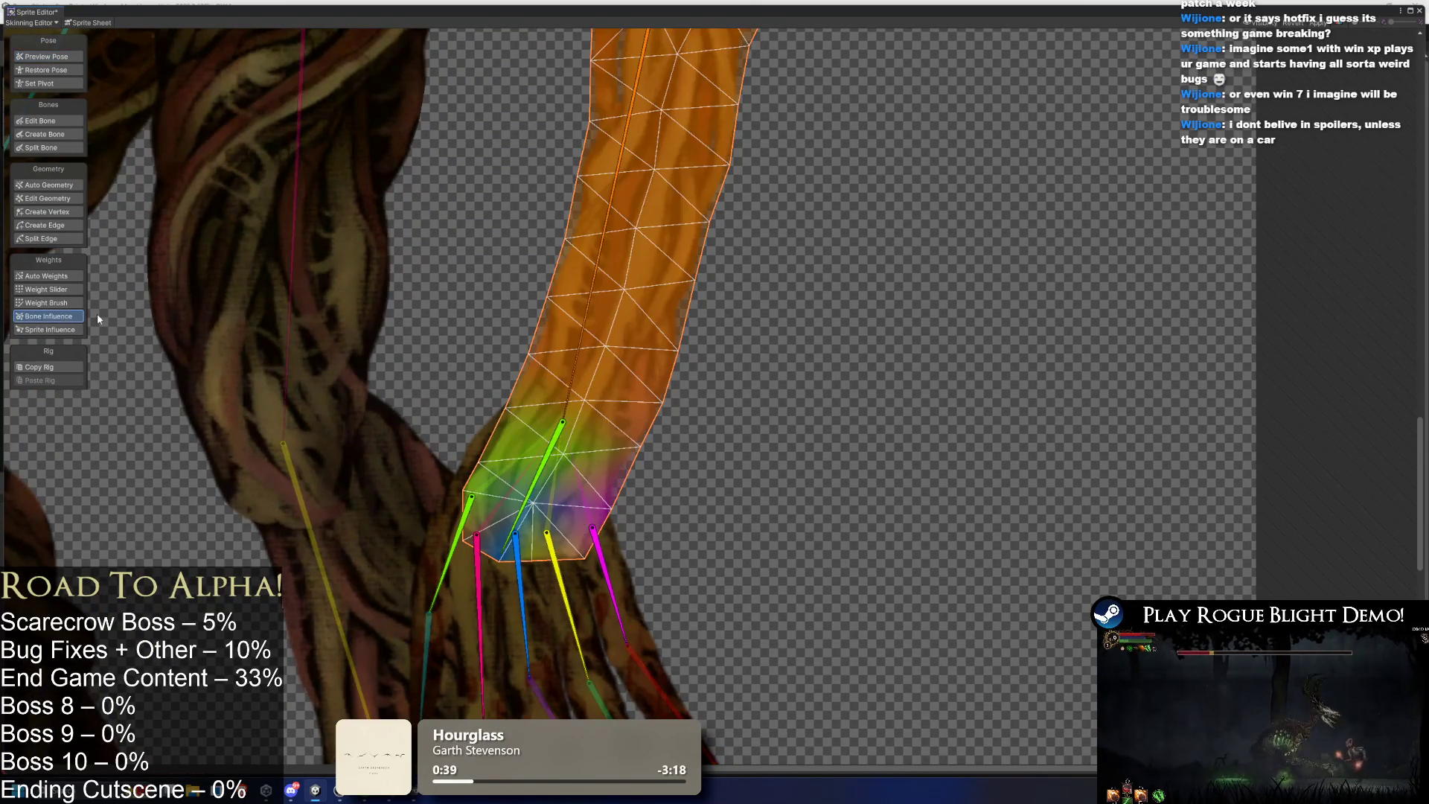
left_click(469, 506, "ctrl")
left_click(480, 566, "ctrl")
left_click(510, 574, "ctrl")
left_click(556, 576, "ctrl")
left_click(609, 578, "ctrl")
left_click(551, 454)
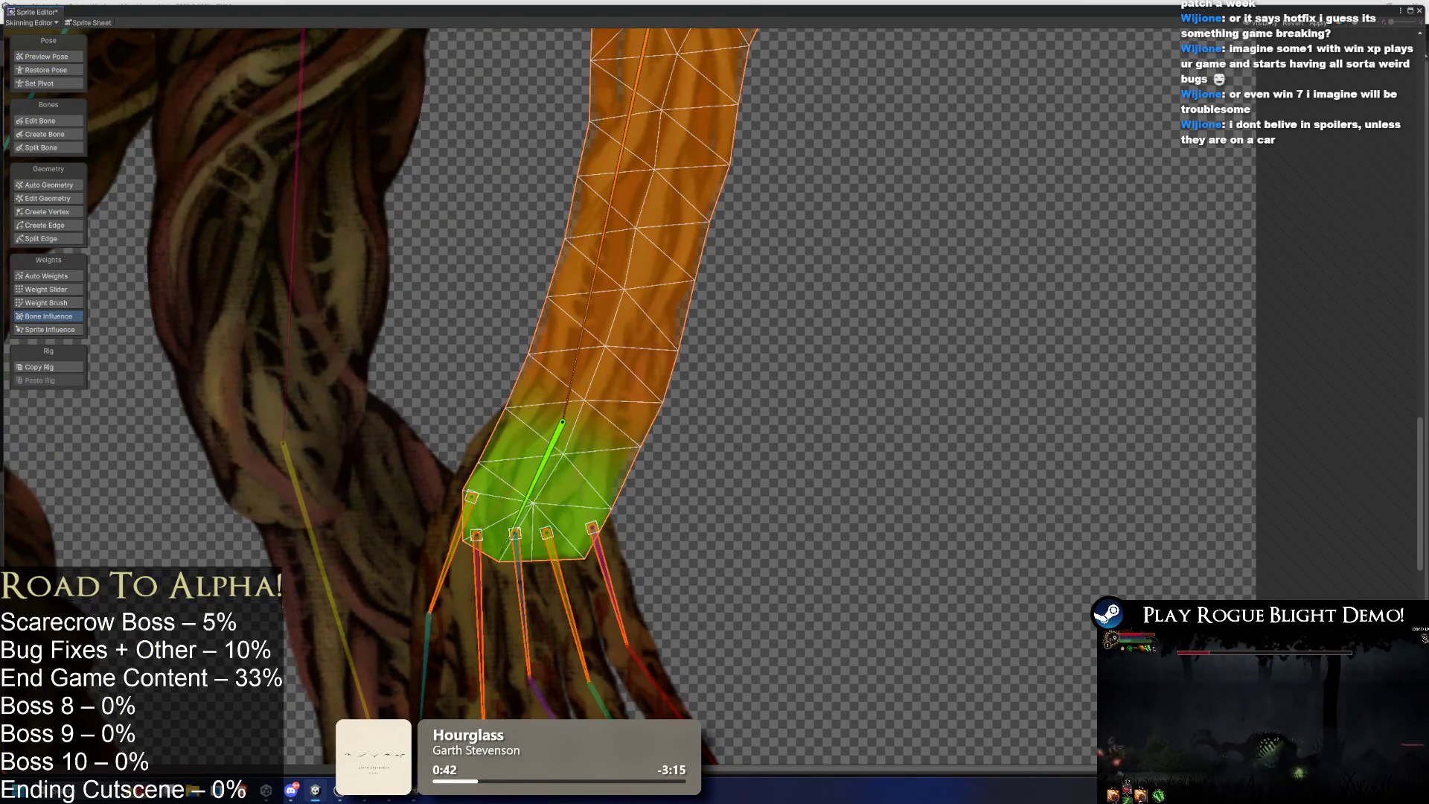
scroll(743, 387, "down", 3)
key("shift+1")
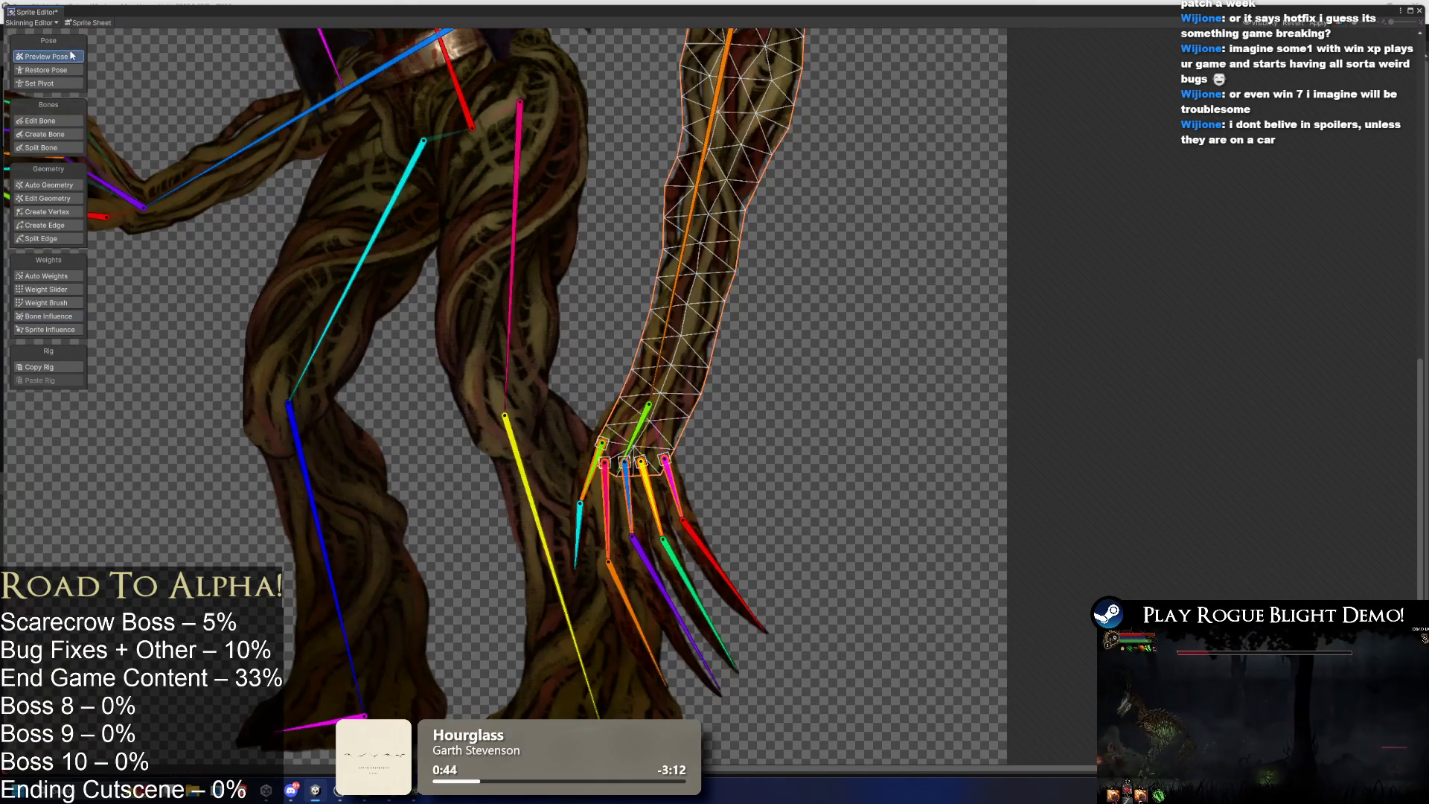
Generate Auto Weights and Auto Geometry for the forearm and inspect the right arm's weights.
left_click(68, 277)
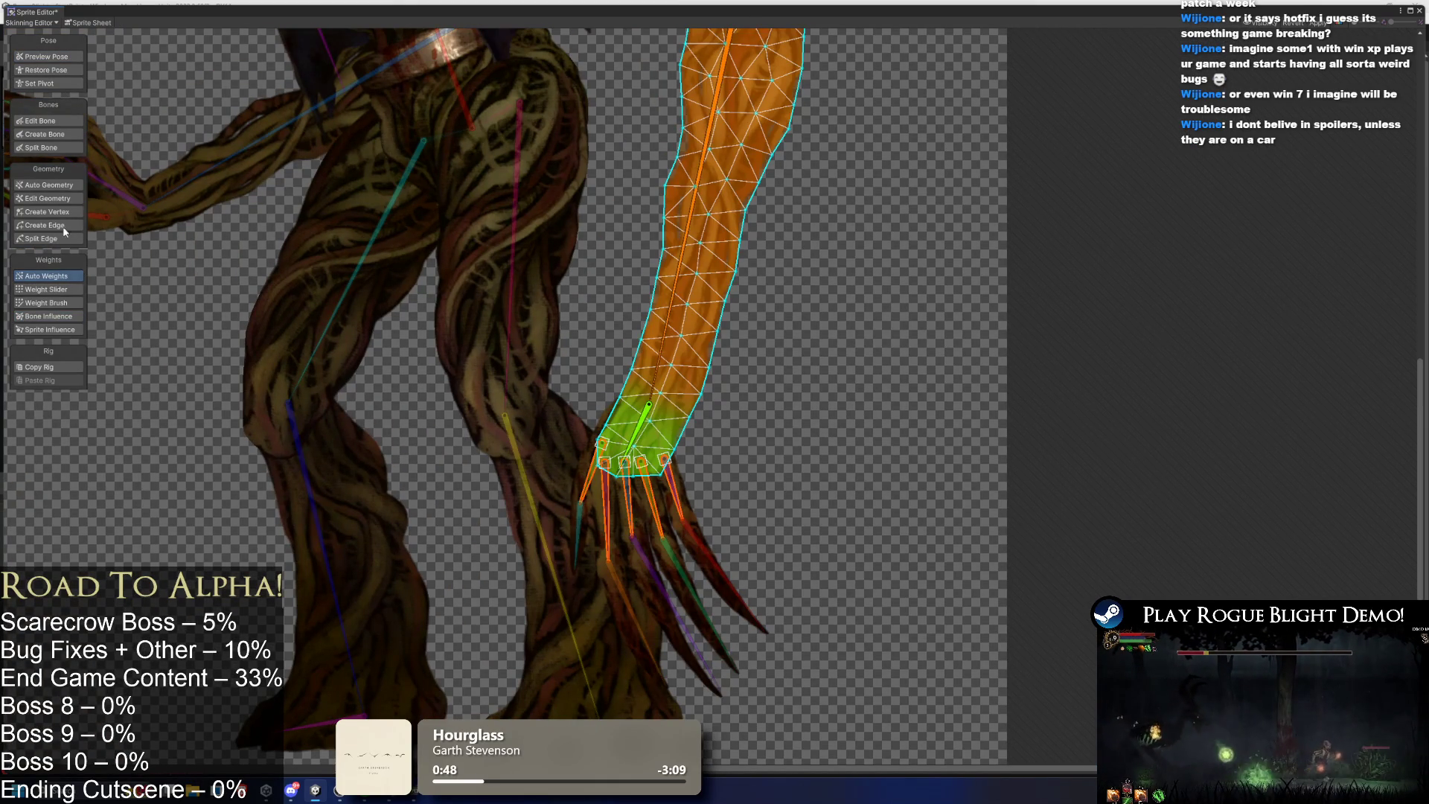
left_click(77, 185)
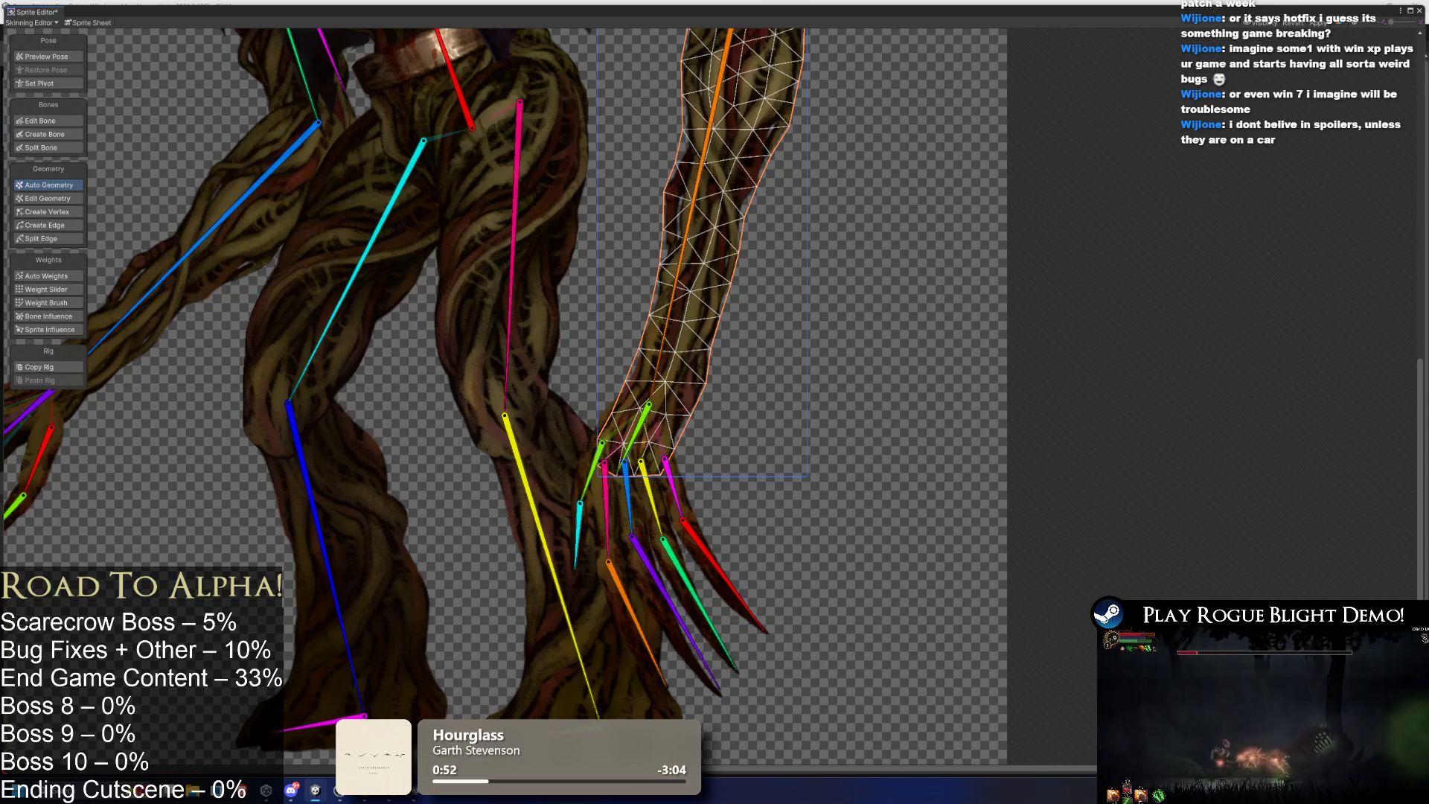
left_click(46, 276)
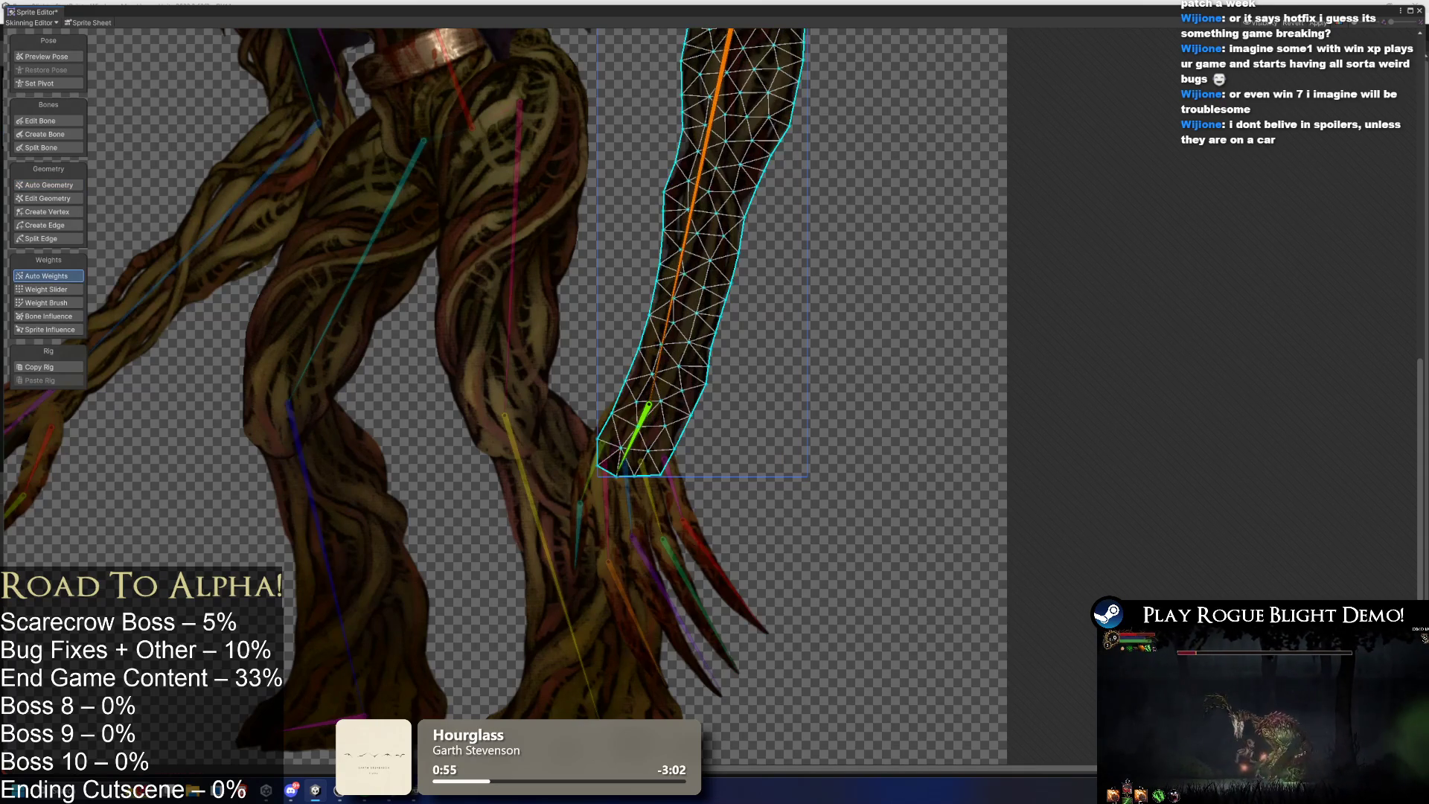
left_click(65, 57)
scroll(793, 440, "up", 2)
scroll(837, 430, "down", 3)
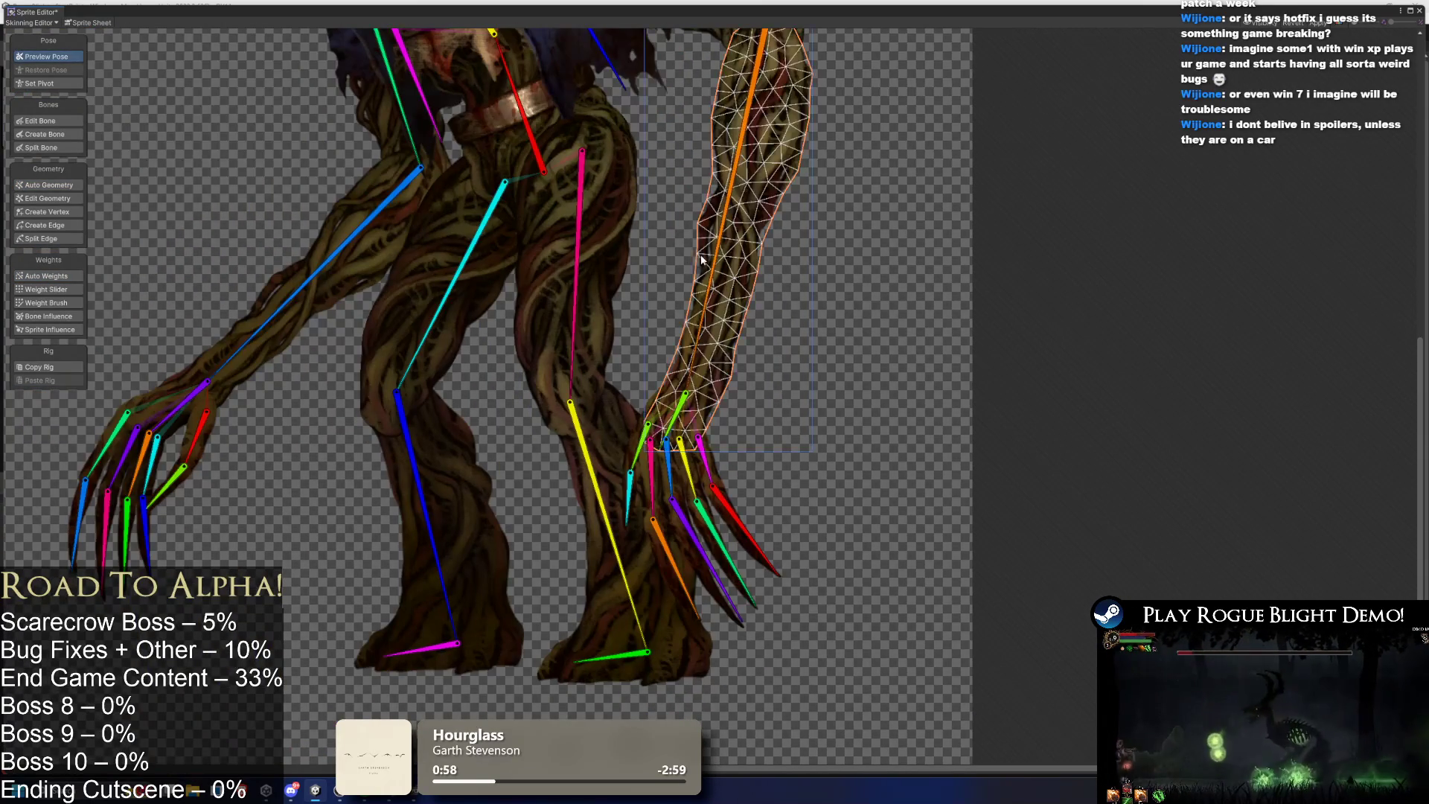
left_click(46, 276)
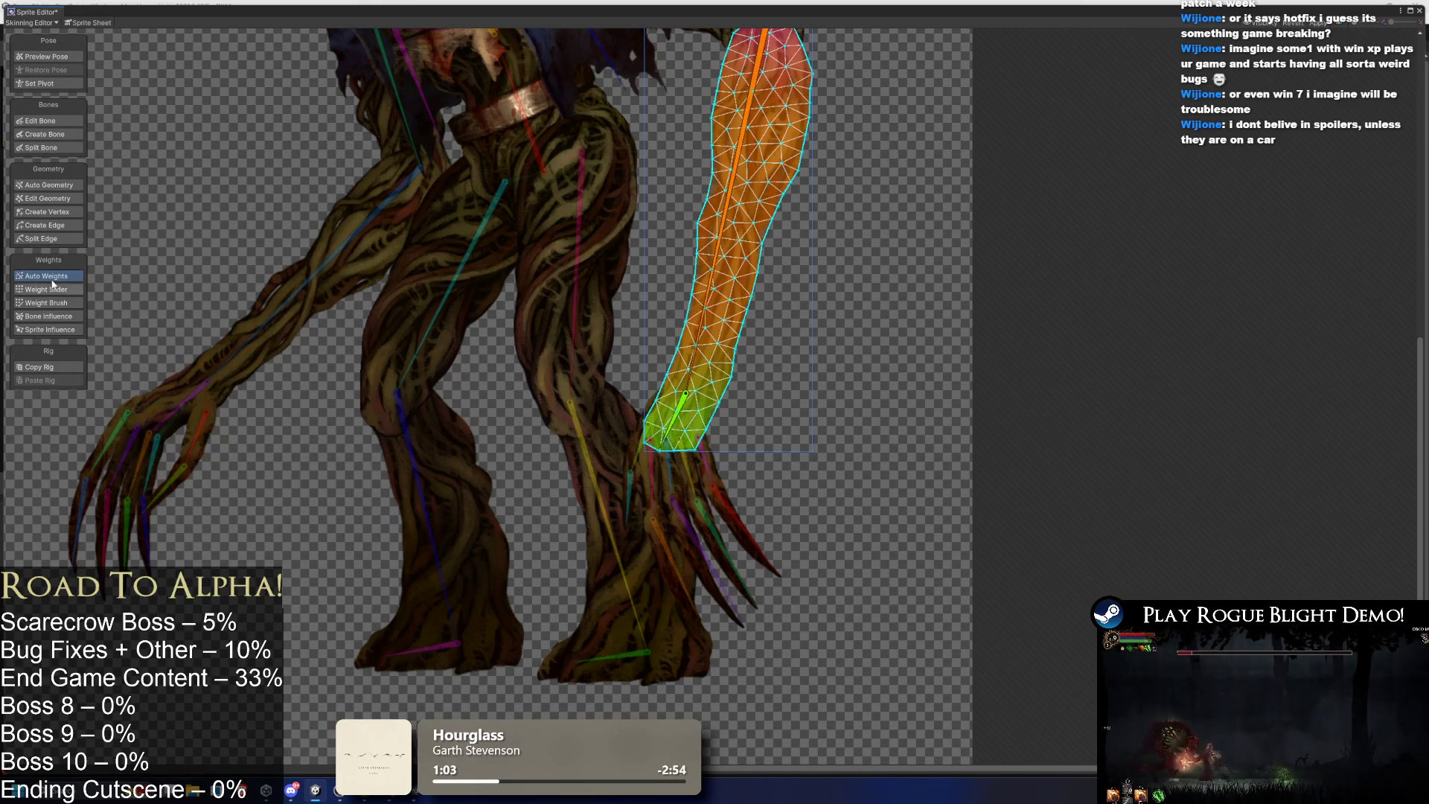
left_click(73, 186)
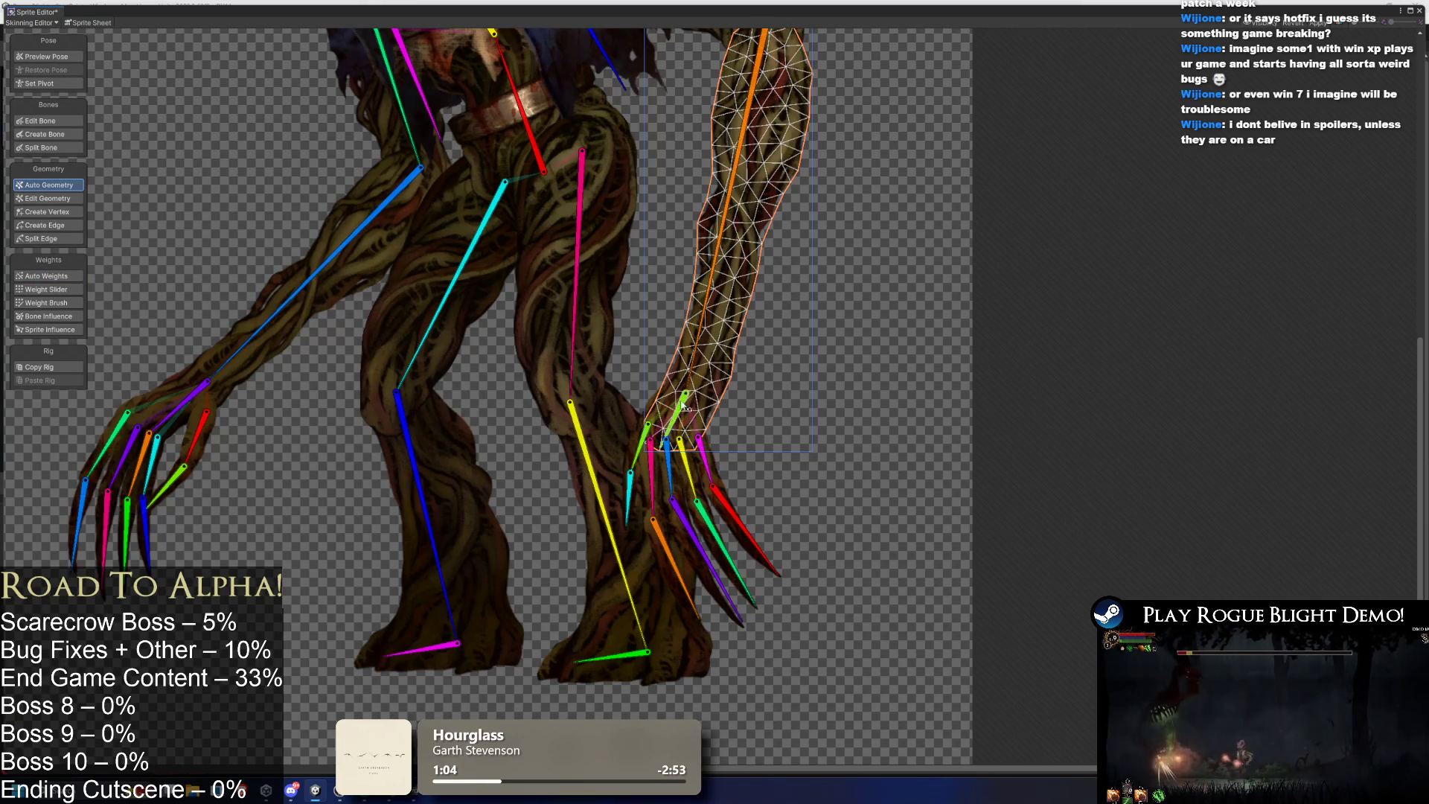
Inspect the left arm sprite's weights and geometry, then box-select the arm and leg bones in Preview Pose.
left_click(220, 377)
left_click(45, 276)
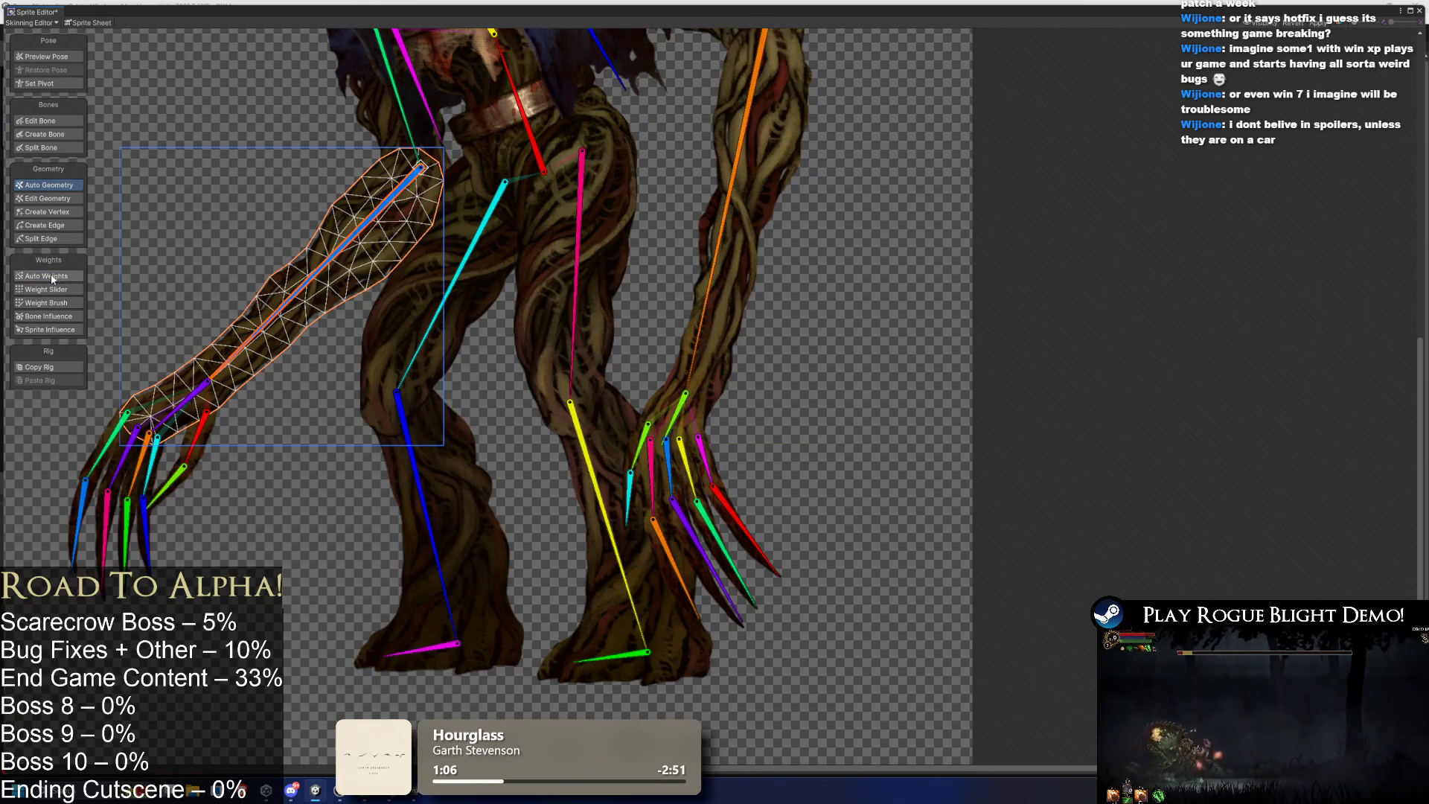
left_click(74, 186)
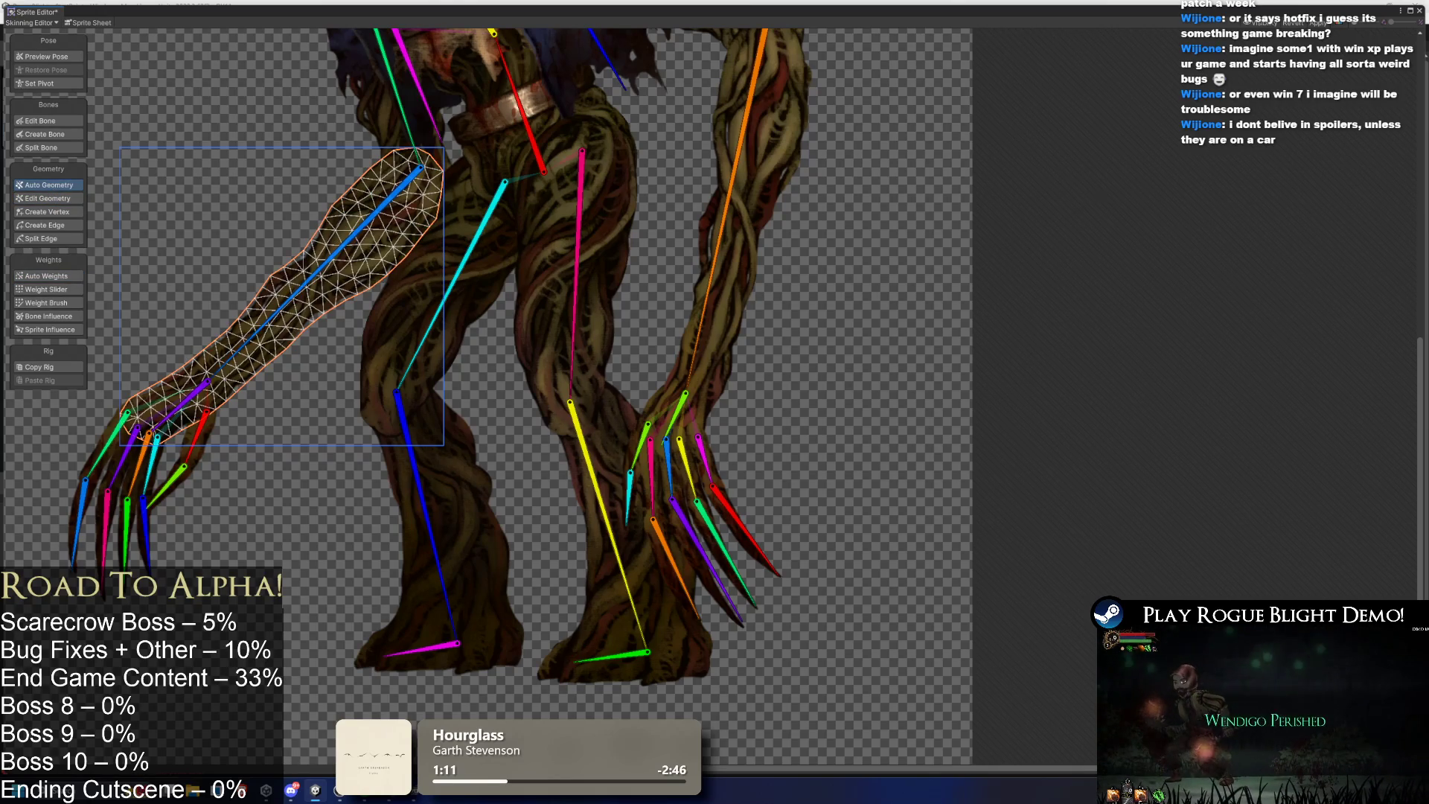
left_click(65, 277)
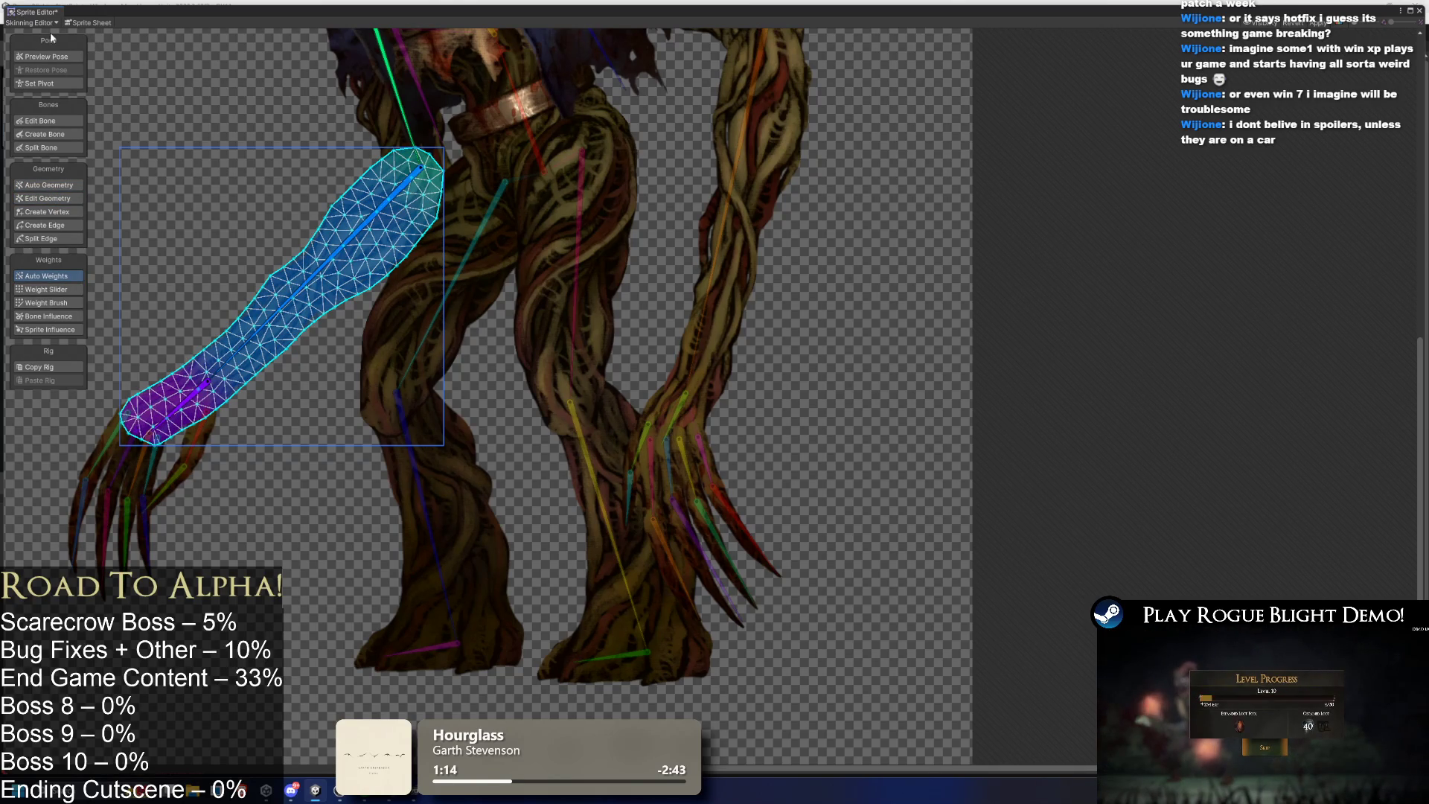
left_click(46, 56)
mouse_move(283, 281)
left_mouse_down()
mouse_move(370, 345)
mouse_move(424, 350)
left_mouse_up()
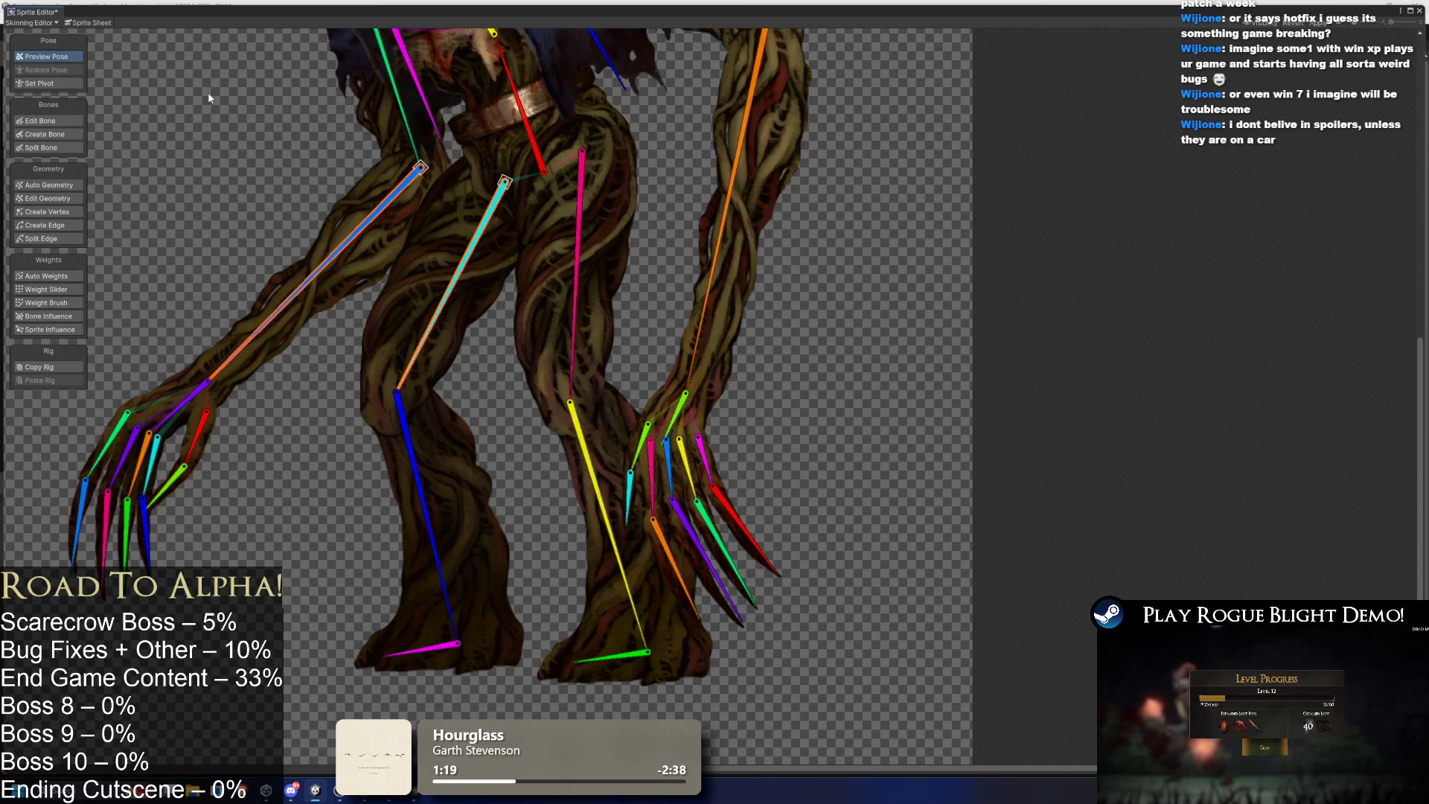
Rotate the arm and leg bones, swinging the arm back to reach left.
scroll(208, 92, "down", 3)
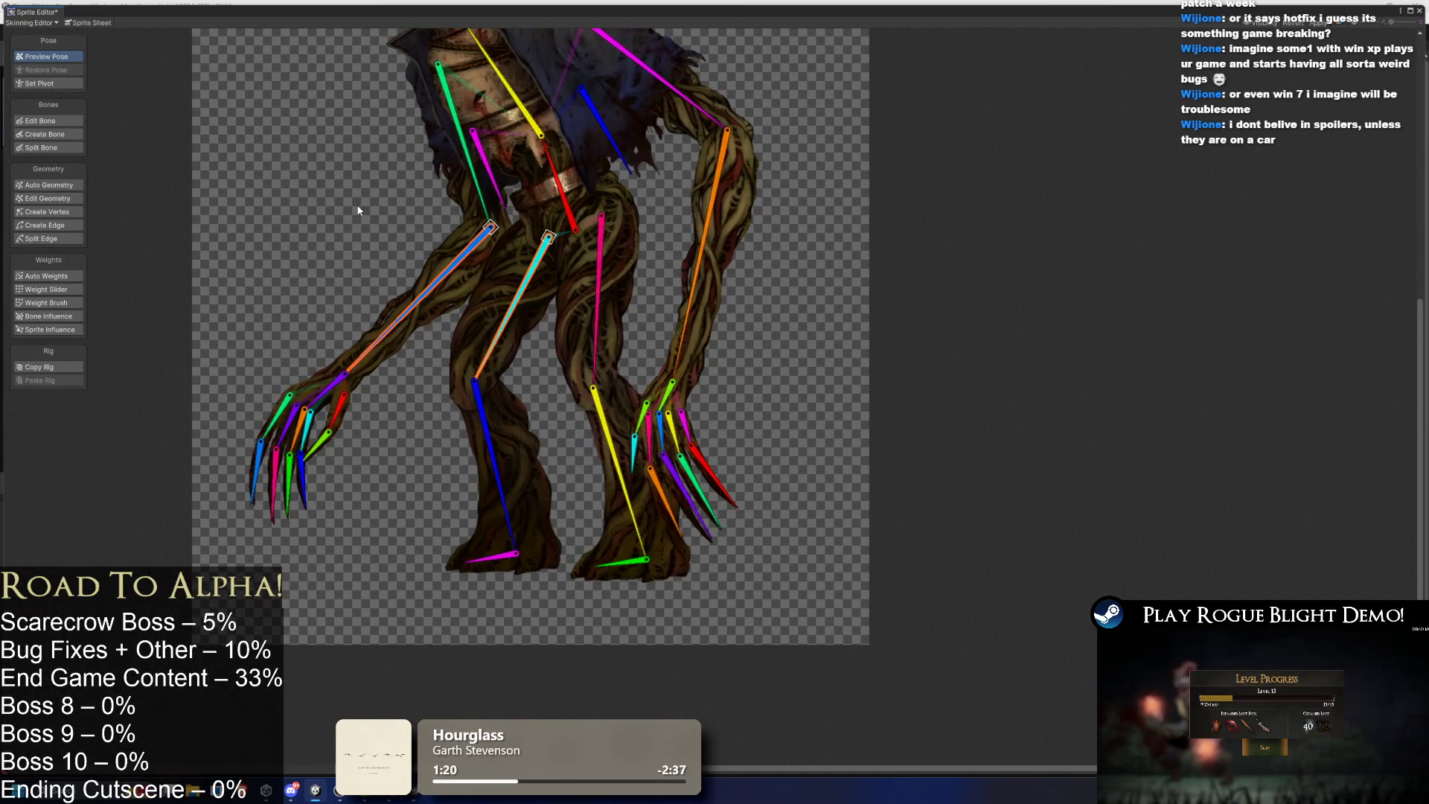
left_click_drag(432, 305, 512, 320)
mouse_move(512, 225)
left_mouse_down()
mouse_move(357, 350)
mouse_move(331, 394)
mouse_move(332, 336)
mouse_move(294, 373)
left_mouse_up()
Zoom to the hand and rotate the top-left, purple-pink and orange-green finger chains upward.
scroll(331, 394, "up", 3)
scroll(293, 373, "up", 4)
mouse_move(403, 236)
left_mouse_down()
mouse_move(375, 262)
mouse_move(342, 221)
mouse_move(393, 240)
mouse_move(439, 175)
left_mouse_up()
mouse_move(394, 339)
left_mouse_down()
mouse_move(399, 293)
mouse_move(322, 232)
mouse_move(336, 277)
left_mouse_up()
left_click_drag(440, 356, 418, 280)
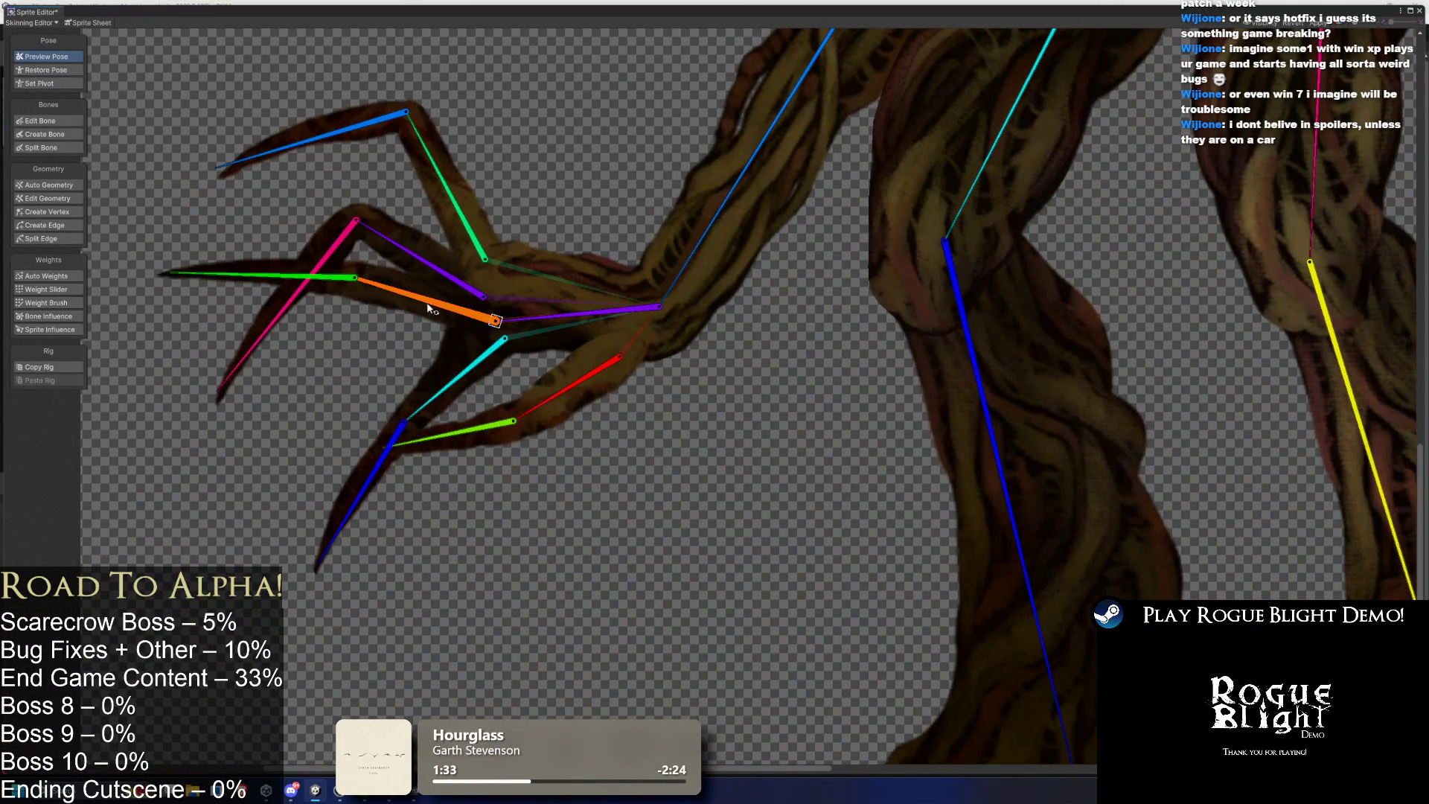
Check Bone Influence on the lower and upper finger meshes, selecting the green finger and hand bones.
left_click(454, 372)
left_click(46, 317)
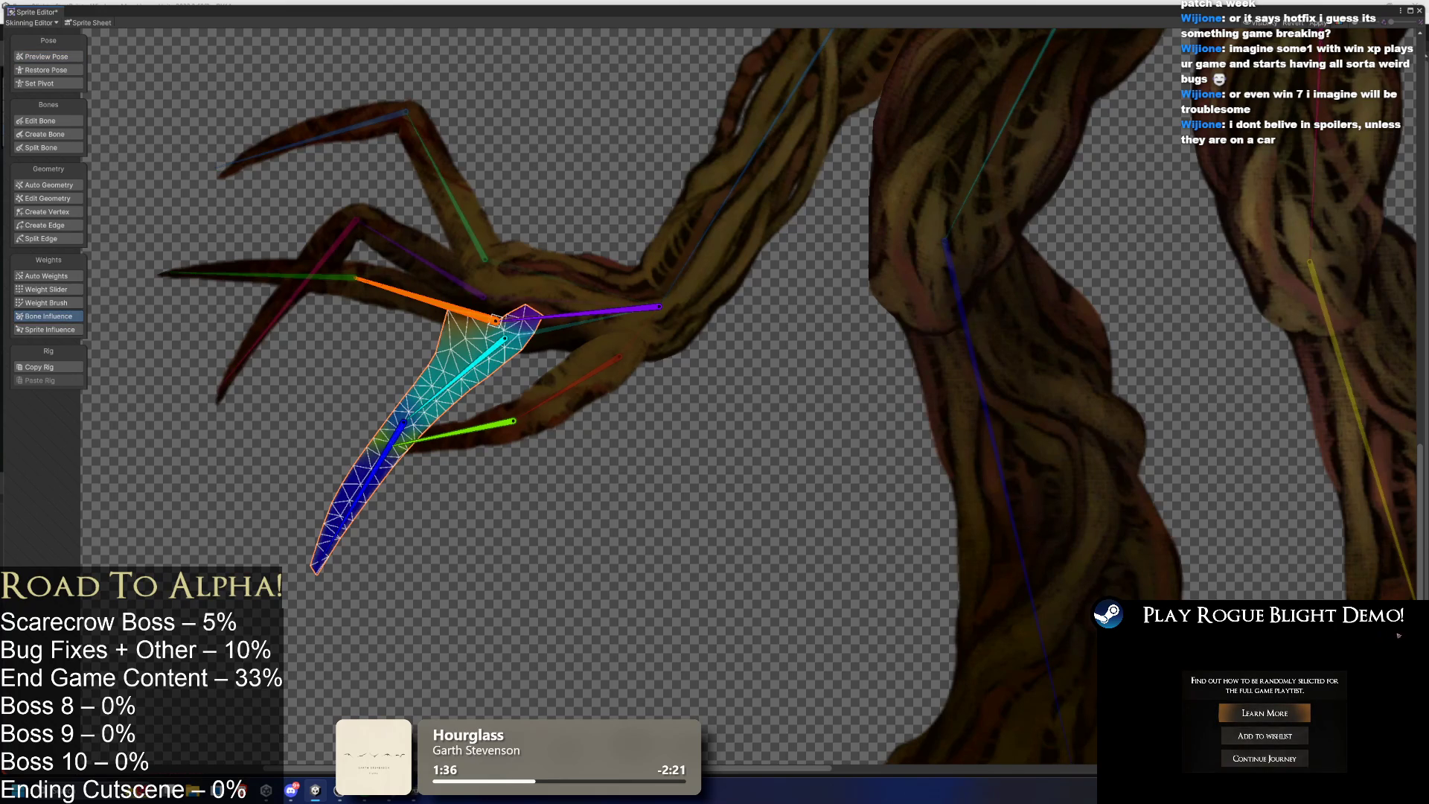
left_click(447, 436)
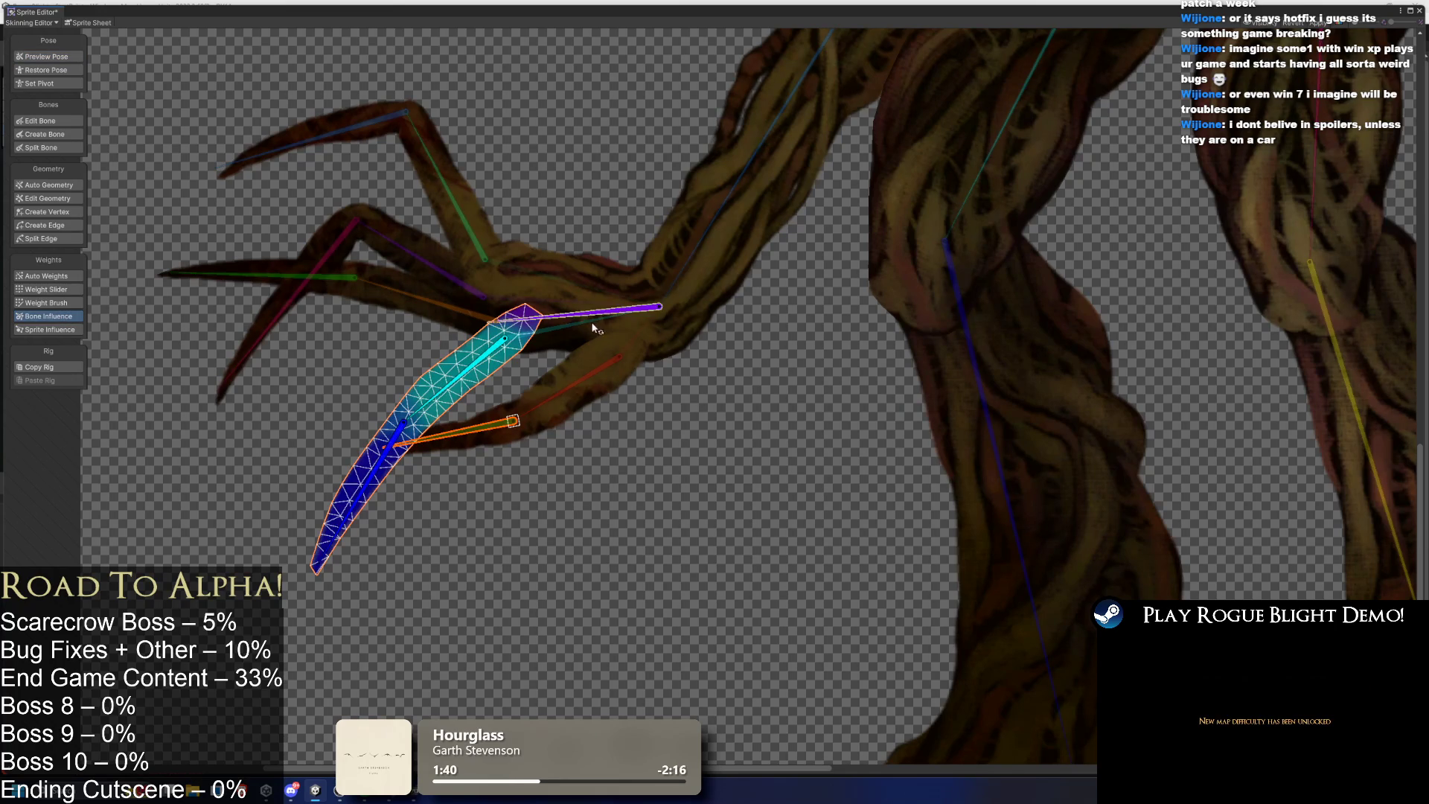
left_click(648, 308)
left_click(607, 376)
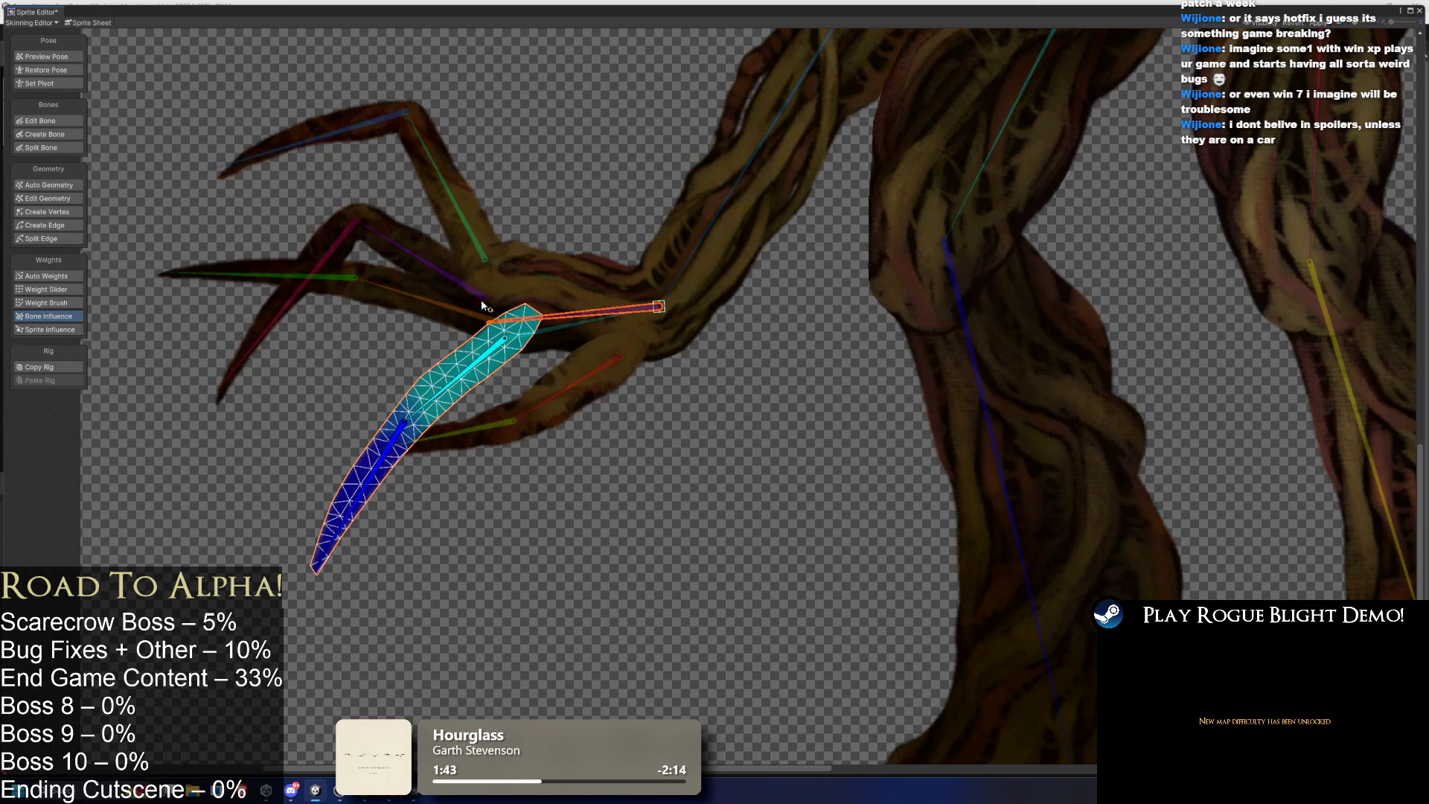
left_click(484, 256)
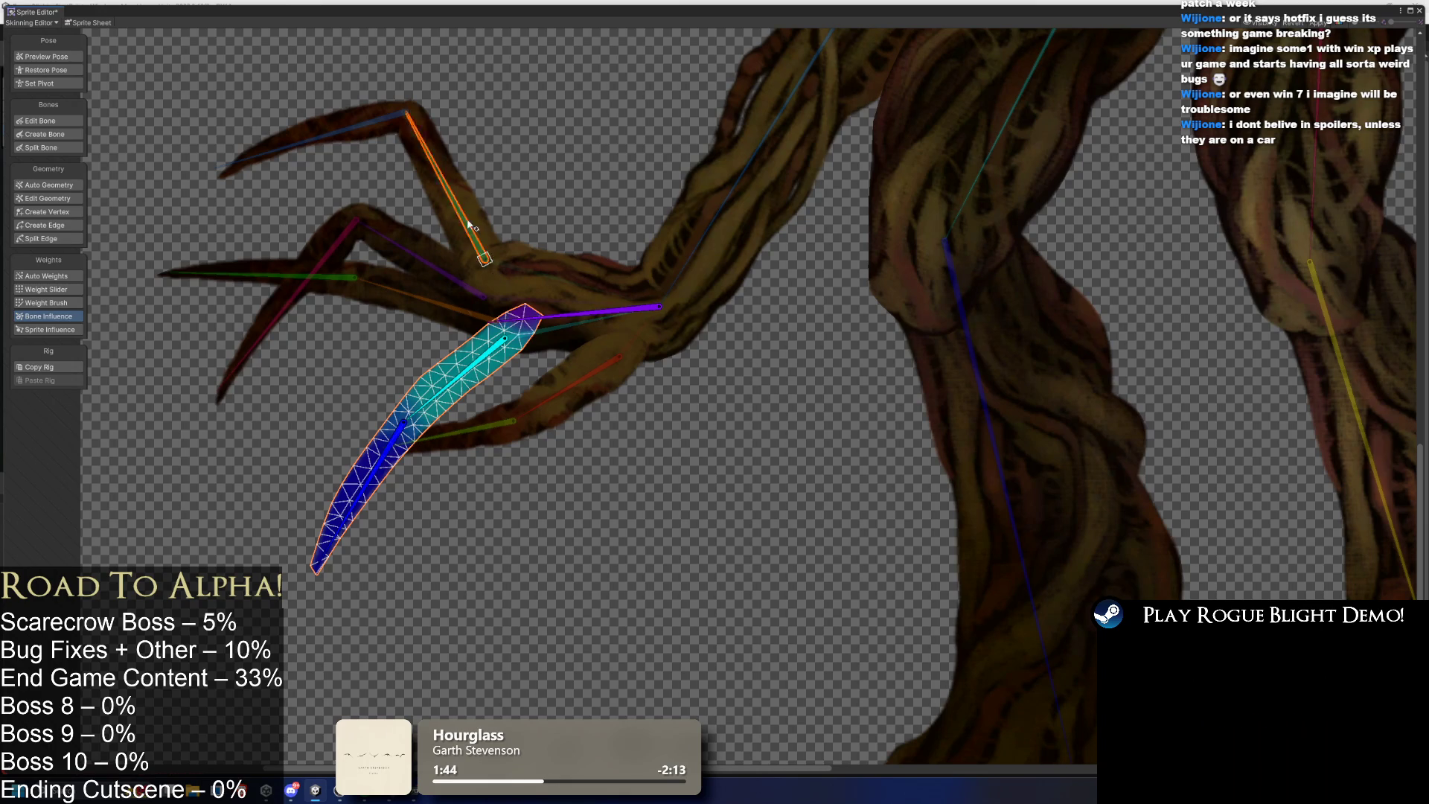
left_click(432, 249)
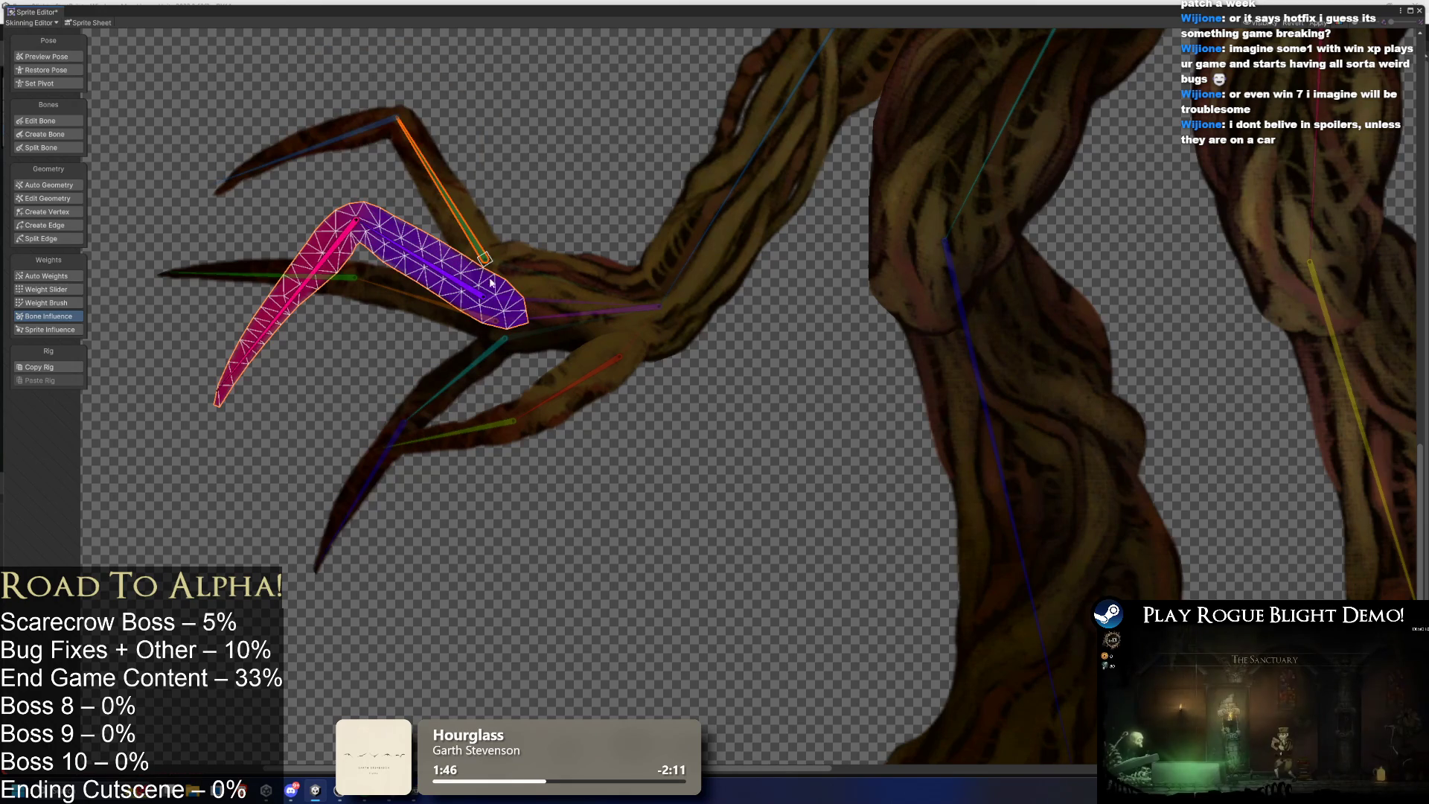
left_click(454, 222)
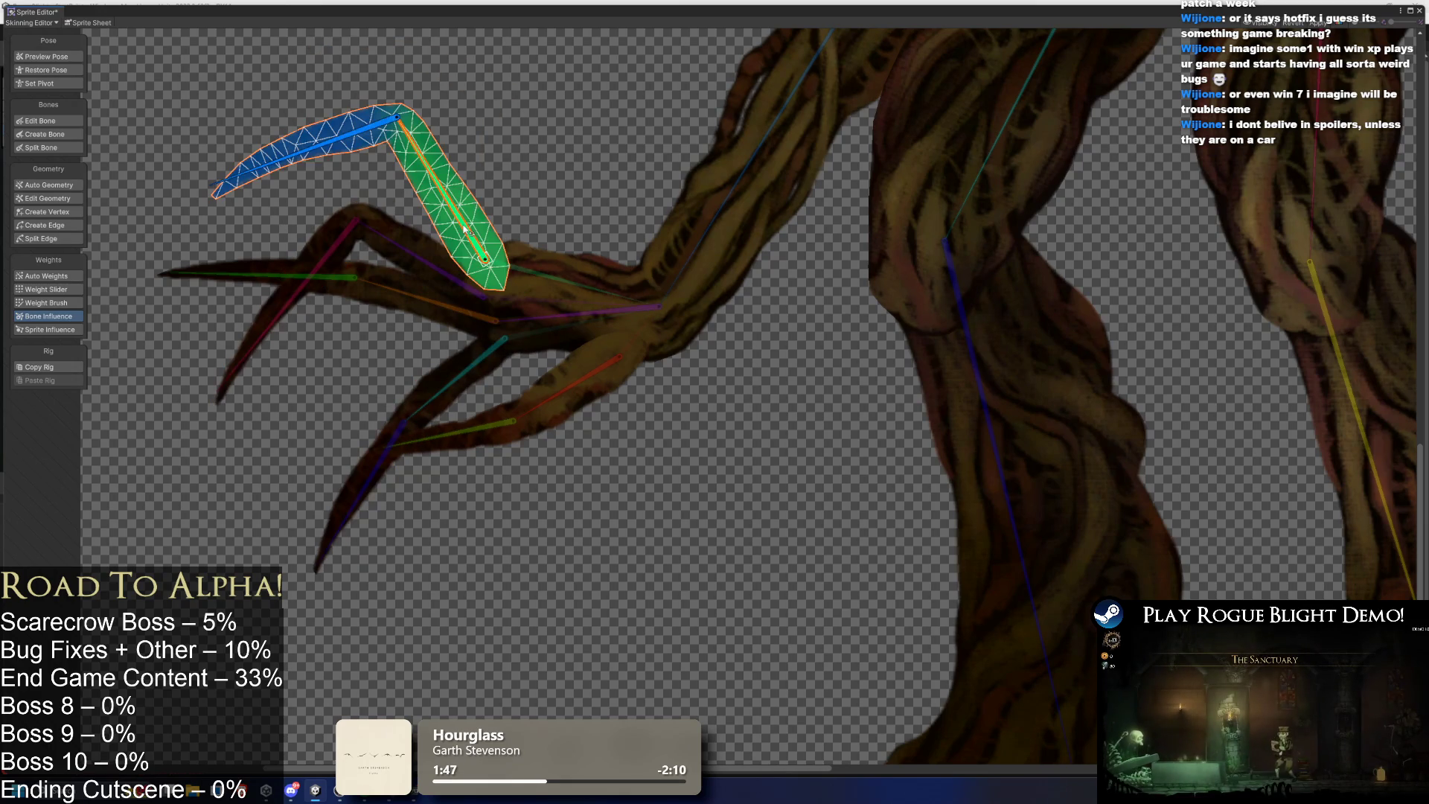
left_click(478, 360)
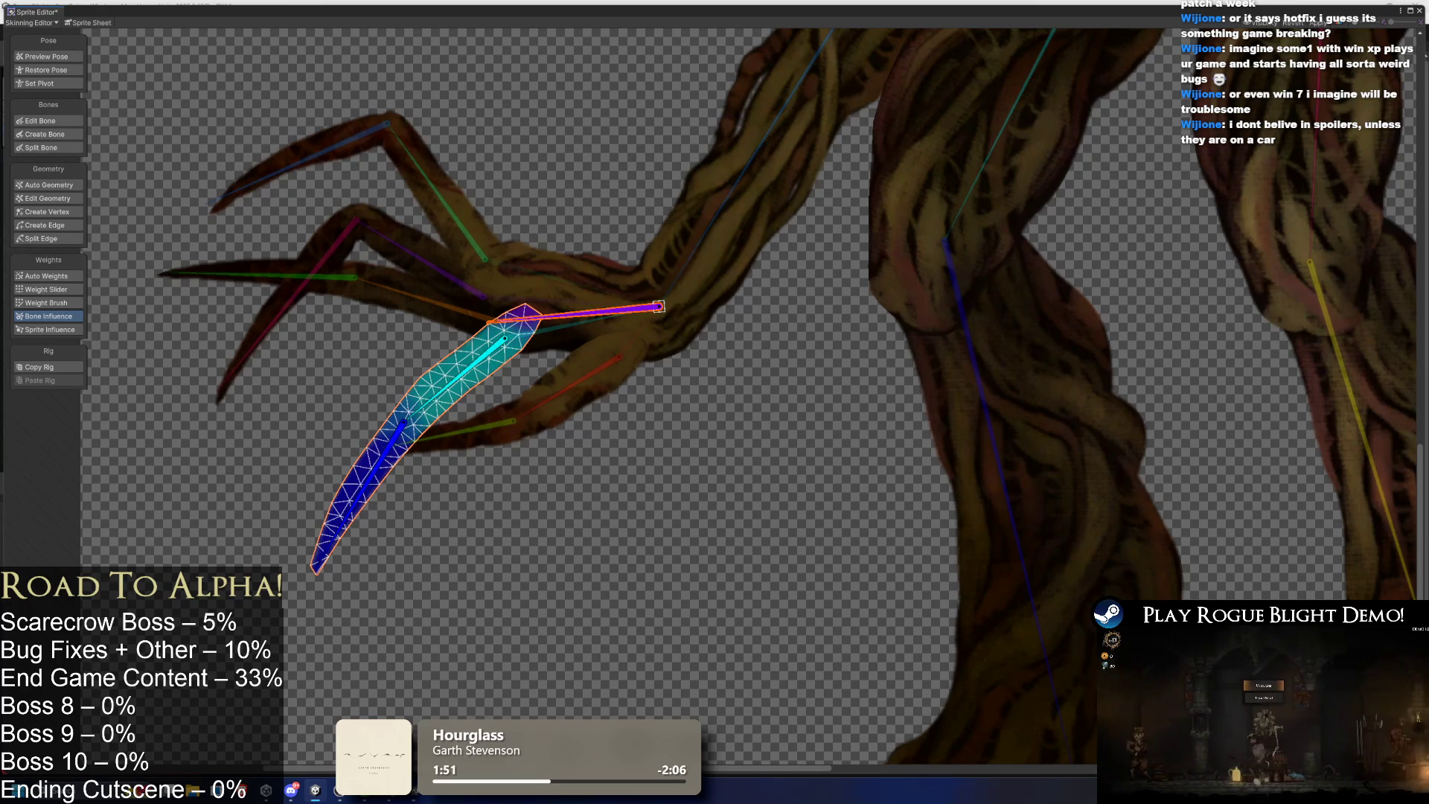
Test-rotate the lower finger upward in Preview Pose, then undo the pose changes.
left_click(46, 57)
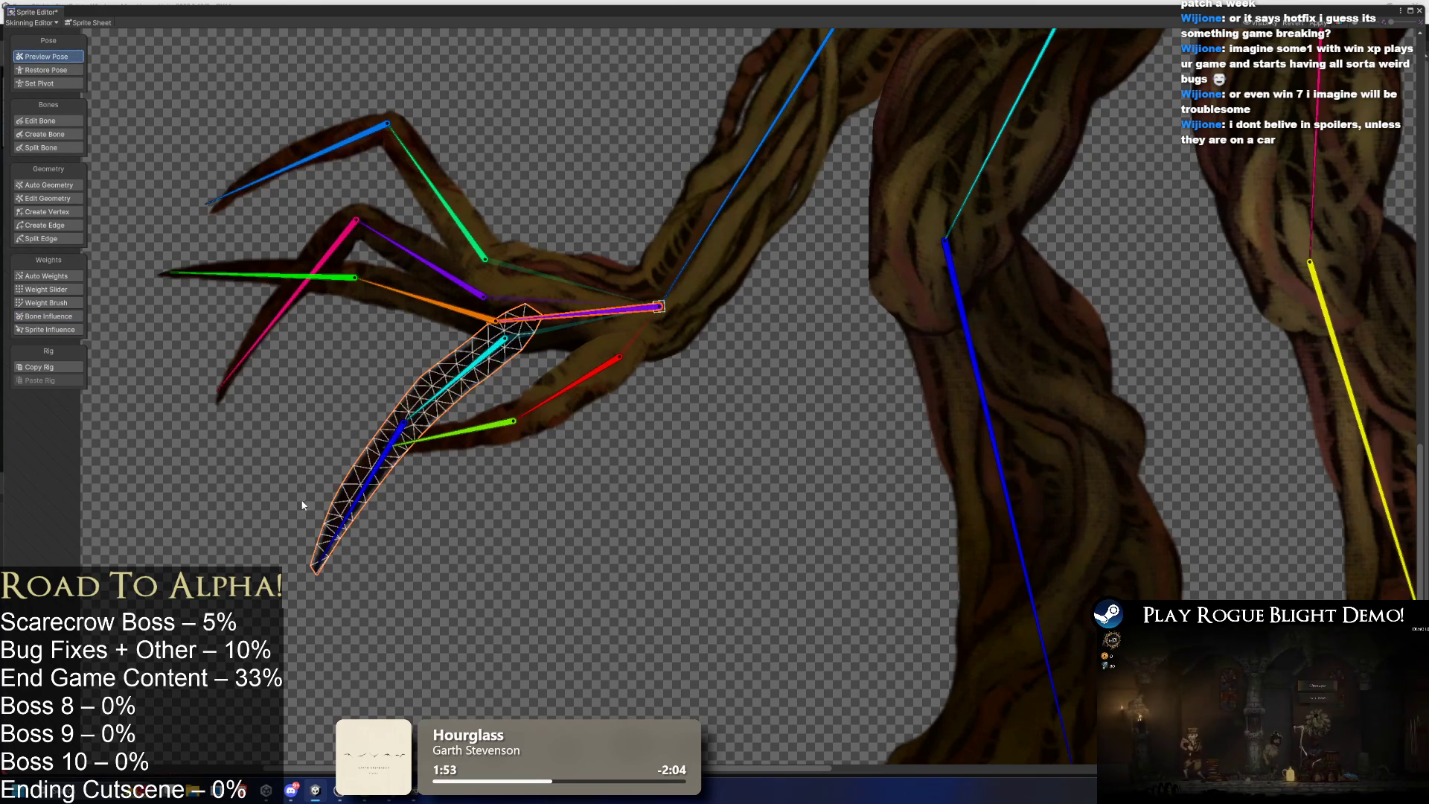
mouse_move(441, 393)
left_mouse_down()
mouse_move(420, 339)
mouse_move(449, 274)
mouse_move(495, 328)
left_mouse_up()
key("ctrl+z")
key("ctrl+z")
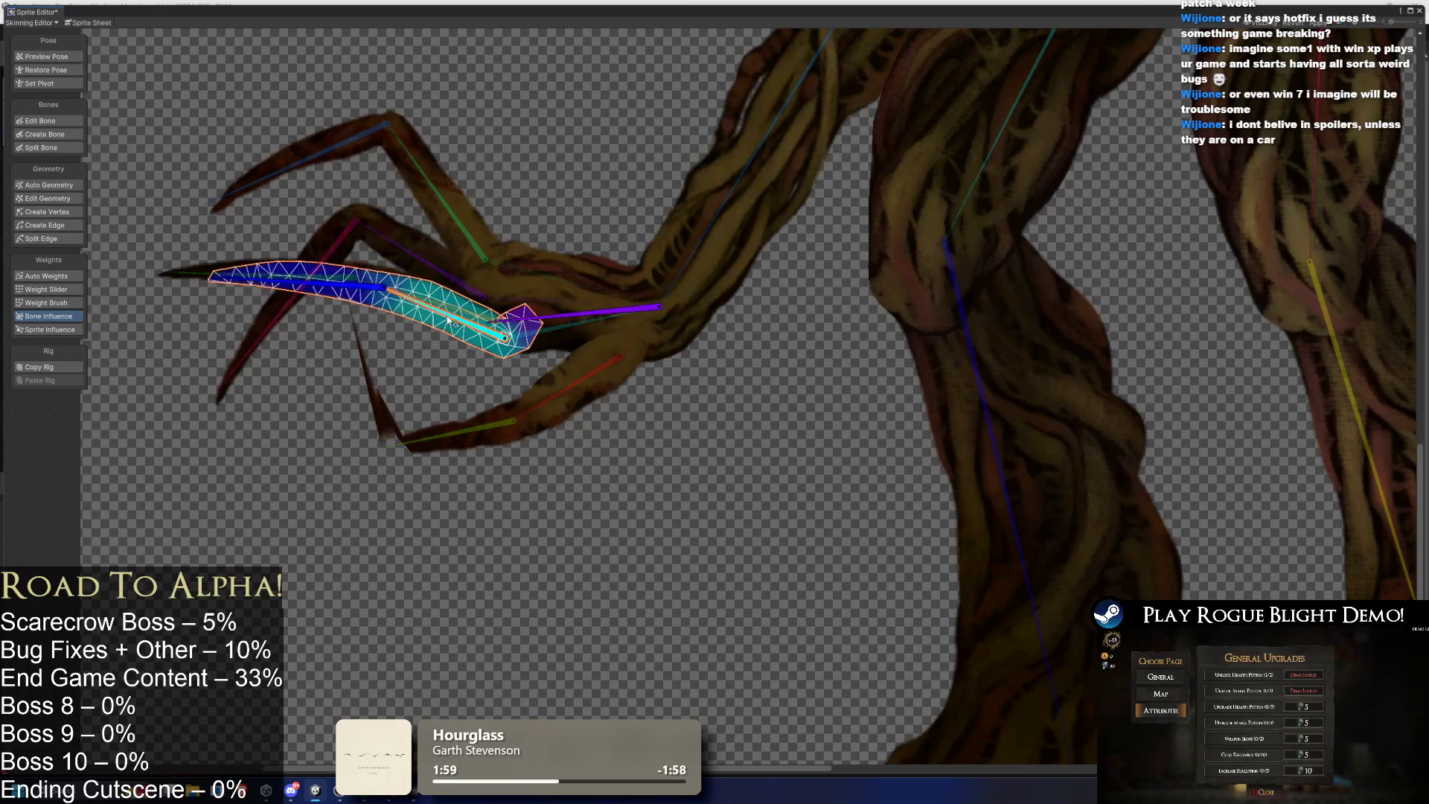
key("ctrl+z")
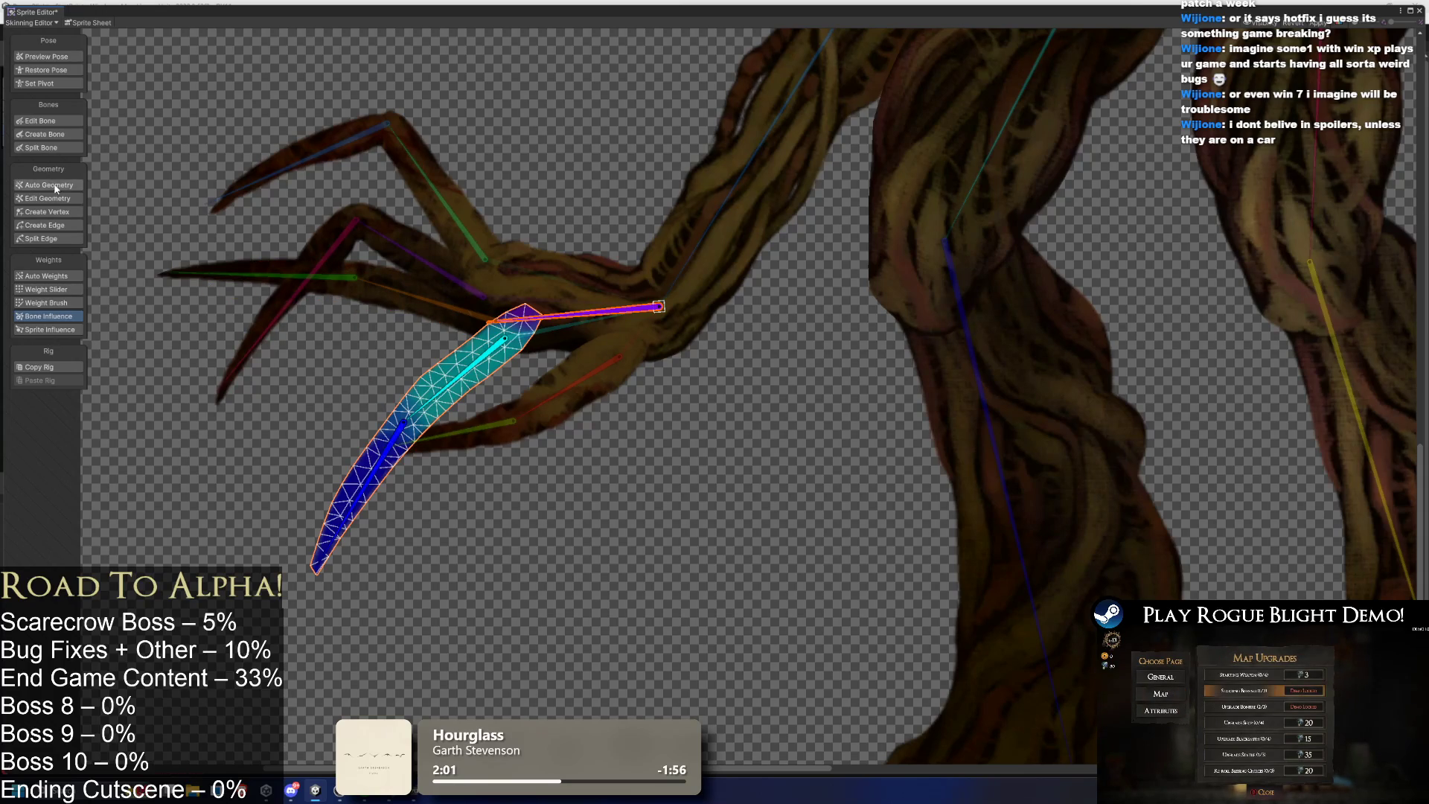
In Edit Bone, pull the cyan, orange and purple finger bones' top joints up into the palm.
left_click(61, 120)
scroll(451, 341, "up", 2)
mouse_move(444, 333)
left_mouse_down()
mouse_move(447, 305)
mouse_move(364, 259)
left_mouse_up()
left_click(403, 343)
left_click(406, 306)
left_click(387, 311)
Raise the leftmost finger bone's top joint into the palm and view its weights.
left_click(361, 270)
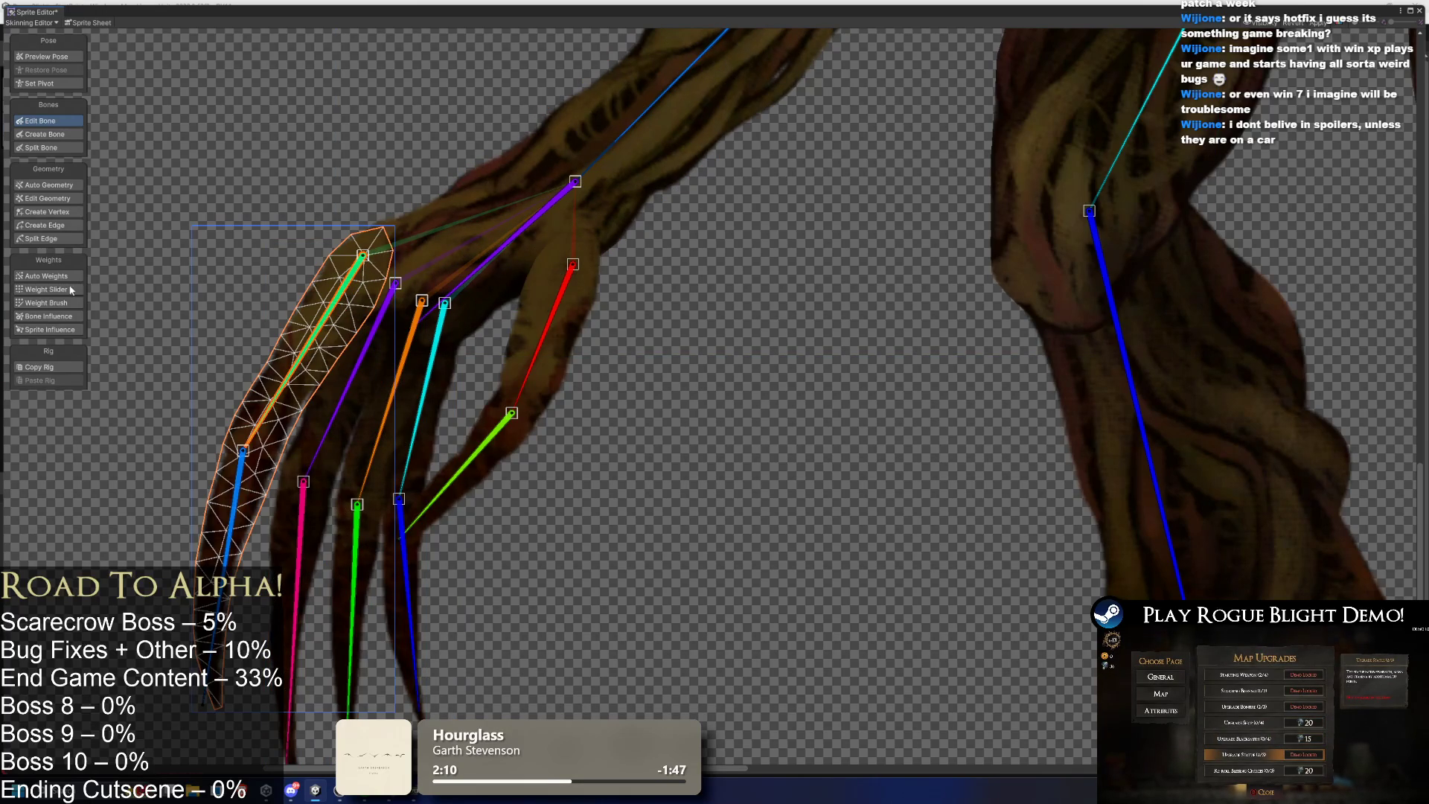
left_click(46, 276)
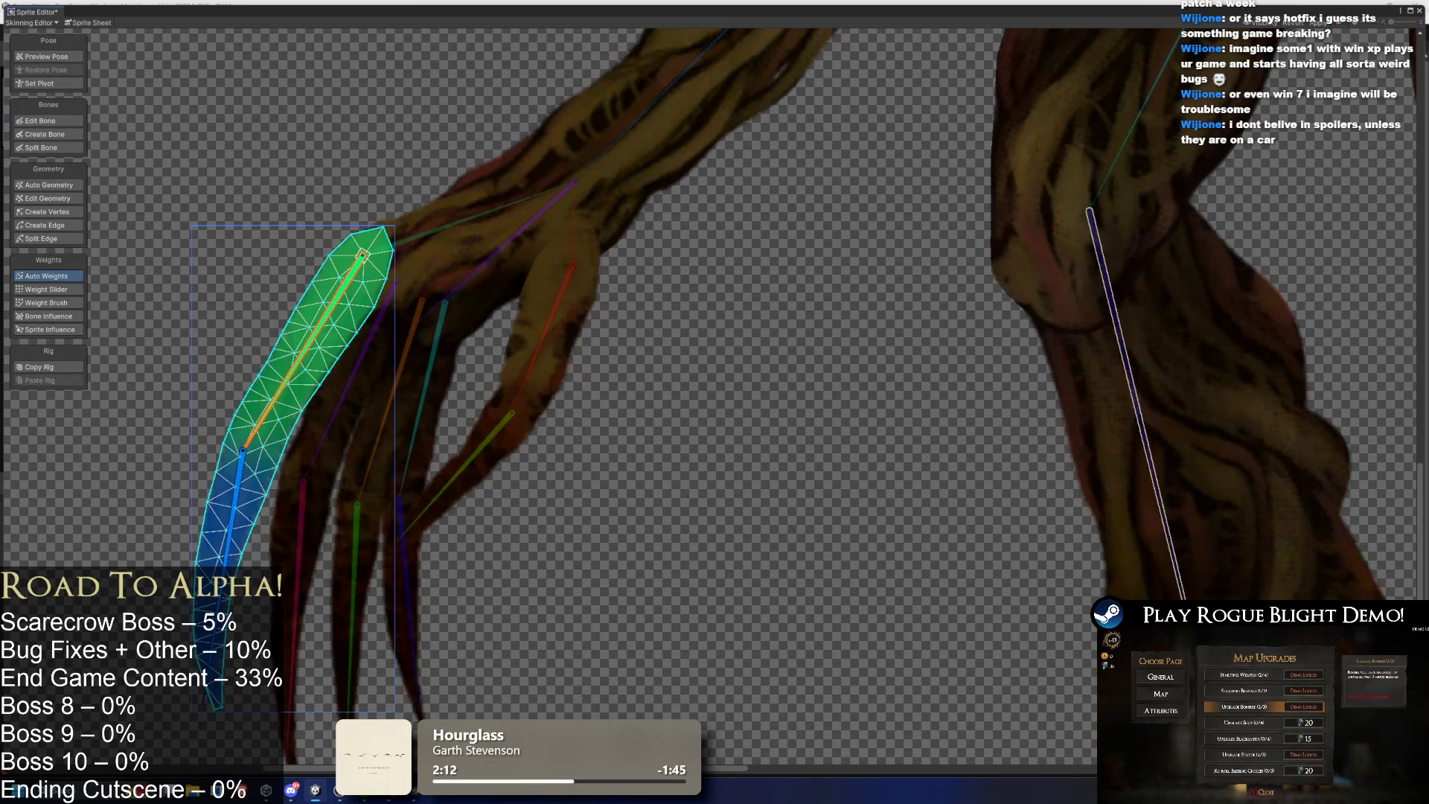
left_click(356, 431)
Inspect the pink-purple, blue-cyan and orange-green finger meshes' weights, then select the purple hand bone.
left_click(328, 411)
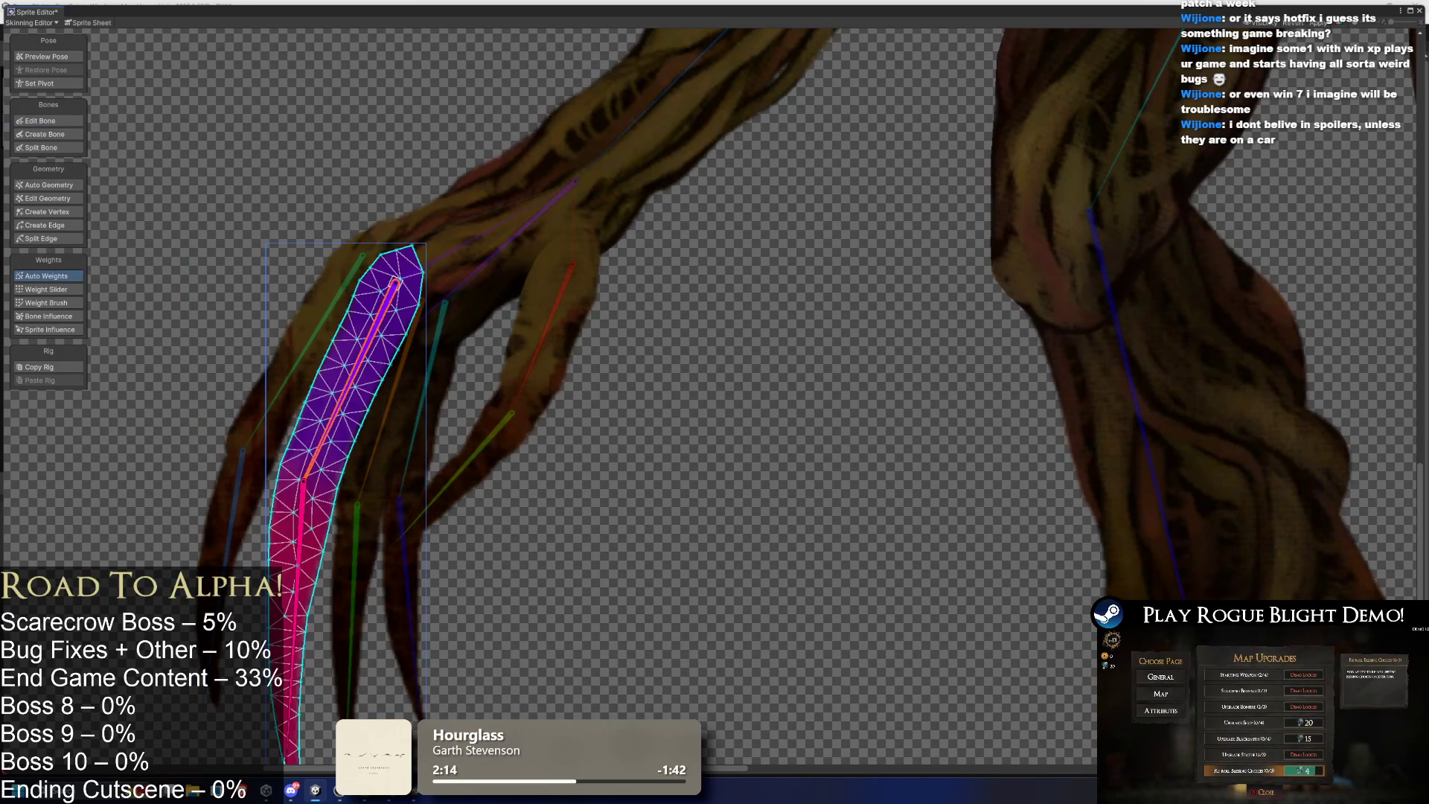
left_click(383, 431)
left_click(389, 434)
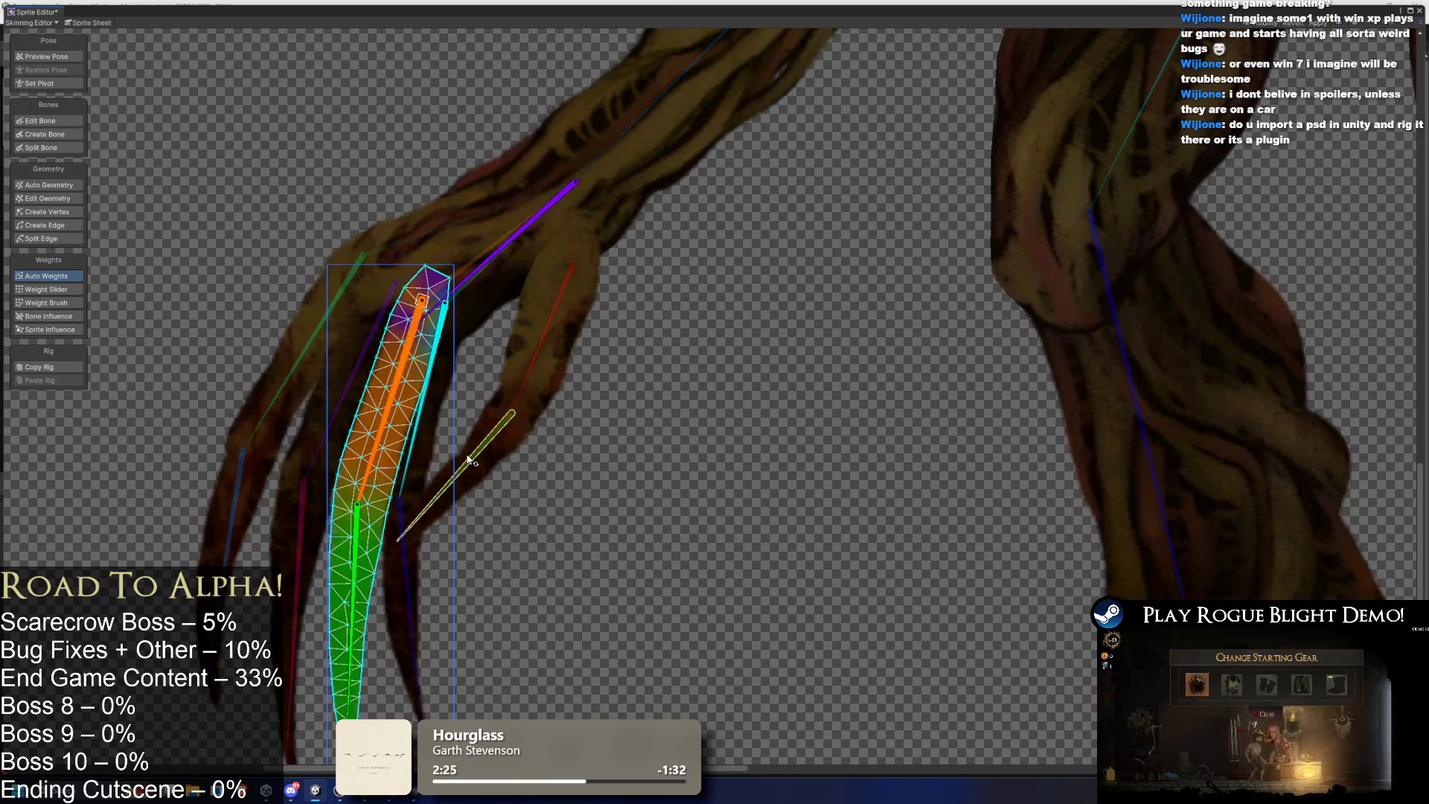
left_click(55, 182)
left_click(46, 275)
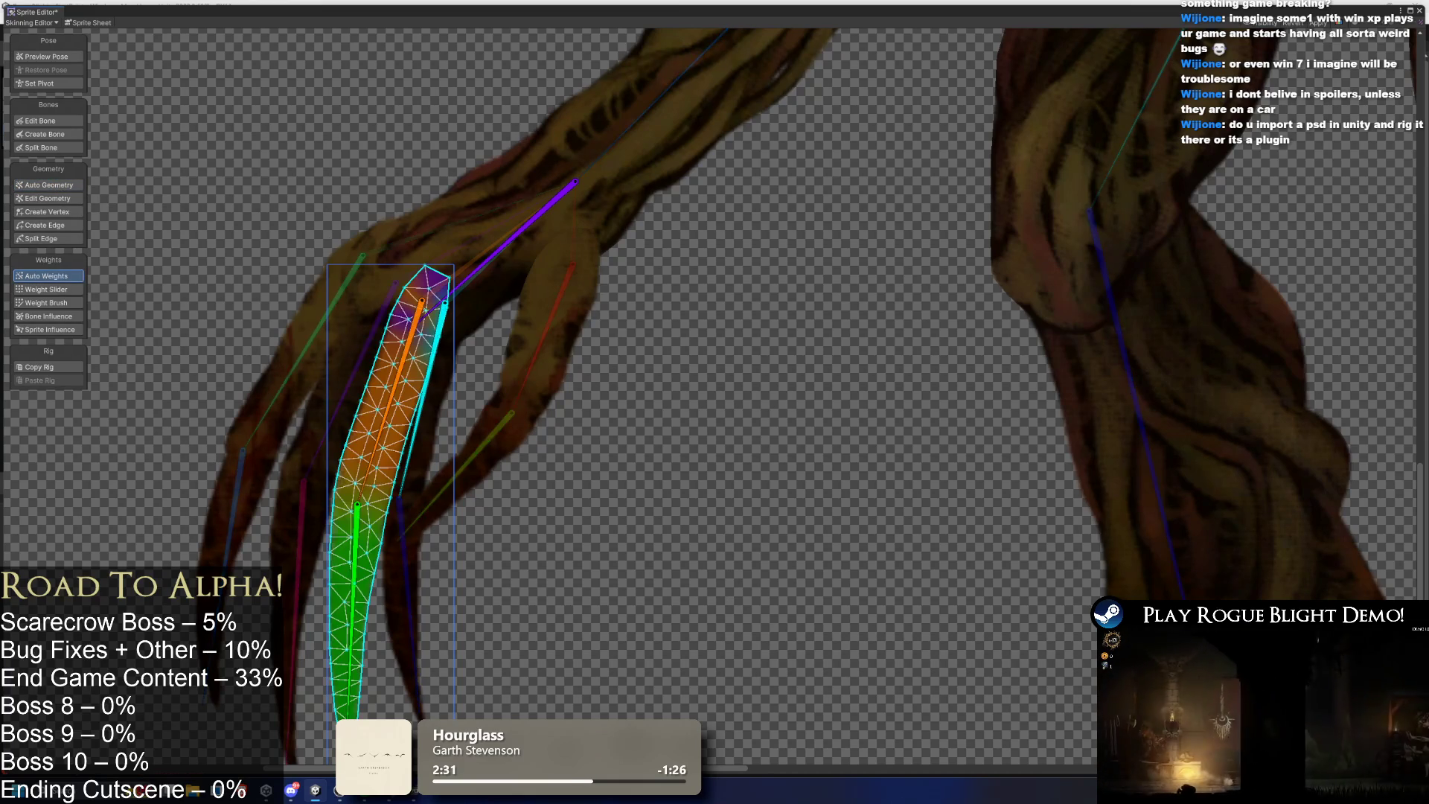
left_click(514, 235)
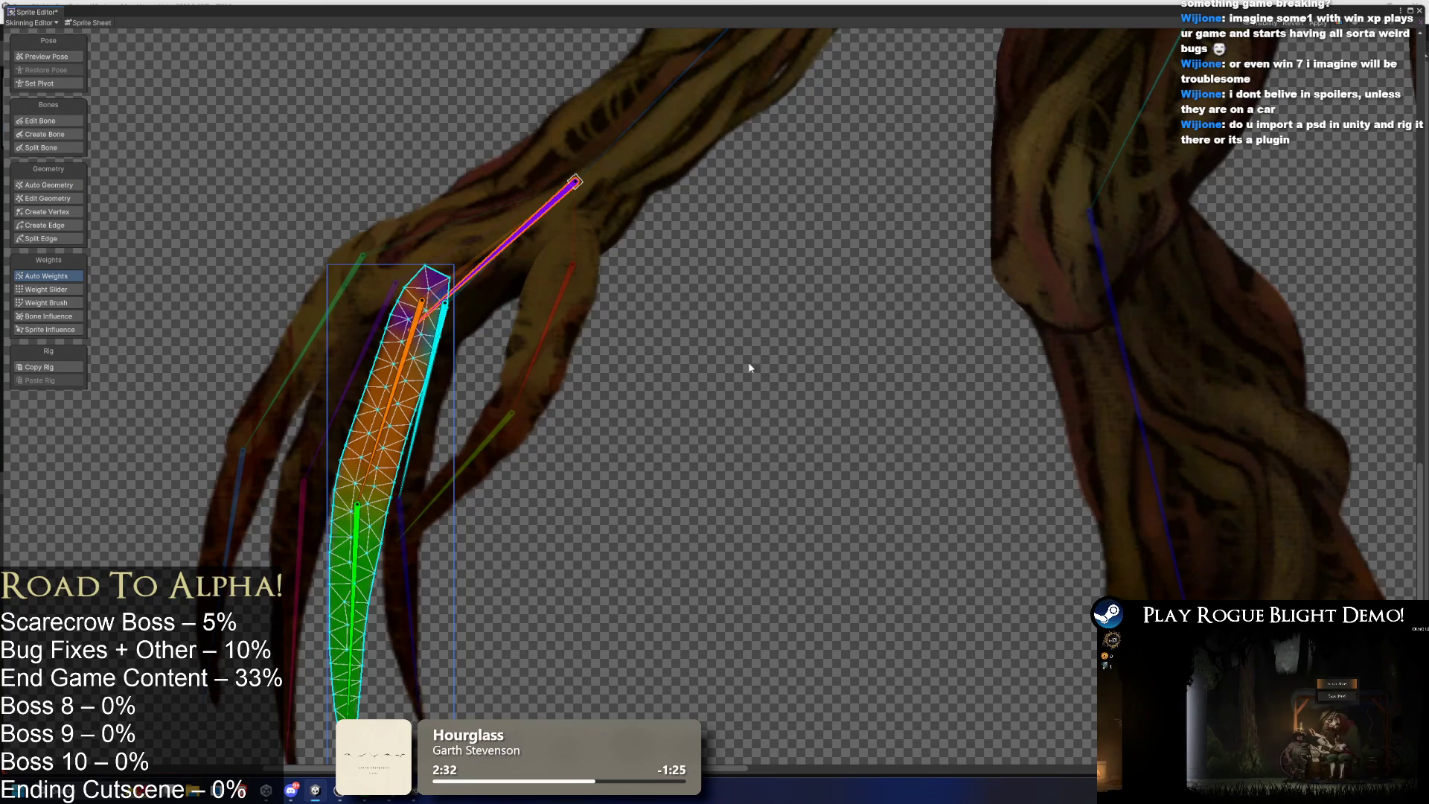
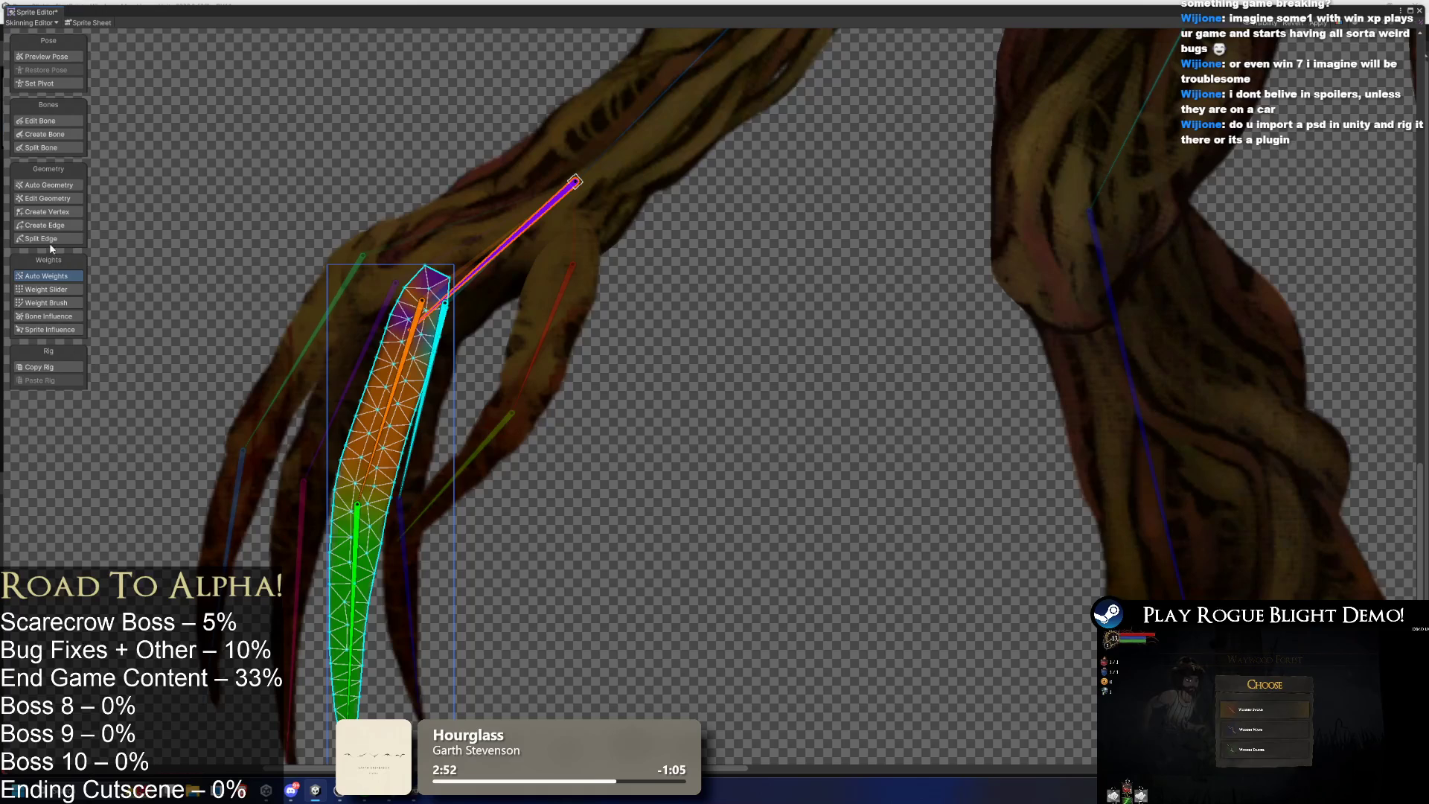
Toggle between the finger's Auto Geometry and Auto Weights views to compare them.
left_click(61, 185)
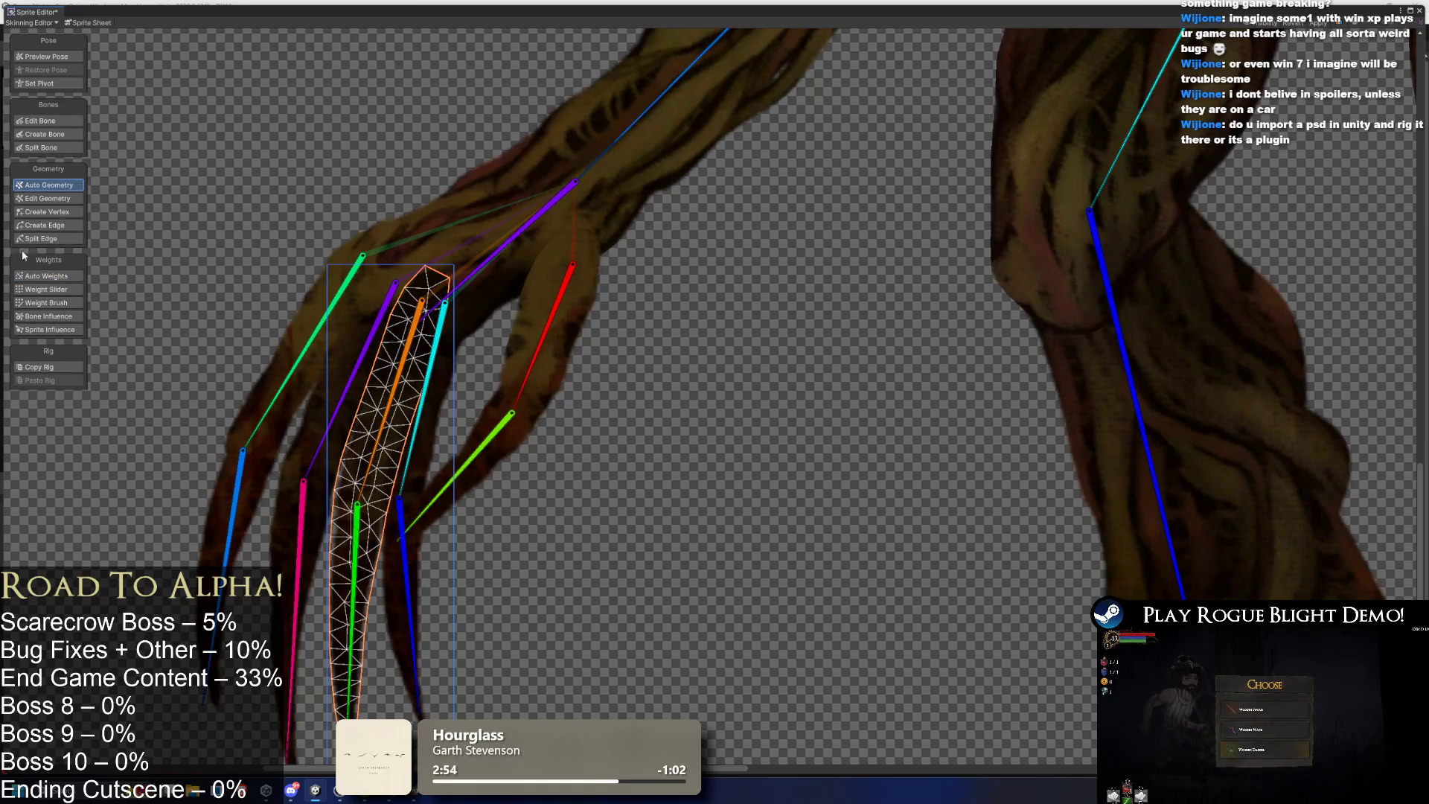
left_click(39, 276)
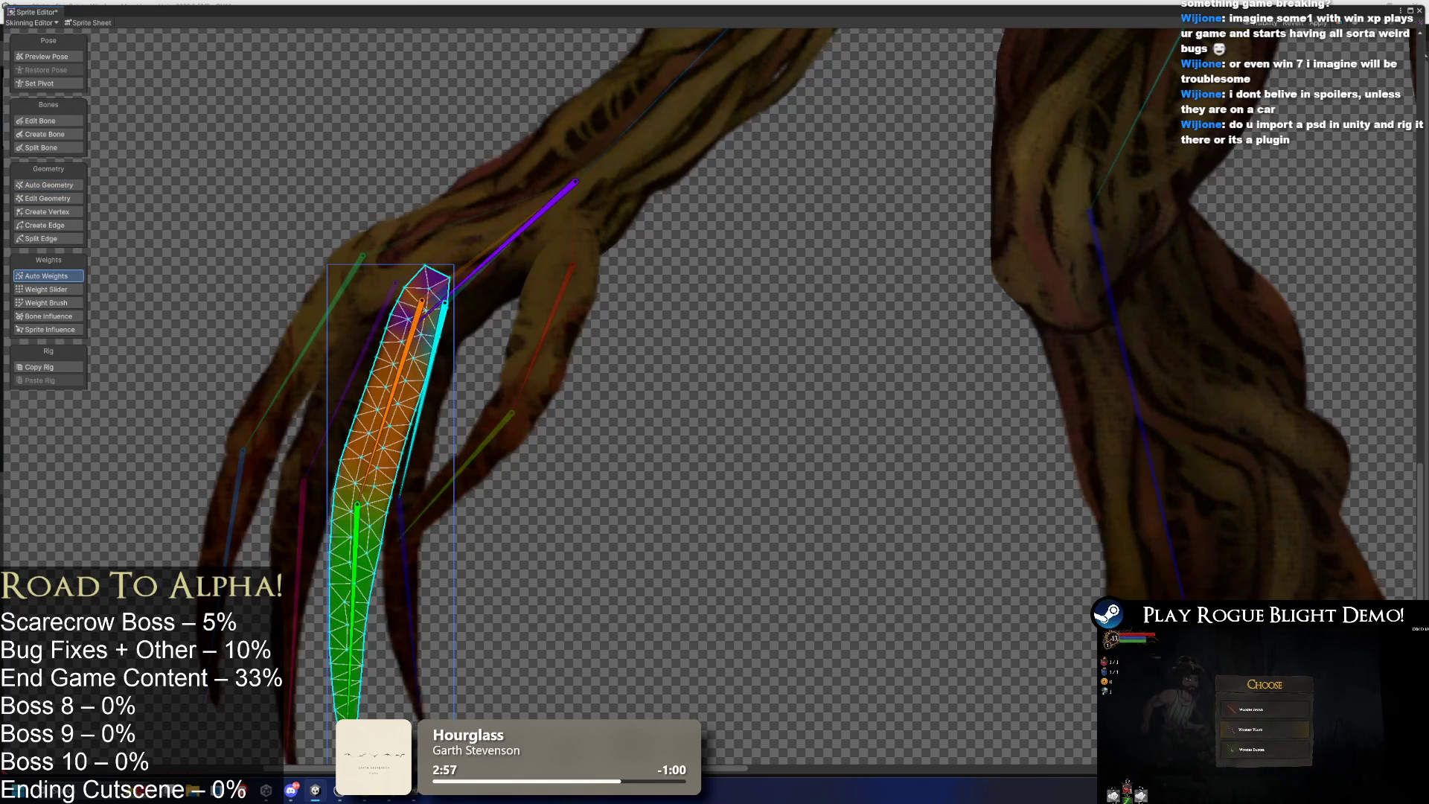
left_click(43, 187)
left_click(39, 276)
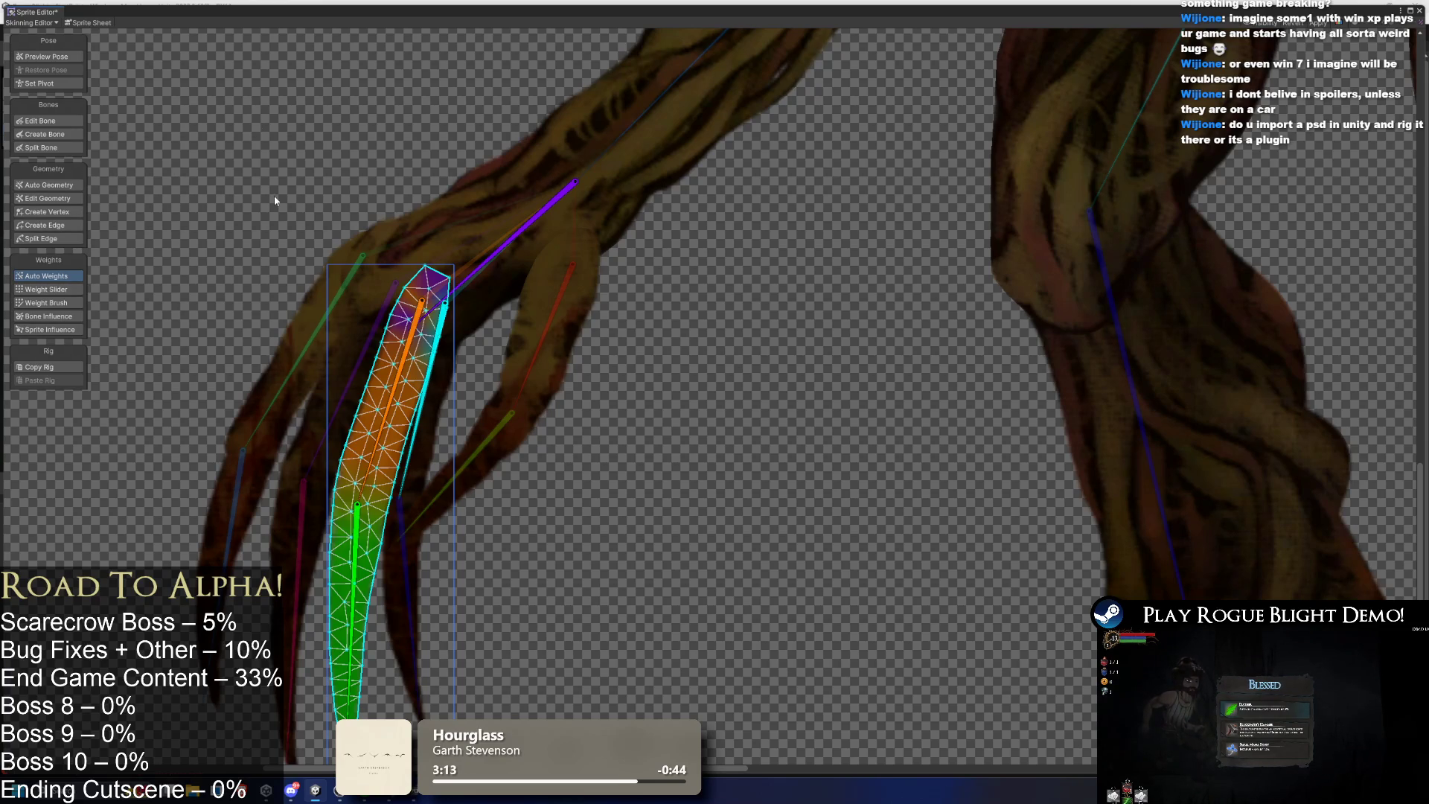
Select the claw finger sprites one by one to inspect their weight colours.
scroll(450, 254, "down", 5)
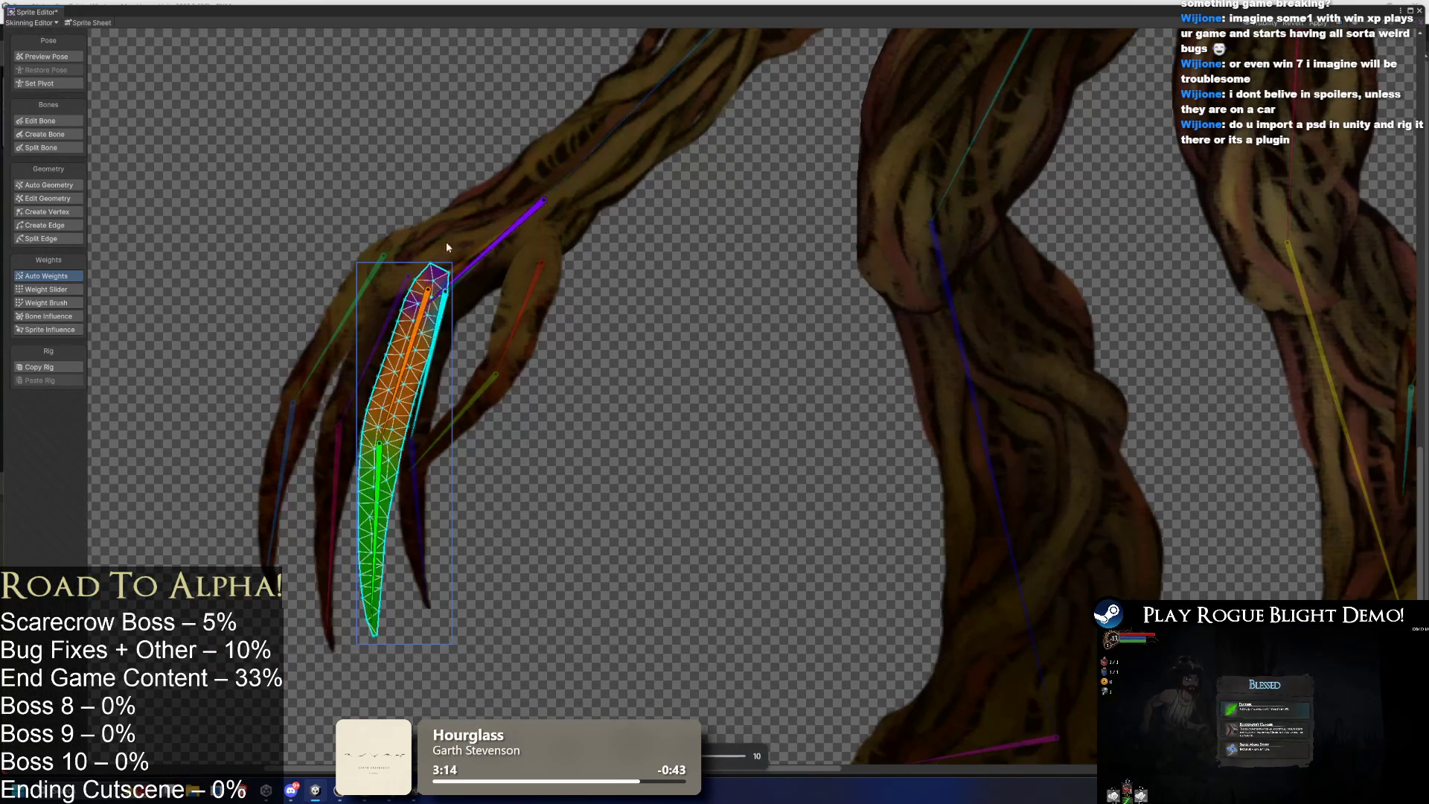
scroll(762, 357, "down", 8)
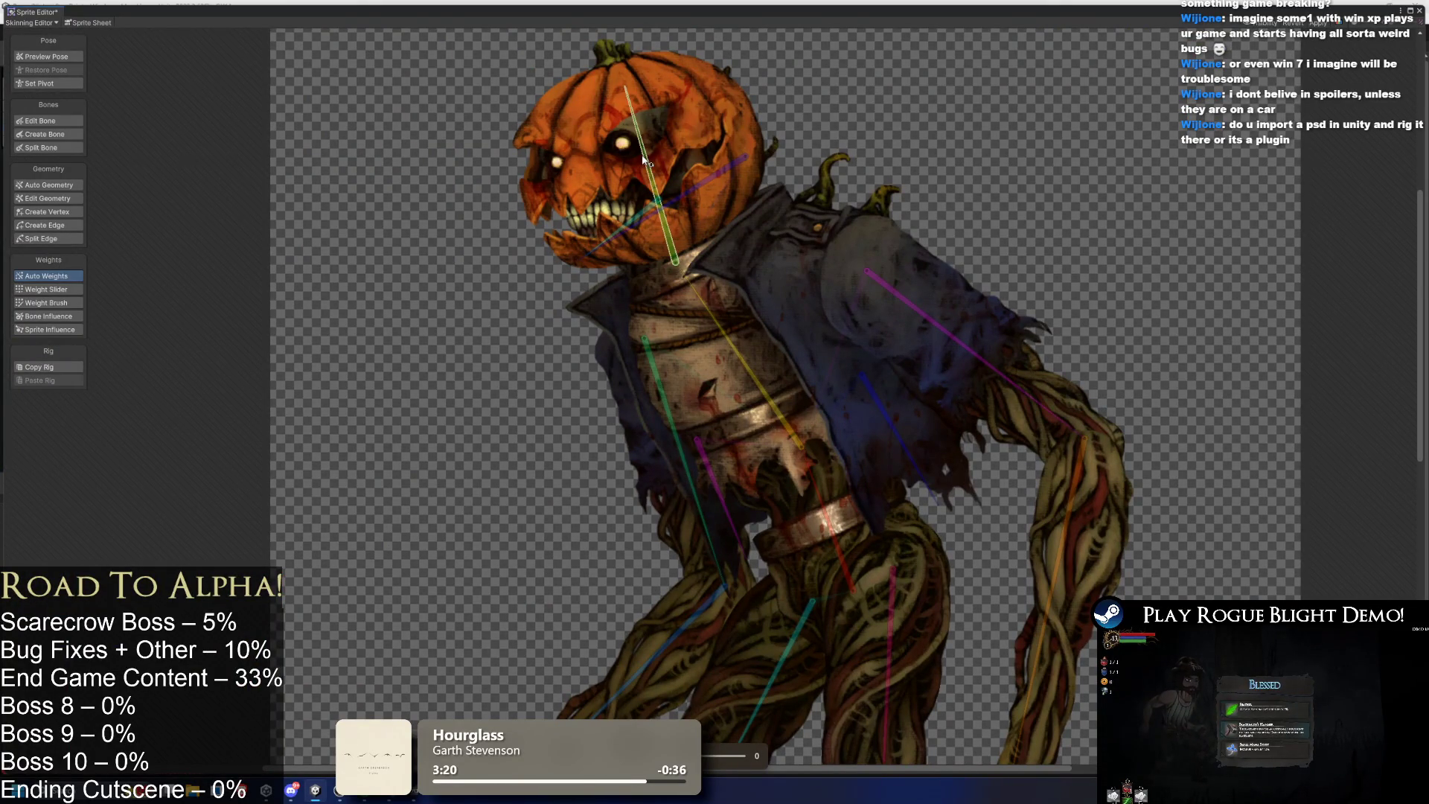
scroll(503, 405, "up", 10)
left_click(584, 262)
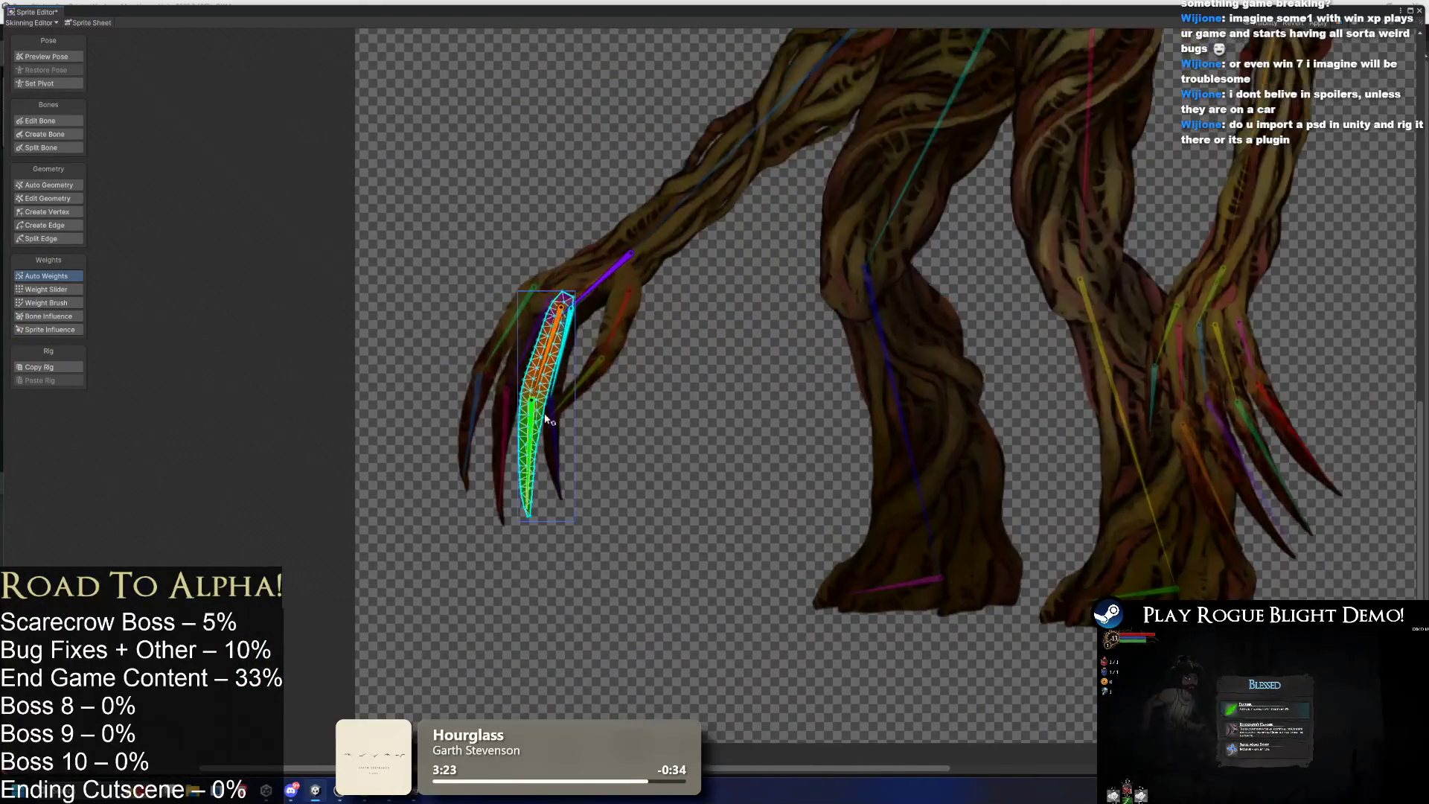
scroll(749, 62, "up", 3)
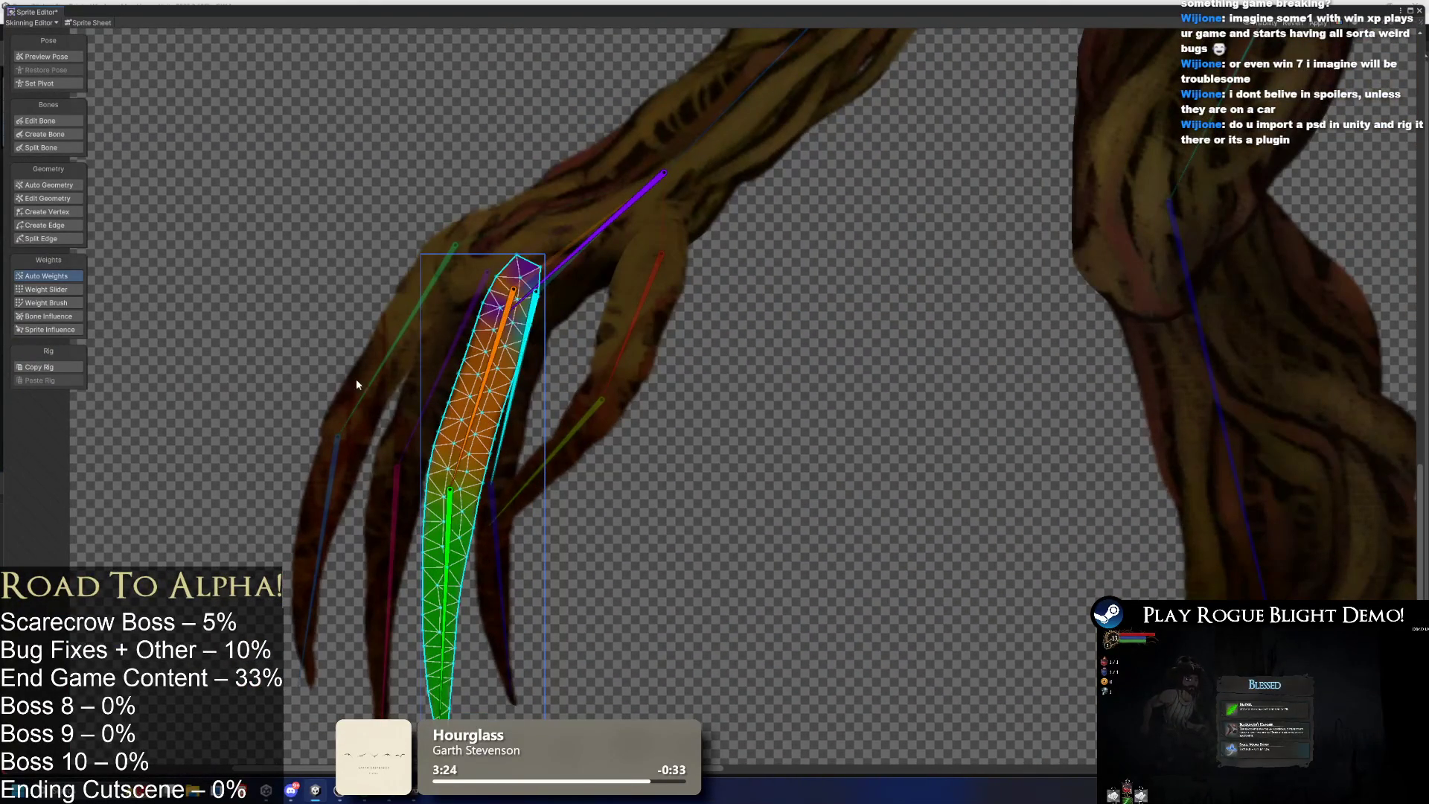
left_click(335, 452)
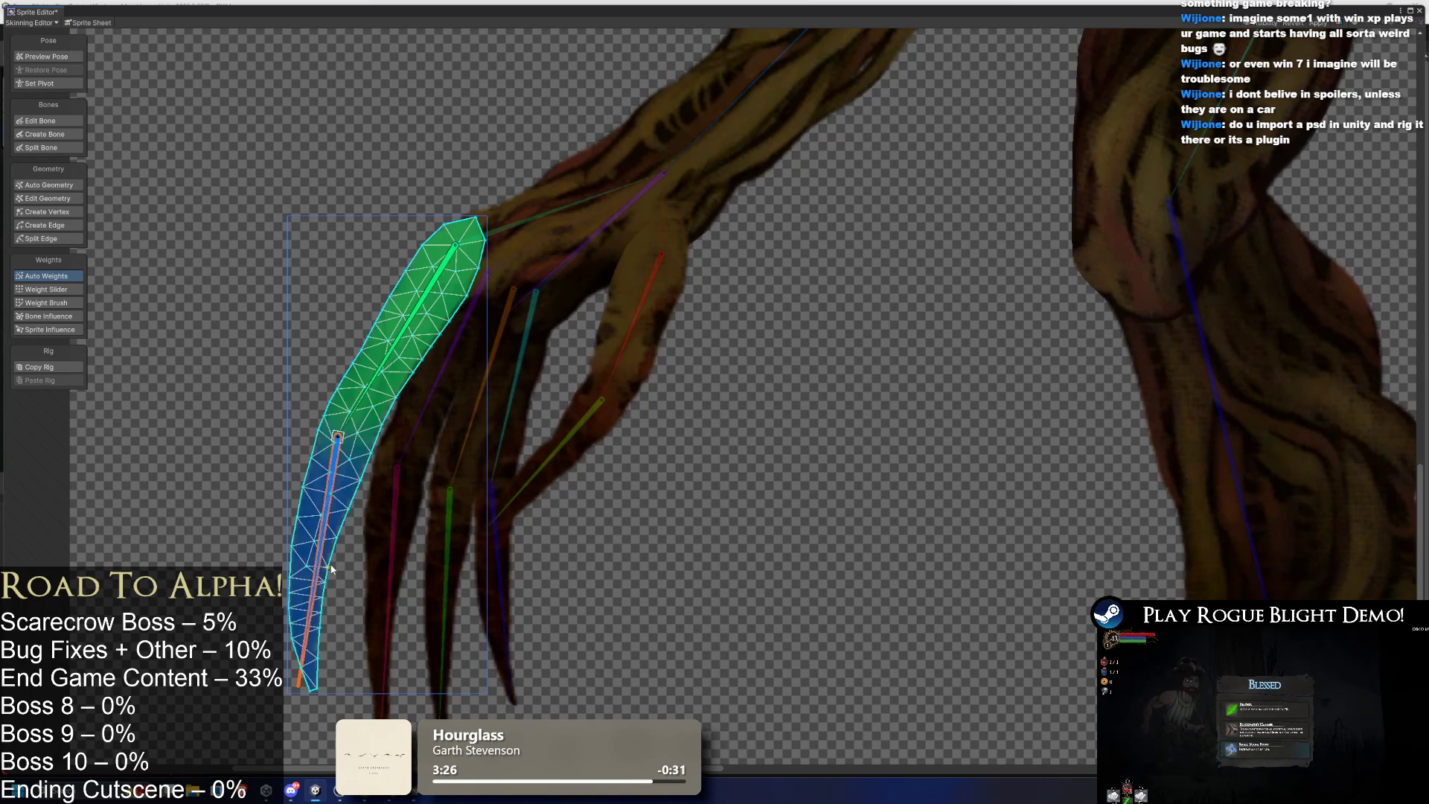
left_click(399, 491)
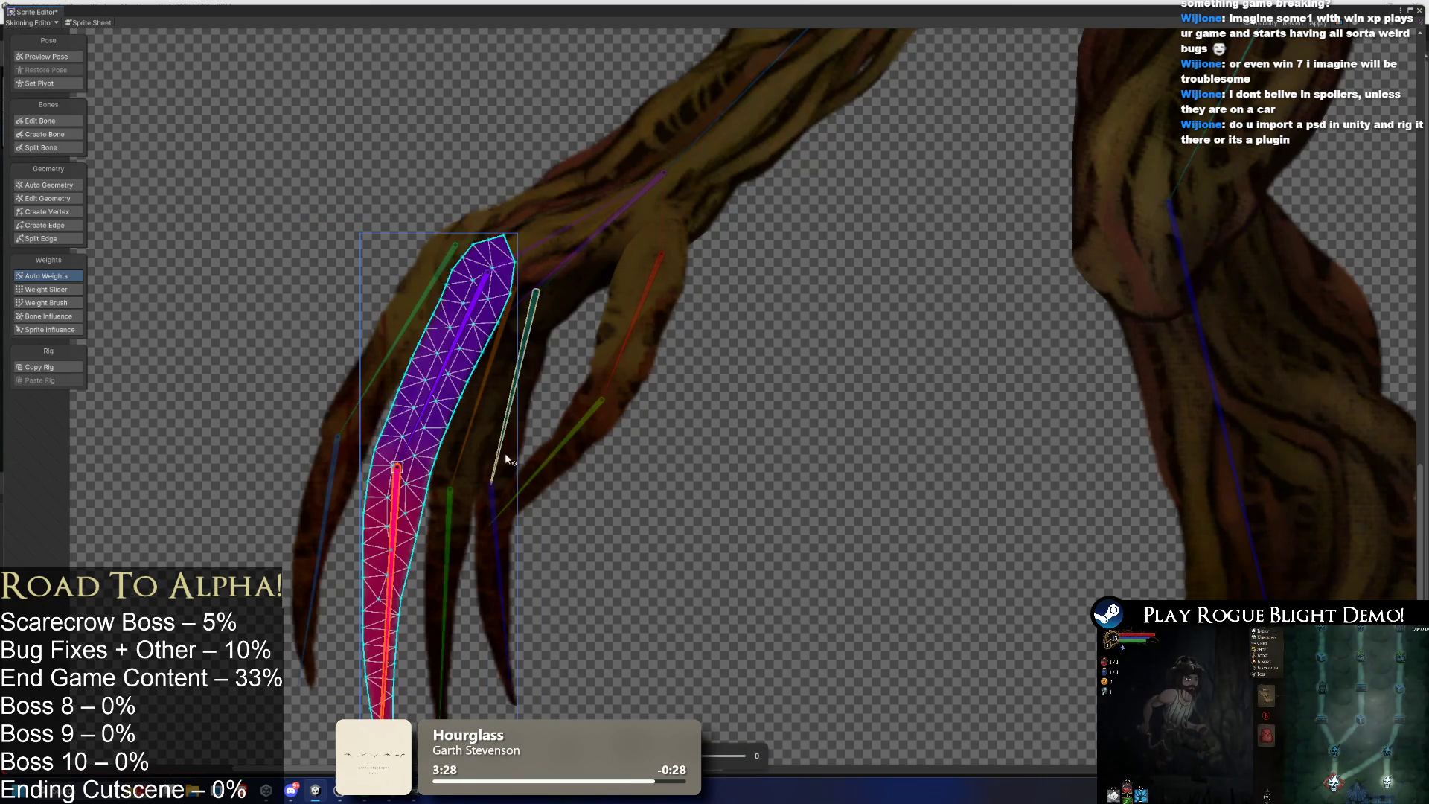
left_click(484, 440)
Inspect each finger bone's Bone Influence, ending on a finger of the other claw.
left_click(61, 316)
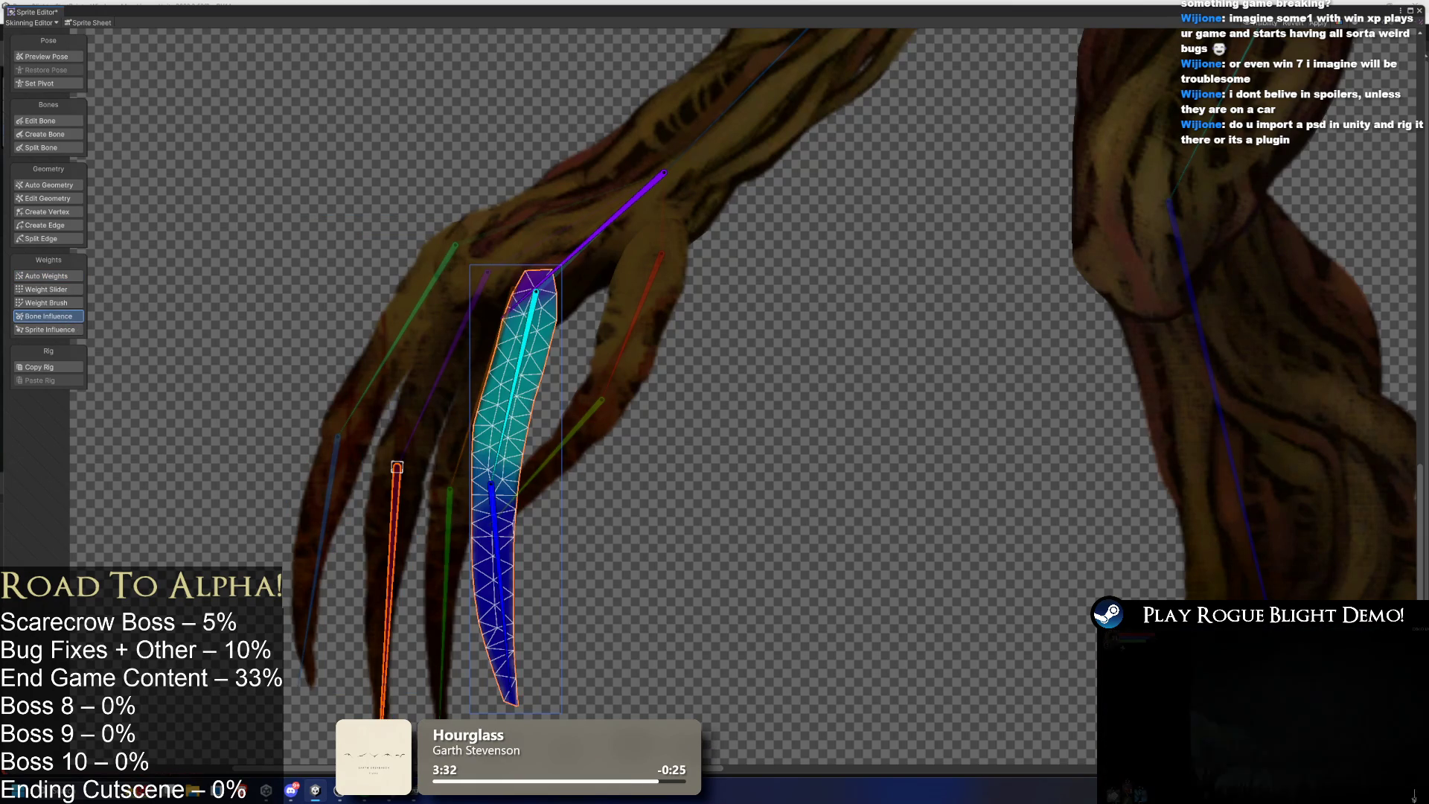
left_click(514, 387)
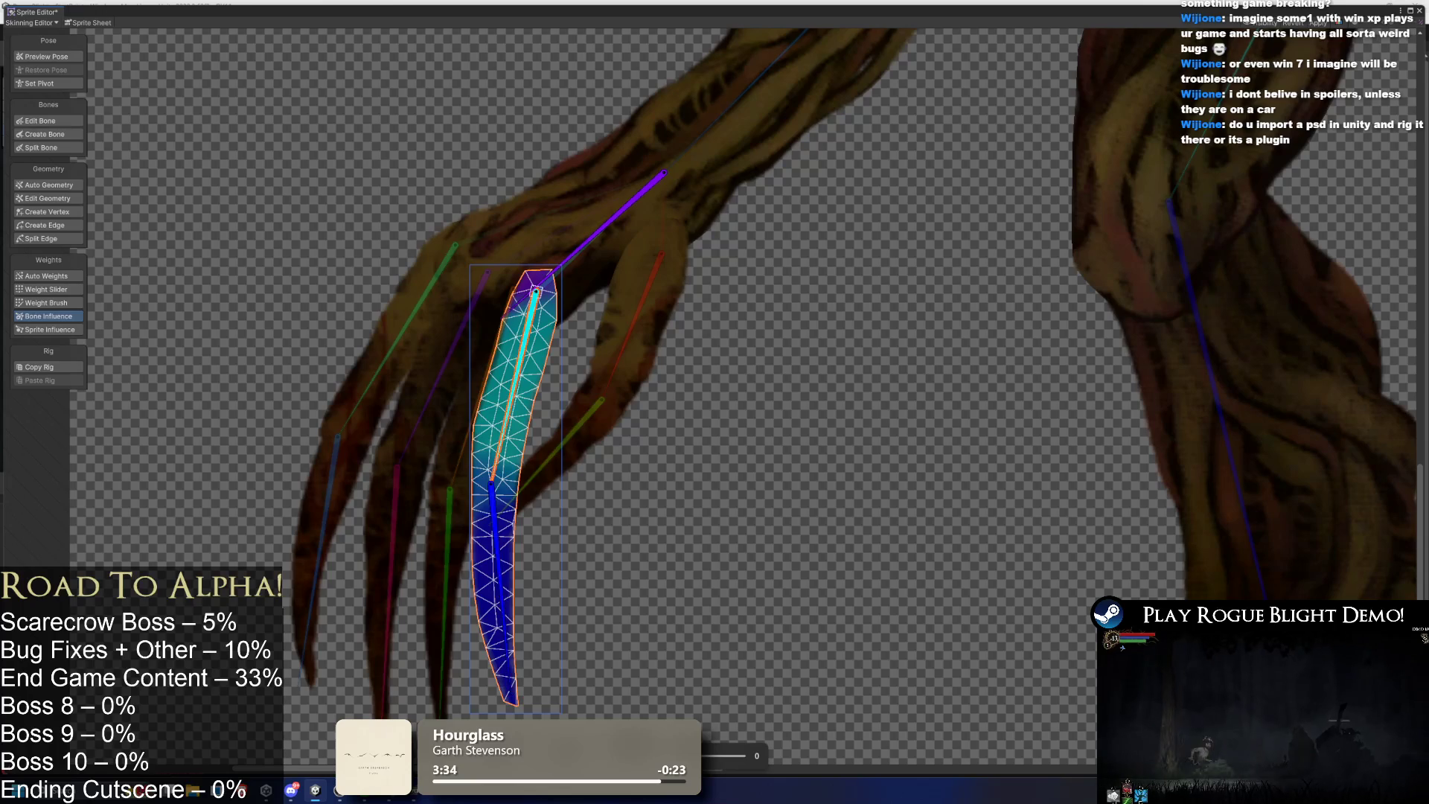
left_click(662, 174)
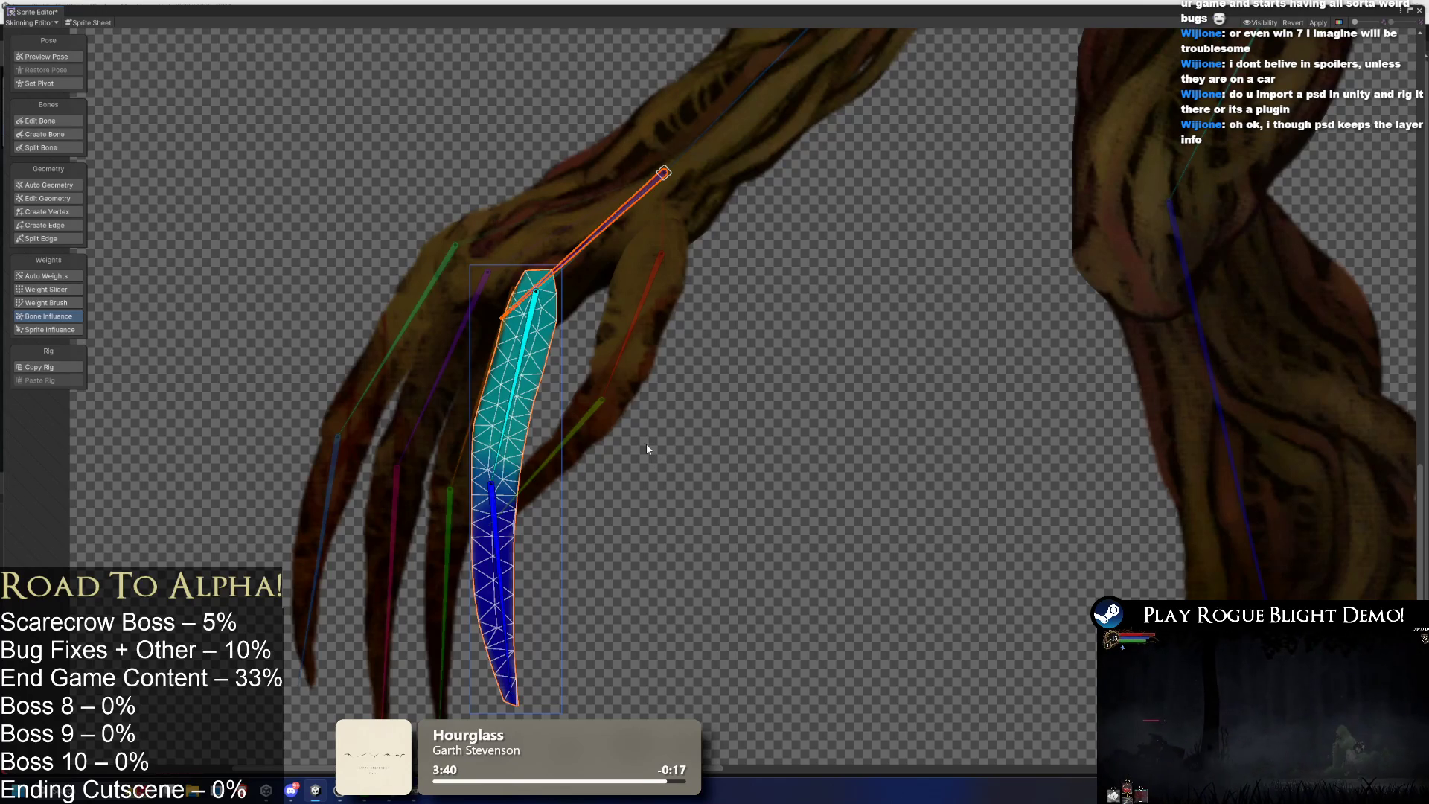
left_click(647, 345)
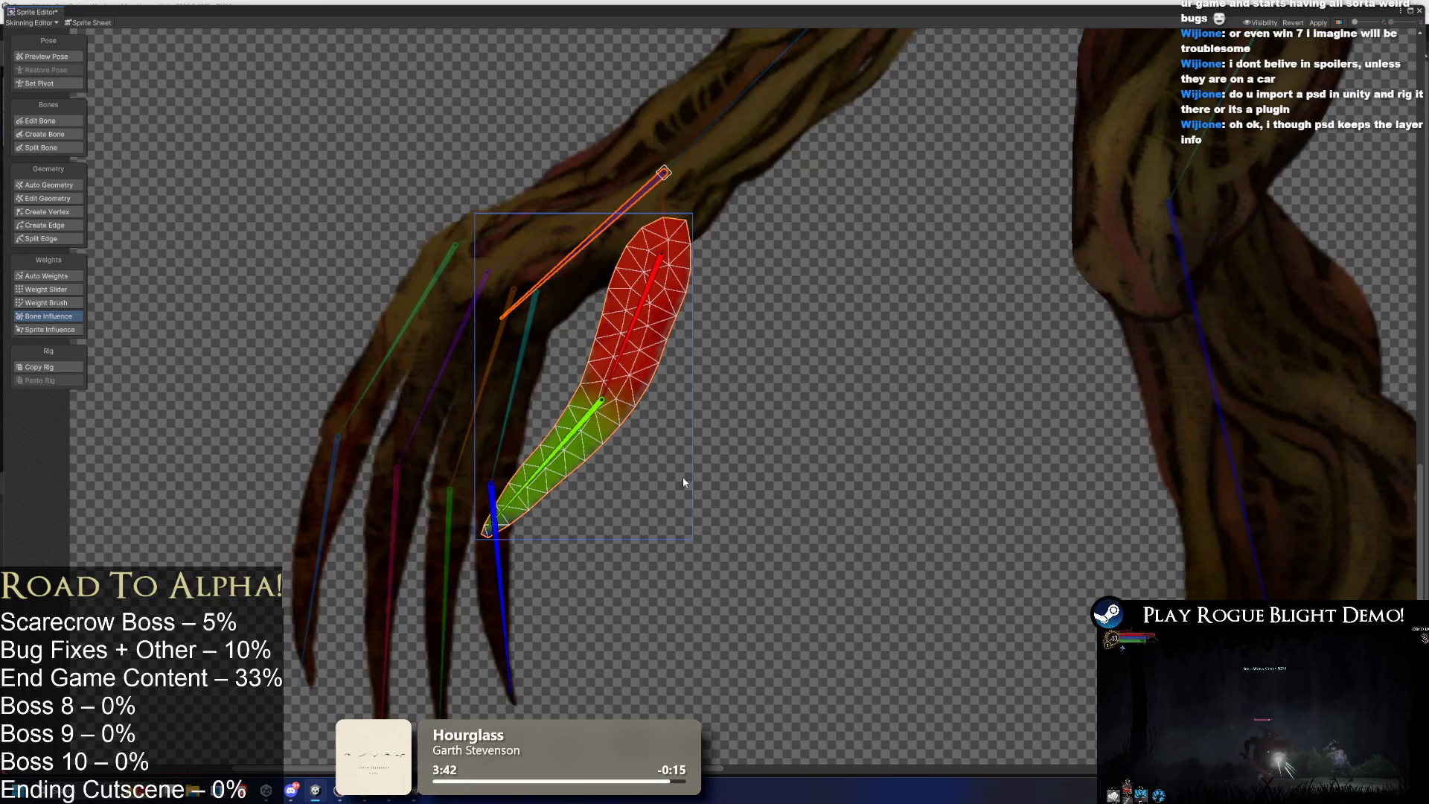
left_click(503, 570)
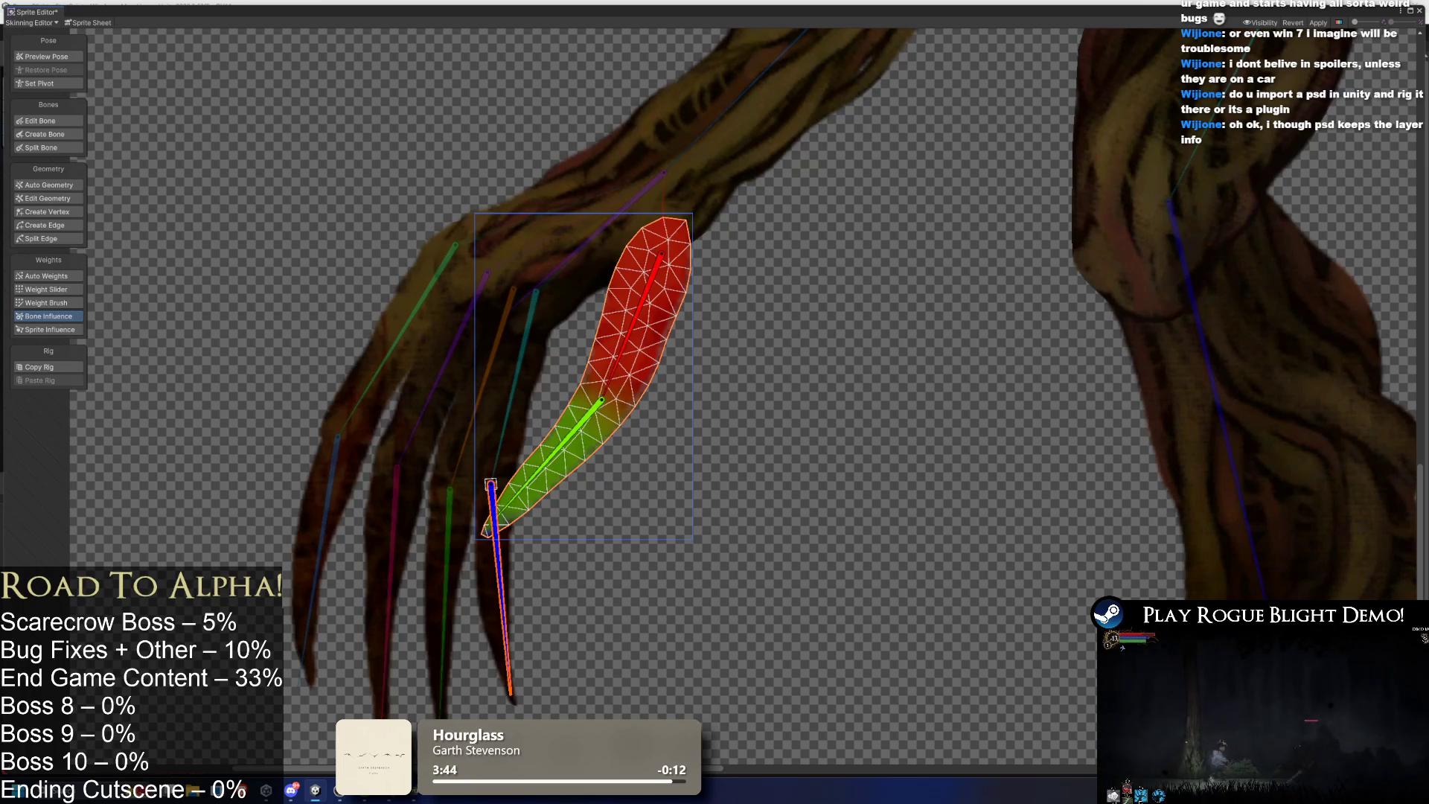
left_click(514, 404)
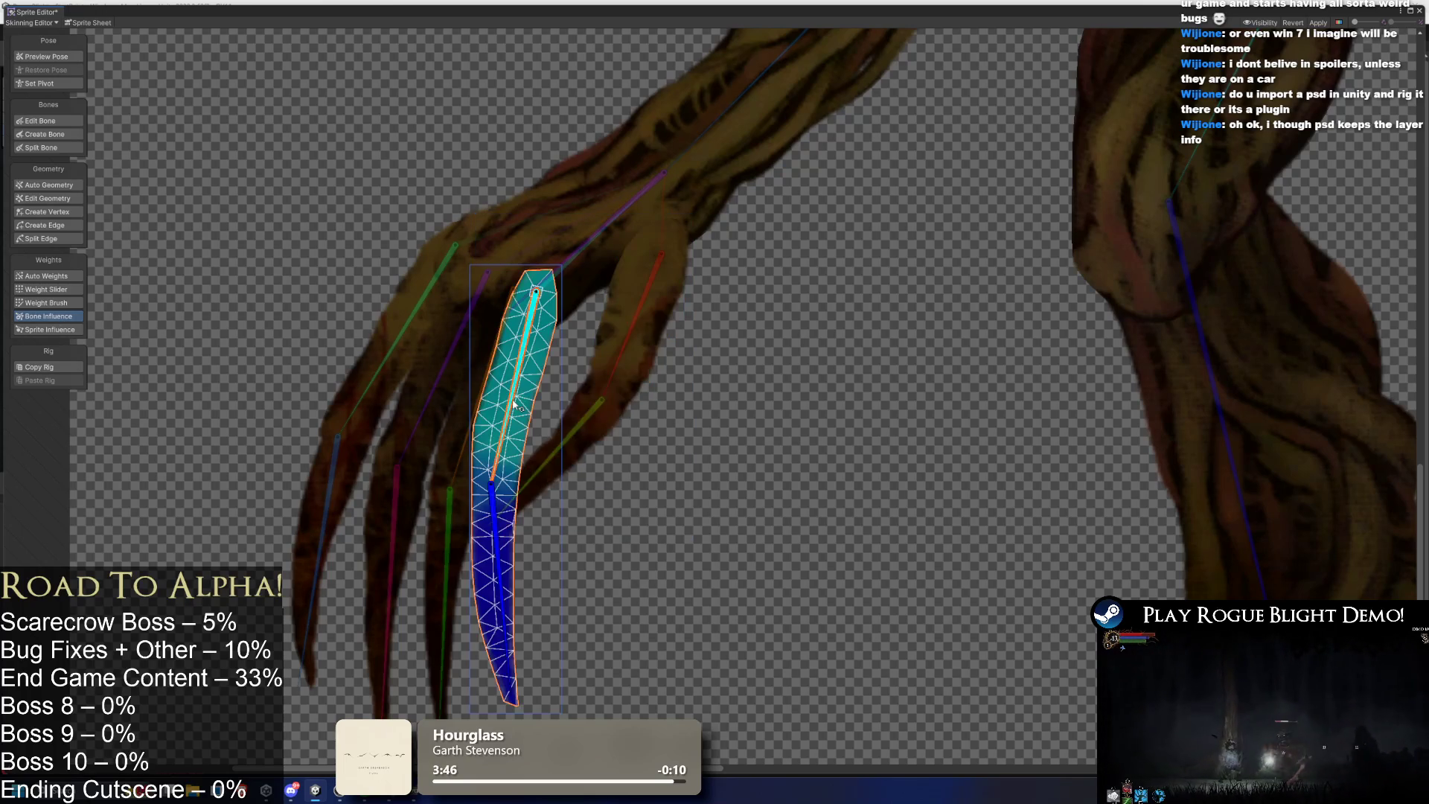
left_click(573, 447)
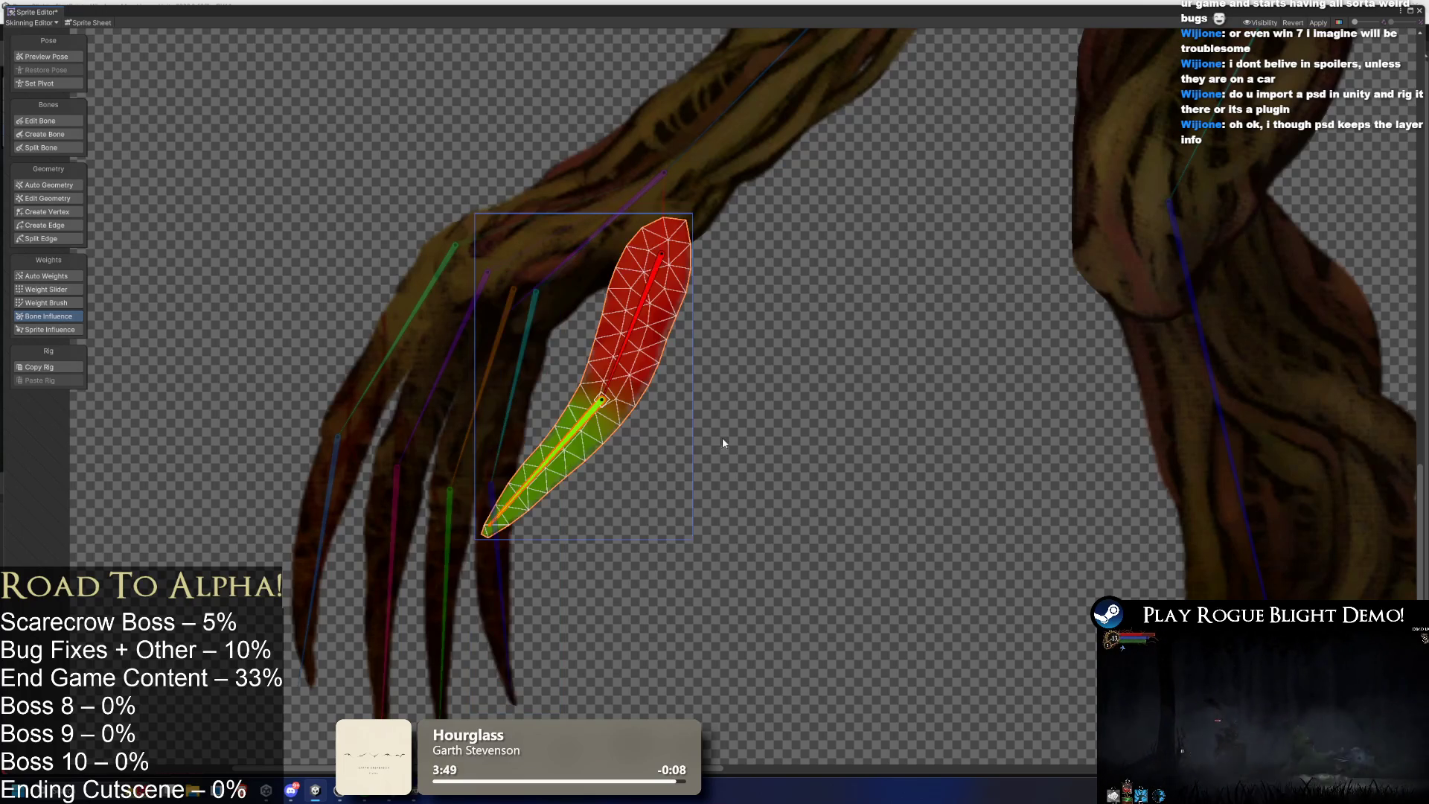
scroll(670, 445, "right", 10)
left_click(786, 368)
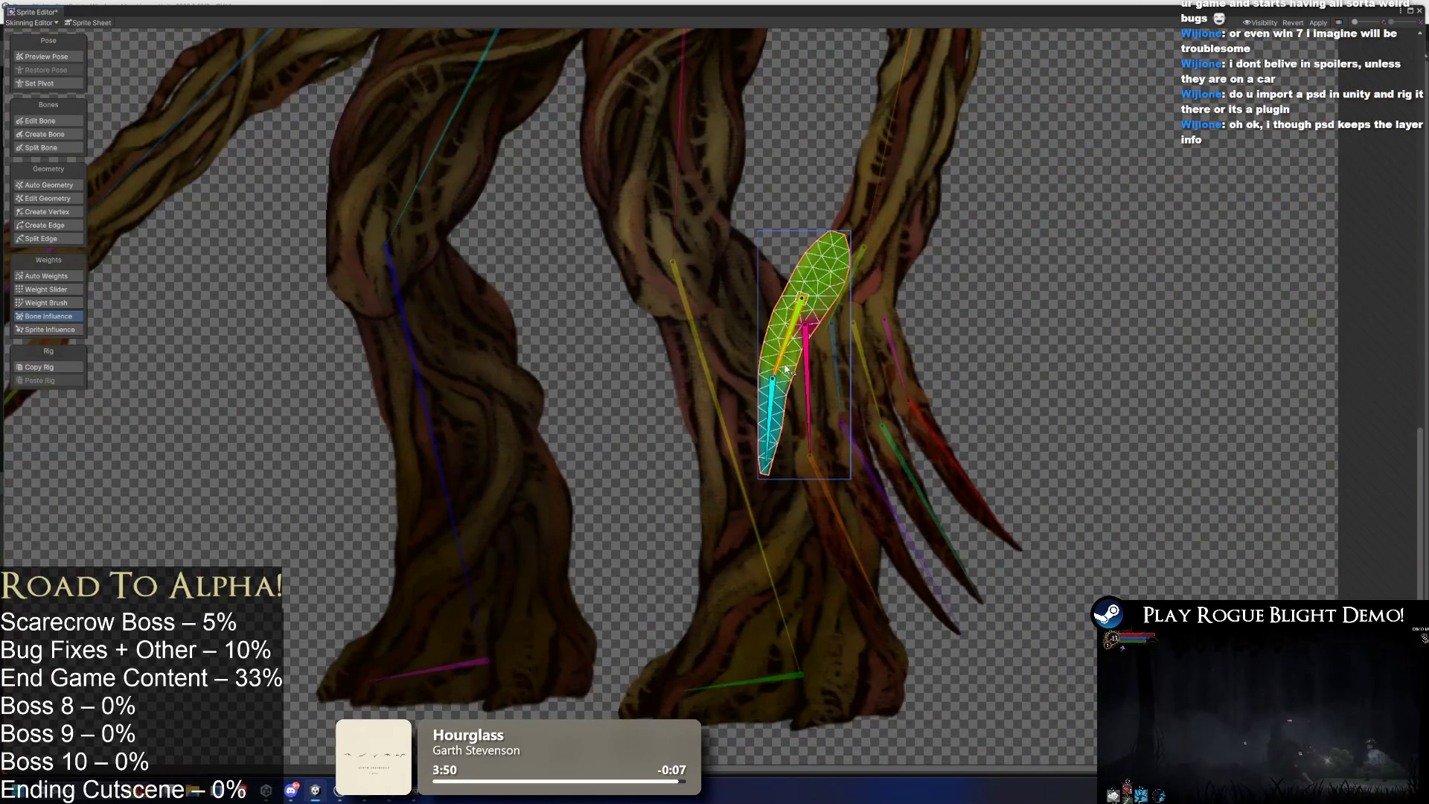
Select the pink and thin finger bones and bend the limb to test its deformation.
left_click(808, 365)
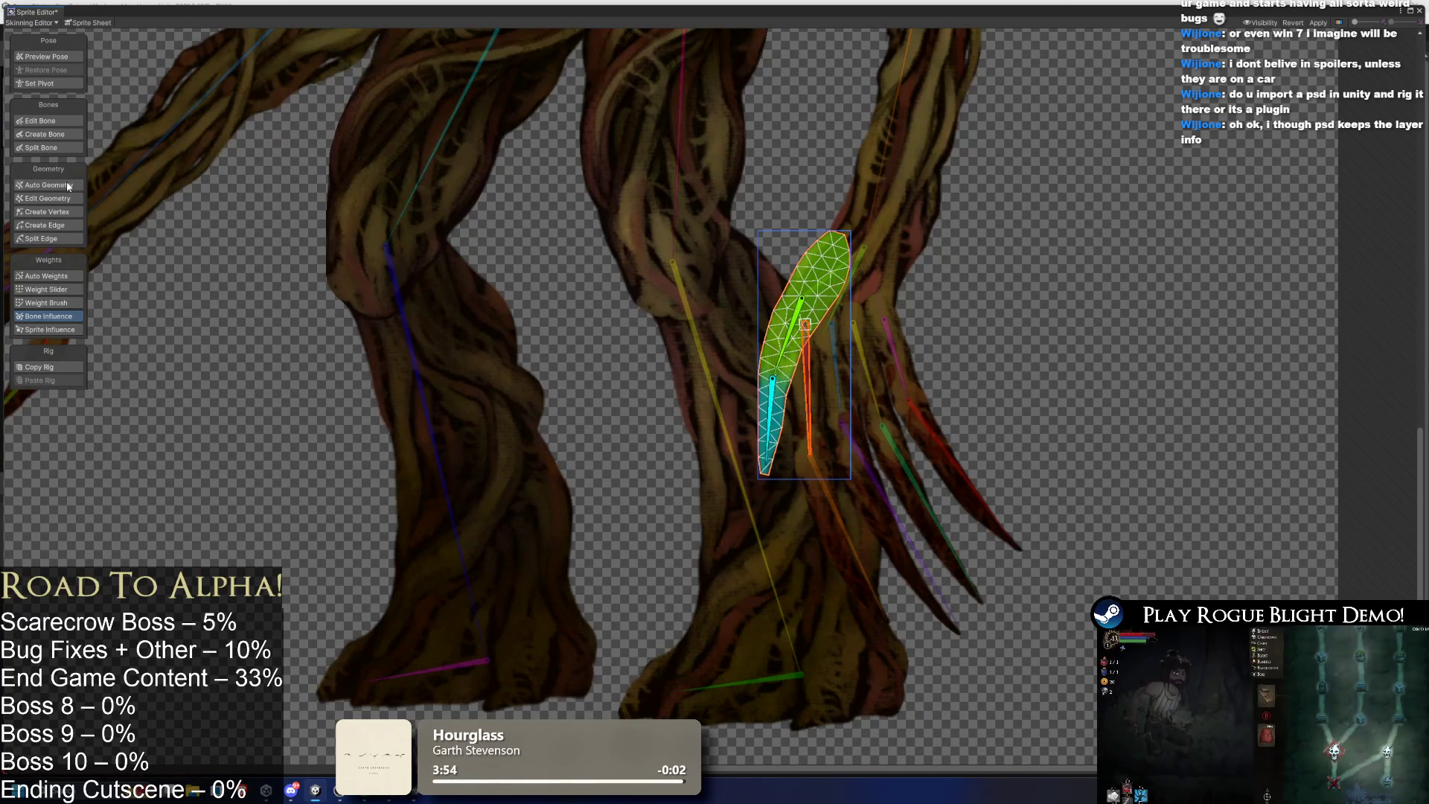
left_click(854, 277)
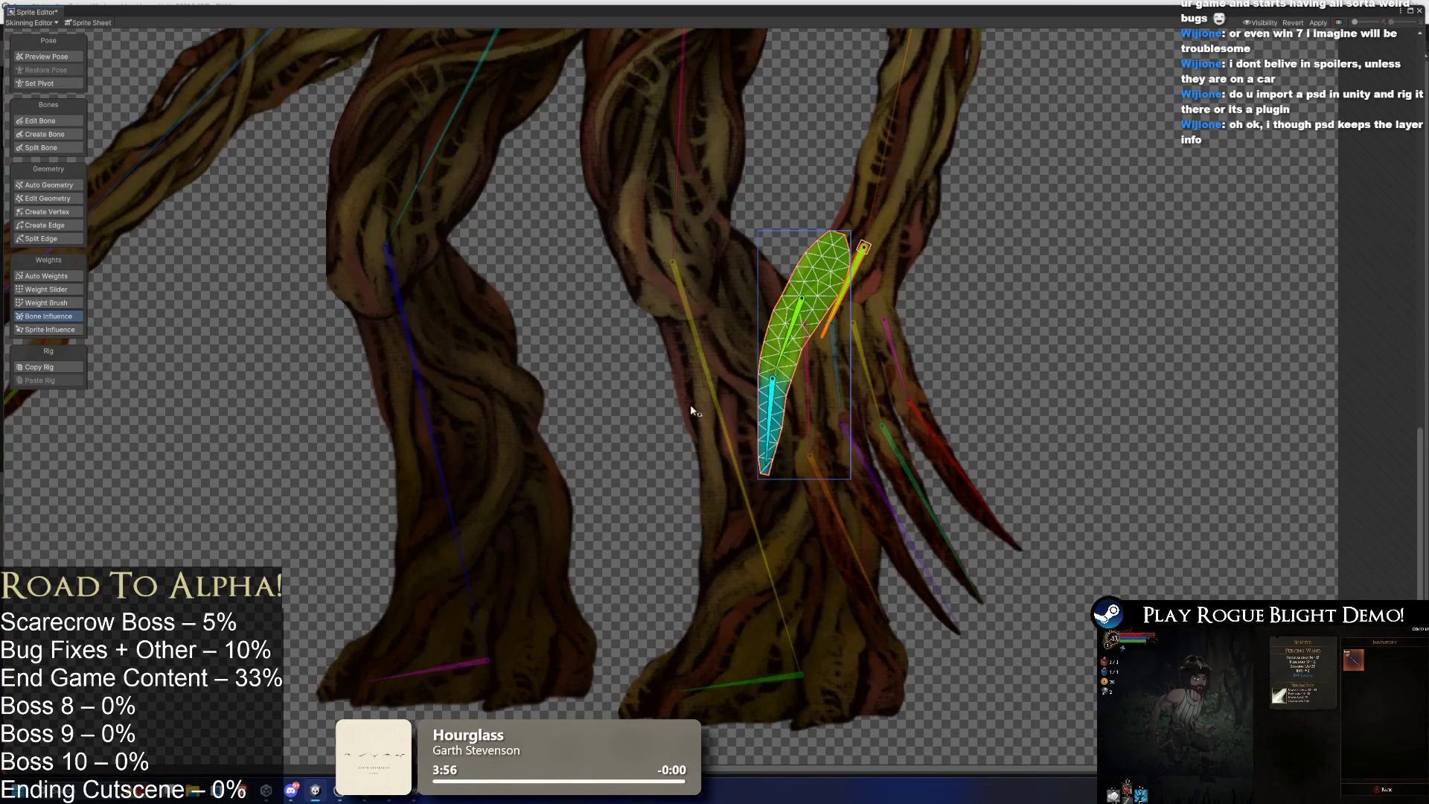
key("shift+n")
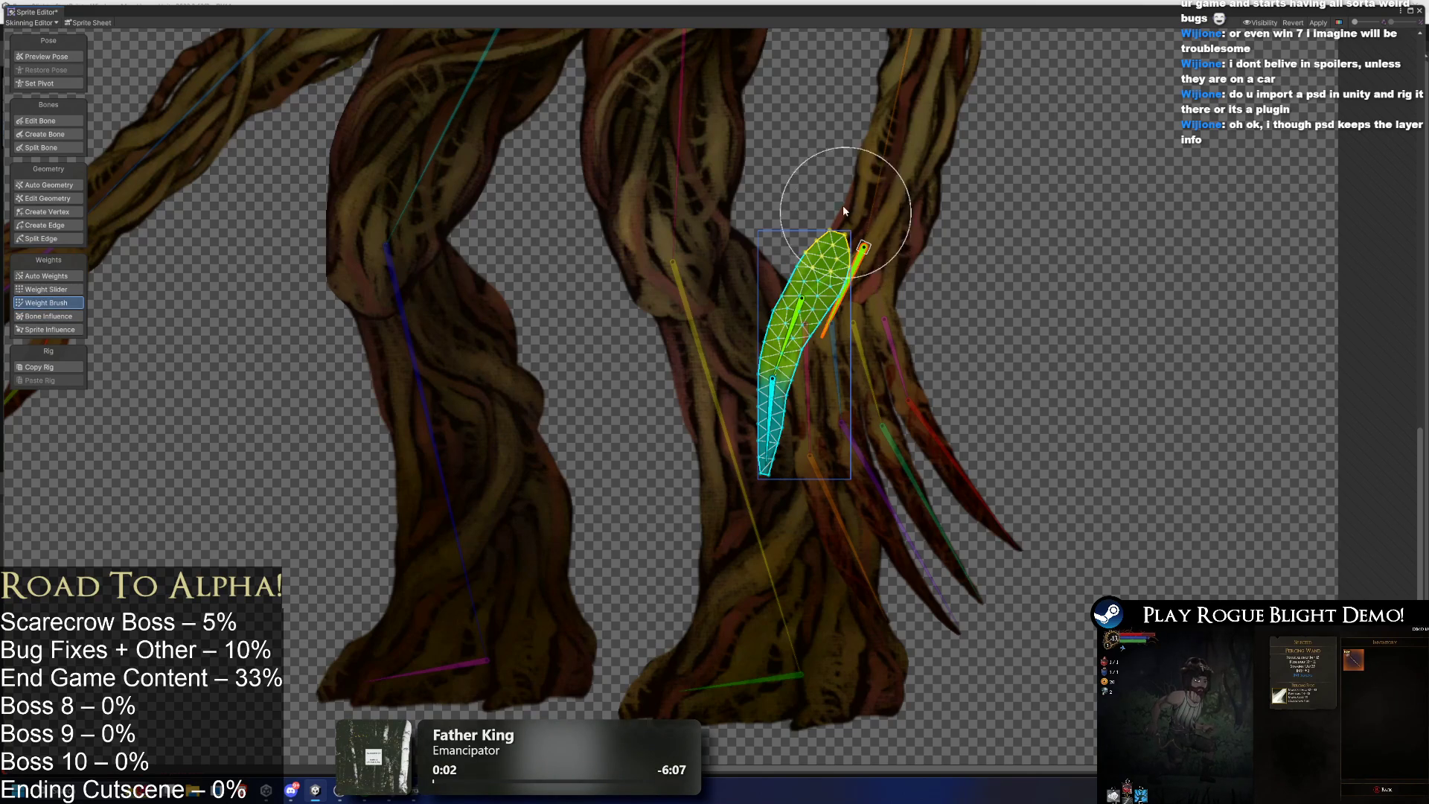
mouse_move(795, 358)
left_mouse_down()
mouse_move(758, 274)
mouse_move(788, 303)
left_mouse_up()
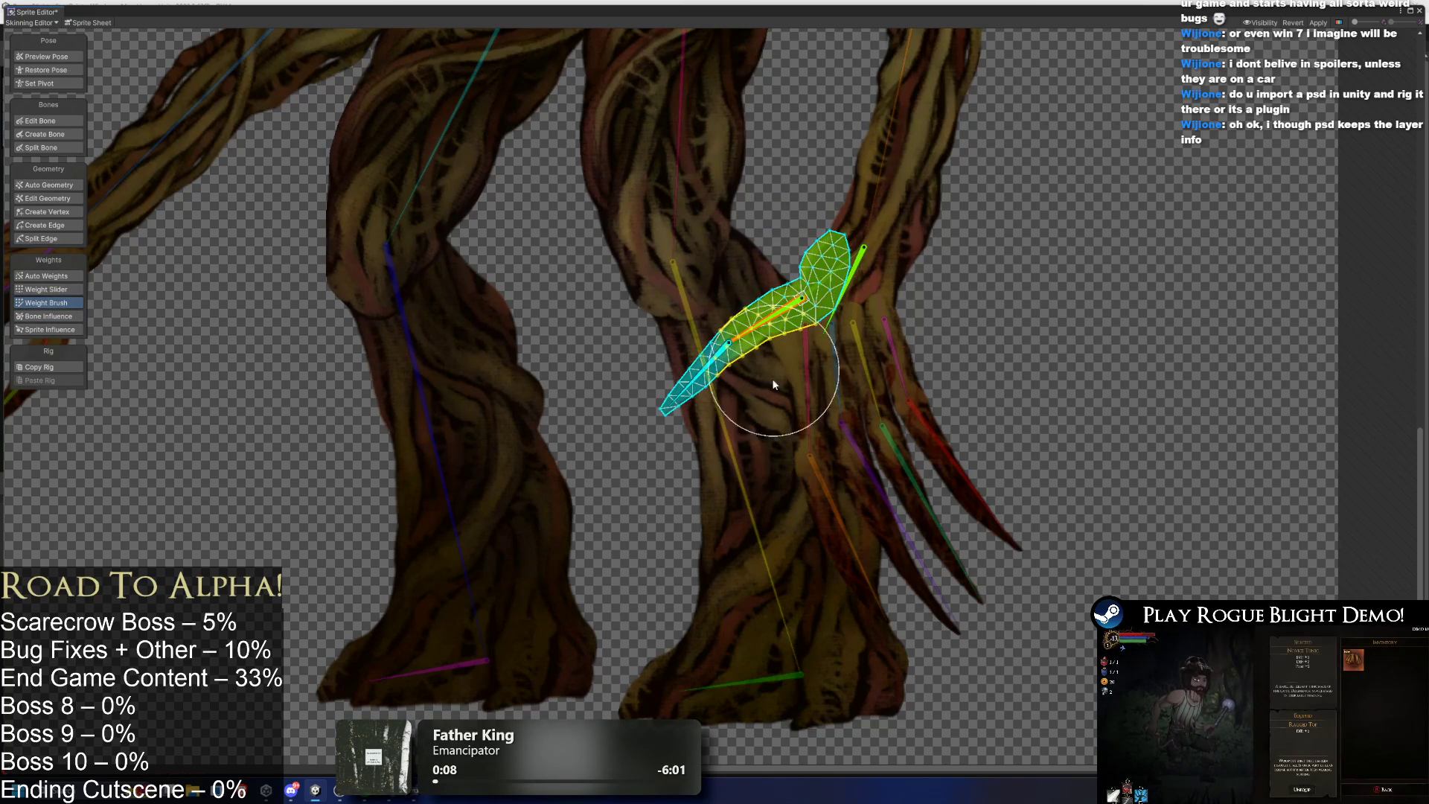
key("shift+q")
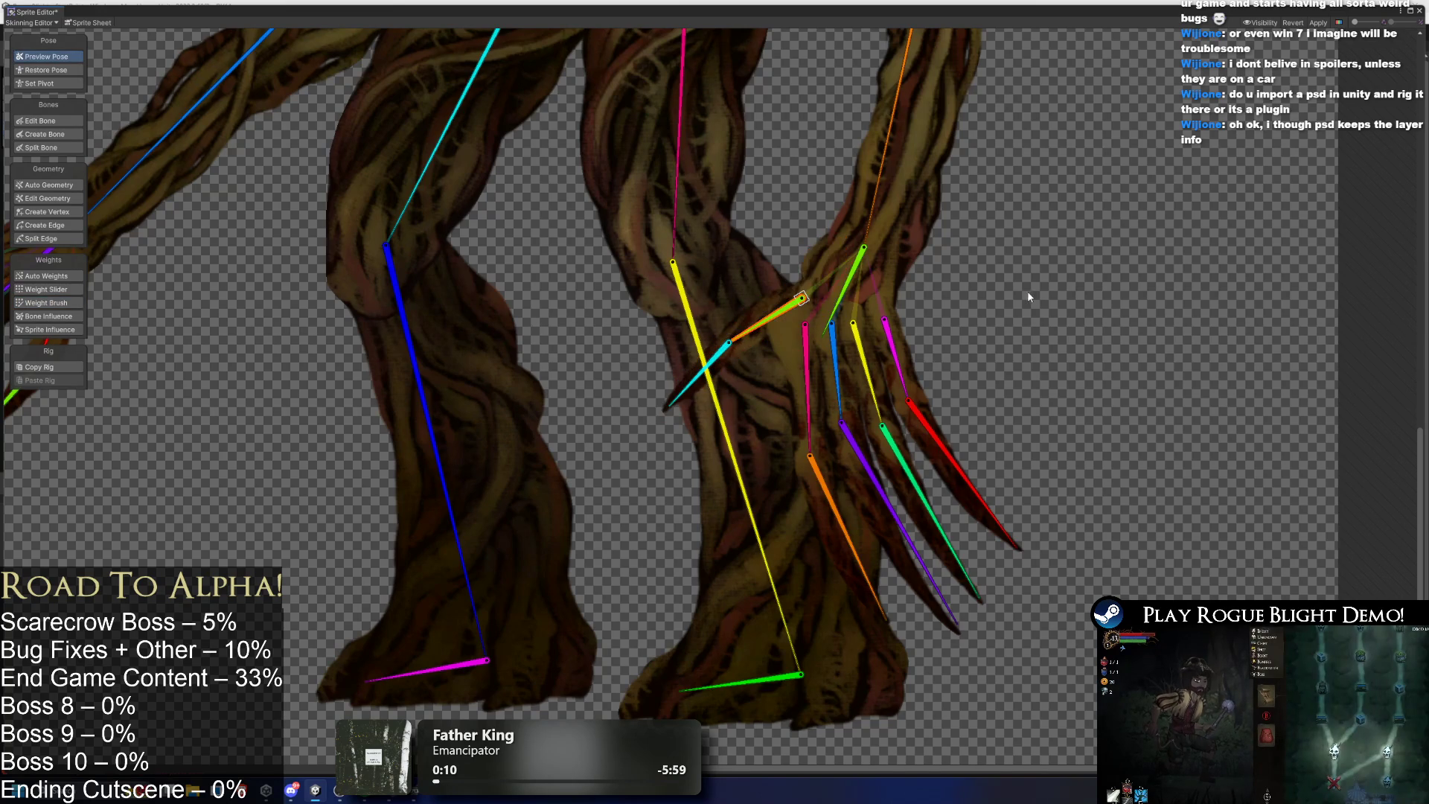
Paint and then remove the pale bone's weight on the lower limb, testing rotations and undoing them.
left_click(791, 372)
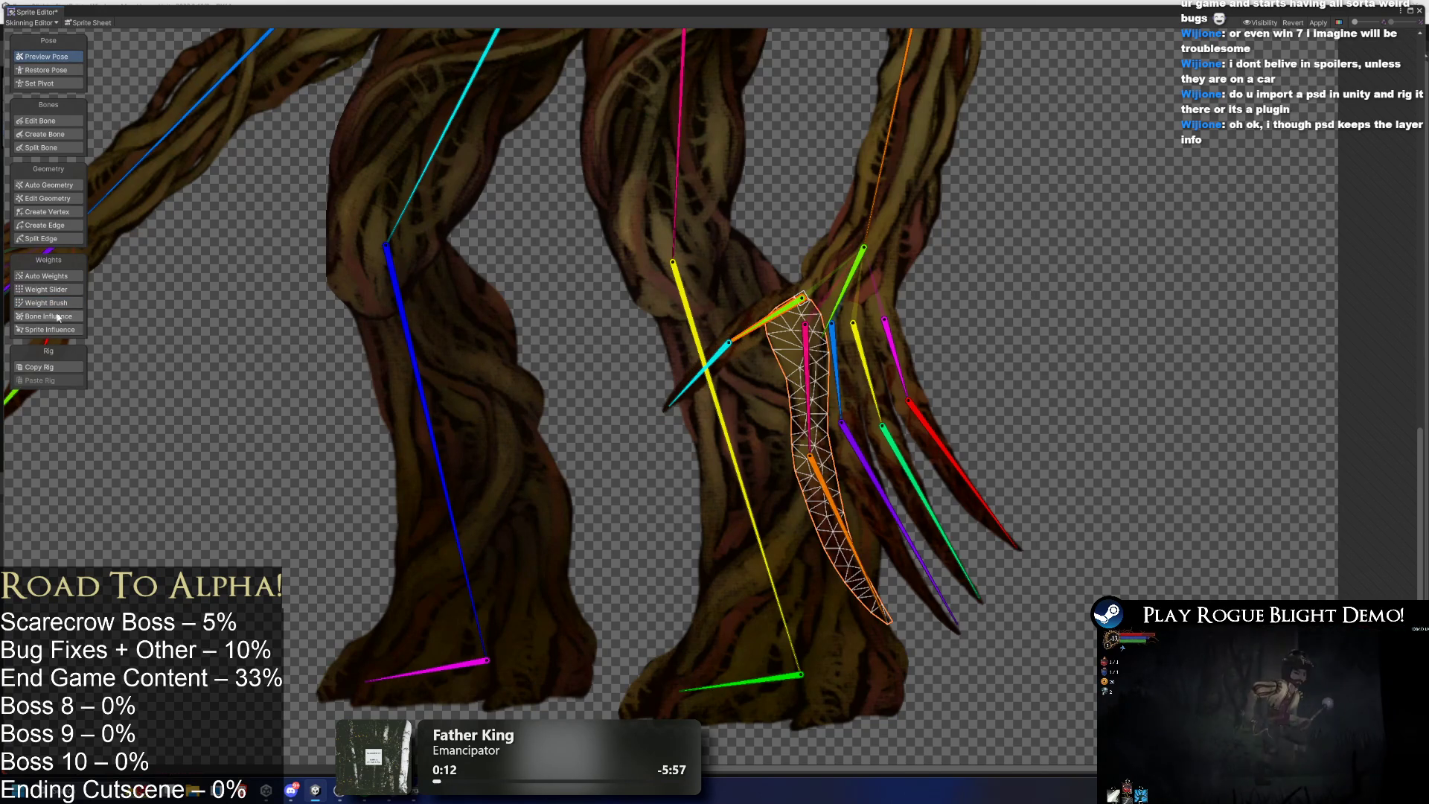
left_click(56, 303)
scroll(770, 362, "up", 3)
left_click(896, 260)
left_click_drag(903, 201, 819, 309)
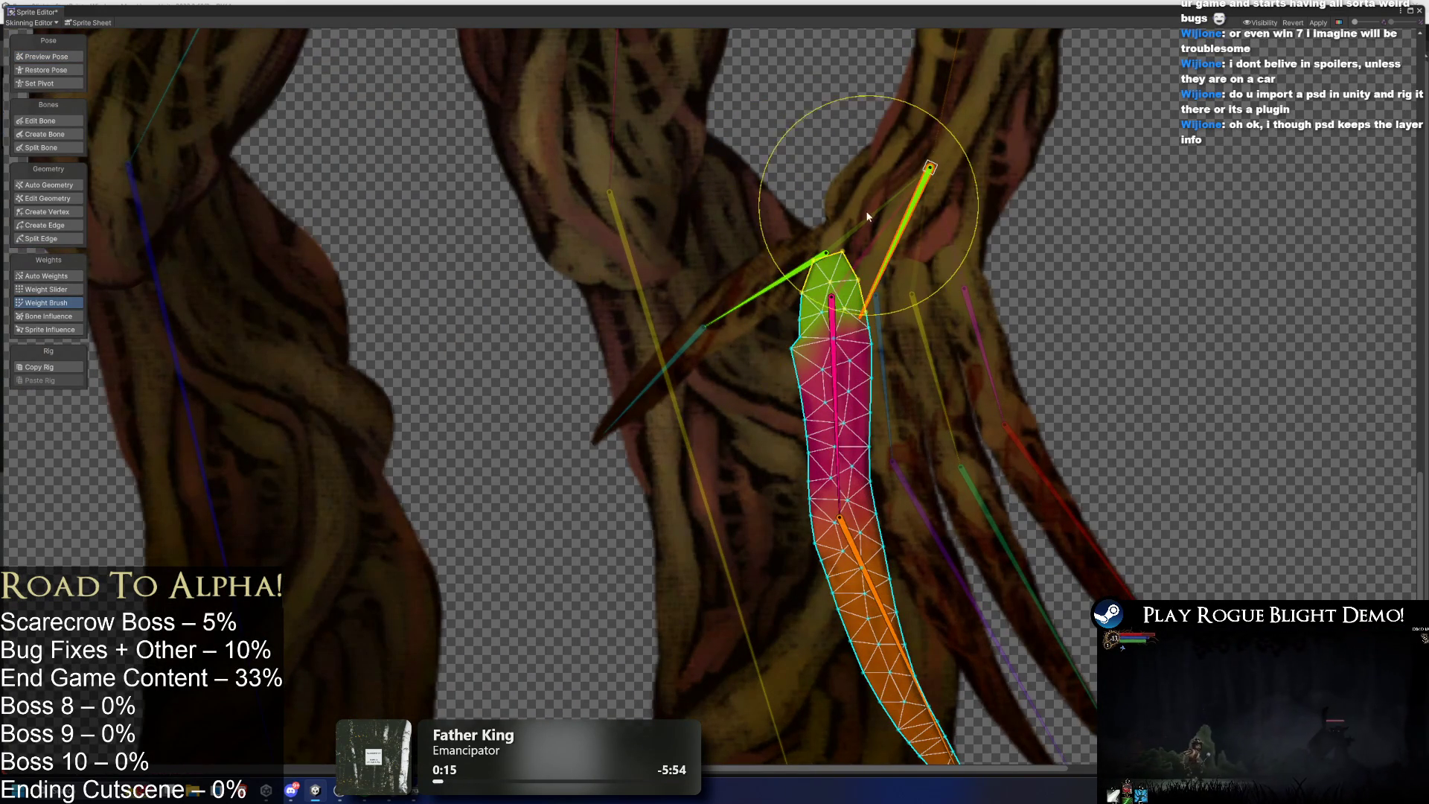
left_click_drag(823, 376, 726, 328)
key("ctrl+z")
left_click_drag(840, 356, 823, 262)
left_click_drag(845, 369, 771, 316)
key("ctrl+z")
key("shift+q")
mouse_move(882, 357)
left_mouse_down()
mouse_move(856, 352)
mouse_move(730, 236)
mouse_move(918, 404)
mouse_move(733, 294)
left_mouse_up()
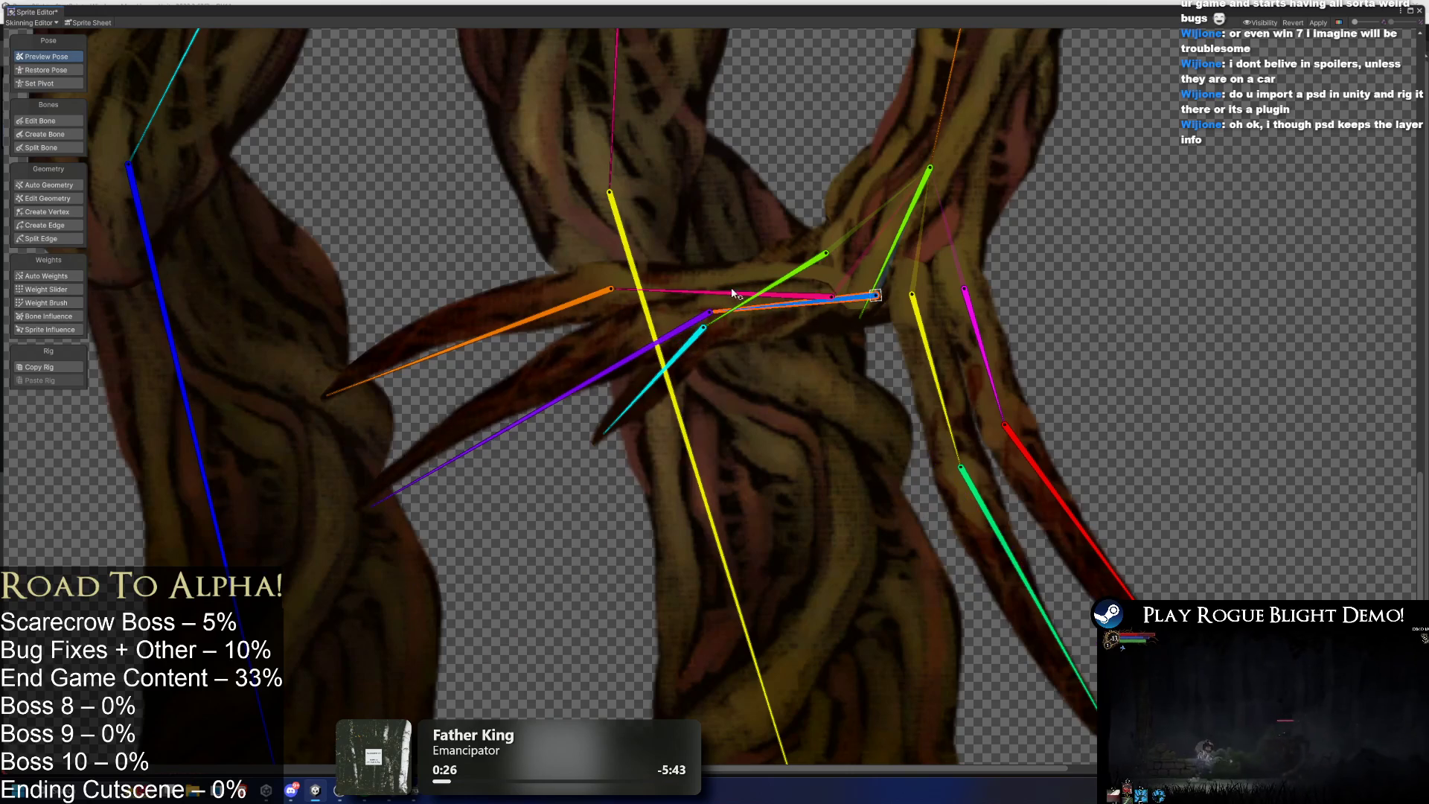
Check the orange bone's influence on the limb and try a weight patch, then undo it.
left_click(806, 317)
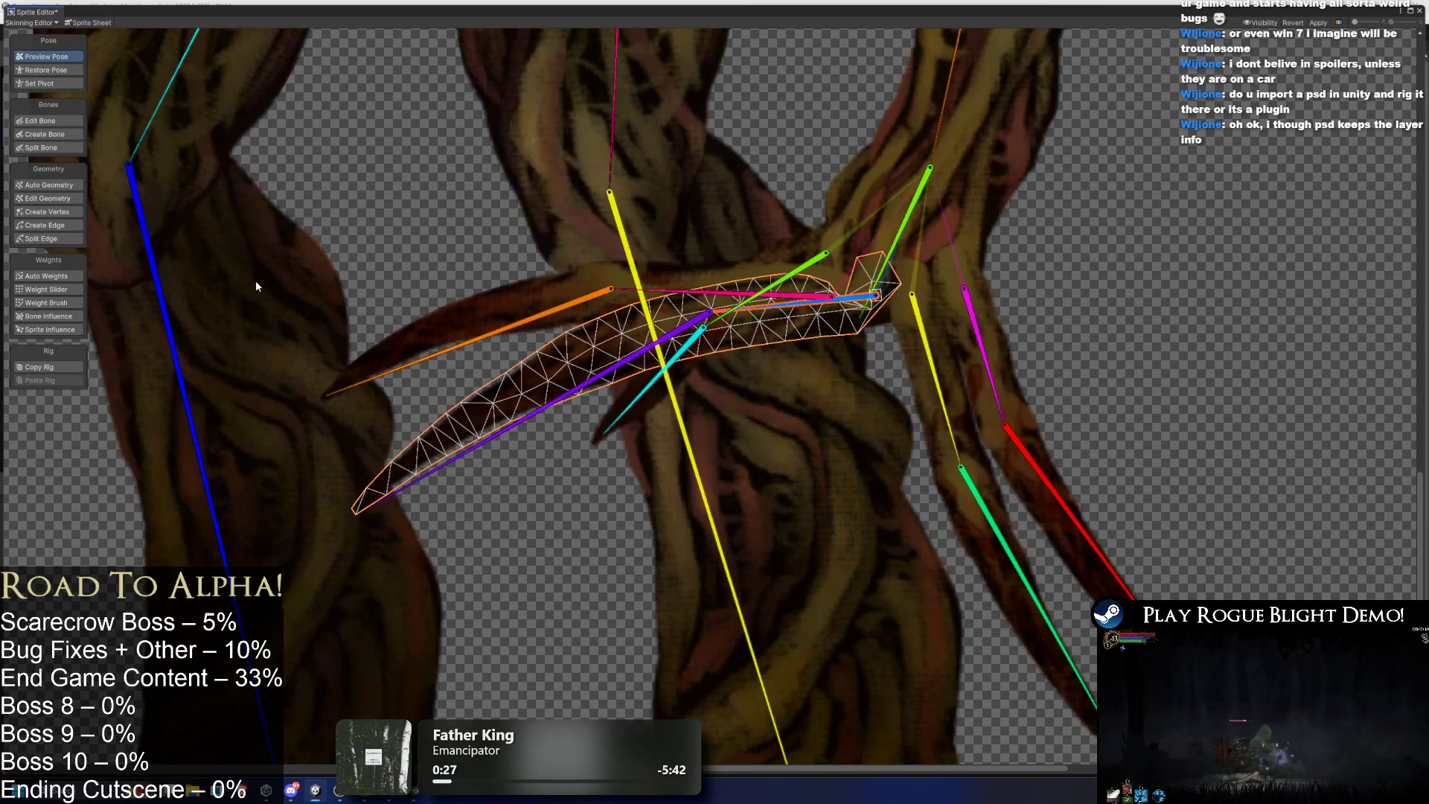
left_click(58, 317)
left_click(832, 298)
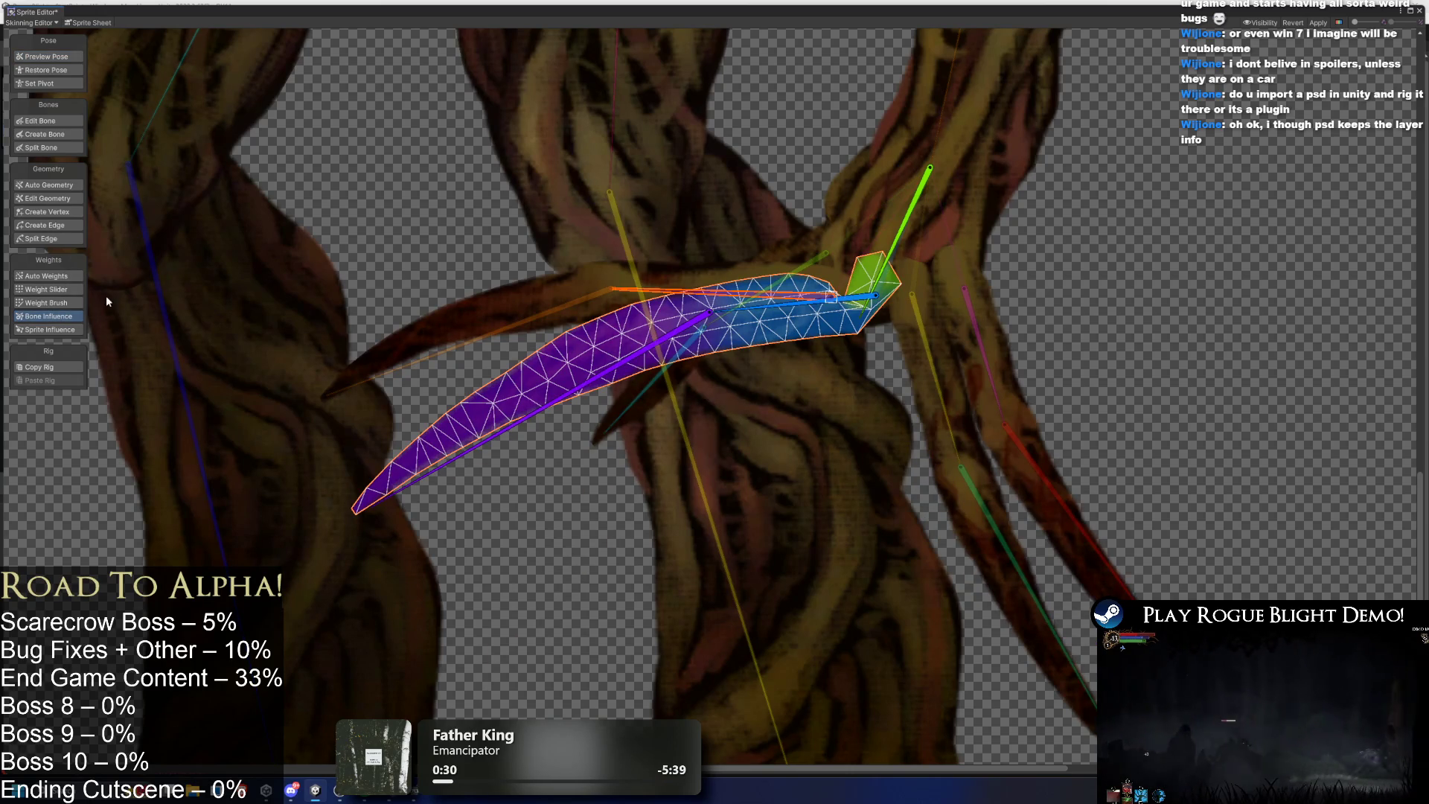
left_click(64, 304)
left_click_drag(862, 281, 856, 312)
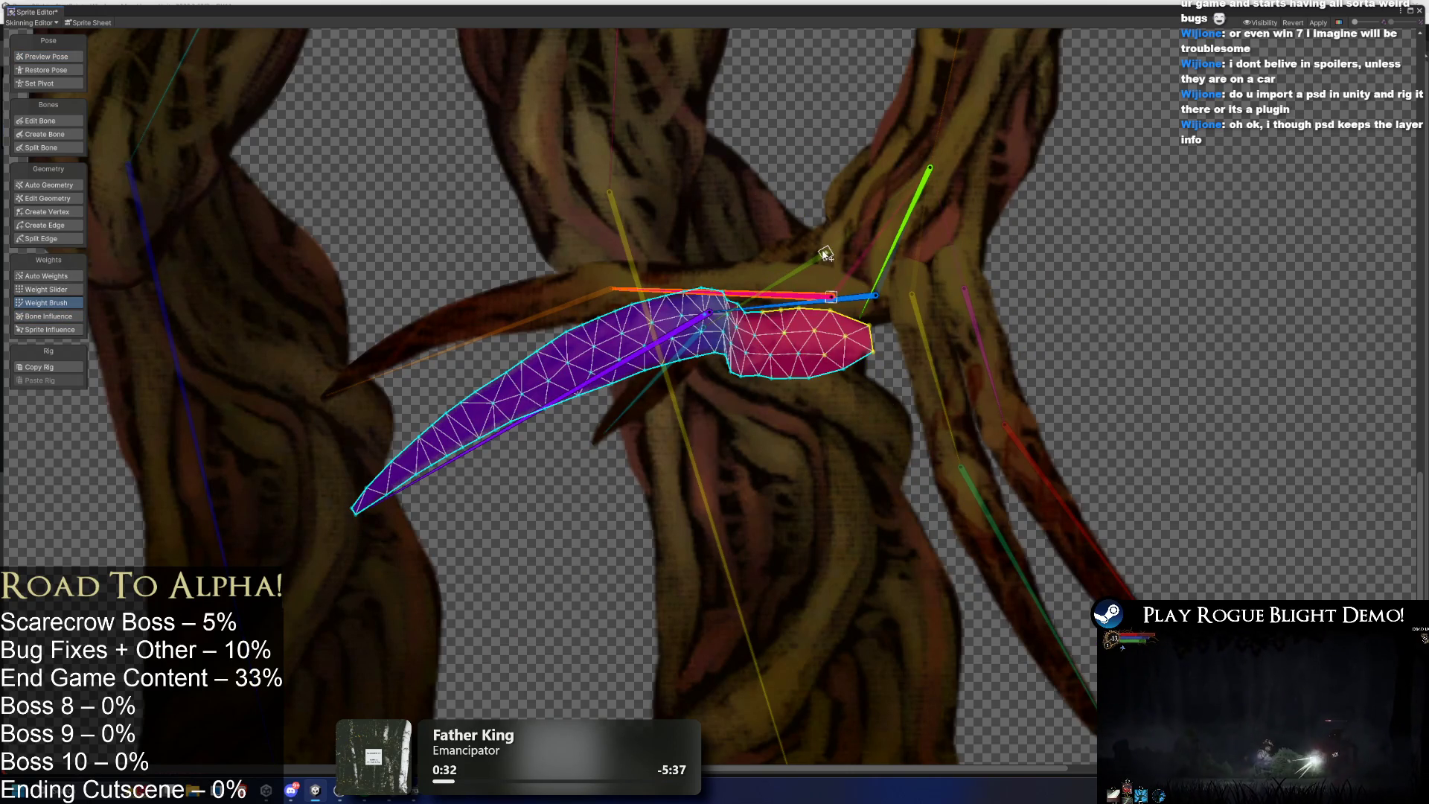
key("ctrl+z")
key("ctrl+z")
key("ctrl+z")
key("ctrl+z")
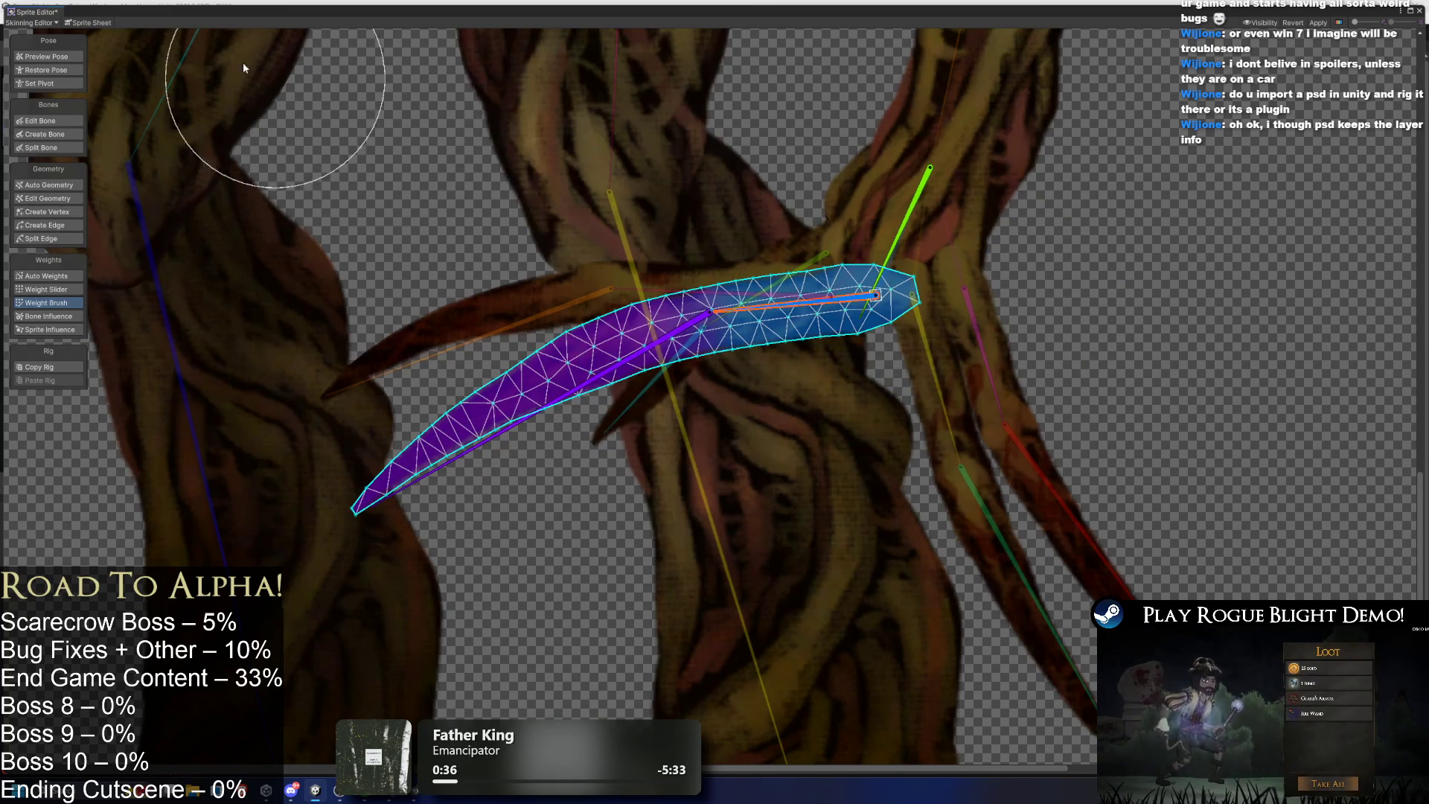
Select the right branch pieces and swing the magenta branch around its root to test.
left_click(921, 338)
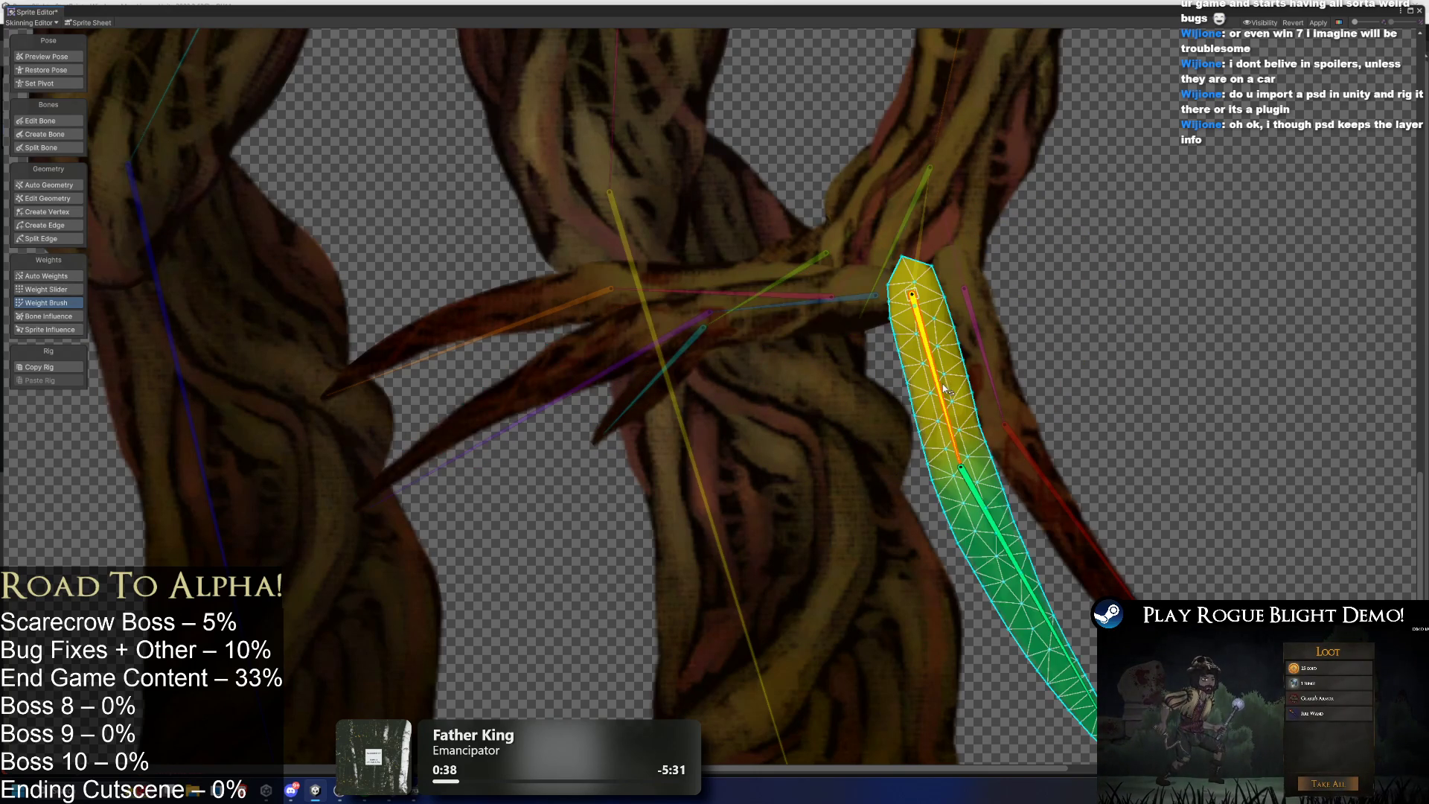
left_click(921, 335)
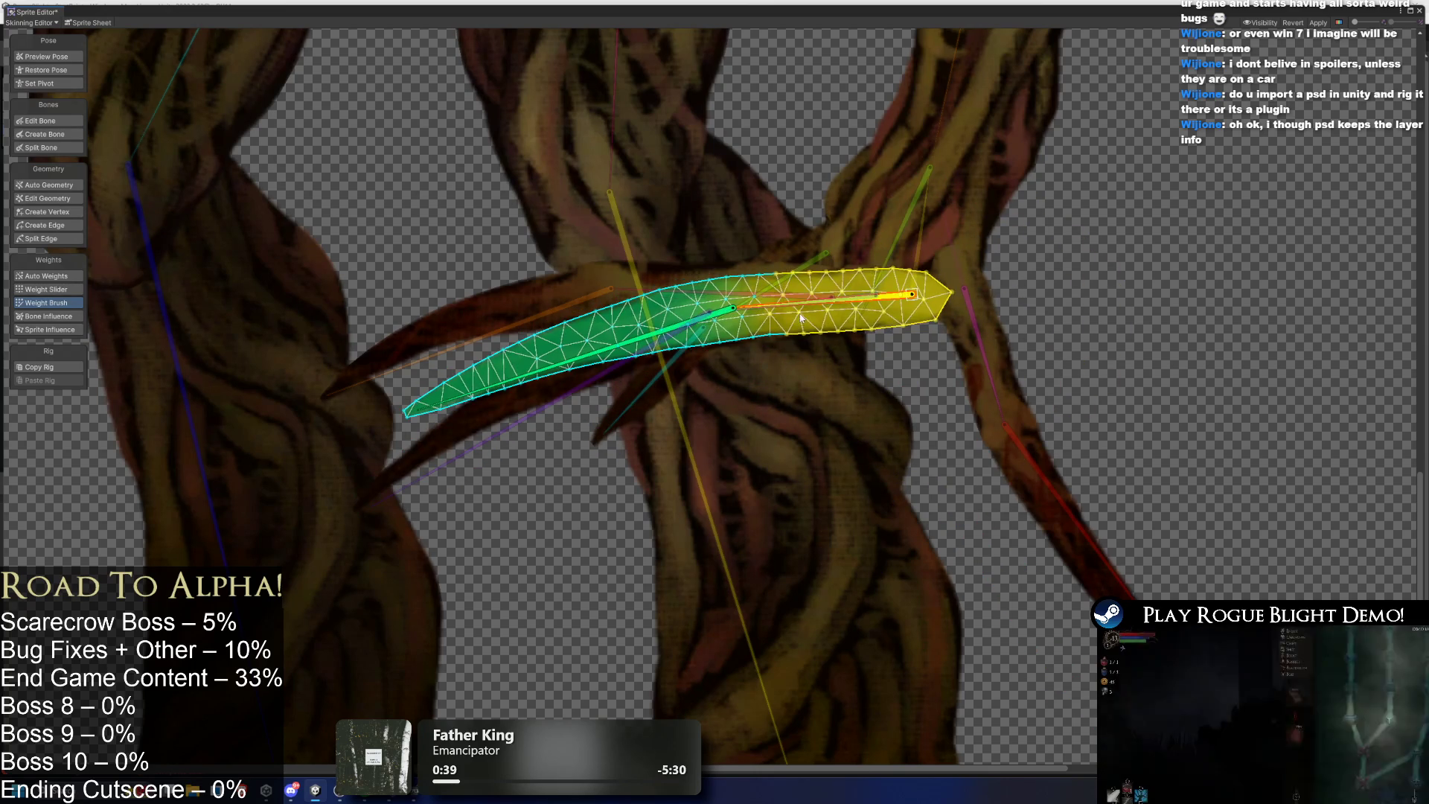
left_click(990, 352)
mouse_move(990, 352)
left_mouse_down()
mouse_move(908, 331)
mouse_move(945, 355)
mouse_move(921, 343)
left_mouse_up()
In Edit Bone, move the magenta, yellow, orange and blue bone roots up onto the knuckles.
left_click(40, 121)
scroll(779, 220, "up", 3)
left_click(923, 274)
left_click_drag(923, 274, 933, 274)
left_click(872, 312)
mouse_move(872, 313)
left_mouse_down()
mouse_move(873, 289)
mouse_move(763, 291)
left_mouse_up()
left_click(868, 405)
left_click(882, 362)
left_click(784, 372)
left_click(824, 381)
left_click(774, 344)
left_click(773, 344)
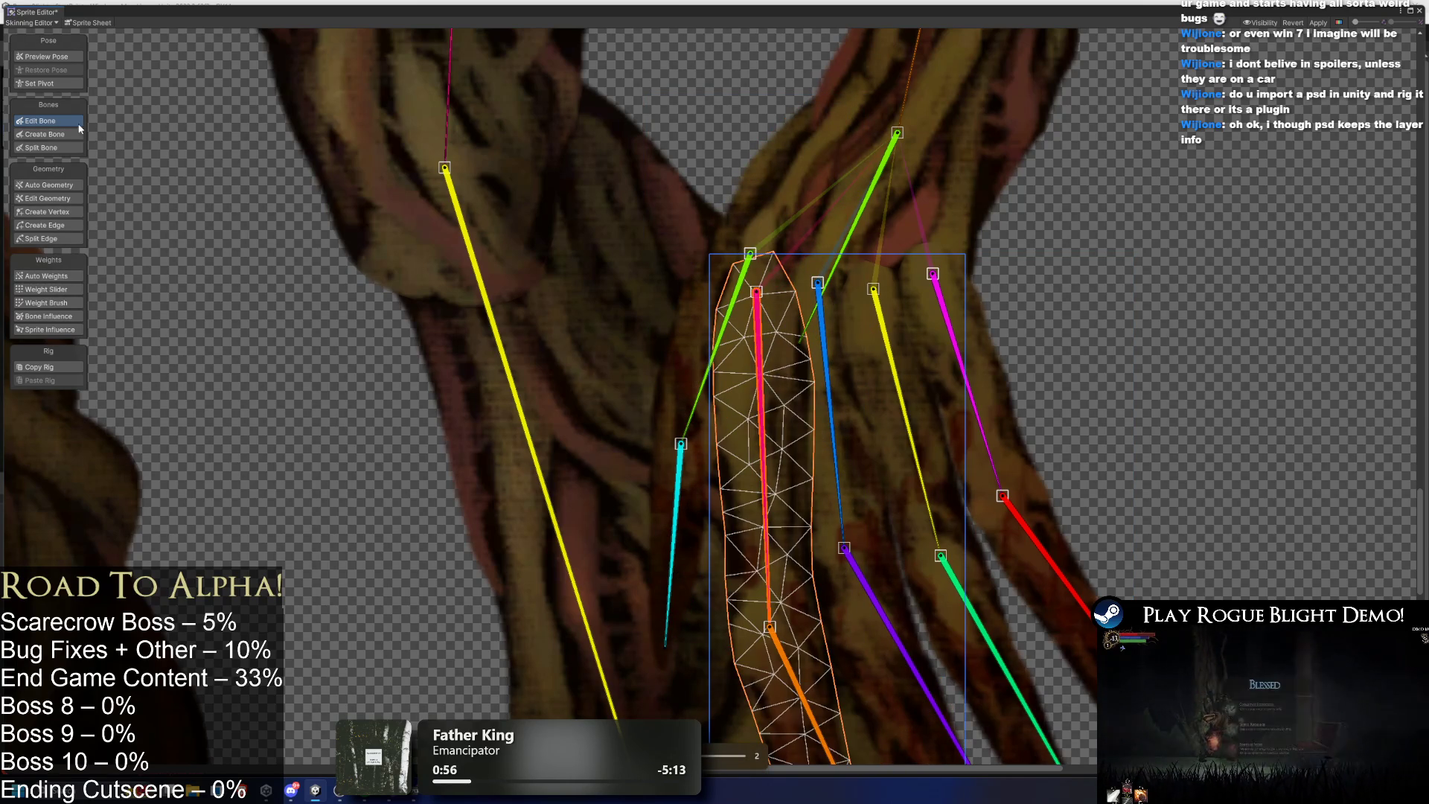
Centre the finger bones and auto-generate the finger mesh's geometry and weights.
left_click(53, 59)
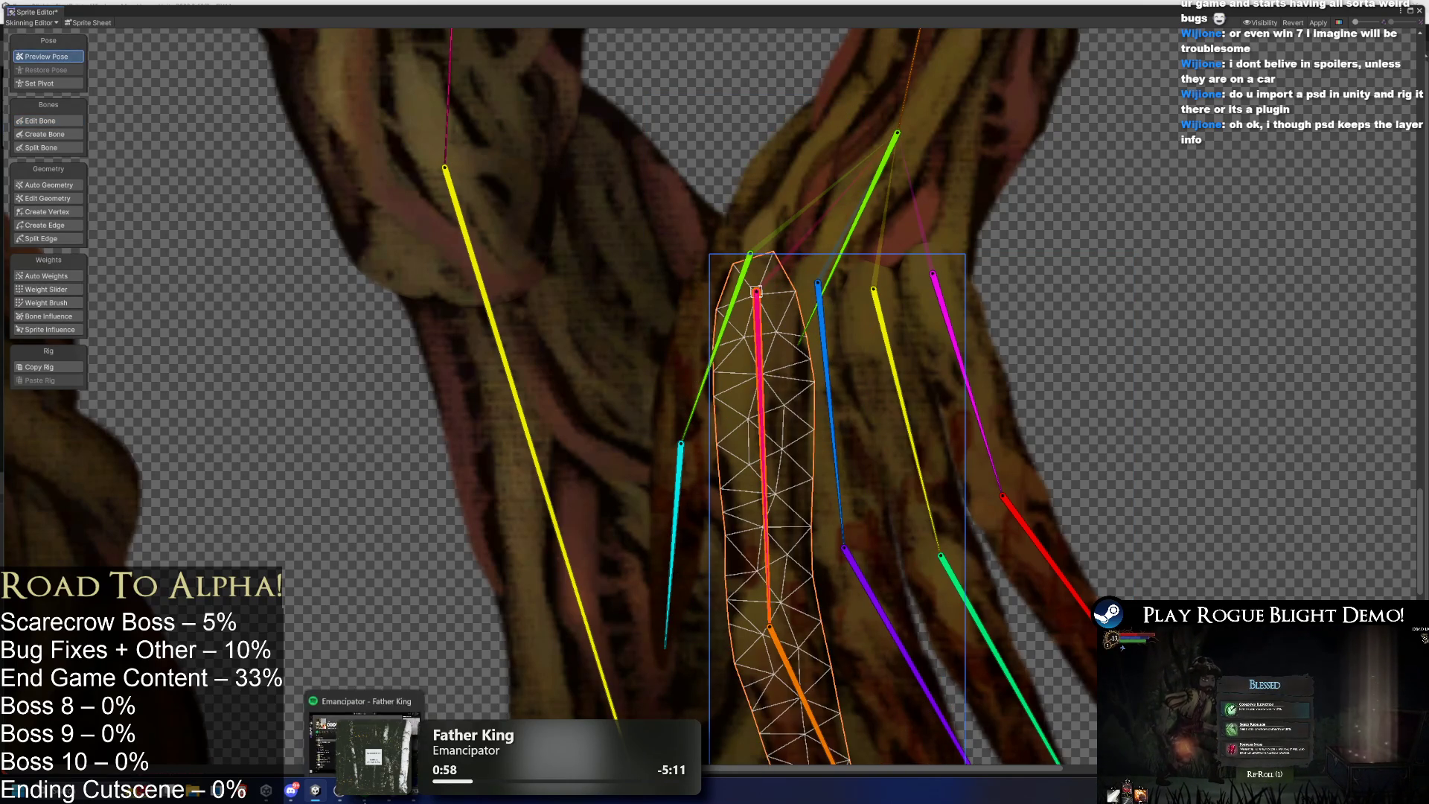
left_click(365, 699)
key("super+Down")
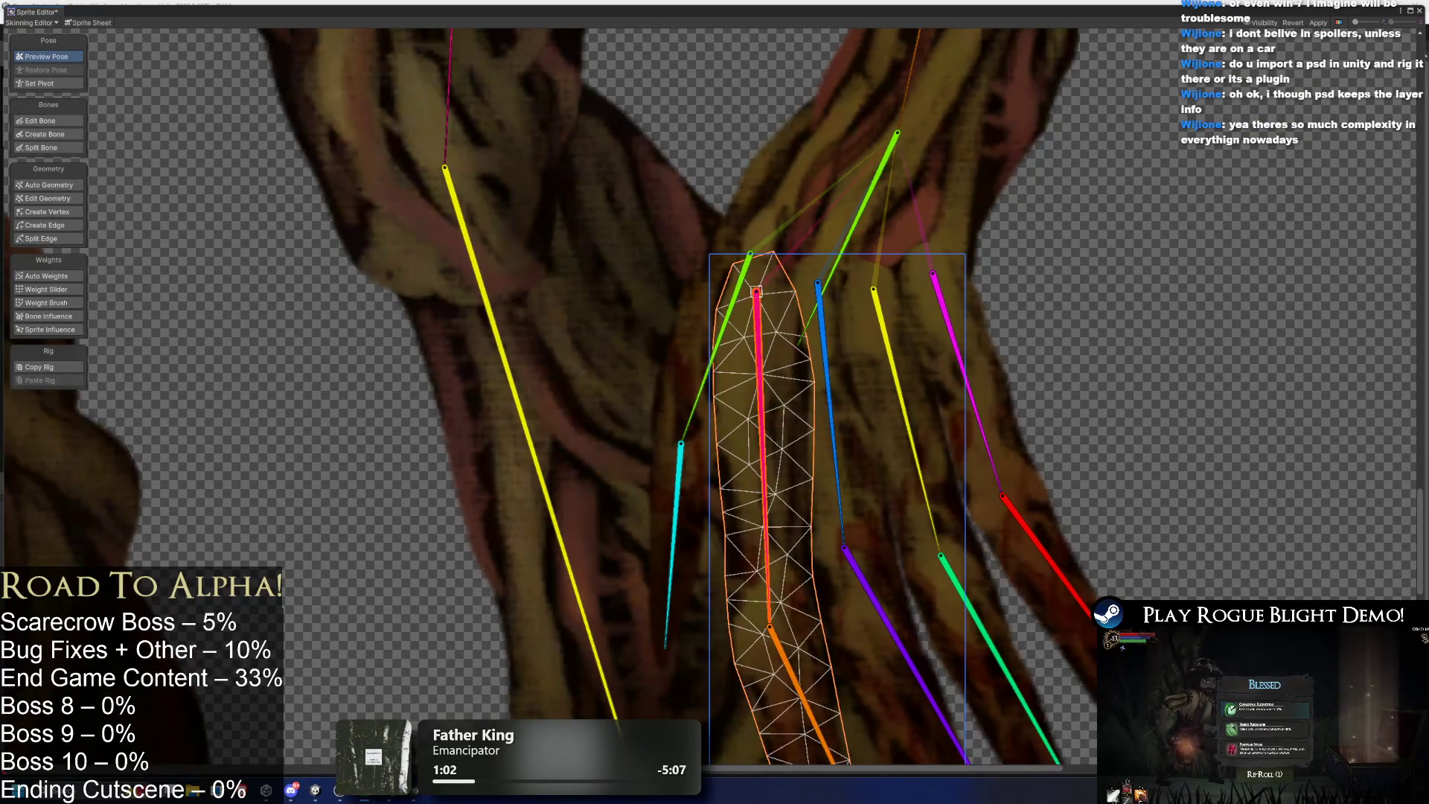
key("XF86AudioRaiseVolume")
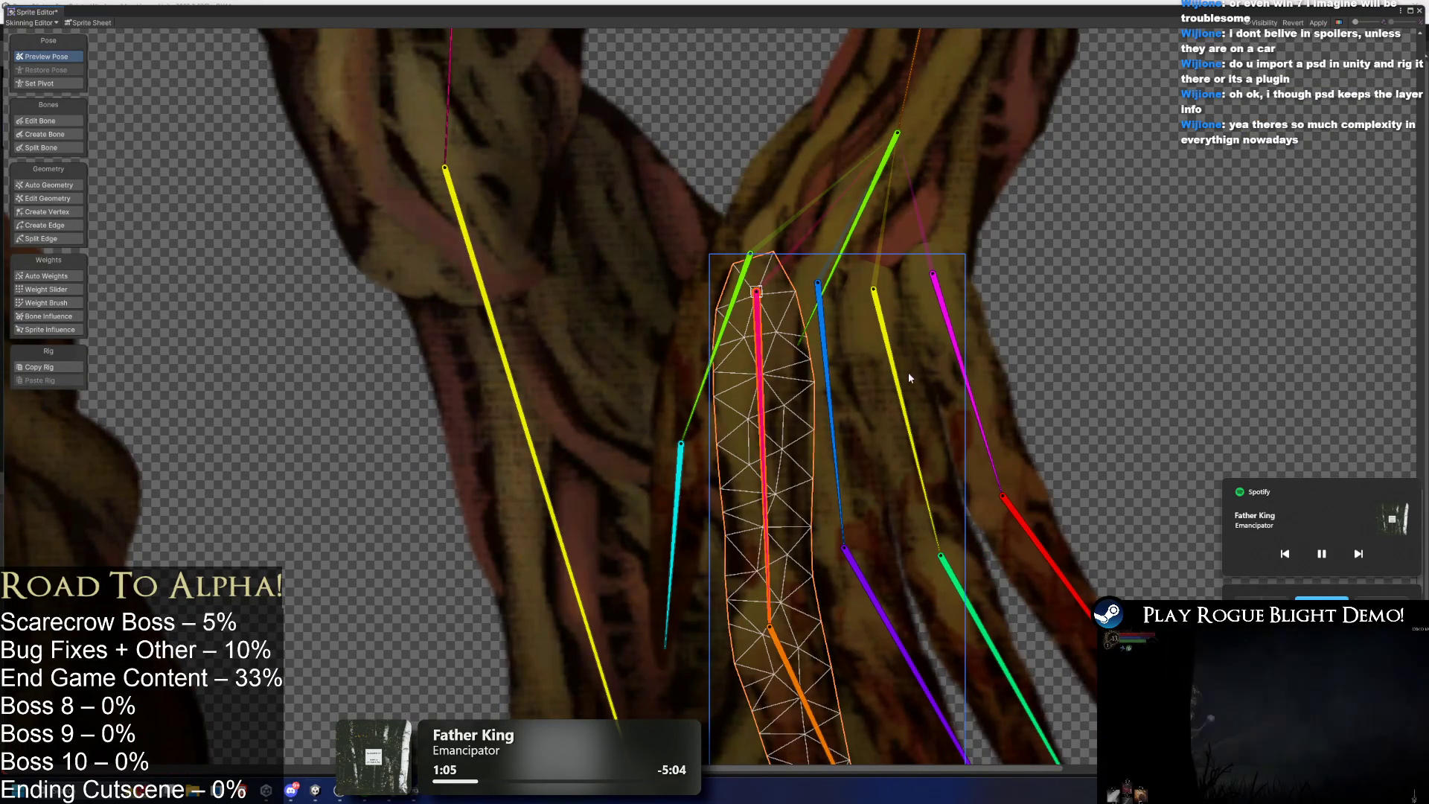
left_click_drag(922, 378, 756, 289)
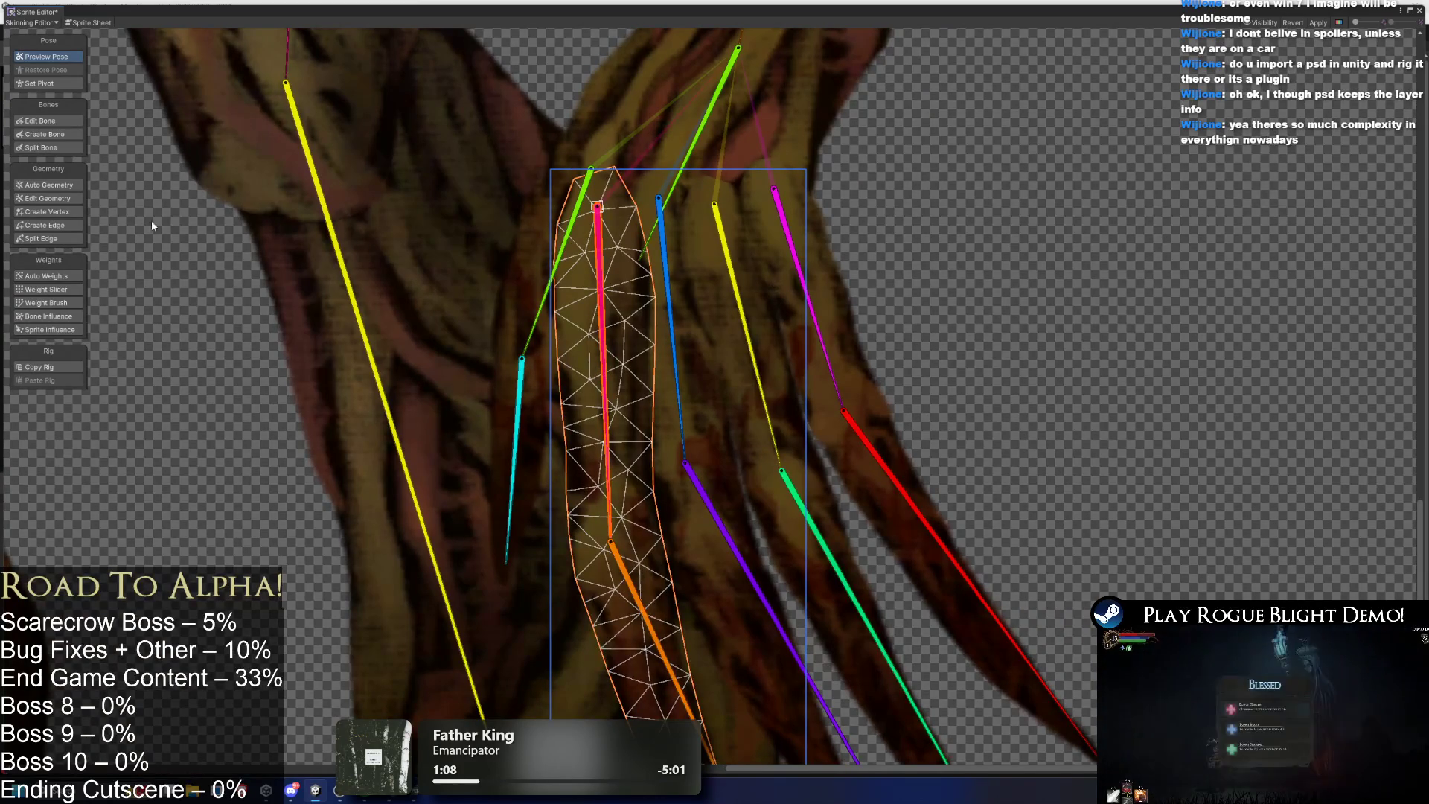
left_click(34, 185)
left_click(45, 276)
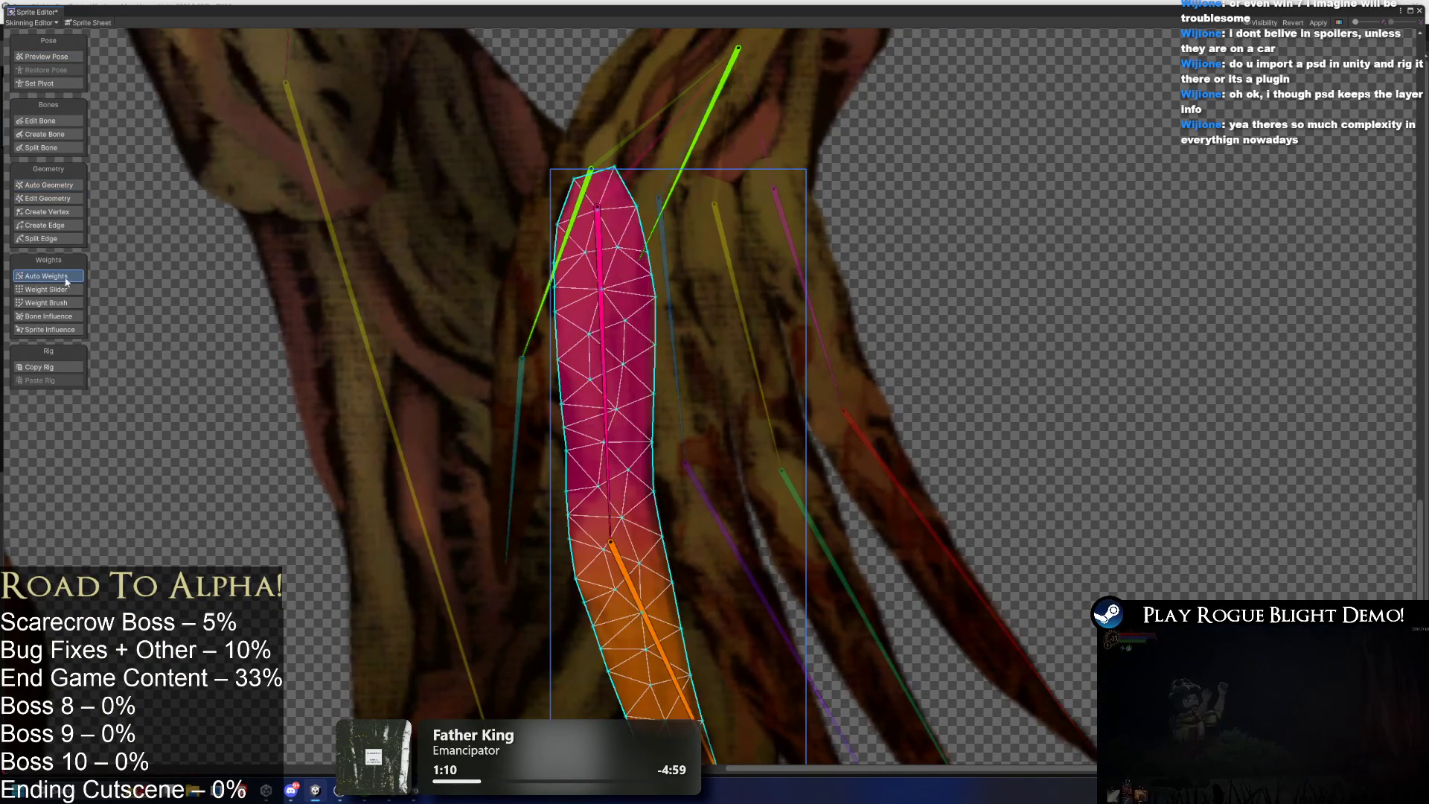
Test-pose the rig by rotating the pink, red, yellow/green, green, blue and cyan branch bones.
left_click(48, 61)
scroll(1047, 405, "down", 3)
left_click_drag(618, 328, 702, 262)
mouse_move(819, 306)
left_mouse_down()
mouse_move(893, 268)
mouse_move(856, 172)
left_mouse_up()
left_click_drag(577, 349, 823, 320)
left_click_drag(937, 359, 921, 240)
left_click_drag(514, 357, 621, 298)
left_click_drag(856, 390, 862, 280)
mouse_move(471, 307)
left_mouse_down()
mouse_move(778, 412)
mouse_move(812, 408)
left_mouse_up()
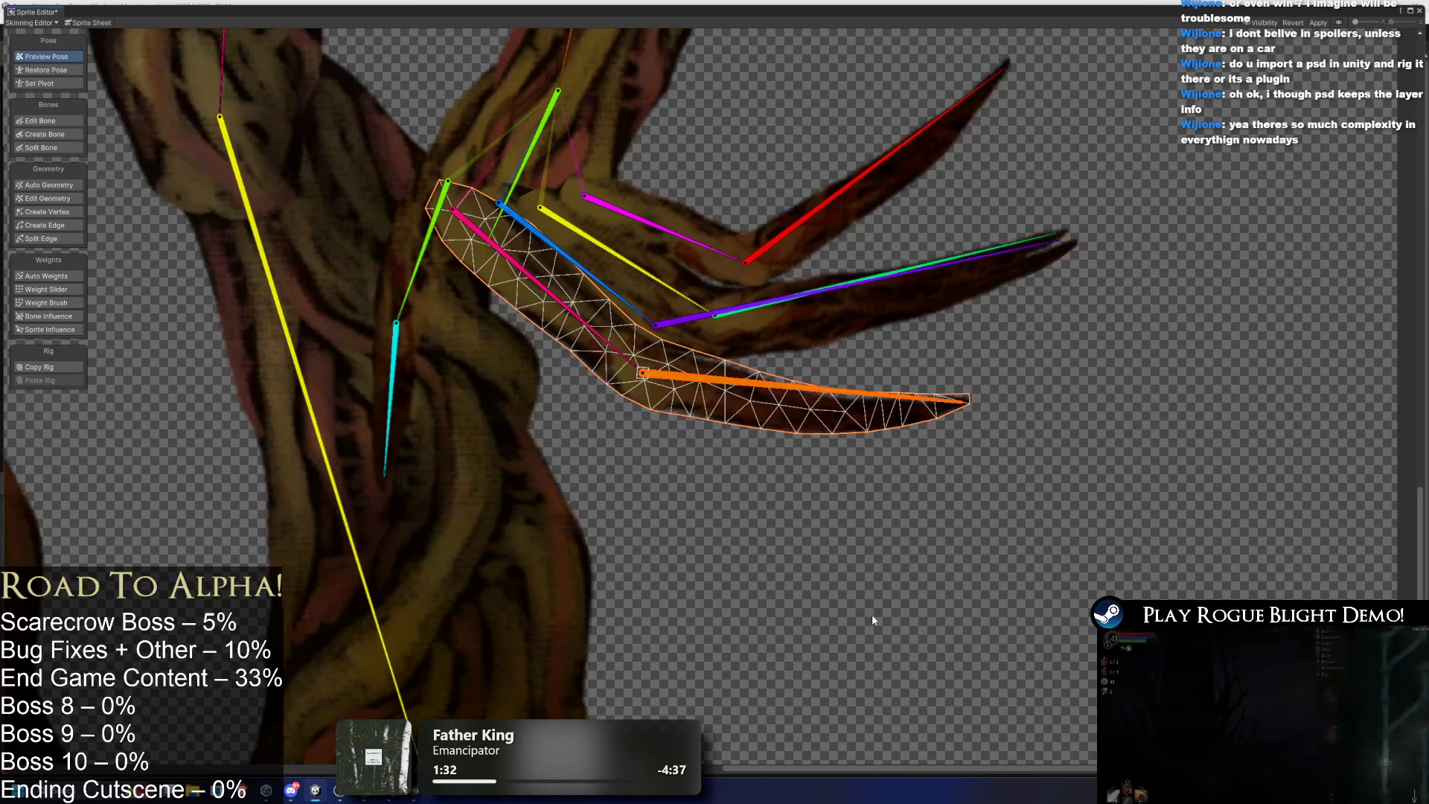
left_click_drag(436, 235, 350, 216)
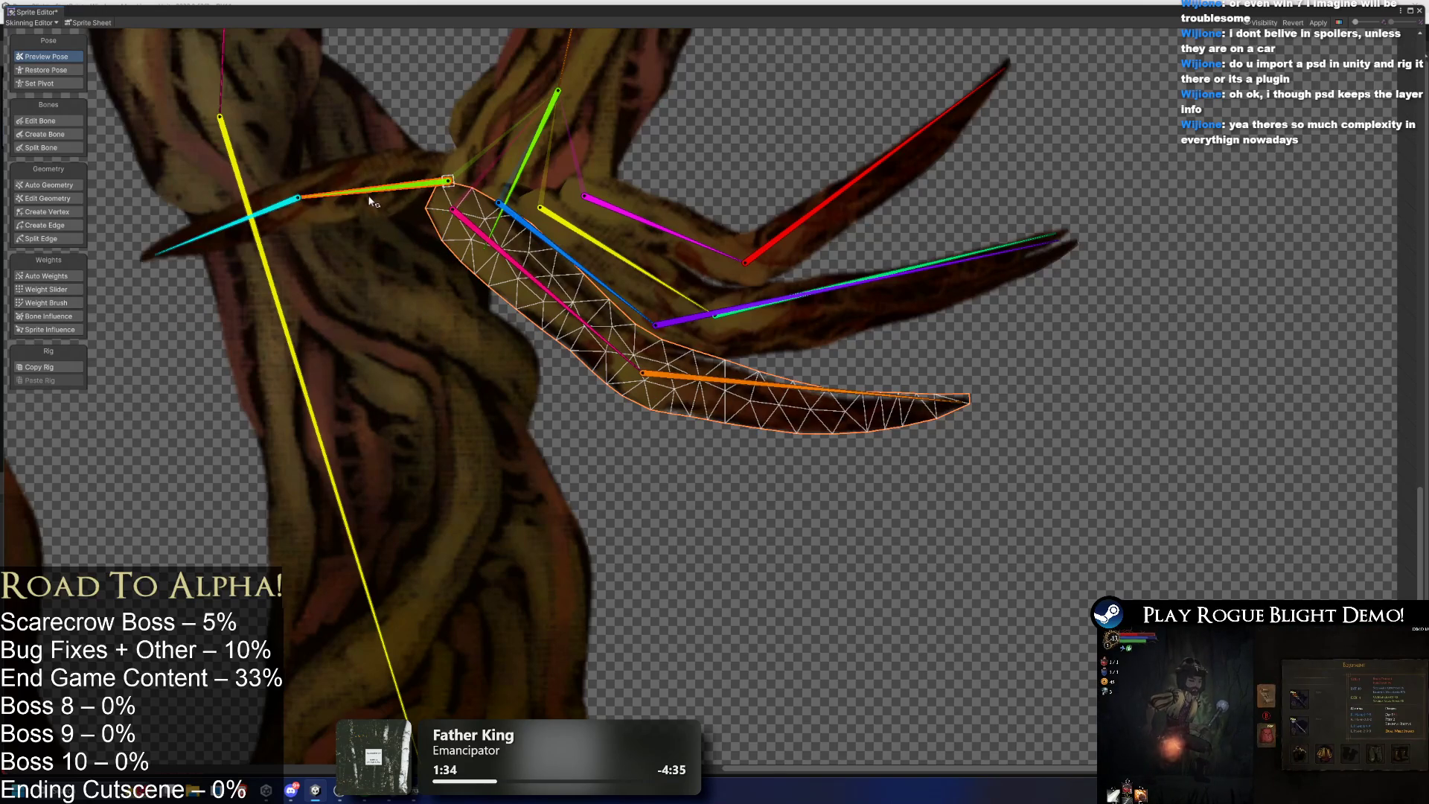
Paint more of the upper-left arm lobe onto the green bone and move its lower joint up-right.
left_click(414, 160)
left_click(419, 170)
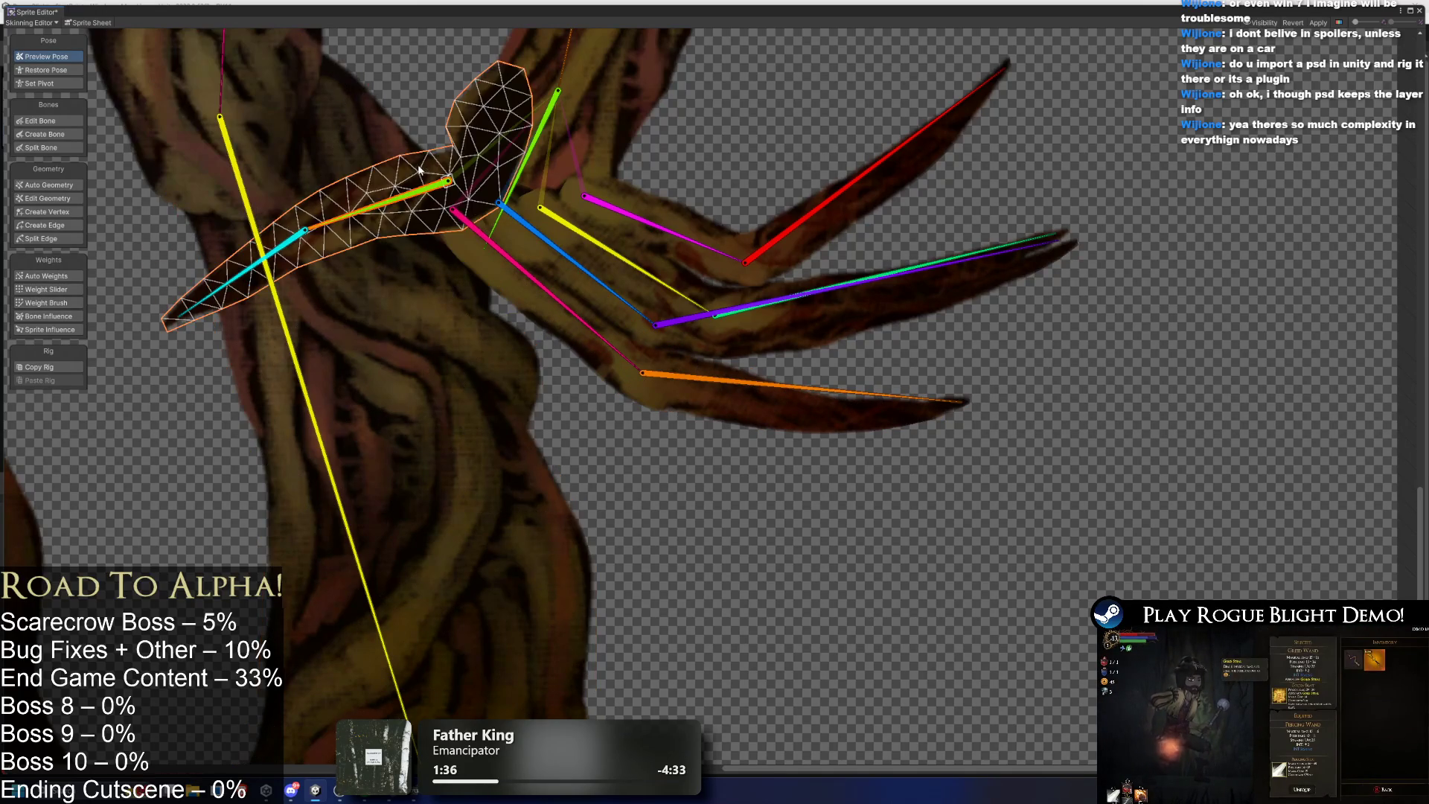
left_click(46, 302)
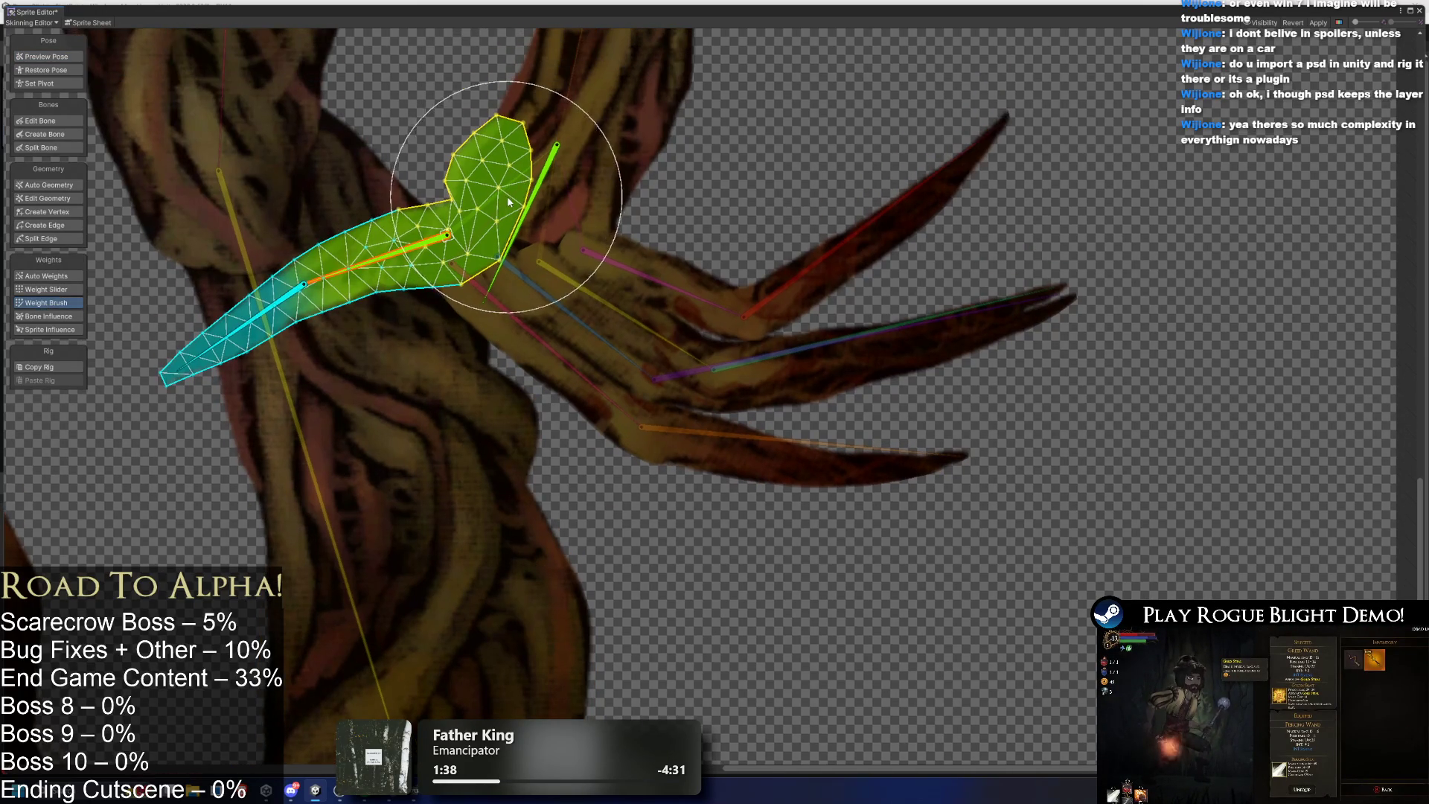
mouse_move(557, 191)
left_mouse_down()
mouse_move(562, 152)
mouse_move(463, 217)
mouse_move(548, 156)
mouse_move(528, 250)
left_mouse_up()
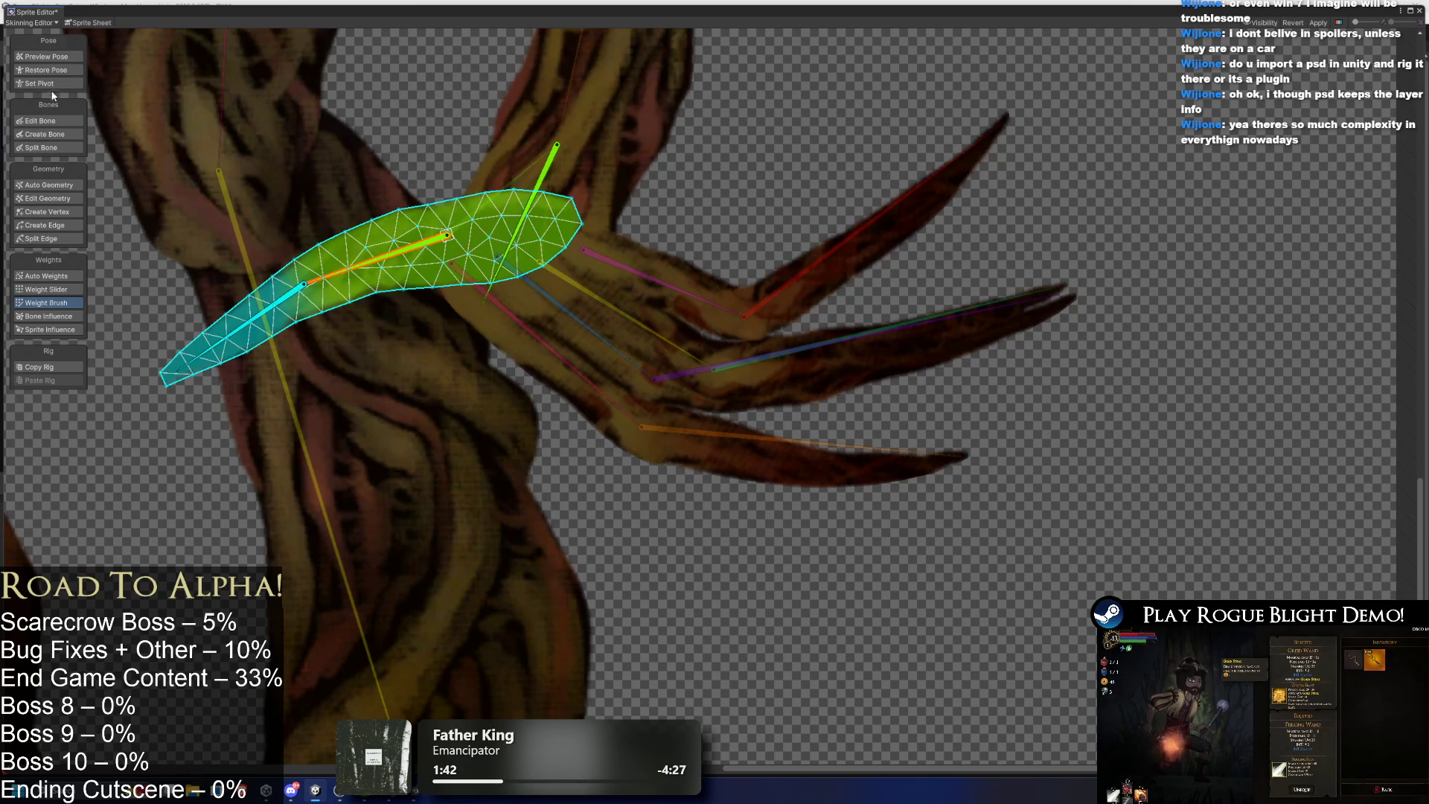
left_click(64, 56)
left_click(57, 119)
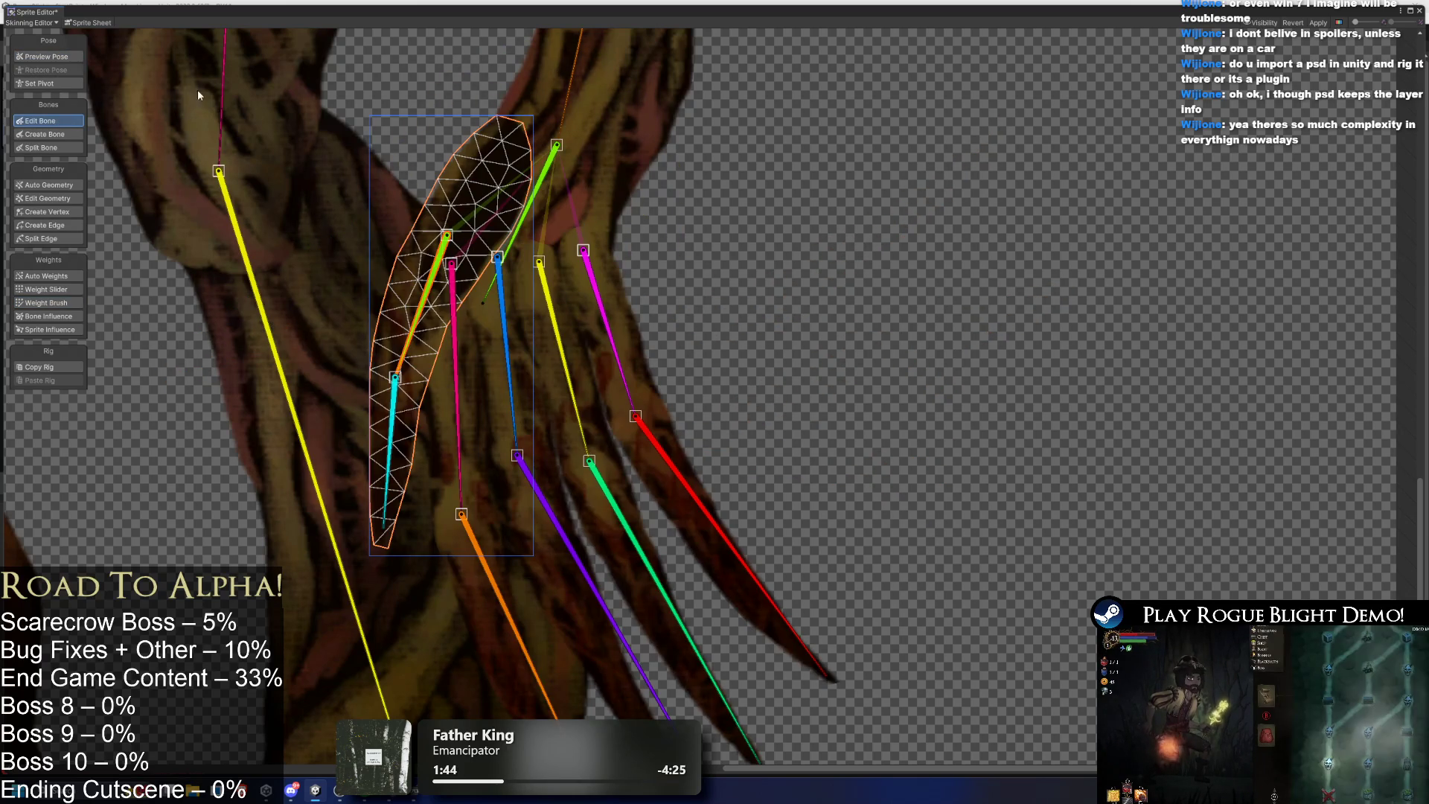
left_click_drag(446, 235, 460, 221)
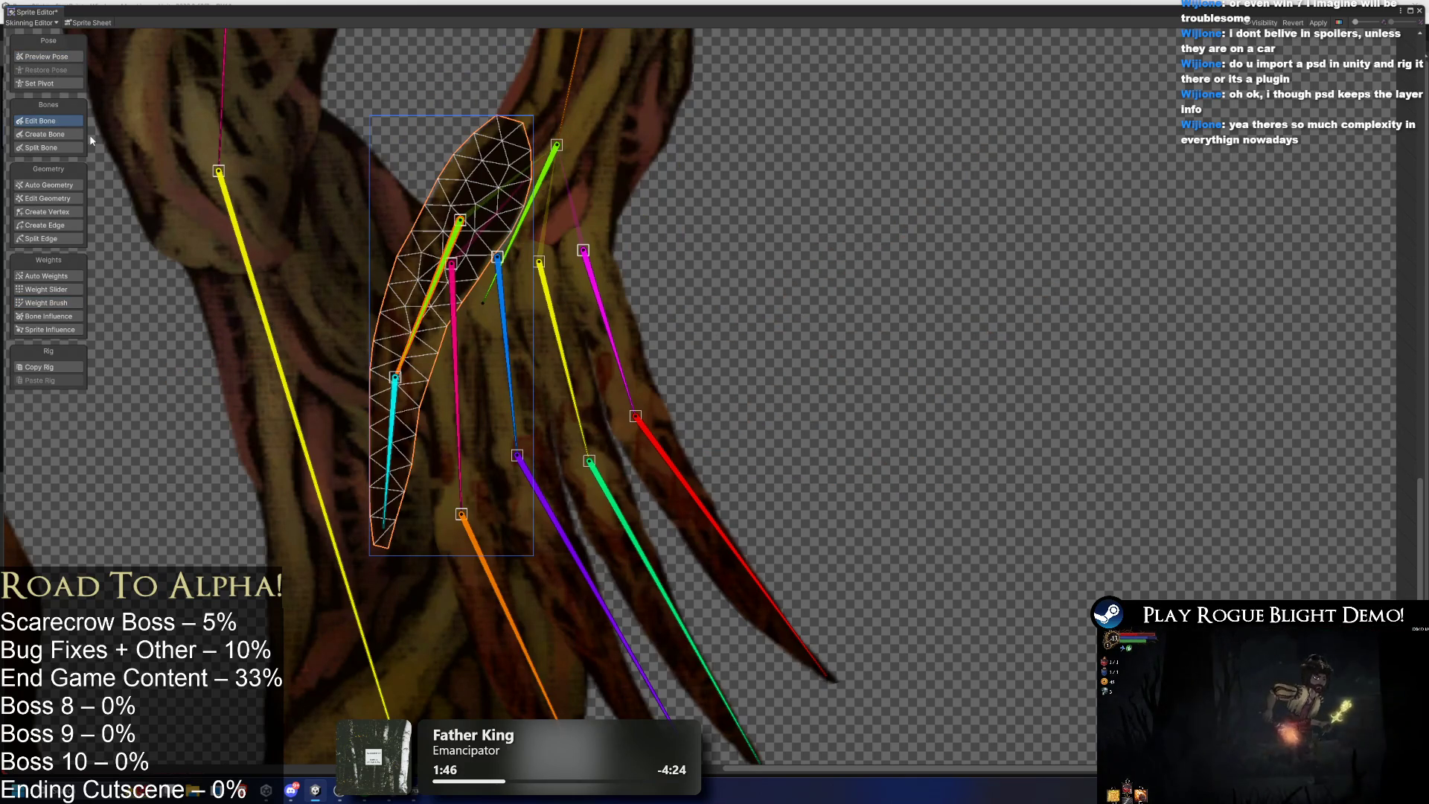
Test-pose the bone chains up-left and down-left, then return to Edit Bone at rest pose.
left_click(45, 56)
left_click_drag(446, 249, 372, 212)
mouse_move(456, 335)
left_mouse_down()
mouse_move(395, 246)
mouse_move(320, 208)
left_mouse_up()
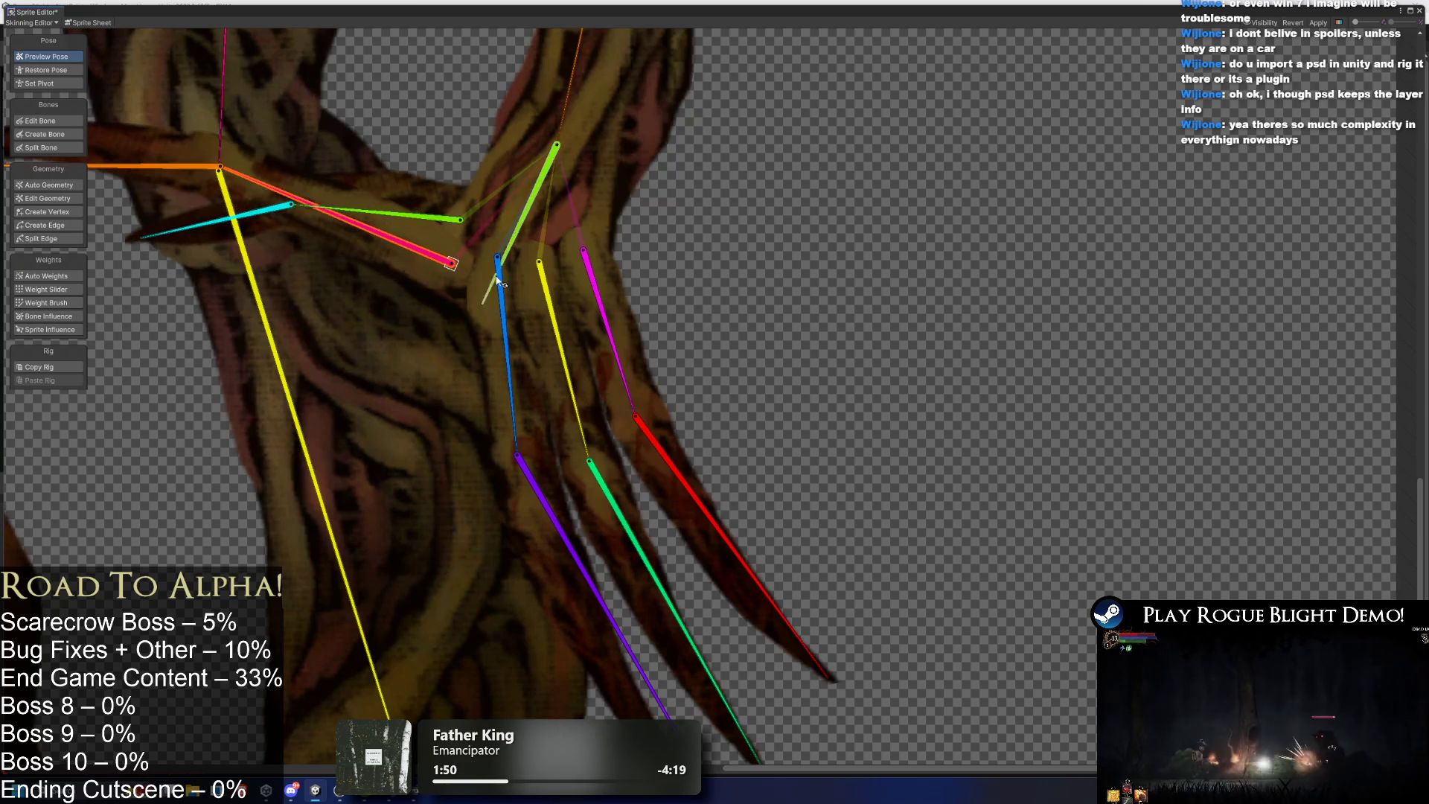
left_click_drag(503, 320, 401, 237)
left_click_drag(554, 313, 491, 237)
left_click_drag(609, 333, 527, 315)
mouse_move(378, 236)
left_mouse_down()
mouse_move(402, 275)
mouse_move(377, 229)
mouse_move(375, 306)
mouse_move(409, 287)
mouse_move(294, 220)
left_mouse_up()
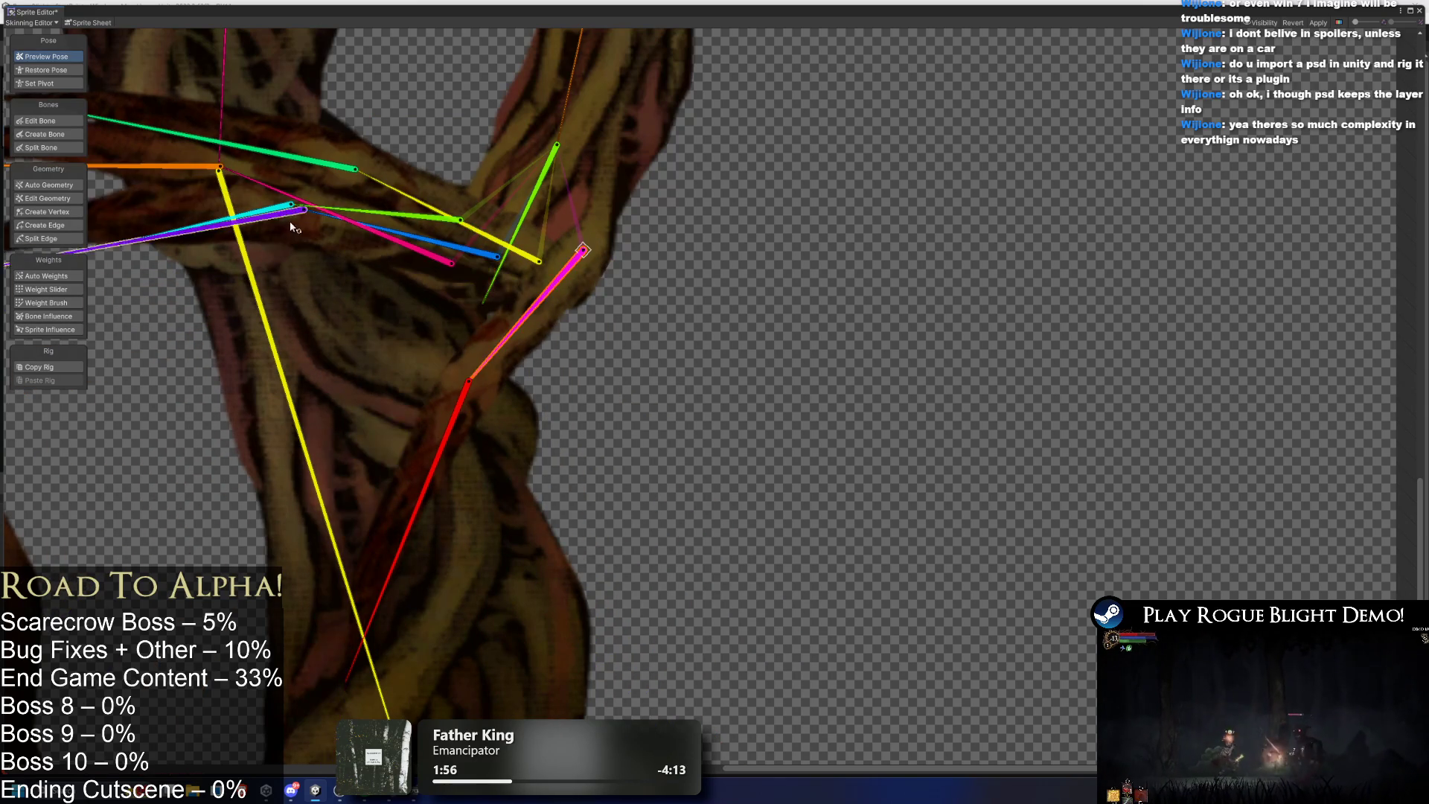
mouse_move(393, 260)
left_mouse_down()
mouse_move(403, 298)
mouse_move(377, 271)
mouse_move(439, 389)
mouse_move(392, 312)
mouse_move(373, 231)
mouse_move(446, 257)
mouse_move(421, 291)
mouse_move(512, 339)
mouse_move(372, 283)
mouse_move(401, 309)
mouse_move(578, 350)
mouse_move(447, 156)
mouse_move(432, 349)
mouse_move(338, 338)
left_mouse_up()
left_click(45, 121)
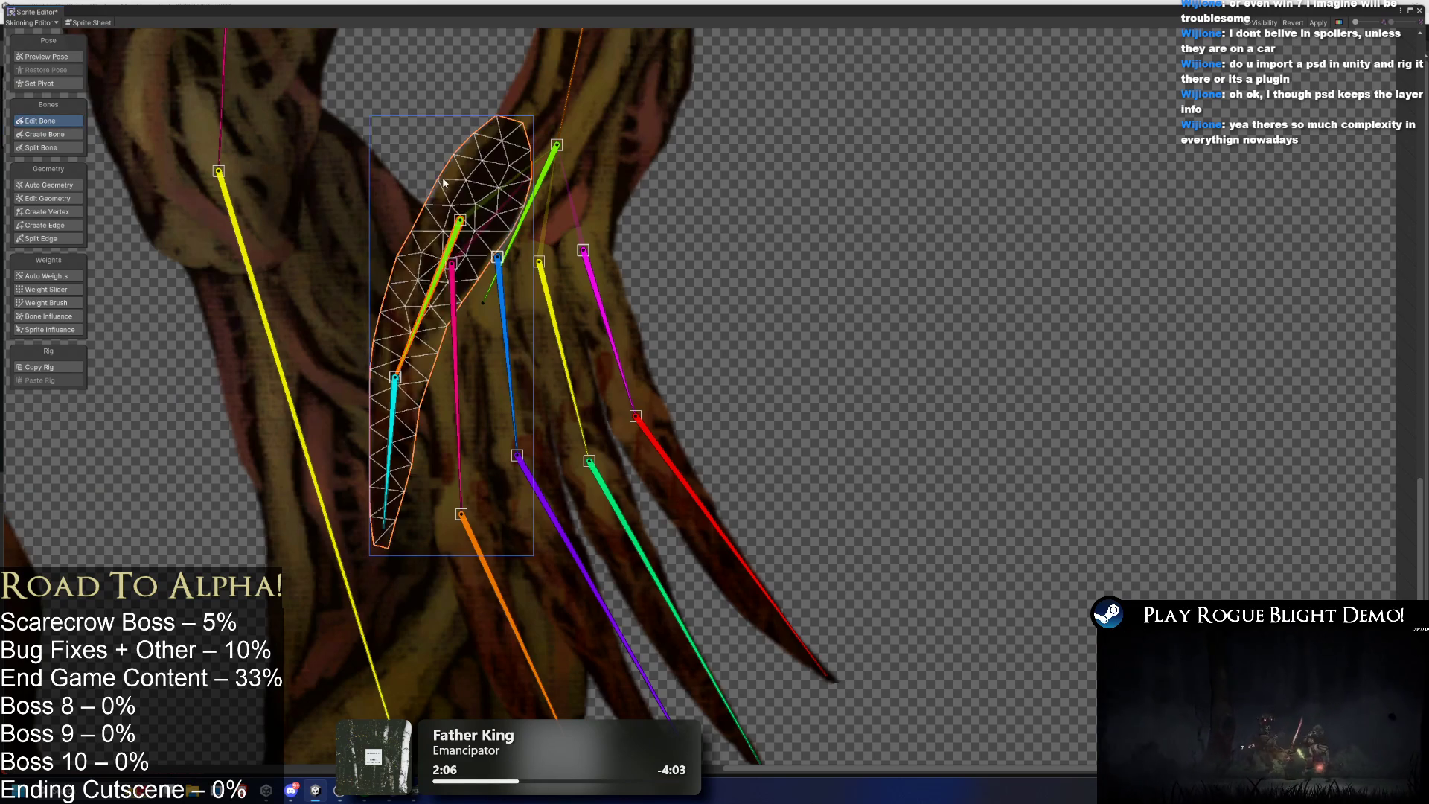
scroll(484, 223, "down", 3)
scroll(525, 253, "up", 2)
scroll(524, 249, "up", 2)
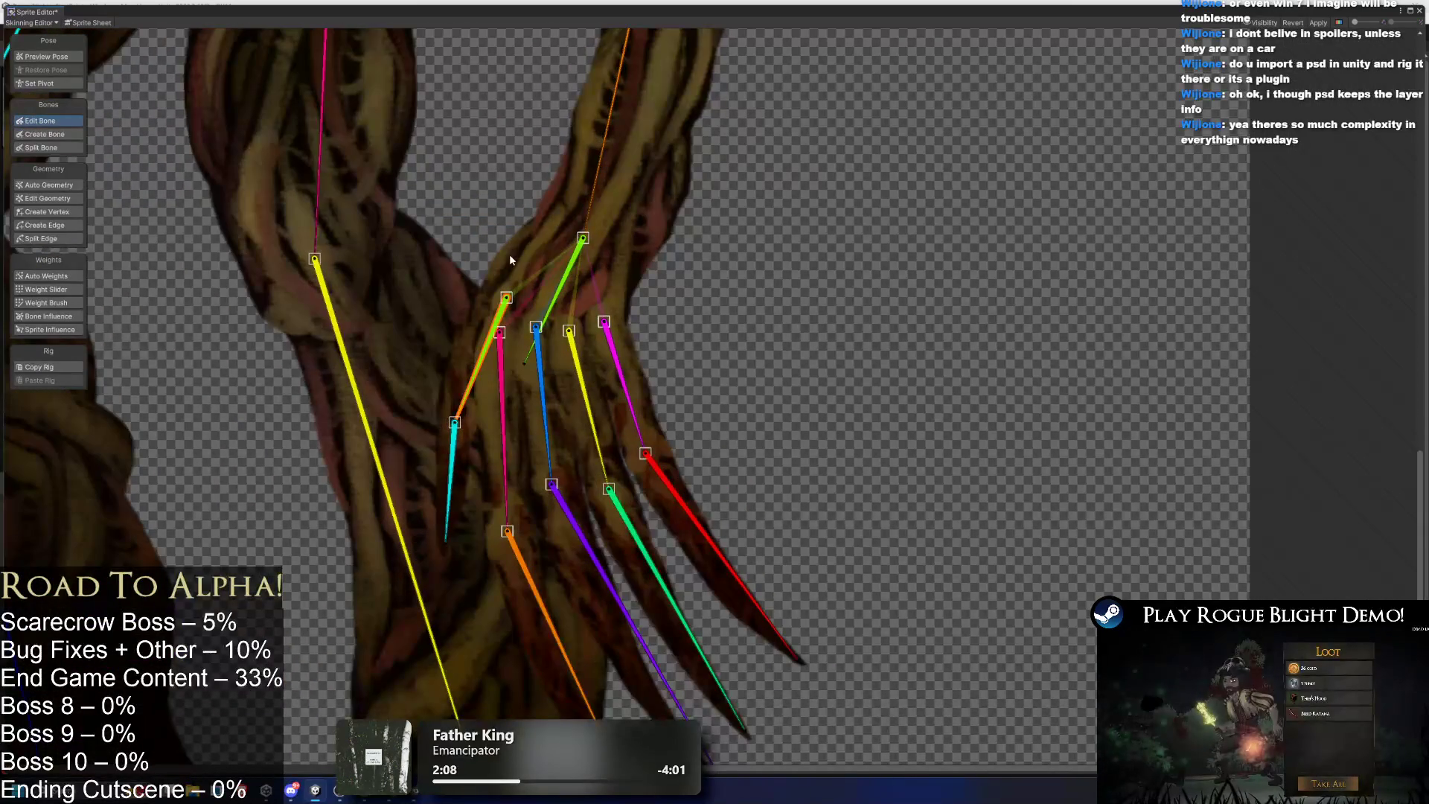
Select the thin arm sprite for weight painting and bend the cyan bone to test it.
left_click(509, 253)
key("shift+n")
left_click(574, 253)
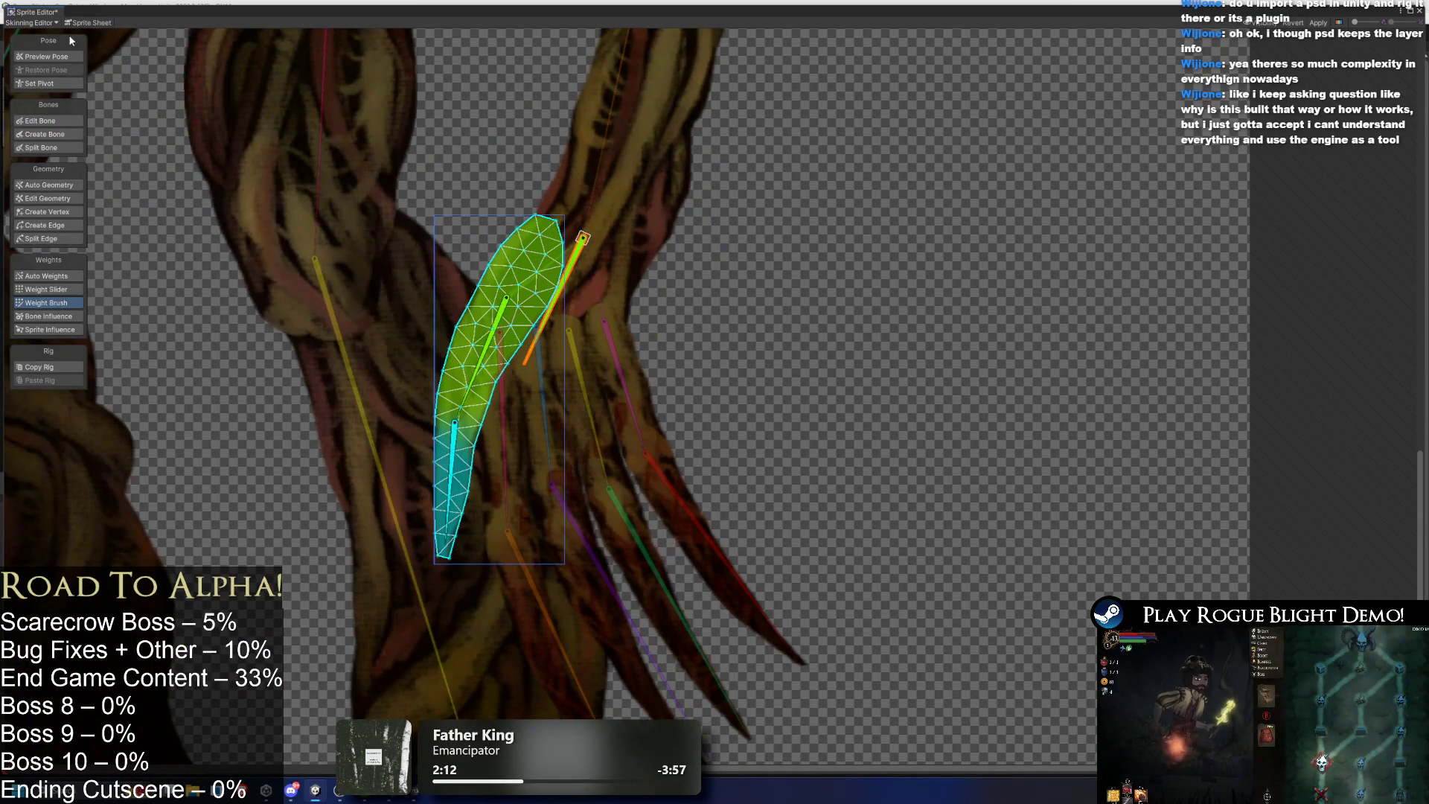
left_click(56, 59)
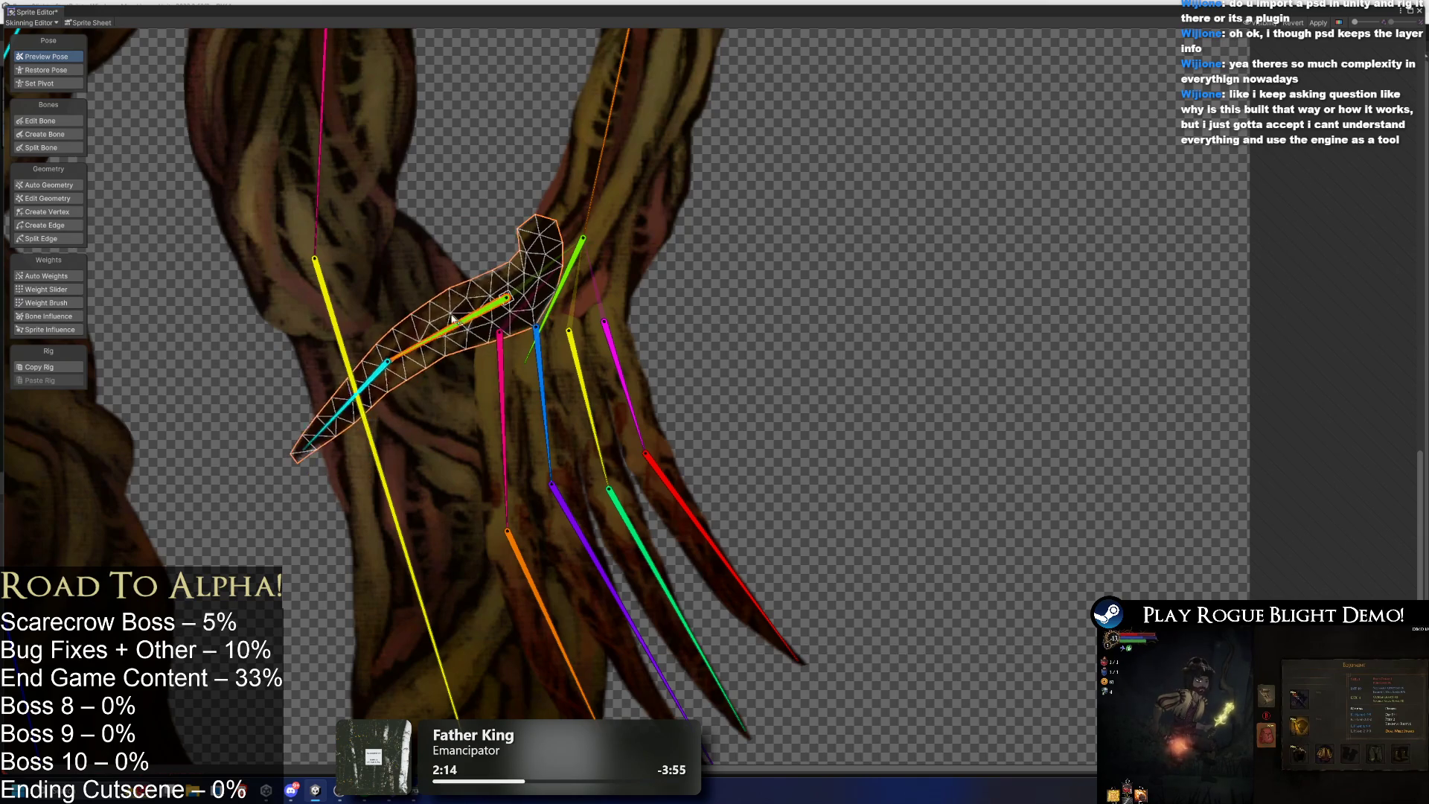
mouse_move(357, 335)
left_mouse_down()
mouse_move(350, 253)
mouse_move(372, 298)
mouse_move(335, 372)
mouse_move(320, 349)
left_mouse_up()
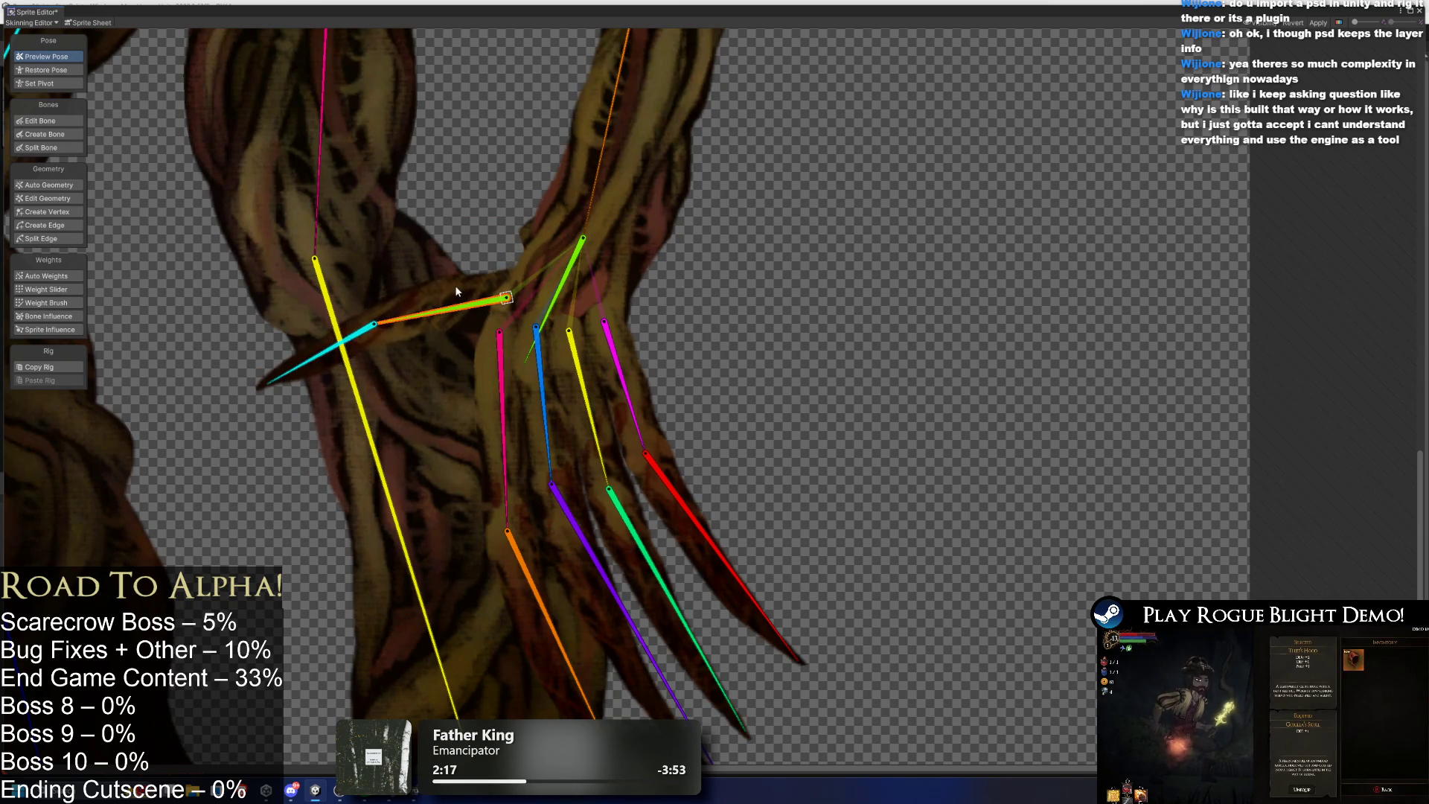
Extend the green bone's weight over the upper lobe, then swing the arm bones left.
left_click(48, 303)
left_click(575, 266)
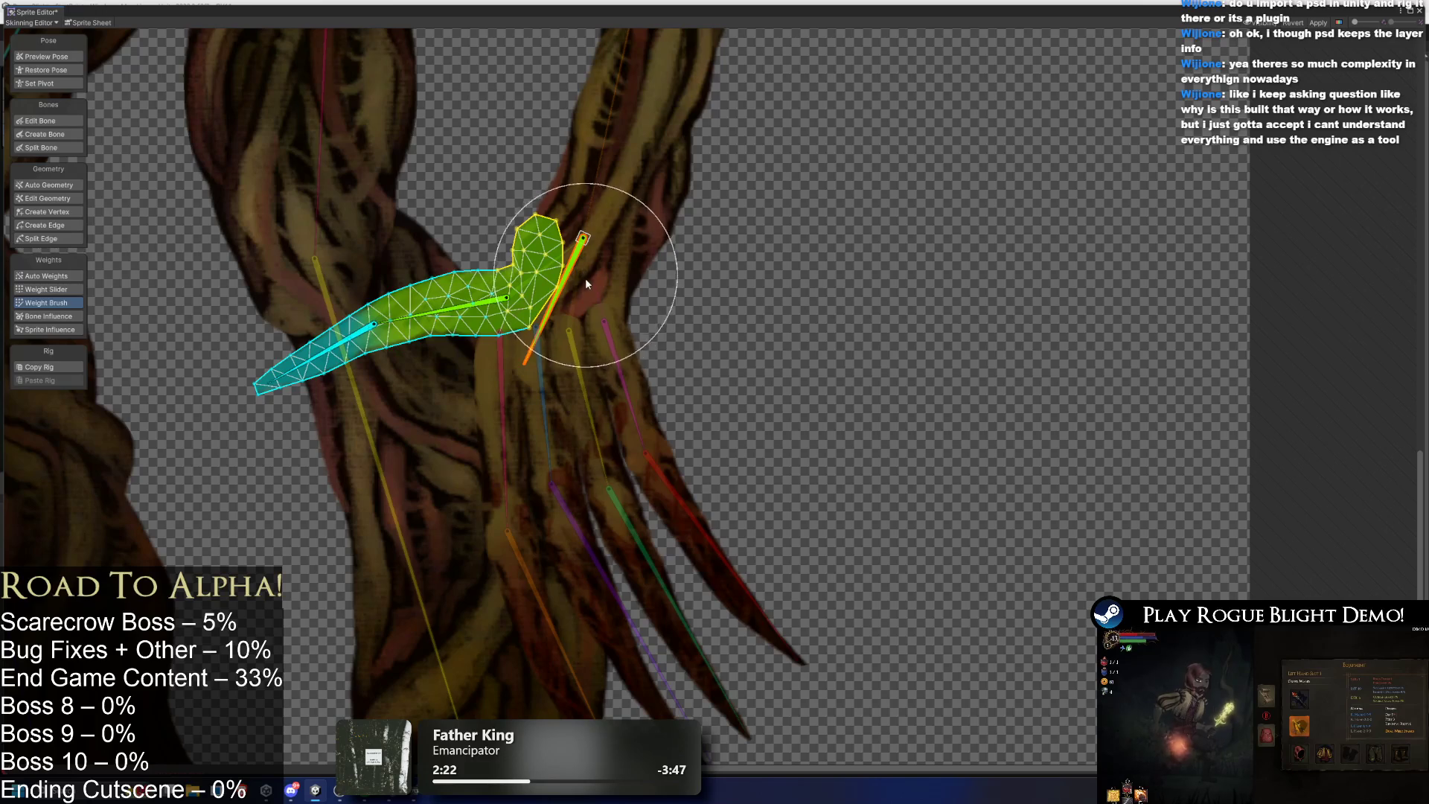
left_click_drag(583, 275, 591, 274)
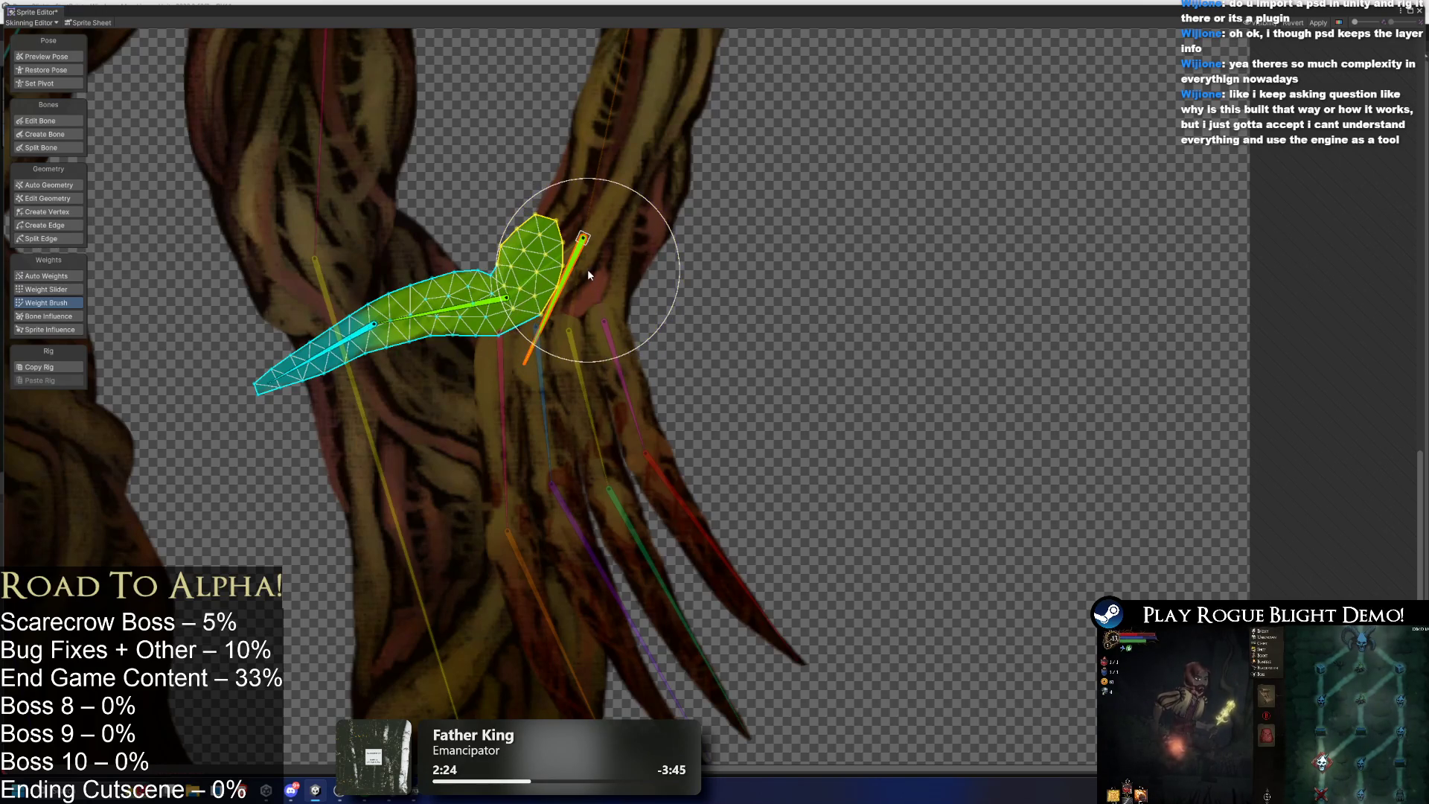
key("shift+1")
mouse_move(500, 349)
left_mouse_down()
mouse_move(439, 350)
mouse_move(394, 323)
left_mouse_up()
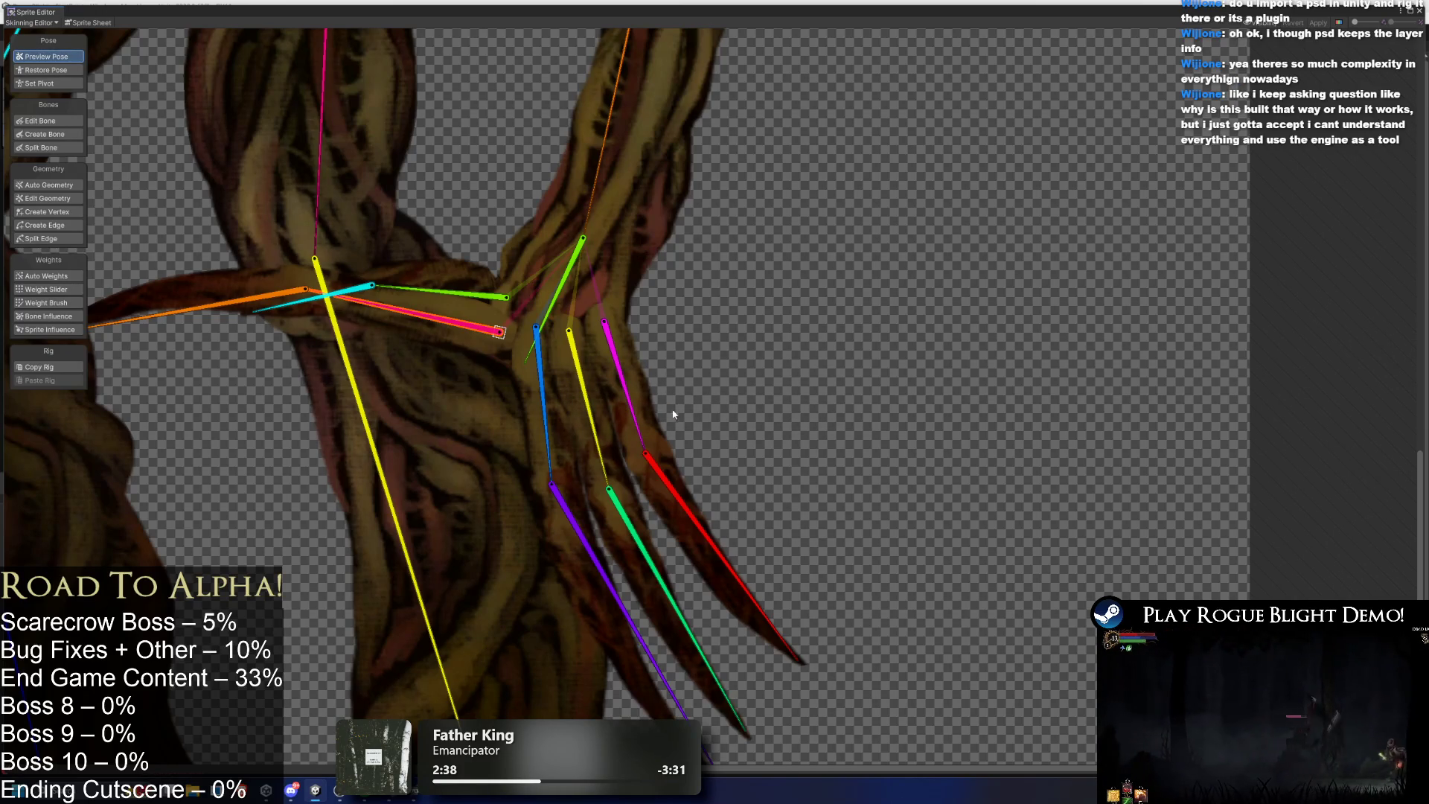
Review the bones around the pumpkin head in Edit Bone, then close the Sprite Editor.
scroll(606, 316, "down", 5)
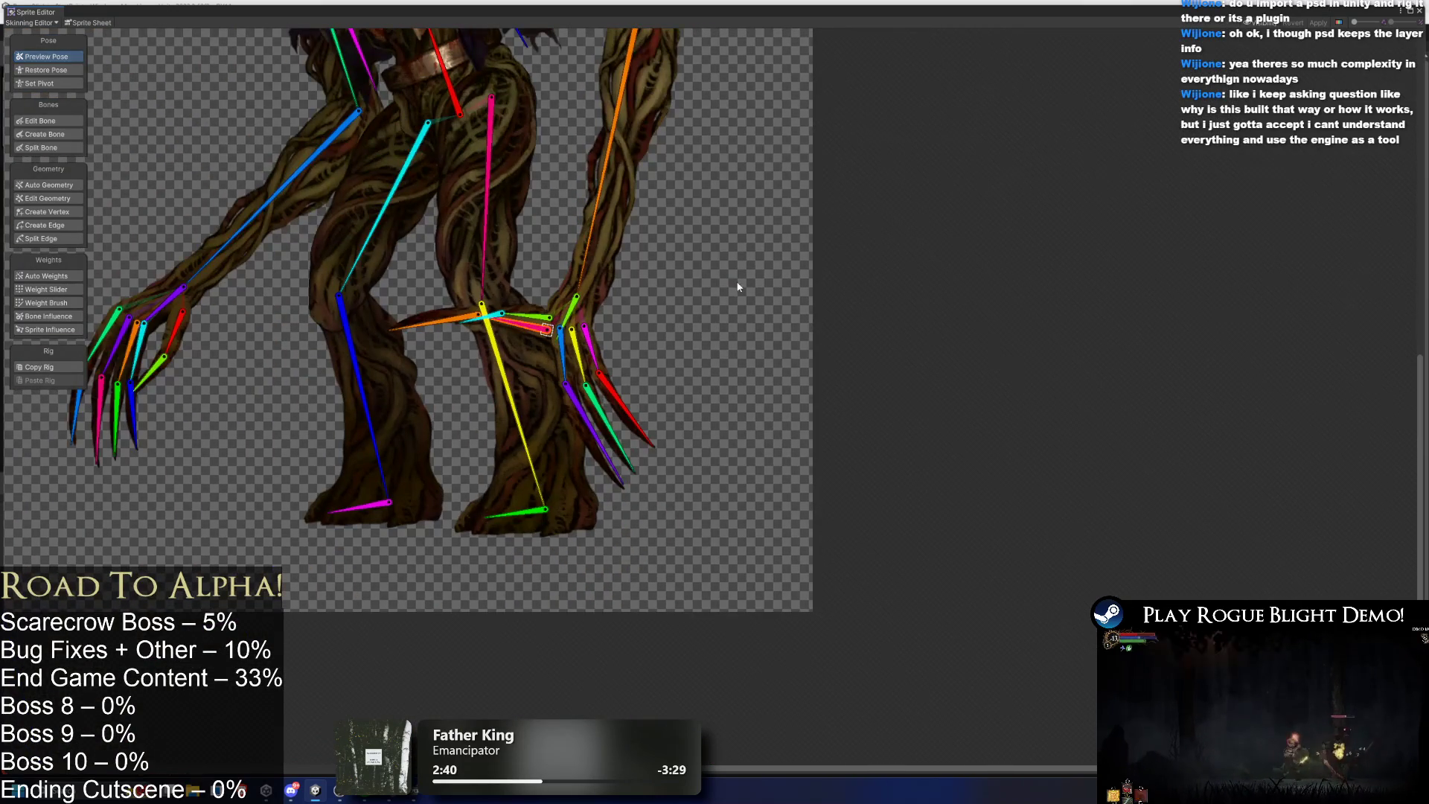
scroll(695, 229, "down", 3)
scroll(311, 169, "up", 2)
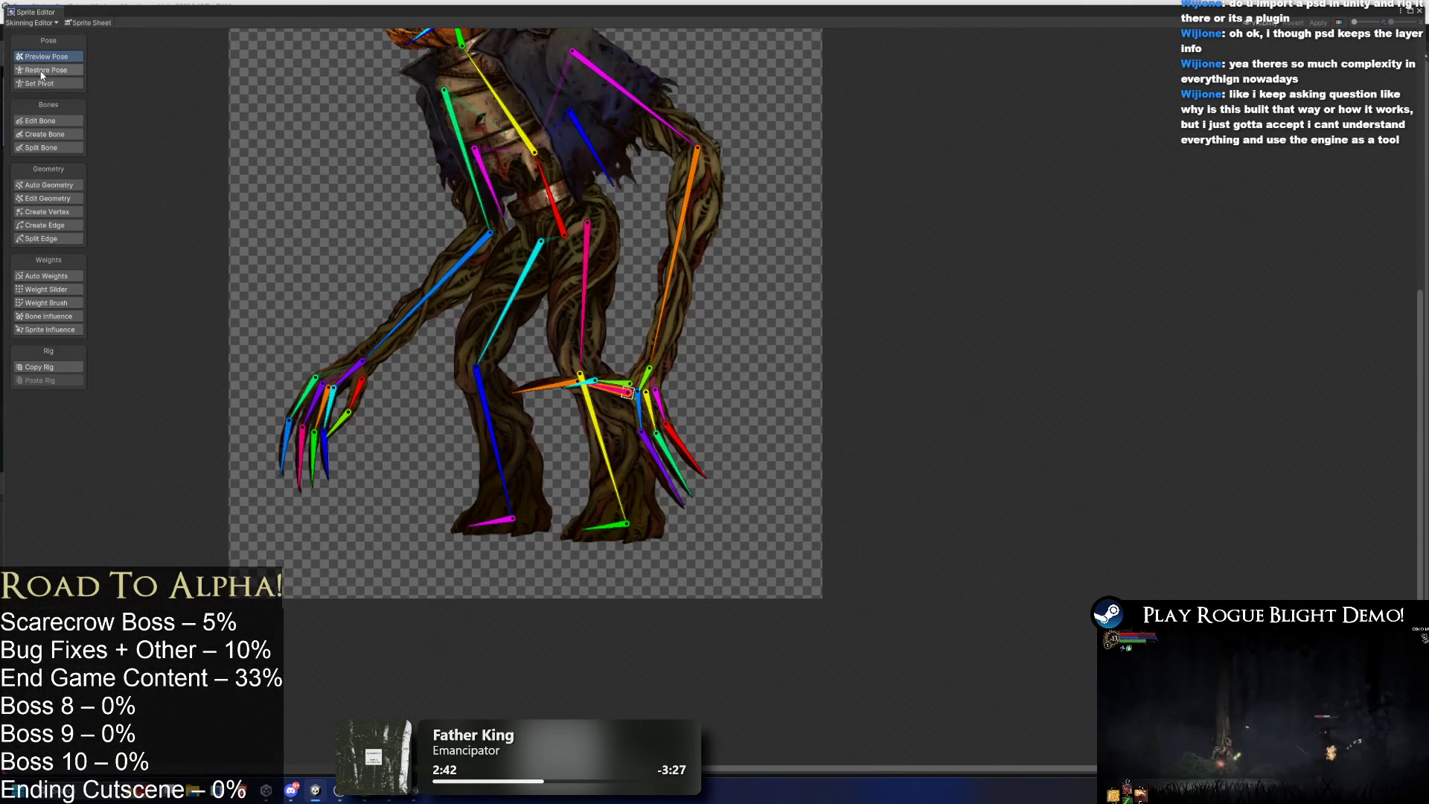
left_click(78, 122)
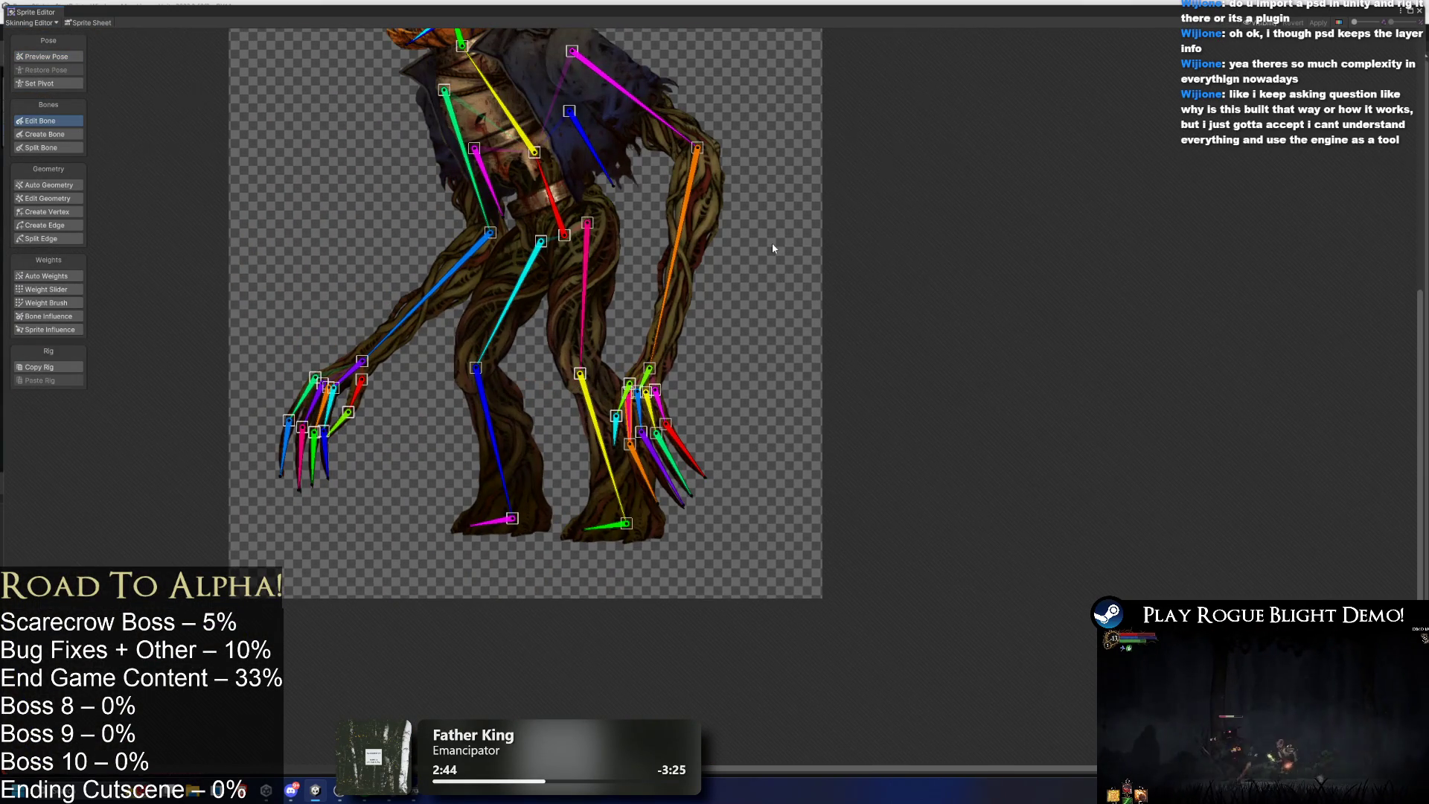
left_click_drag(771, 245, 820, 297)
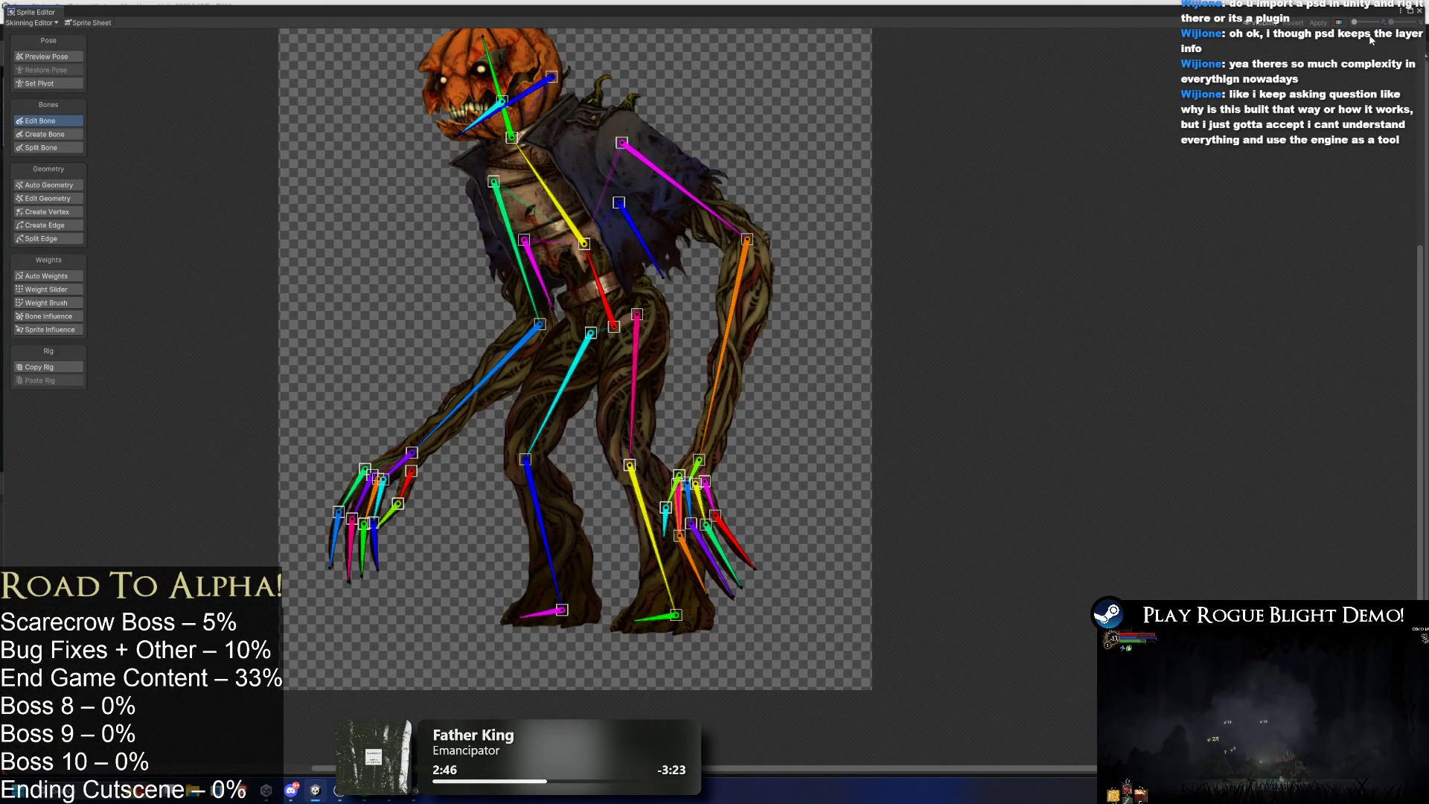
left_click(1419, 11)
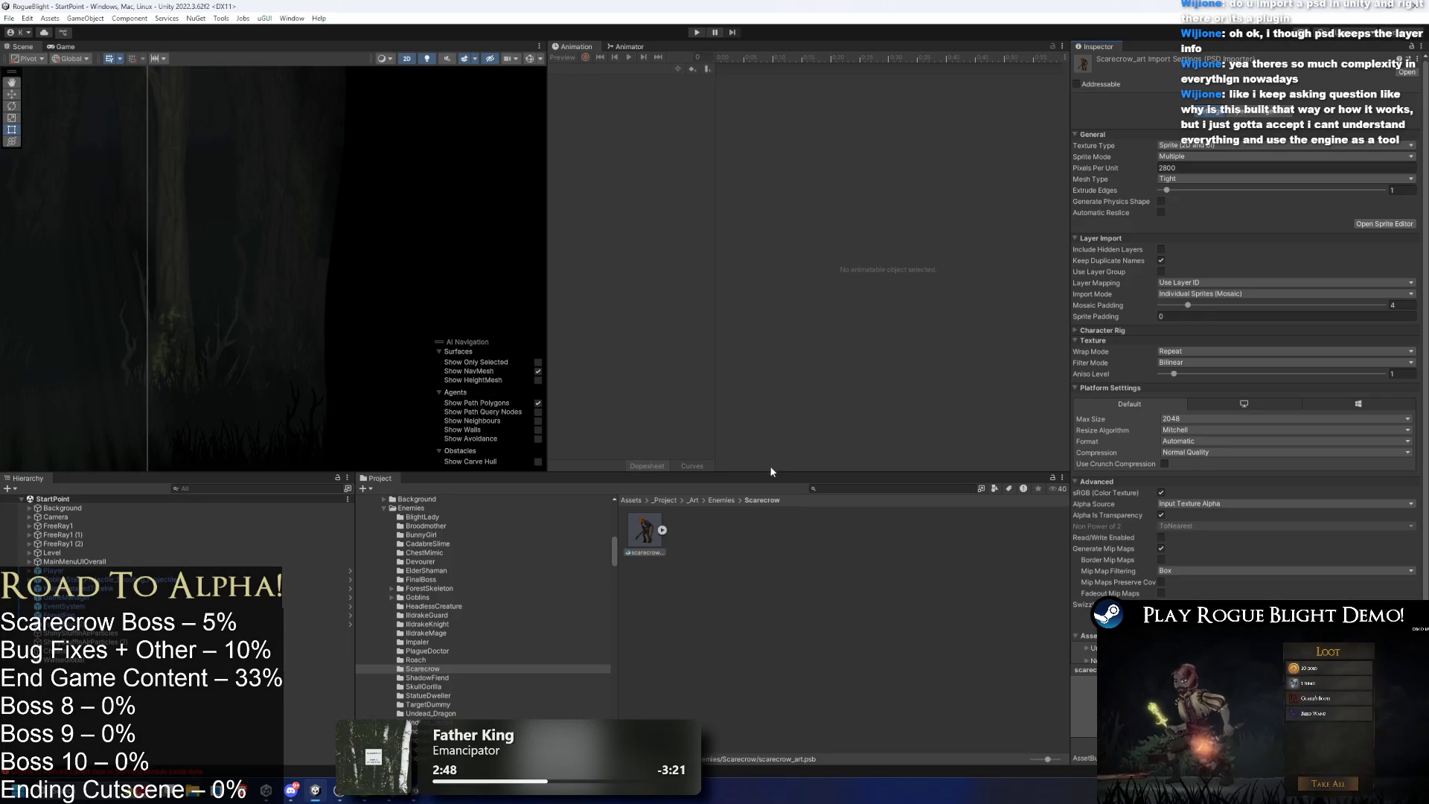
Reopen the scarecrow sprite sheet, check its rig in the Skinning Editor, and close it.
left_click(656, 535)
left_click(1395, 226)
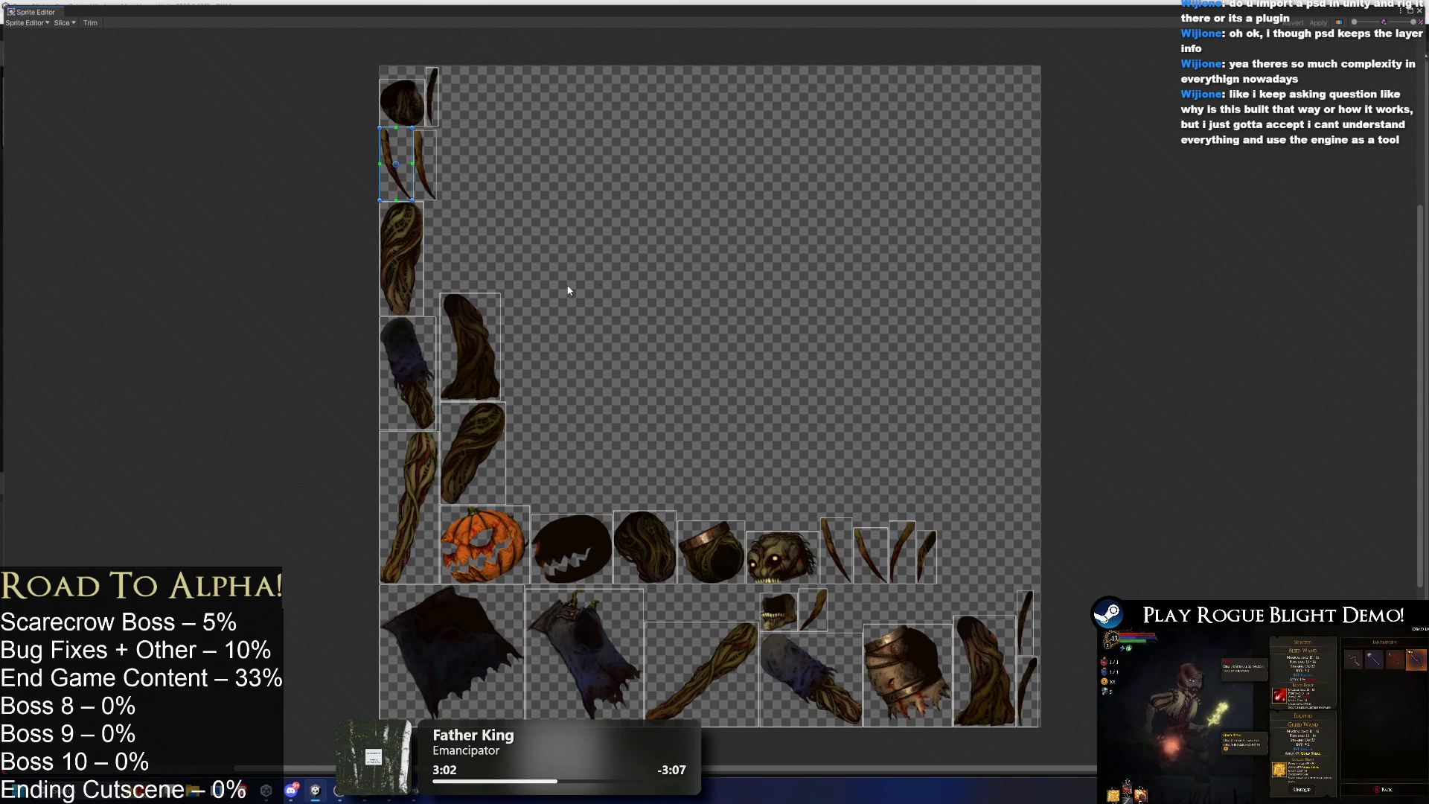
left_click(600, 539)
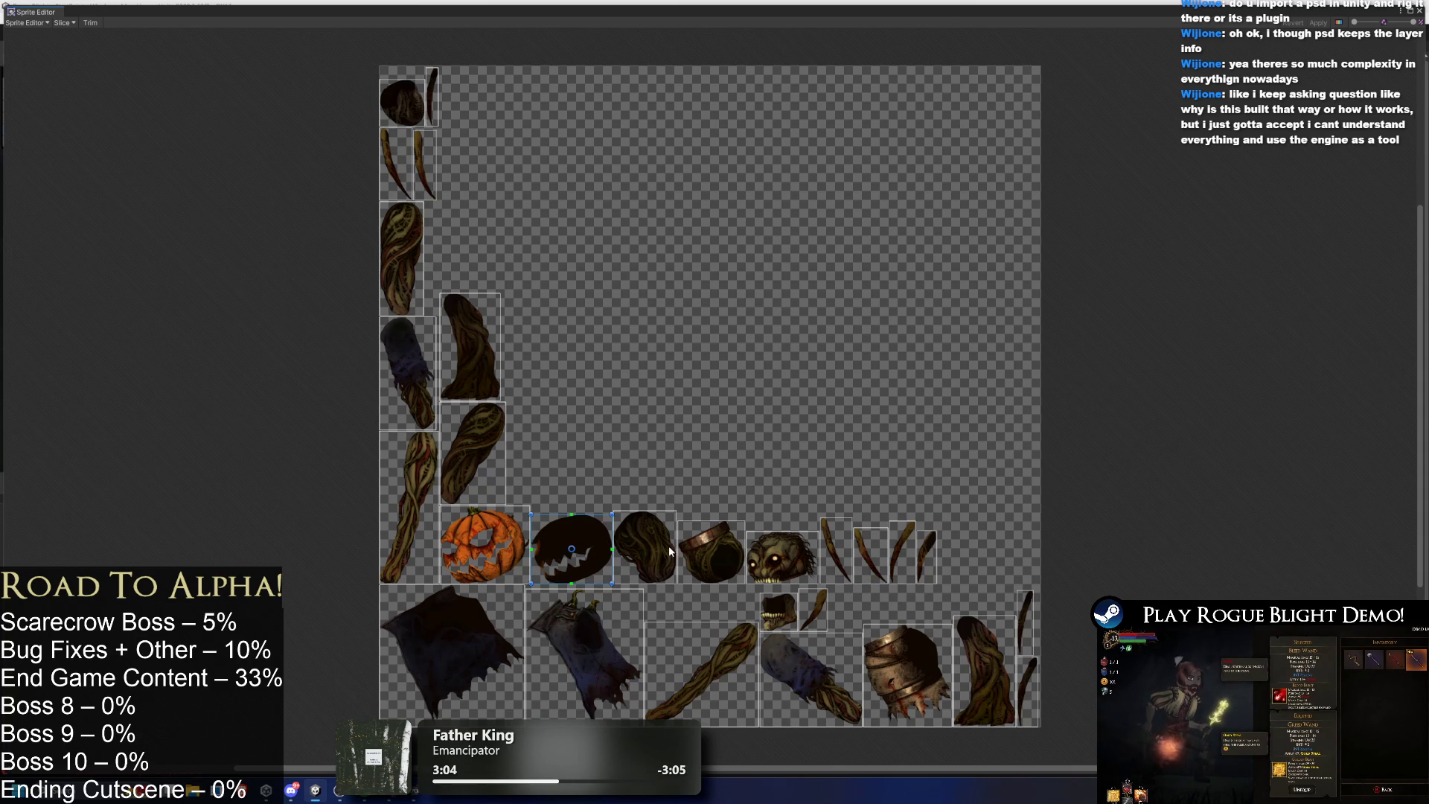
left_click(717, 650)
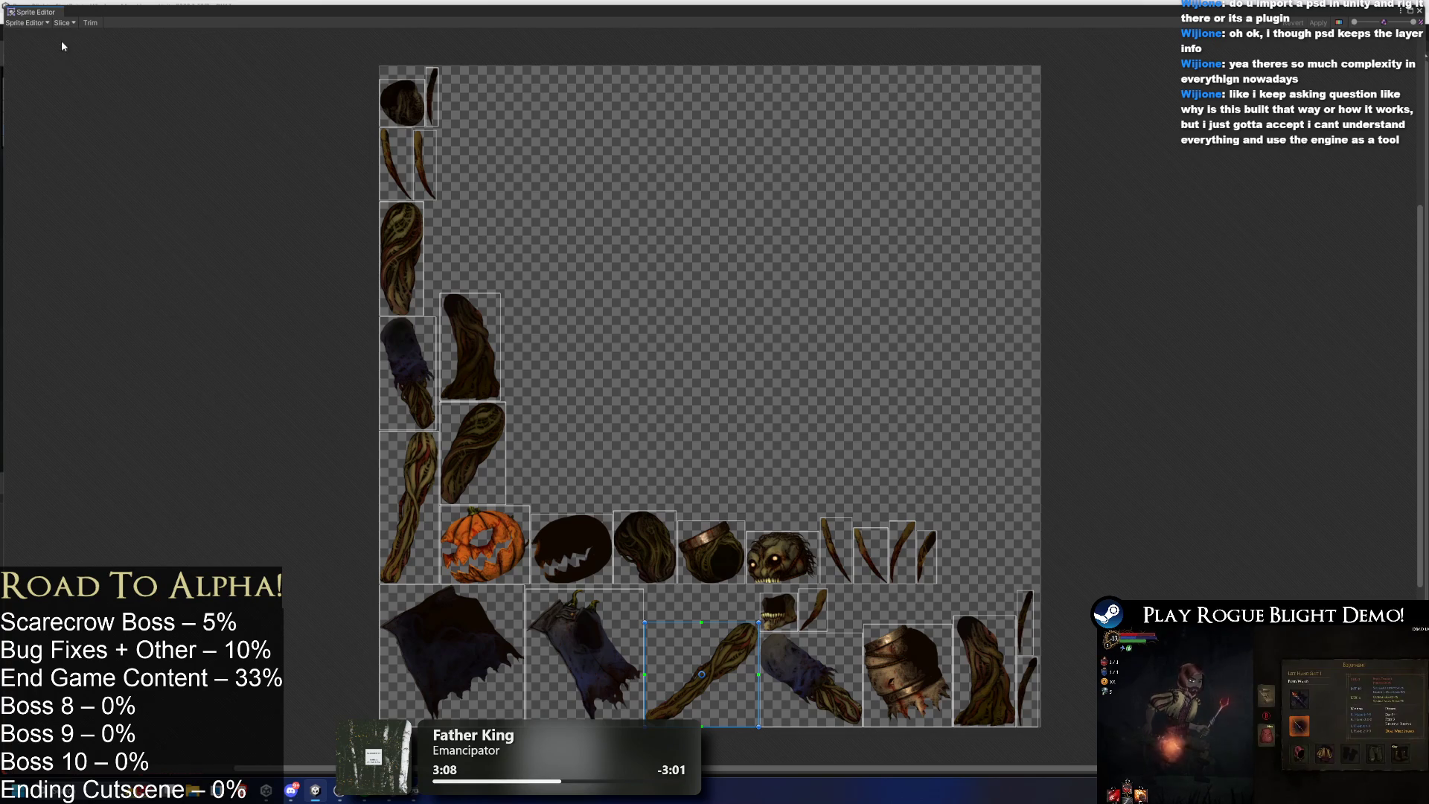
left_click(26, 22)
left_click(97, 84)
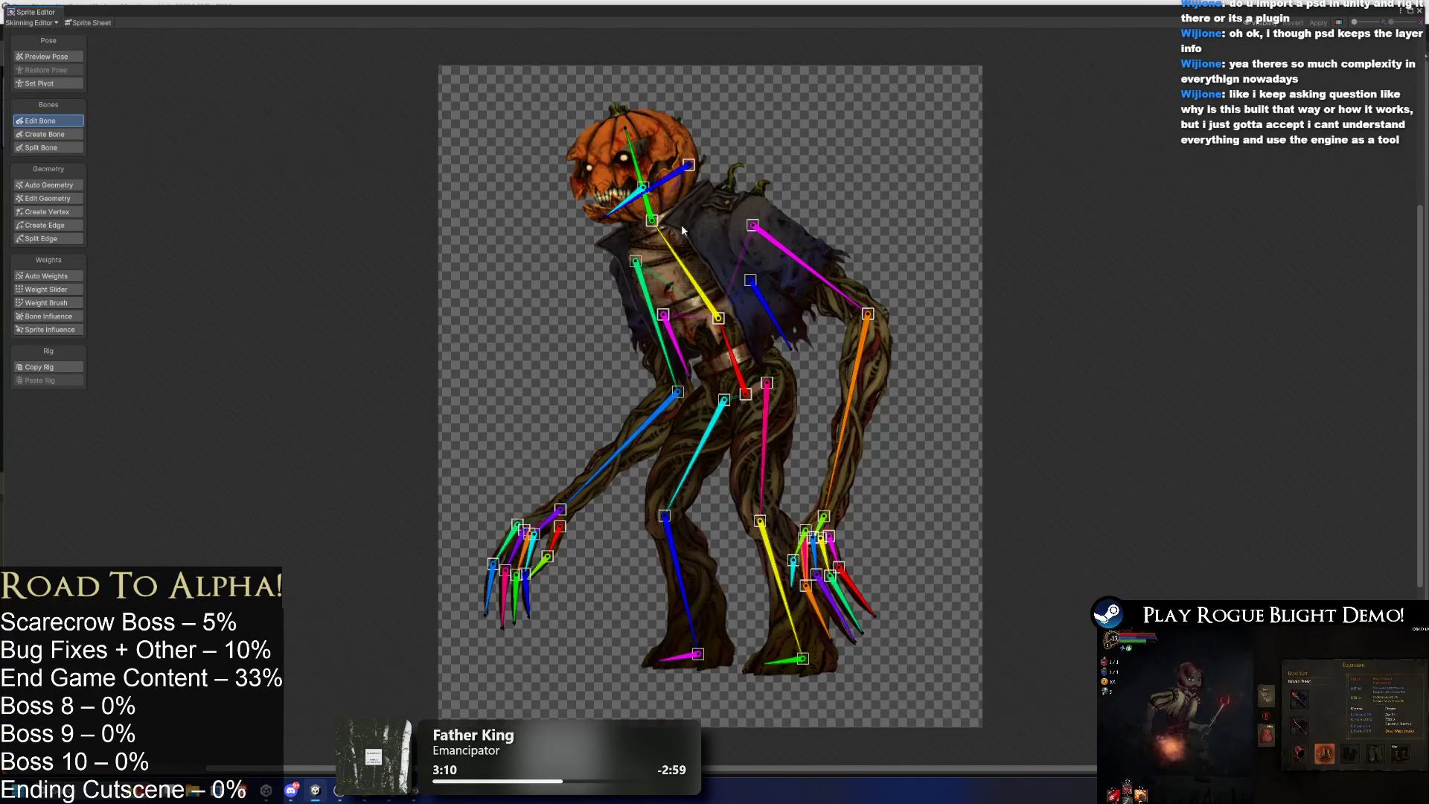
left_click(31, 25)
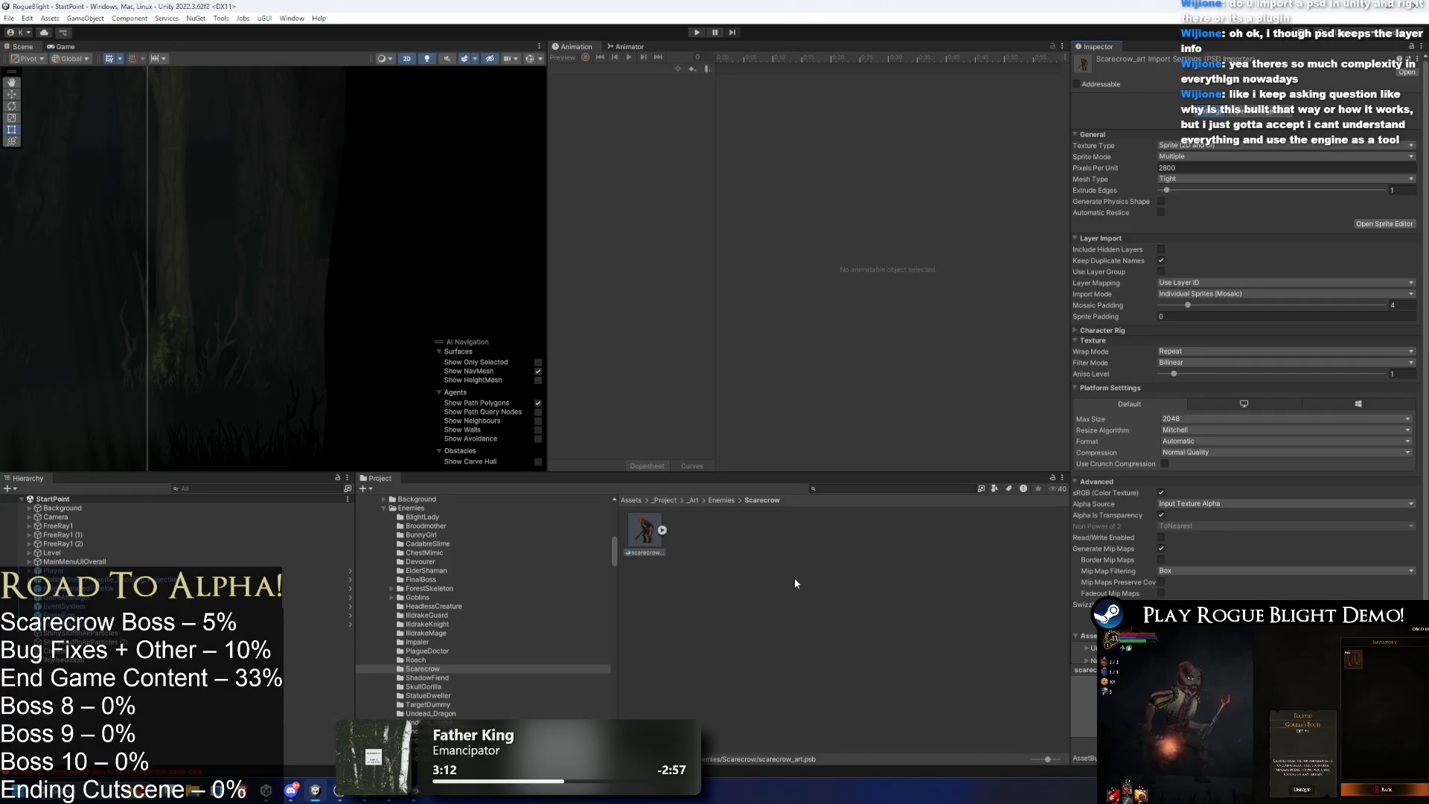
Search the Project assets for 'combat 1'.
scroll(513, 110, "down", 2)
scroll(280, 246, "down", 3)
left_click(909, 488)
type("combat t")
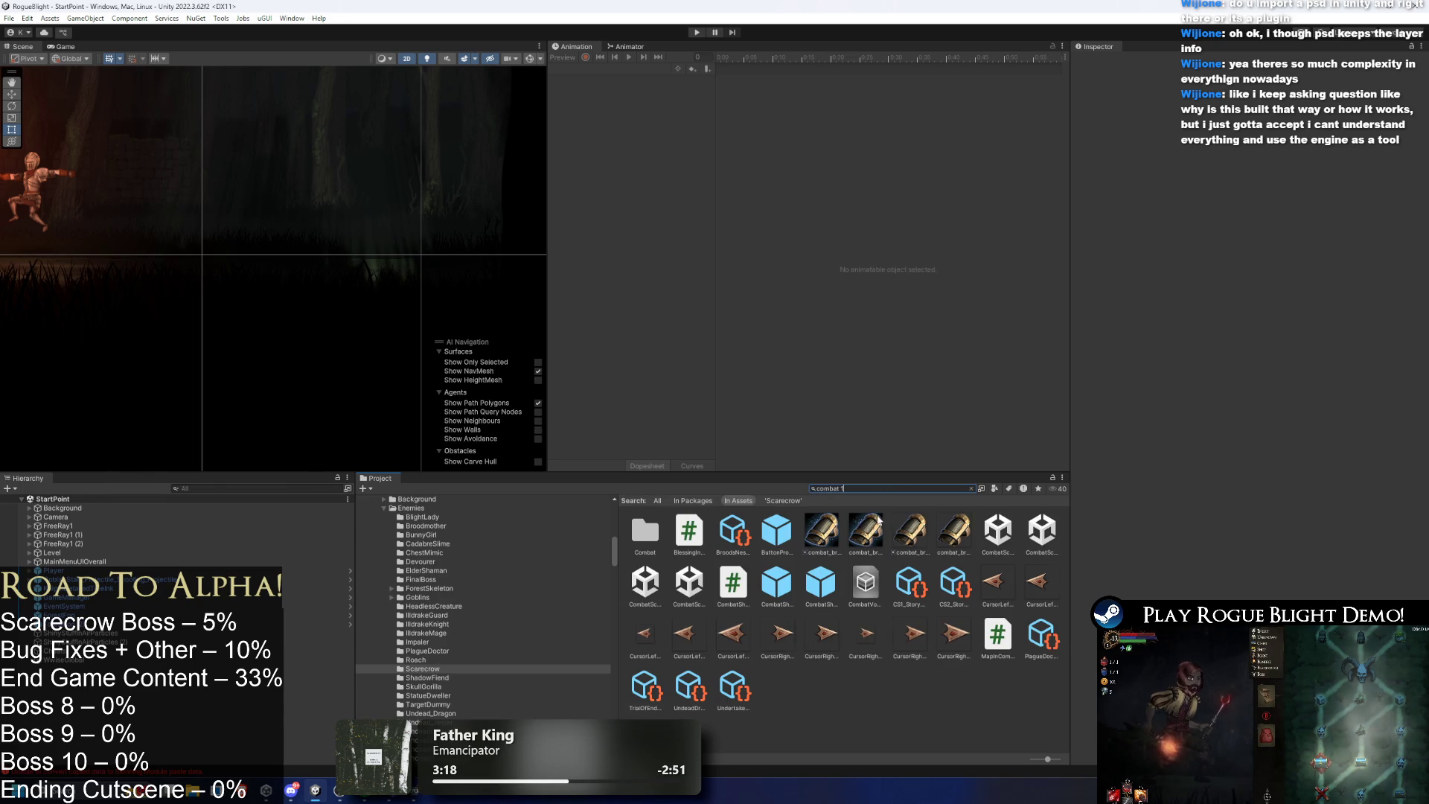
type(" 1")
Open CombatScene1 from the 'combat 1' results, clear the search, and frame the Player.
key("Down")
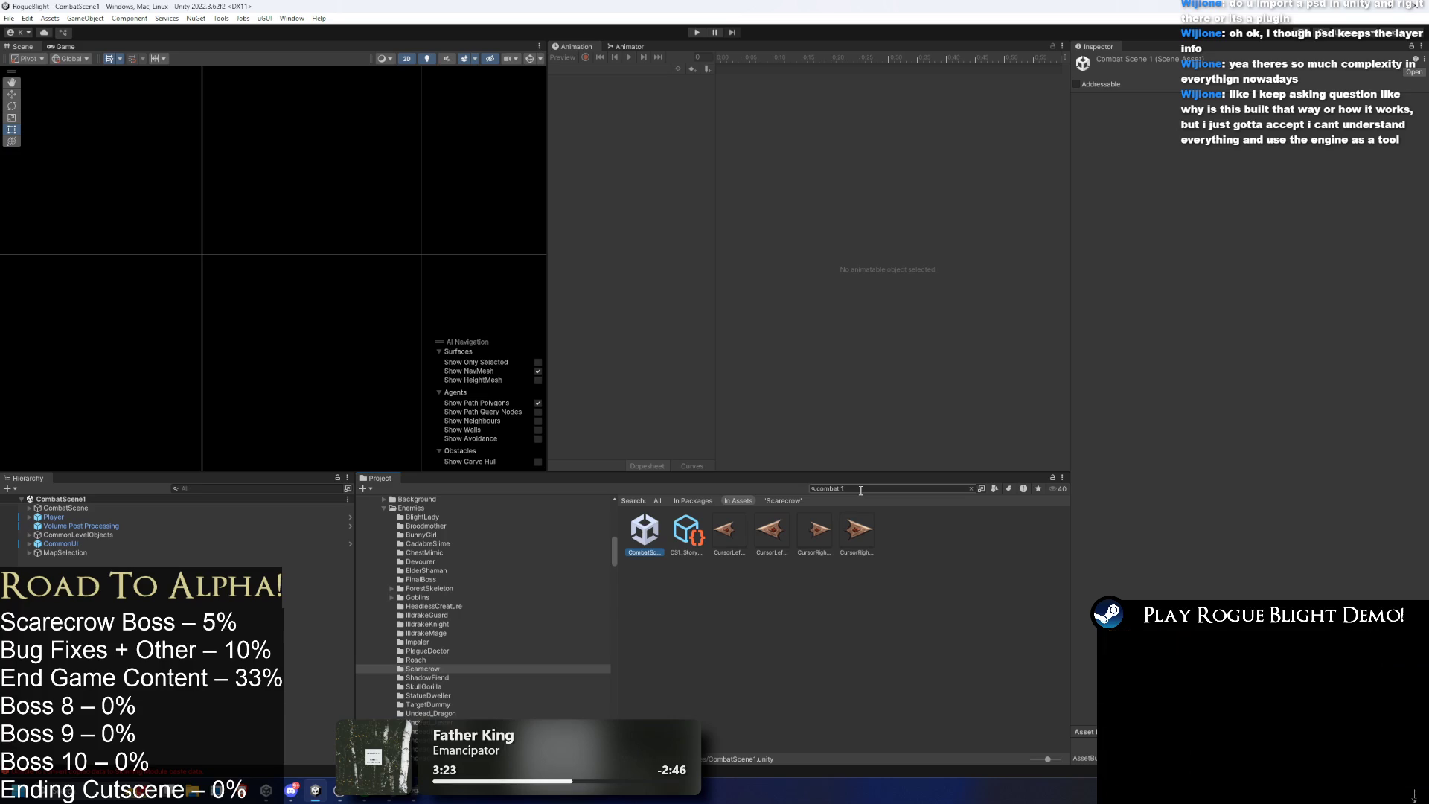
key("Escape")
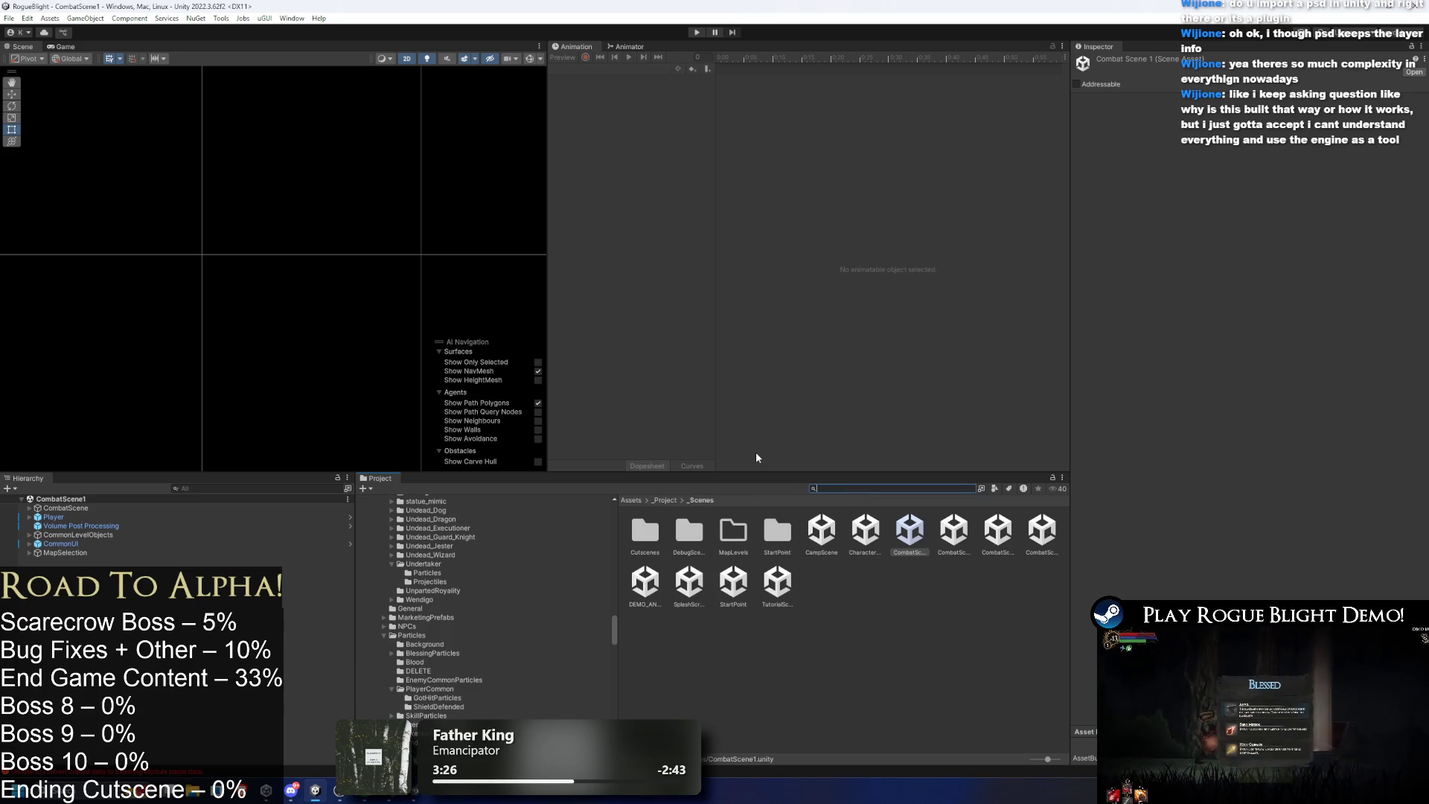
double_click(84, 519)
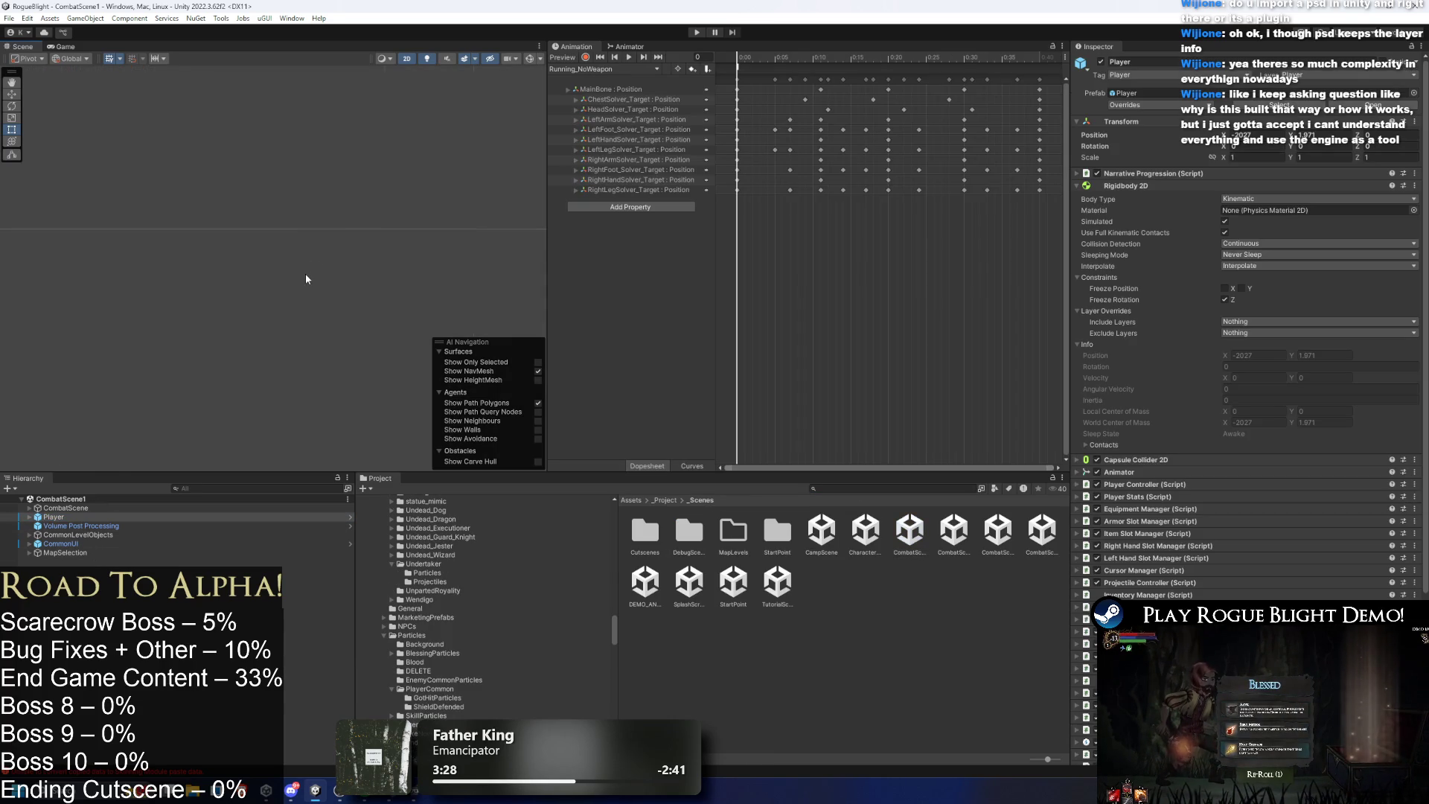
scroll(301, 274, "down", 5)
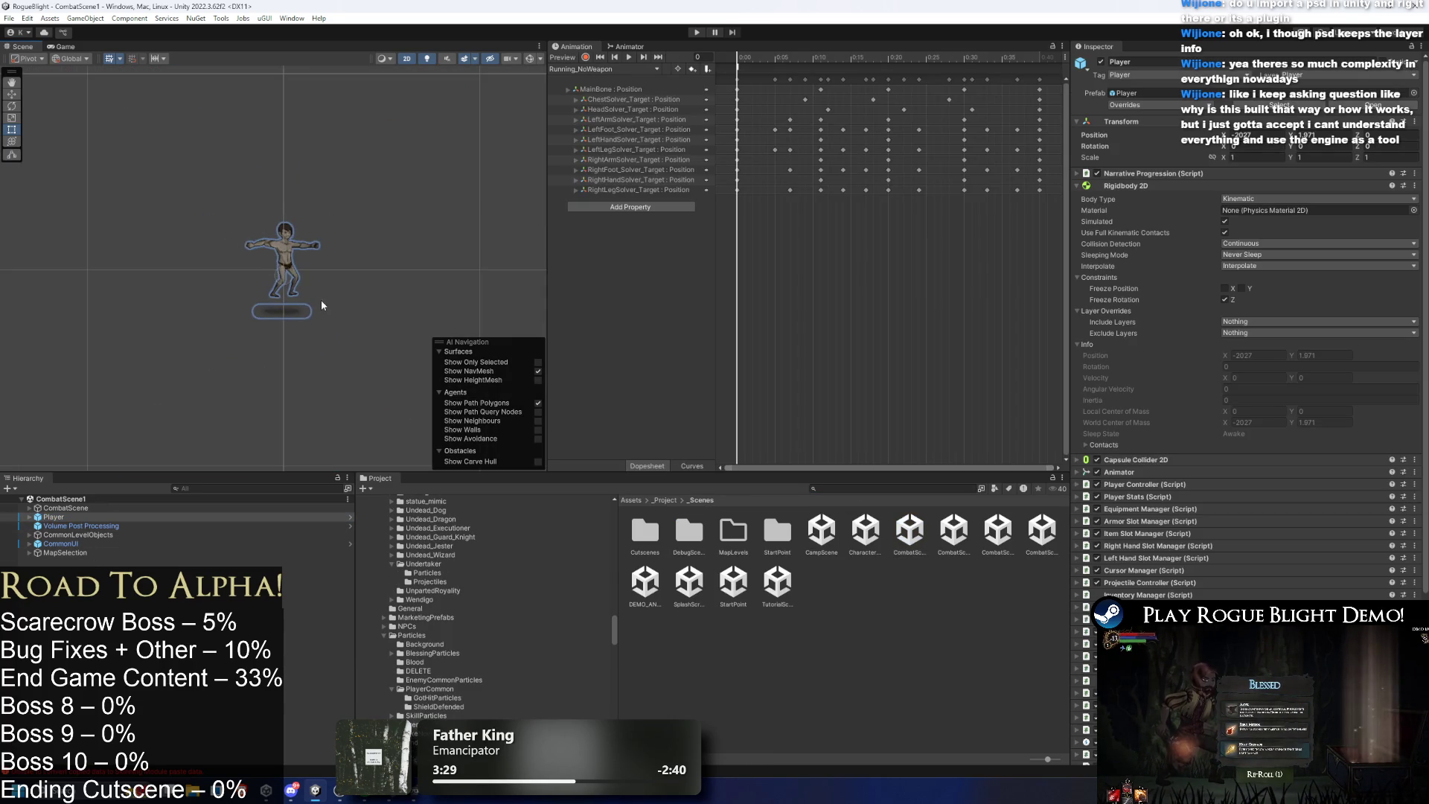
Select CommonUI, frame CombatScene, and expand CombatScene to list its children.
left_click(77, 542)
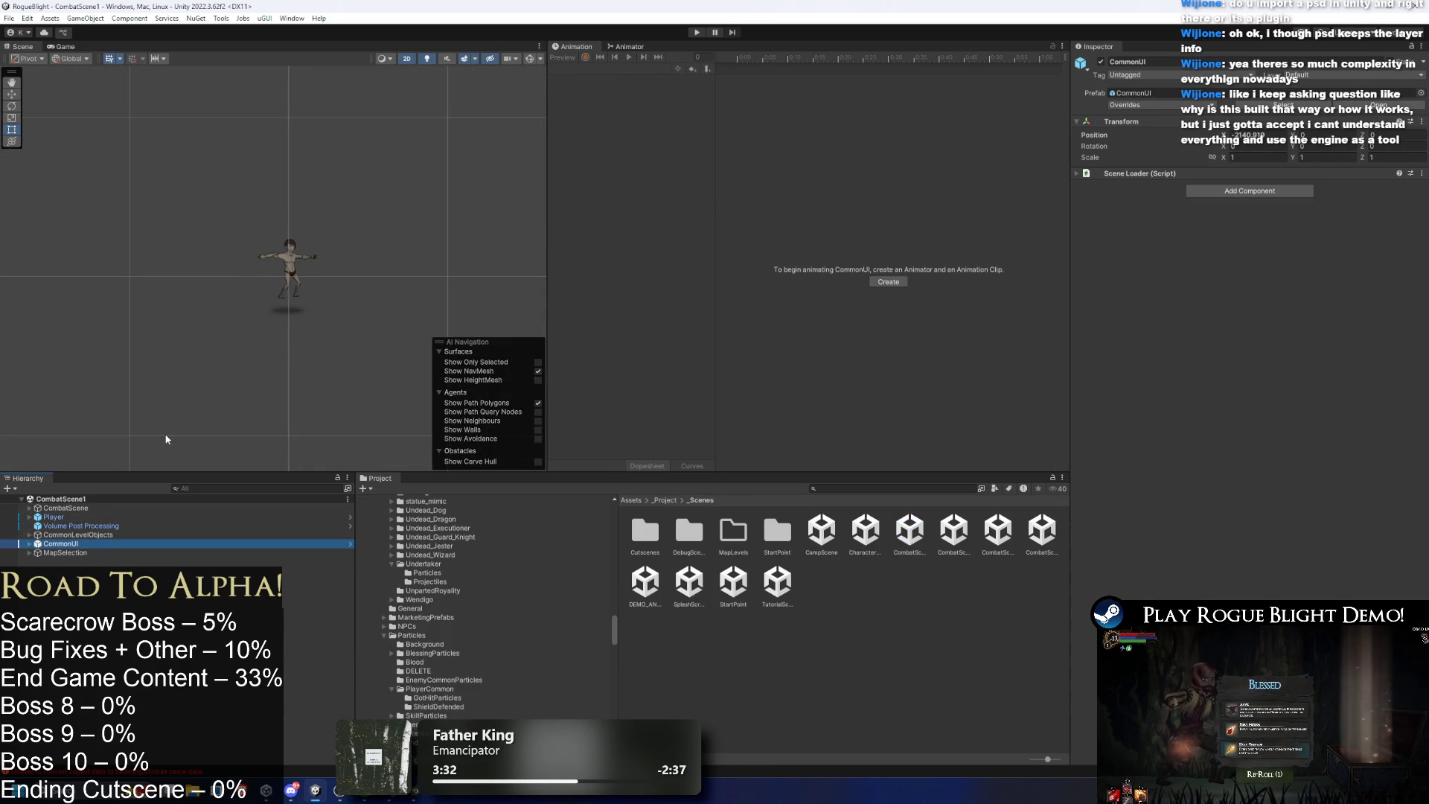
double_click(65, 508)
scroll(315, 262, "up", 5)
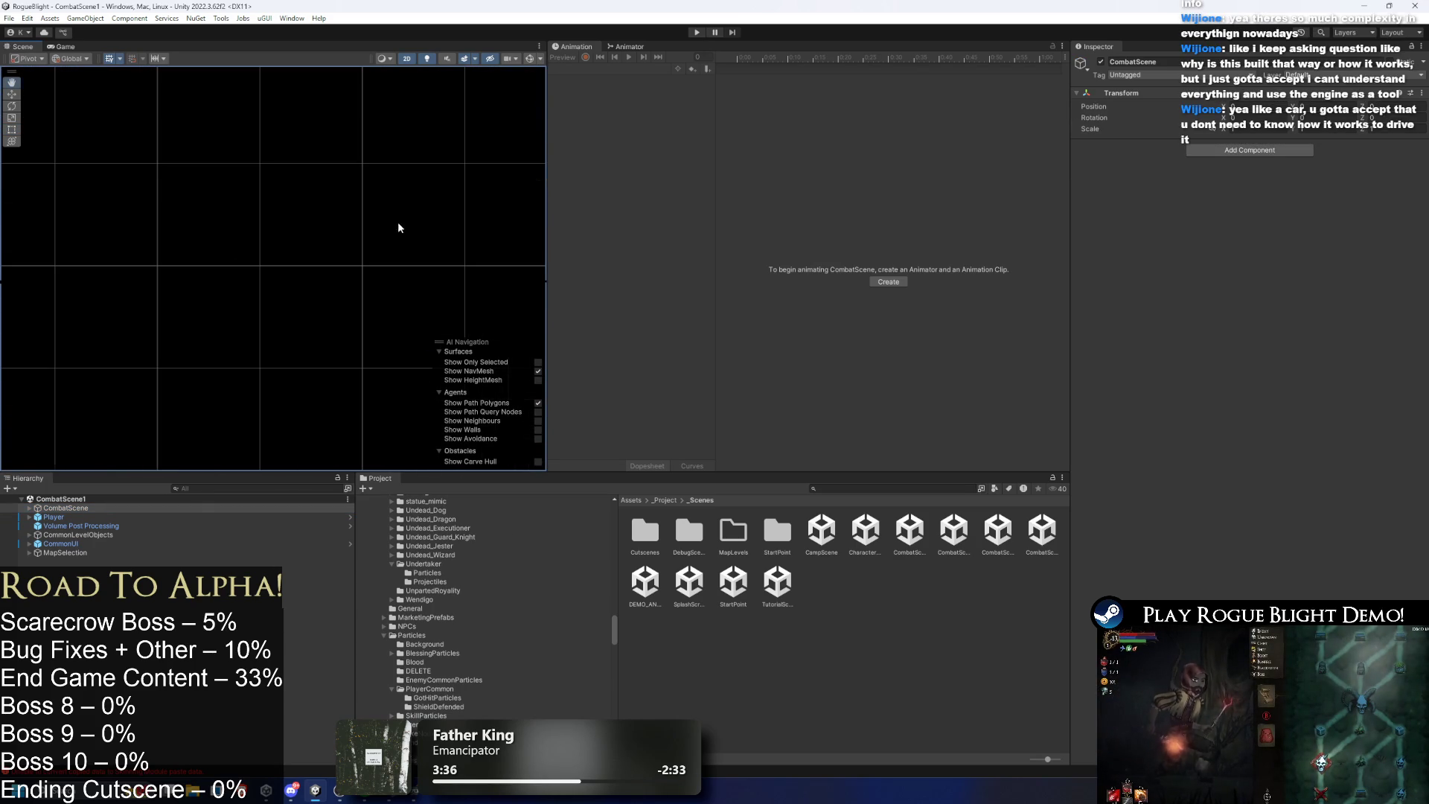
left_click(29, 508)
left_click(60, 511)
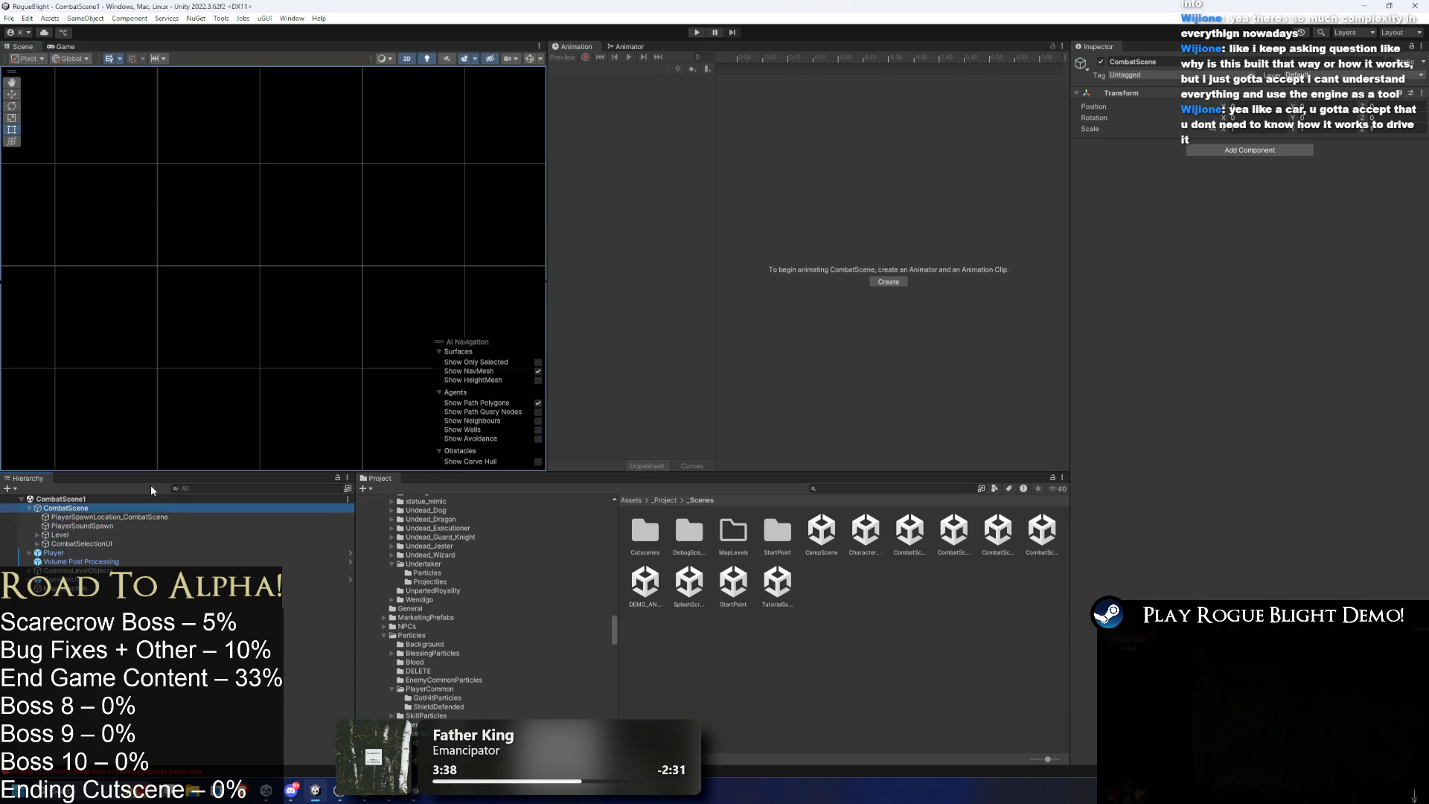
left_click(37, 534)
double_click(78, 543)
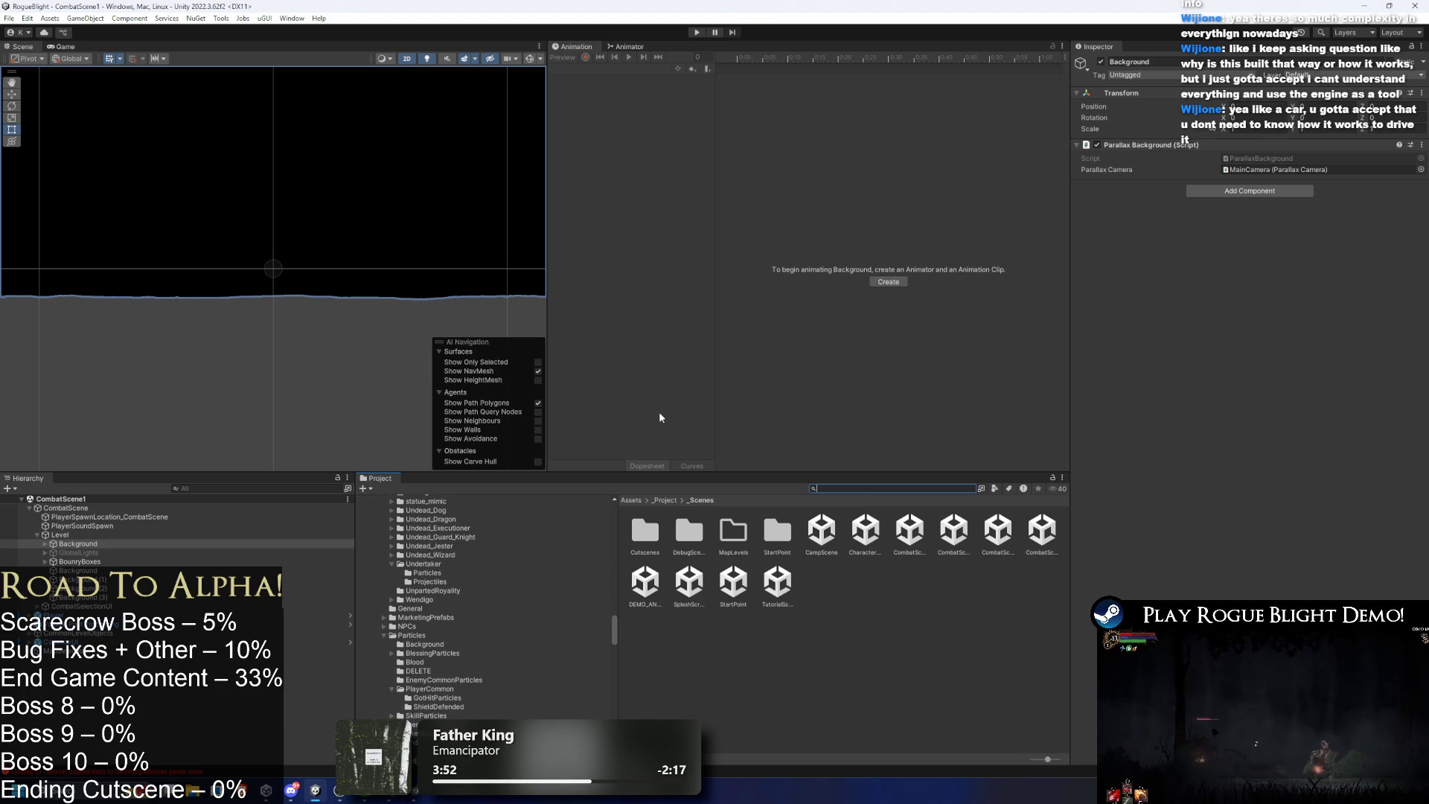
left_click(114, 569)
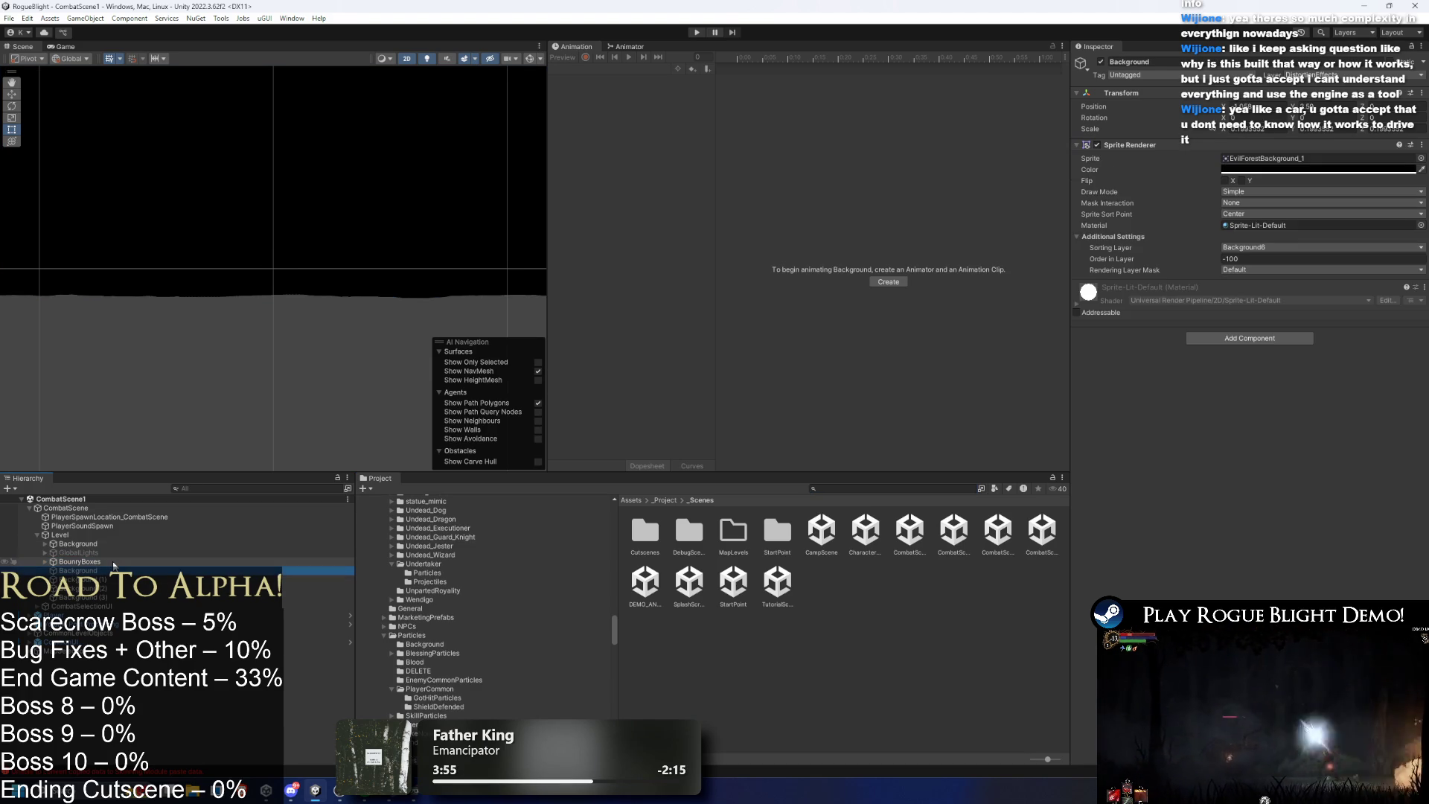
key("f")
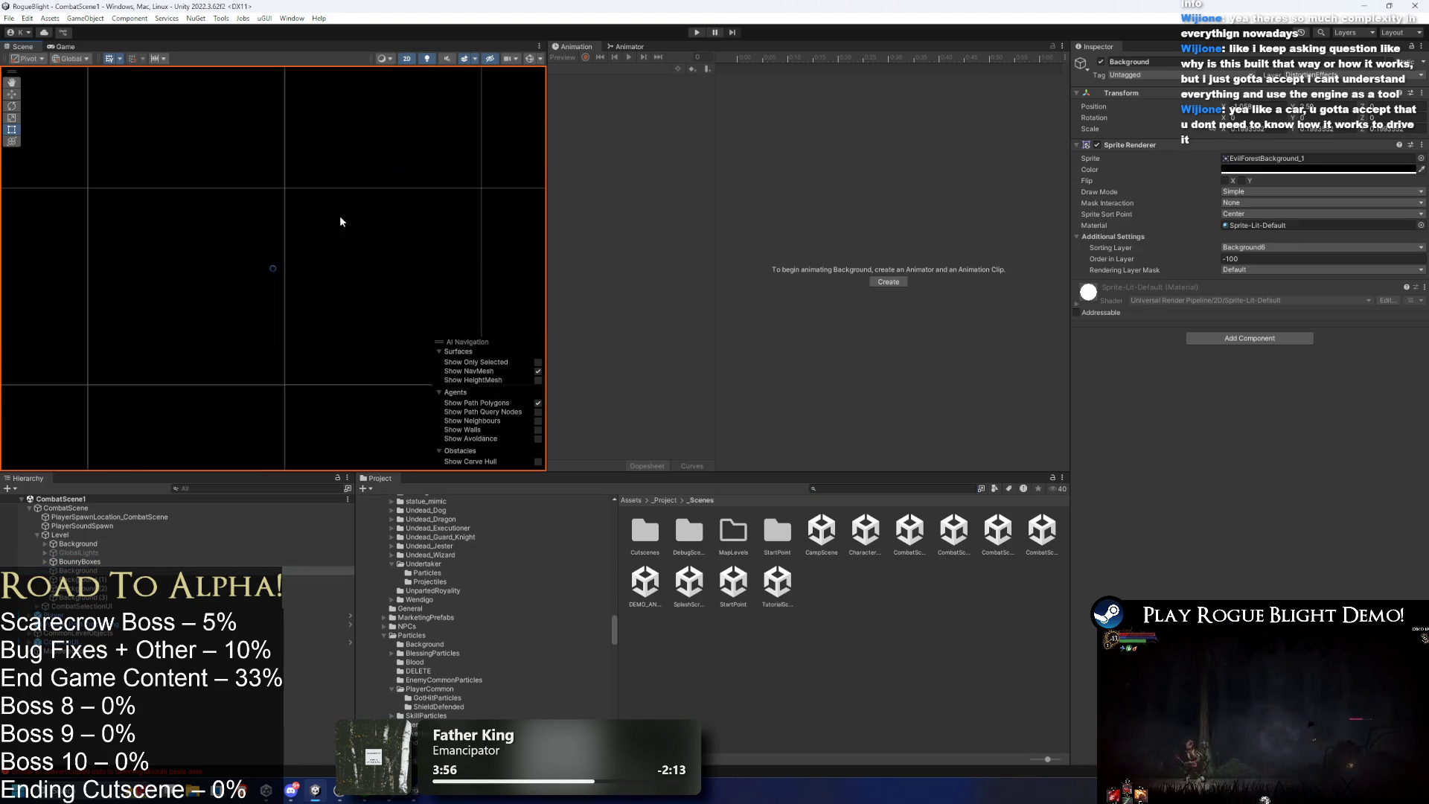
left_click(37, 535)
left_click(211, 540)
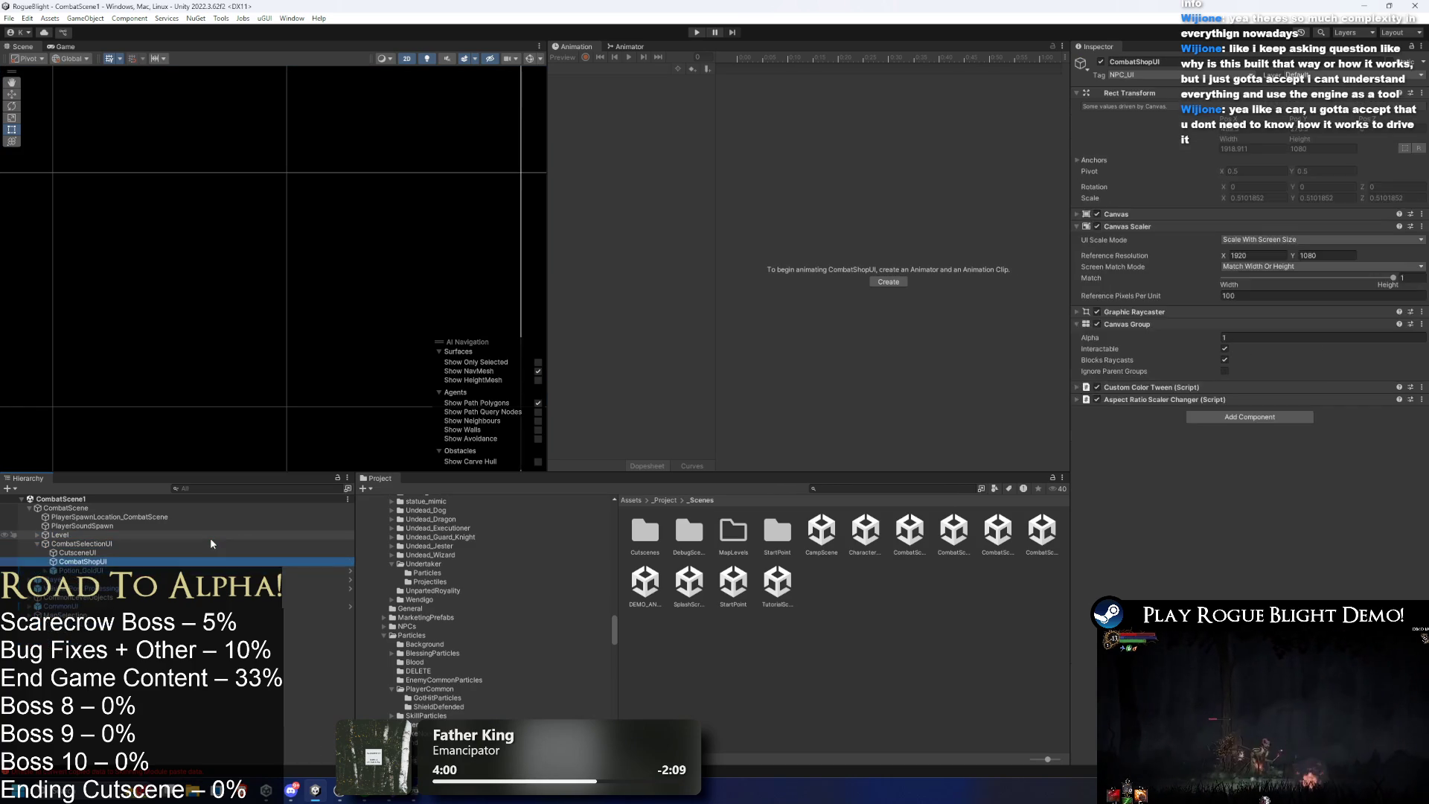
key("Down")
key("Down")
key("Down")
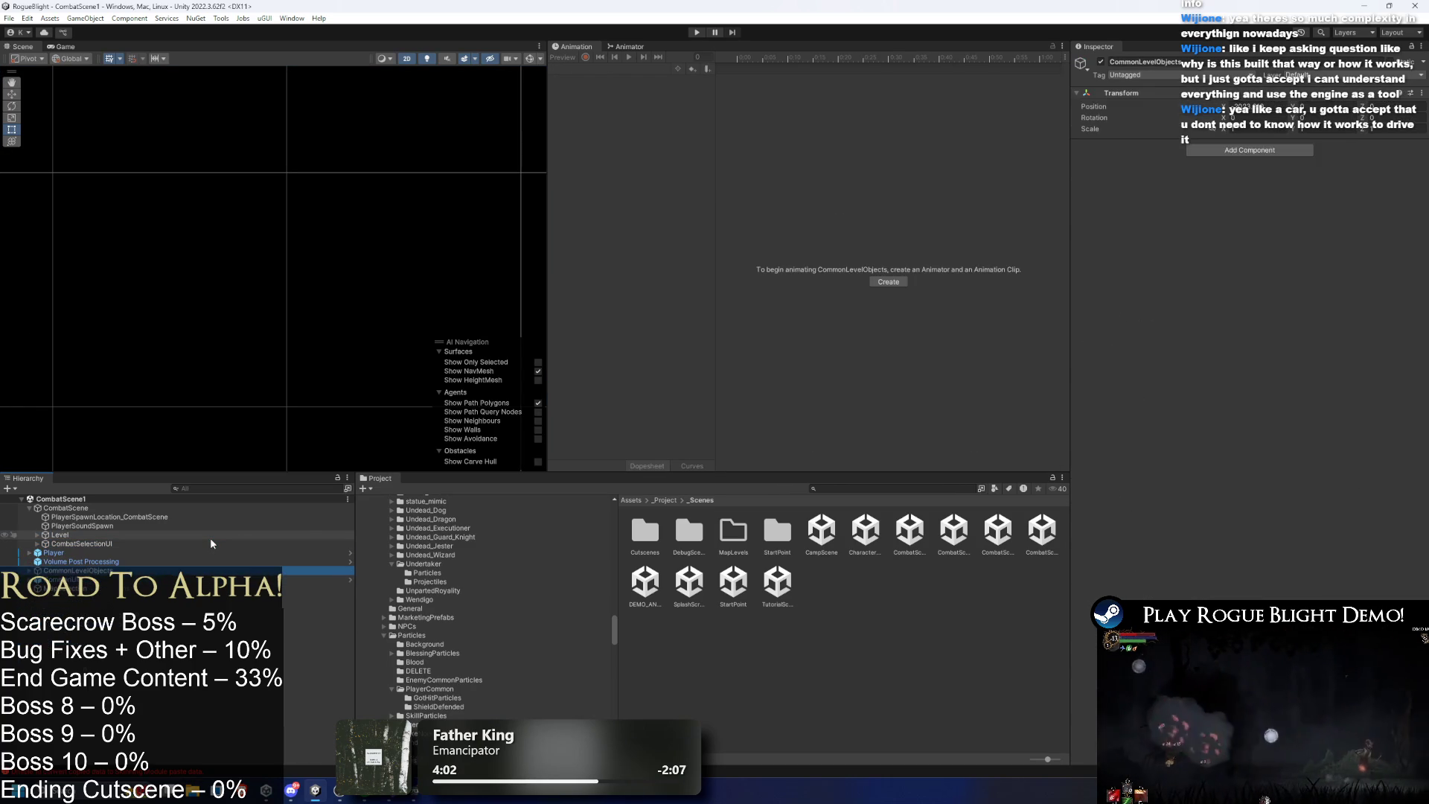
key("Right")
key("Down")
key("f")
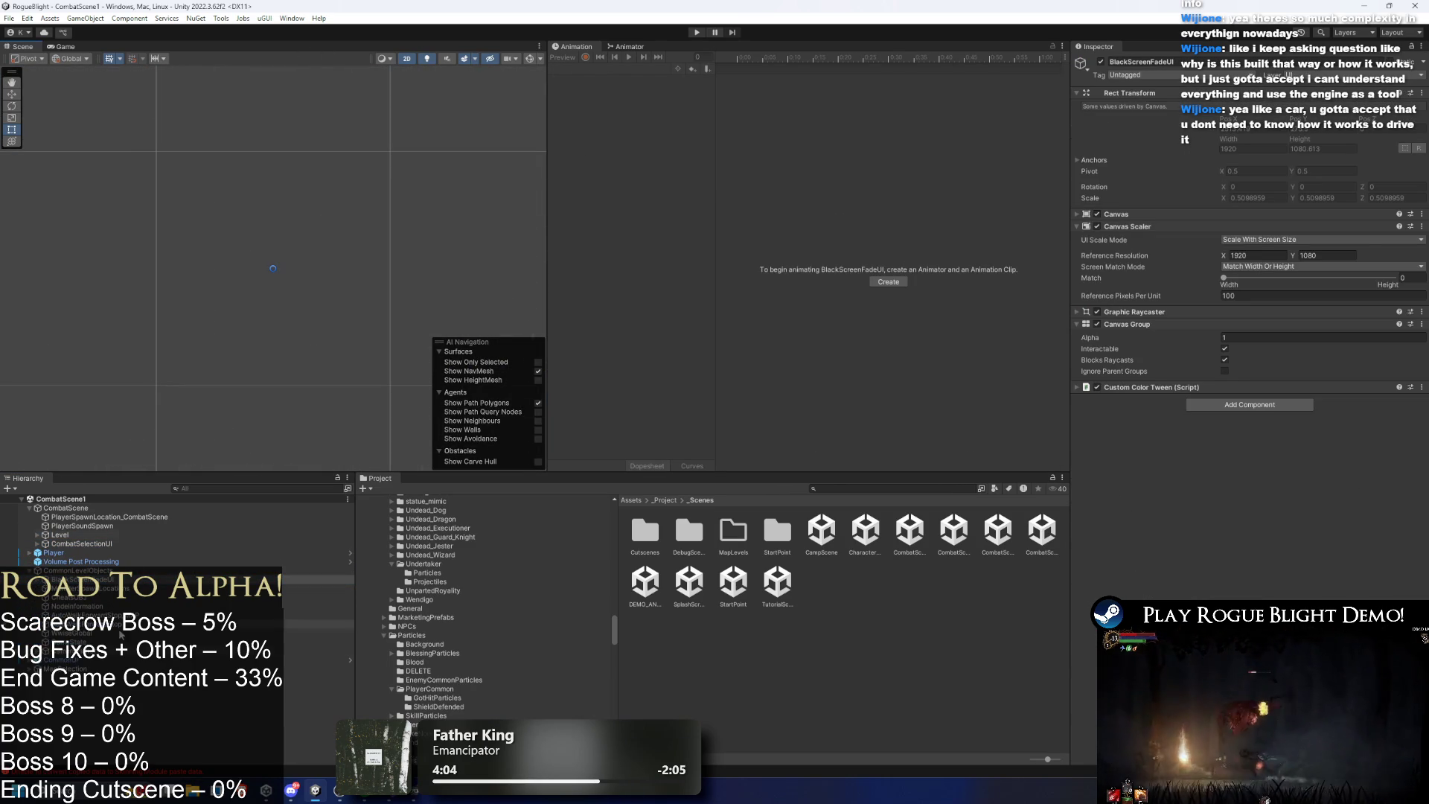
key("Down")
key("Down")
key("Down")
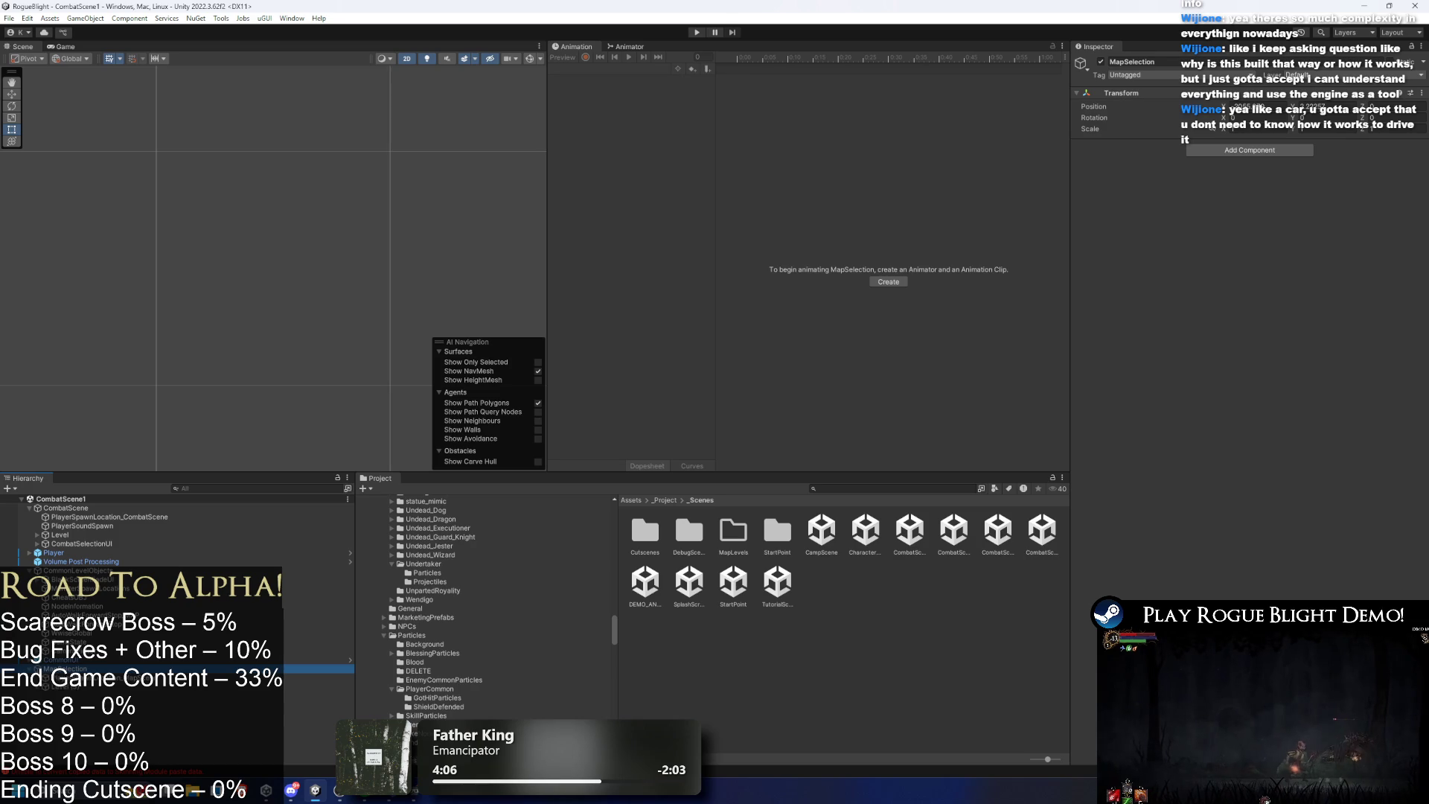
key("Down")
key("Right")
key("Down")
key("Down")
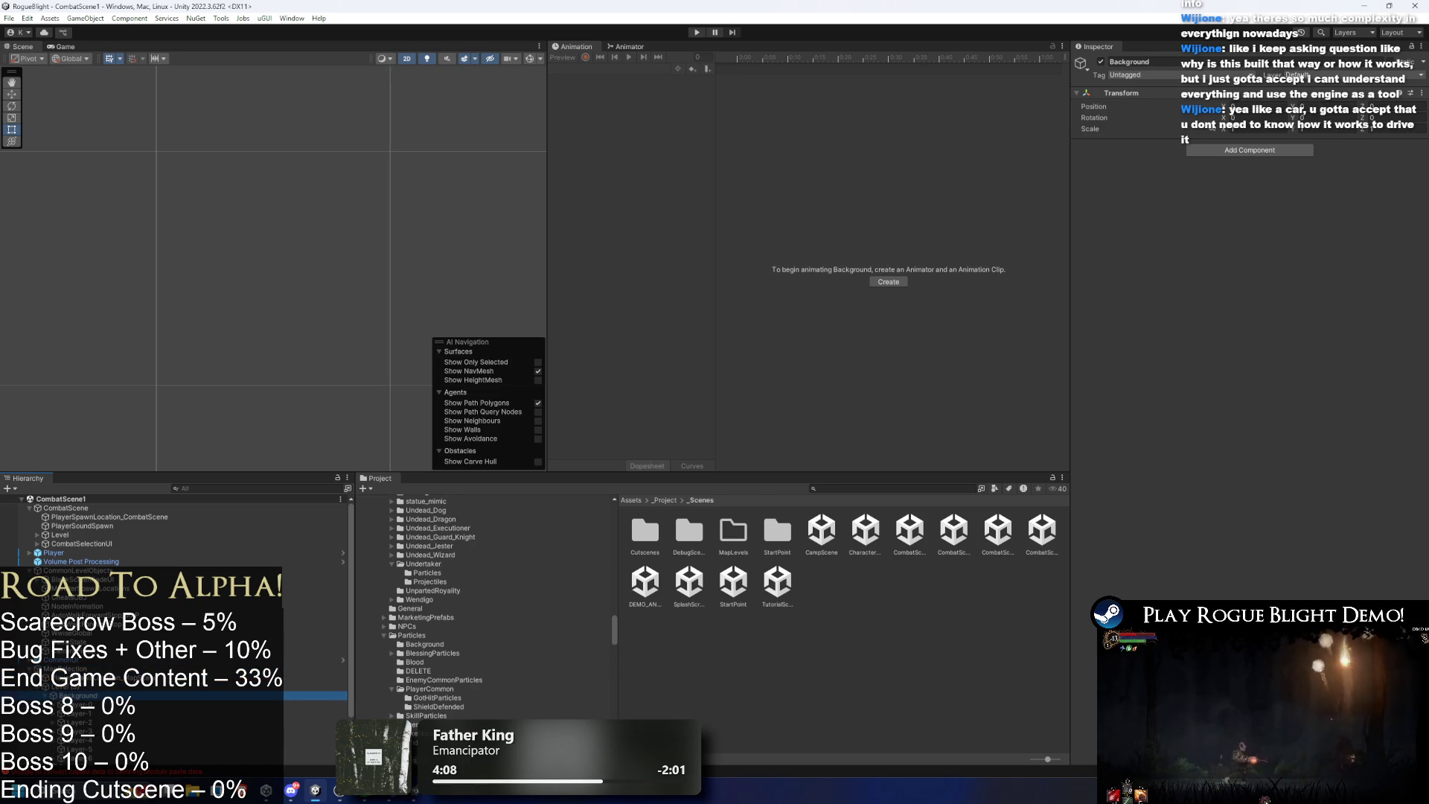
key("Down")
key("Down")
key("Down")
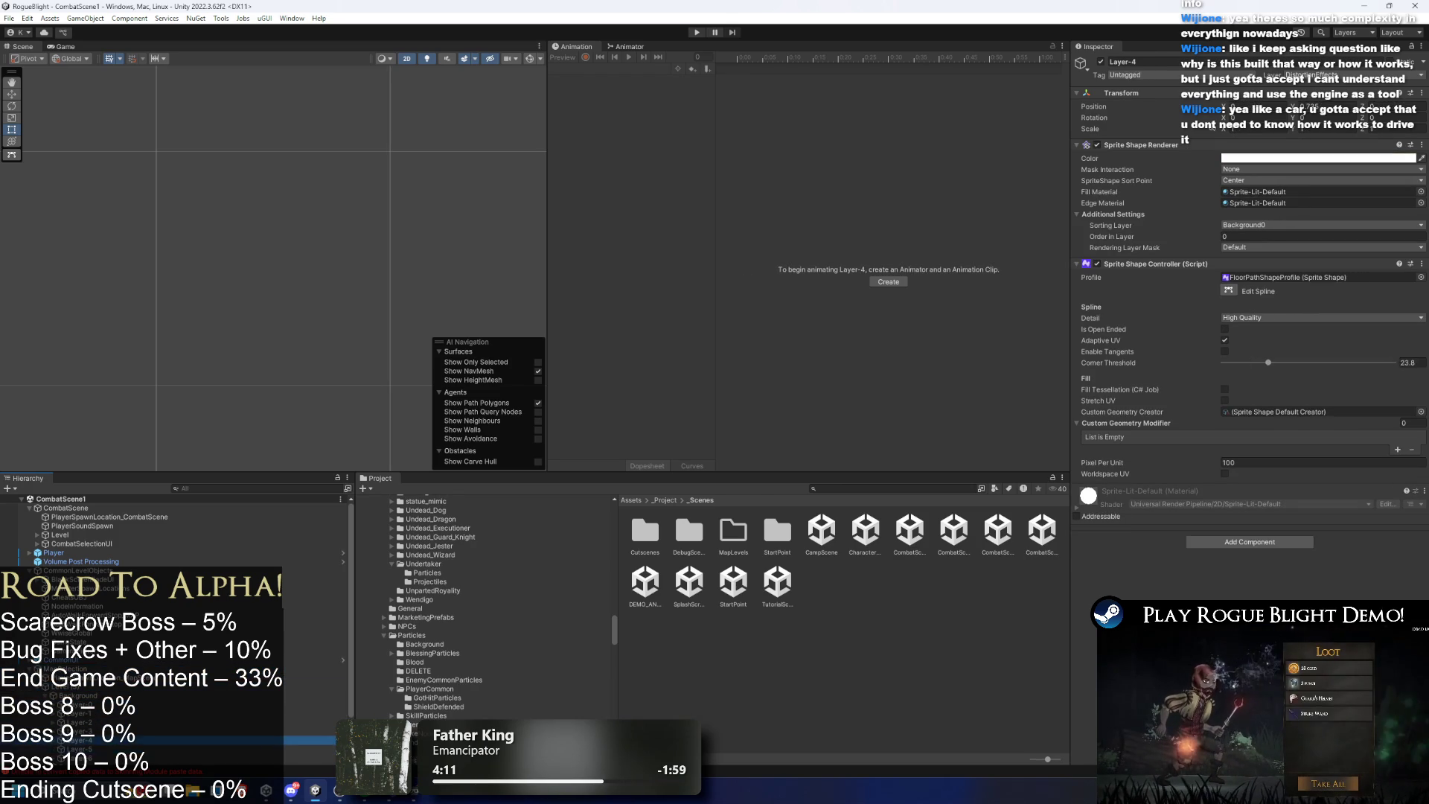
key("Up")
key("f")
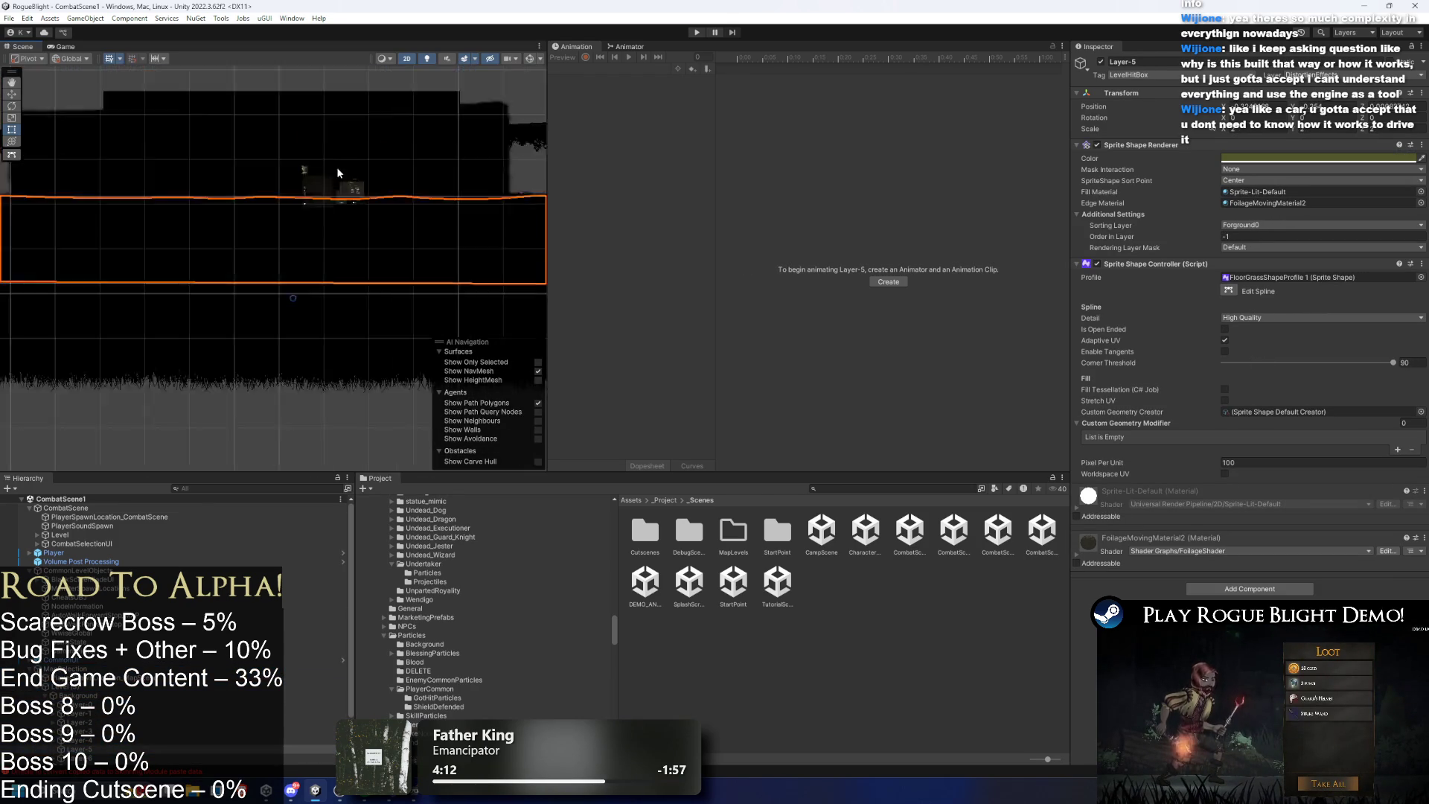
key("f")
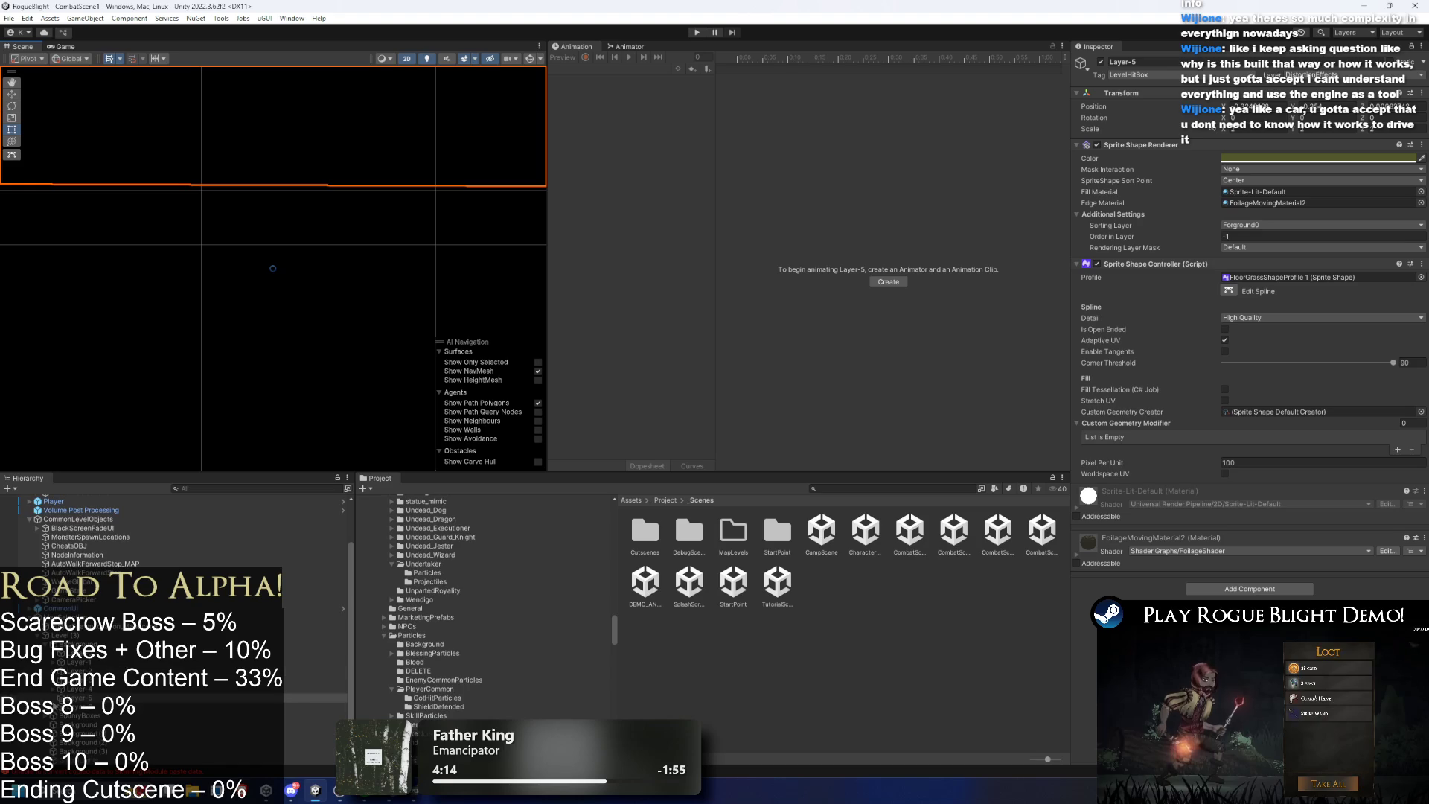
key("Down")
key("f")
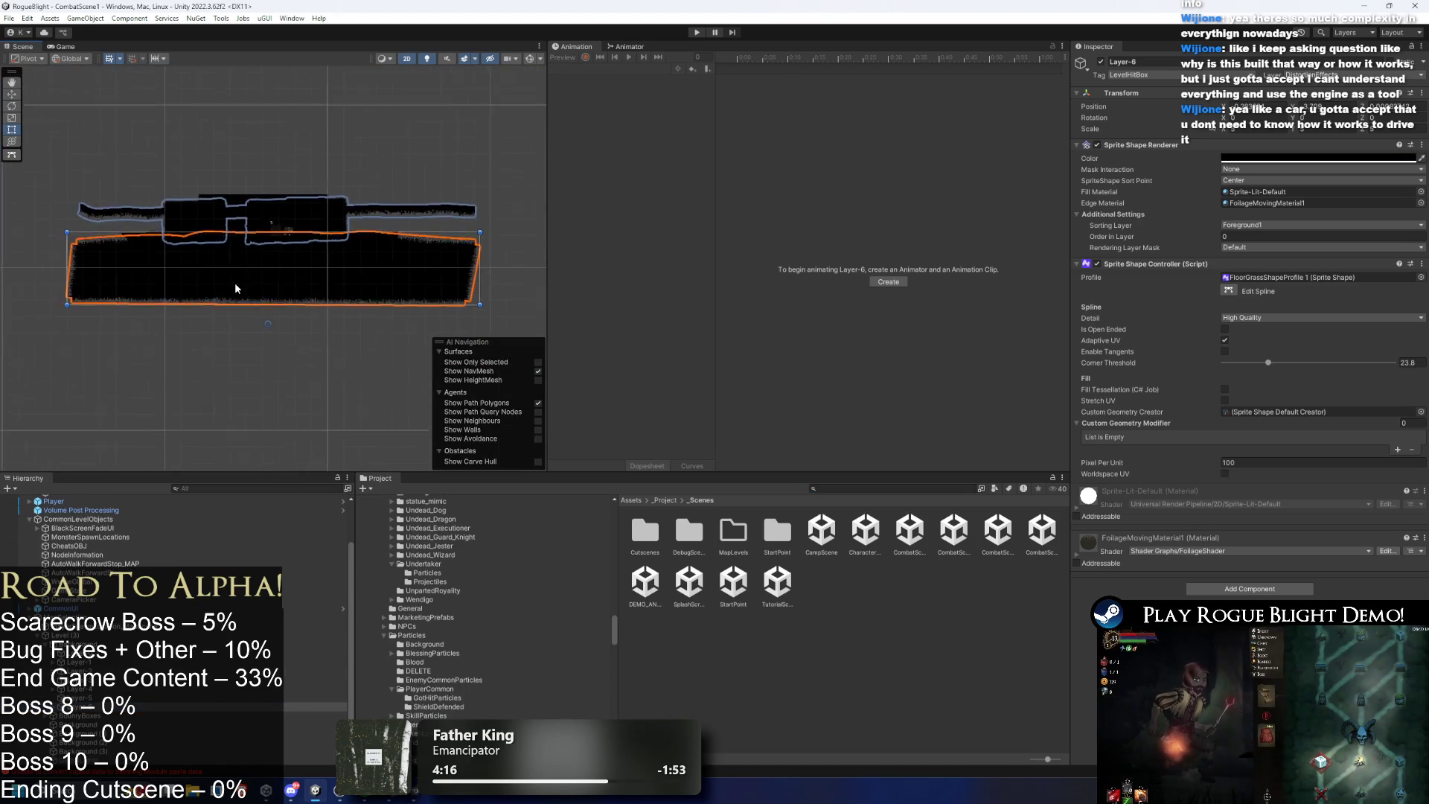
key("f")
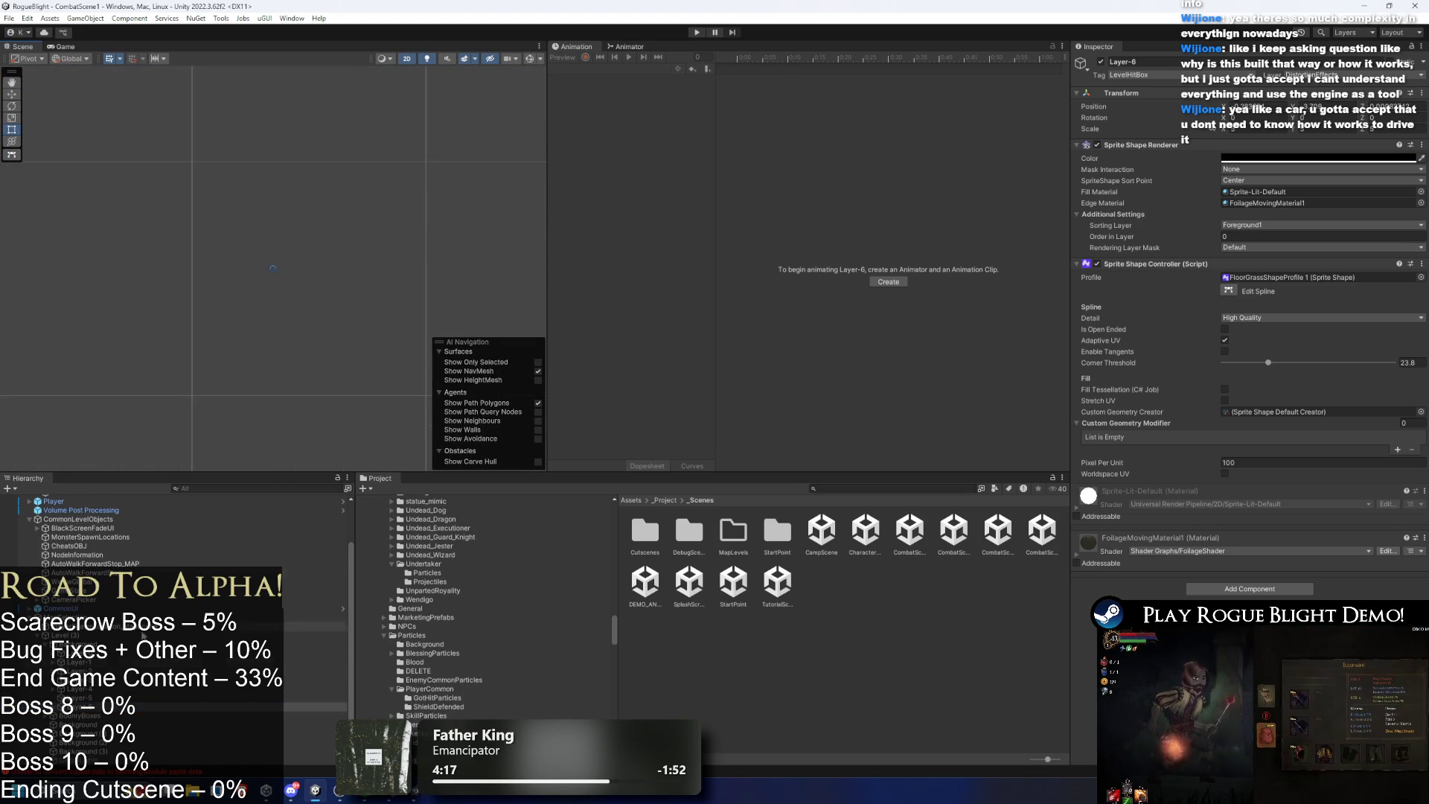
key("Up")
left_click(75, 695)
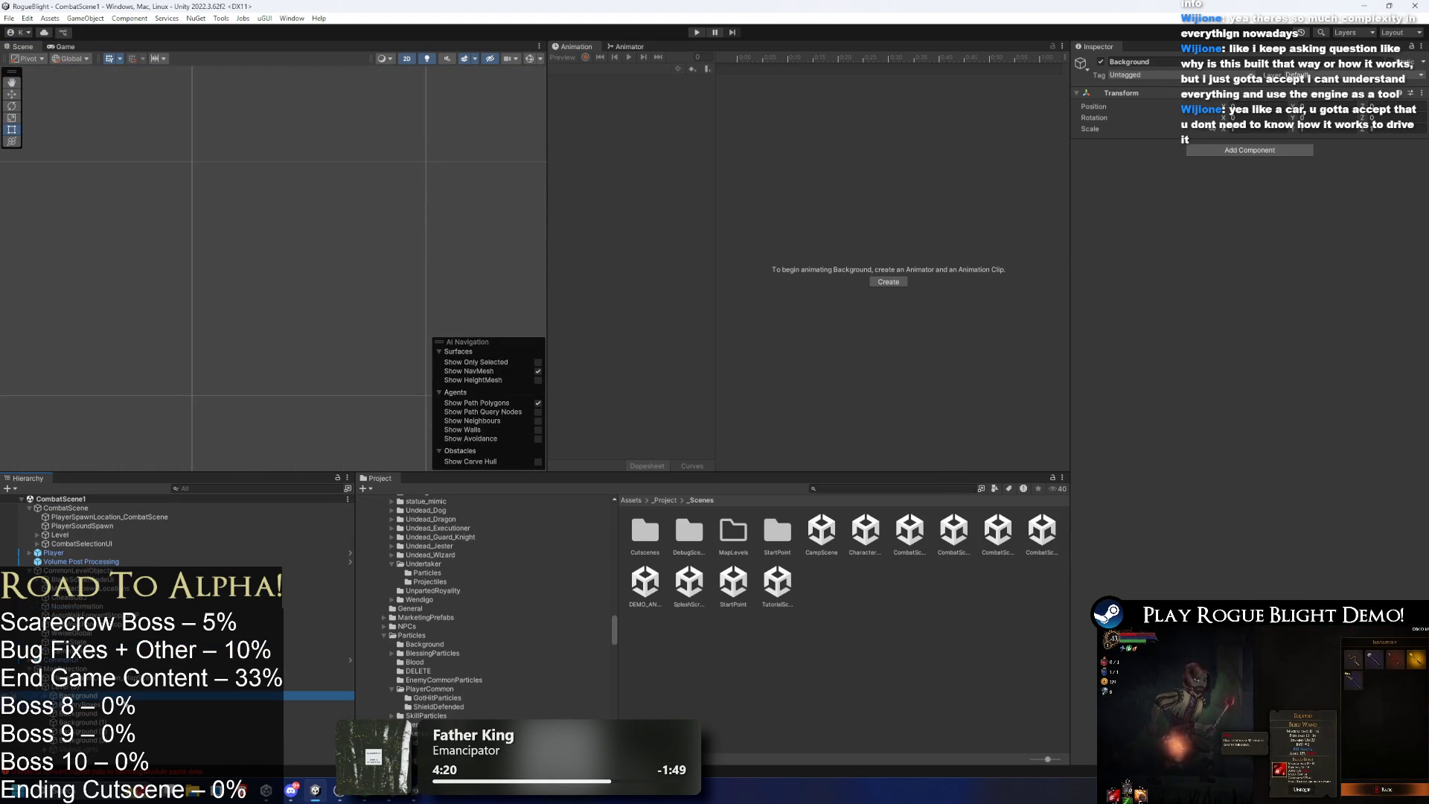
left_click(151, 709)
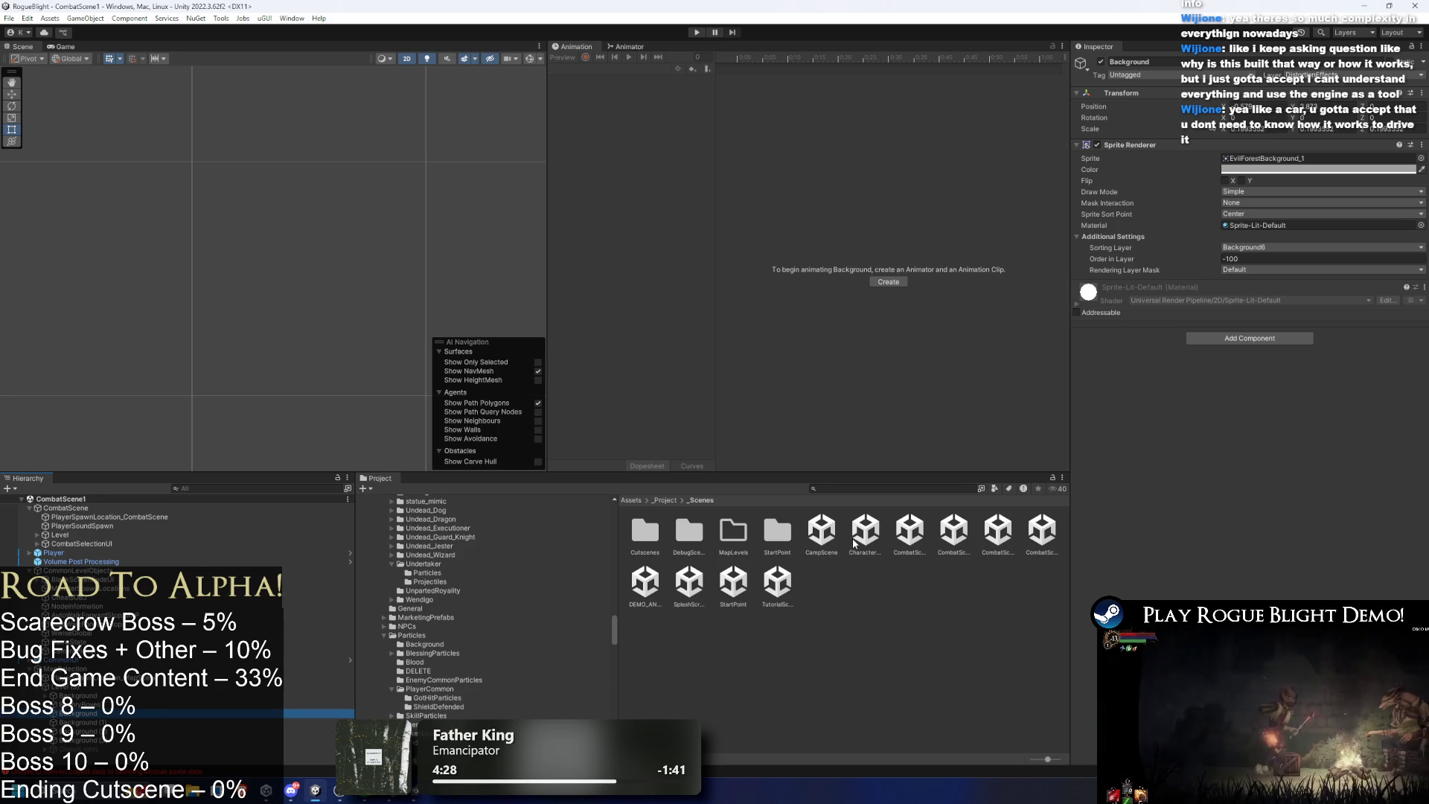
left_click(920, 530)
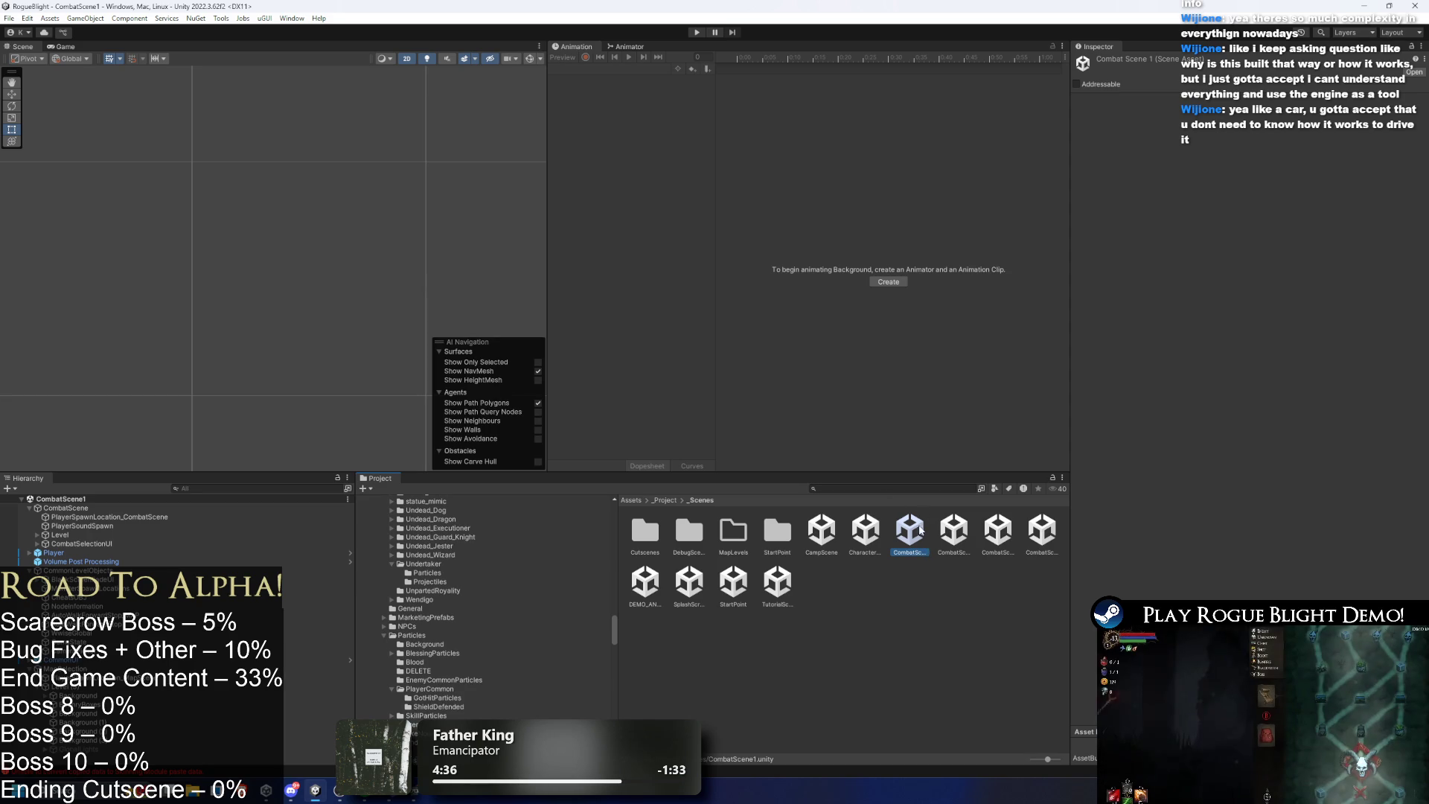
left_click(189, 521)
key("Down")
key("Down")
key("Left")
key("Down")
key("Down")
key("Down")
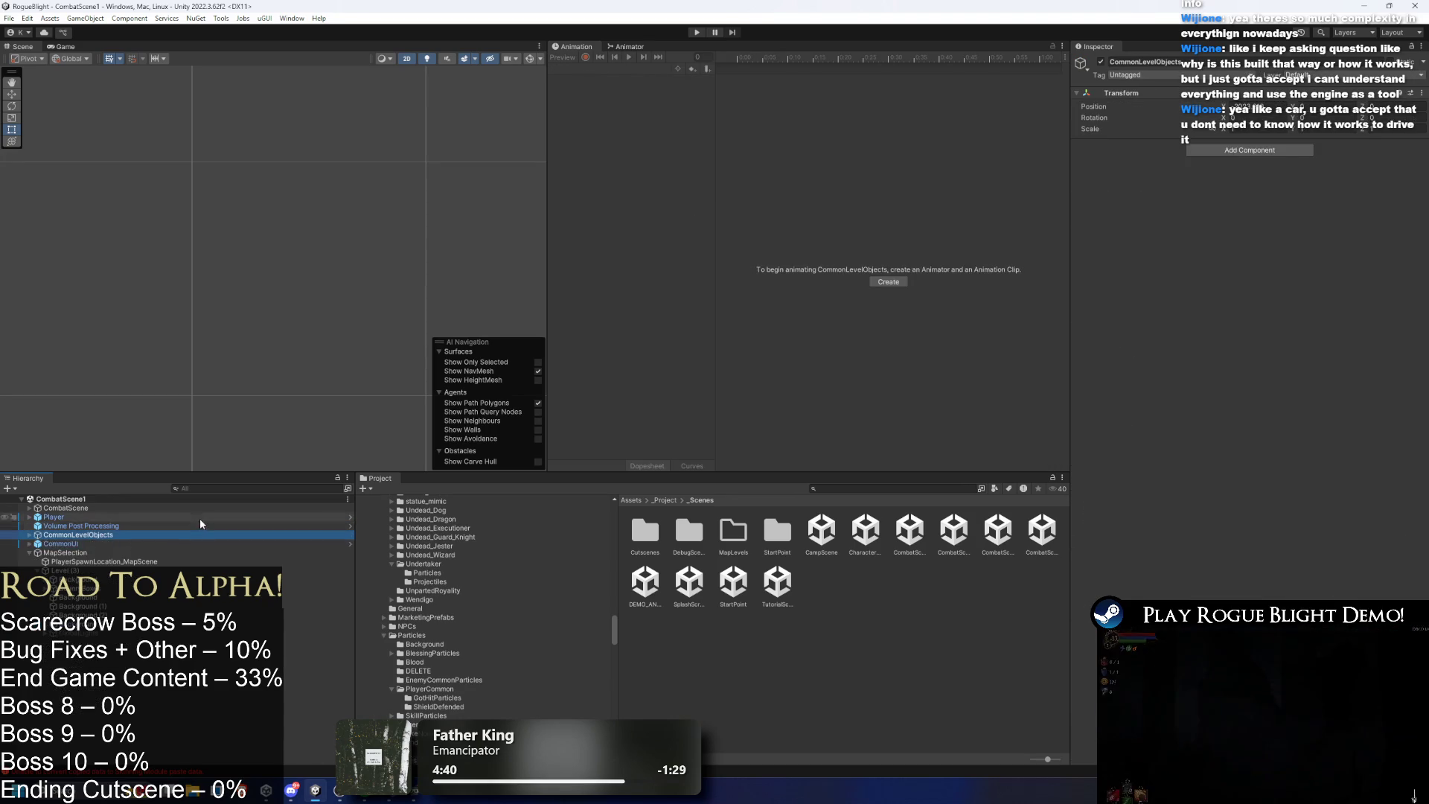
key("Left")
key("Left")
key("Up")
key("Up")
key("Up")
key("Up")
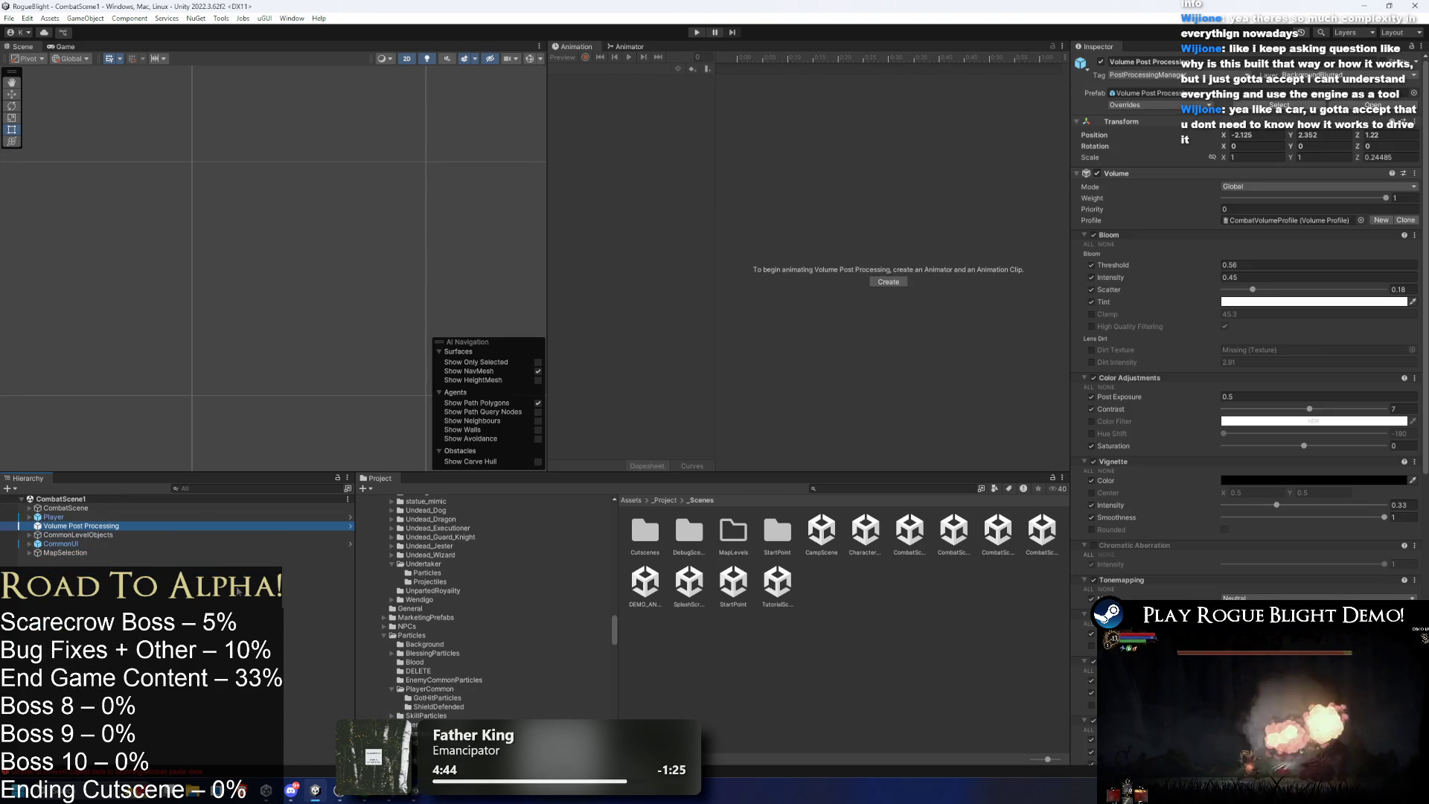
key("Right")
key("Down")
key("Down")
key("Down")
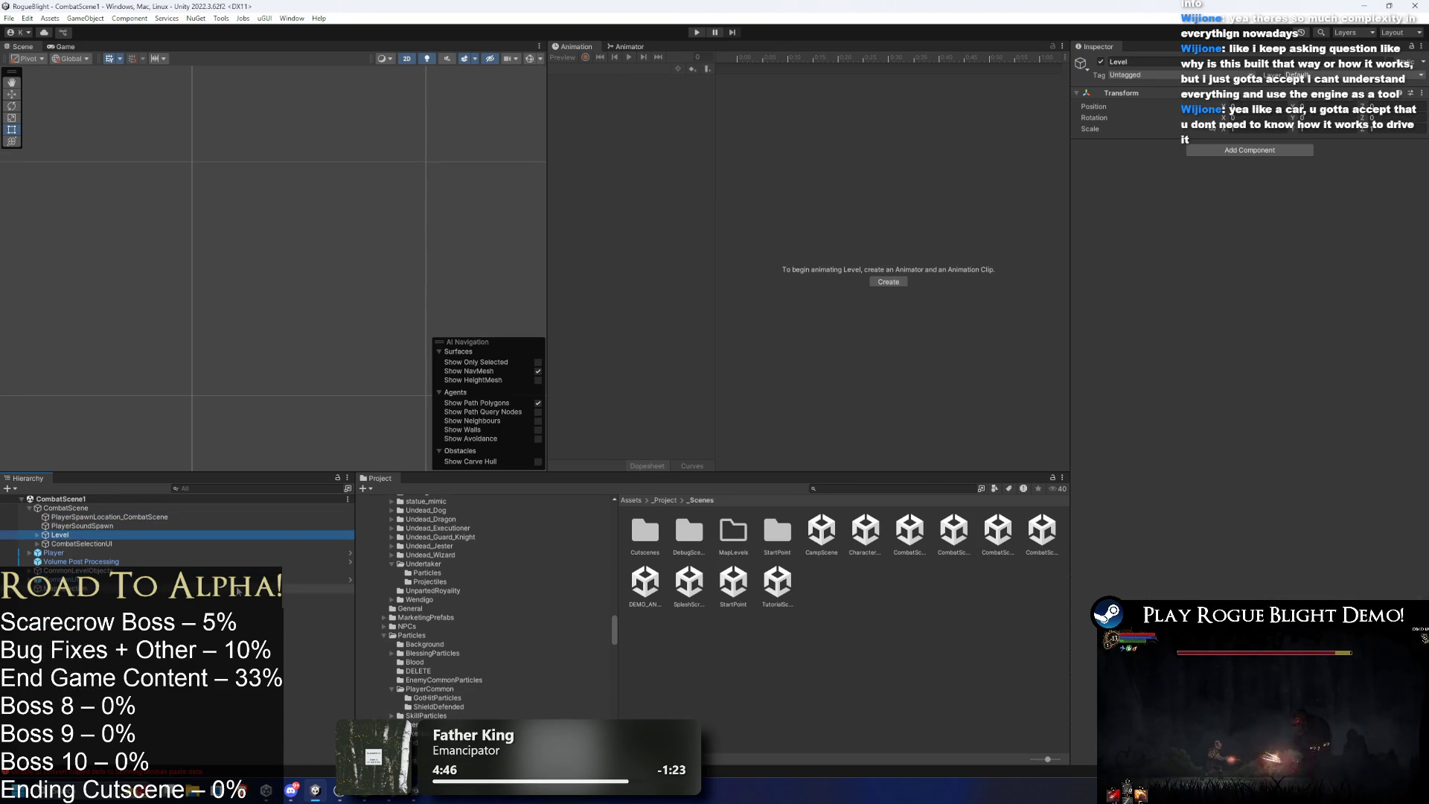
key("Right")
key("Down")
key("Down")
key("Up")
key("Up")
key("Down")
key("Up")
key("Left")
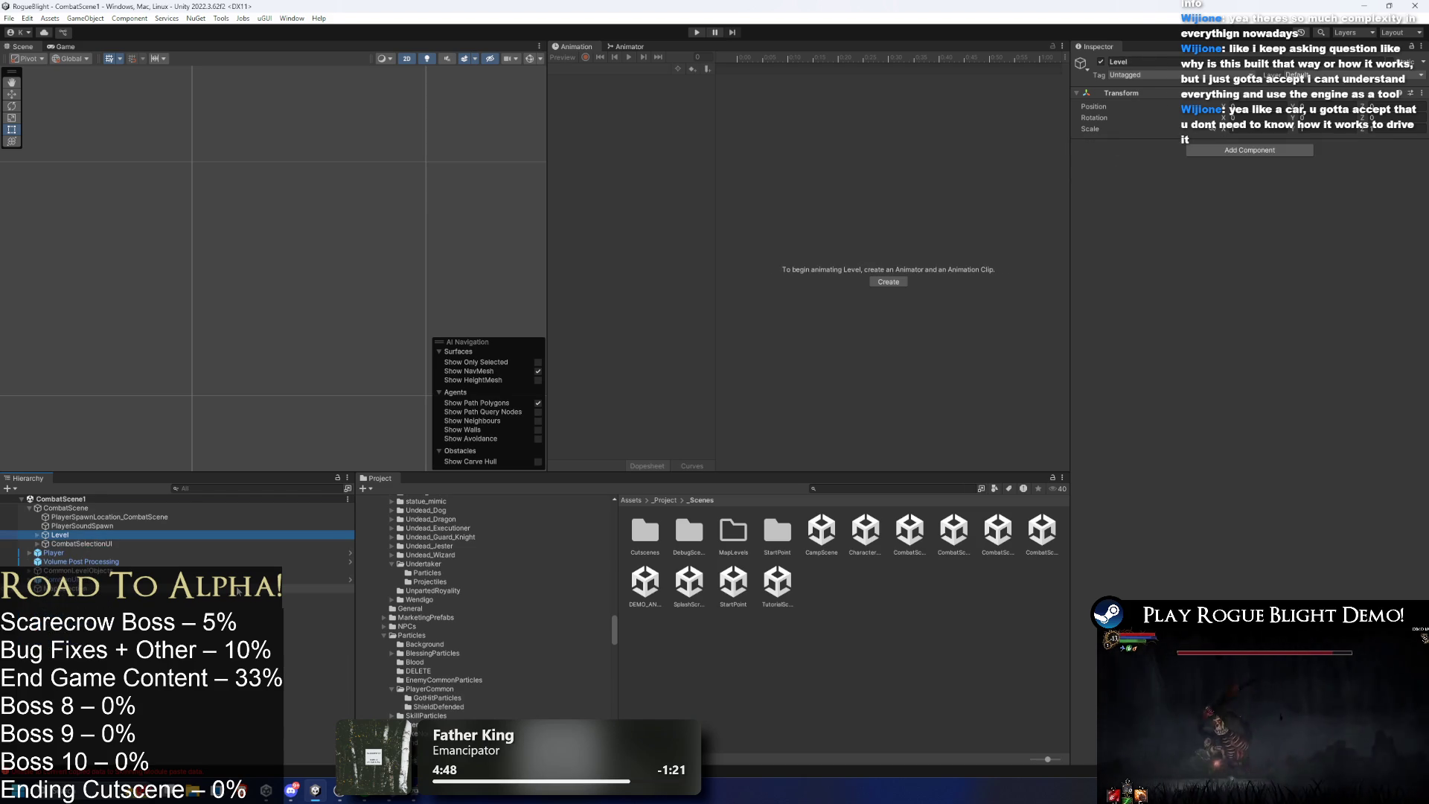
key("Left")
key("Left")
key("super")
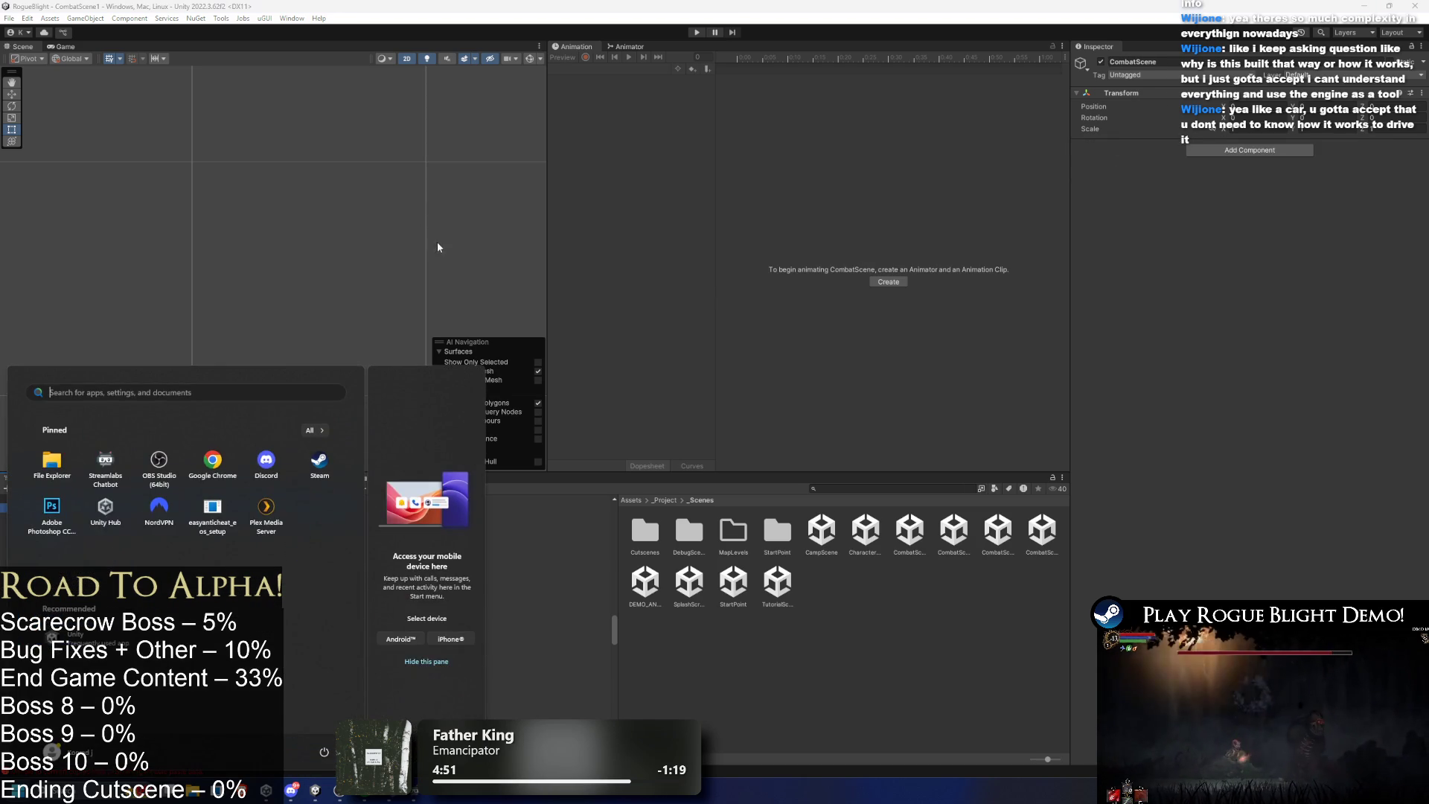
key("super")
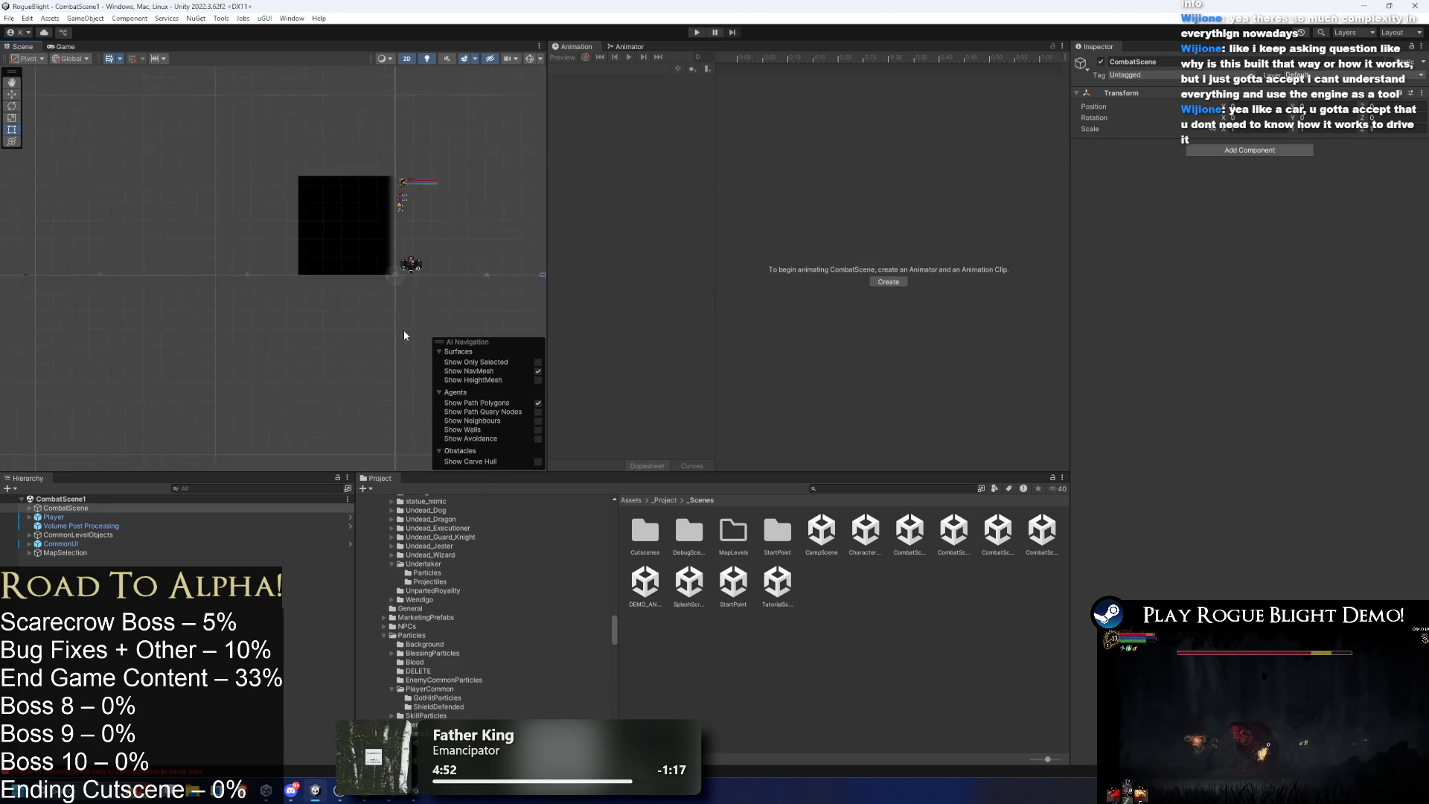
key("f")
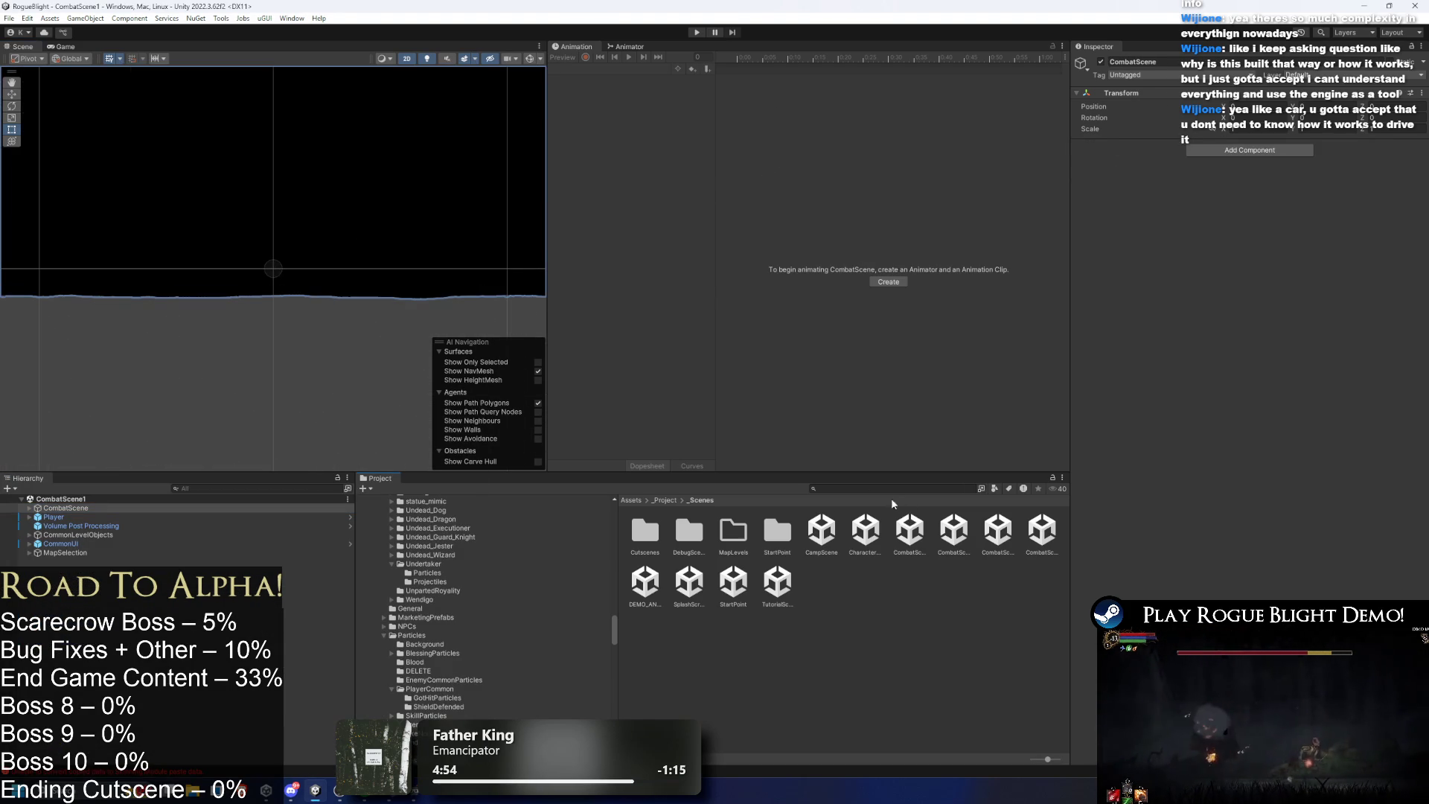
Select CombatScene2 in the _Scenes folder, then move back to CombatScene1.
left_click(875, 488)
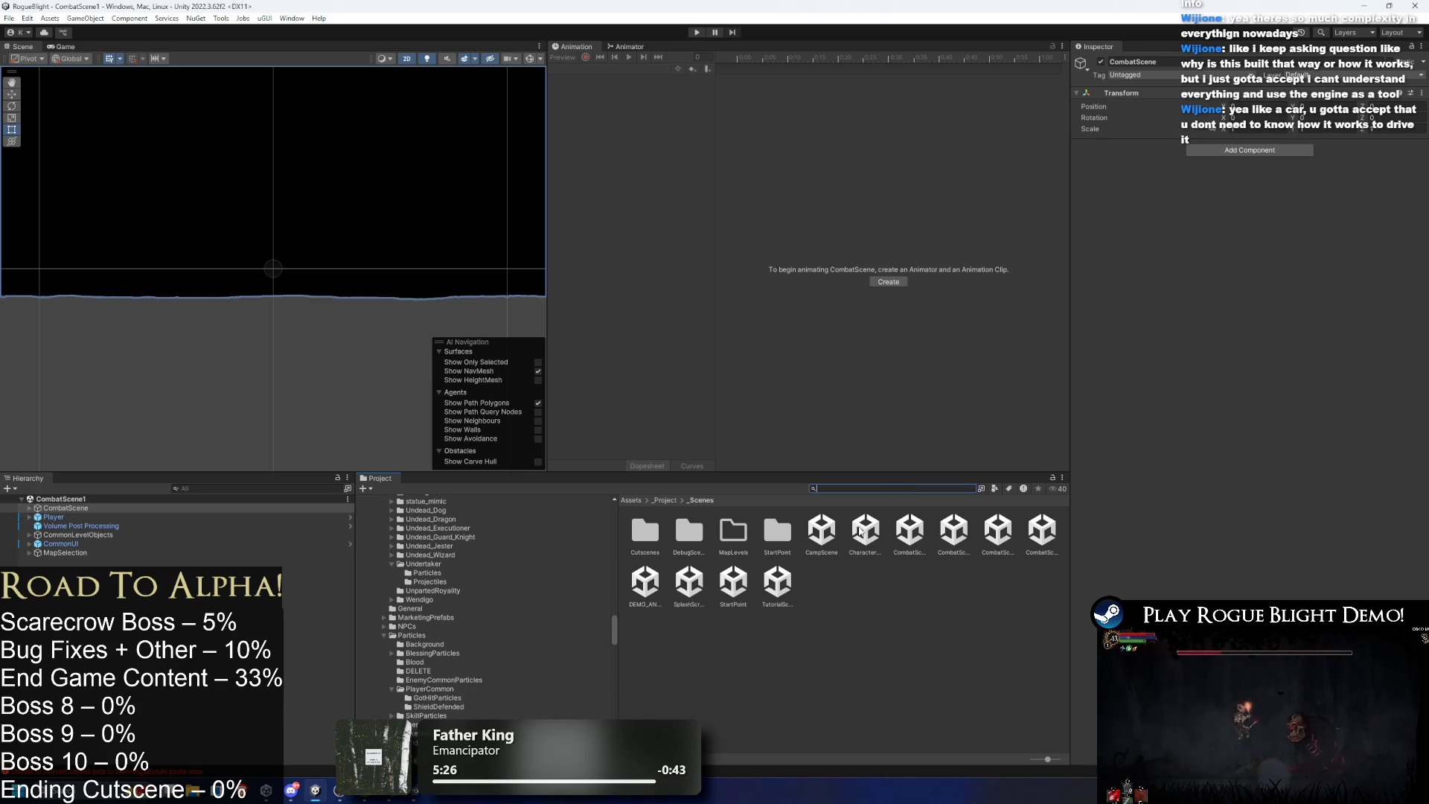
left_click(953, 530)
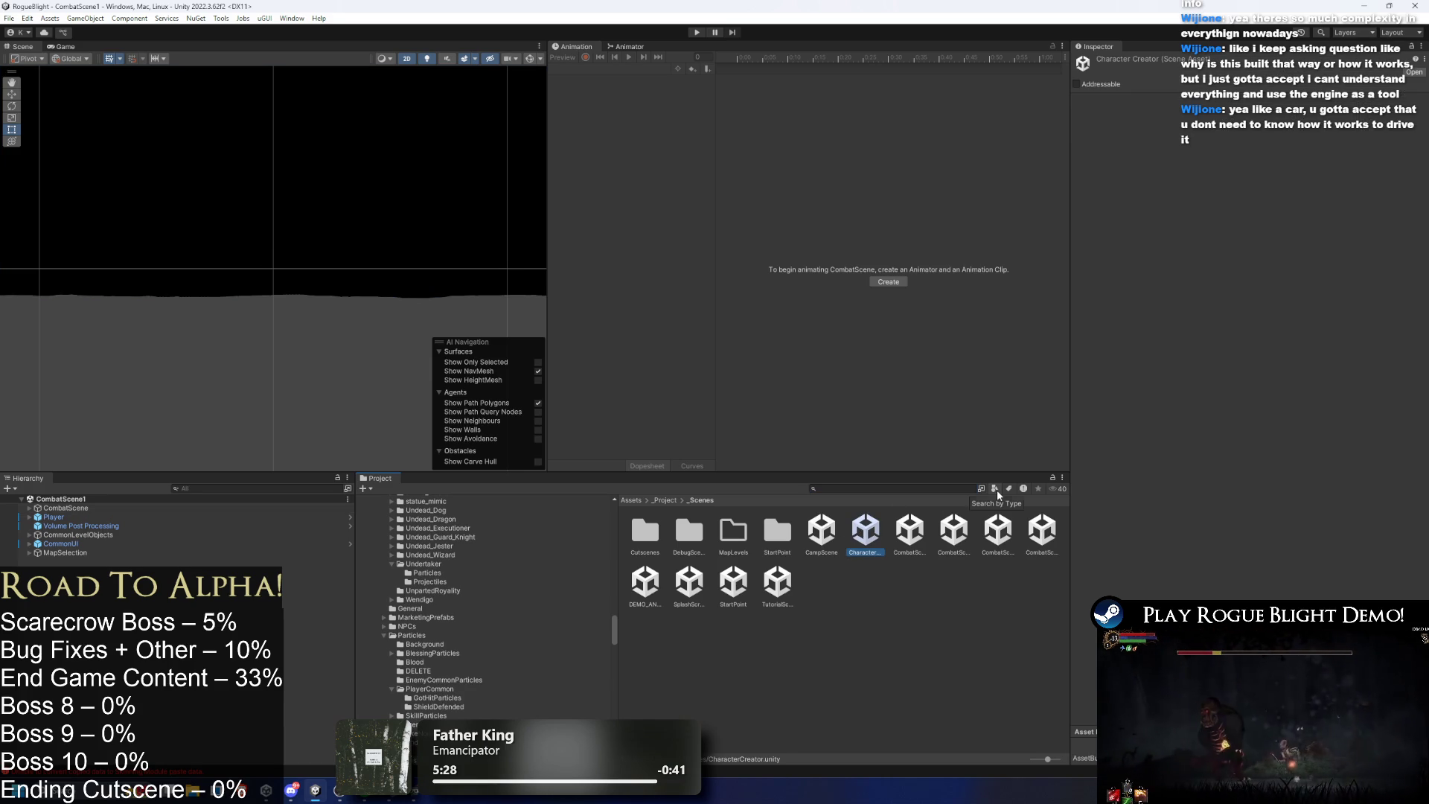
key("Left")
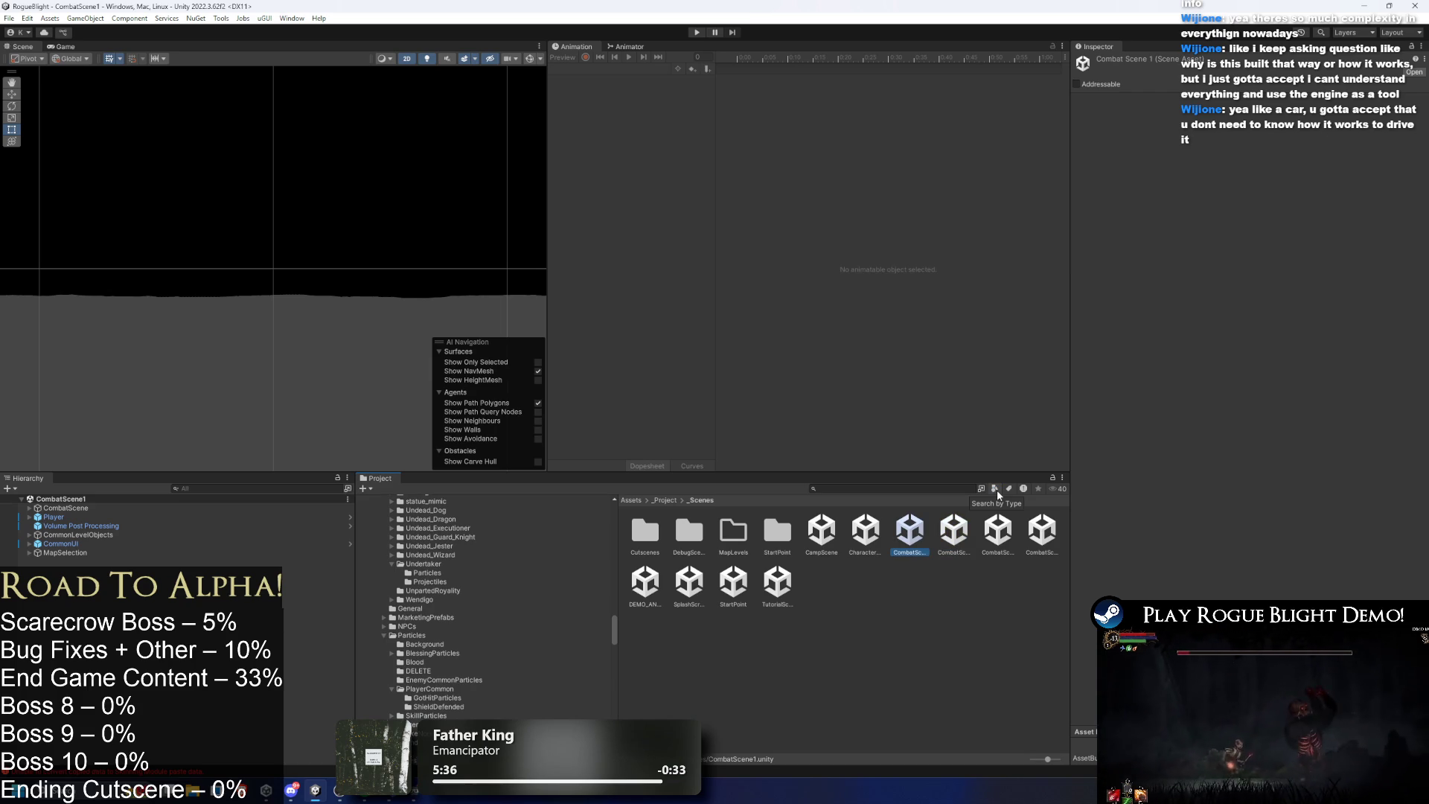
Expand CombatScene in the Hierarchy, inspect Level, and focus the Project search for the scarecrow.
left_click(117, 508)
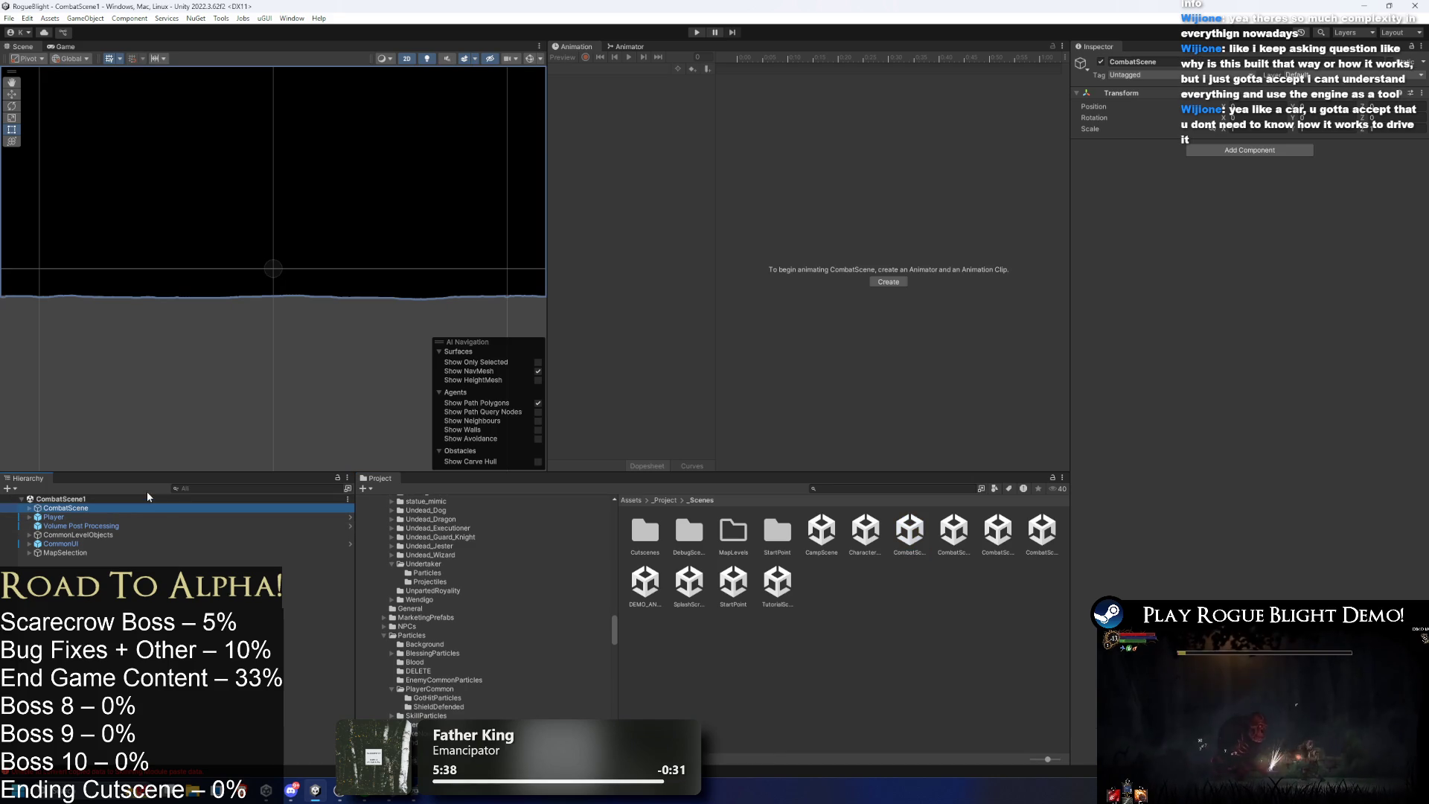
key("Right")
left_click(95, 533)
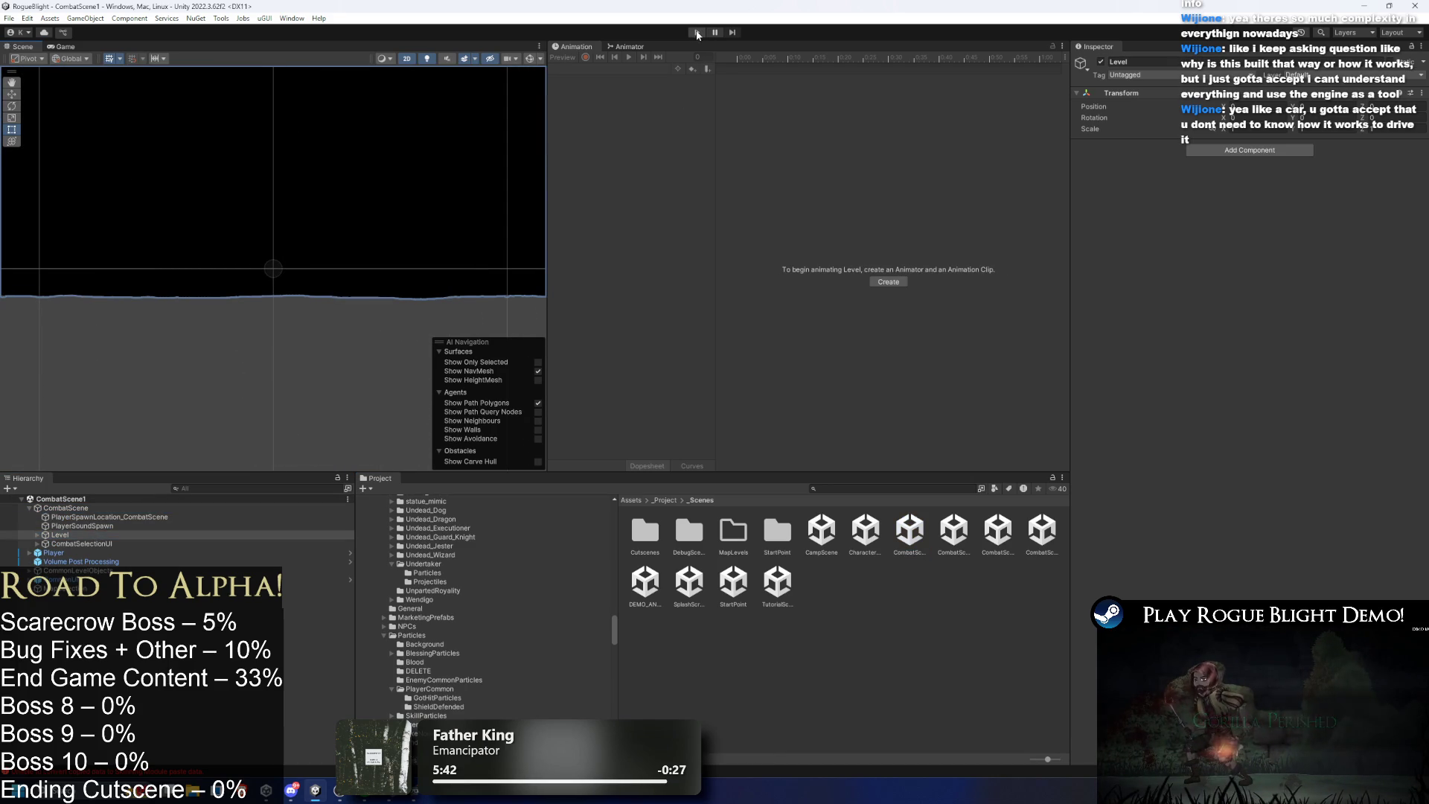
left_click(862, 488)
type("scarecro")
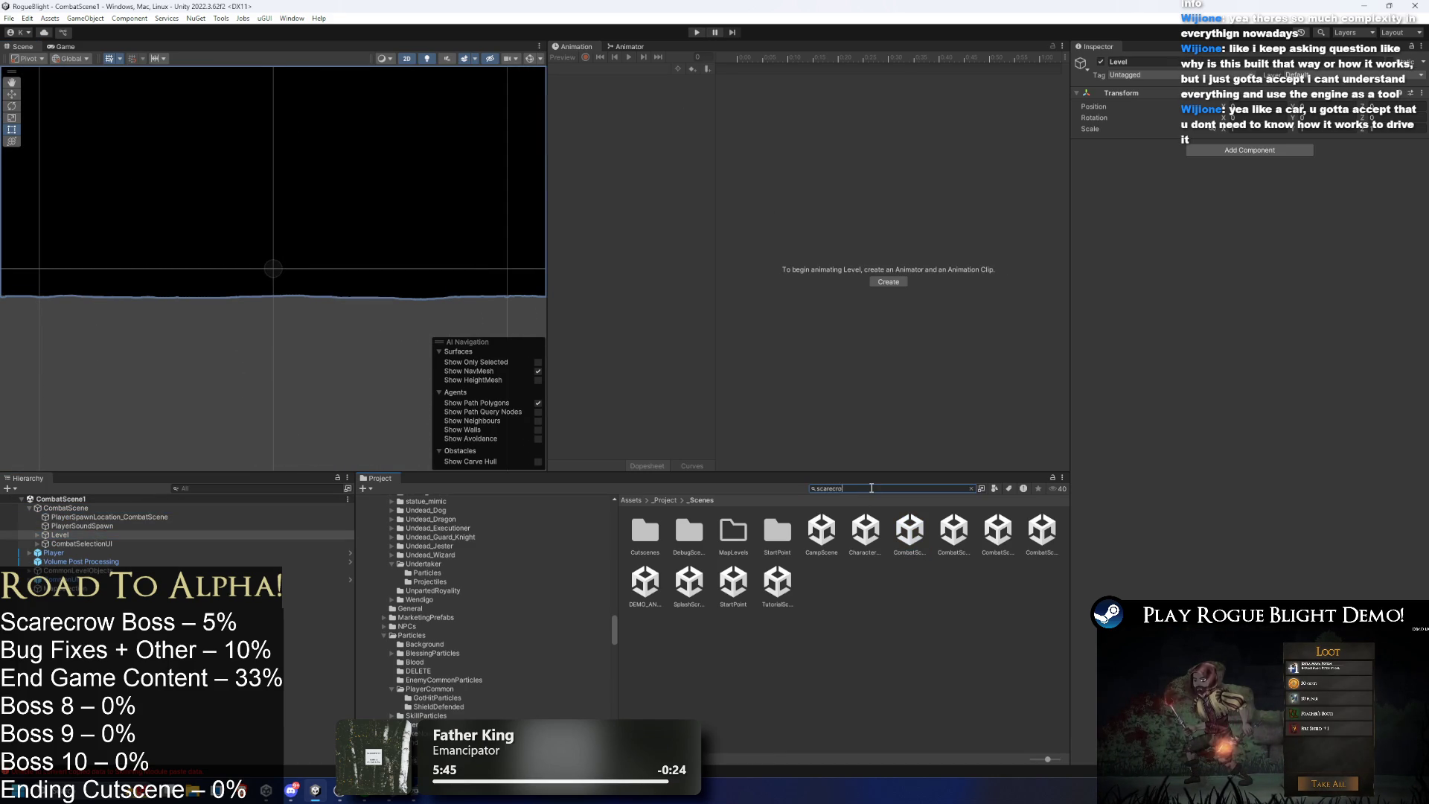
Search the Project for scarecrow and reveal scarecrow_art in its Scarecrow folder.
type("w")
key("Down")
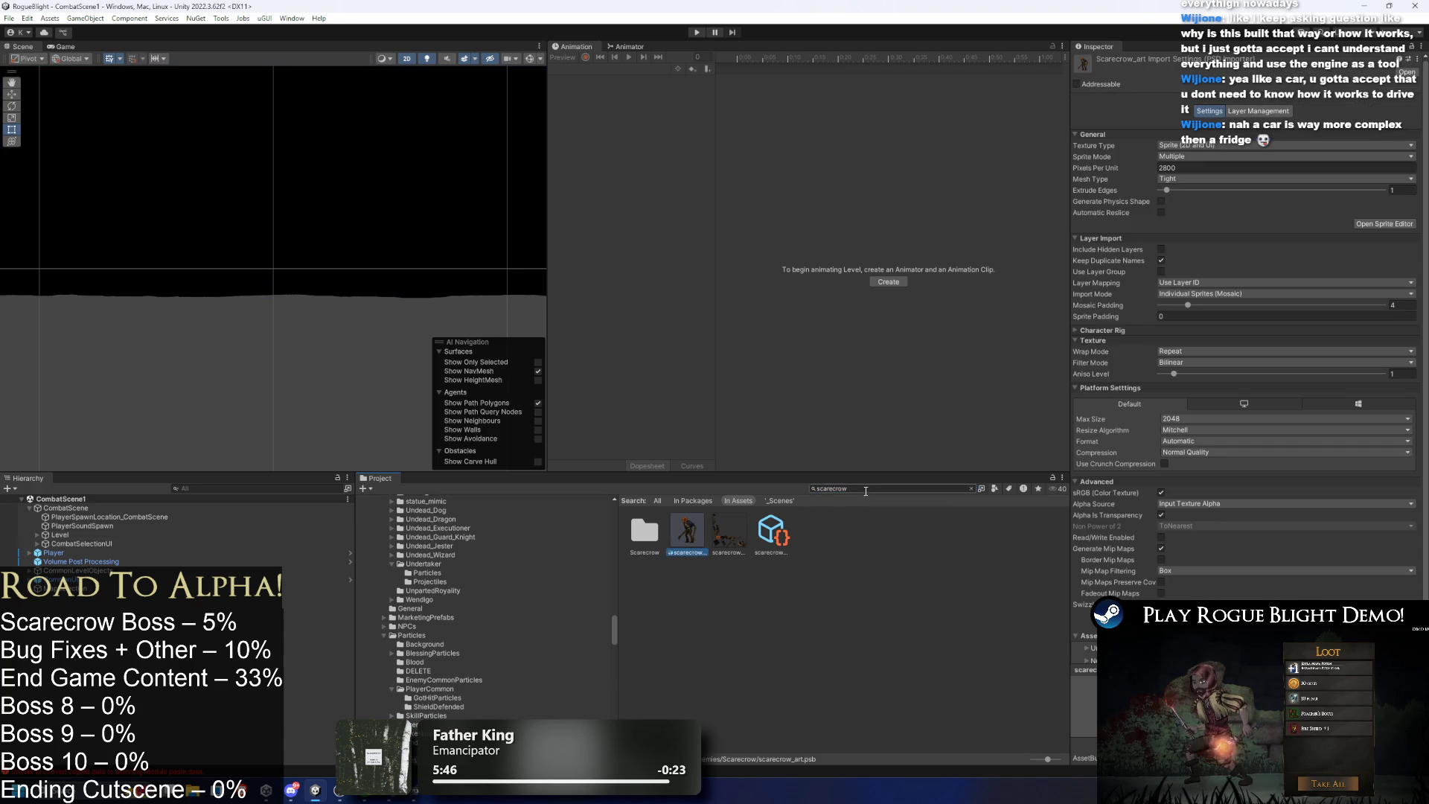
key("BackSpace")
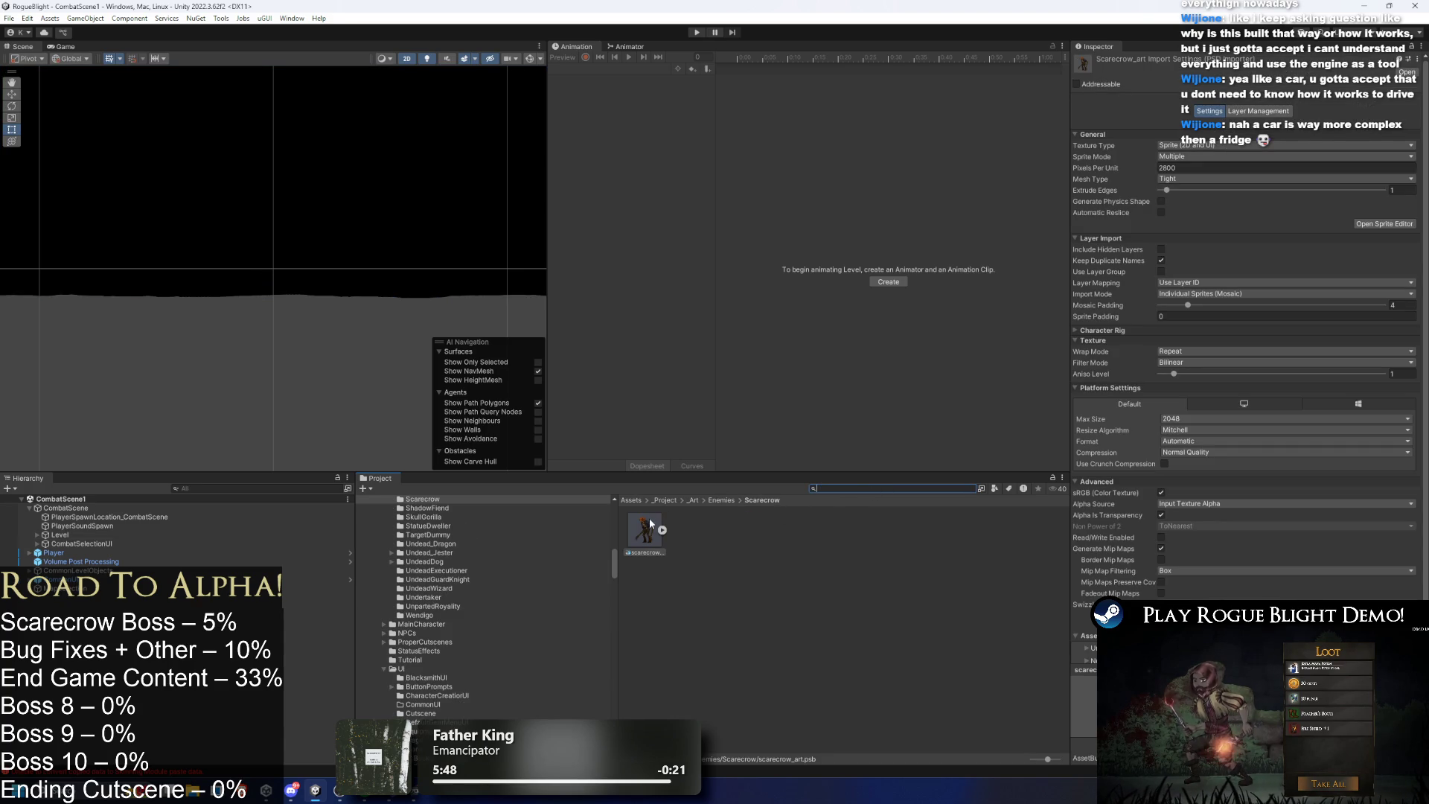
left_click(650, 530)
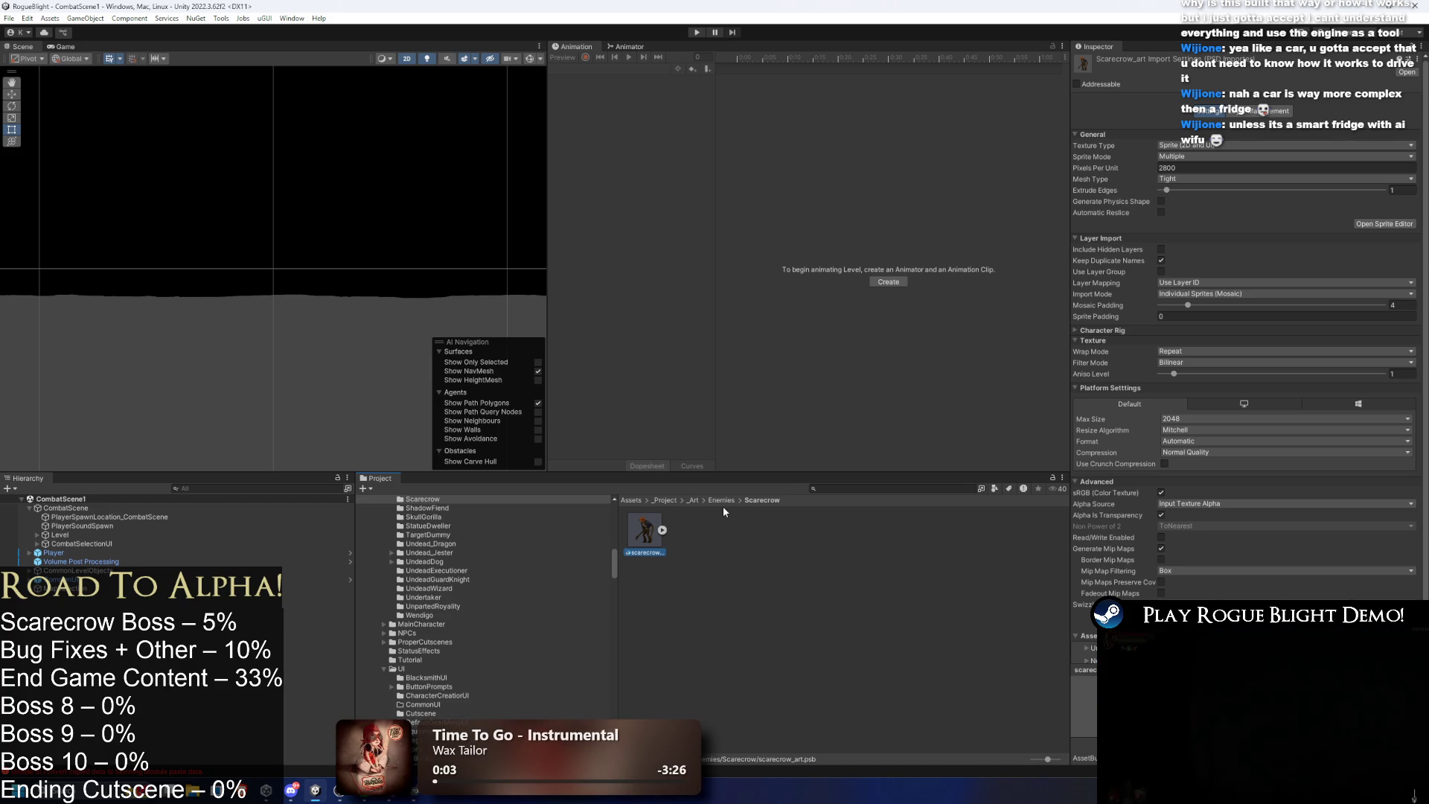
left_click(662, 530)
left_click(663, 531)
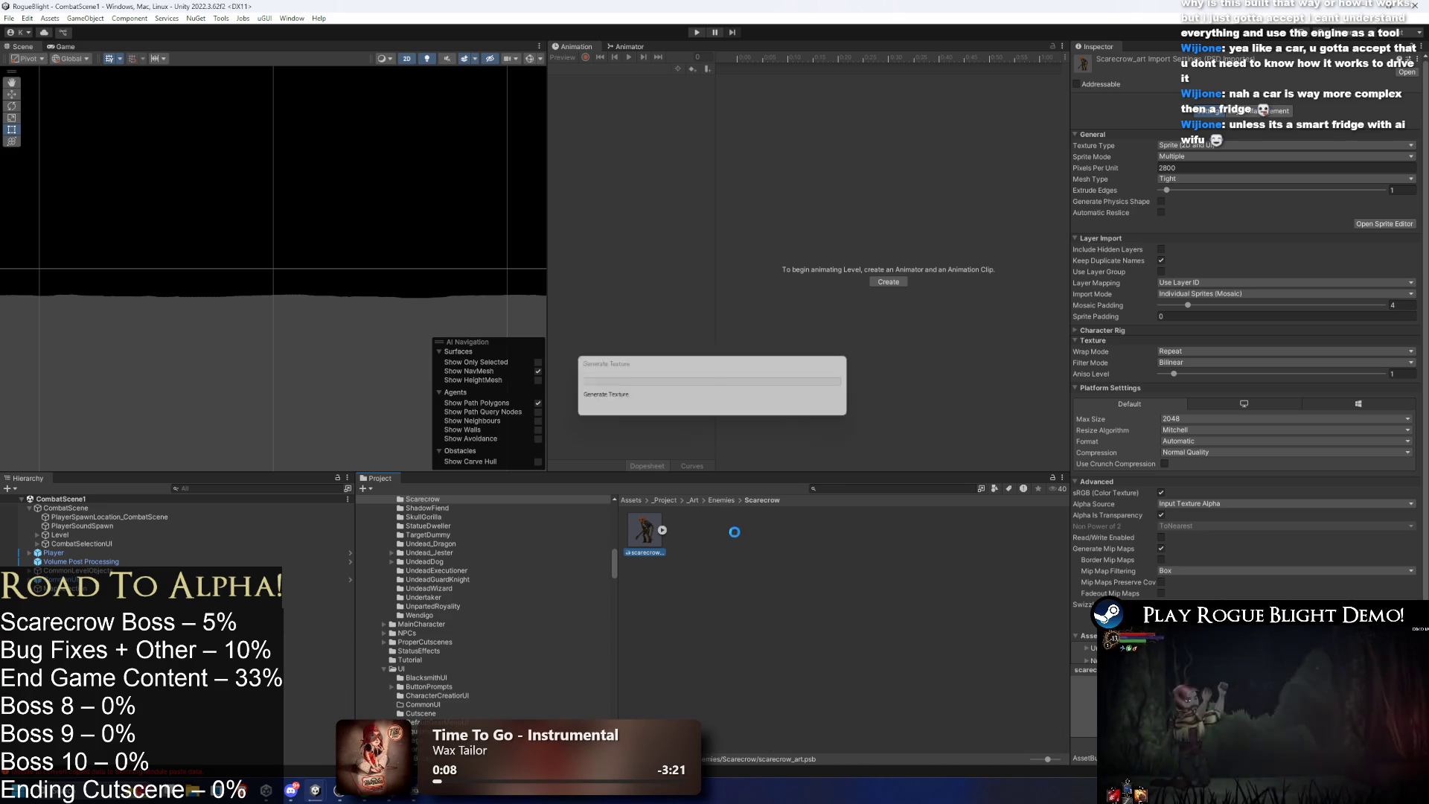
Rename the copied scarecrow asset to scarecrow_normal_map and open it in Photoshop.
right_click(682, 543)
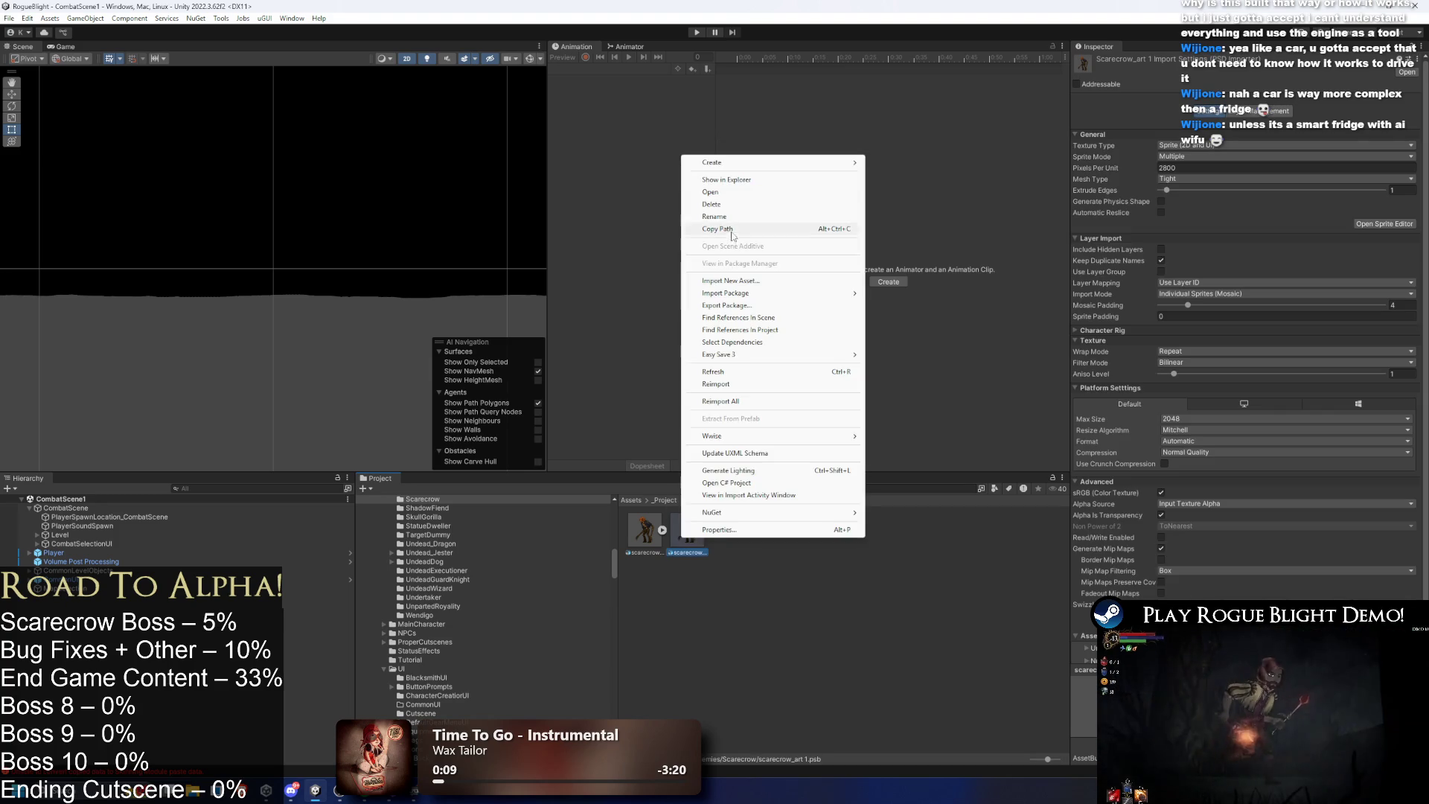
left_click(734, 217)
key("BackSpace")
key("BackSpace")
type("normal_map")
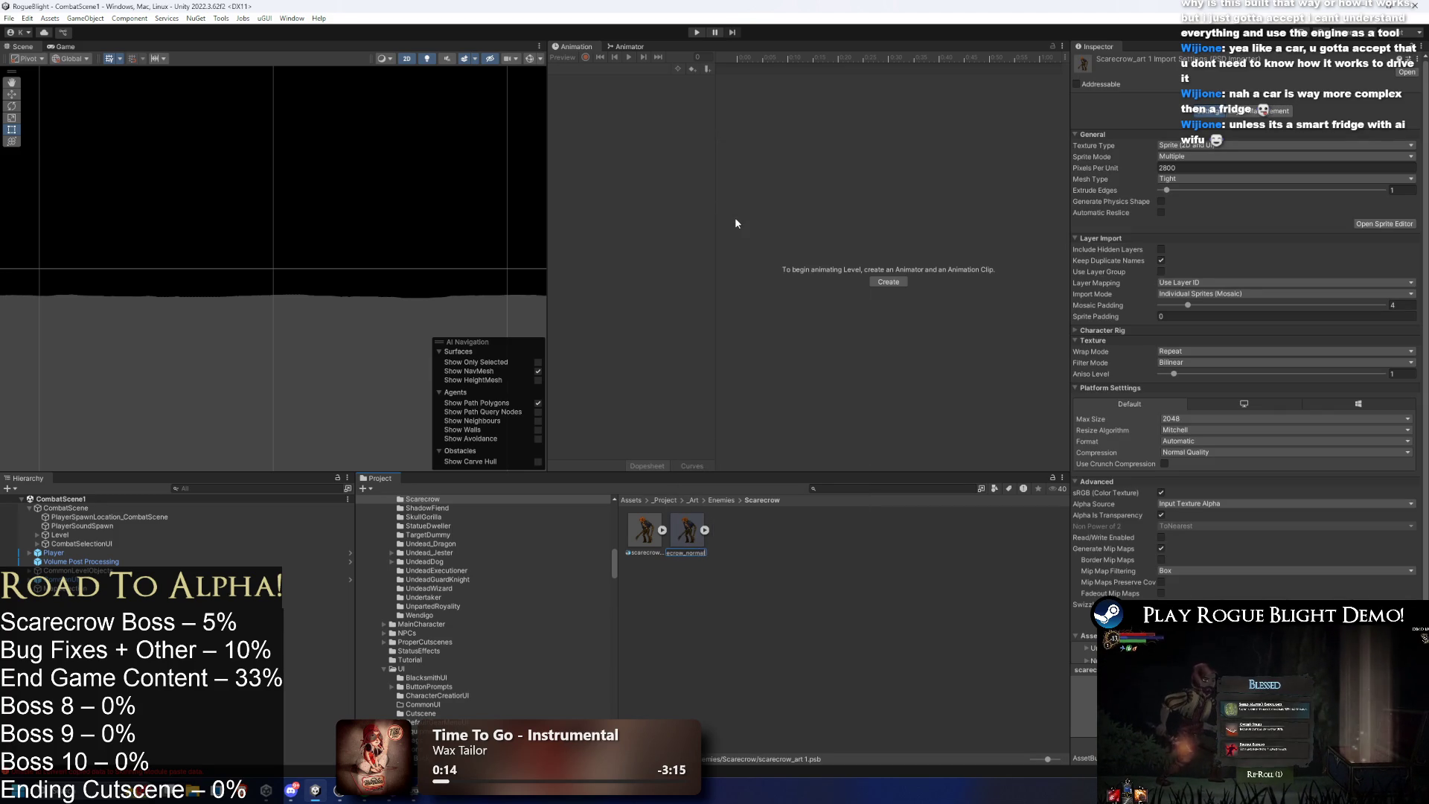
left_click(652, 536)
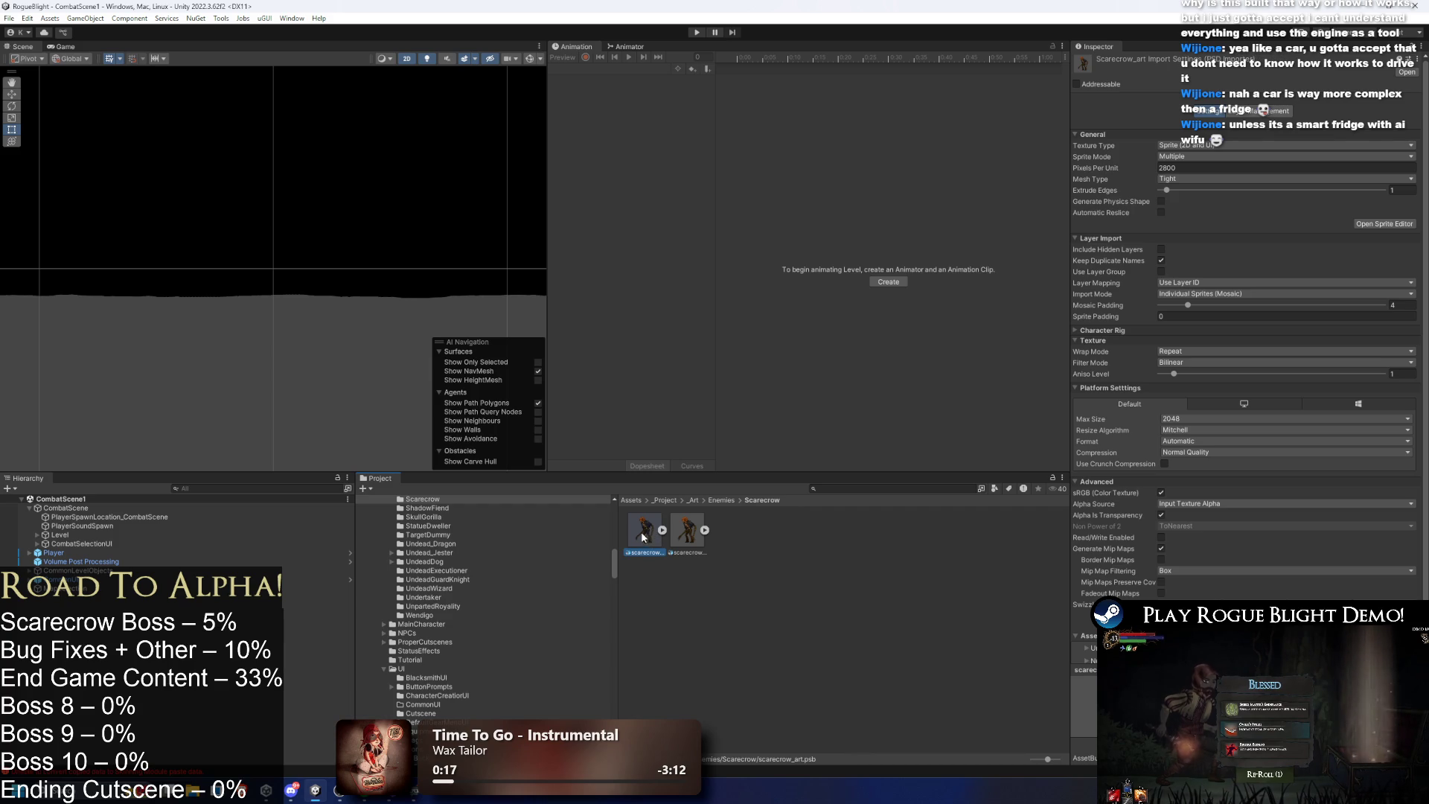
double_click(690, 536)
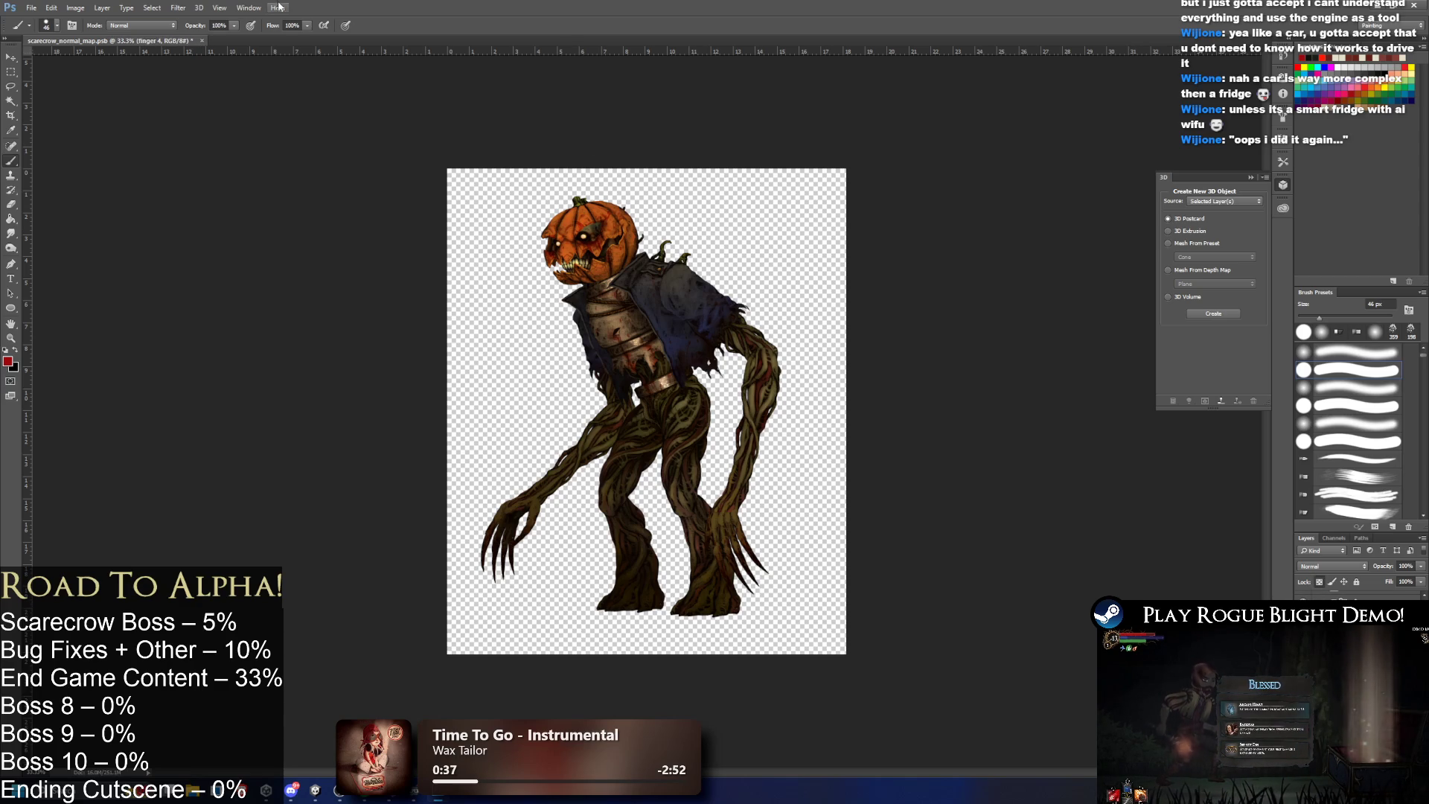
Run Filter > 3D > Generate Normal Map on the current scarecrow layer.
left_click(253, 7)
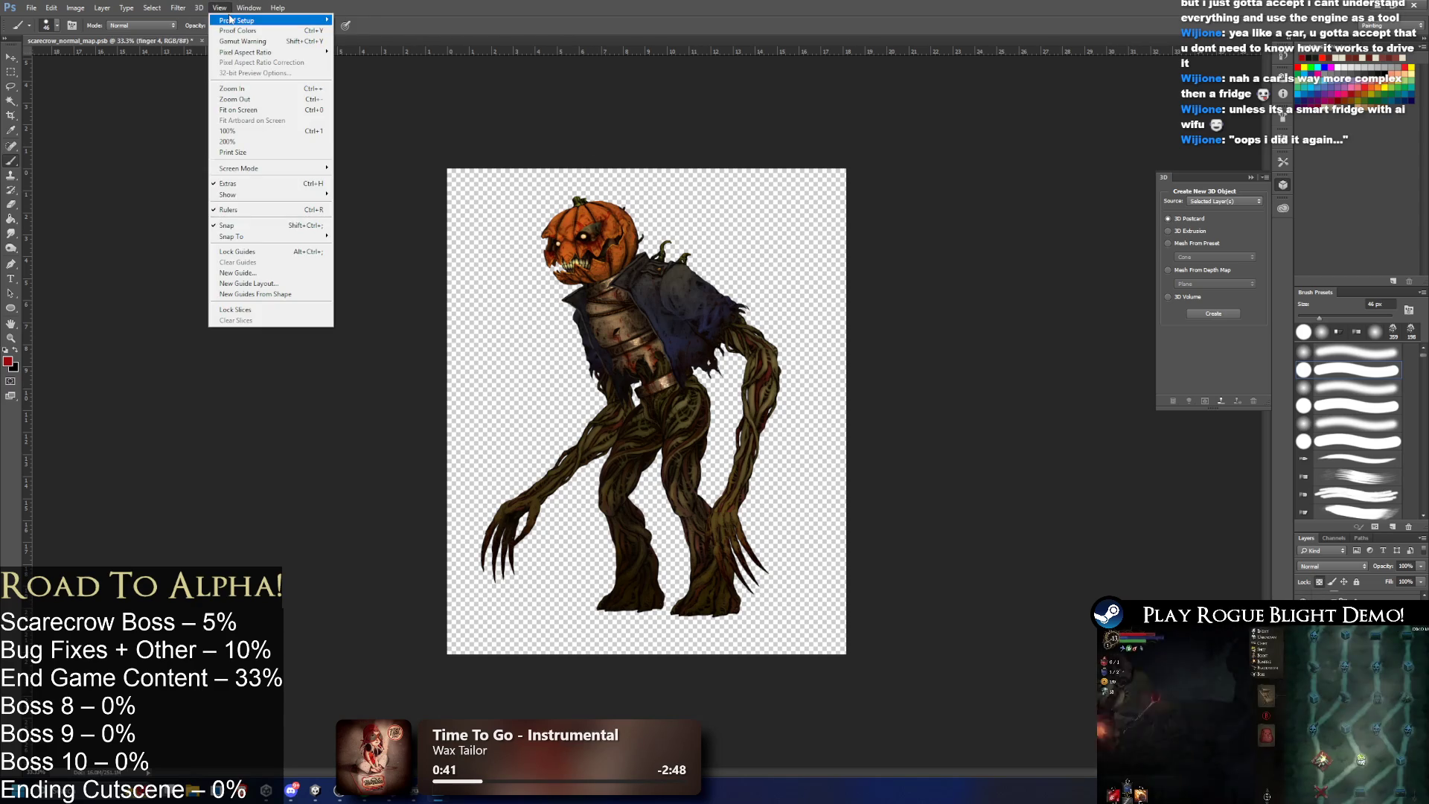
mouse_move(249, 7)
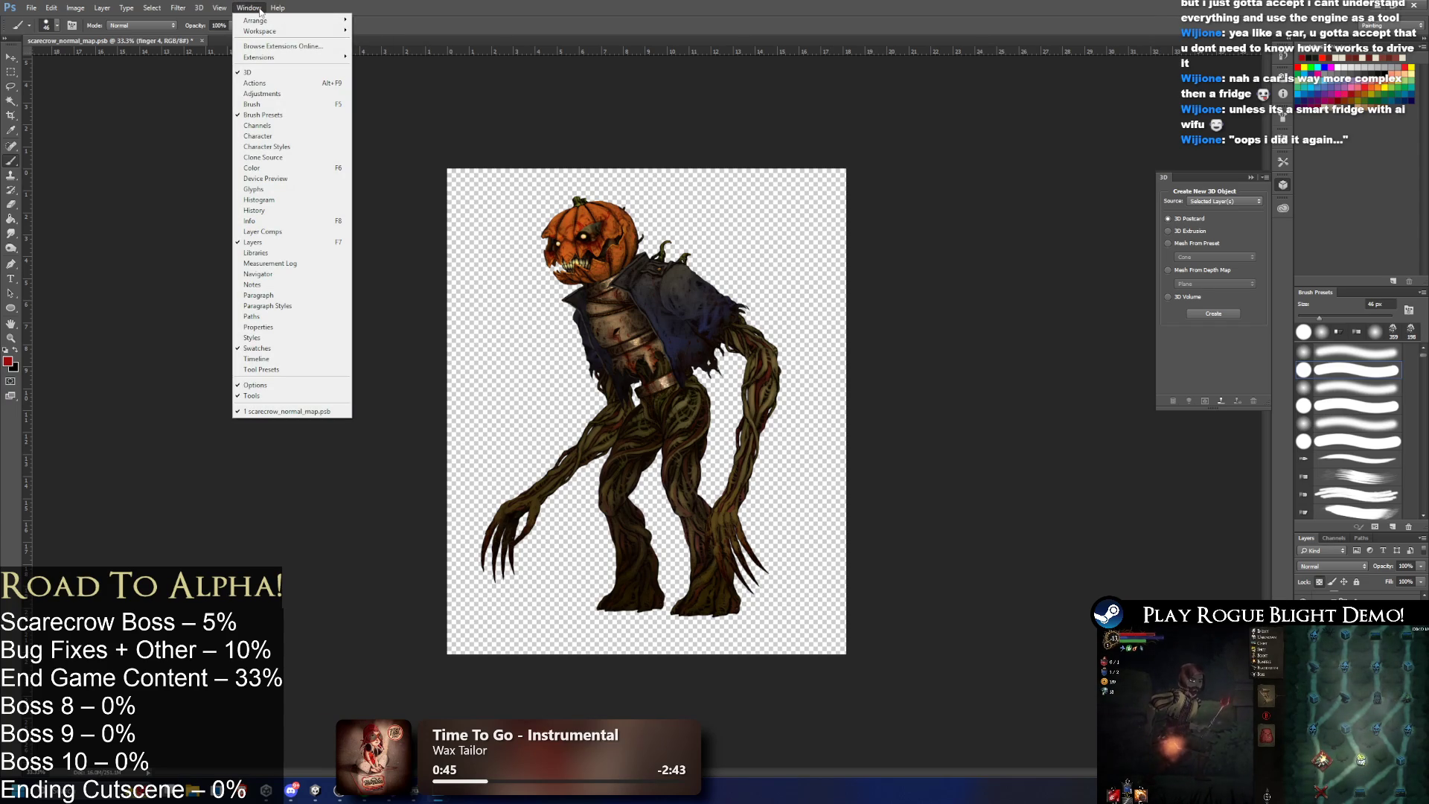
left_click(253, 7)
left_click(178, 7)
mouse_move(320, 121)
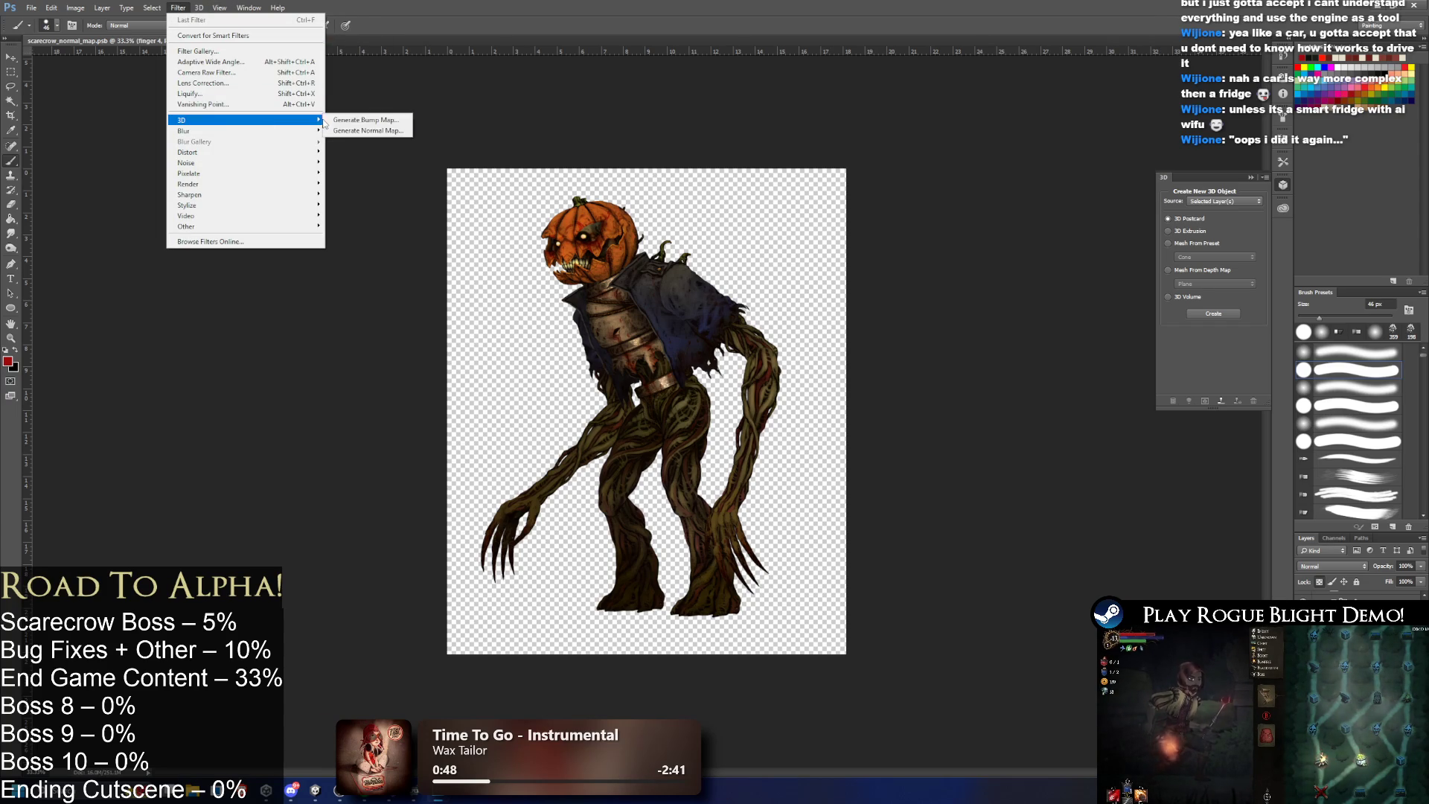
left_click(368, 131)
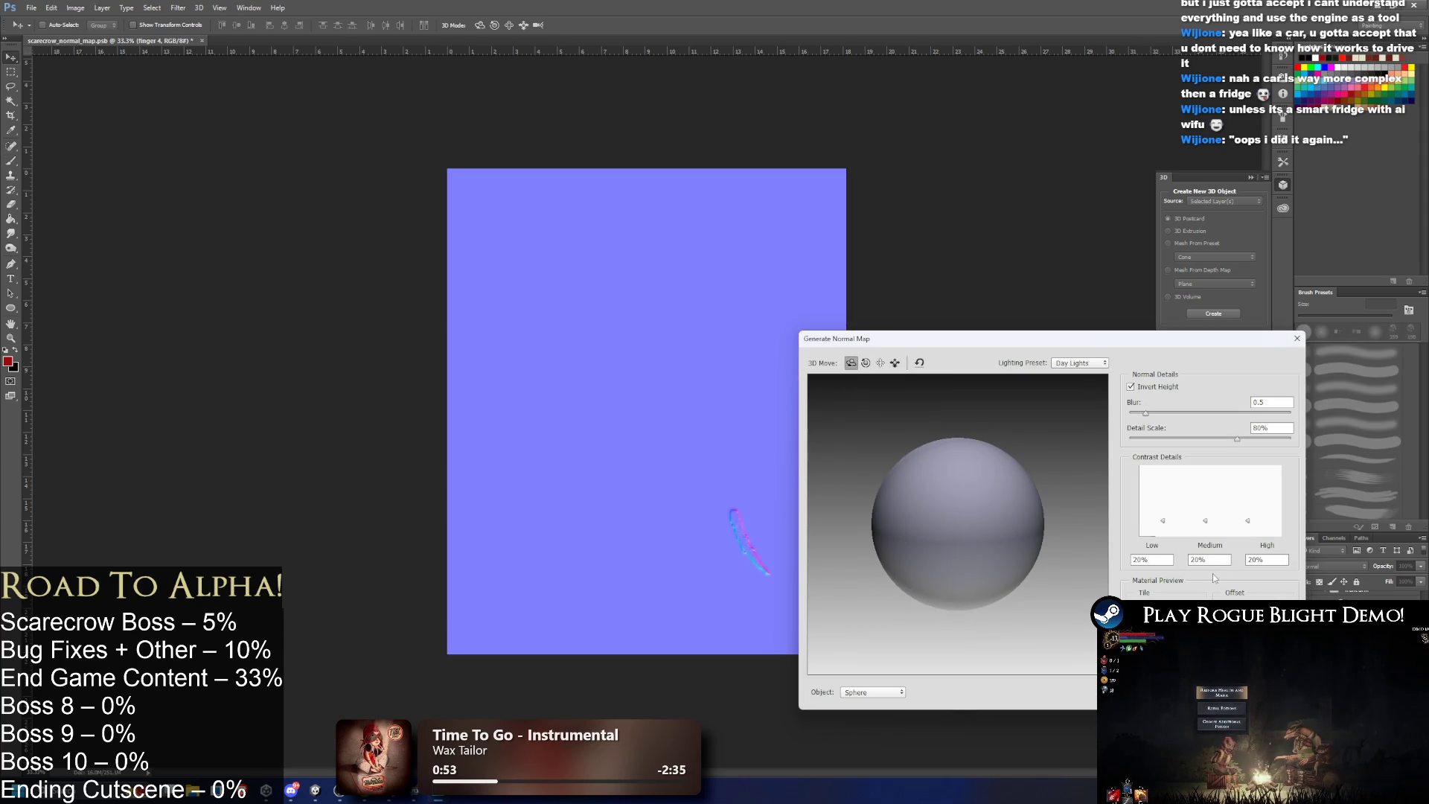
Apply Generate Normal Map to the torso layer with low contrast detail at 0%.
mouse_move(1167, 529)
left_mouse_down()
mouse_move(1174, 557)
mouse_move(1249, 520)
left_mouse_up()
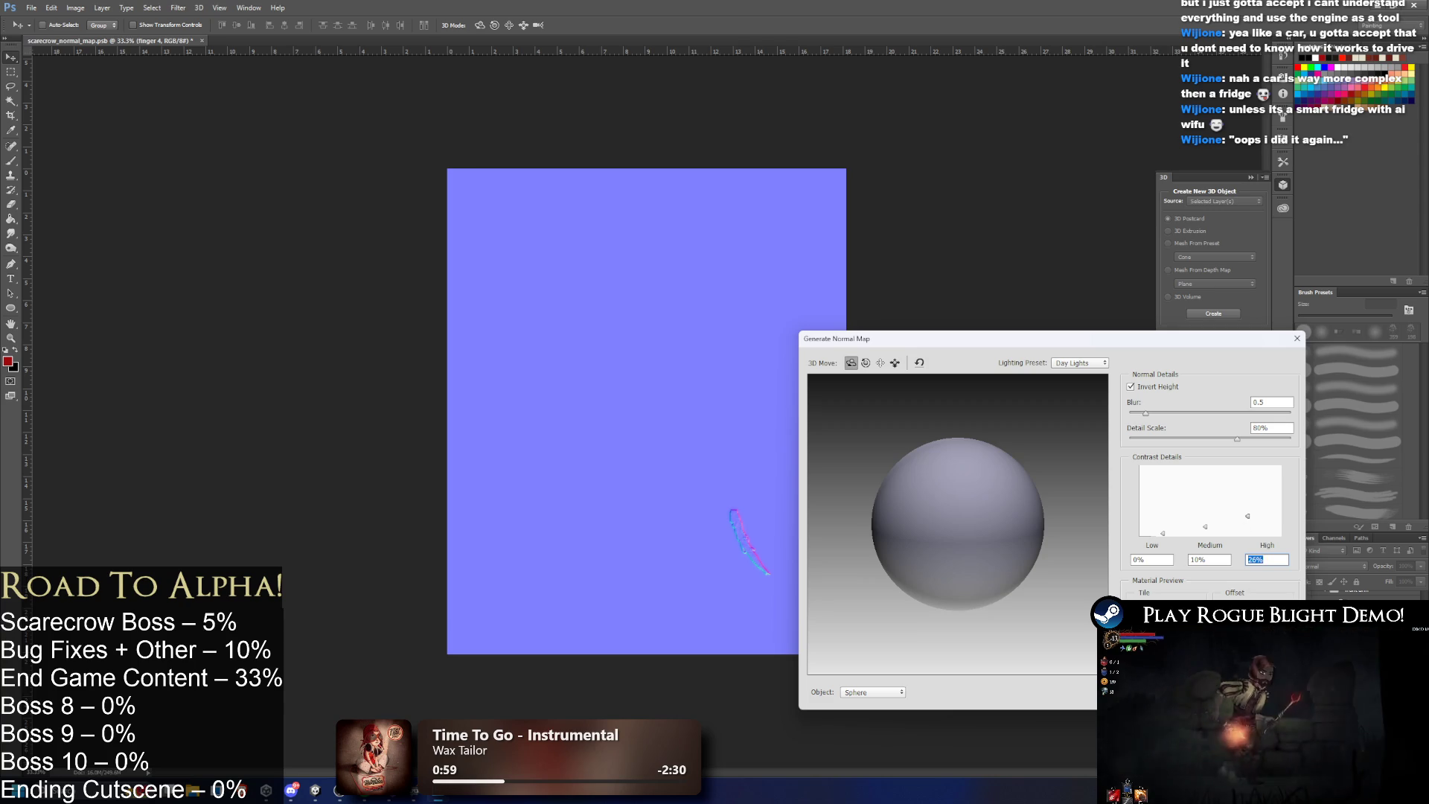
key("Escape")
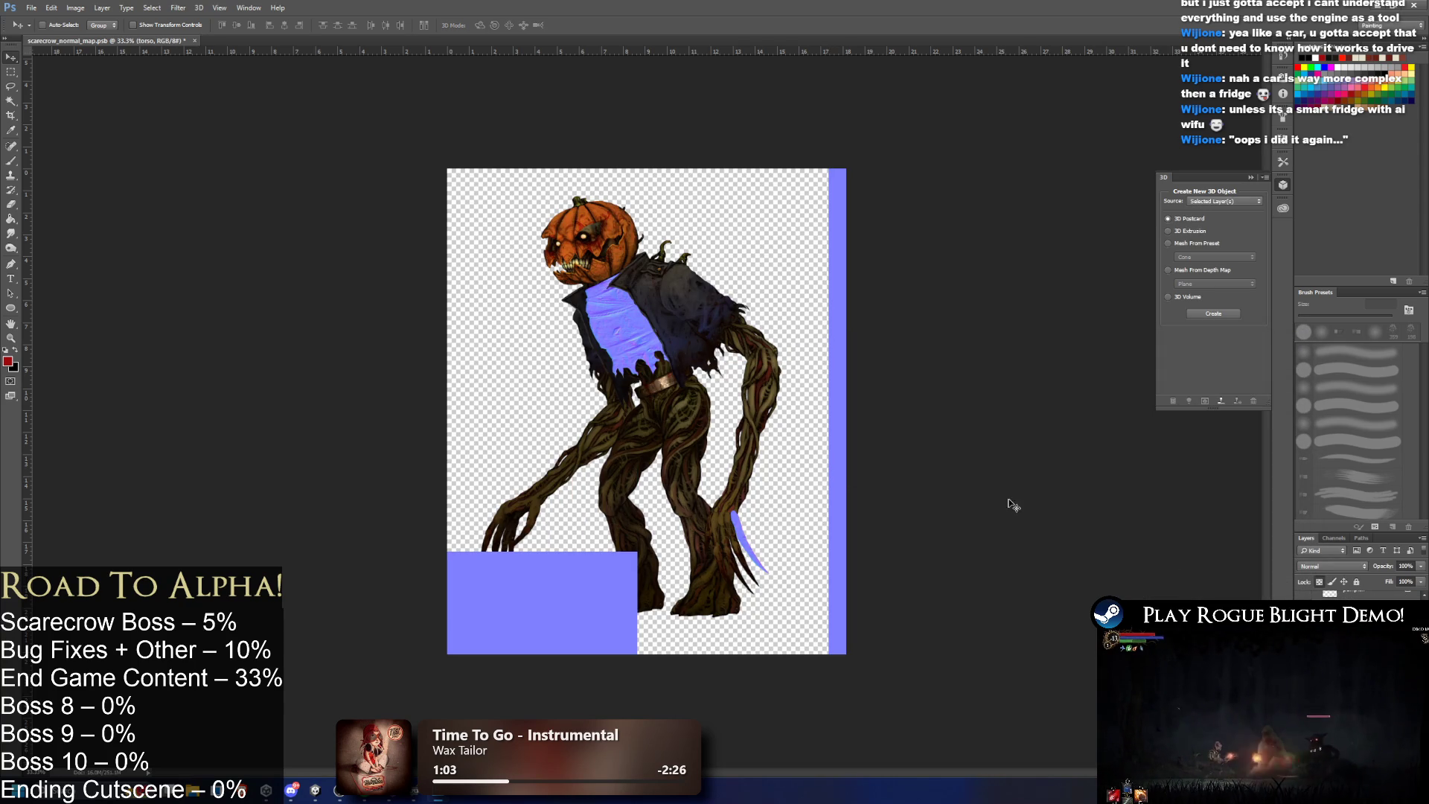
scroll(612, 311, "up", 5)
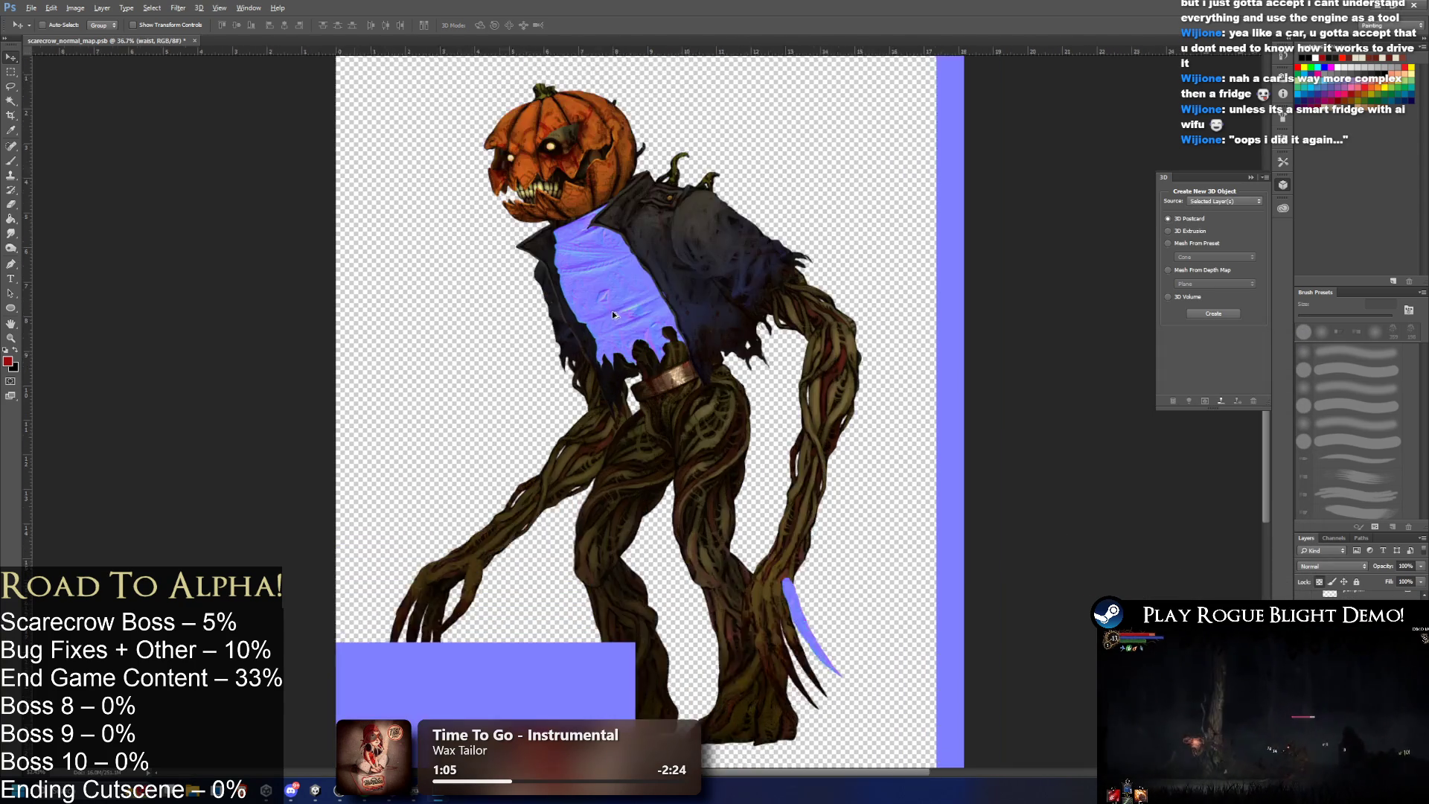
scroll(636, 306, "down", 2)
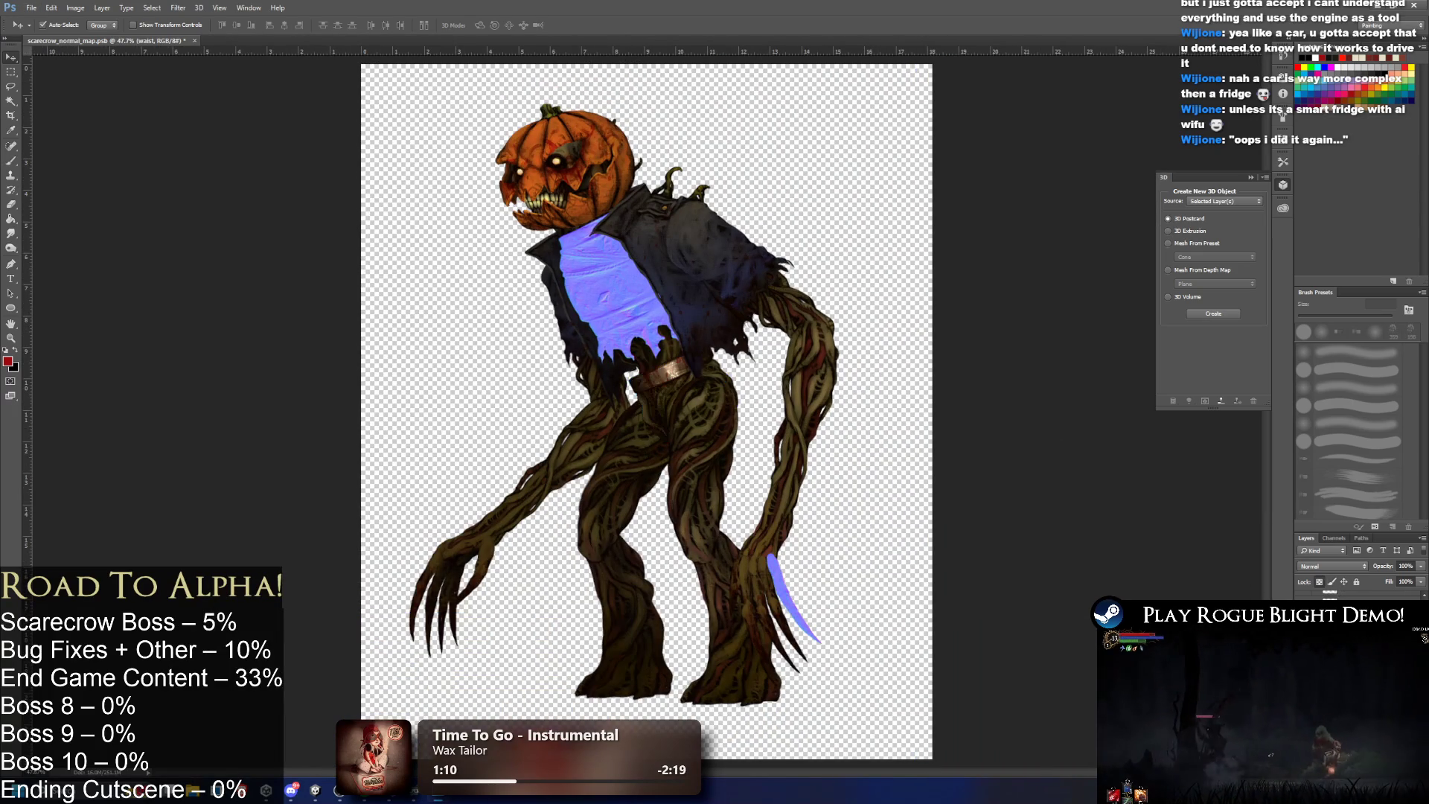
key("alt+bracketright")
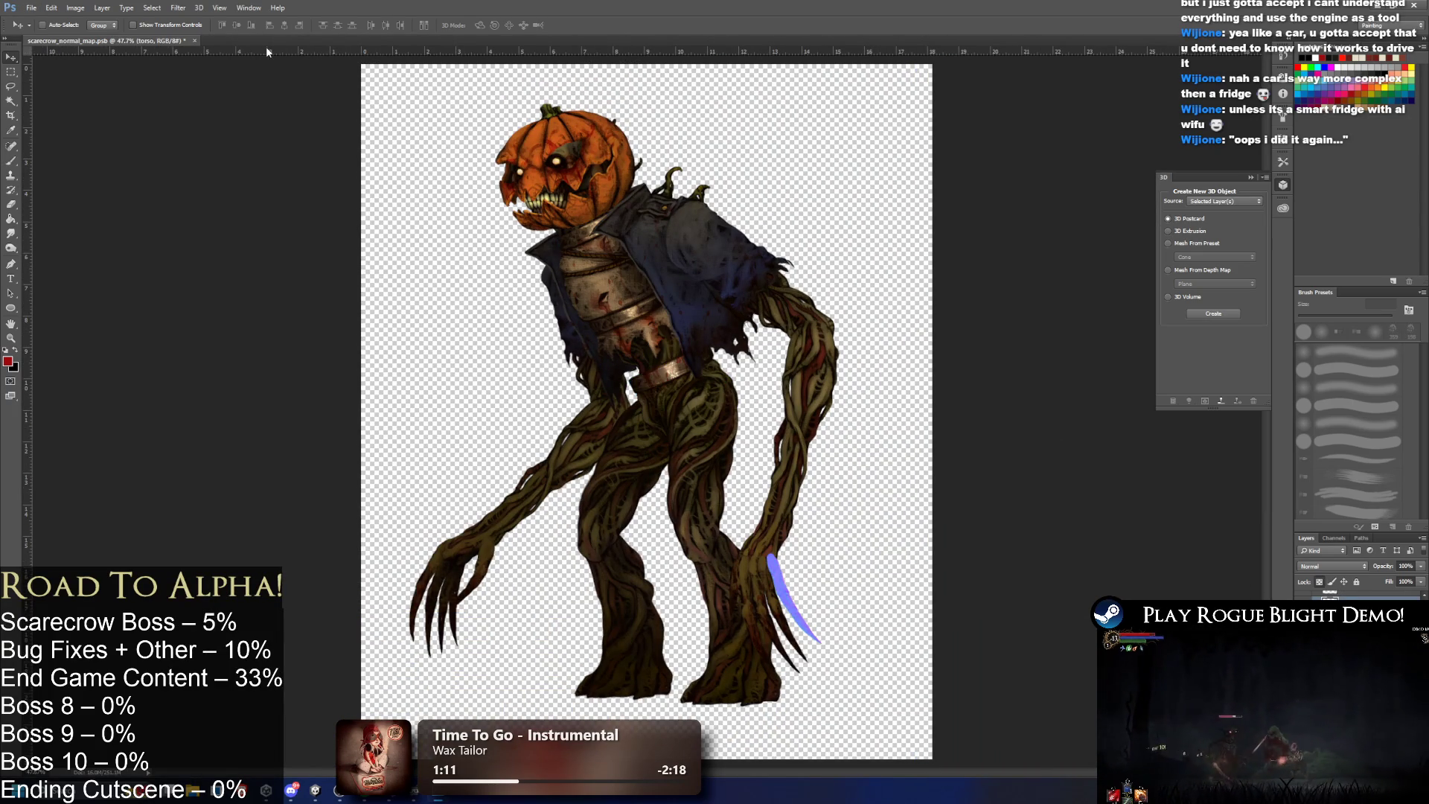
left_click(178, 7)
mouse_move(205, 121)
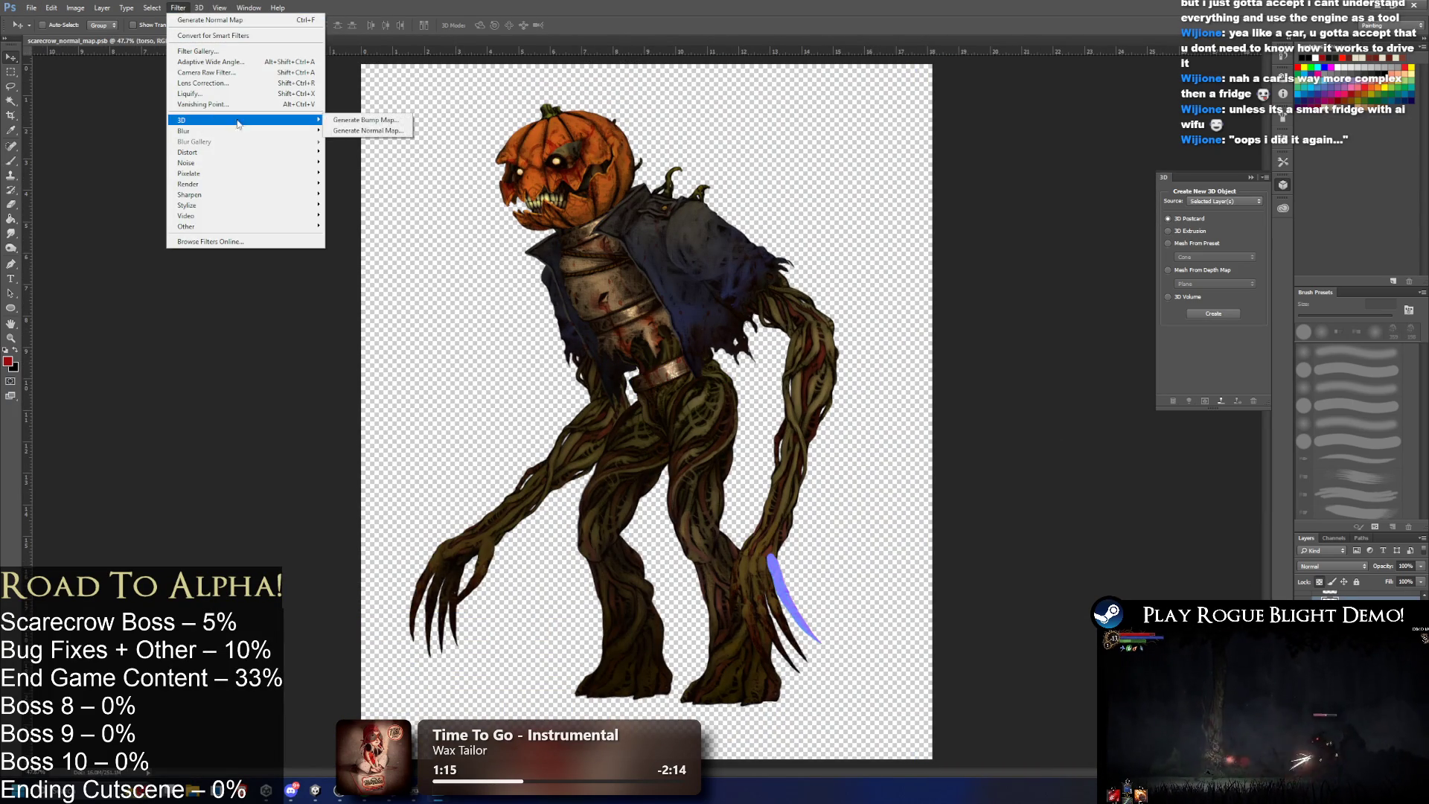
left_click(366, 132)
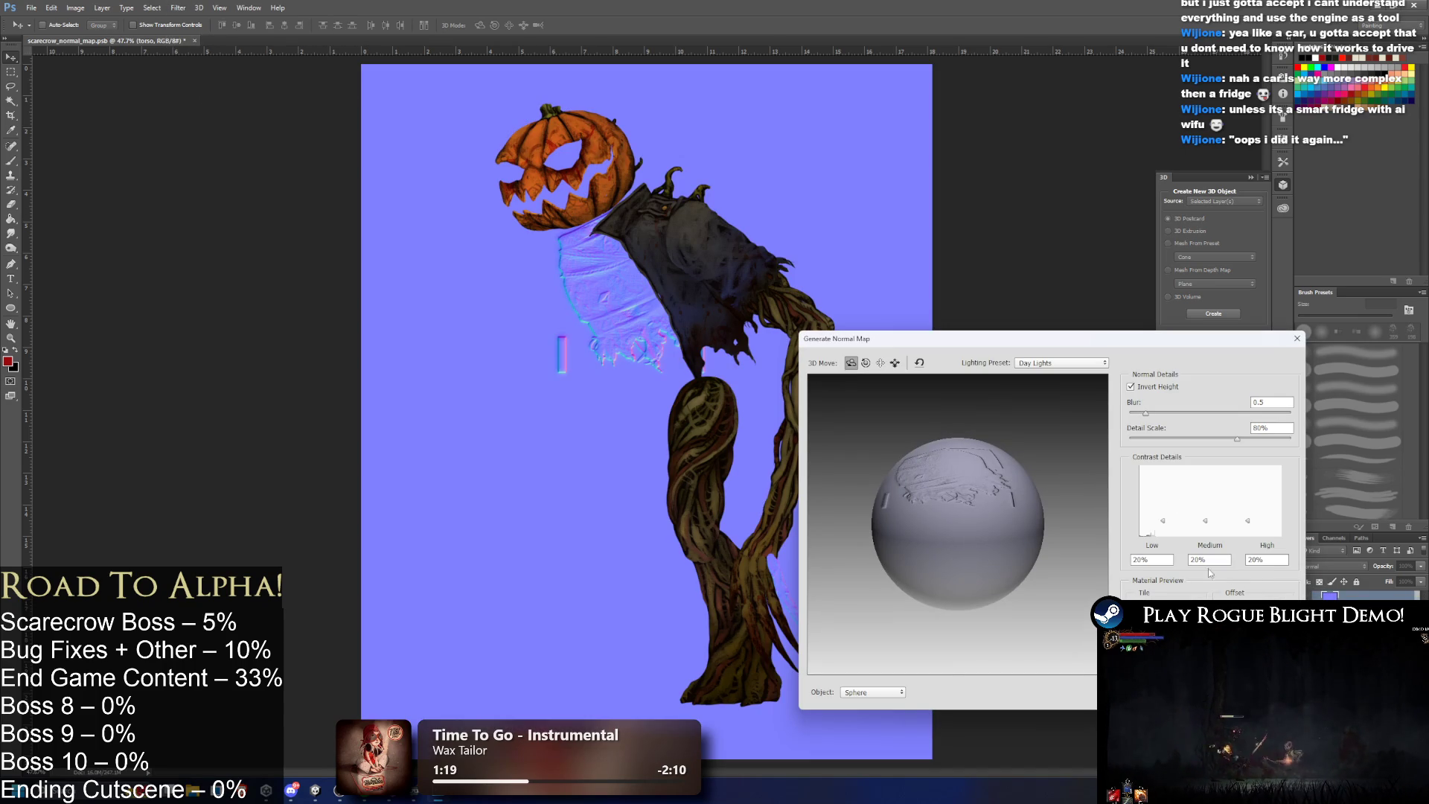
mouse_move(1163, 521)
left_mouse_down()
mouse_move(1175, 547)
mouse_move(1206, 510)
mouse_move(1244, 512)
left_mouse_up()
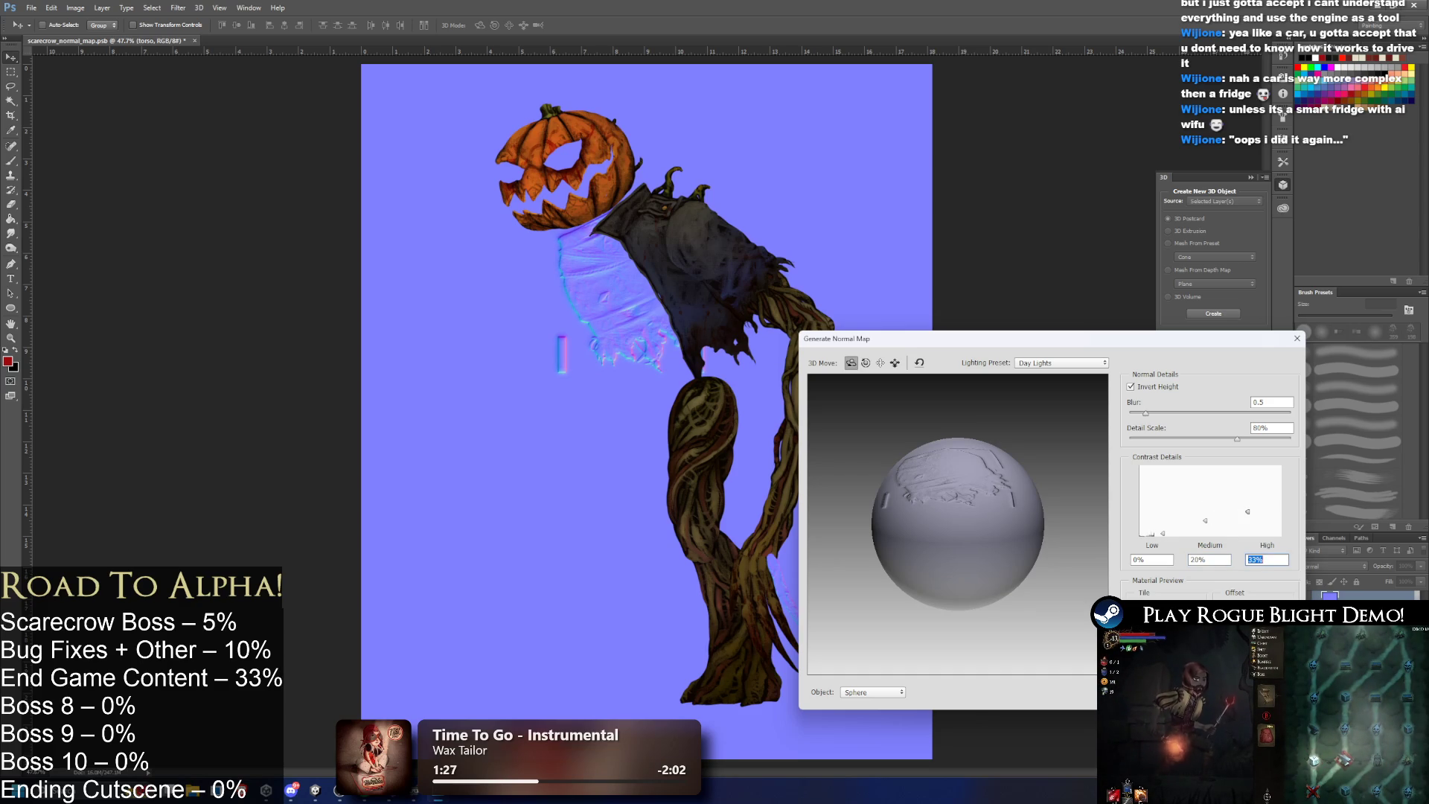
key("Return")
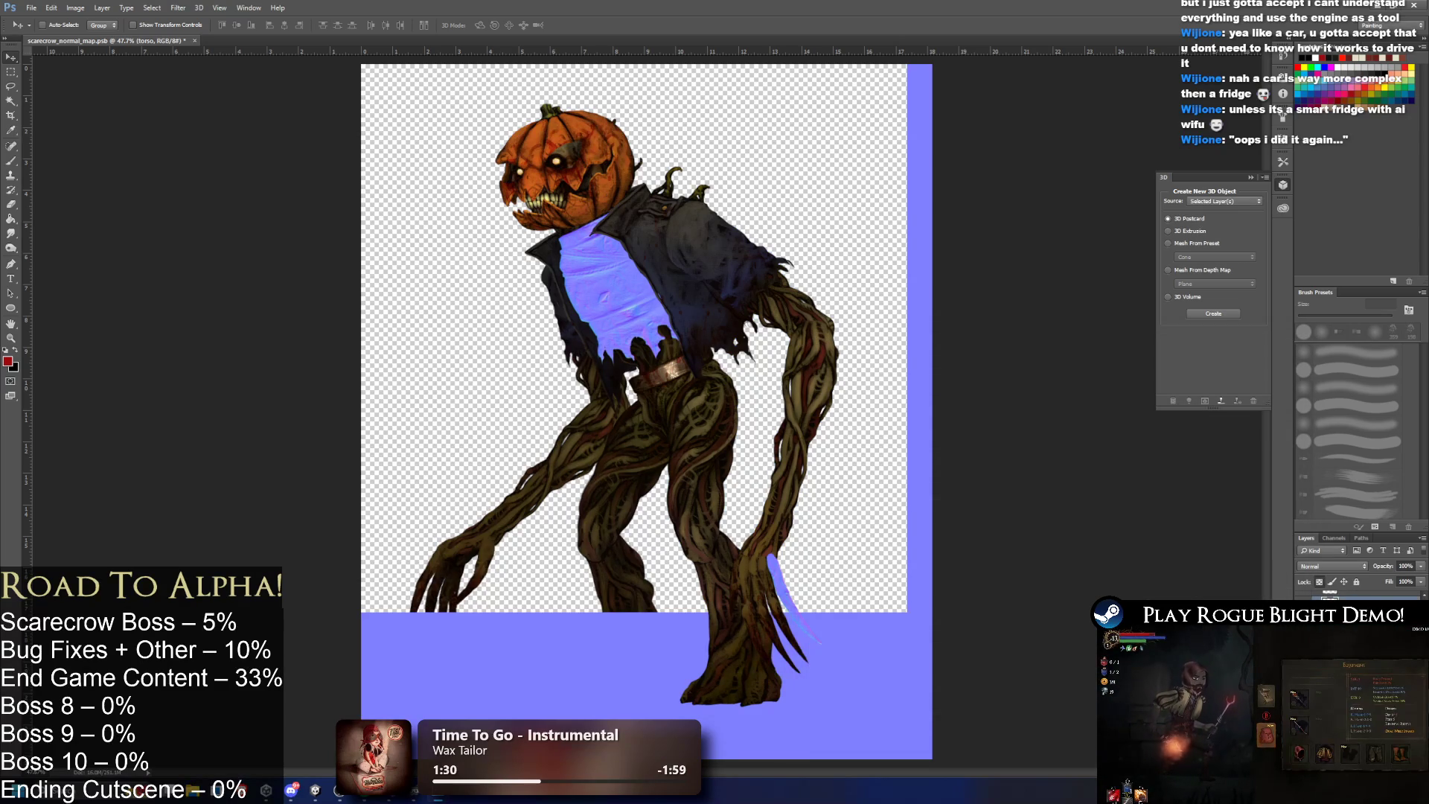
Reapply the normal-map filter to lower torso, collar, pumpkin head, thigh, leg, back arm and finger layers.
key("alt+bracketleft")
key("ctrl+f")
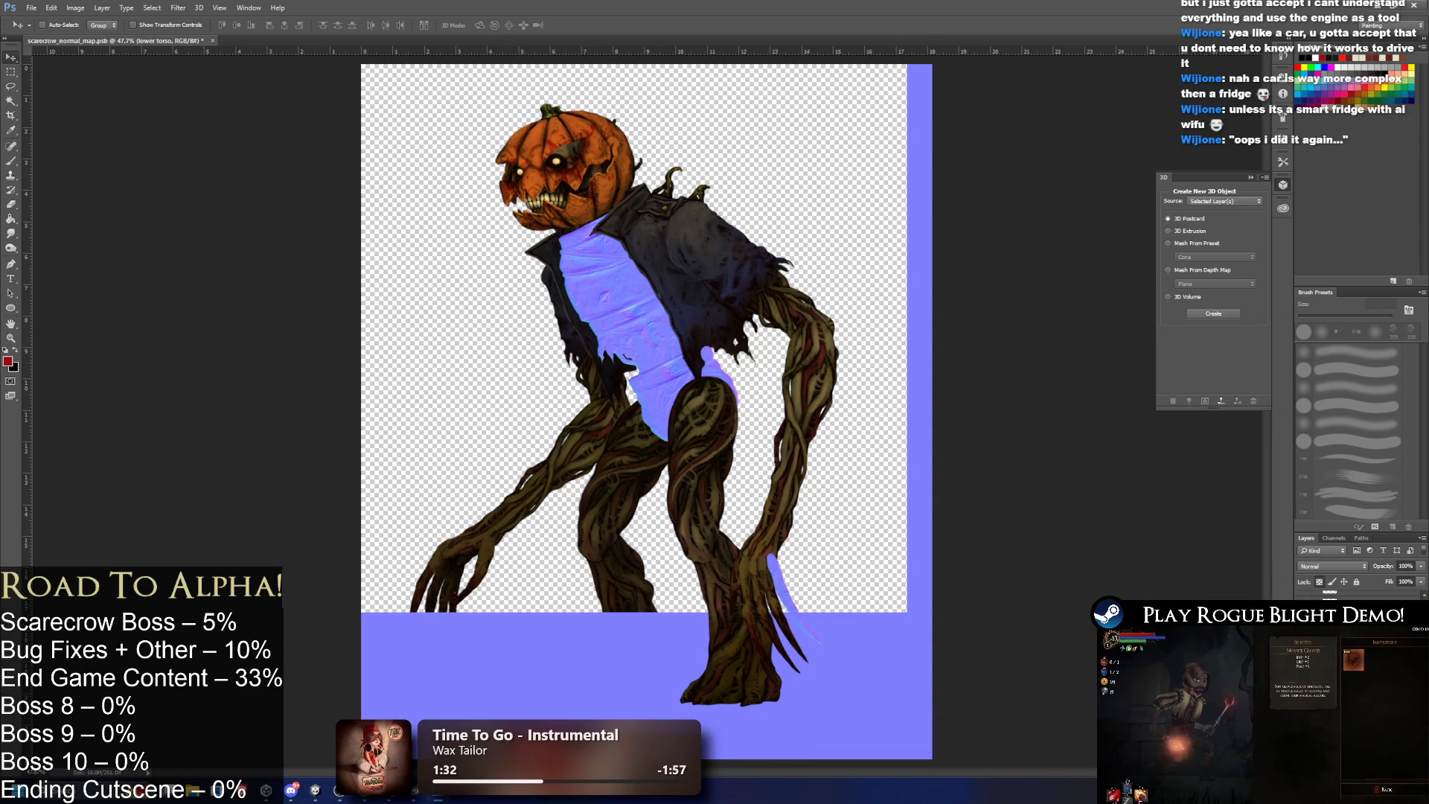
key("alt+bracketleft")
key("ctrl+f")
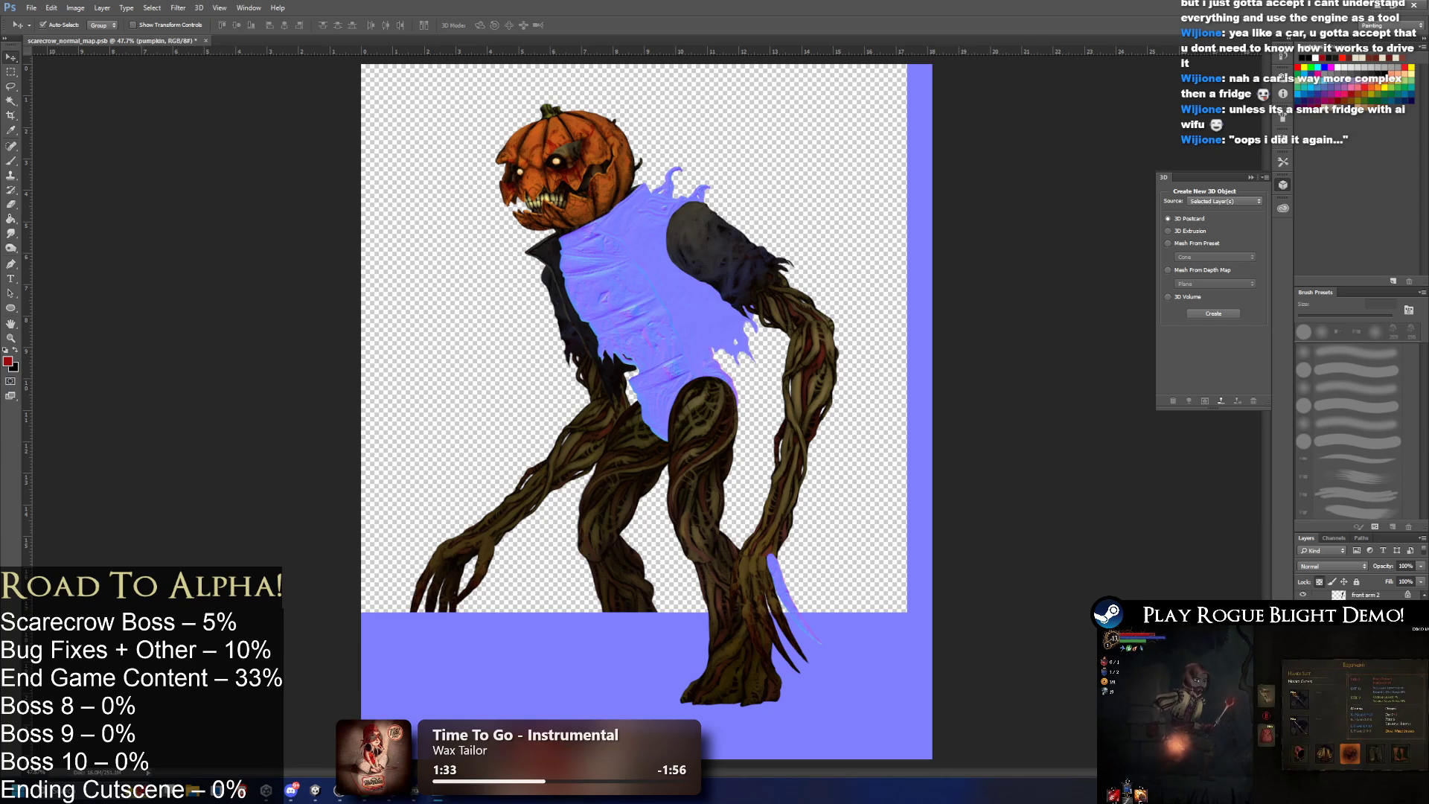
key("alt+bracketleft")
key("ctrl+f")
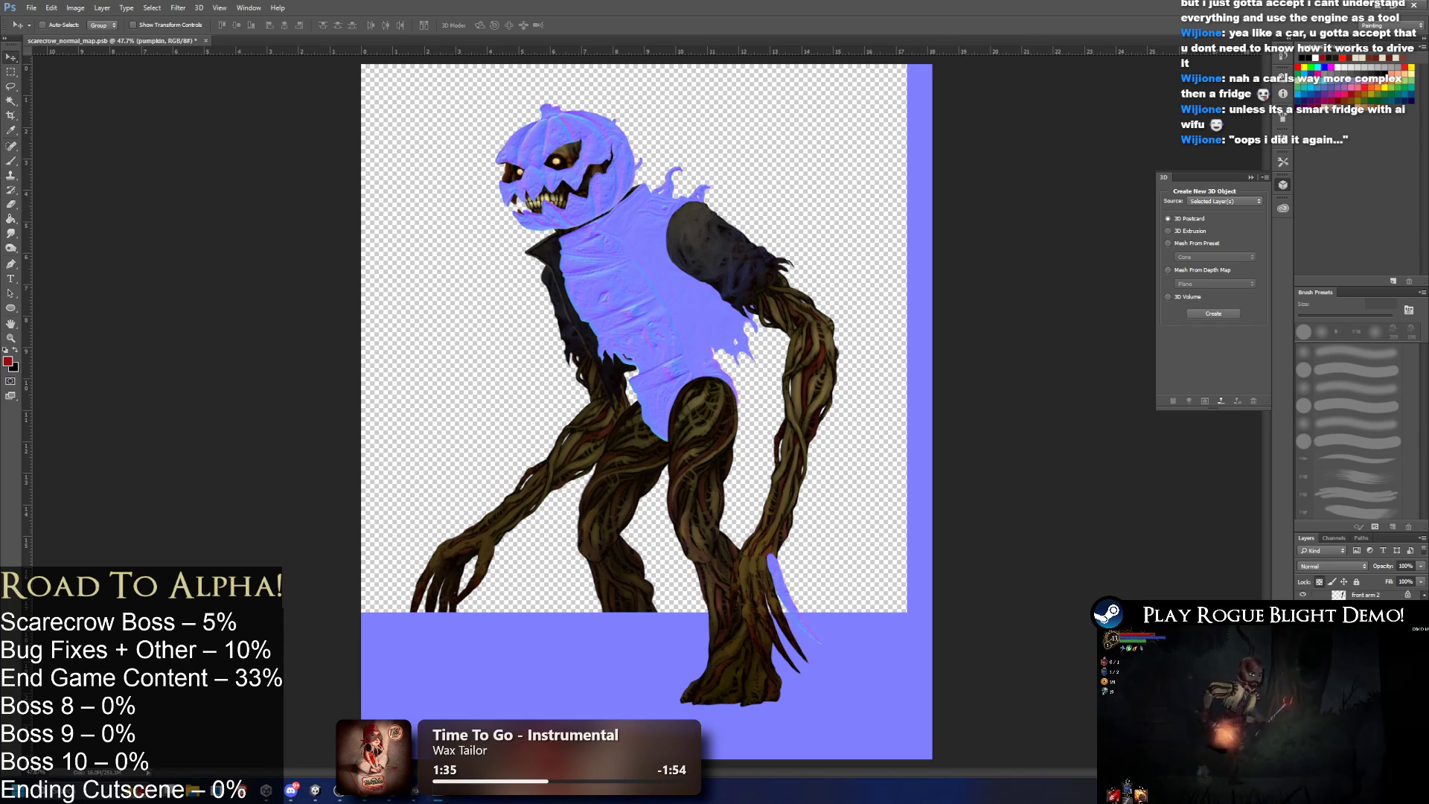
key("alt+bracketleft")
key("ctrl+f")
key("alt+bracketleft")
key("ctrl+f")
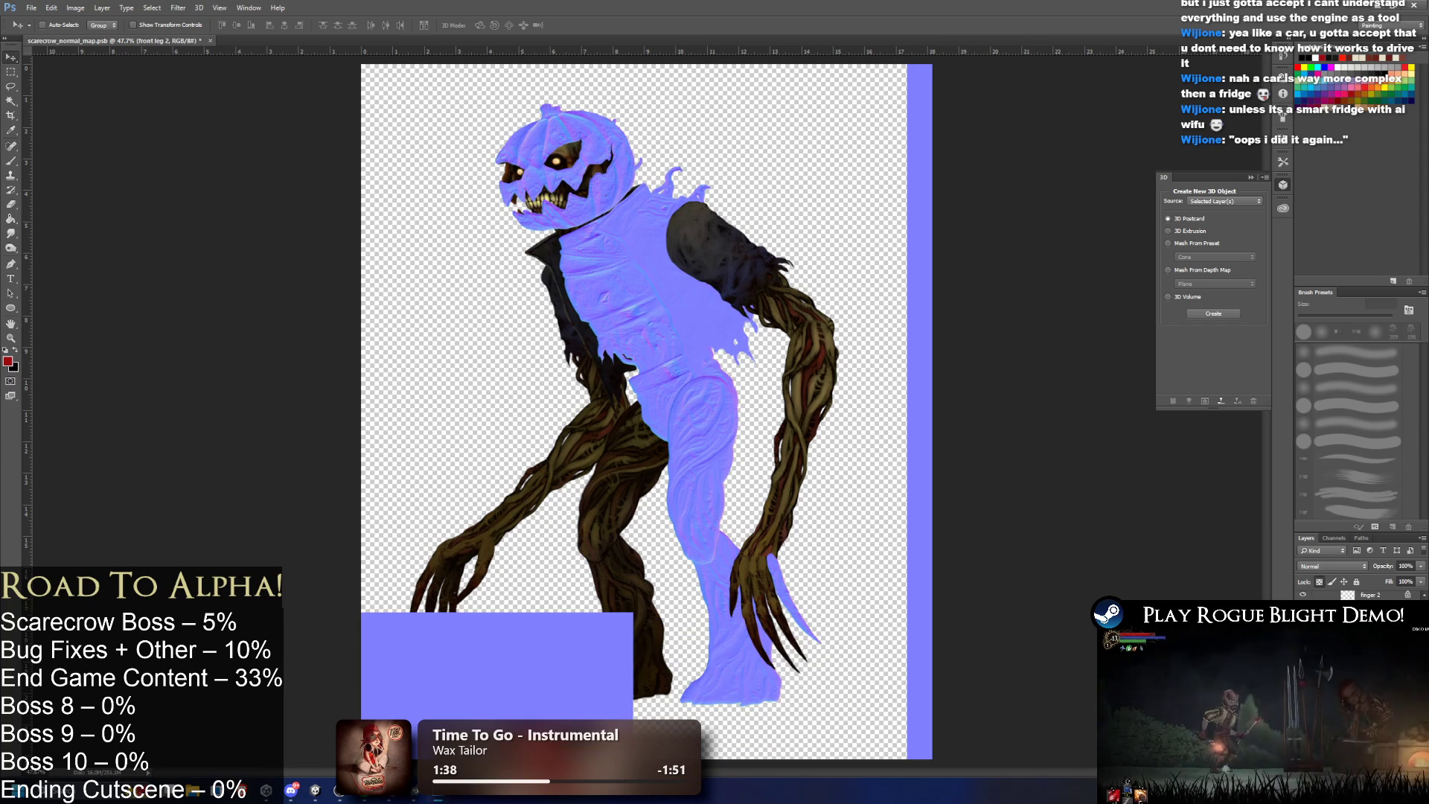
key("alt+bracketleft")
key("ctrl+f")
key("alt+bracketleft")
key("ctrl+f")
key("ctrl+f")
Undo the last filter, then normal-map the front arm, thumb and finger layers.
key("alt+bracketleft")
key("ctrl+alt+z")
key("ctrl+alt+z")
key("ctrl+alt+z")
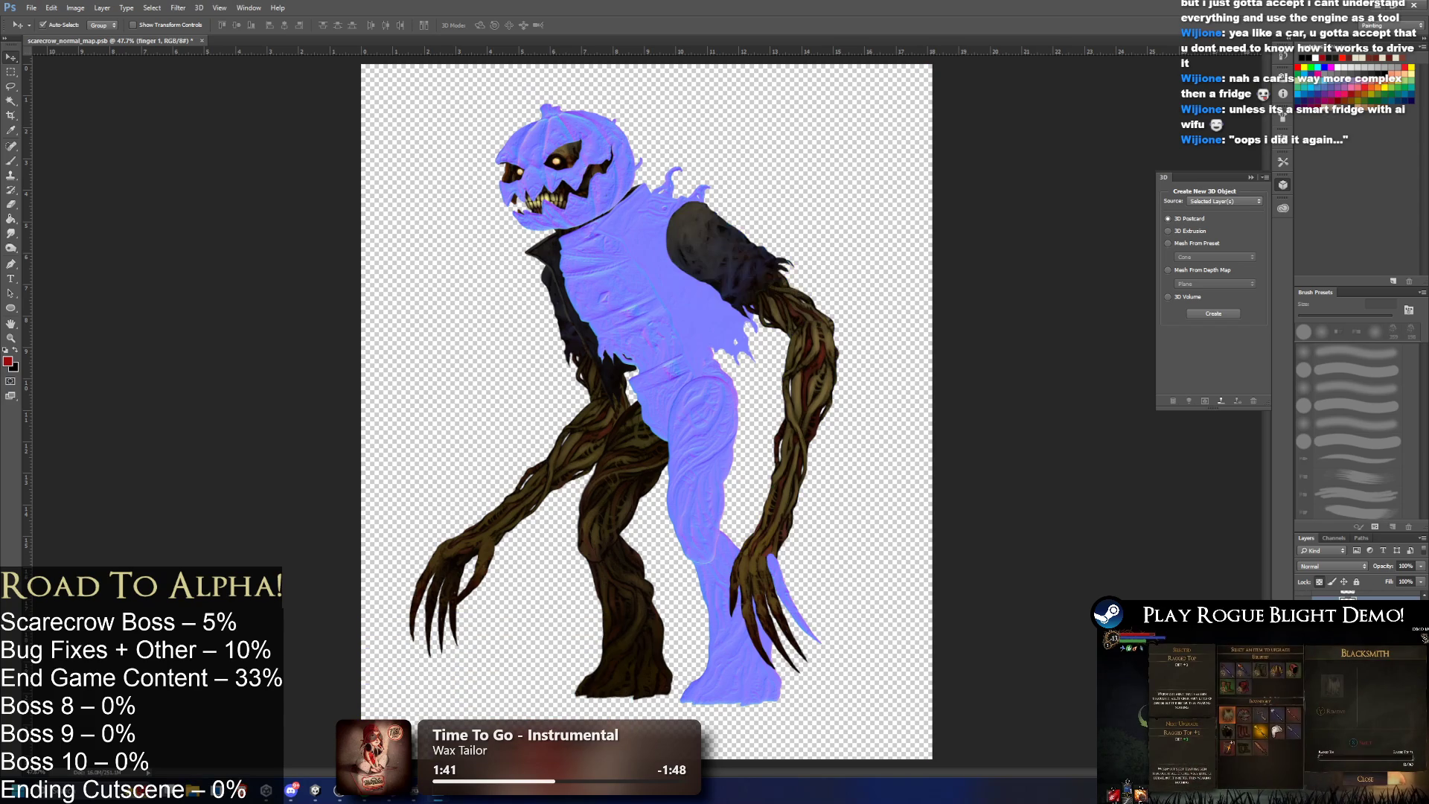
key("alt+bracketleft")
key("ctrl+f")
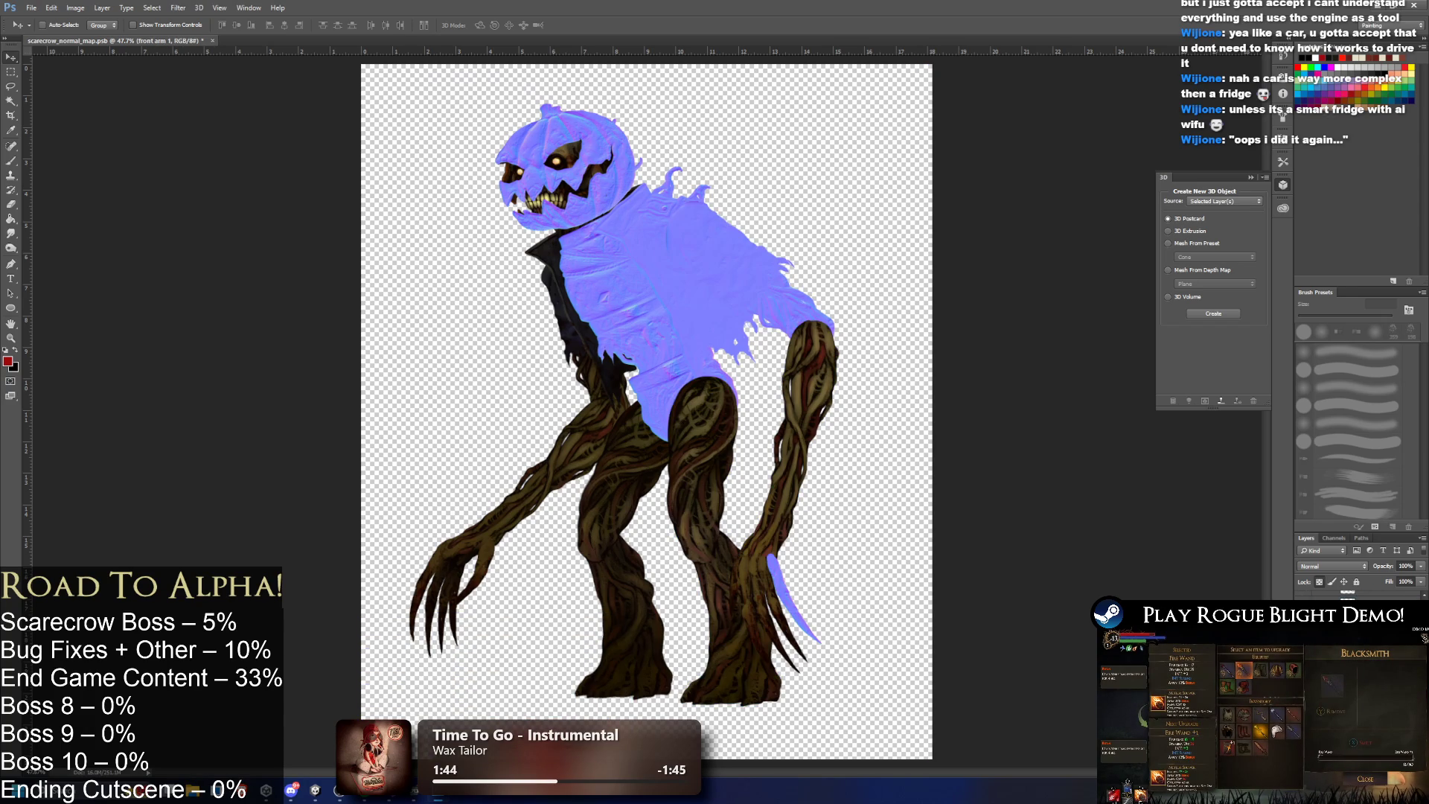
key("alt+bracketleft")
key("alt+bracketleft")
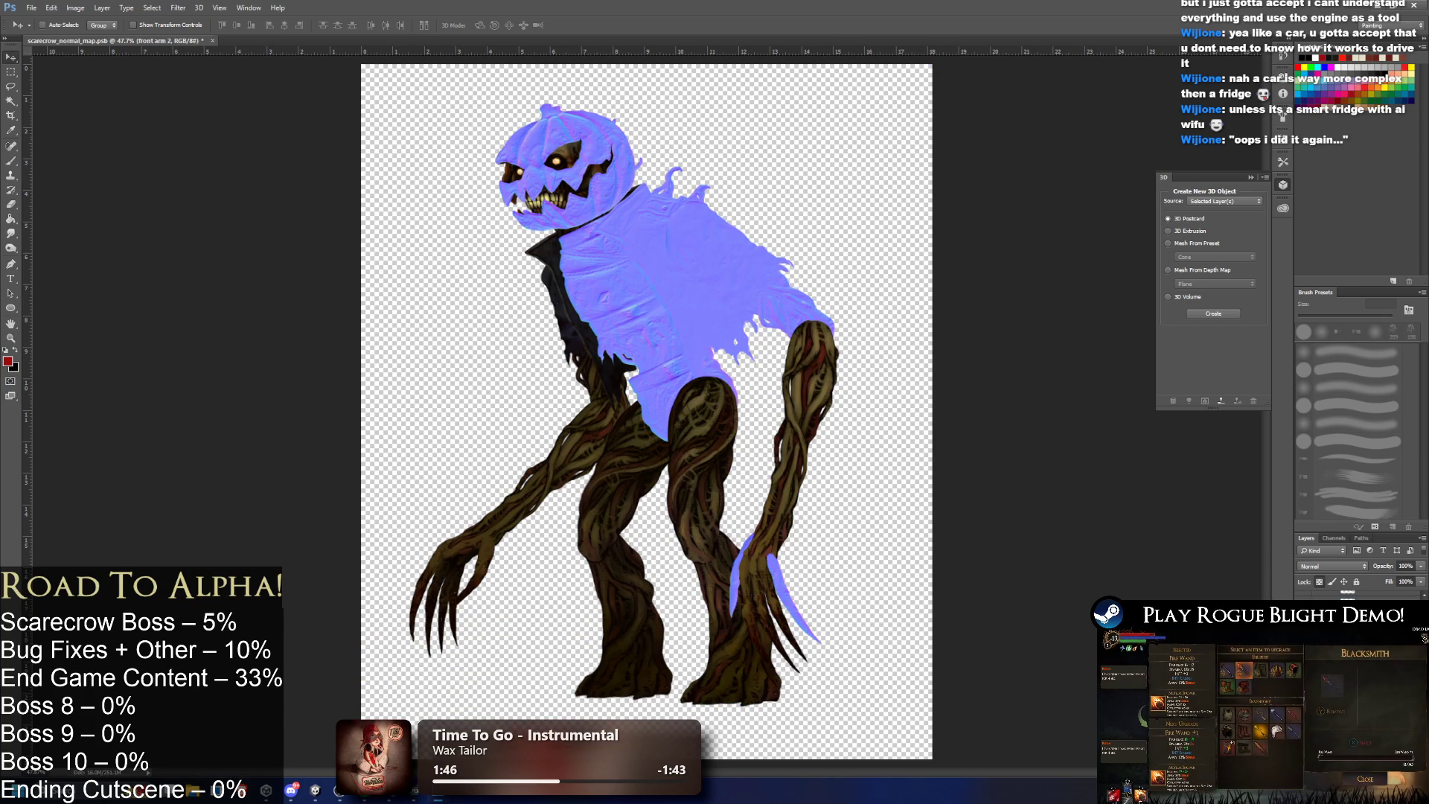
key("ctrl+f")
key("alt+bracketleft")
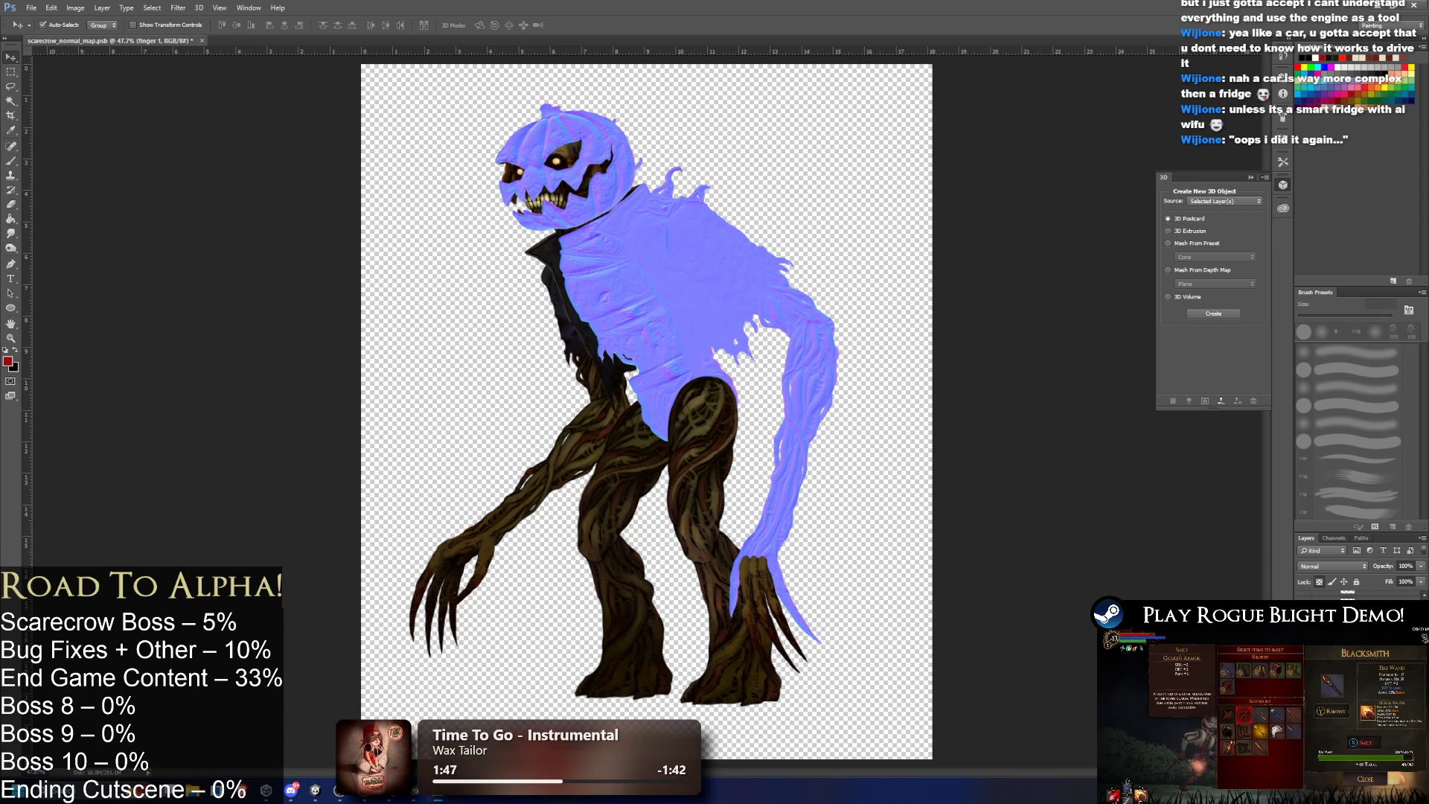
key("ctrl+f")
key("alt+bracketleft")
key("ctrl+f")
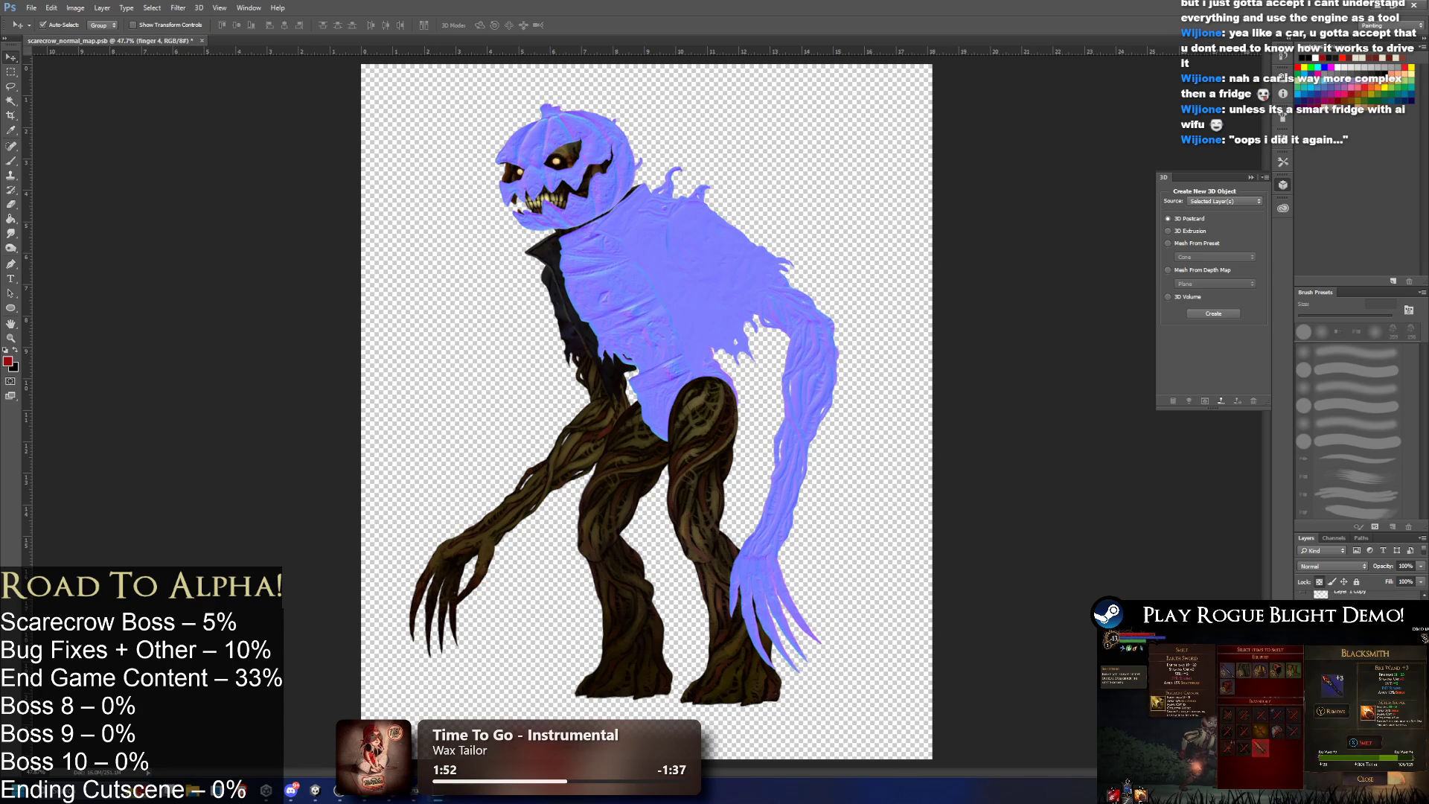
Normal-map the front leg, rear coat, rear leg, jaw, neck, rear arm, thumb and rear finger layers.
key("alt+bracketright")
key("alt+bracketright")
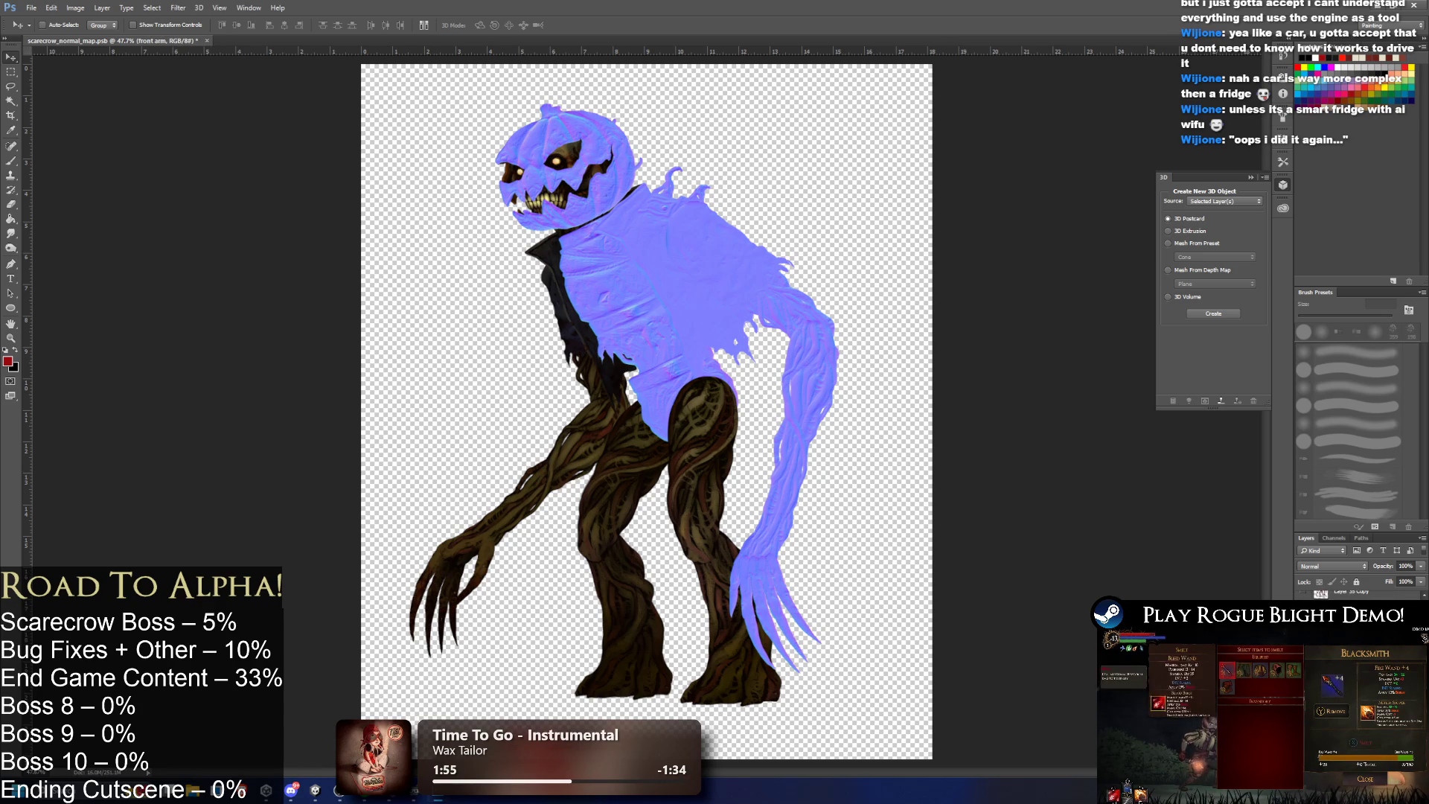
key("alt+bracketright")
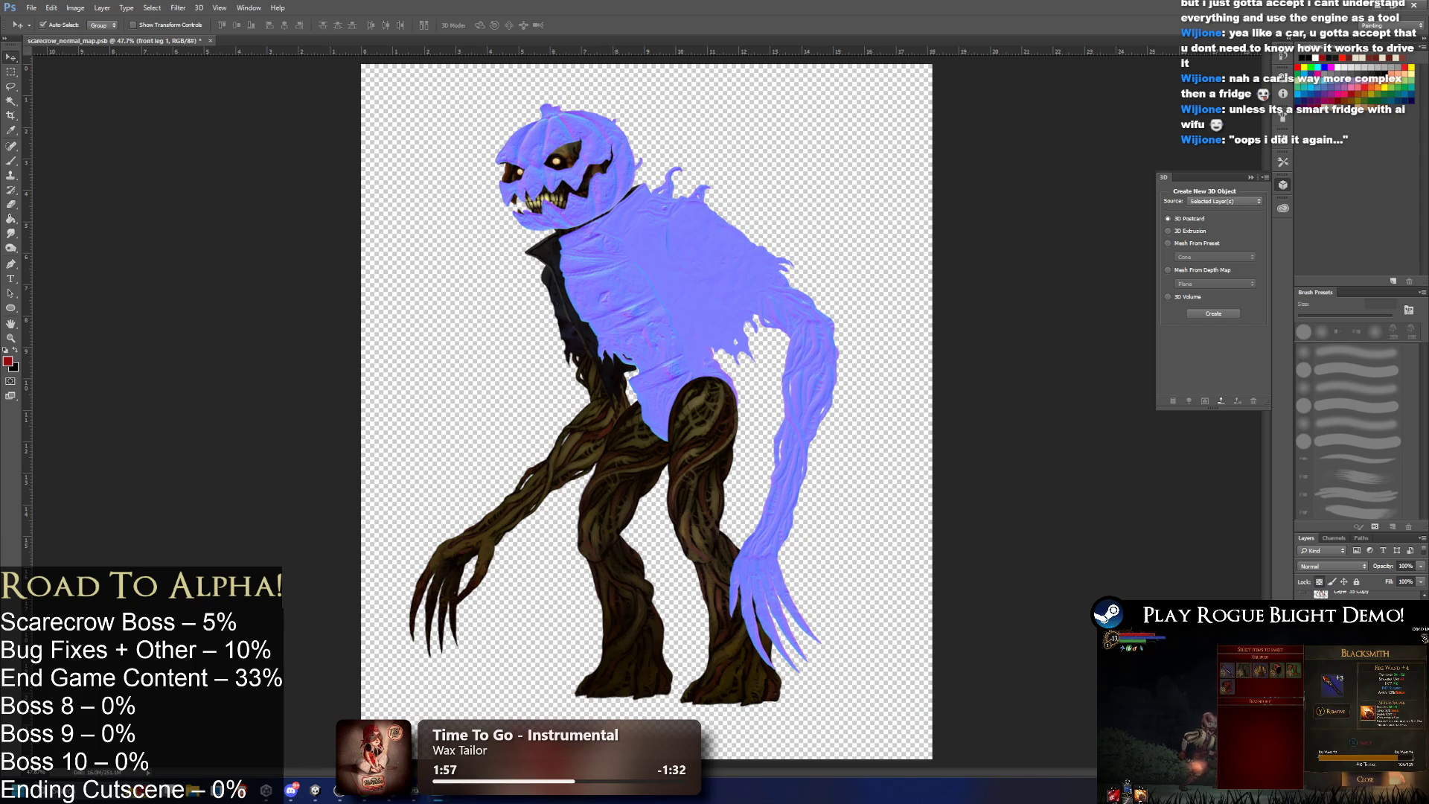
key("ctrl+f")
key("alt+bracketright")
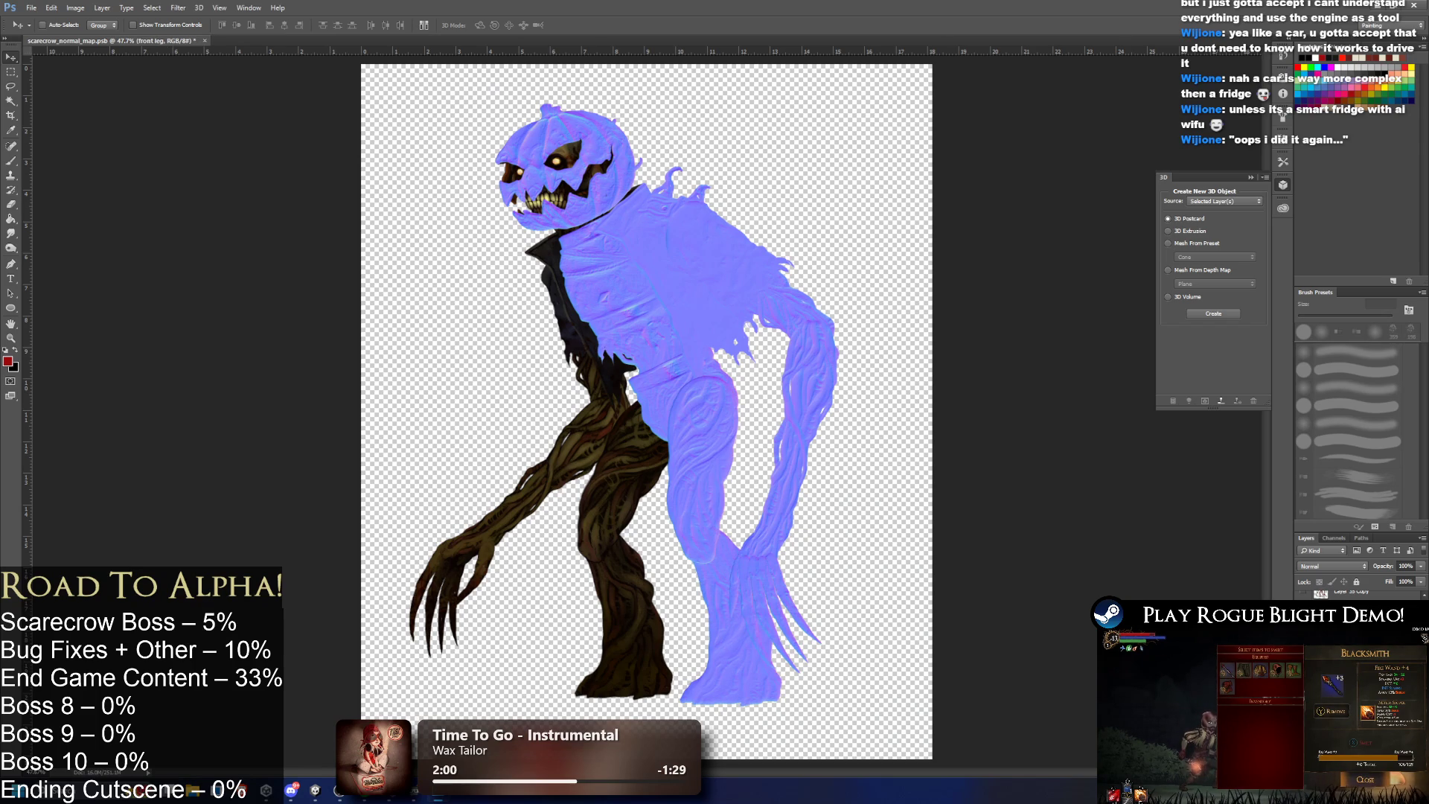
key("alt+bracketright")
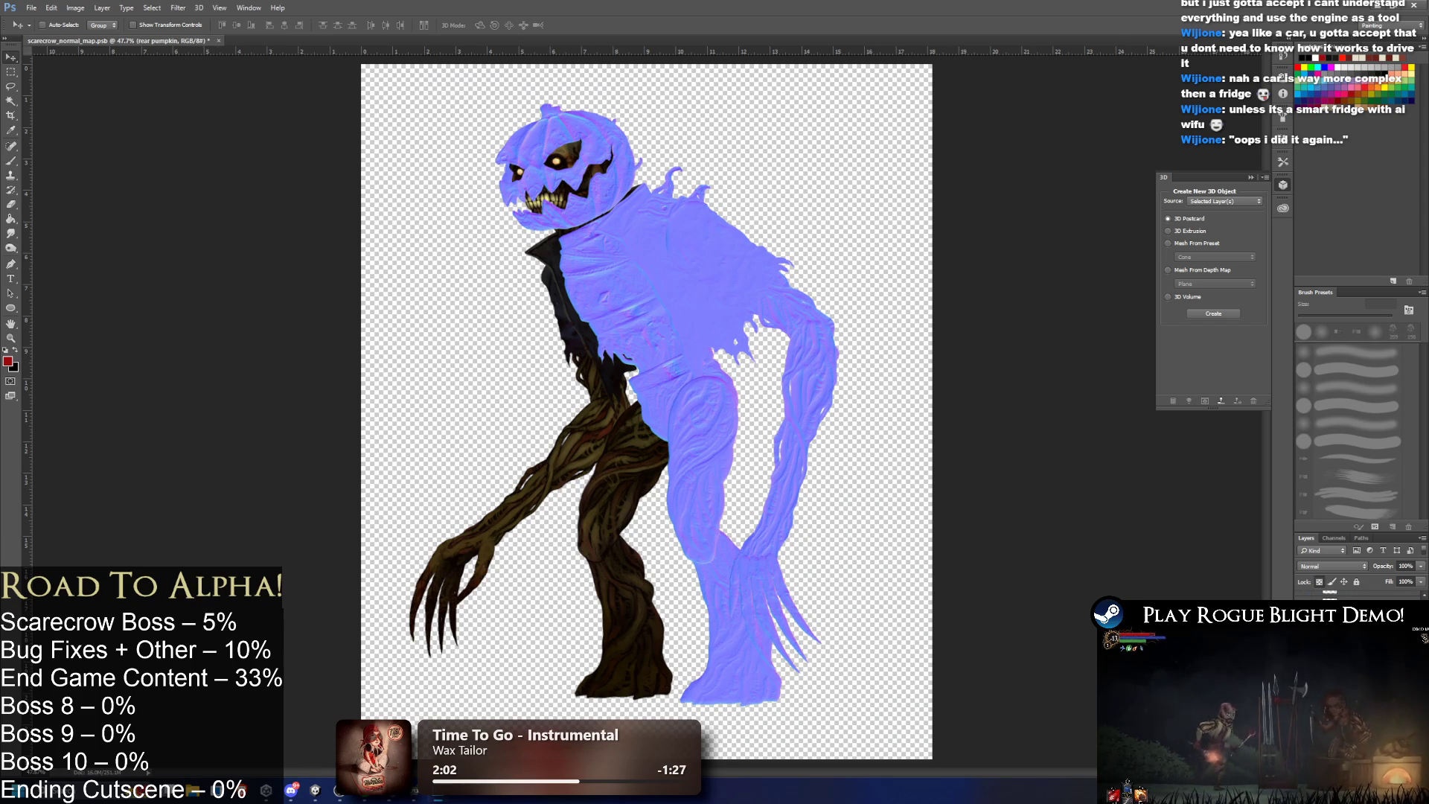
key("ctrl+f")
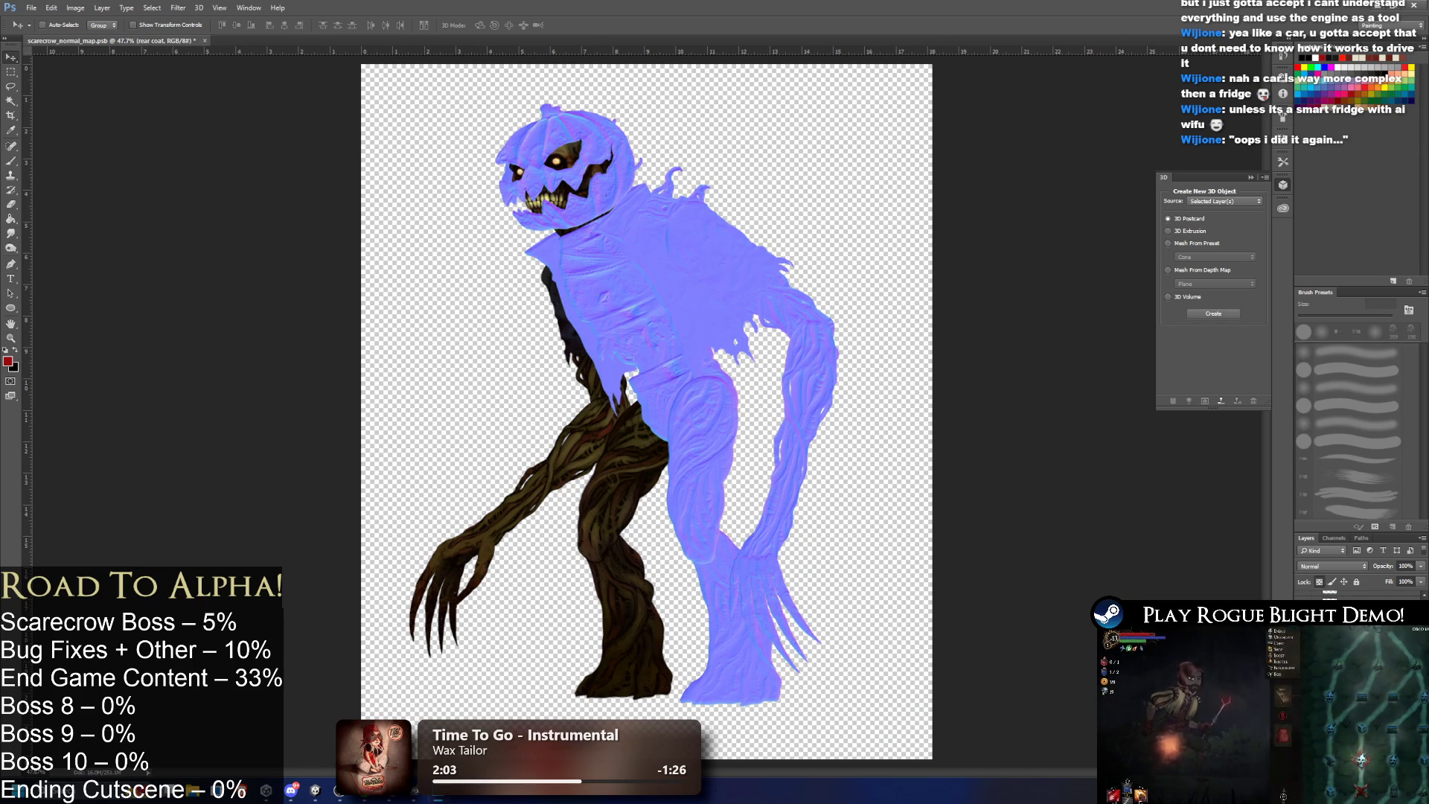
key("alt+bracketright")
key("ctrl+f")
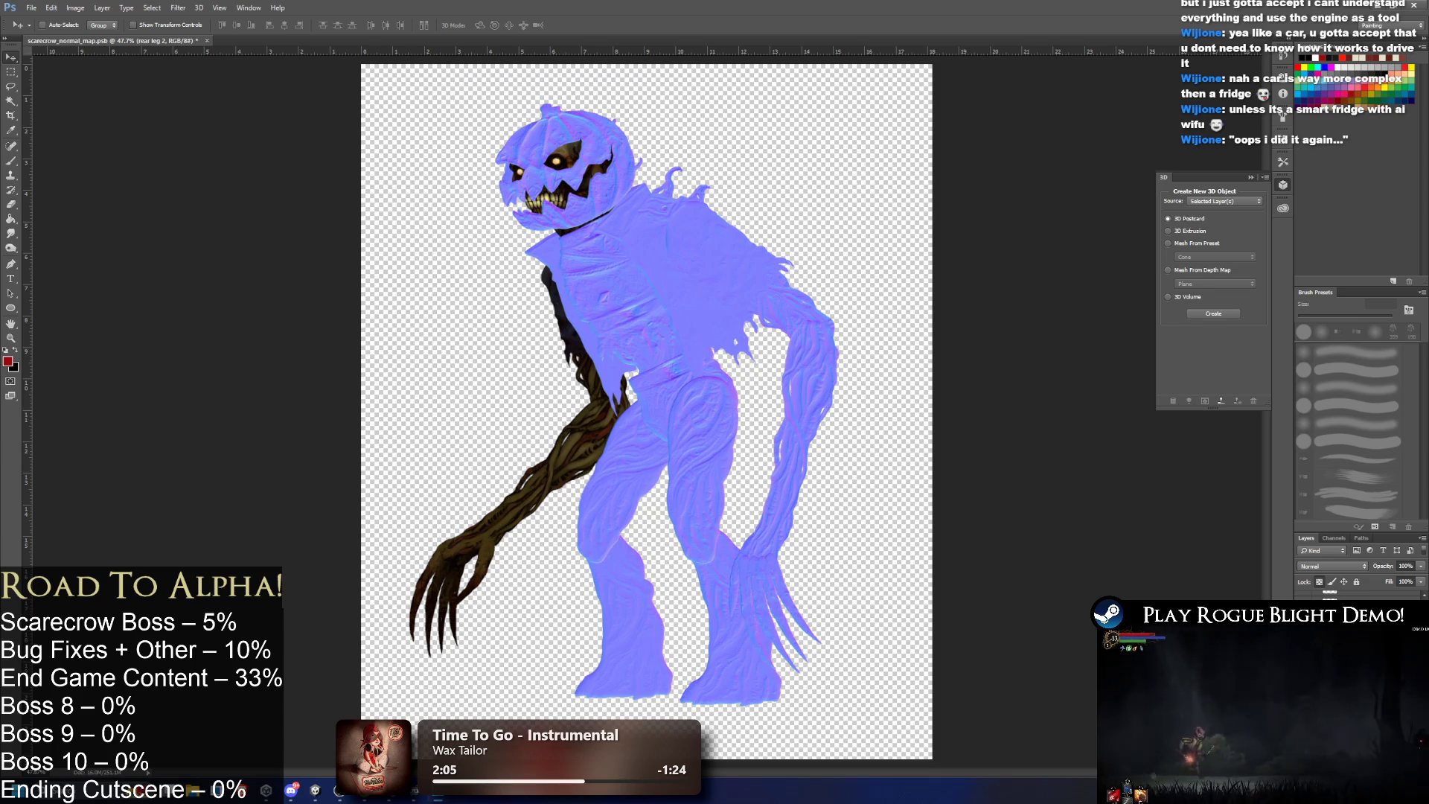
key("alt+bracketright")
key("ctrl+f")
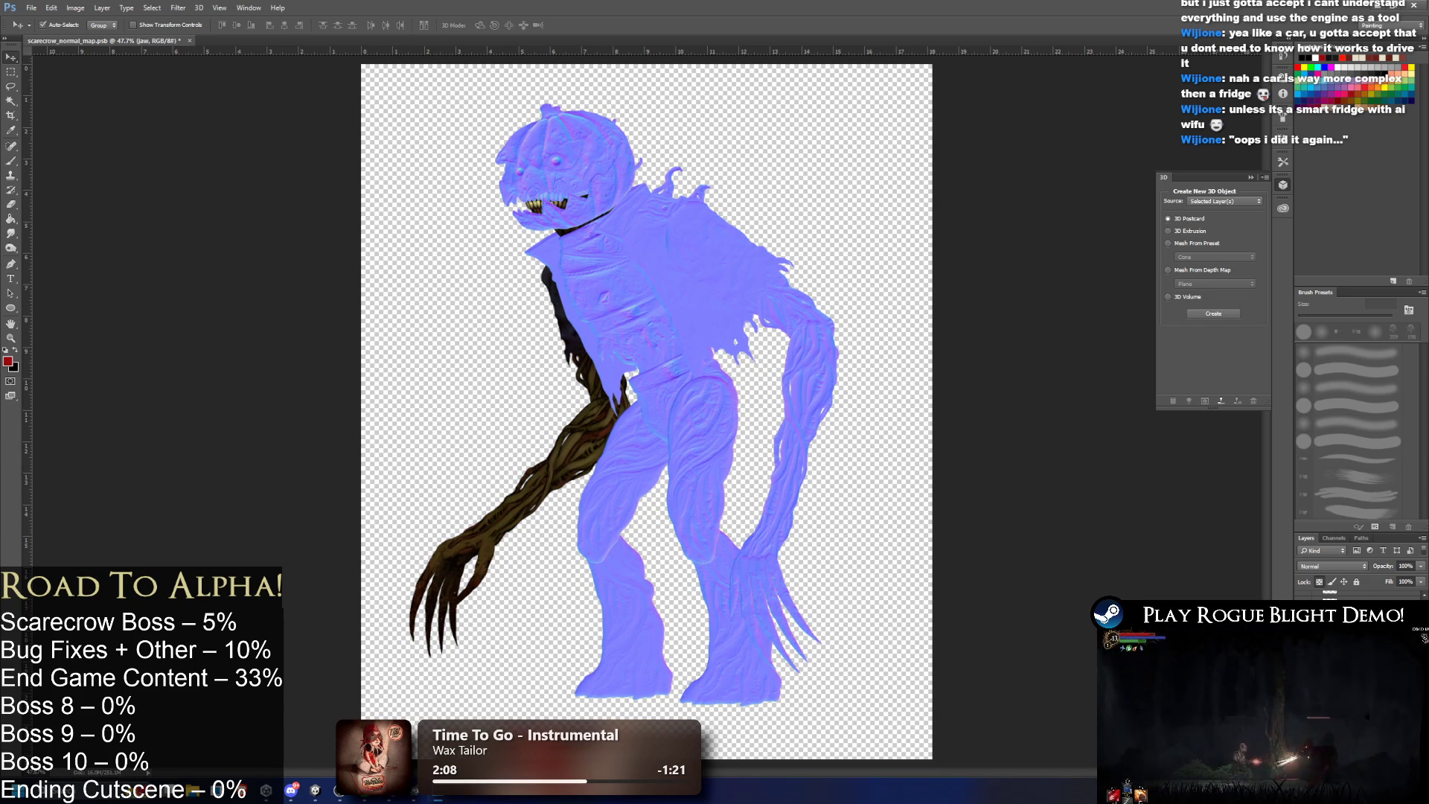
key("ctrl+f")
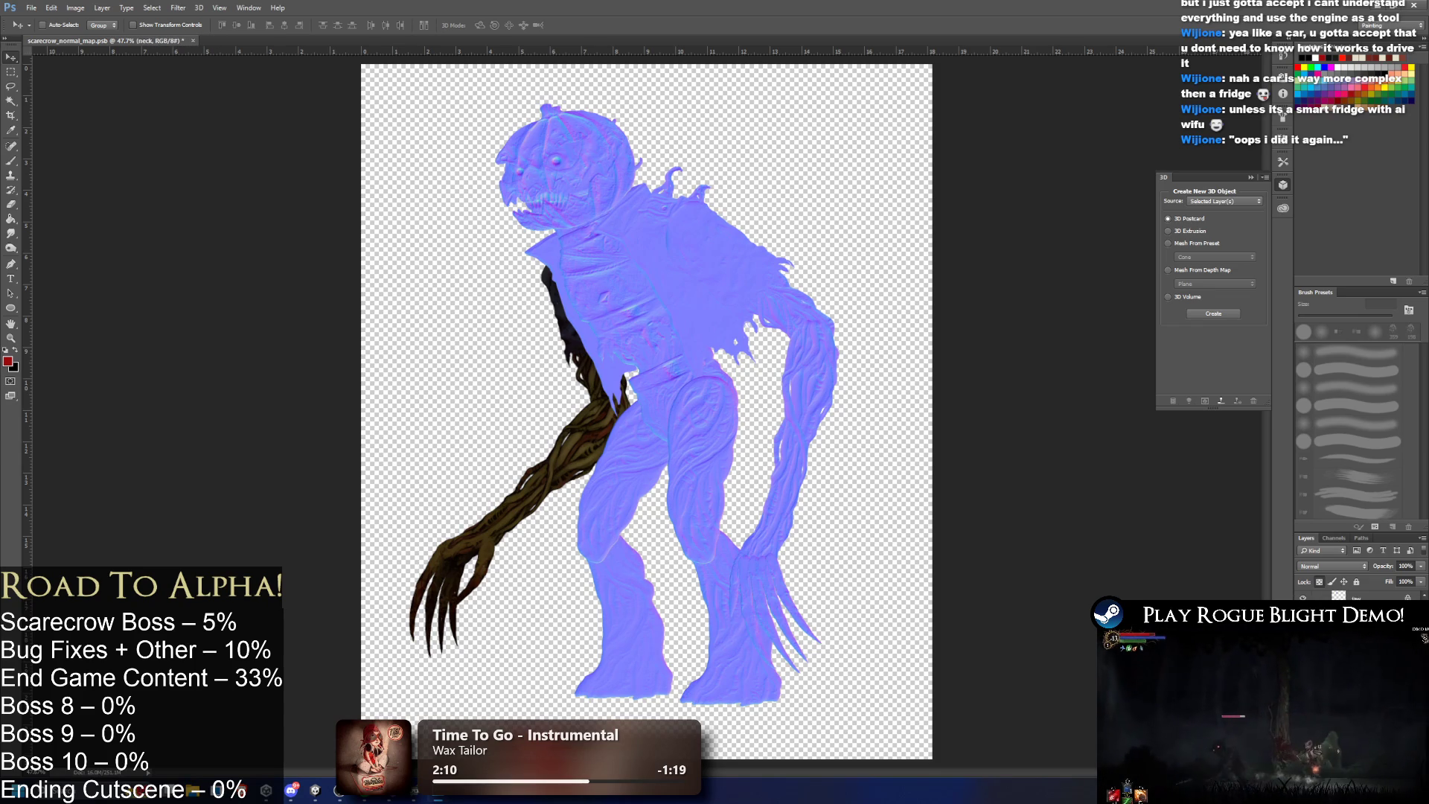
key("alt+bracketright")
key("alt+bracketright")
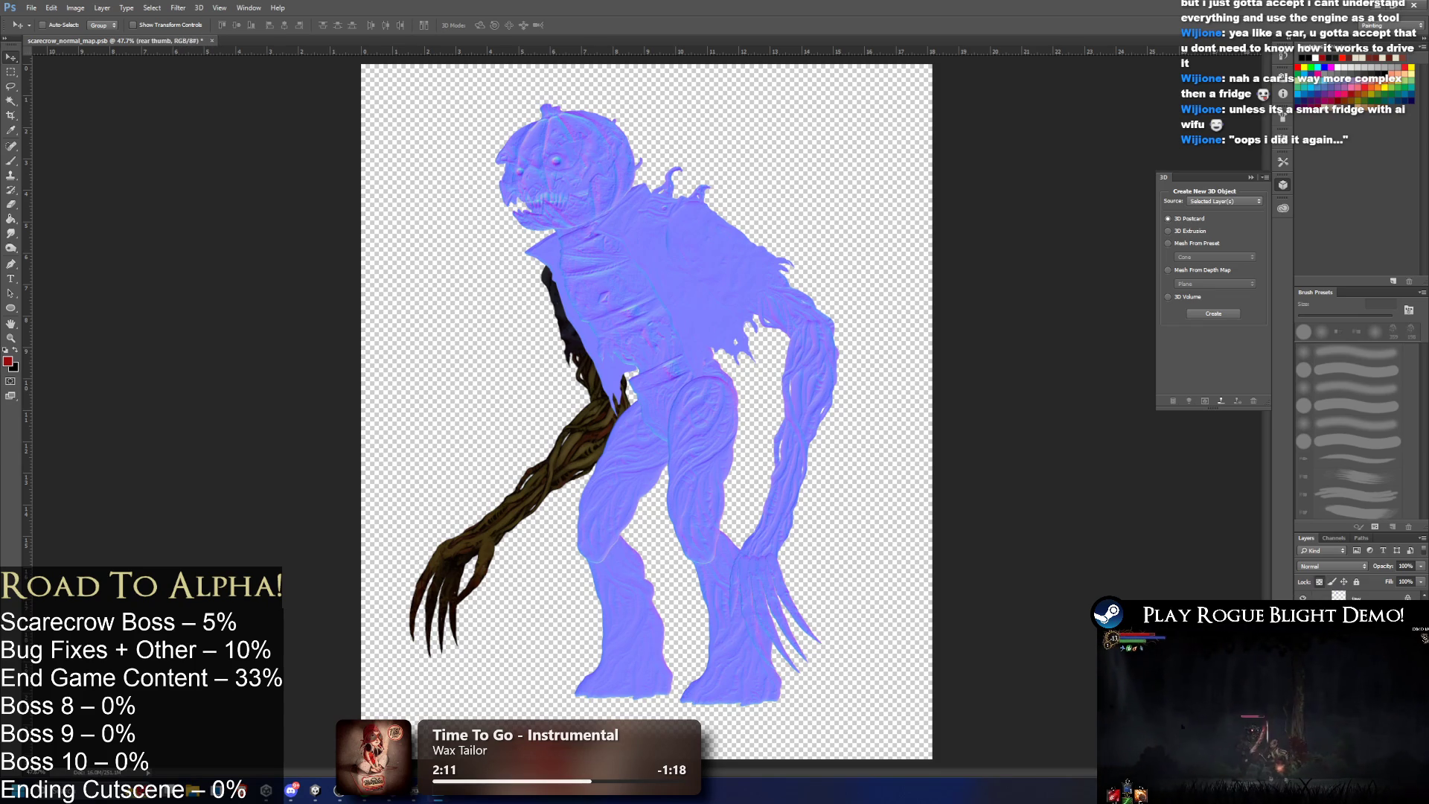
key("ctrl+f")
key("alt+bracketright")
key("ctrl+f")
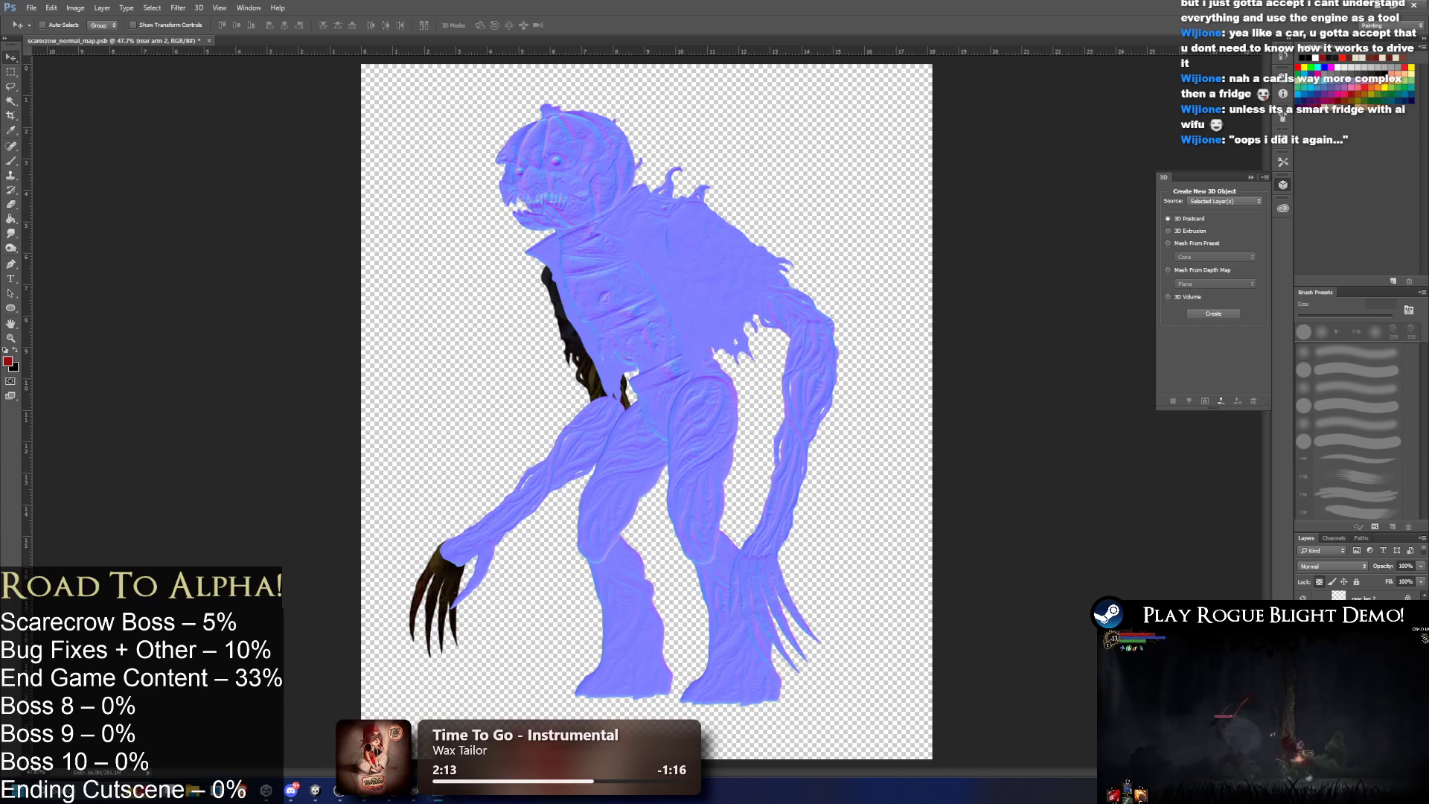
key("ctrl+f")
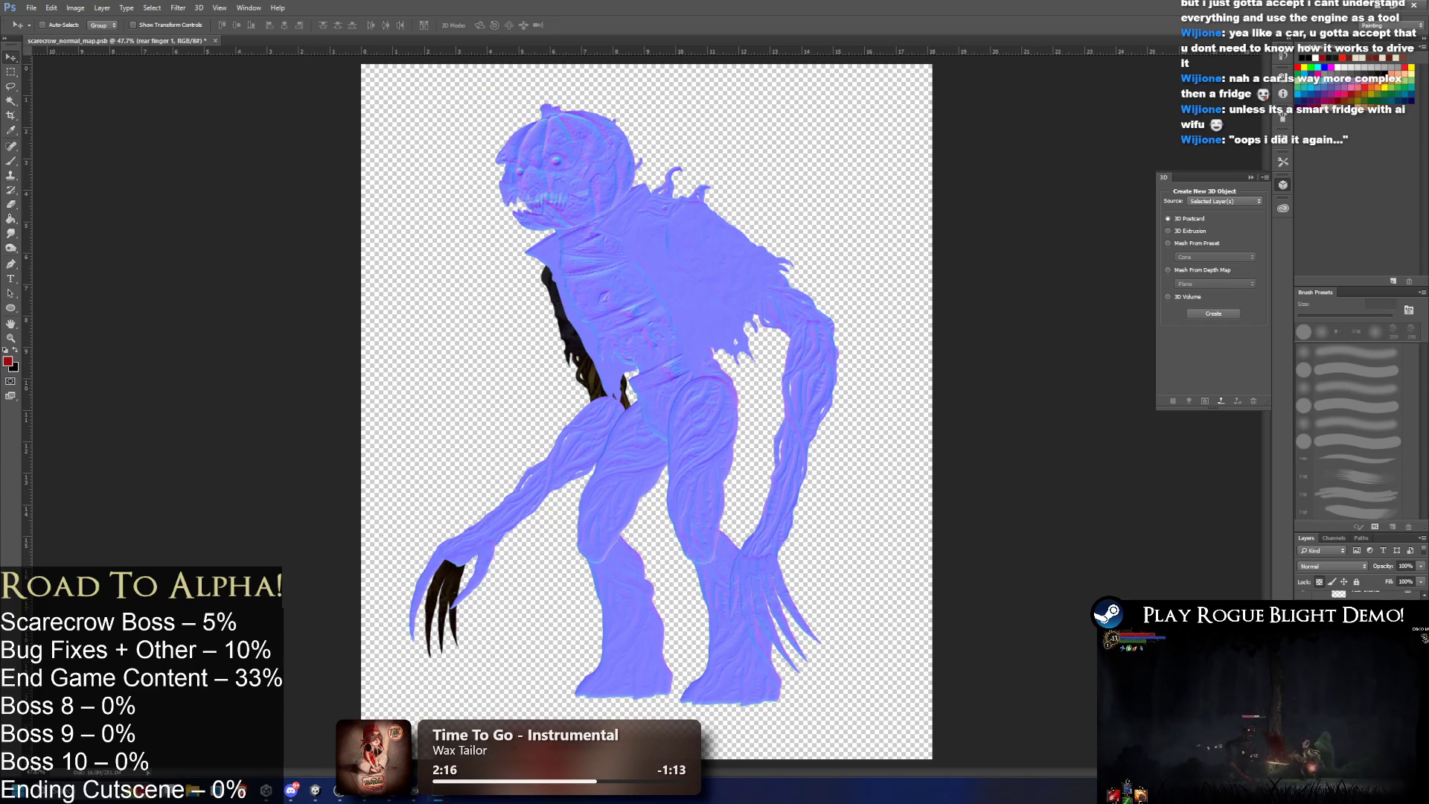
key("ctrl+f")
key("alt+bracketright")
key("ctrl+f")
key("alt+bracketright")
key("ctrl+f")
key("alt+bracketright")
key("alt+bracketright")
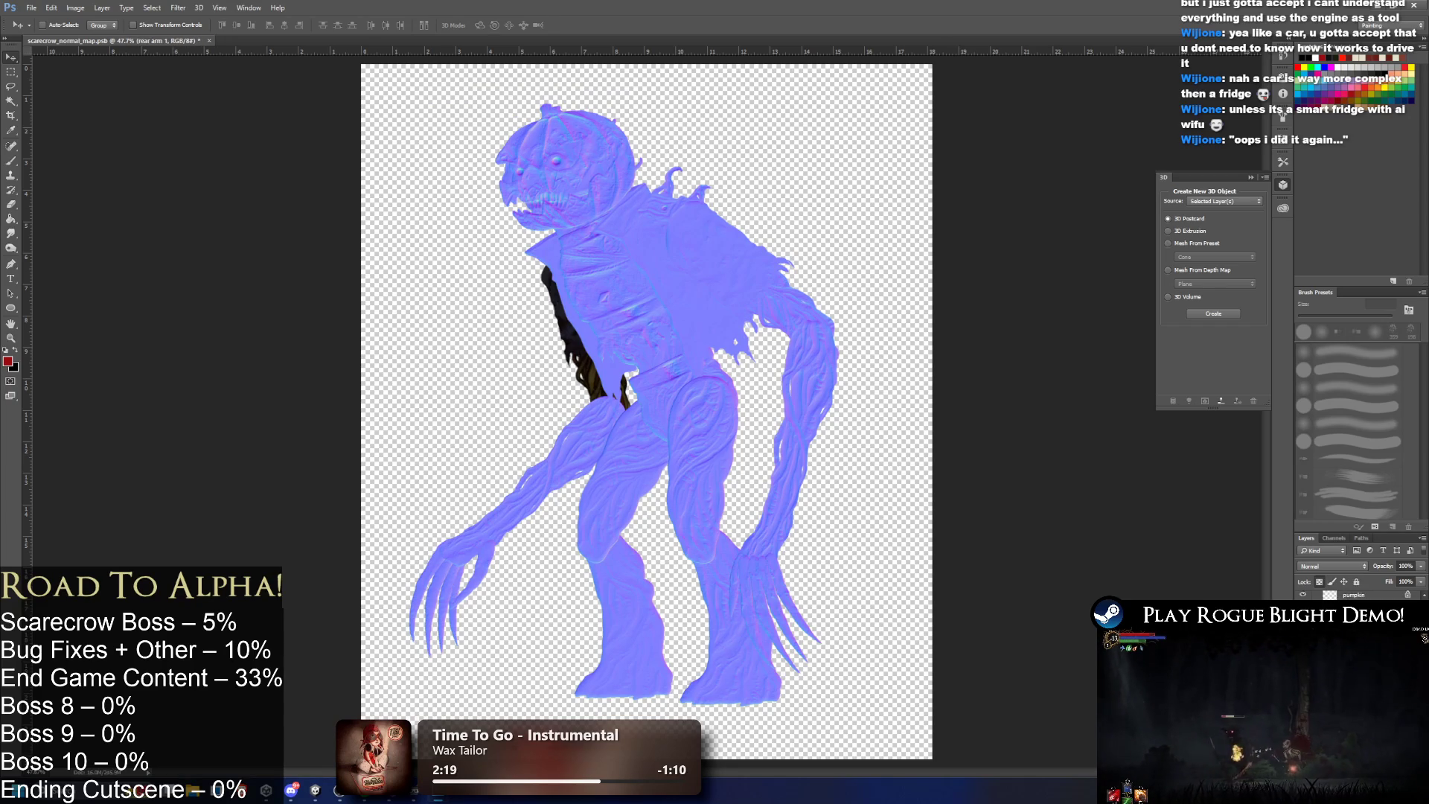
key("alt+bracketright")
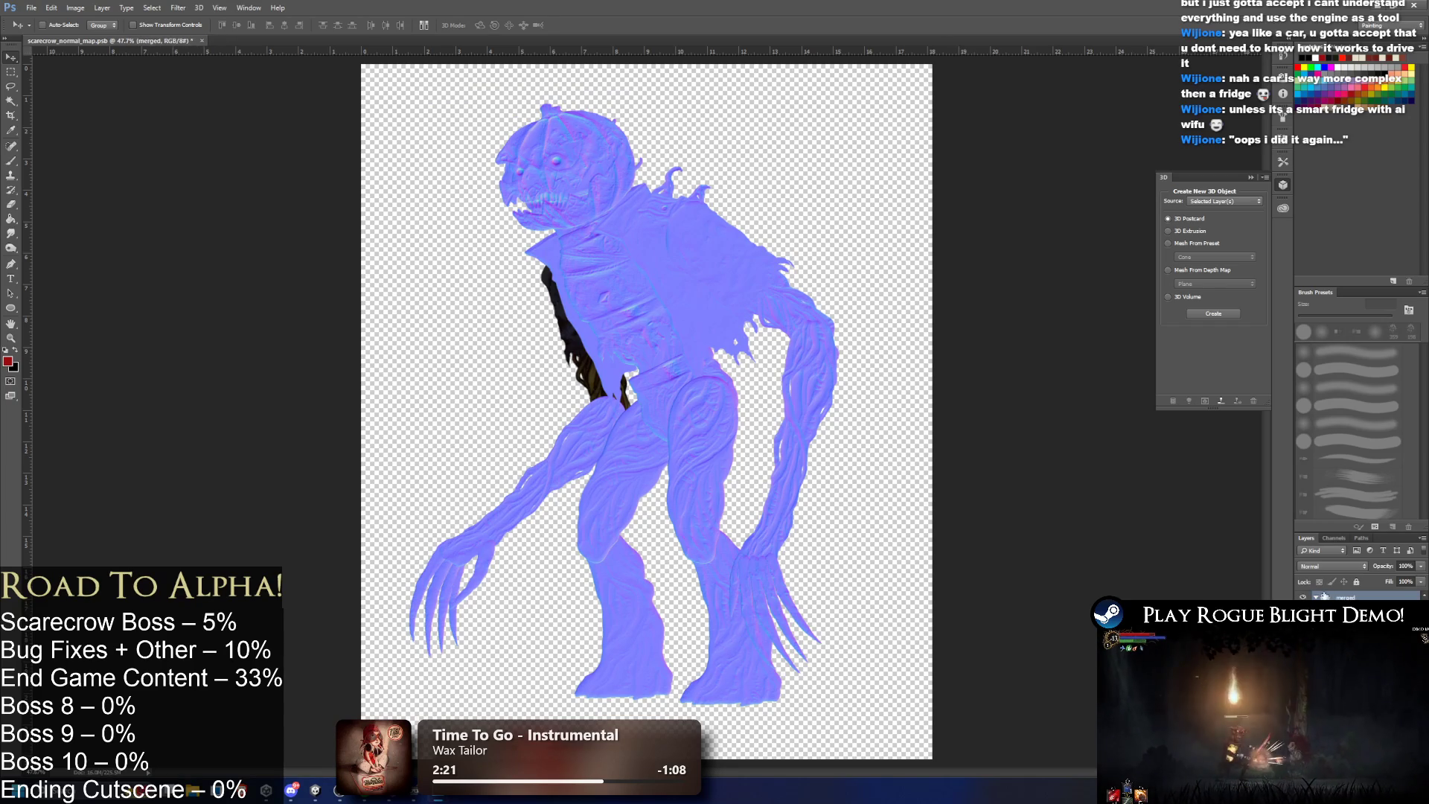
Normal-map the layer behind the torso, save the document, and return to Unity.
scroll(1332, 596, "down", 2)
key("alt+bracketleft")
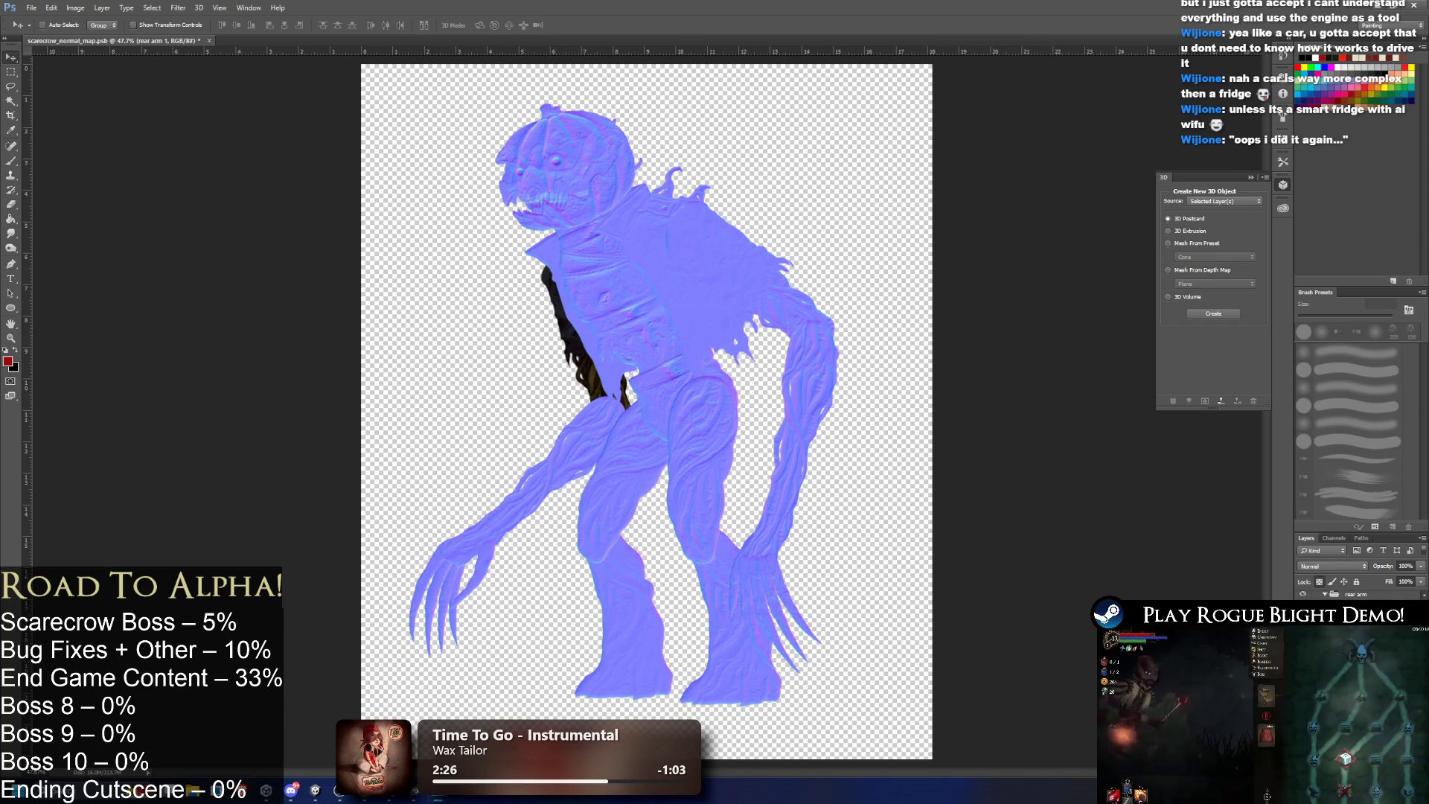
key("ctrl+f")
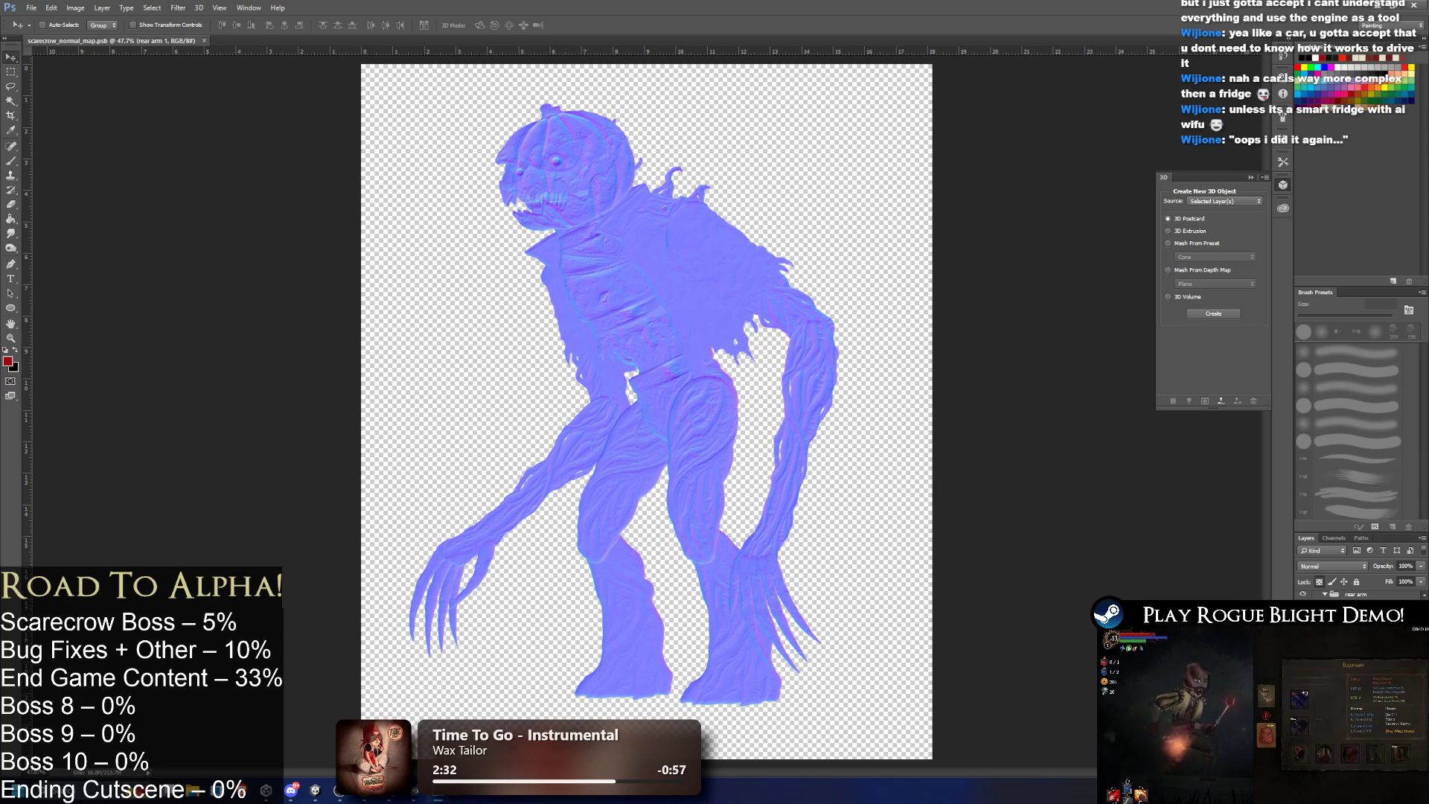
key("alt+bracketleft")
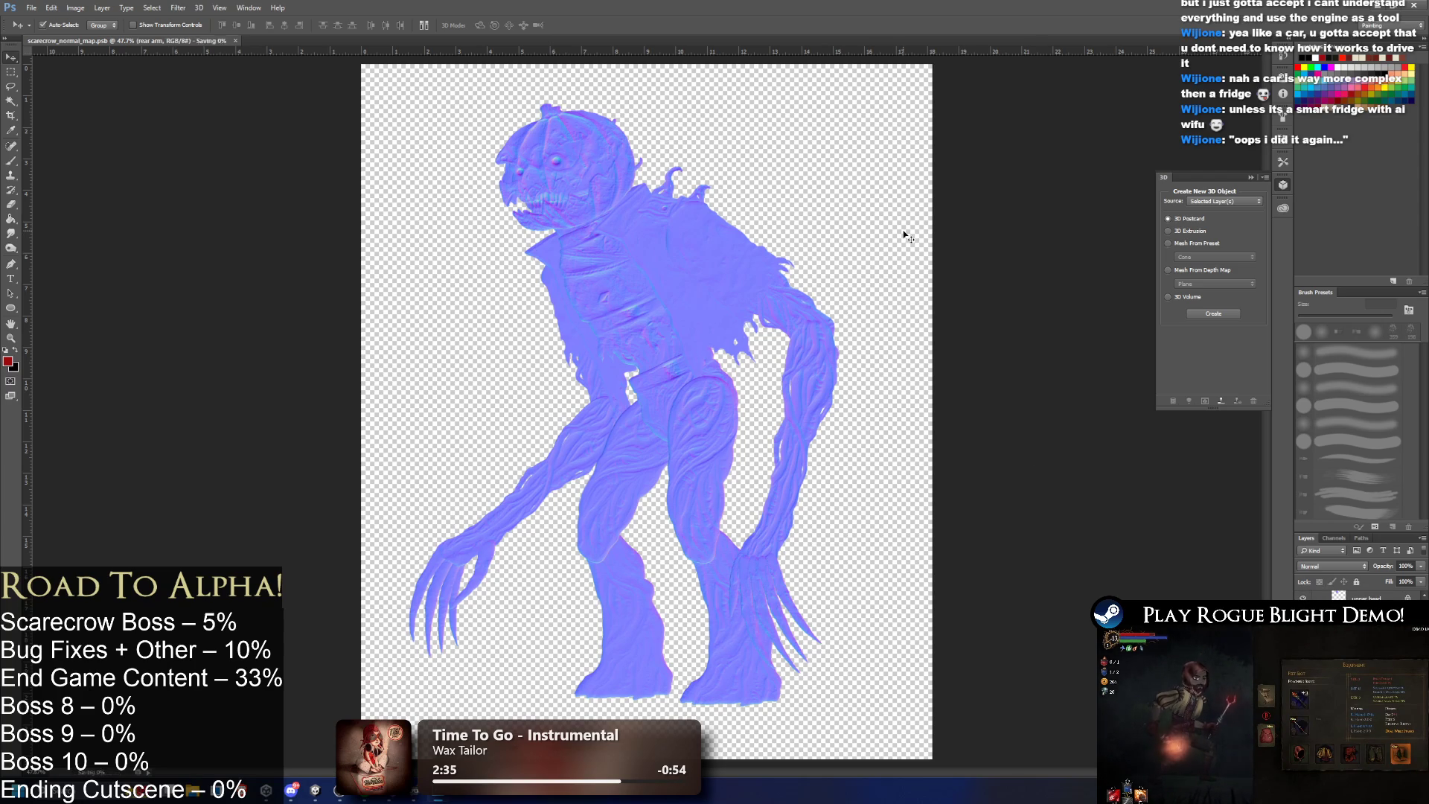
key("alt+Tab")
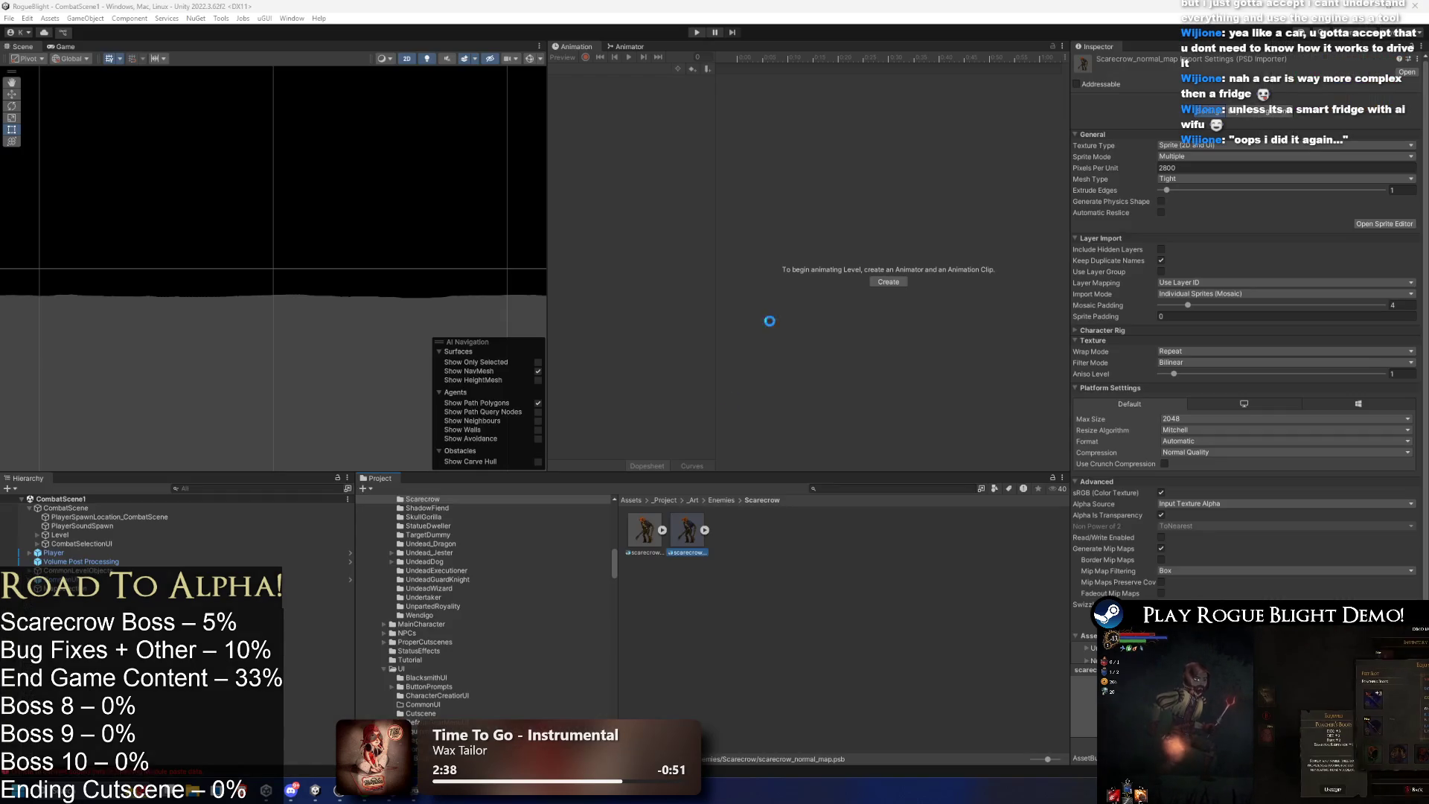
Check scarecrow_normal_map's import settings, then search the Project for 'forest m'.
left_click(654, 533)
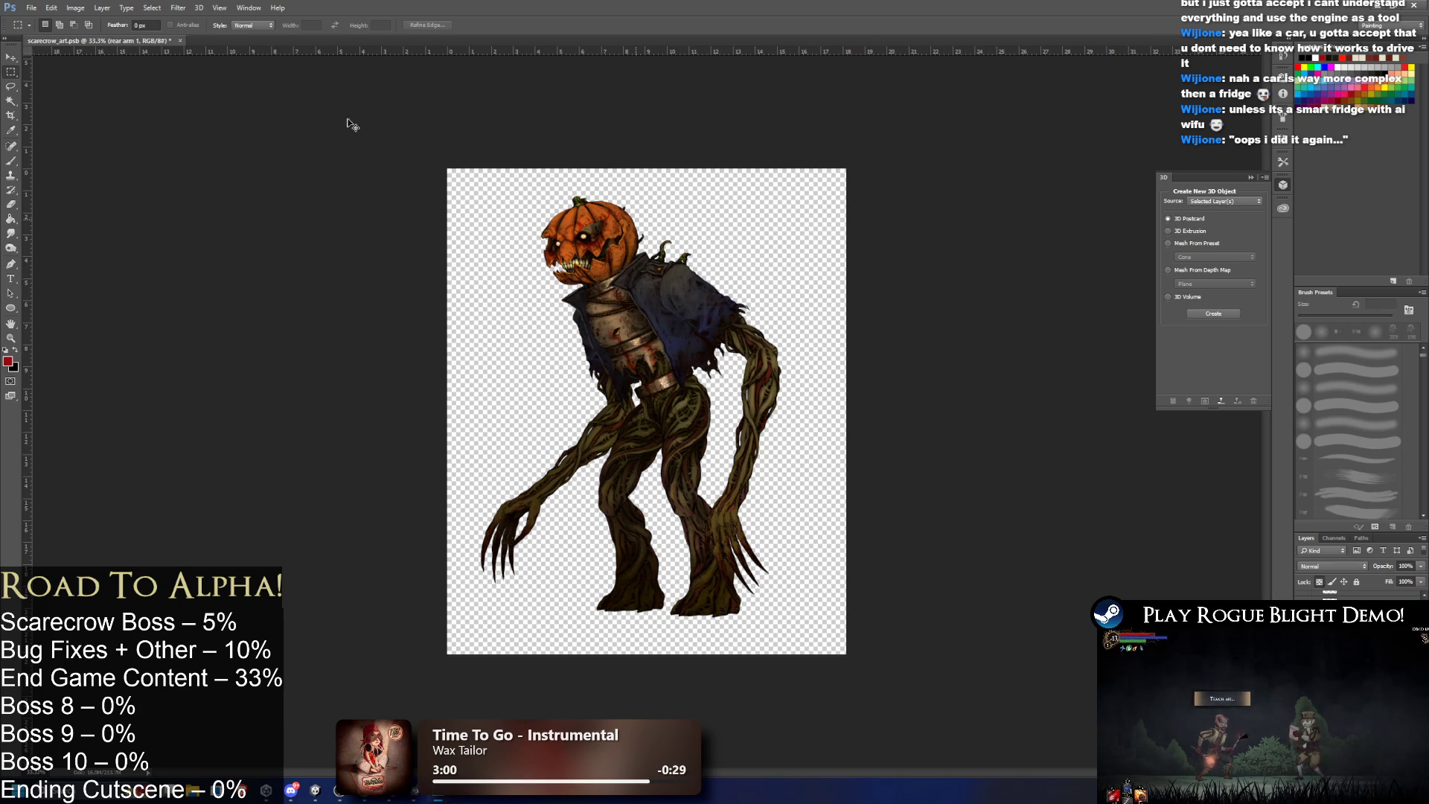
key("alt+Tab")
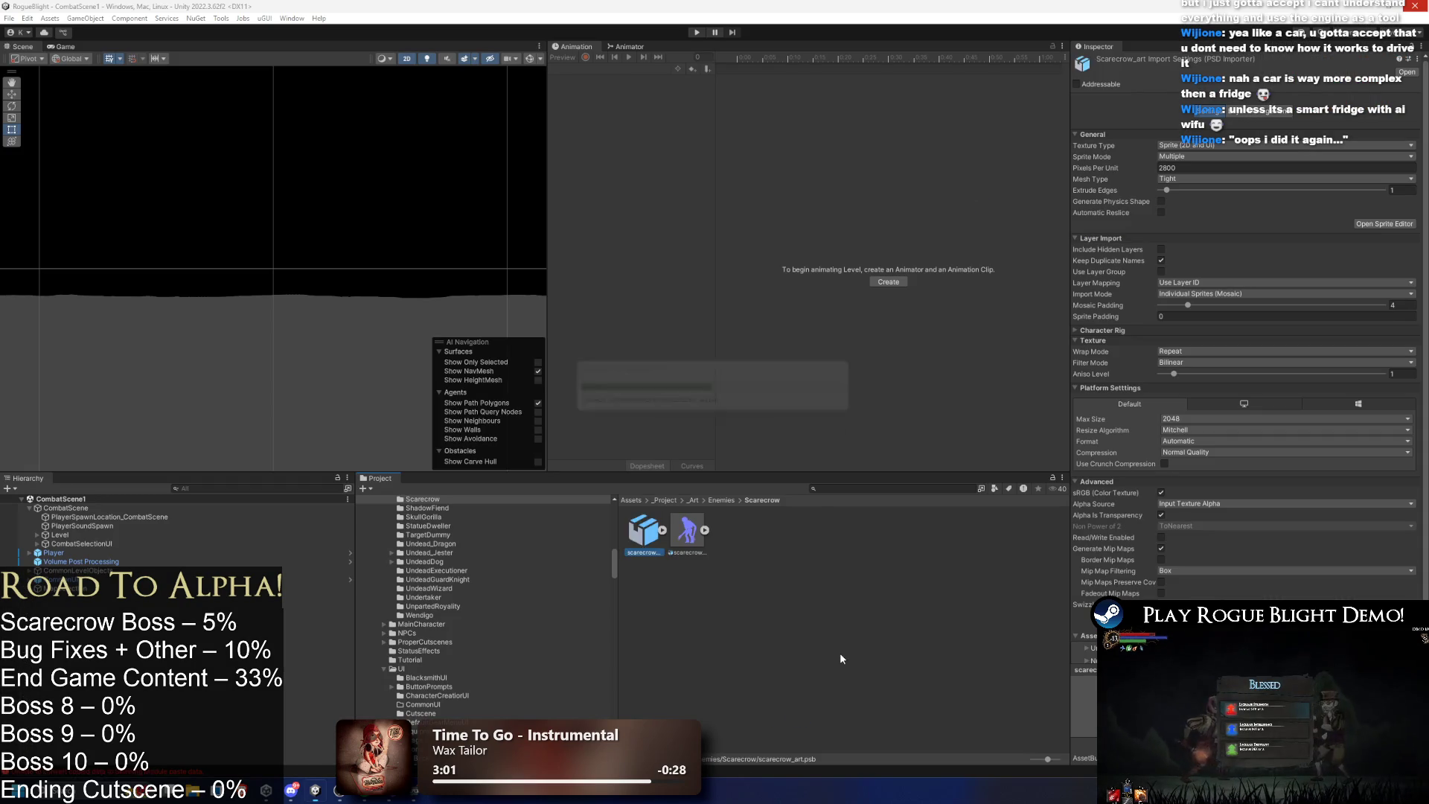
left_click(875, 487)
type("forest m")
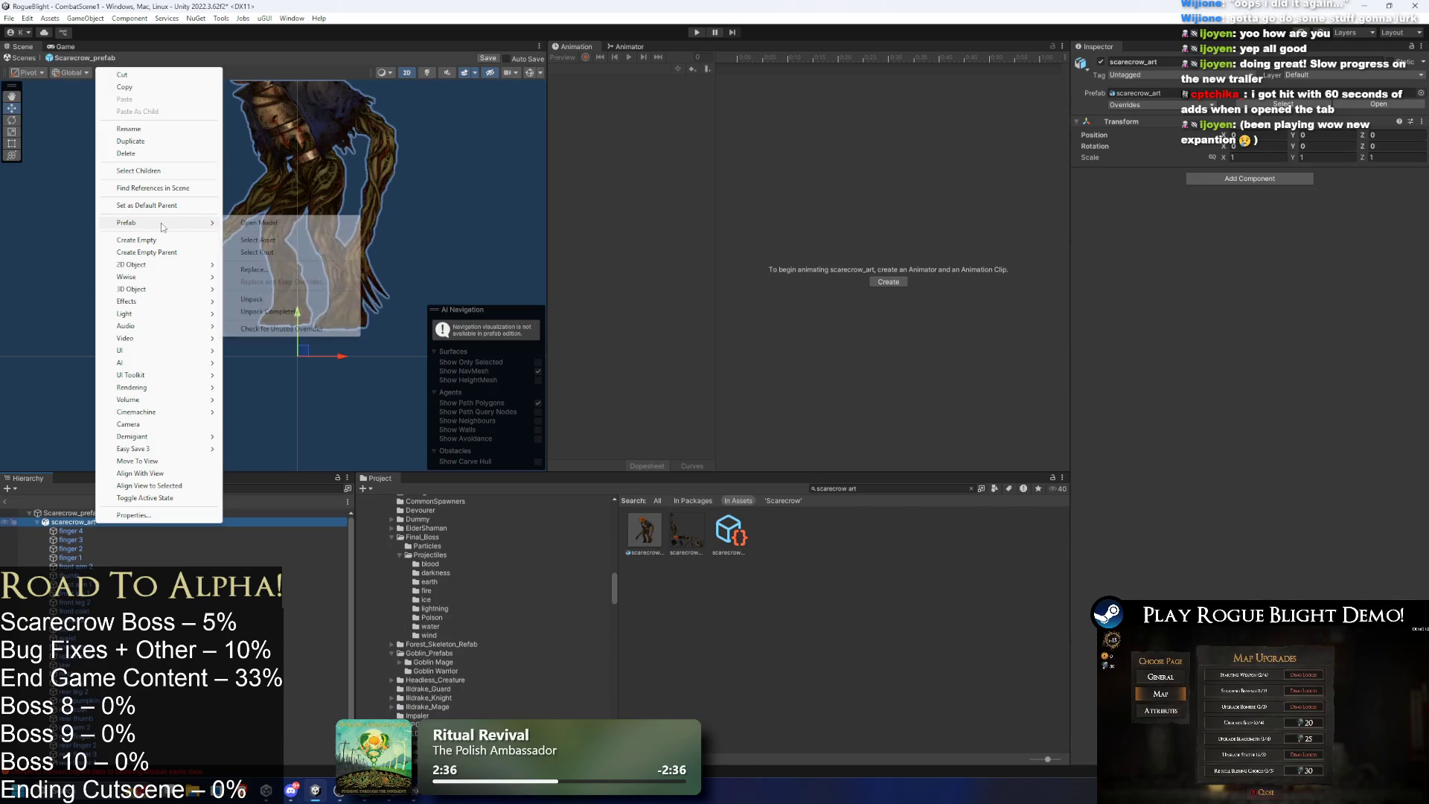
Unpack the scarecrow_art prefab completely and select its bone objects in the Hierarchy.
left_click(309, 312)
left_click(82, 533)
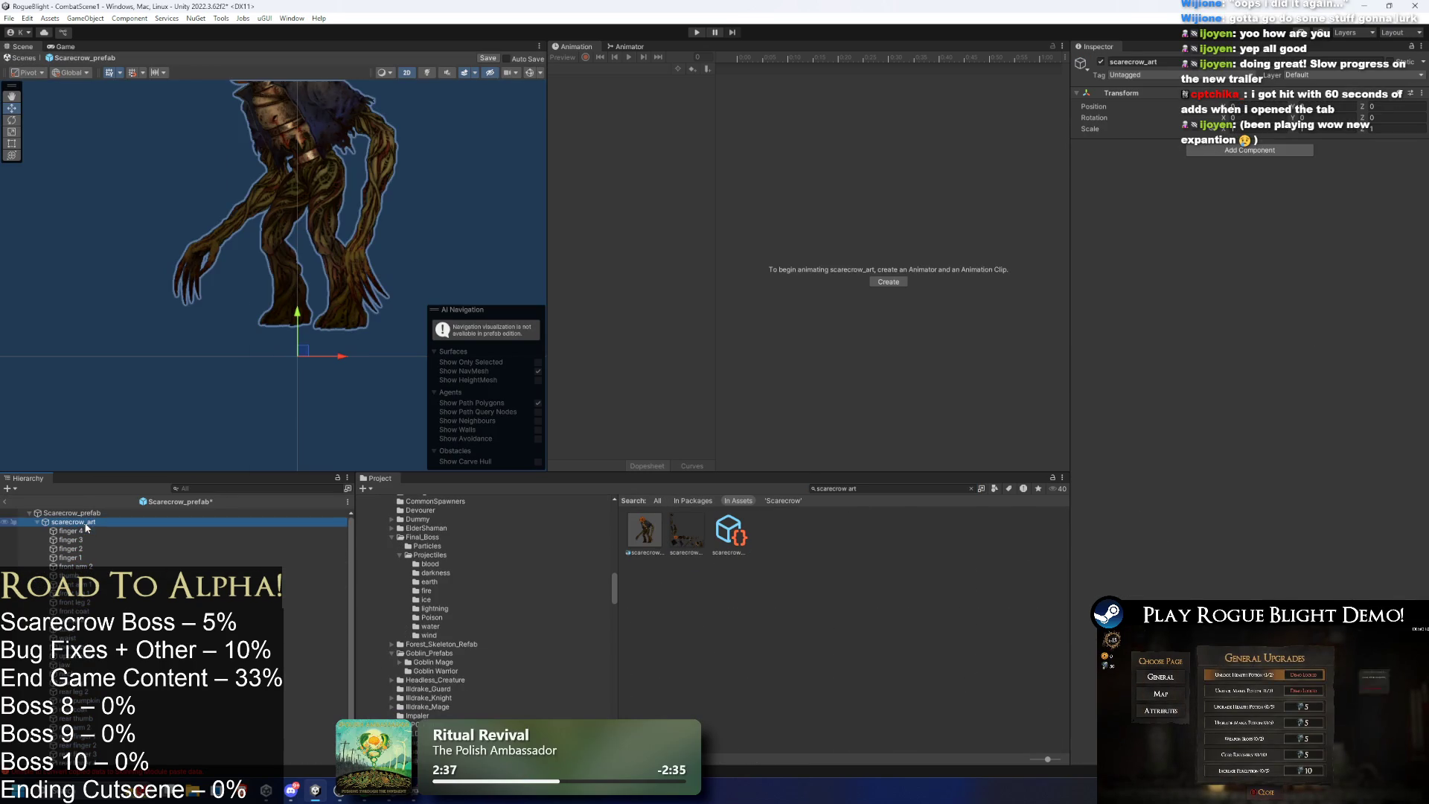
scroll(82, 533, "down", 1)
left_click(82, 754, "shift")
scroll(74, 596, "up", 1)
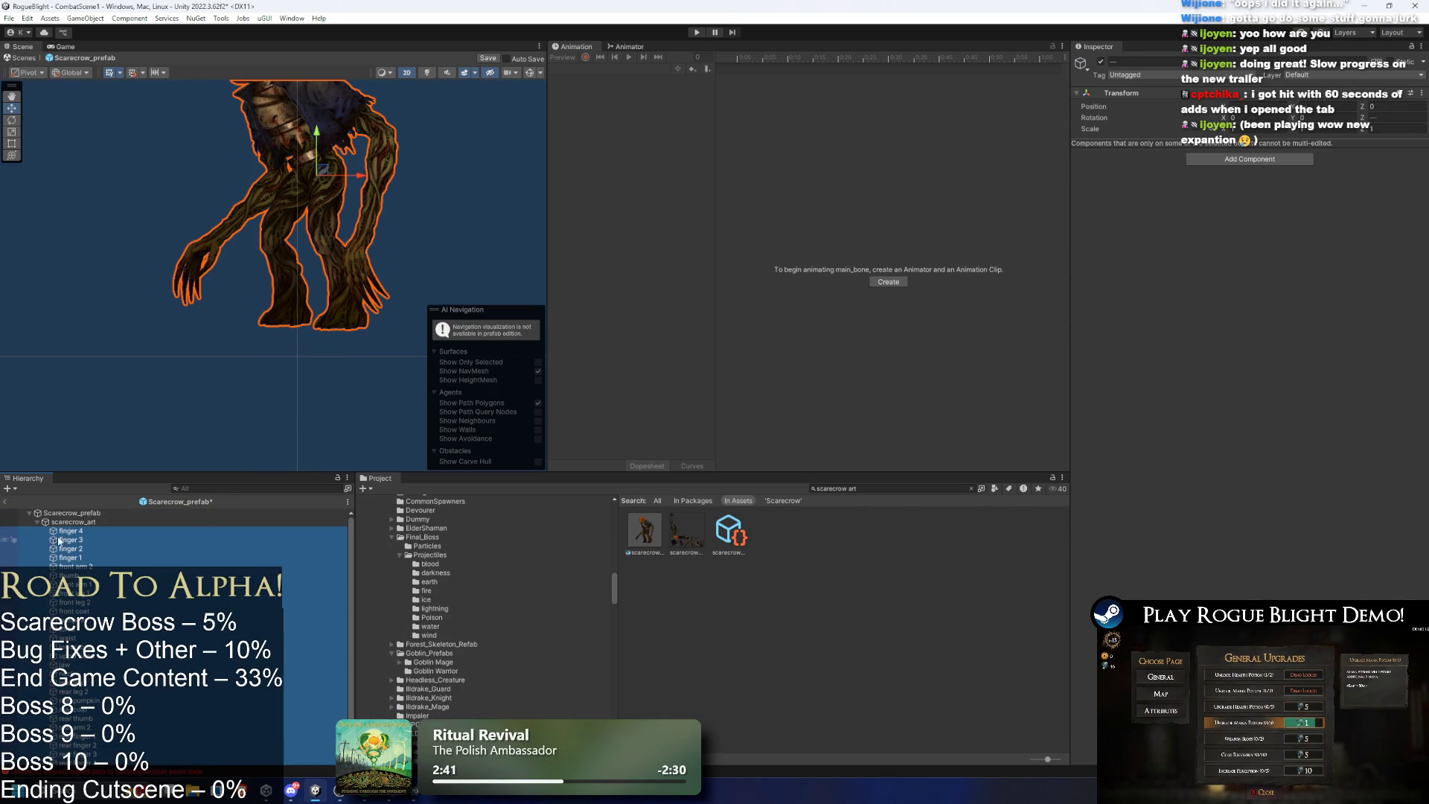
scroll(71, 530, "down", 5)
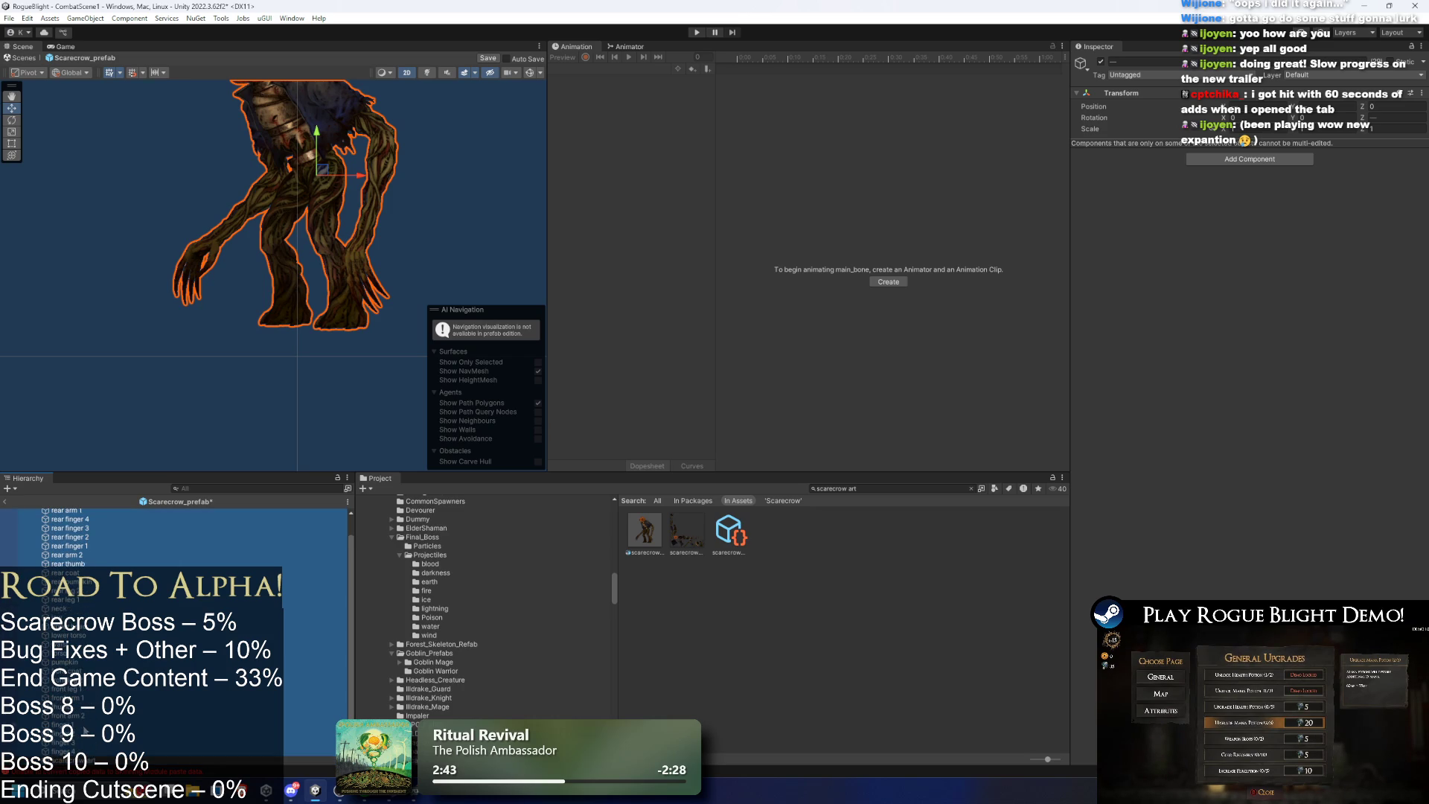
left_click(74, 760)
scroll(74, 536, "up", 1)
Inspect rear finger 3, main_bone and rear leg bones, then open scarecrow_art in the Sprite Editor.
left_click(71, 537)
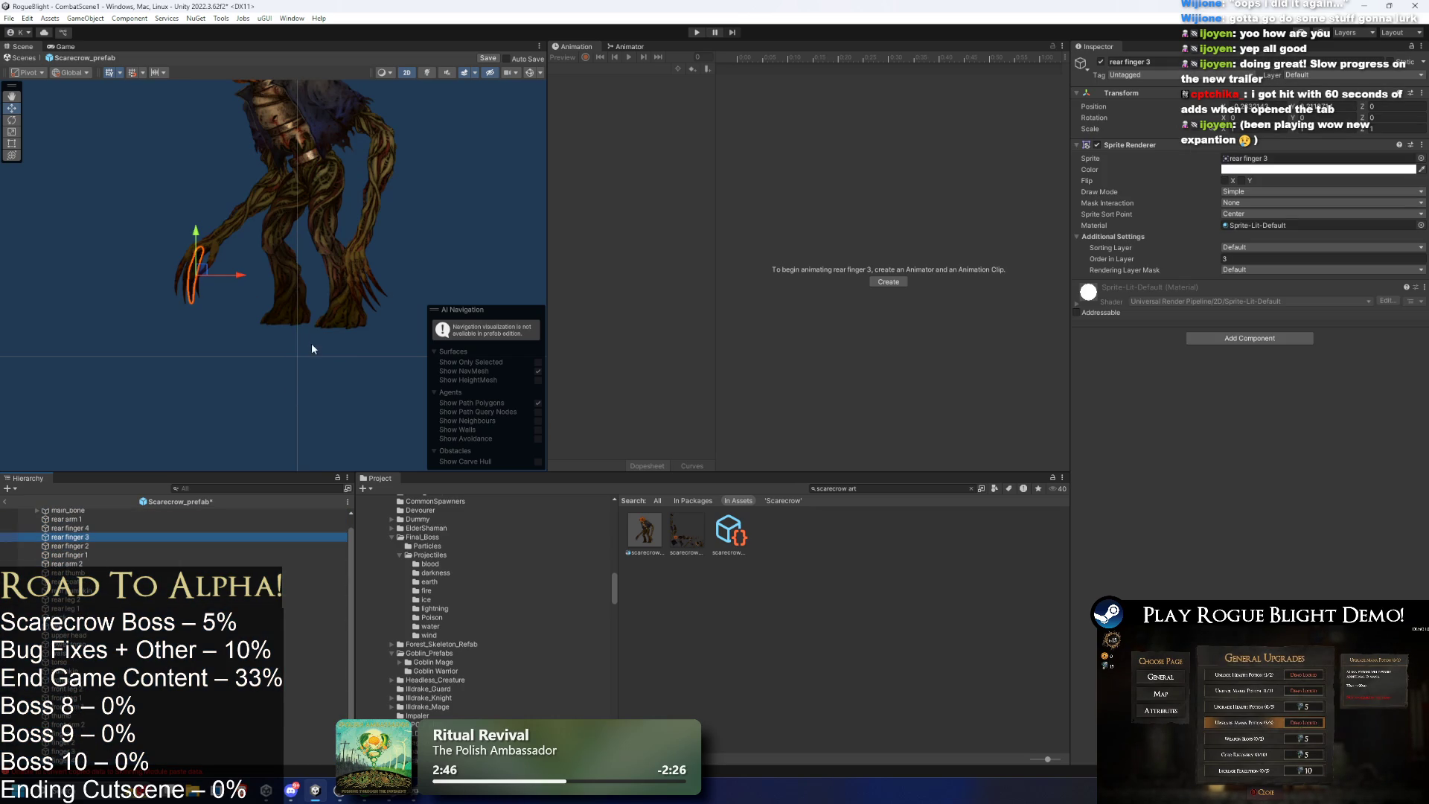
scroll(74, 536, "up", 1)
left_click(67, 522)
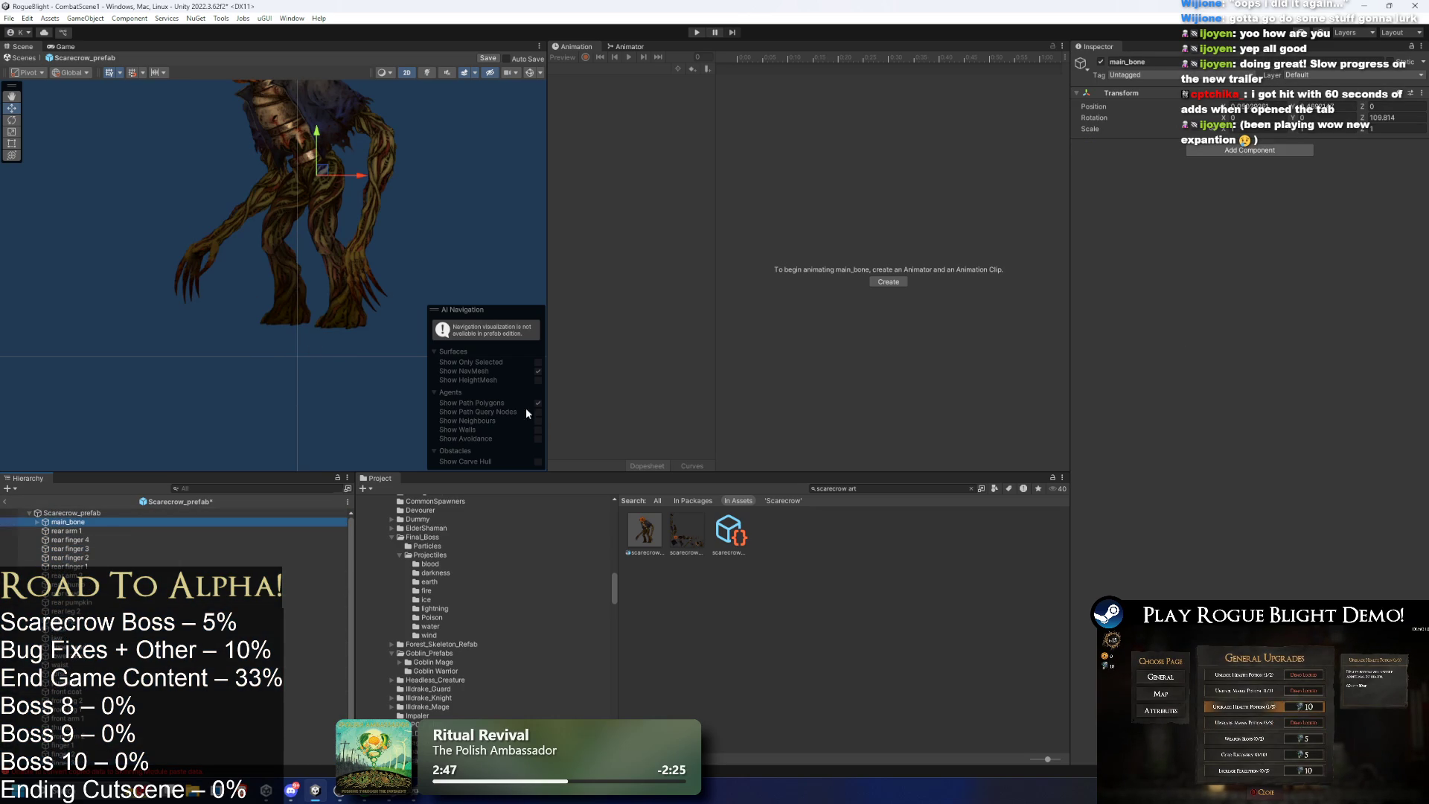
left_click_drag(1293, 119, 1313, 117)
left_click(294, 208)
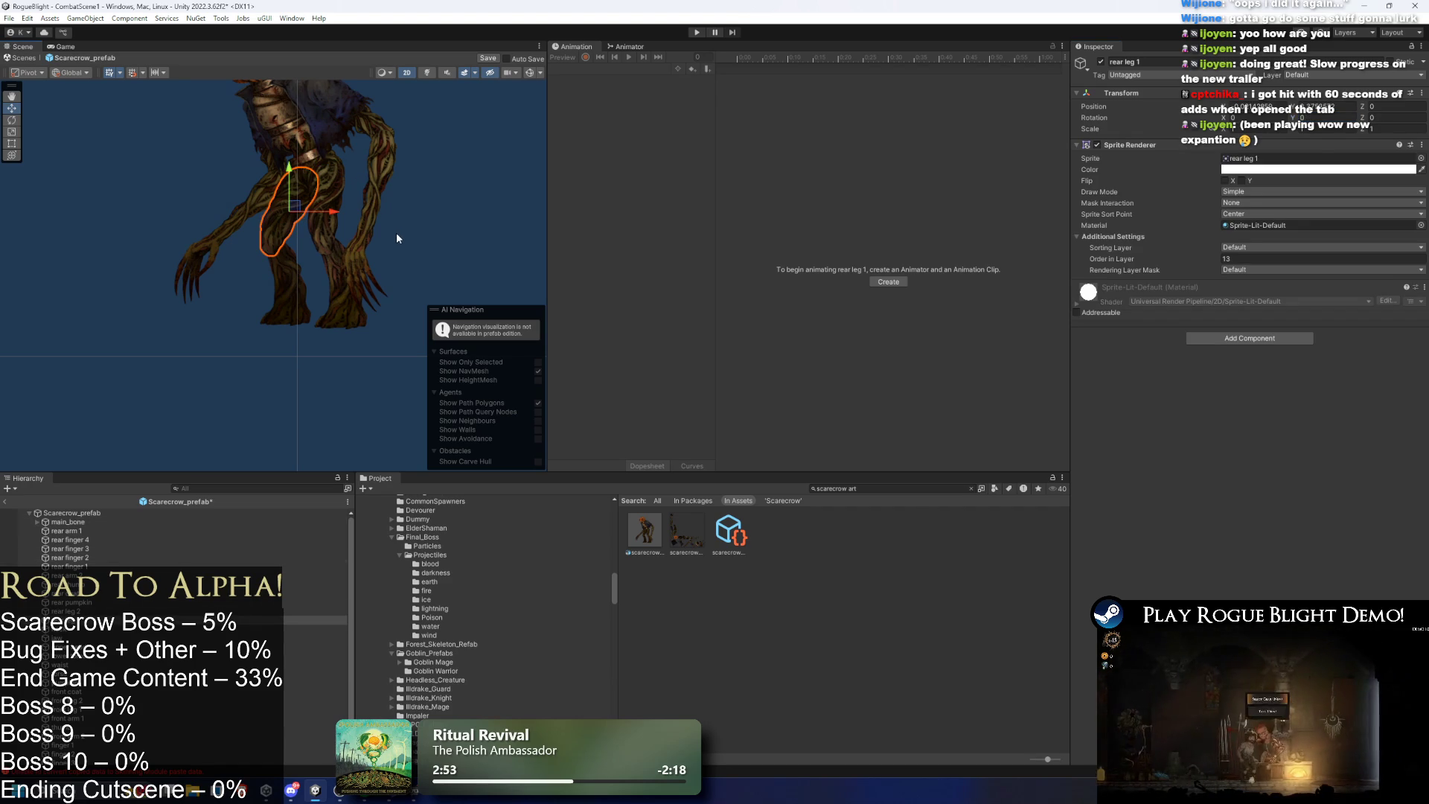
left_click(67, 558)
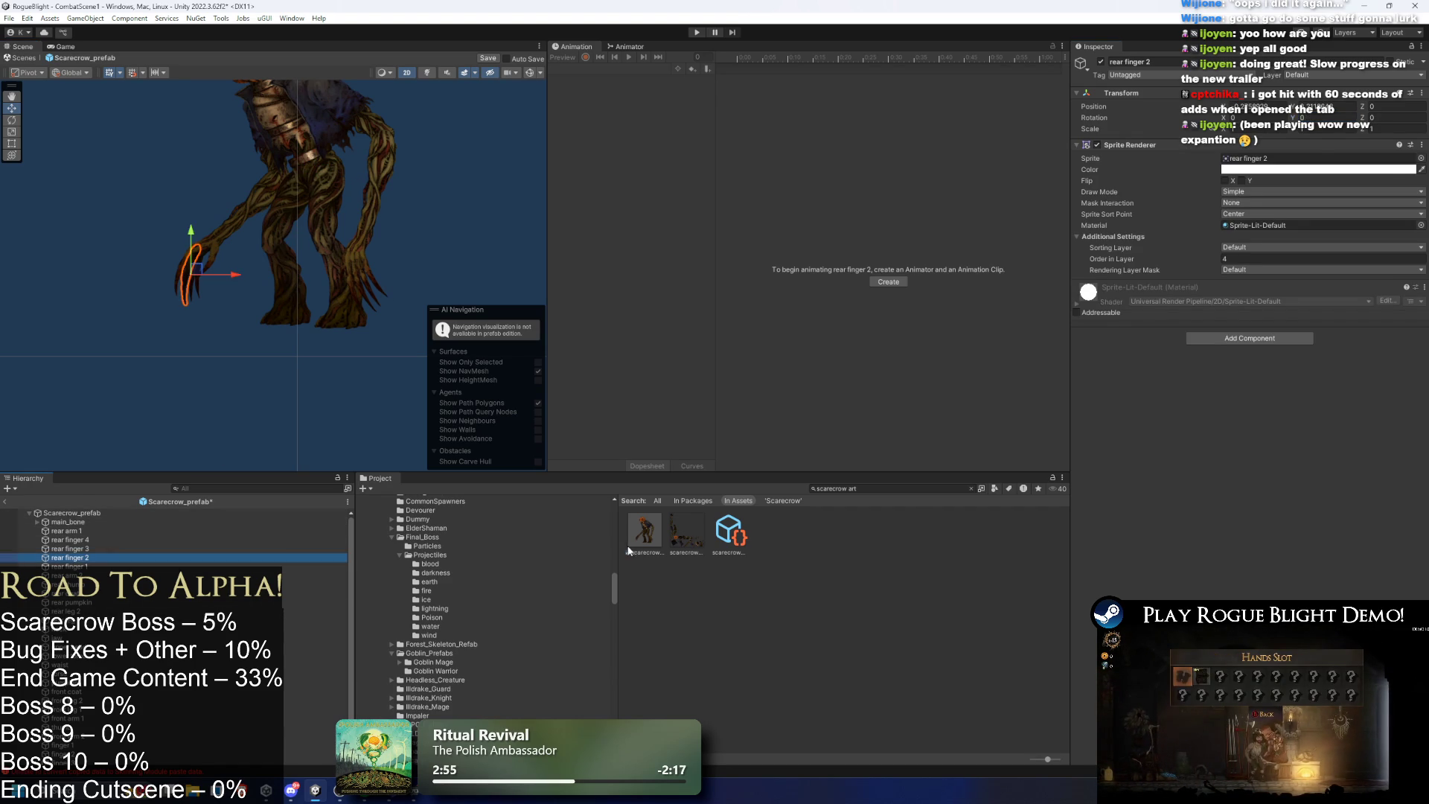
left_click(645, 532)
left_click(1385, 223)
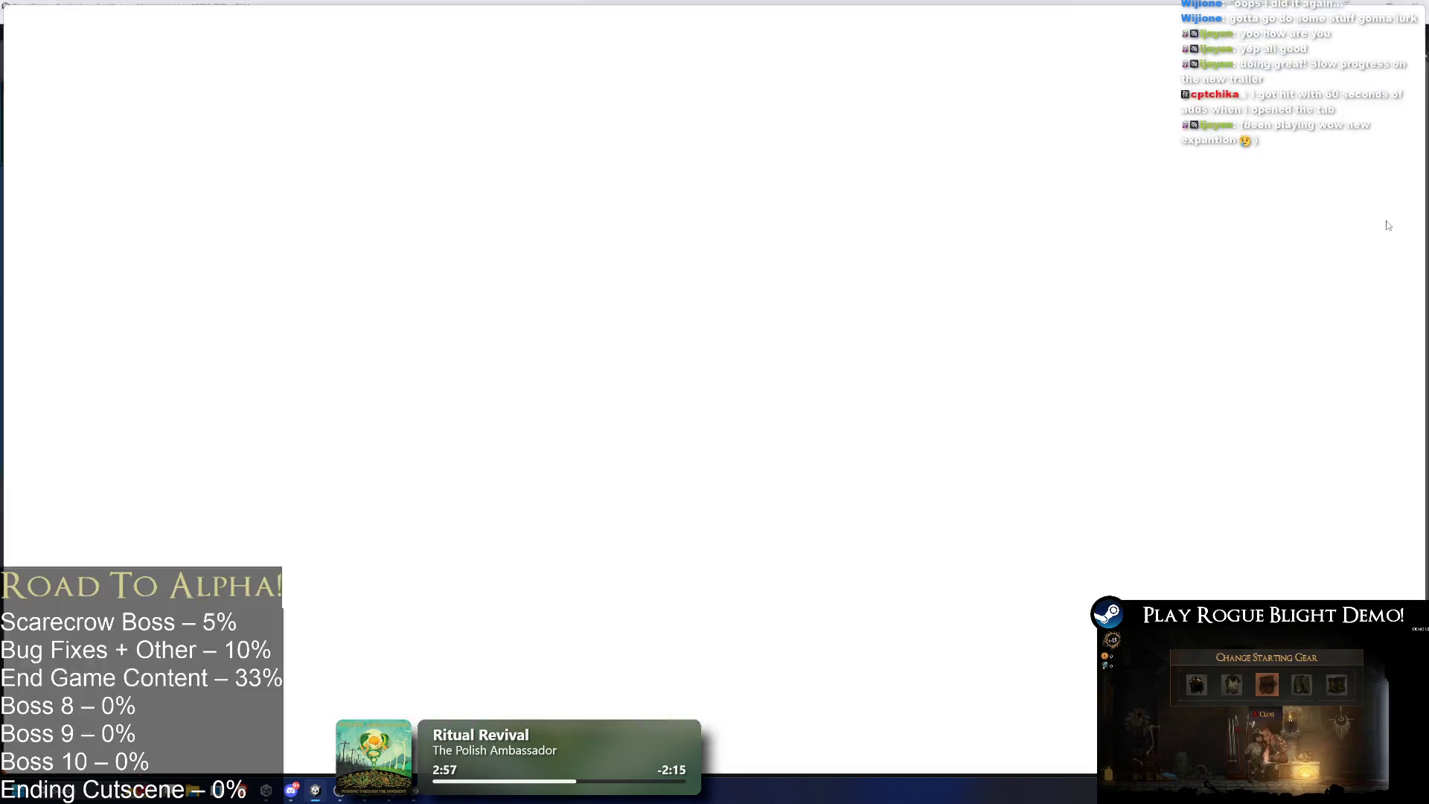
View scarecrow_art's pumpkin head in the Skinning Editor, then leave the Sprite Editor.
left_click(26, 22)
left_click(44, 81)
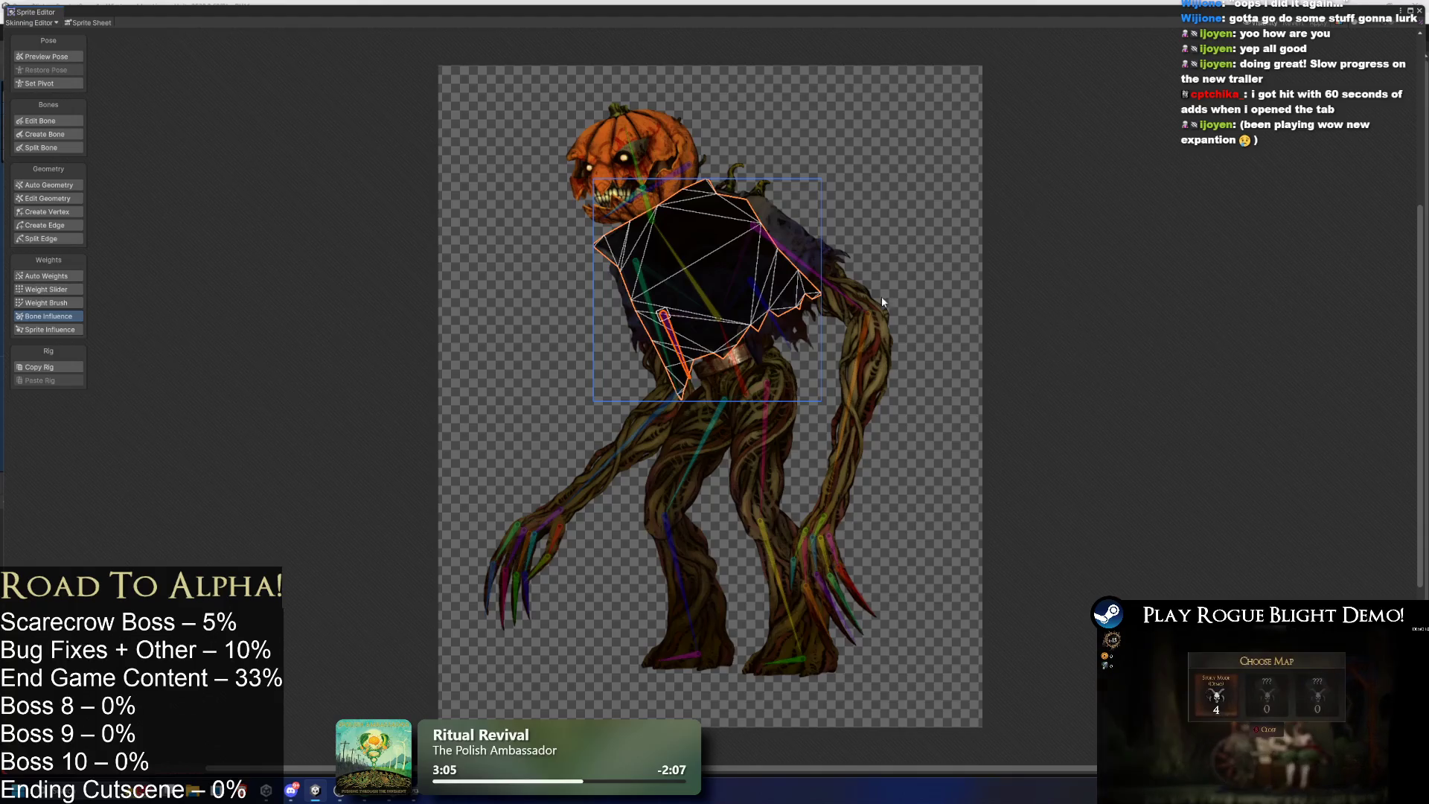
left_click(609, 147)
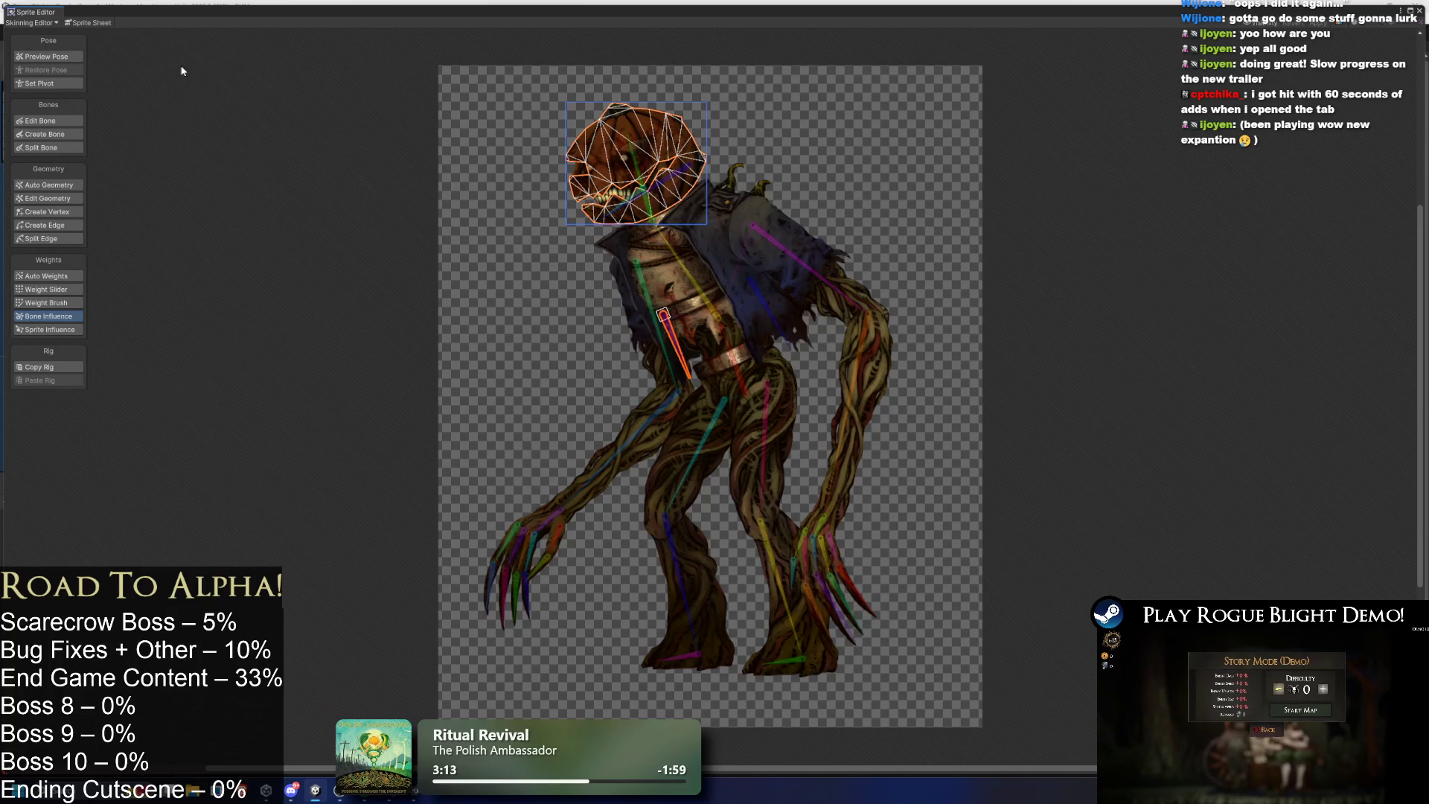
key("alt+Tab")
left_click(71, 513)
In scarecrow_normal_map's Skinning Editor, apply Auto Weights to the head sprite and close.
left_click(686, 530)
left_click(896, 489)
key("BackSpace")
left_click(698, 534)
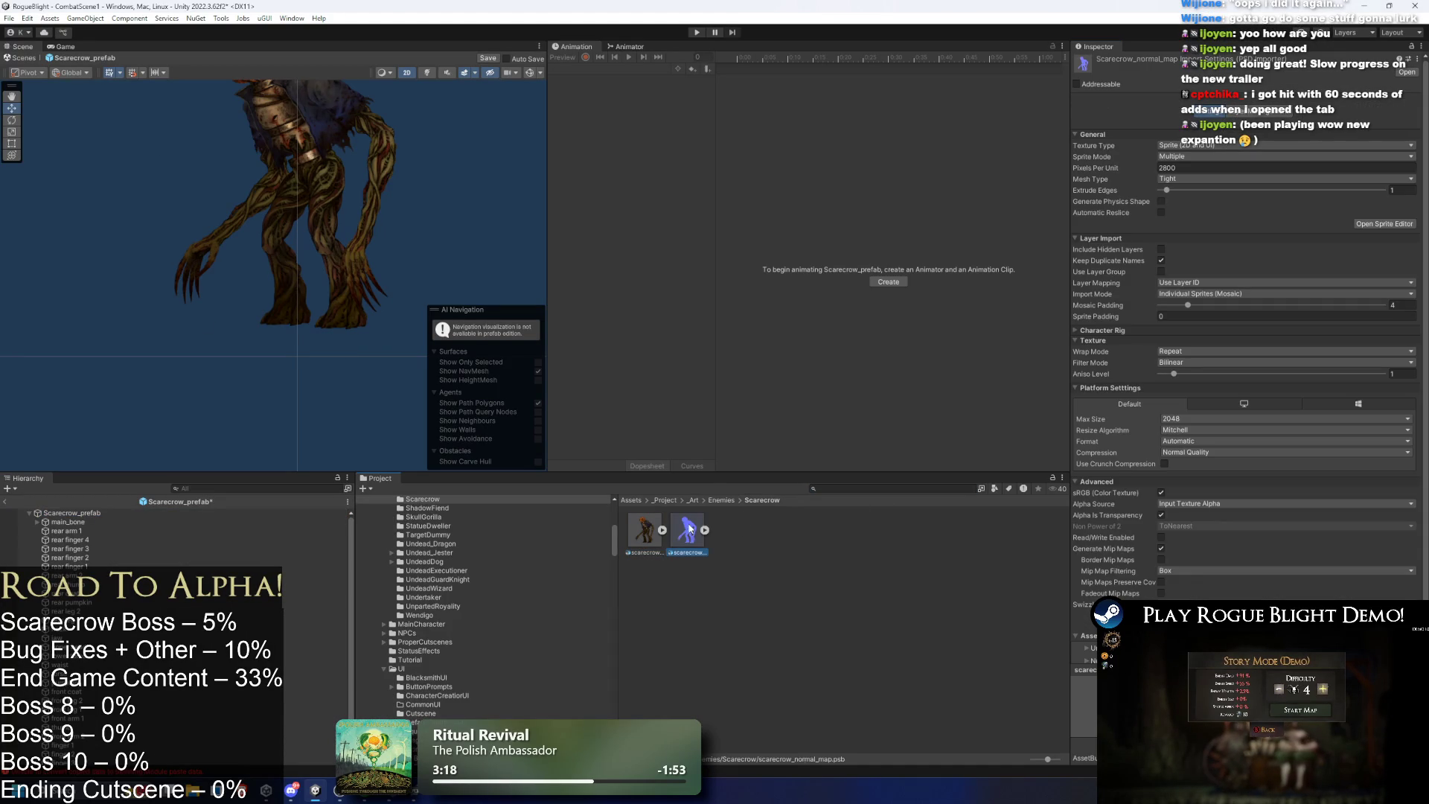
left_click(1386, 225)
left_click(30, 22)
left_click(33, 84)
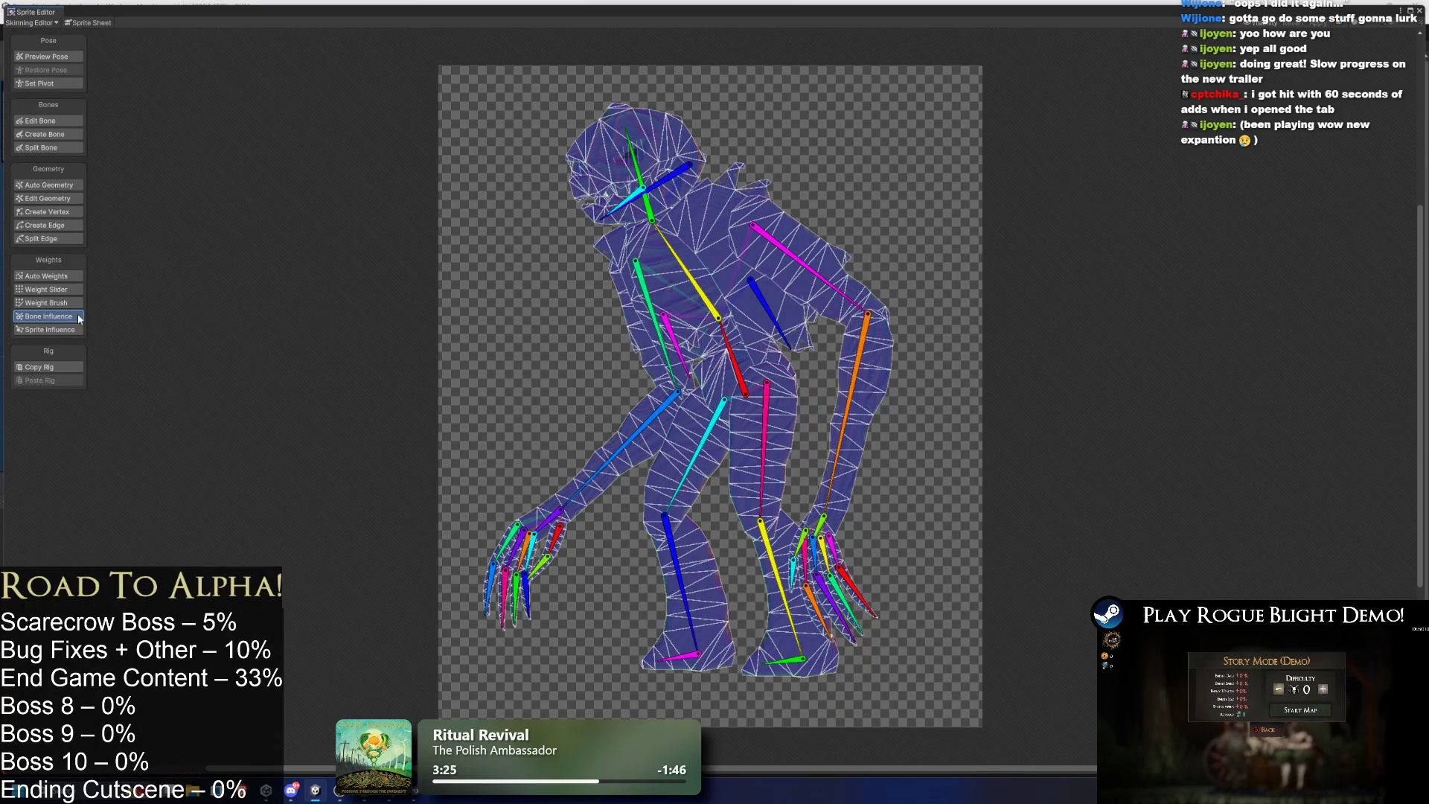
left_click(655, 165)
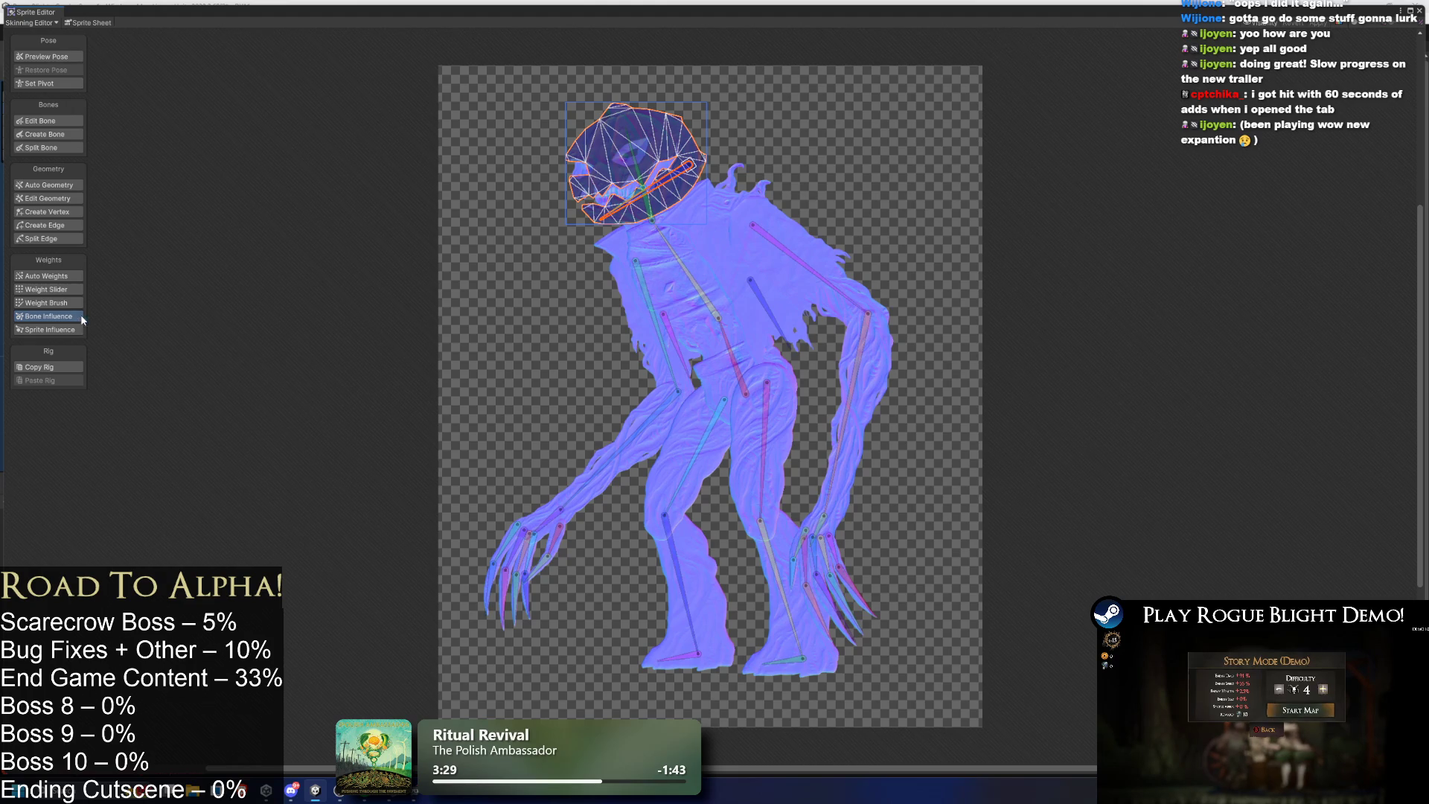
left_click(50, 276)
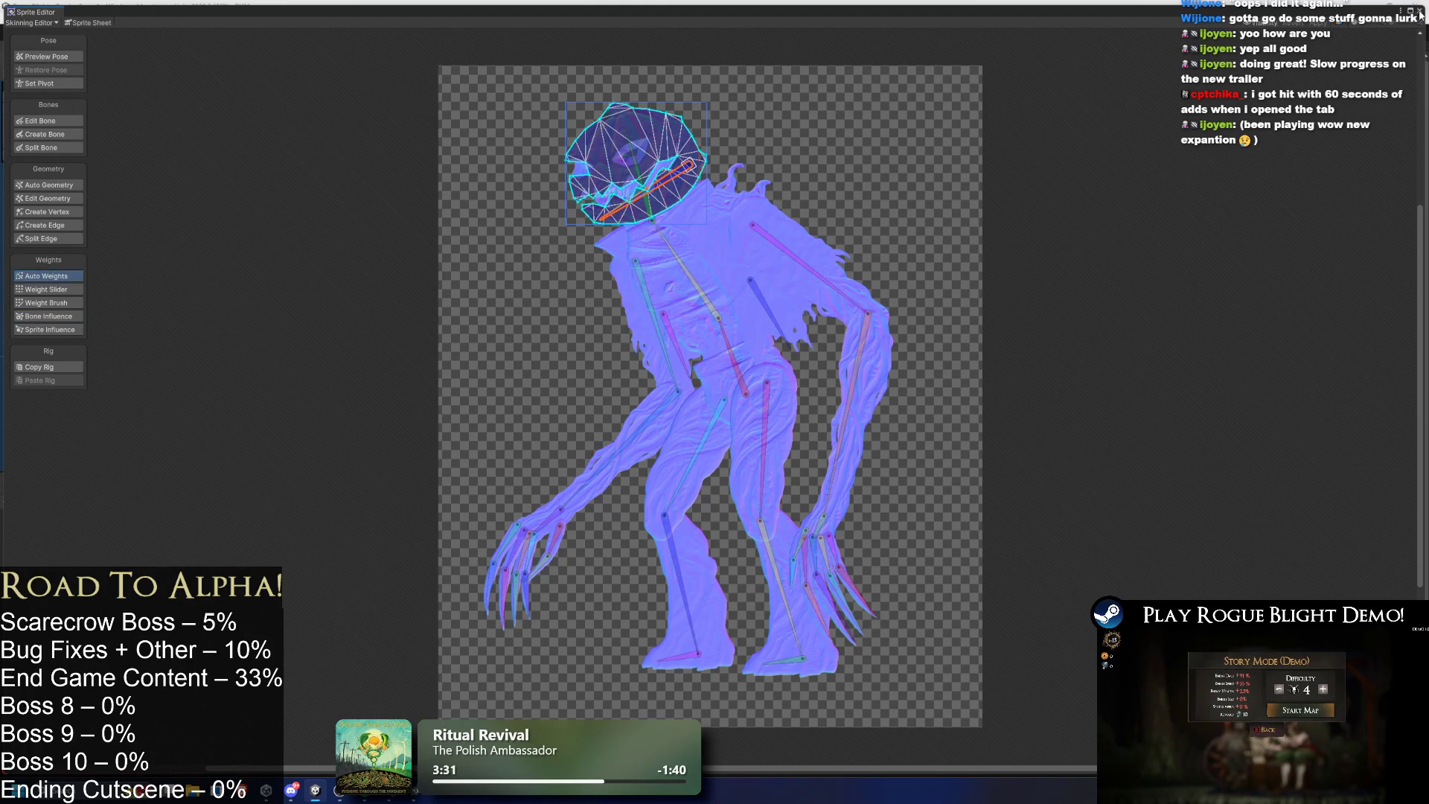
left_click(1420, 11)
left_click(117, 512)
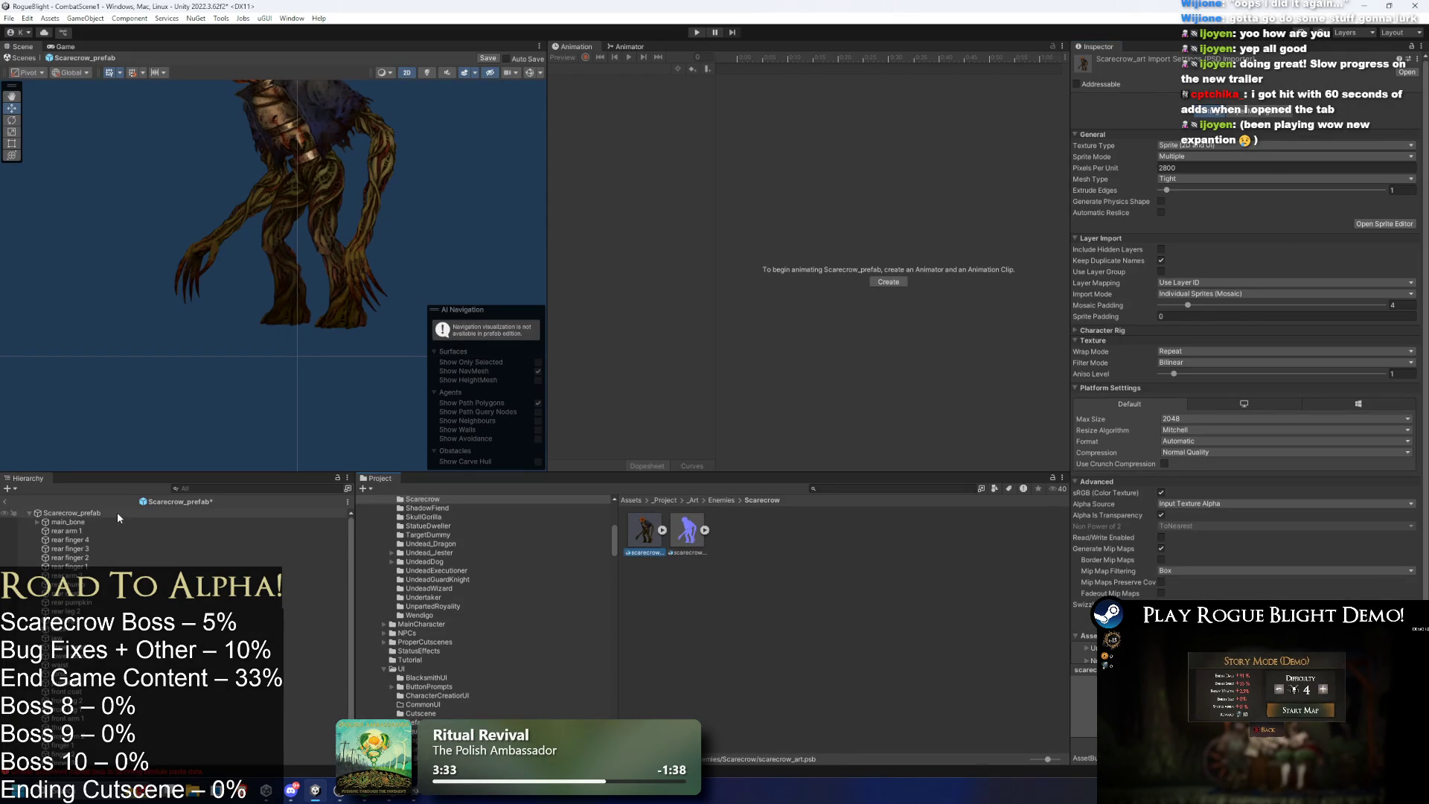
Exit prefab mode discarding changes, then recheck the rig in the Skinning Editor and close it.
left_click(10, 503)
left_click(740, 411)
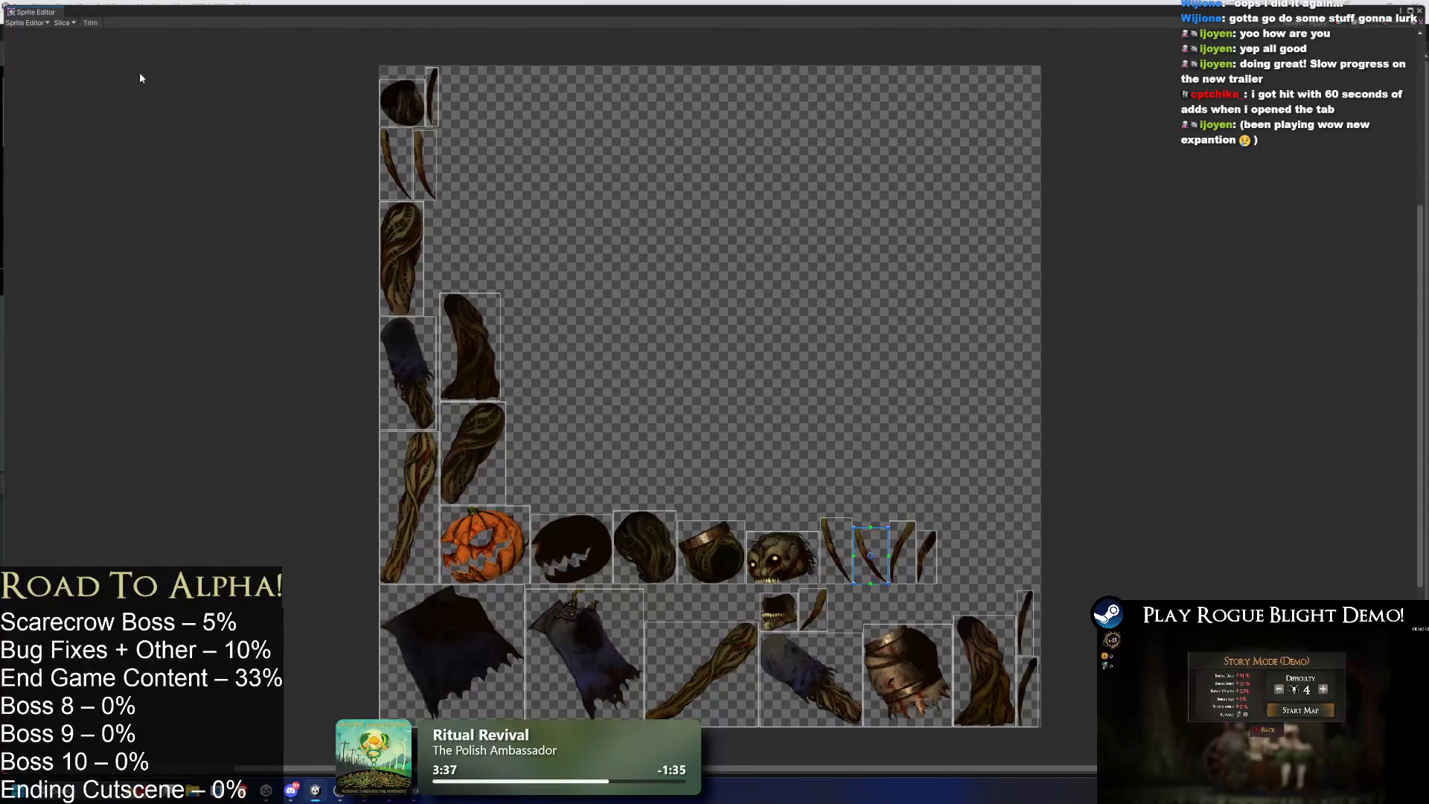
left_click(27, 23)
left_click(73, 71)
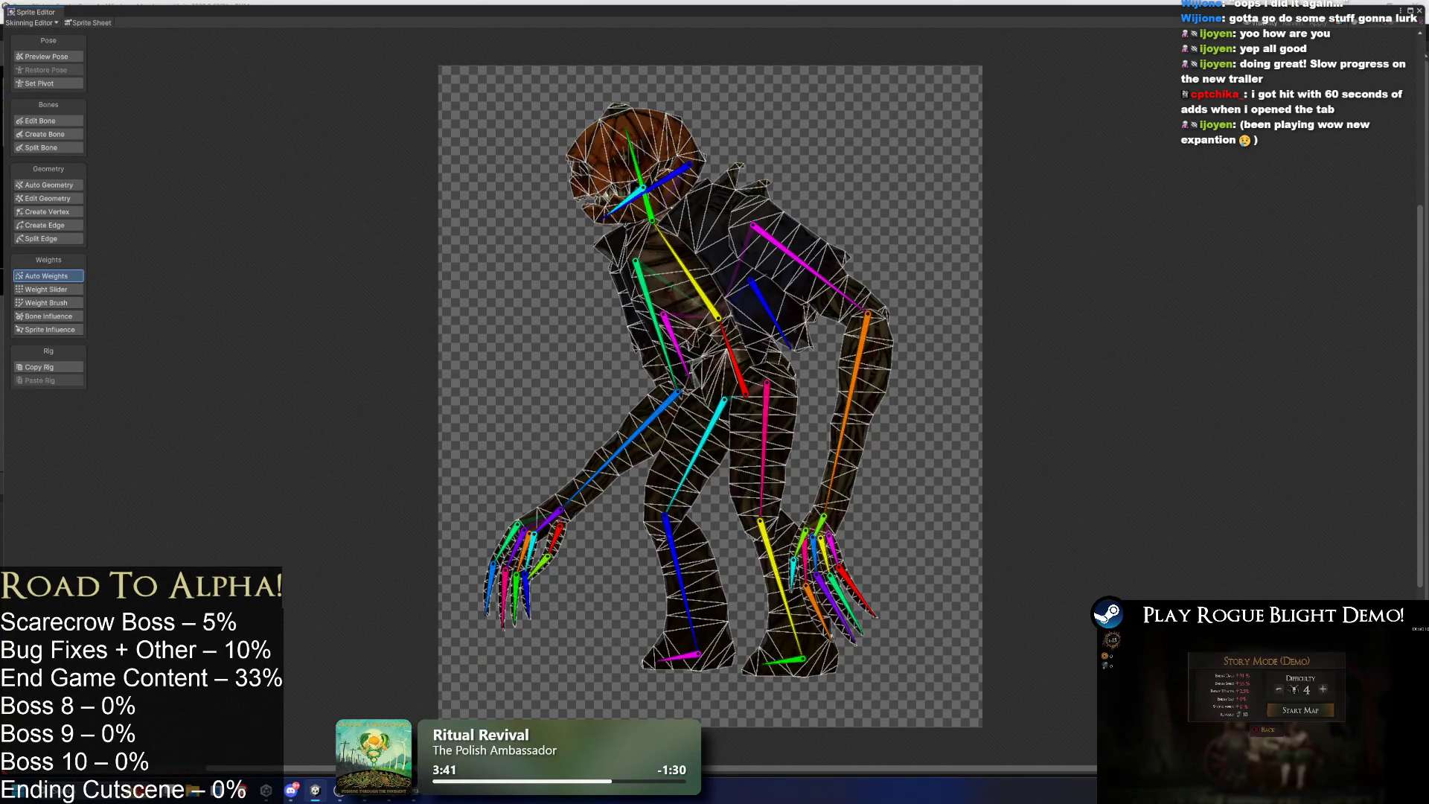
left_click(1420, 11)
From the Enemies folder, search the Project for 'scarecr' and select the scarecrow_art PSB.
left_click(721, 500)
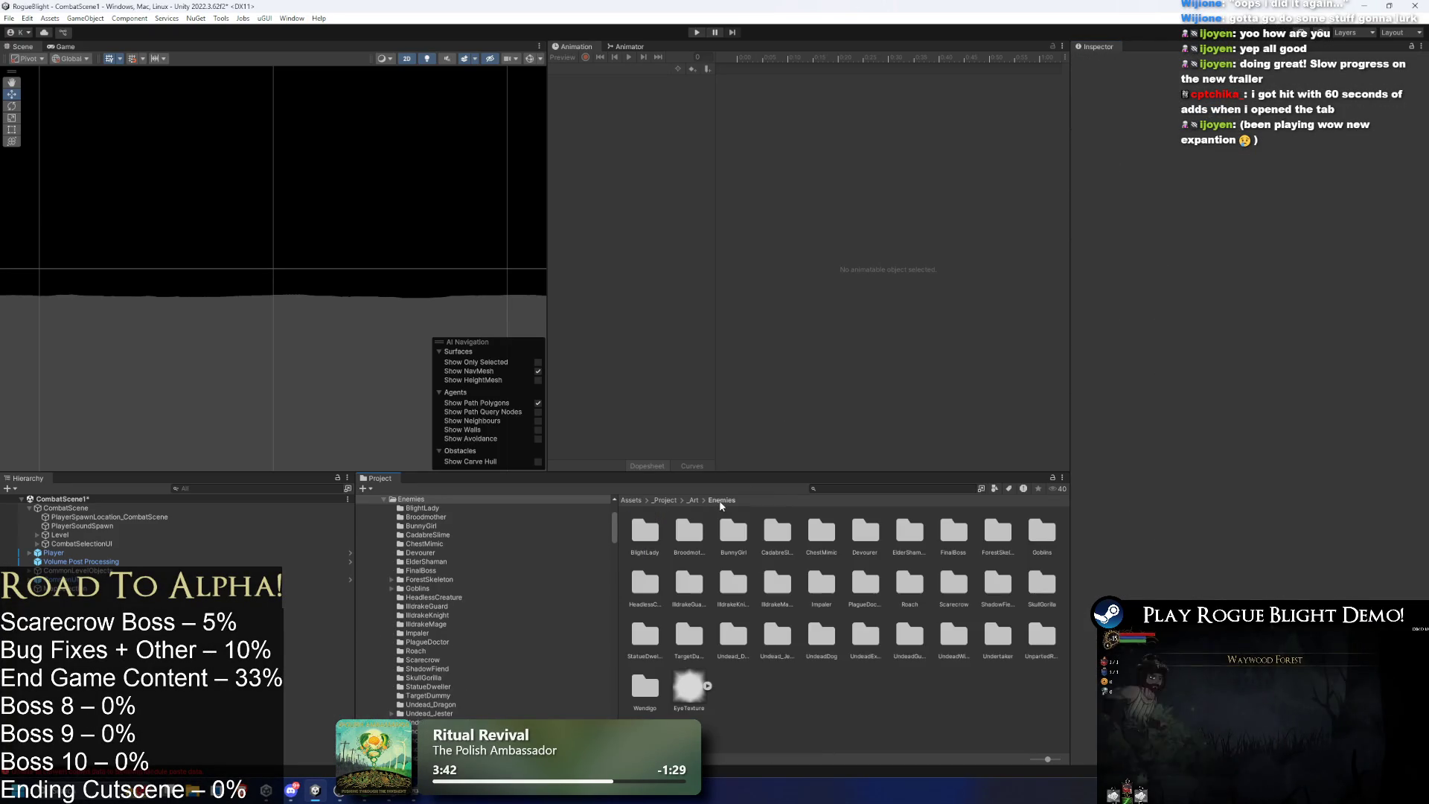
left_click(868, 489)
type("scarw")
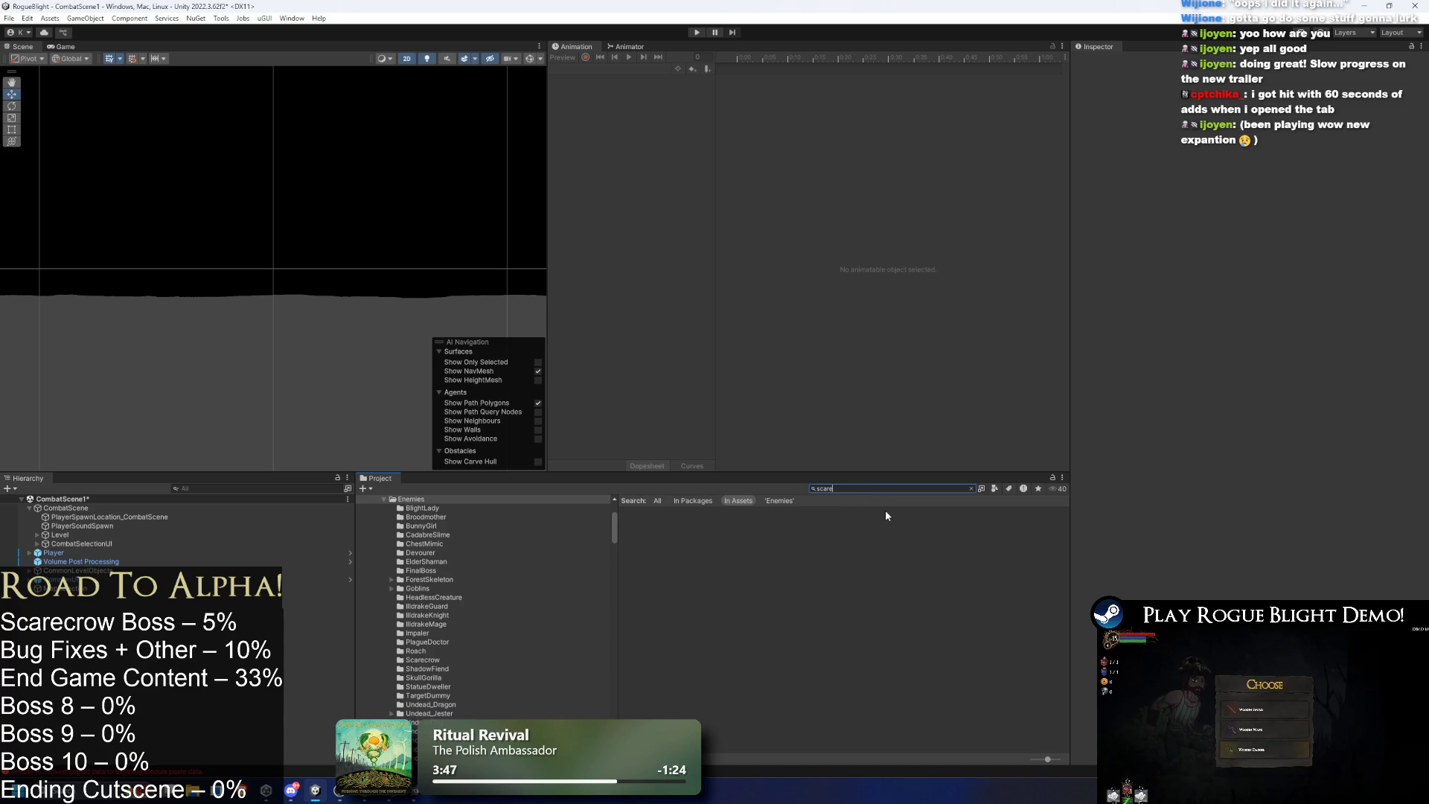
key("BackSpace")
type("ecr")
left_click(720, 529)
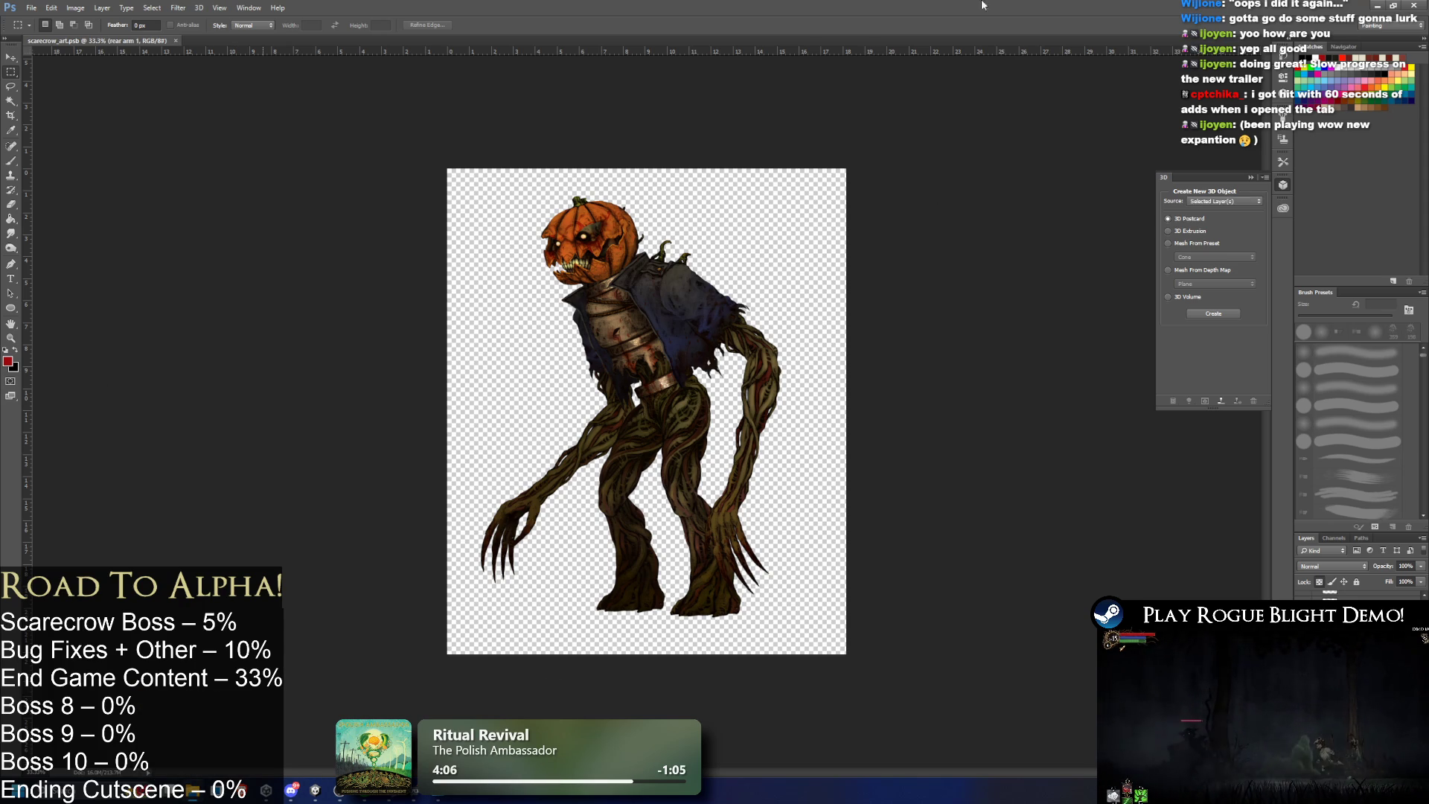
Briefly bring up the scarecrow asset's context menu in Unity, then close Photoshop.
left_click(1413, 6)
right_click(730, 533)
left_click(810, 226)
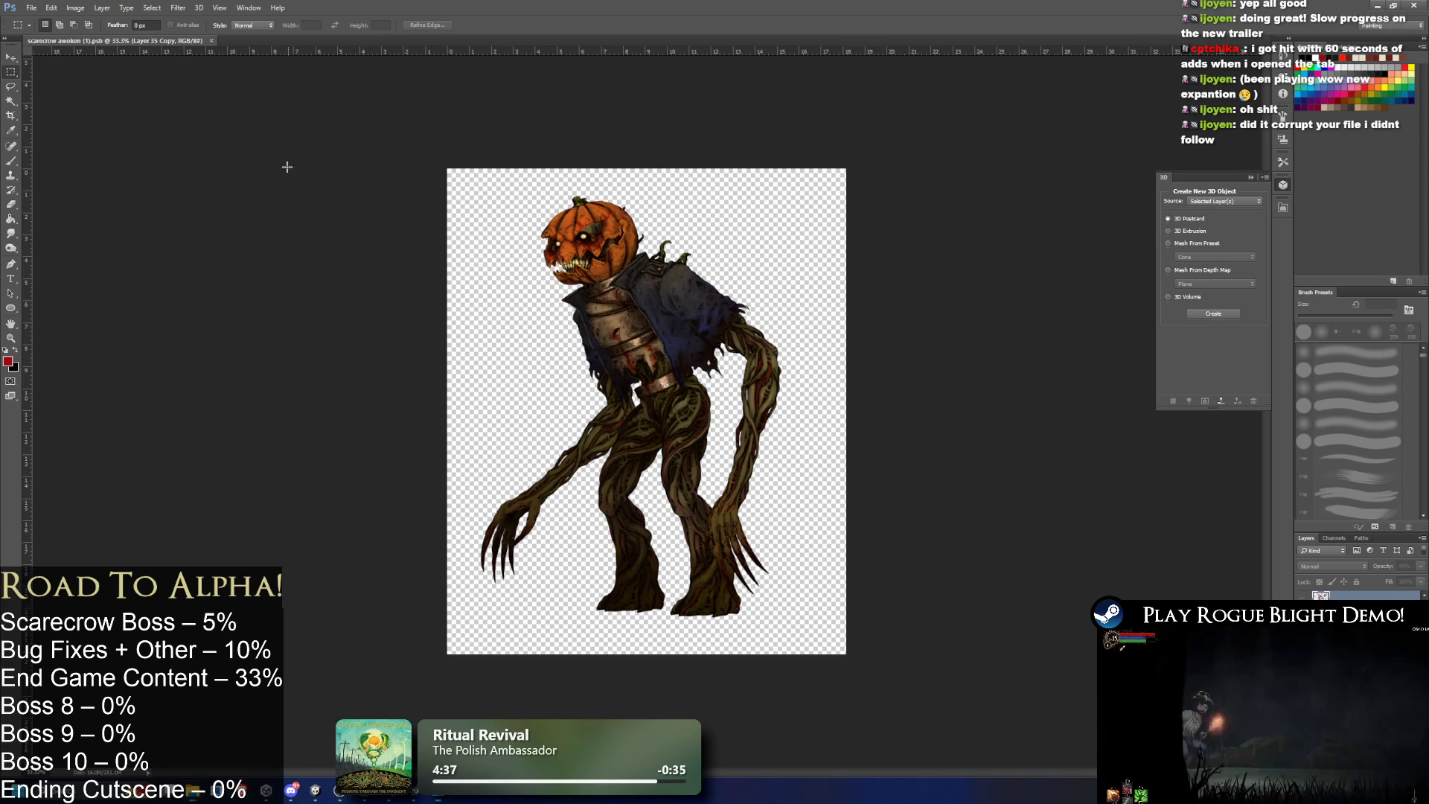
left_click(1416, 13)
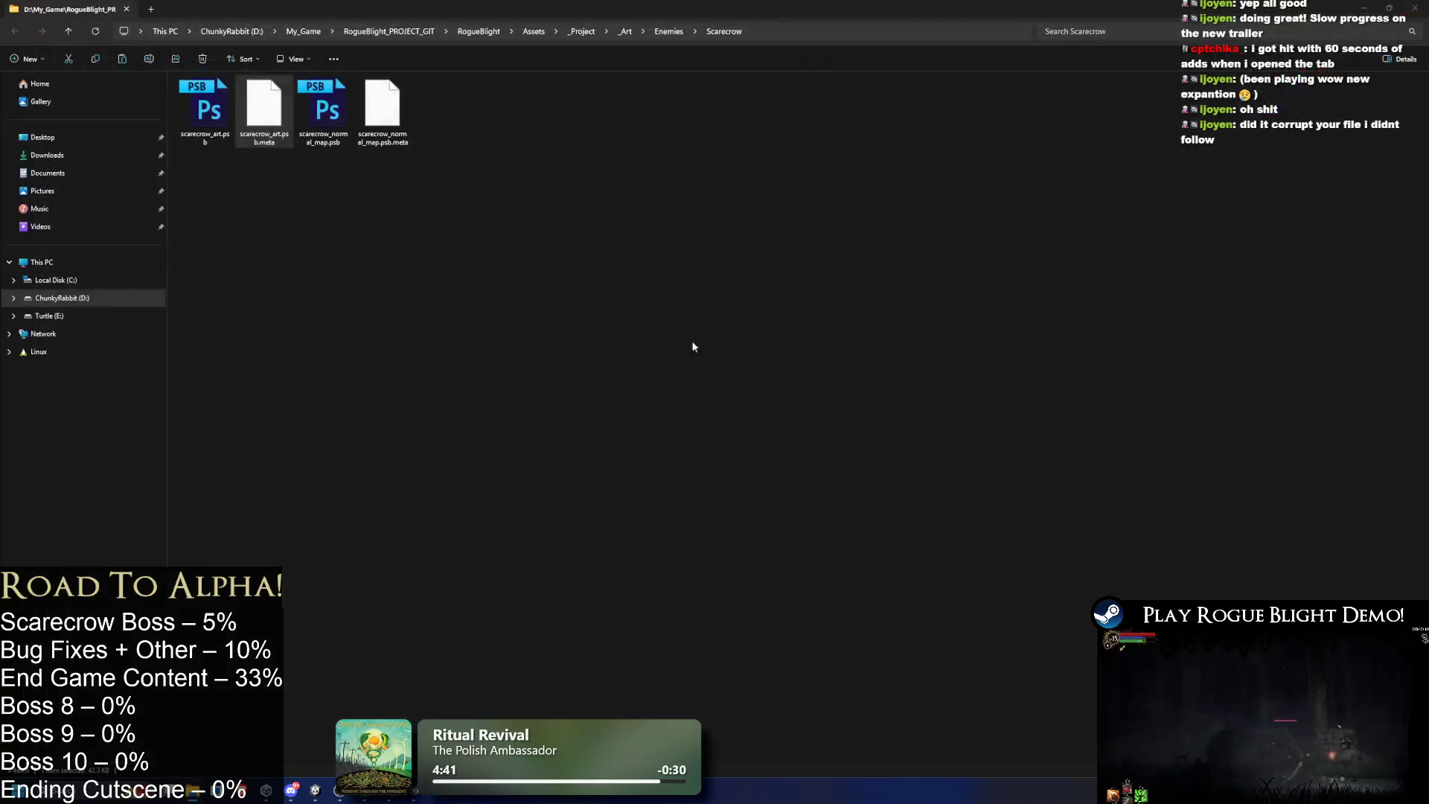
Shrink File Explorer, return to Unity and browse the scarecrow PSB, its sprites and normal map.
left_click_drag(893, 7, 1253, 239)
left_click(922, 203)
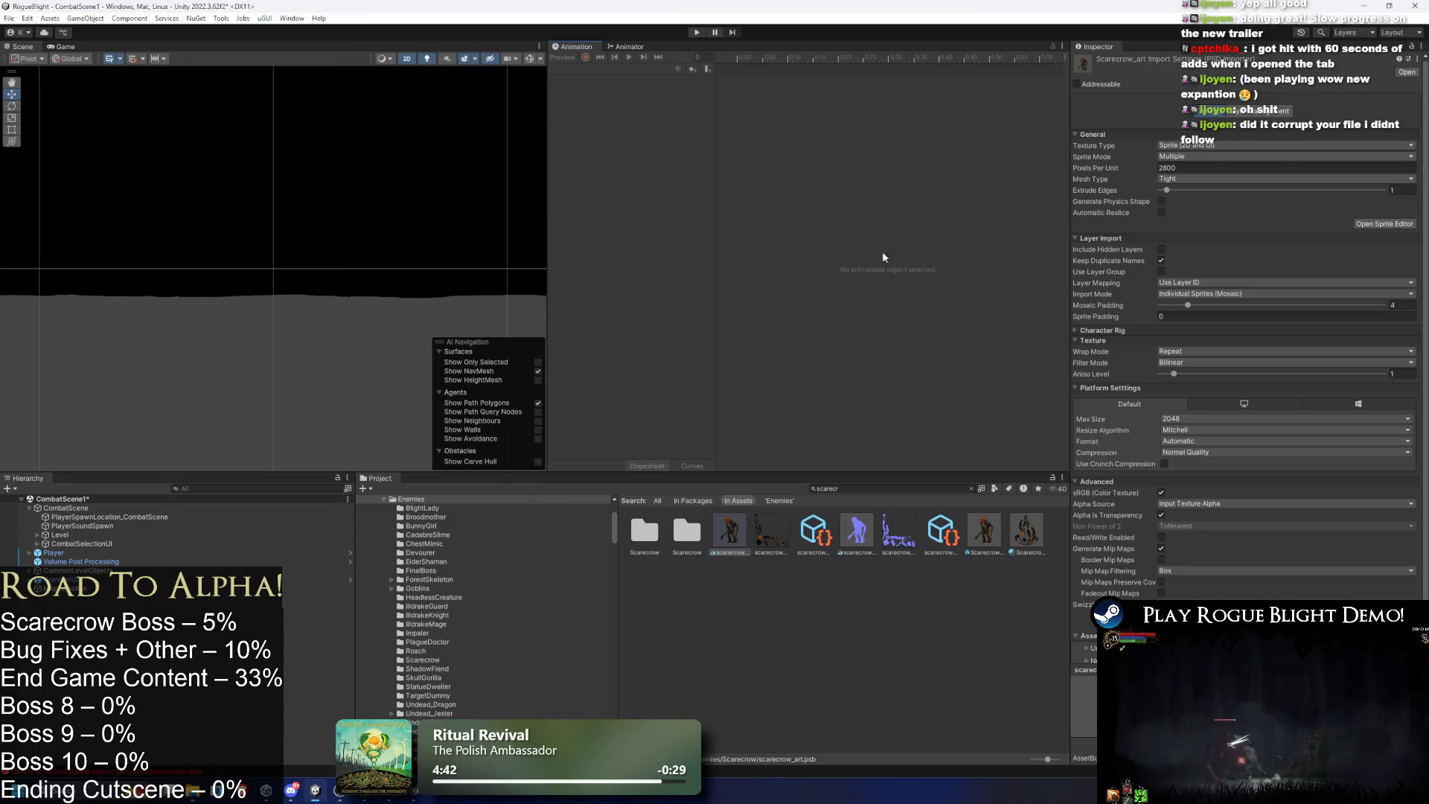
left_click(735, 536)
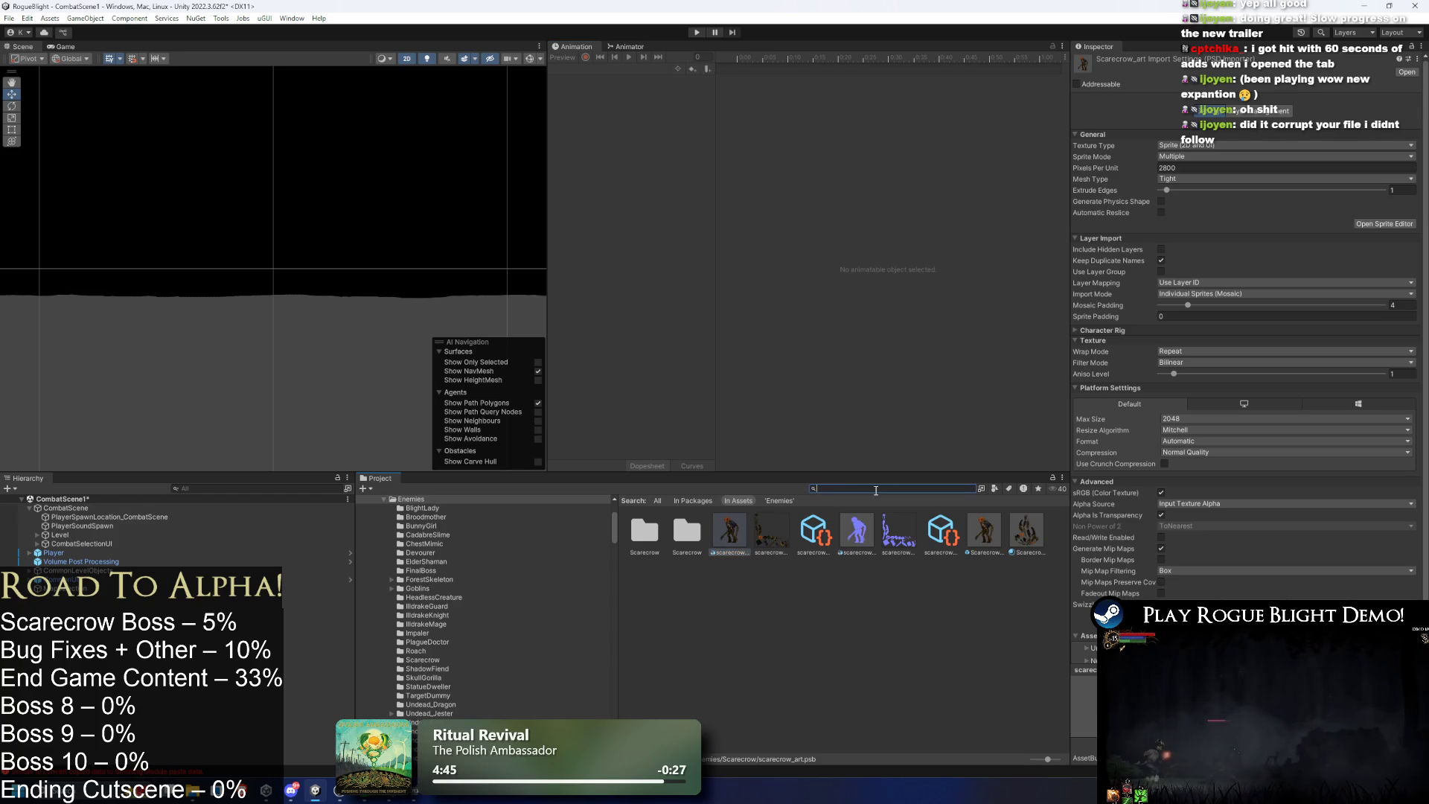
left_click(687, 530)
left_click(662, 530)
left_click(662, 530)
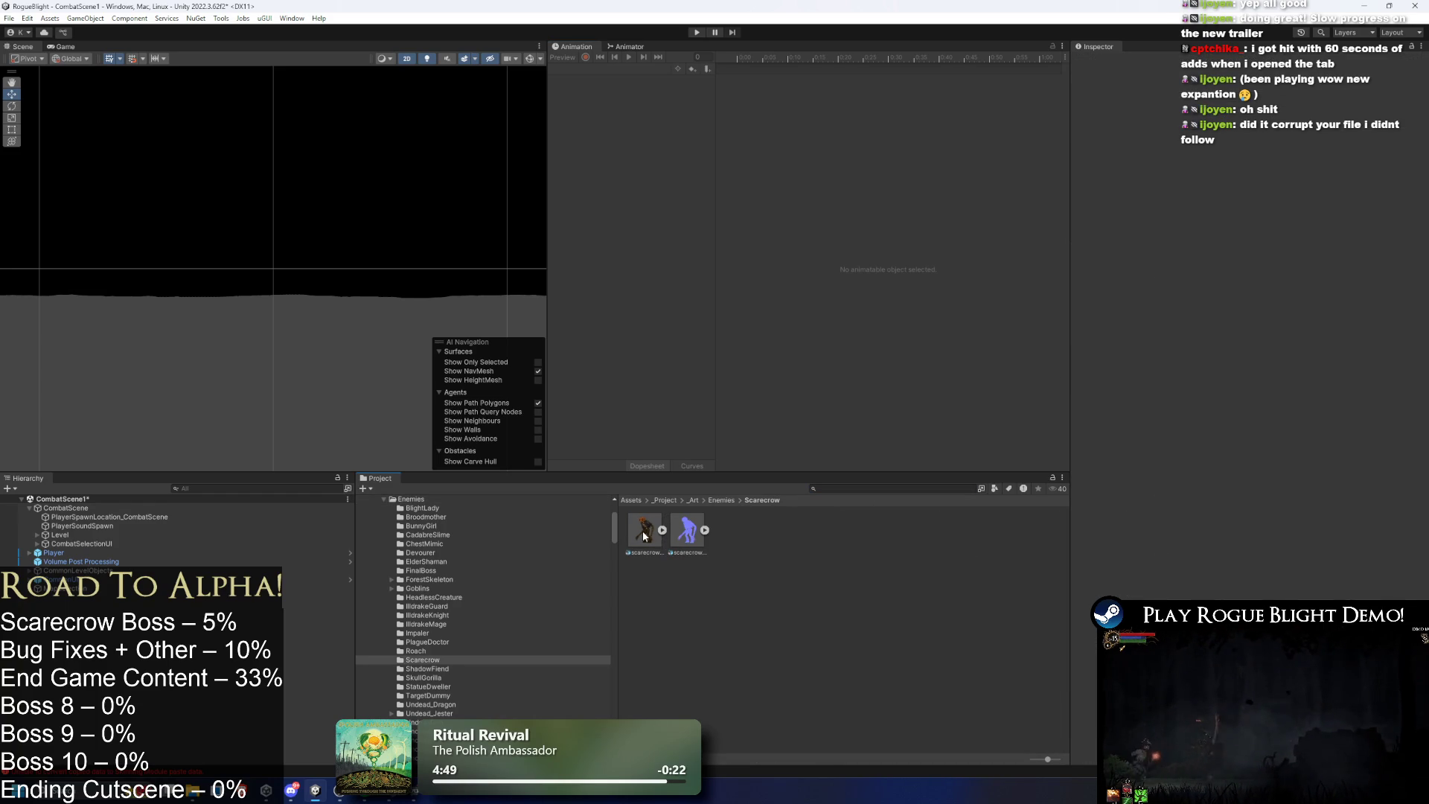
right_click(647, 527)
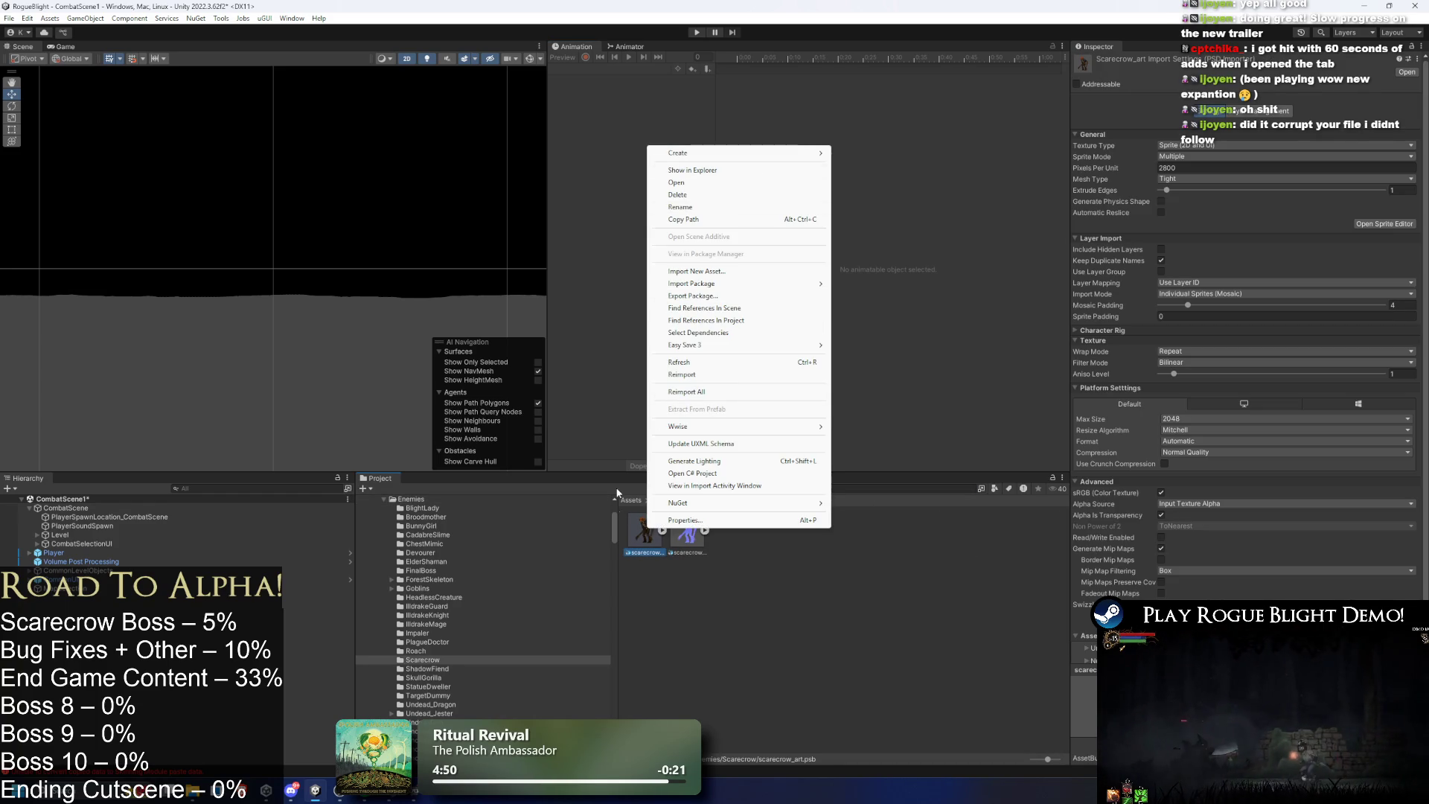
Open the scarecrow PSB in Photoshop, close it, then bring up scarecrow_art's context menu.
double_click(645, 530)
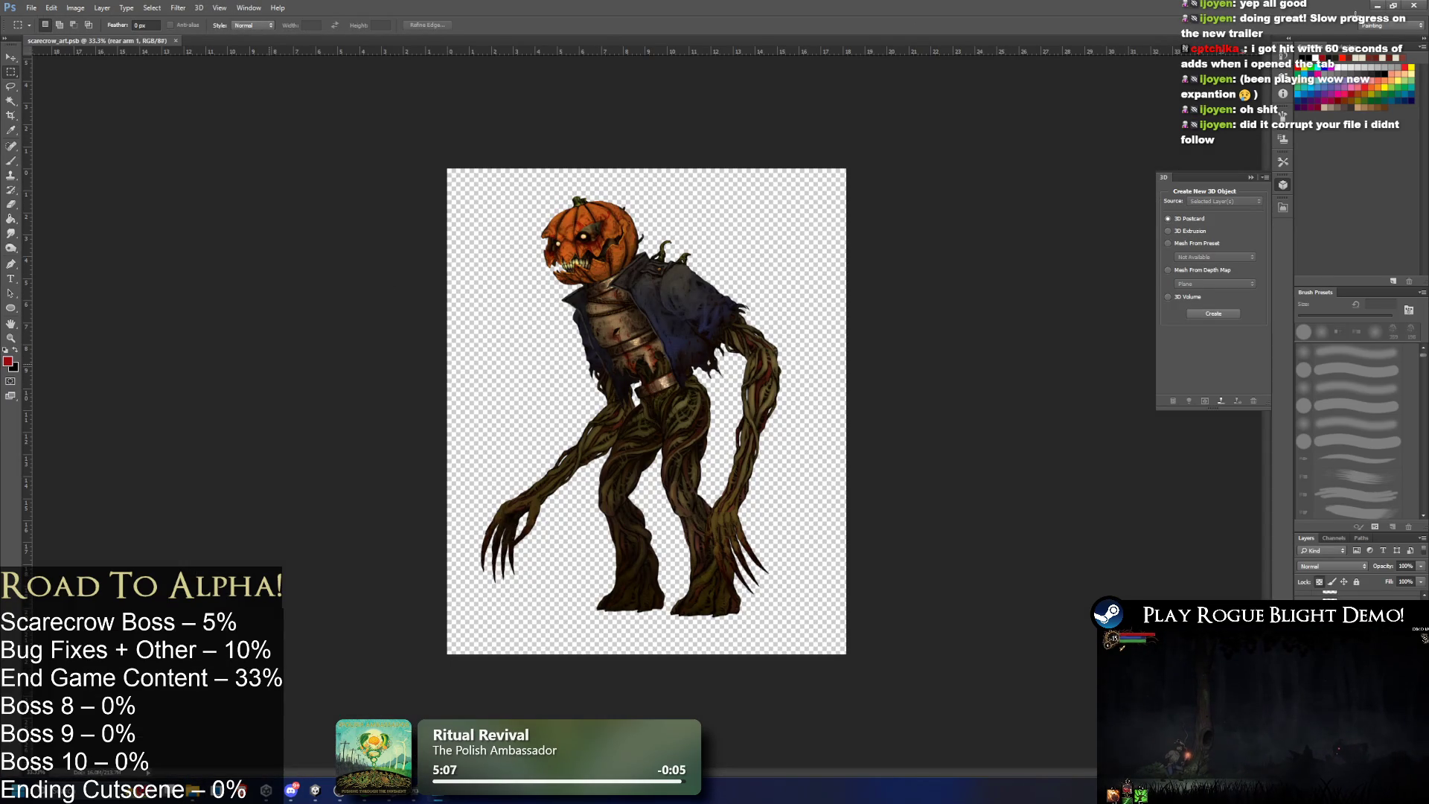
left_click(1413, 4)
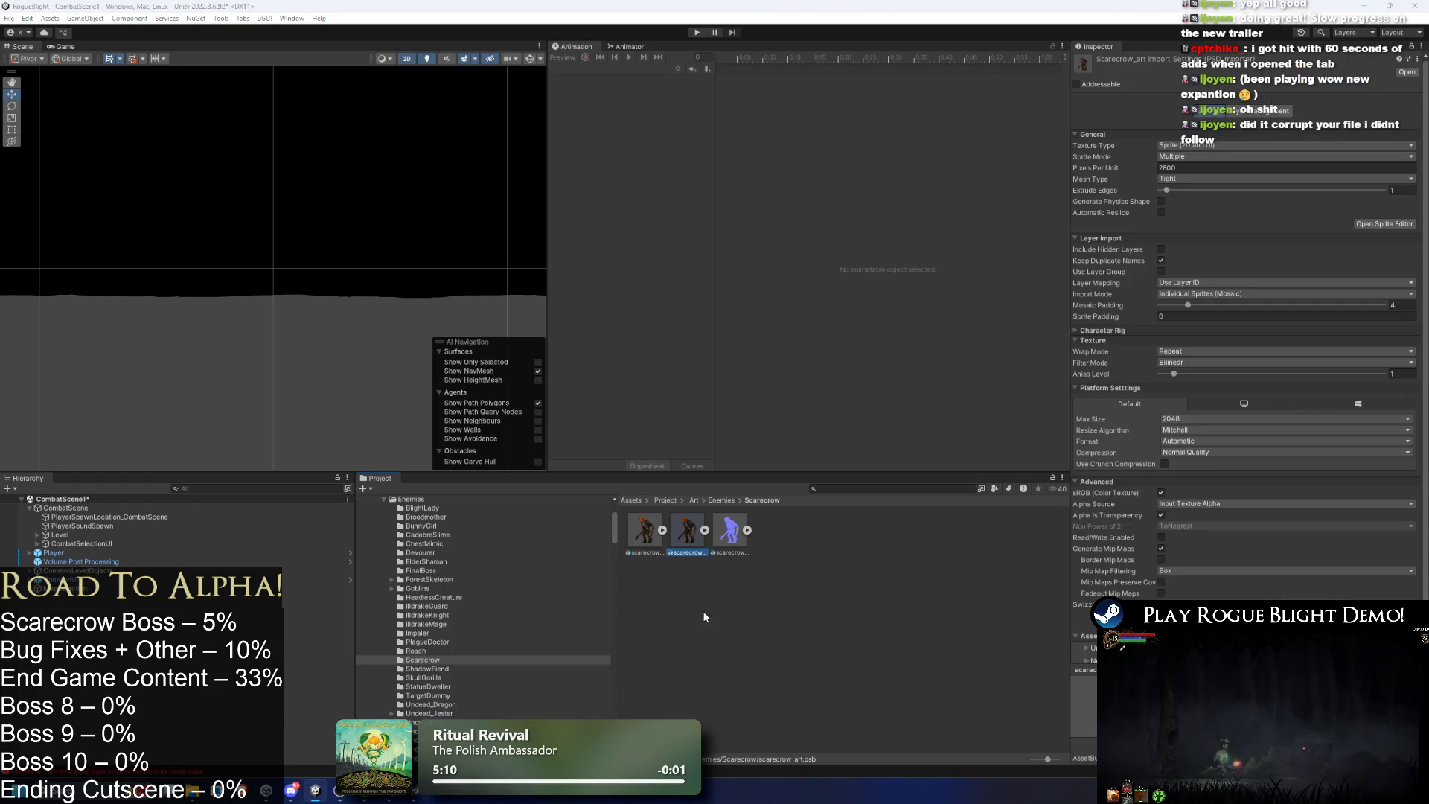
left_click(641, 534)
left_click(686, 554)
left_click(689, 553)
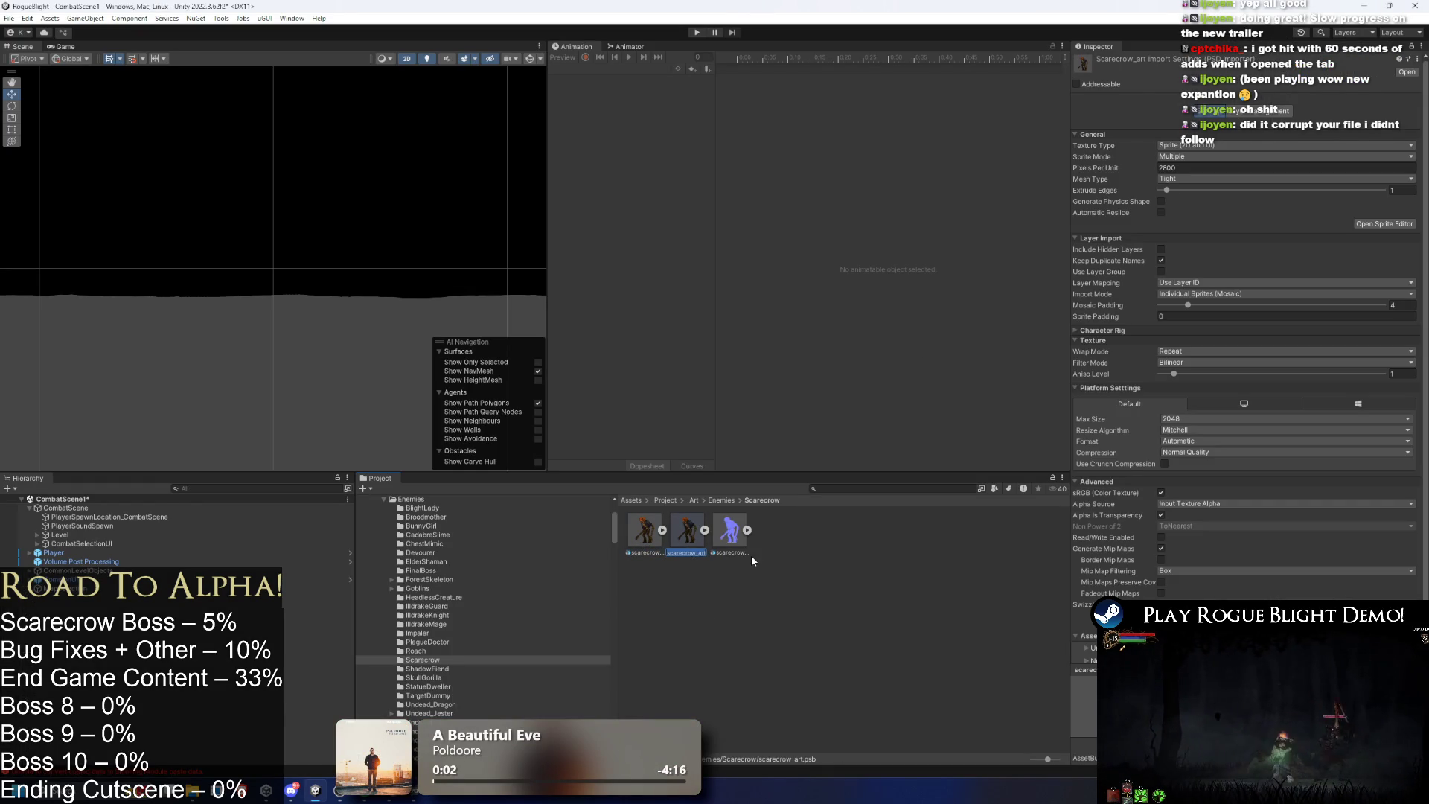
right_click(690, 532)
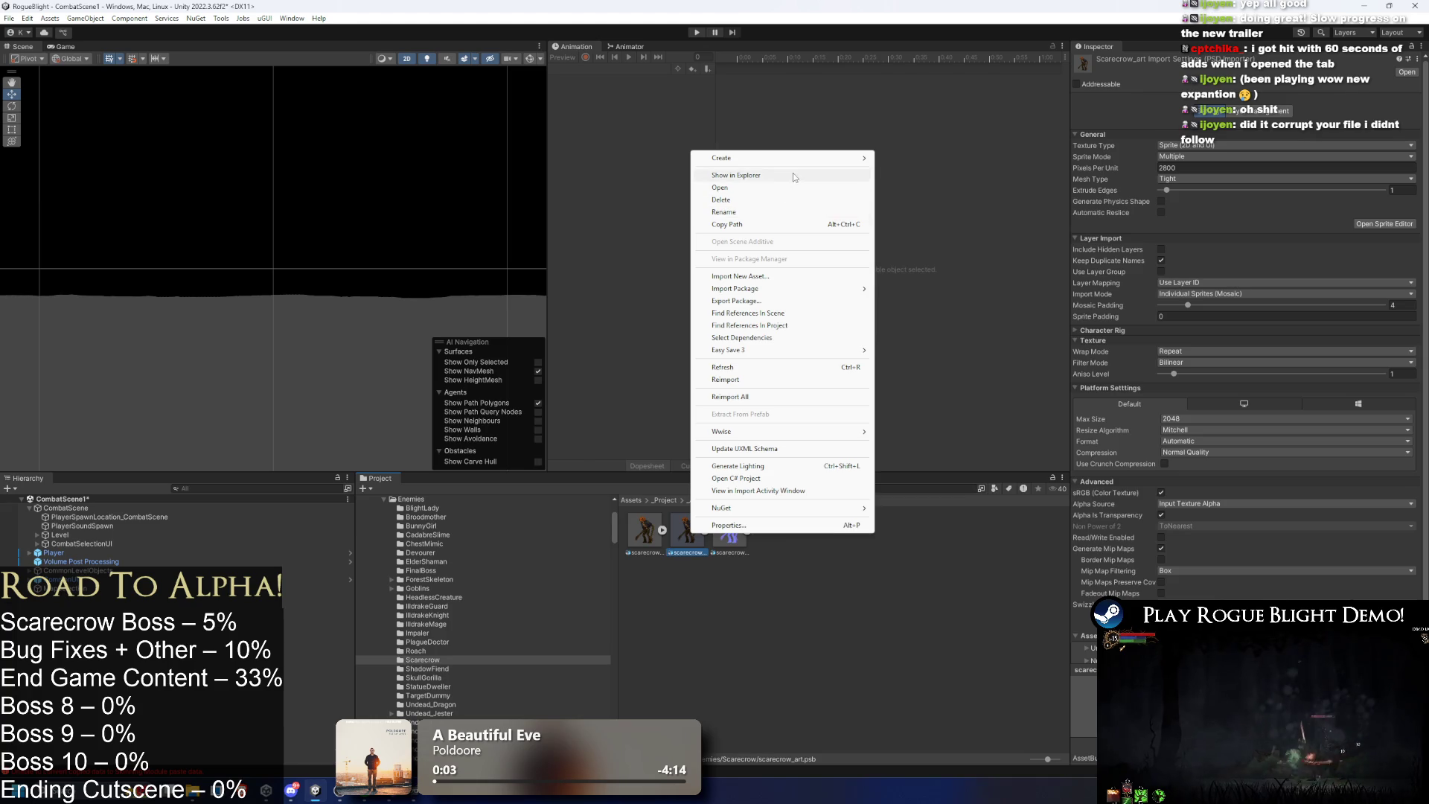
Reveal scarecrow_art in File Explorer and rename the old file to scarecrow_art2.psb.
left_click(793, 173)
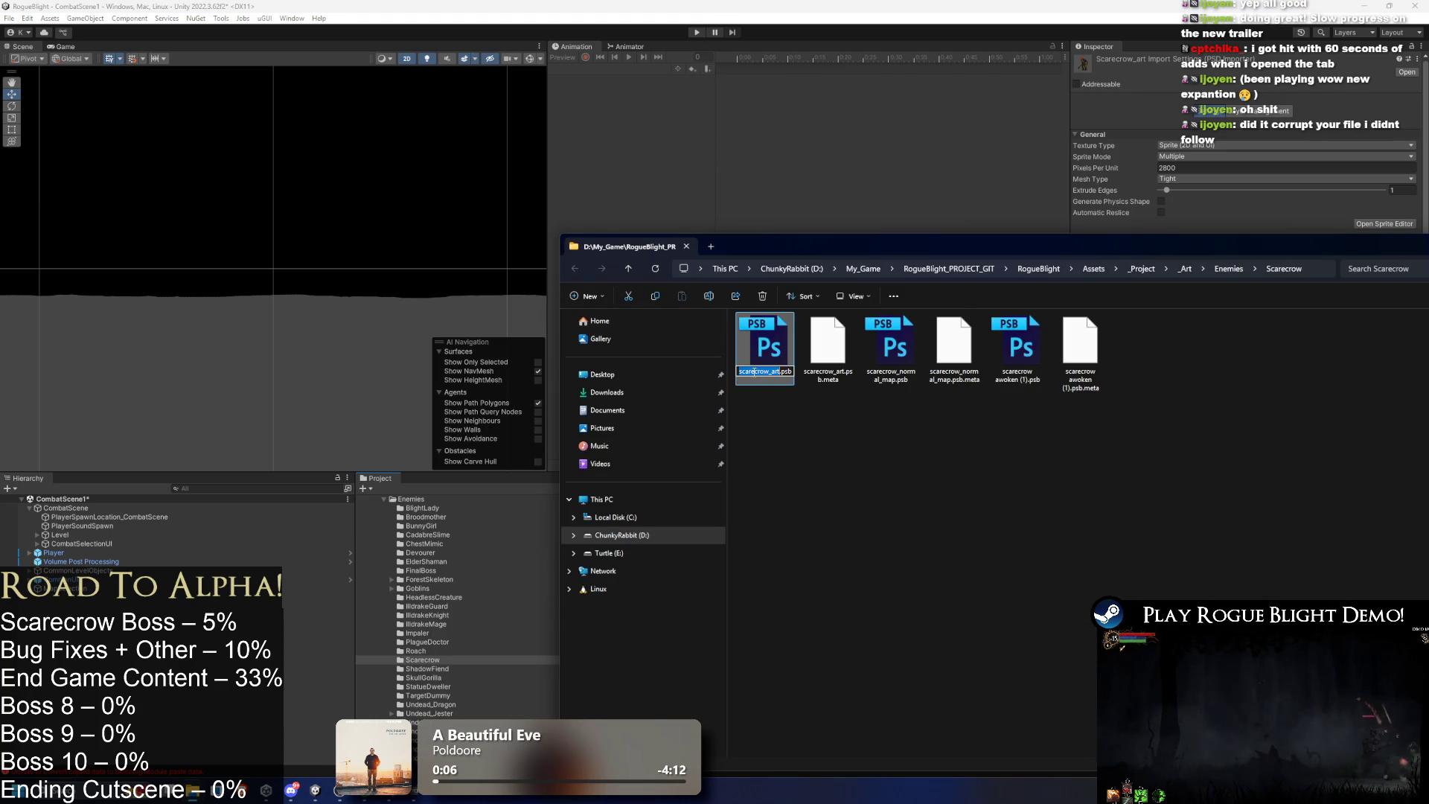
left_click(770, 374)
type("2")
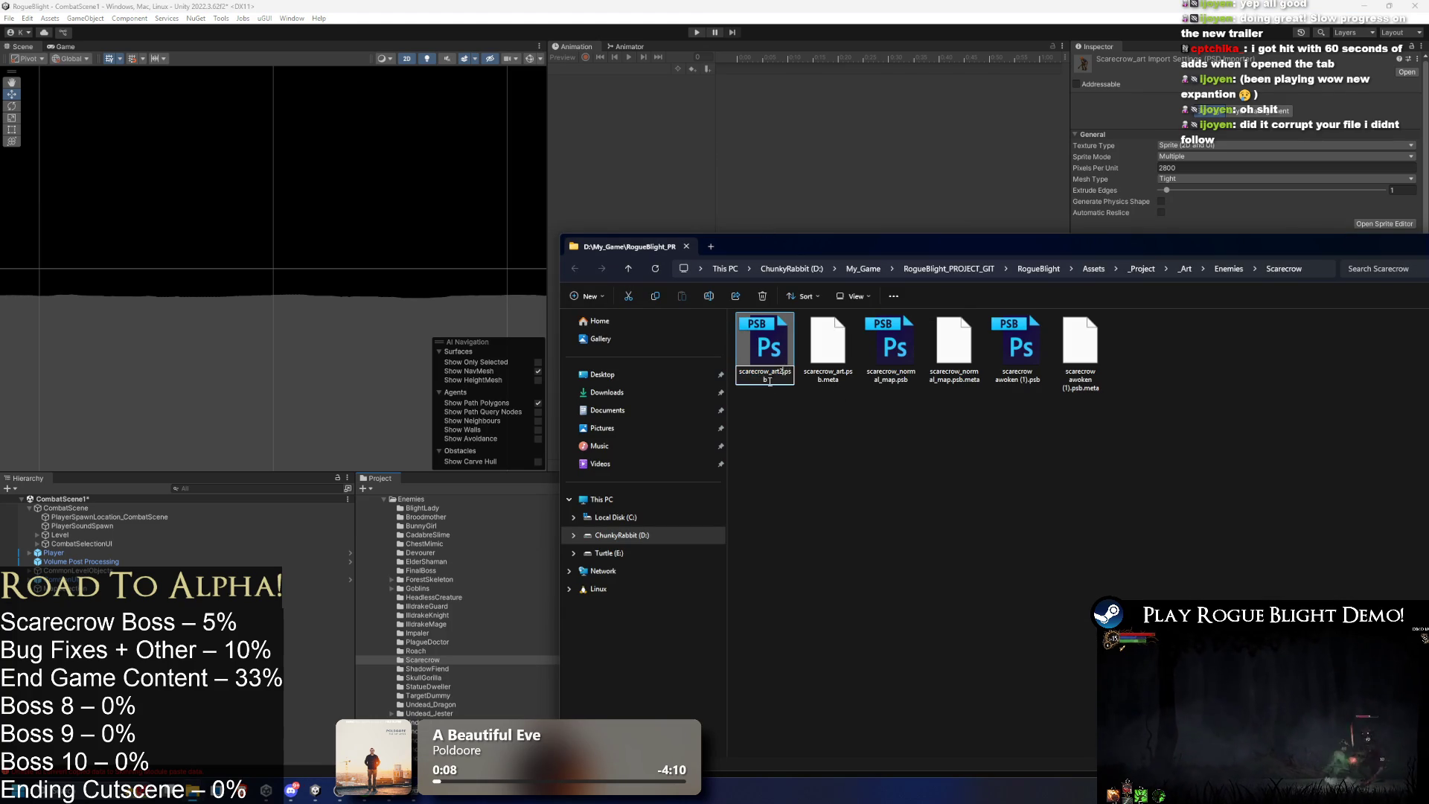
double_click(780, 372)
key("ctrl+c")
left_click(780, 372)
type("2")
Rename 'scarecrow awoken (1).psb' to scarecrow_art.psb and return to Unity to import it.
left_click(1009, 381)
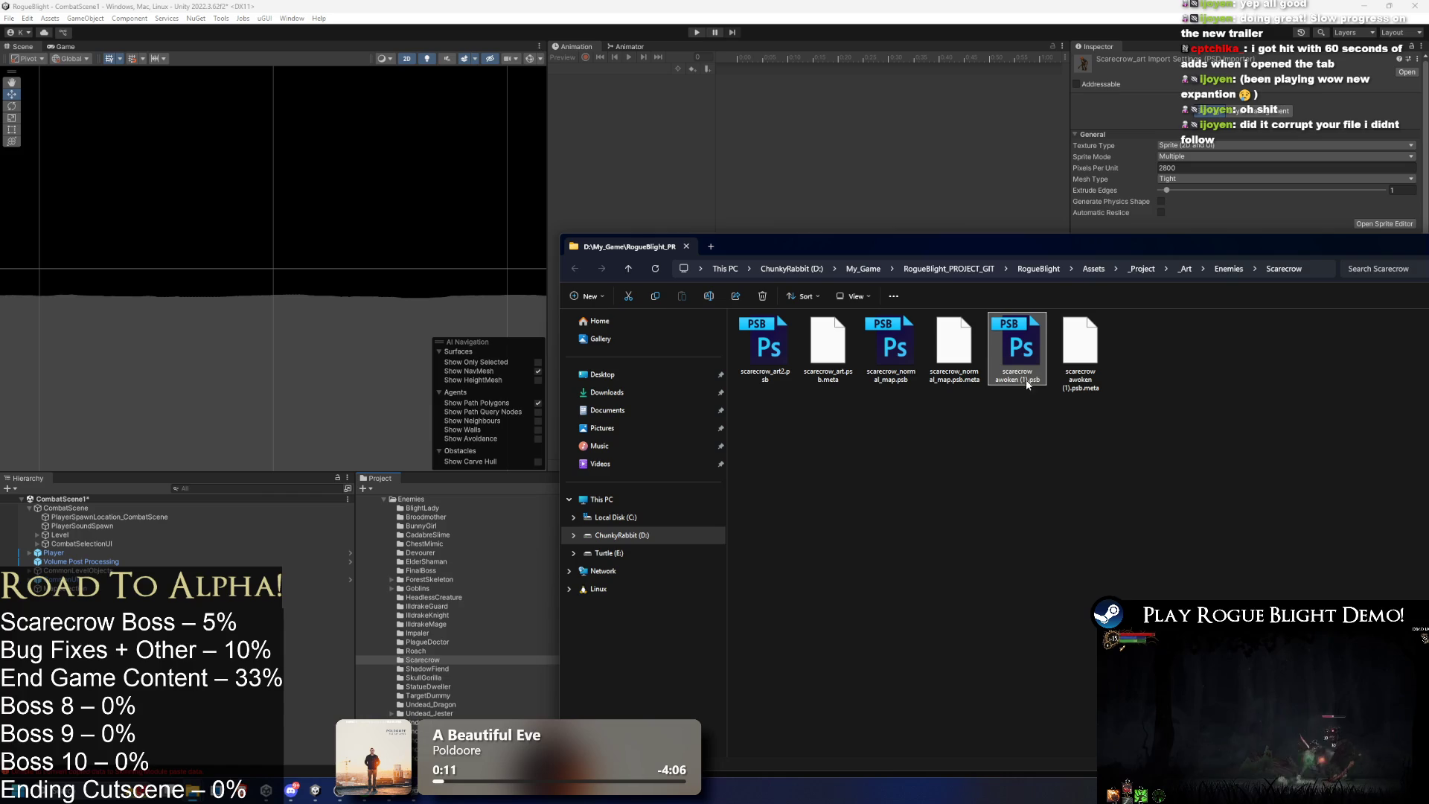
left_click(1024, 382)
key("ctrl+v")
key("Return")
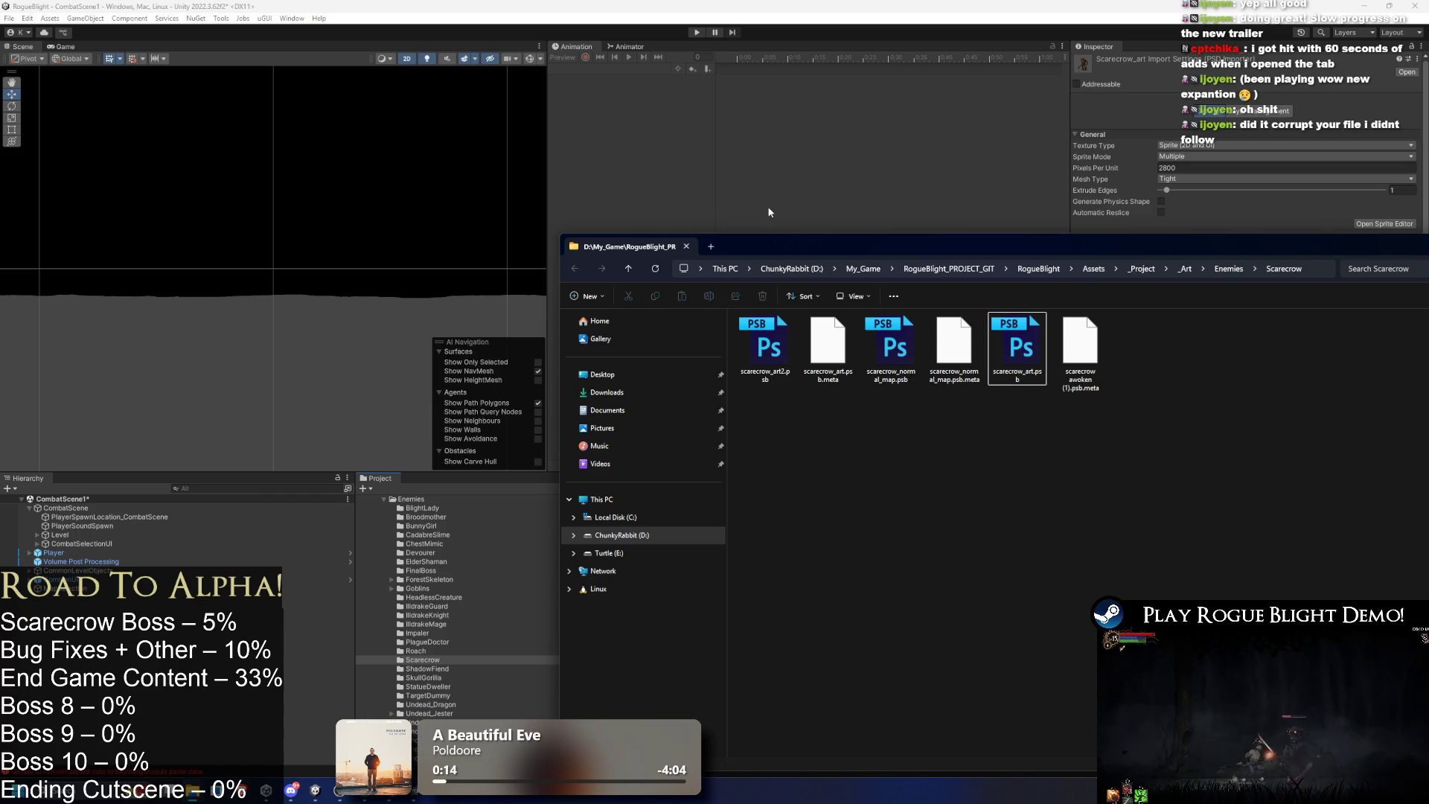
key("alt+Tab")
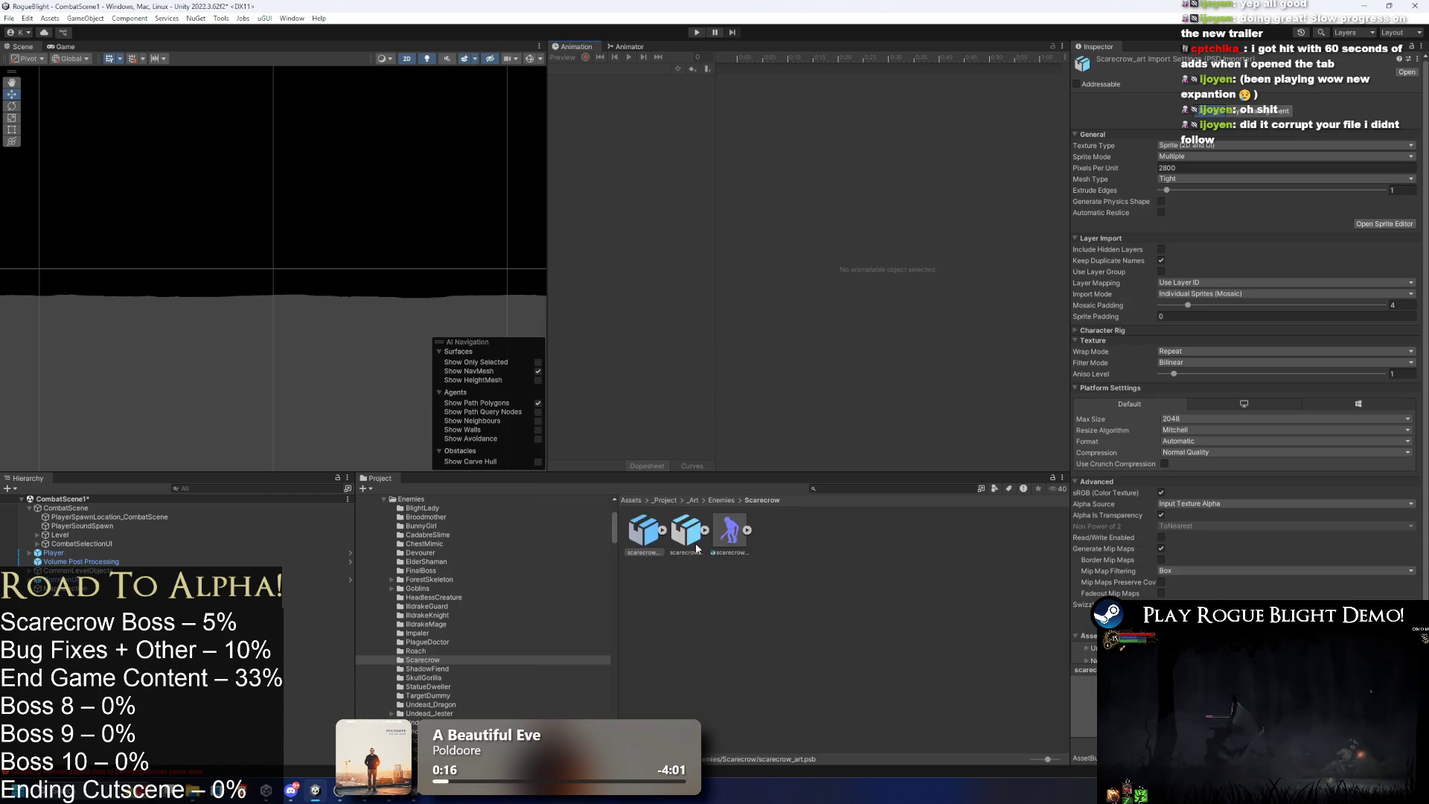
left_click(683, 532)
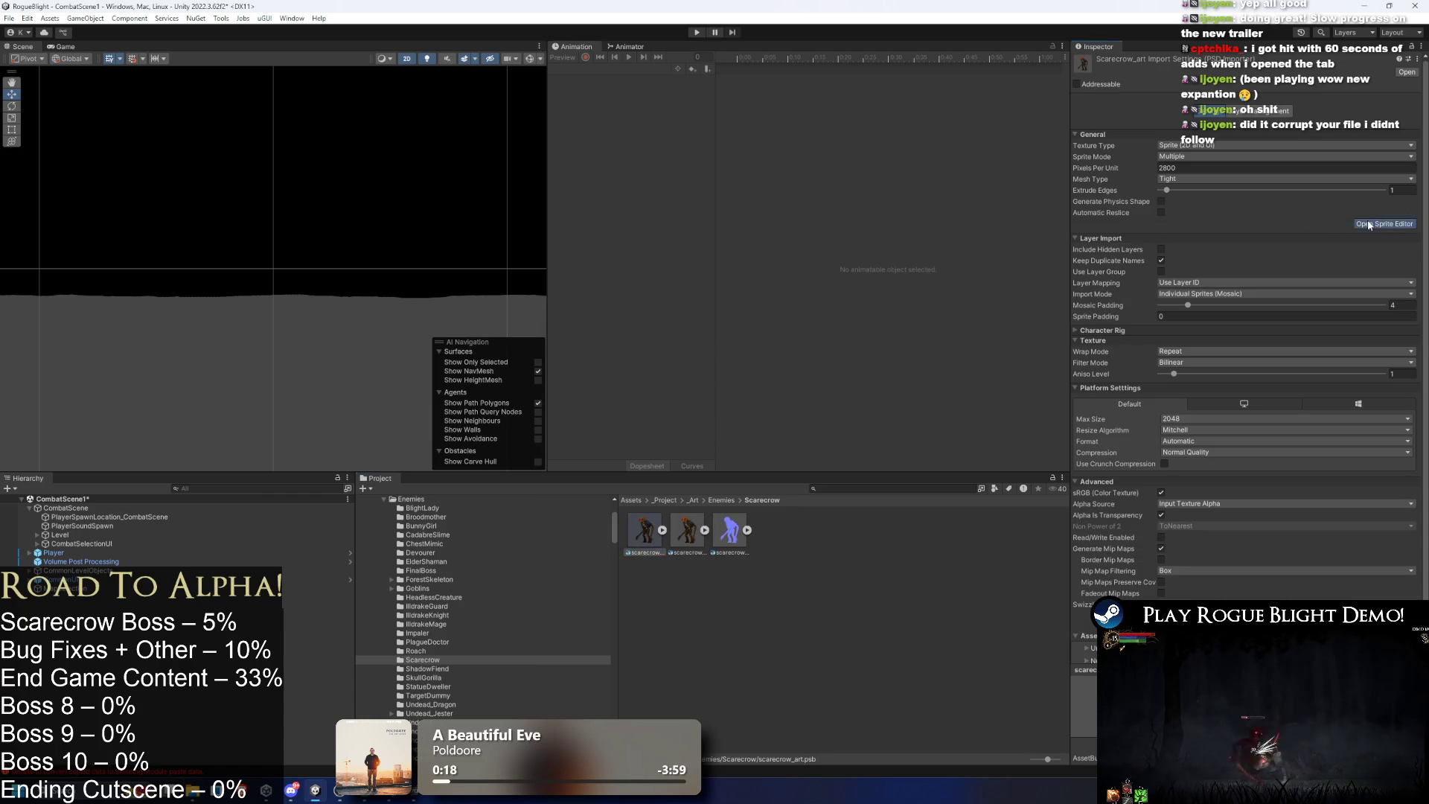
left_click(1370, 224)
left_click(38, 23)
left_click(33, 81)
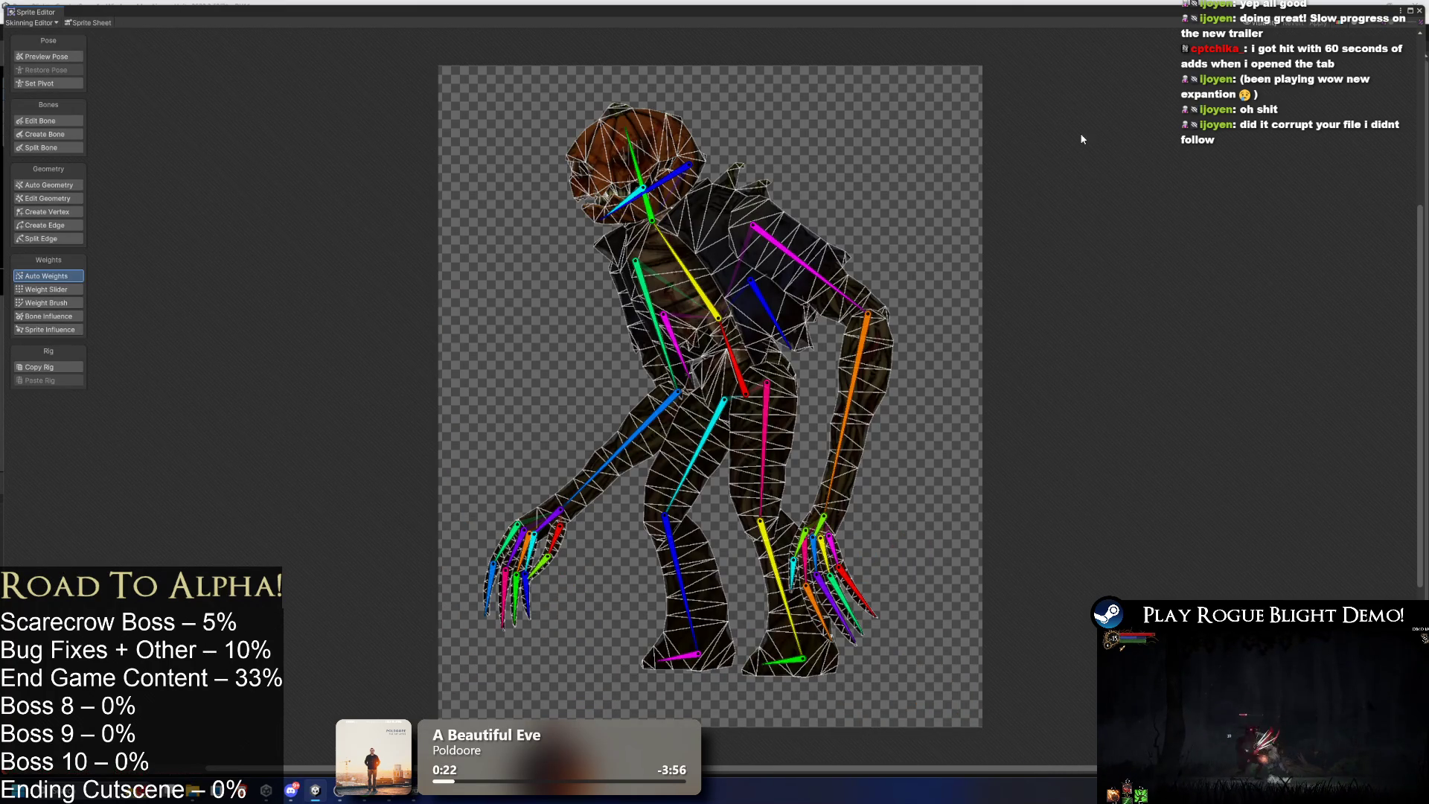
left_click(1420, 11)
left_click(640, 529)
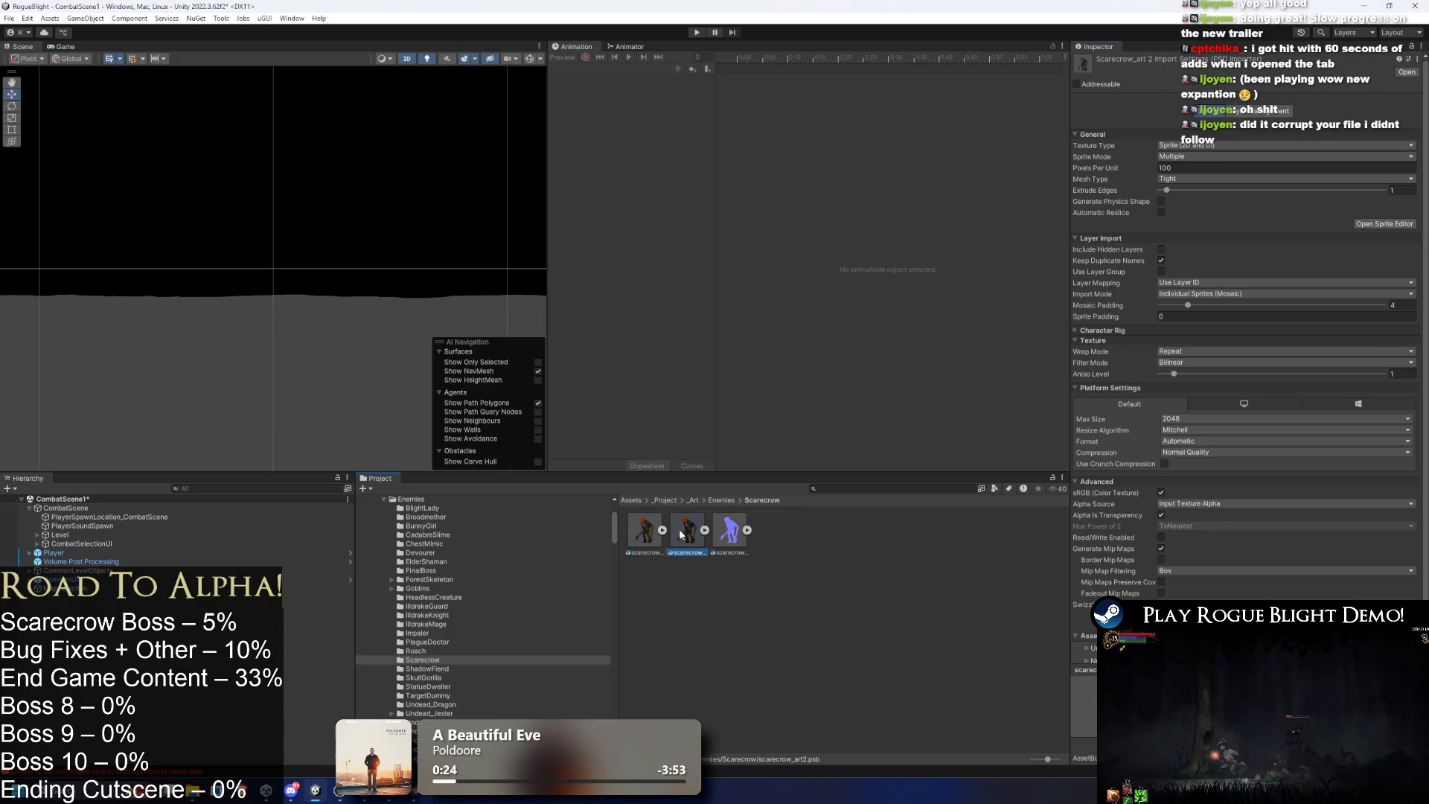
left_click(678, 538)
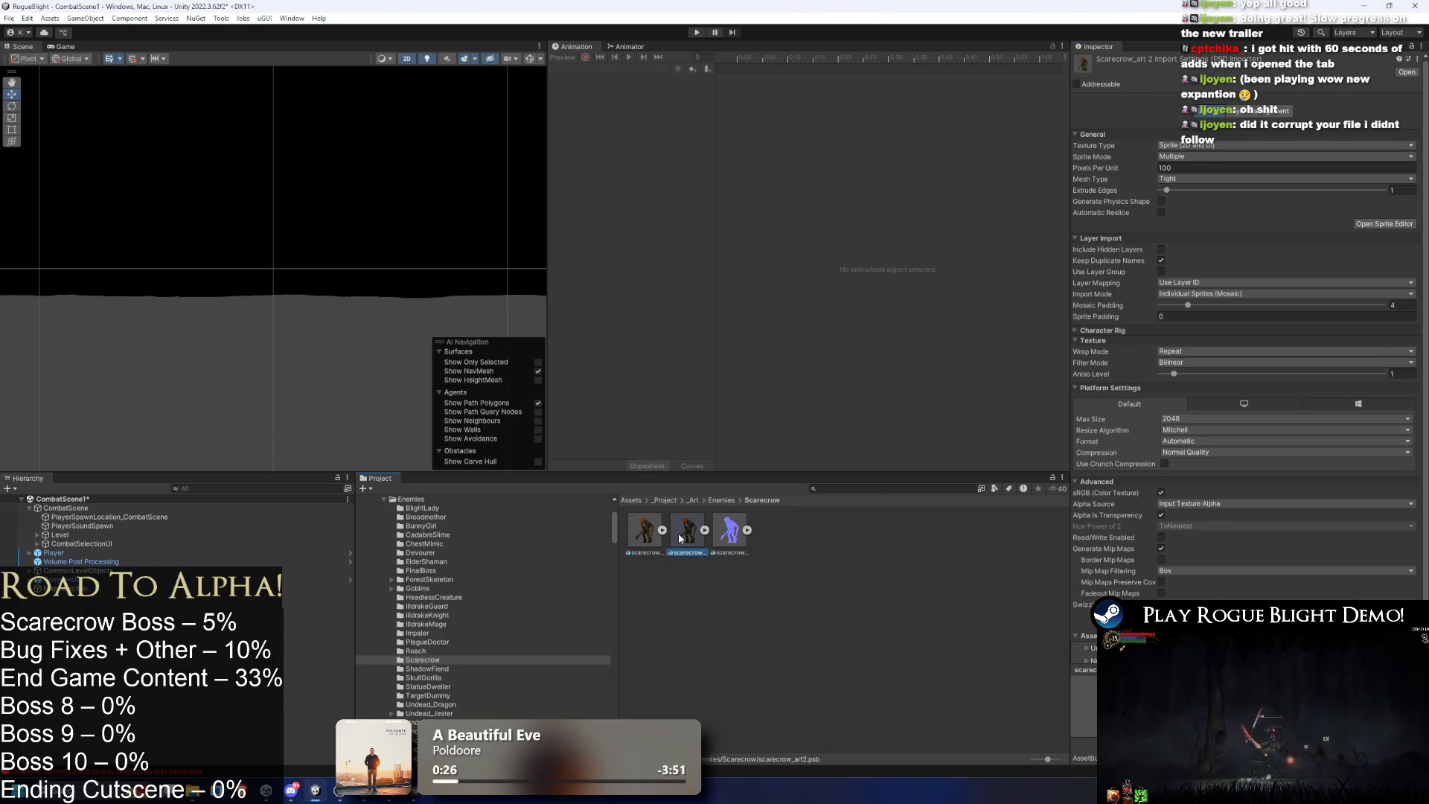
left_click(642, 533)
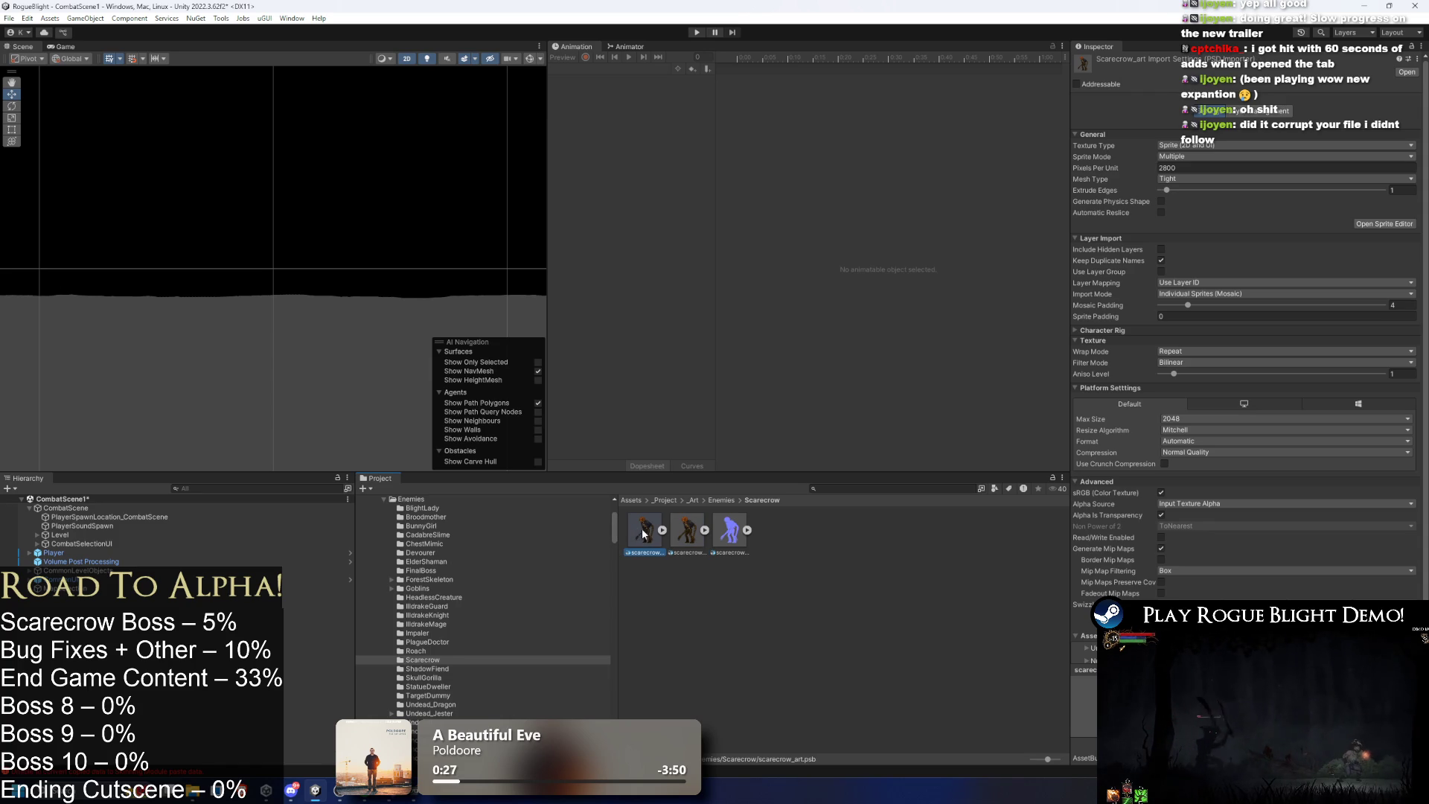
left_click(693, 524)
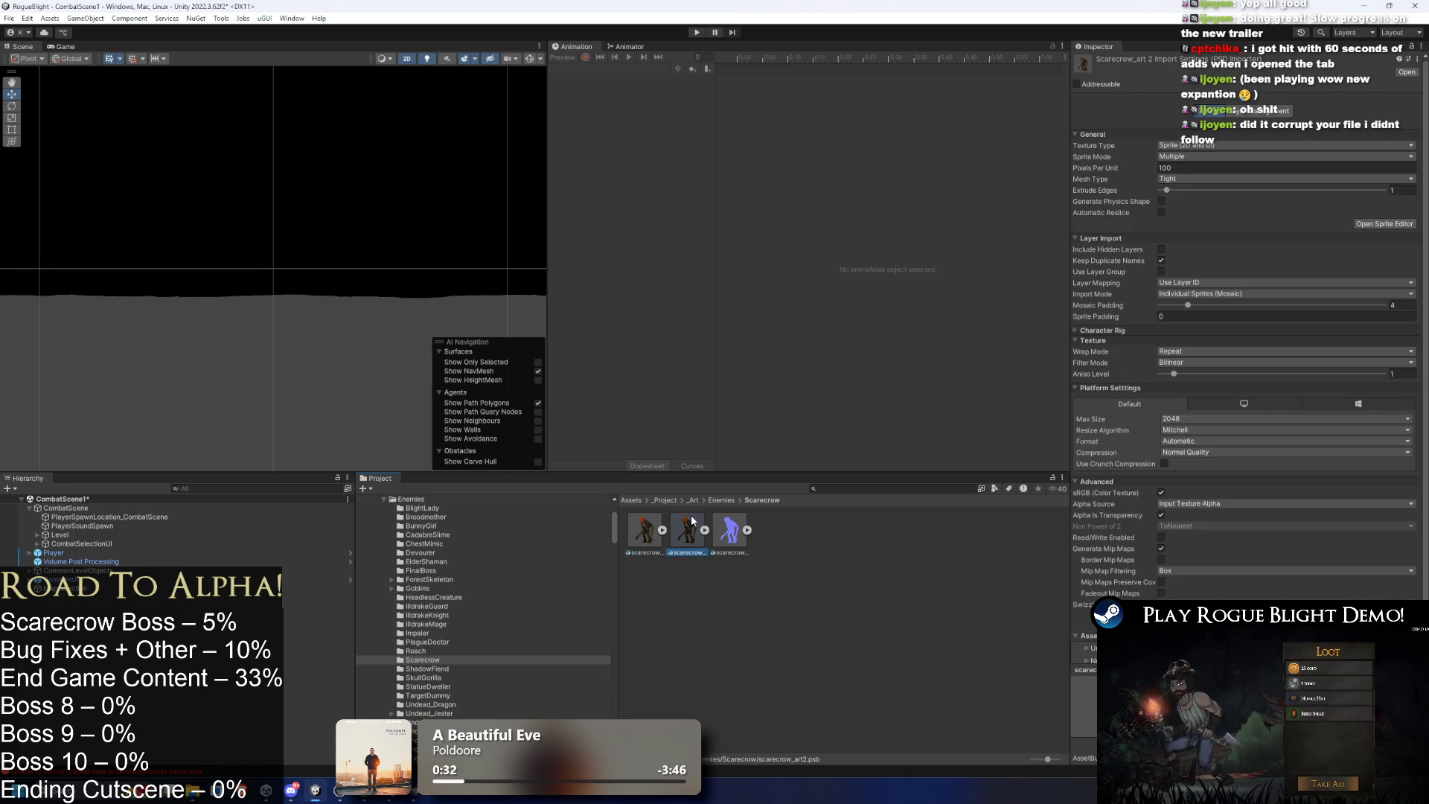
key("super")
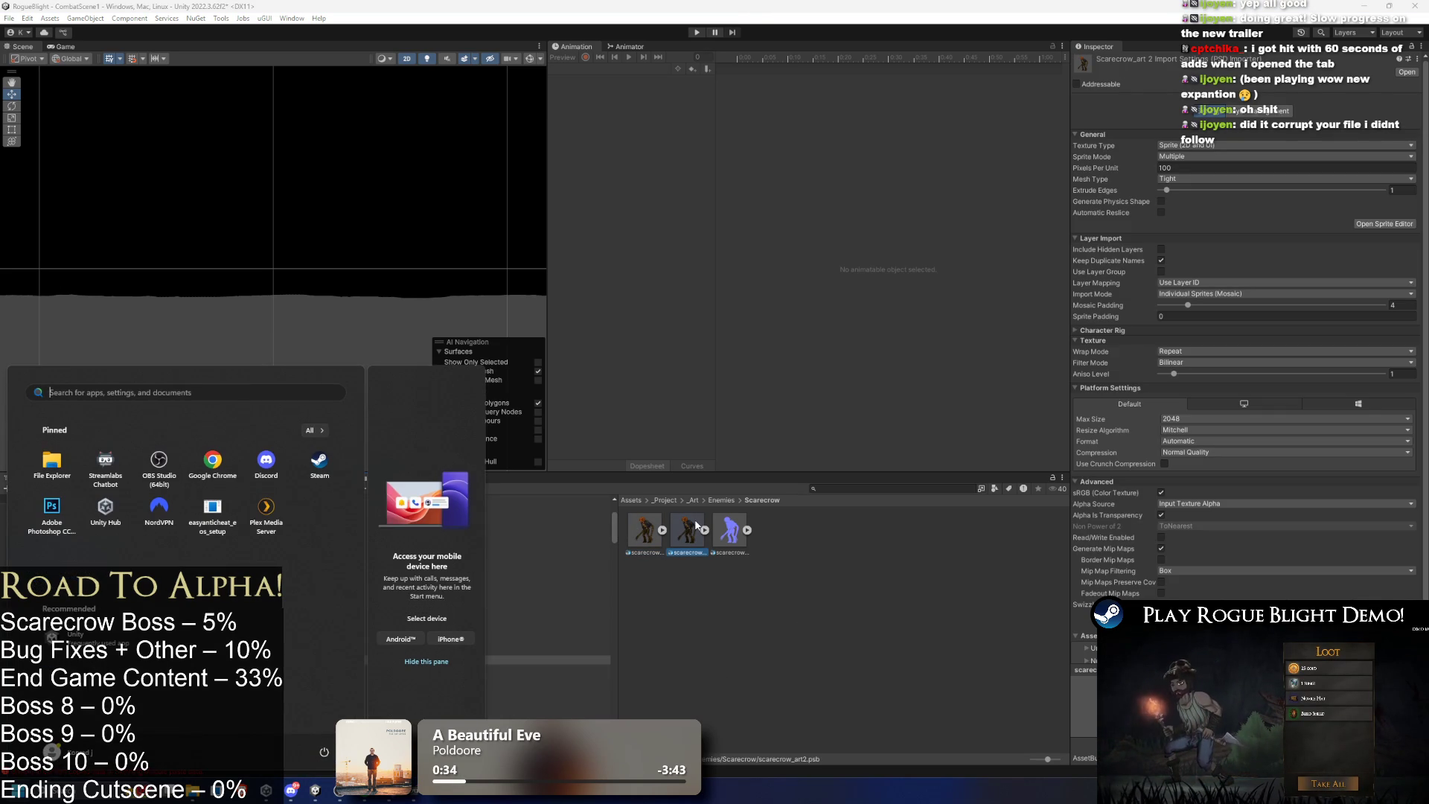
key("super")
left_click(649, 530)
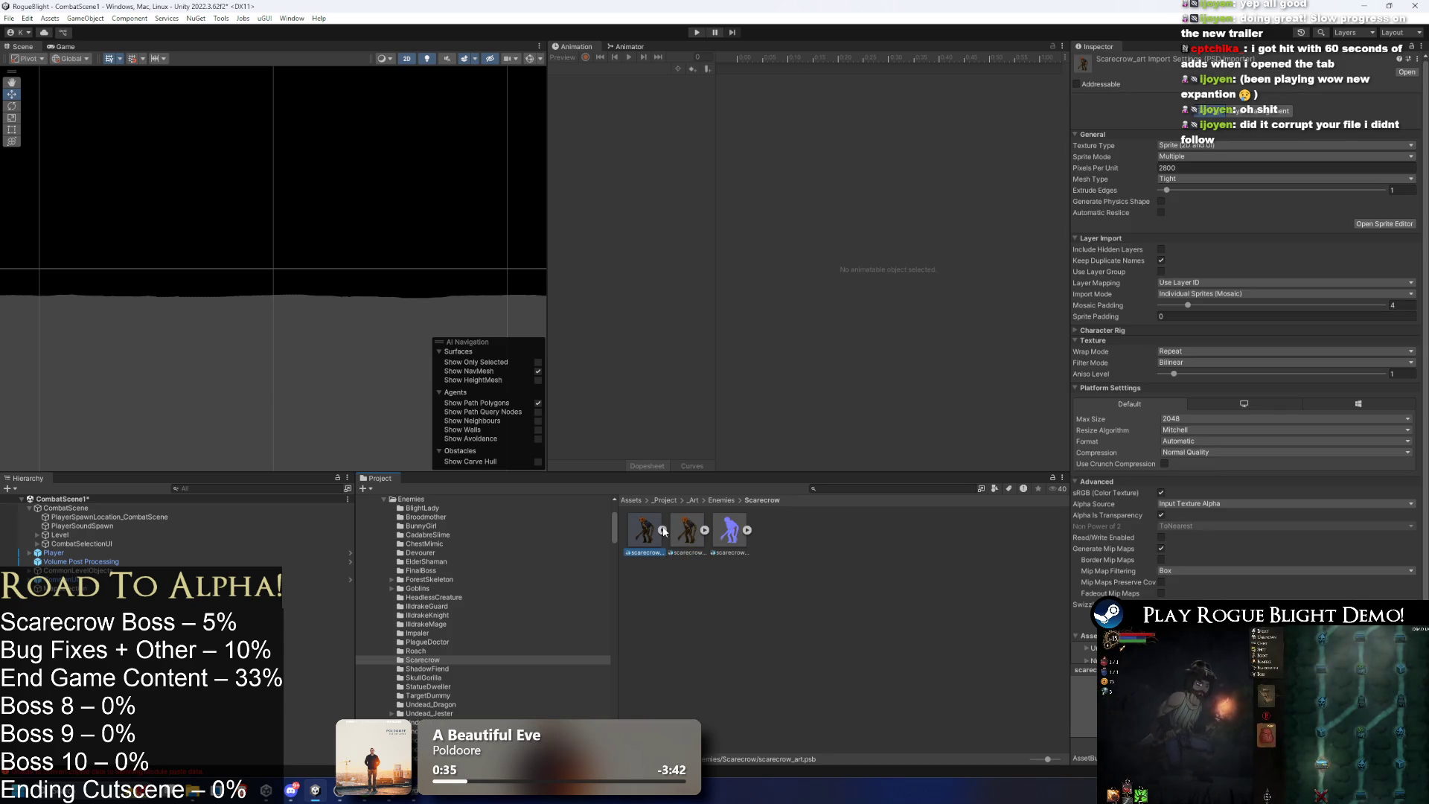
left_click(679, 533)
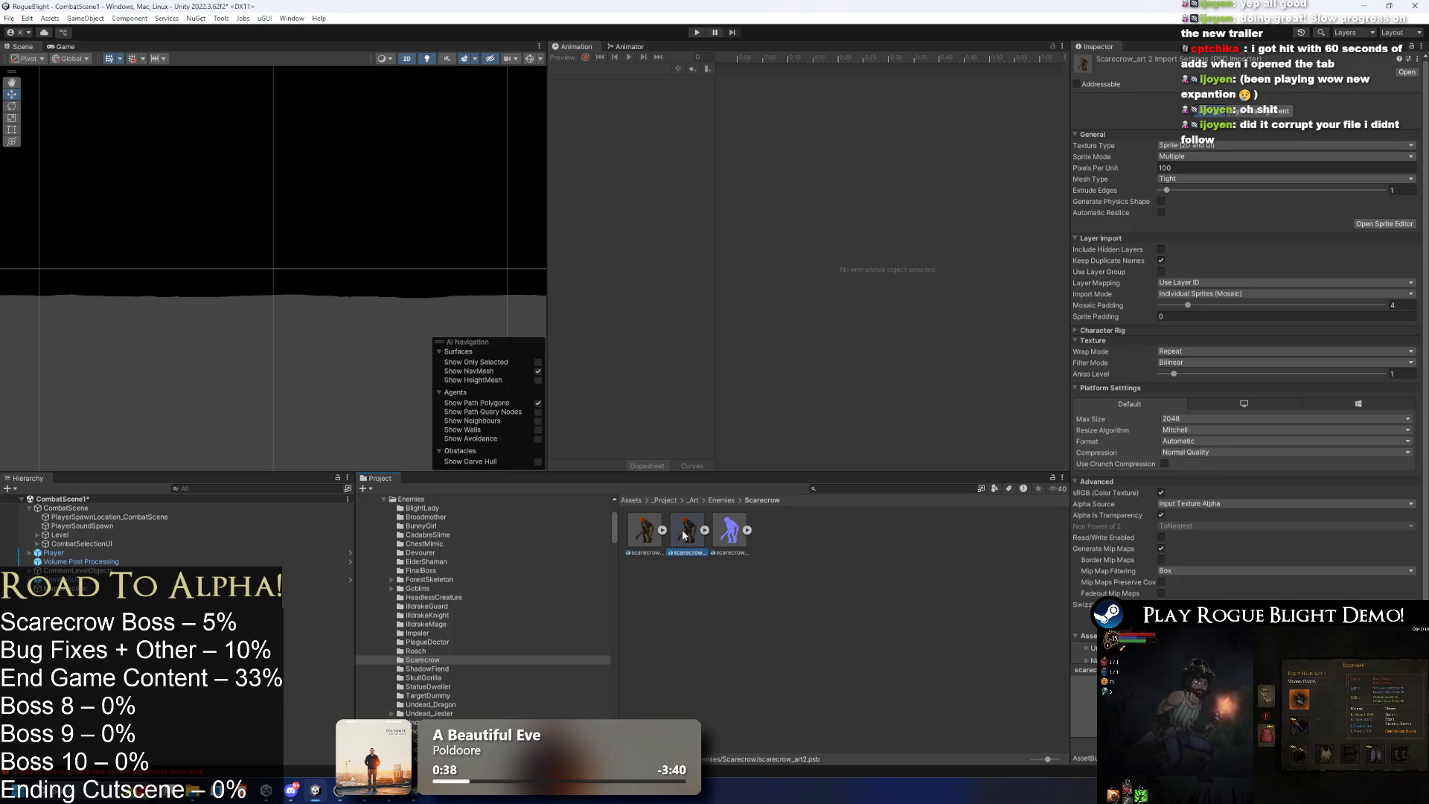
left_click(1374, 224)
left_click(27, 22)
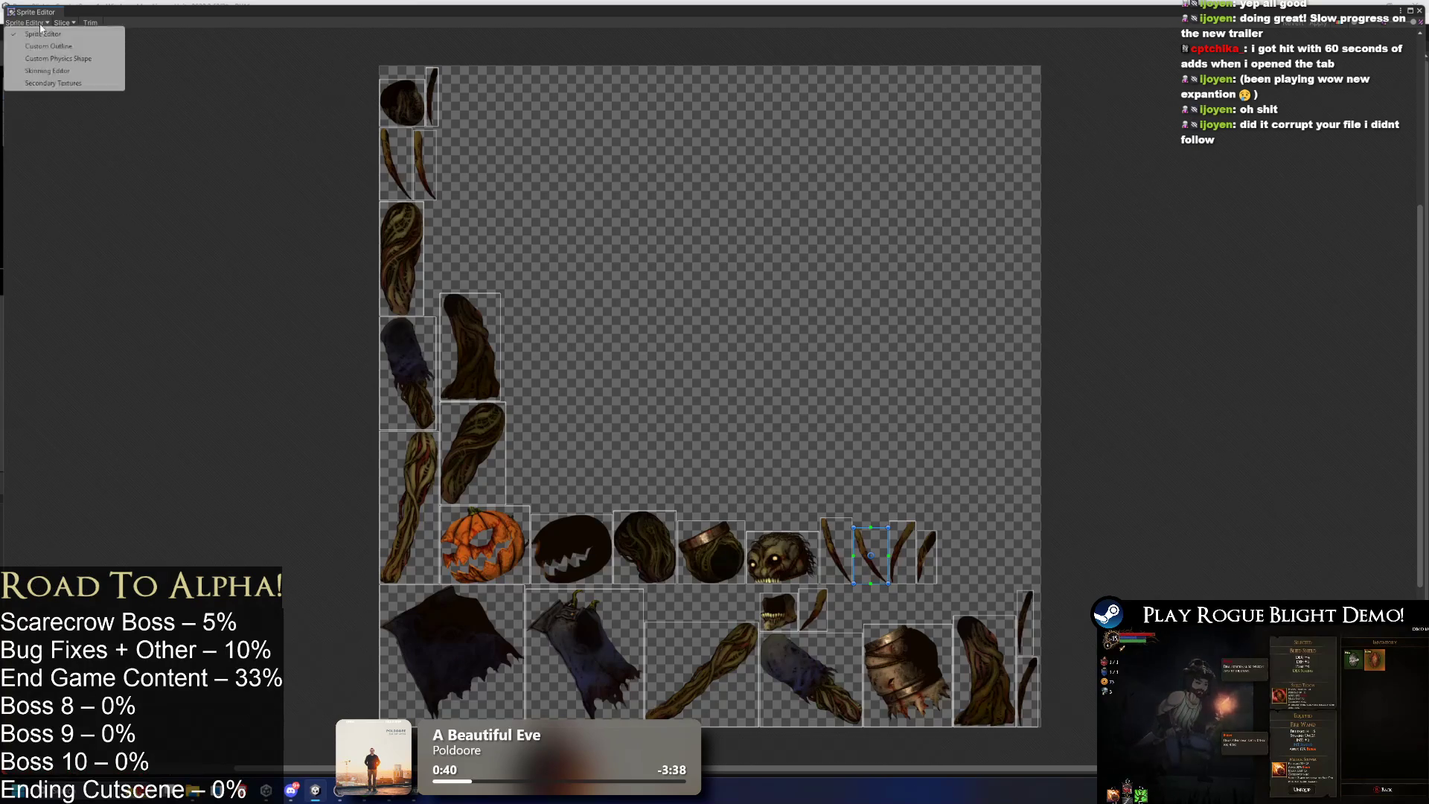
left_click(68, 75)
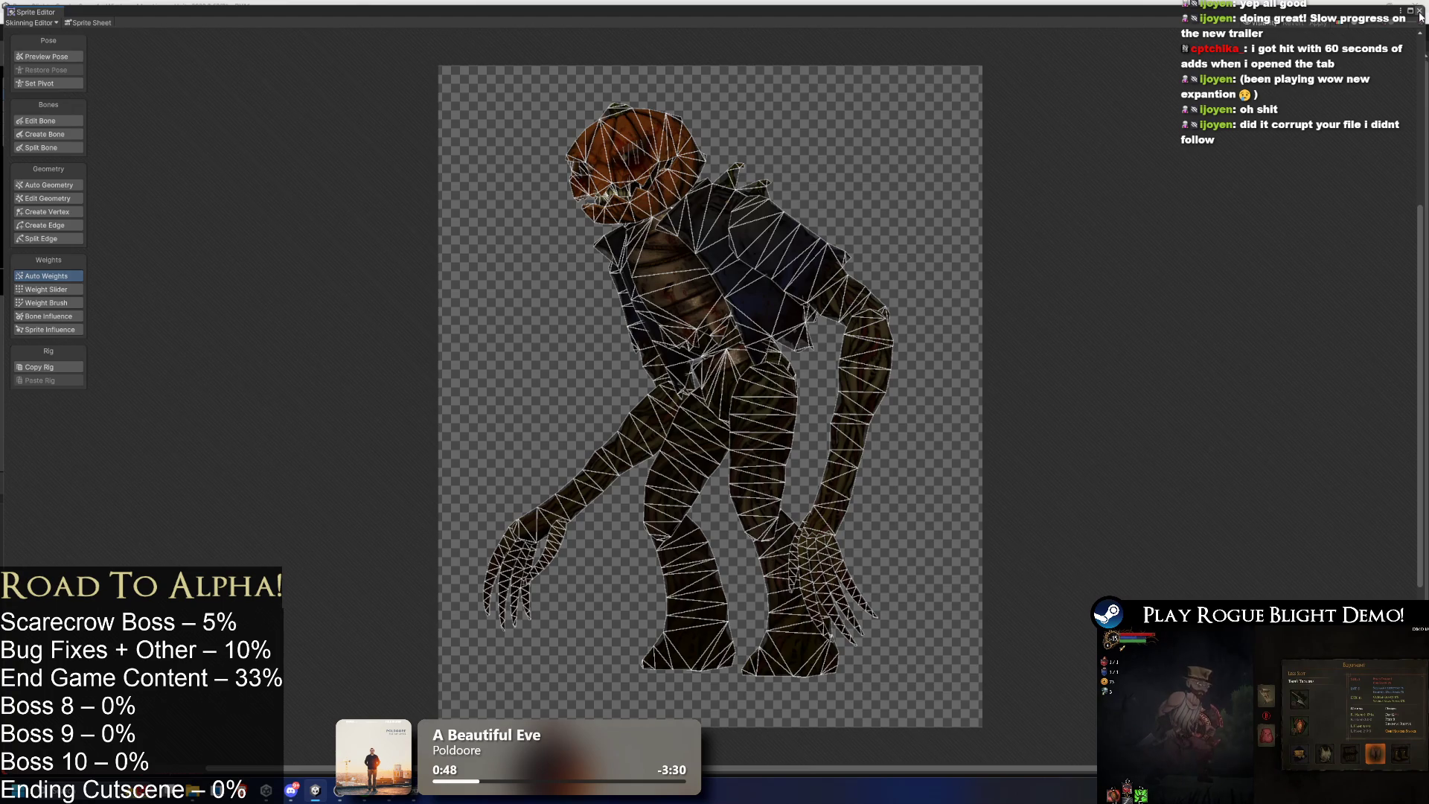
left_click(1420, 13)
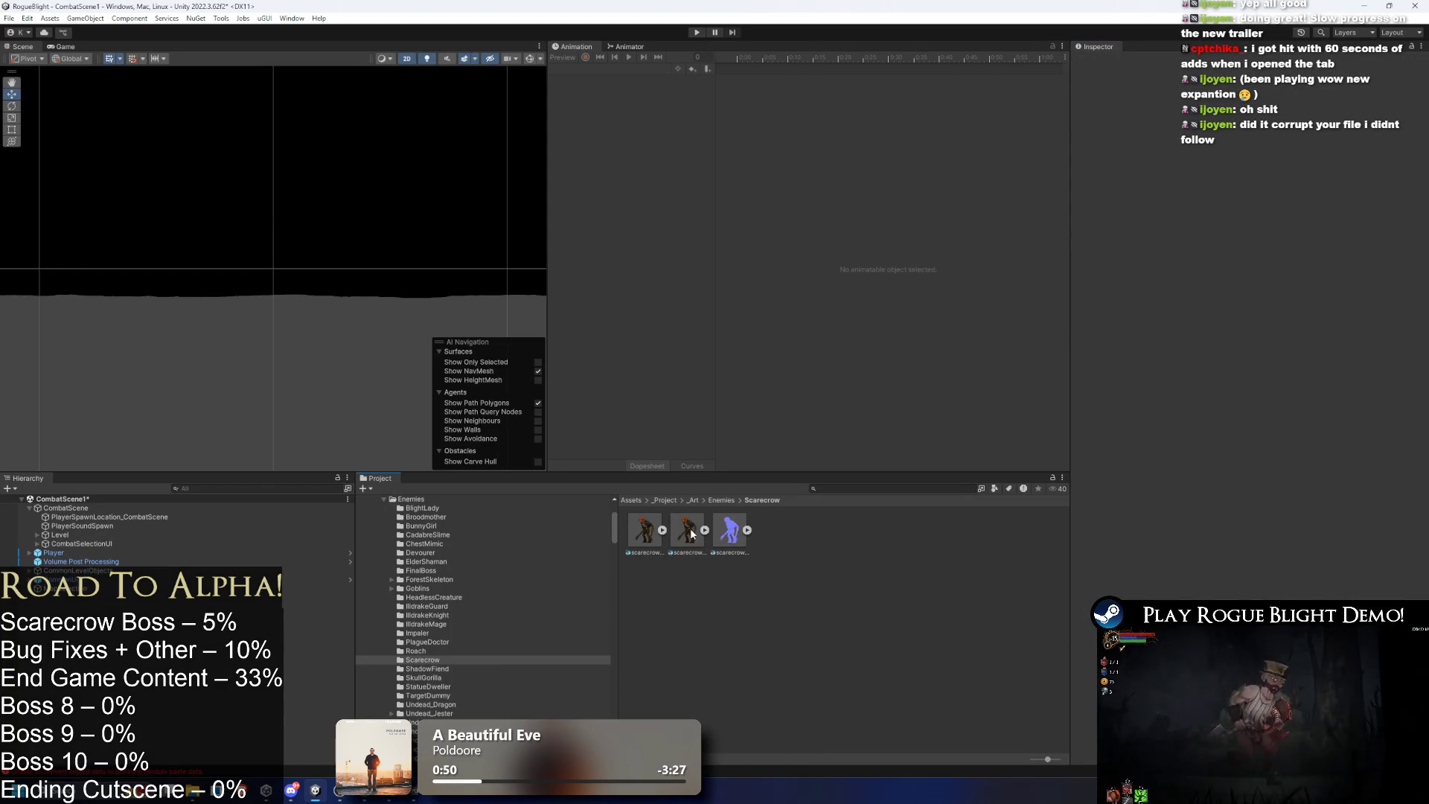
Inspect the normal map, scarecrow_art and scarecrow_art 2, briefly expanding scarecrow_art 2's sprites.
left_click(730, 528)
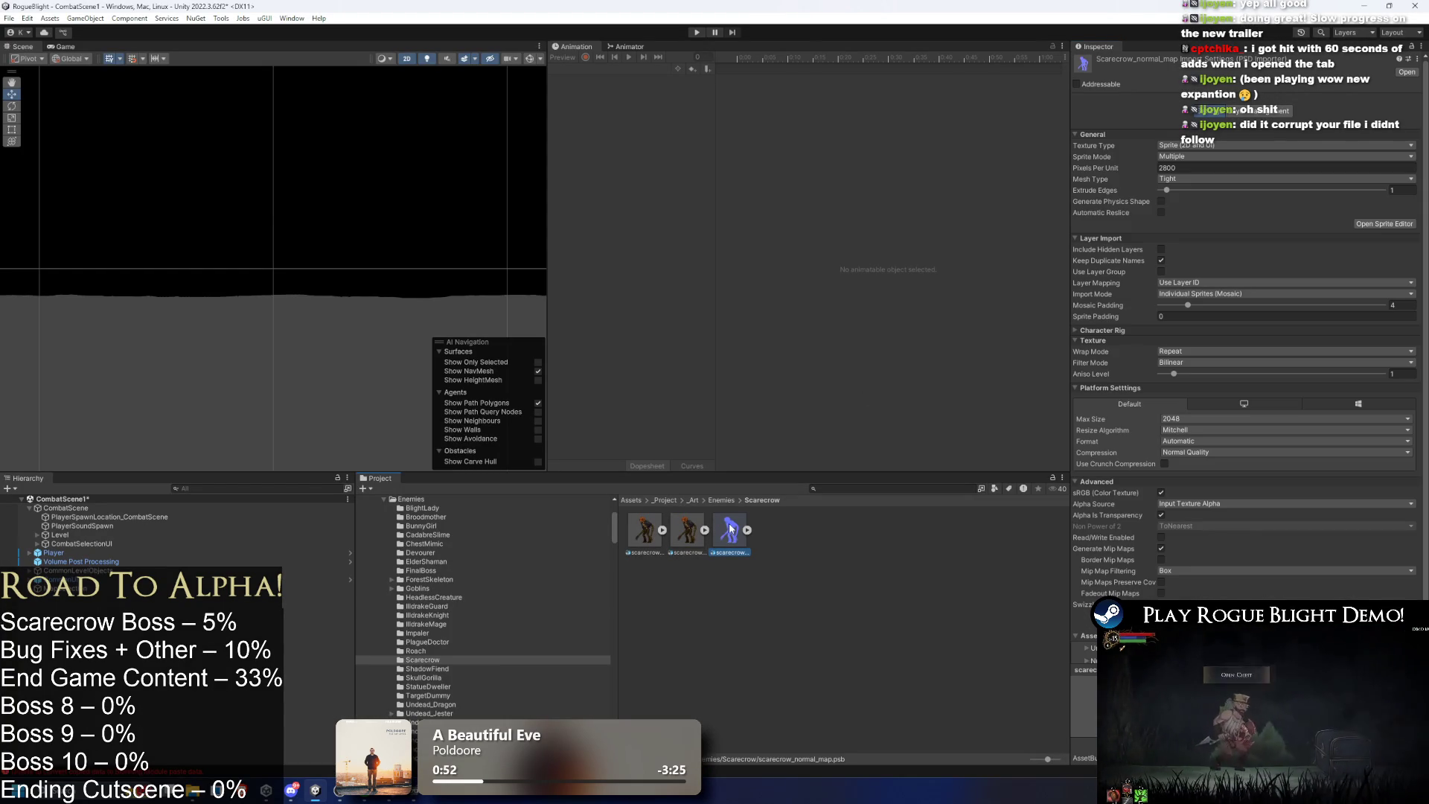
left_click(676, 531)
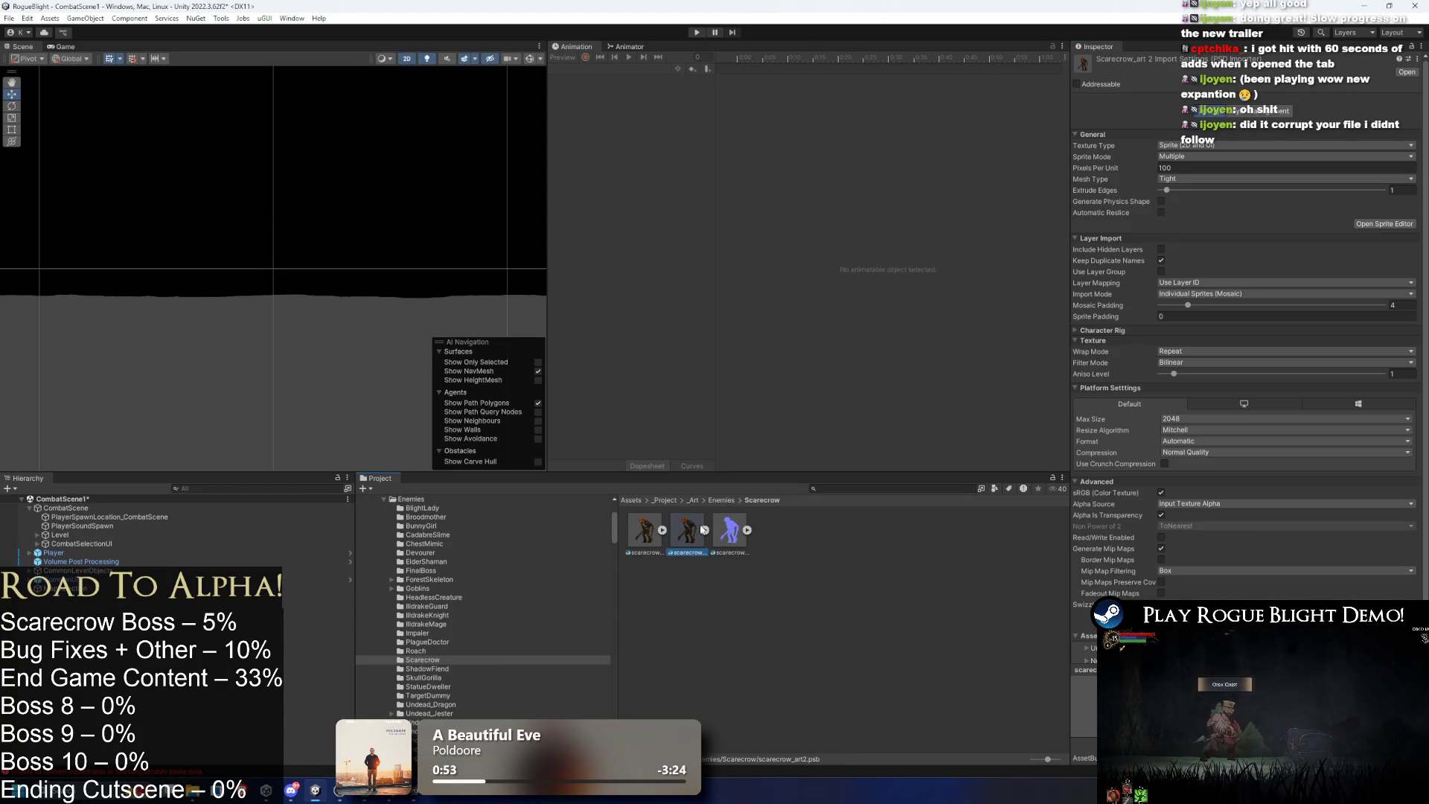
left_click(643, 531)
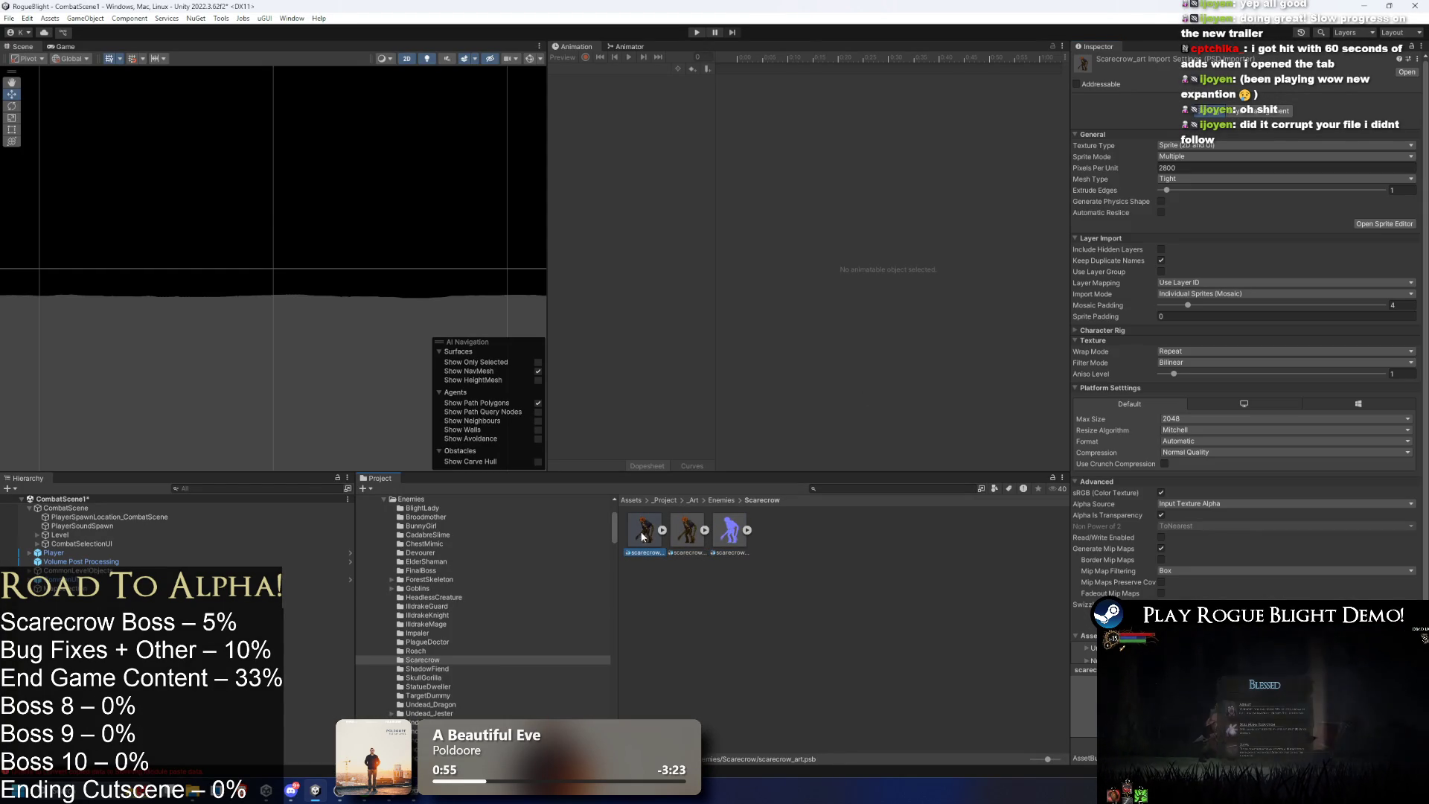
left_click(704, 530)
left_click(698, 528)
left_click(705, 530)
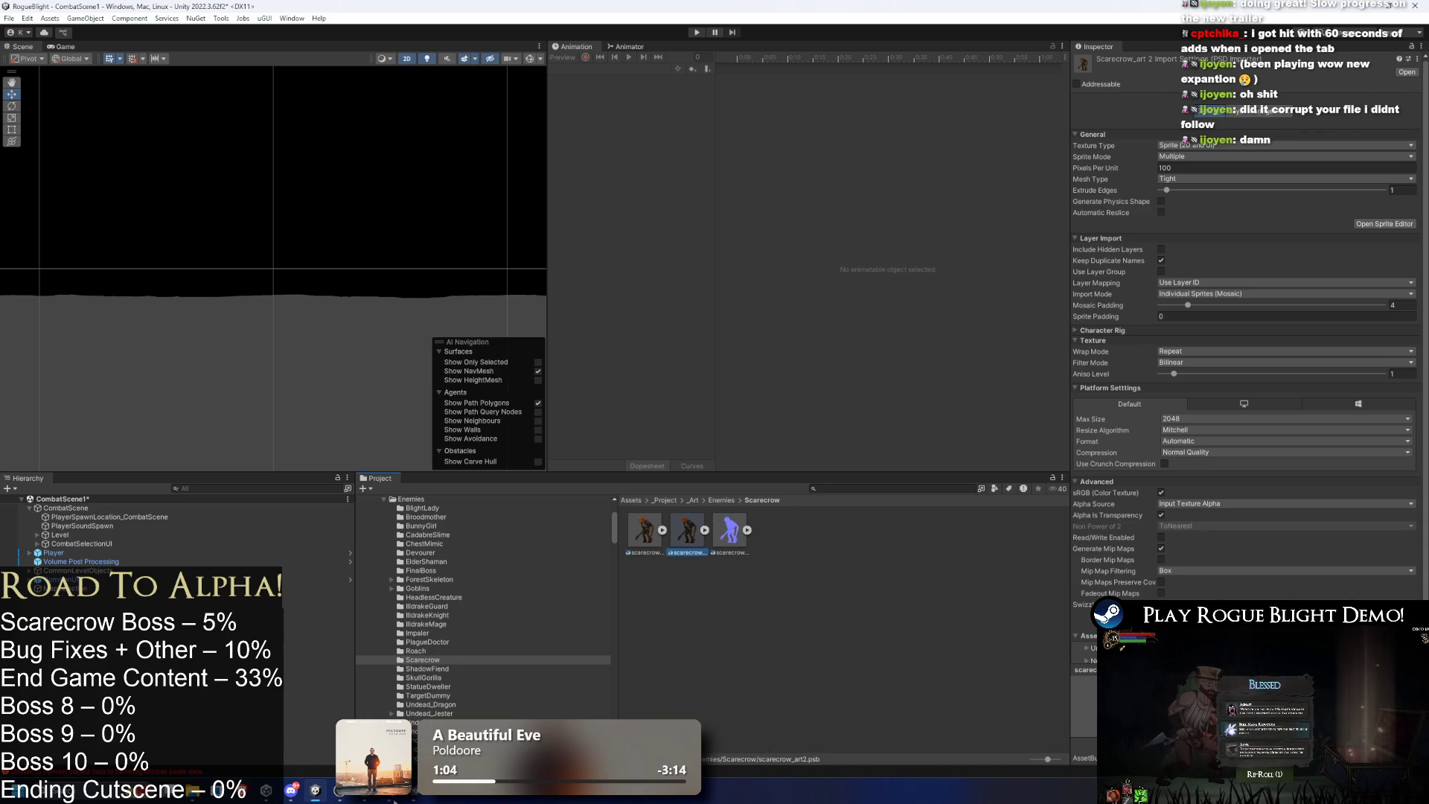
Select scarecrow_art 2 and reveal the Scarecrow folder in File Explorer via Show in Explorer.
key("alt+Tab")
key("alt+Tab")
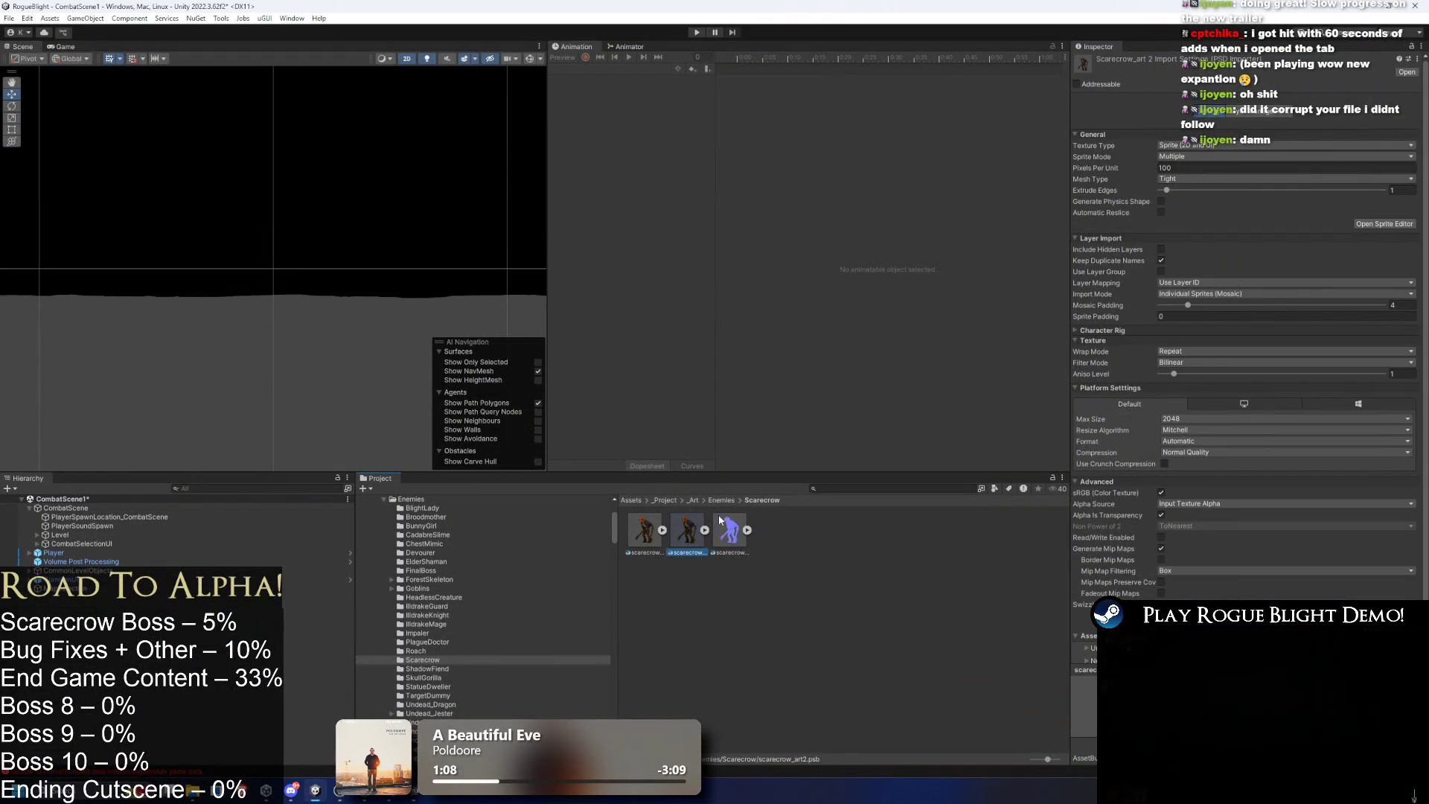
key("Left")
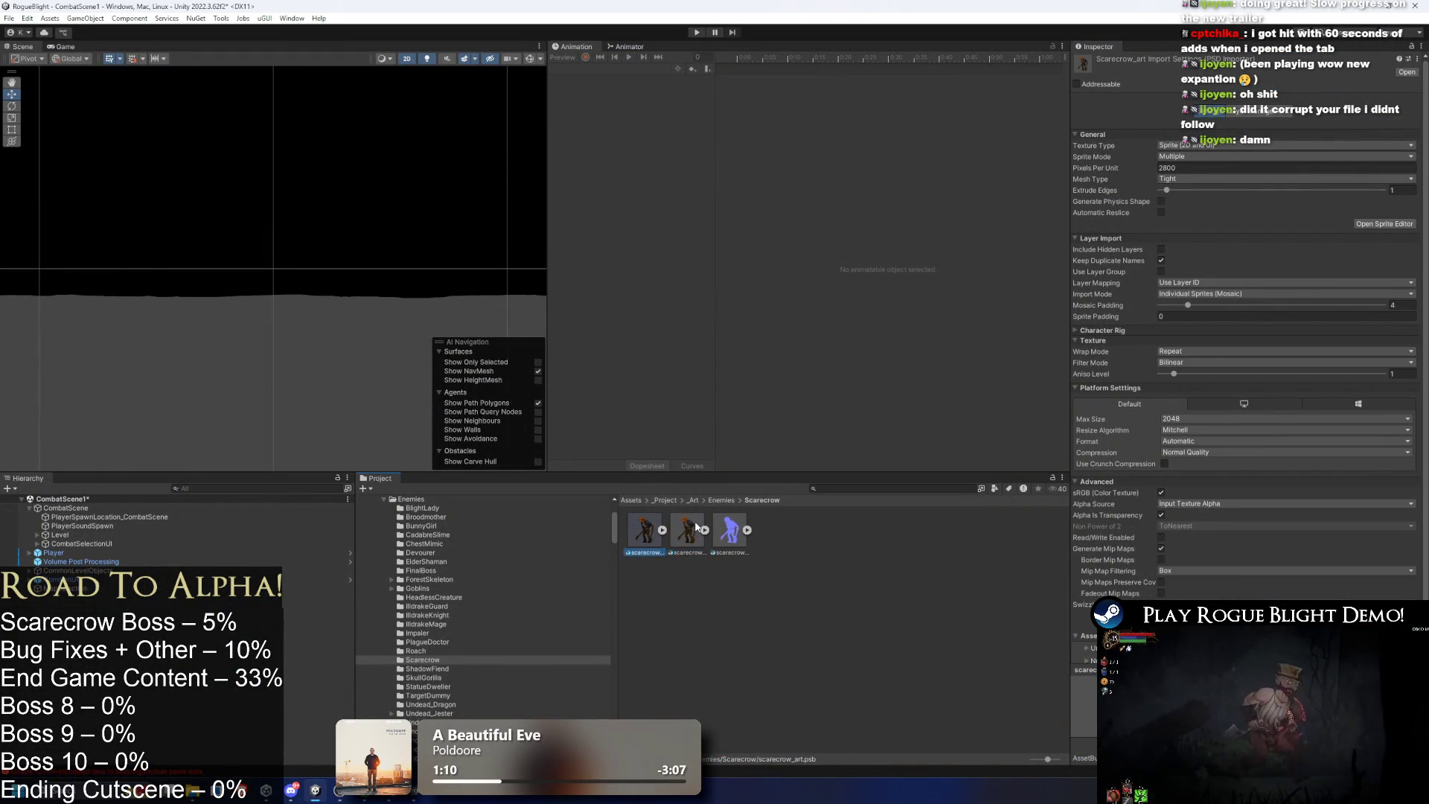
left_click(683, 529)
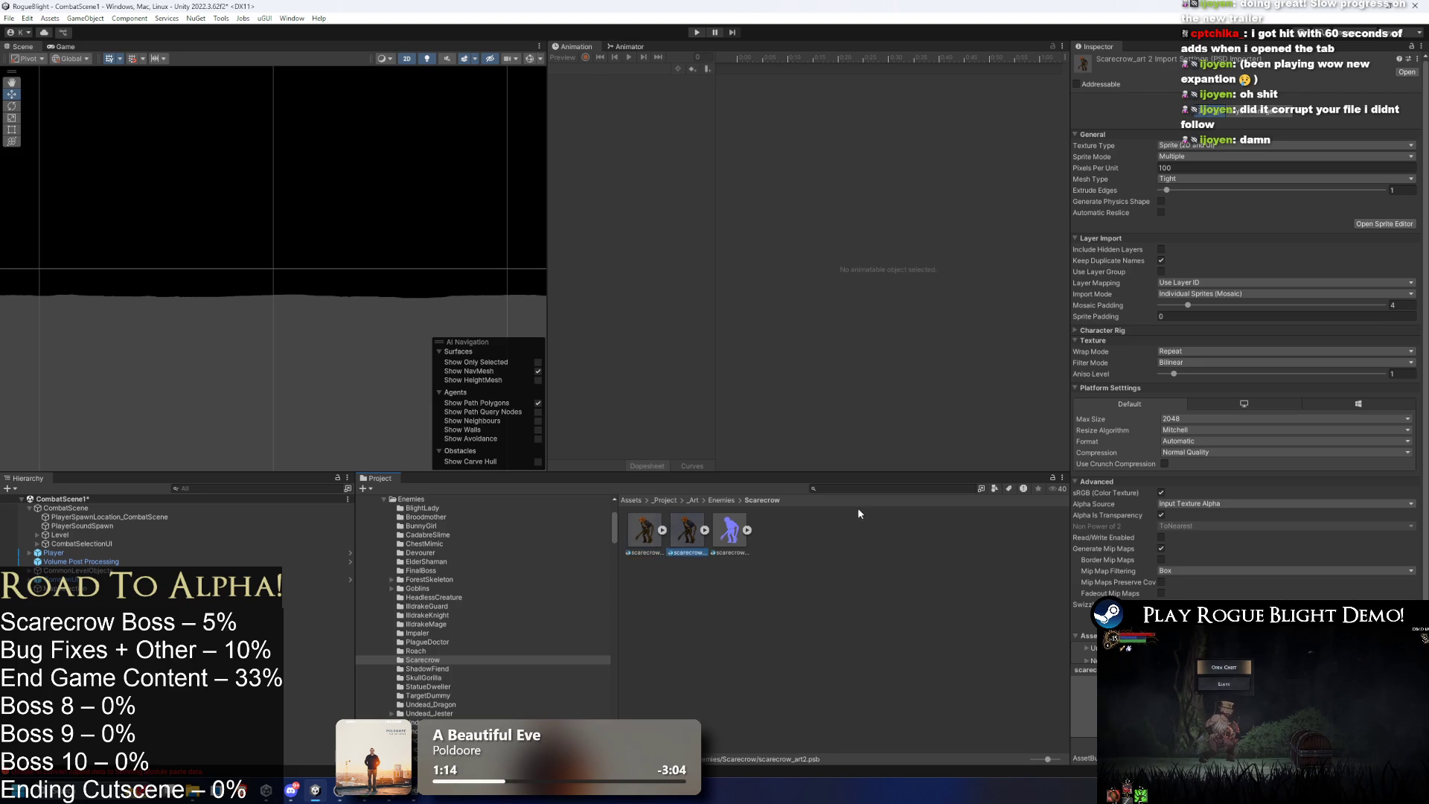
right_click(697, 535)
left_click(711, 165)
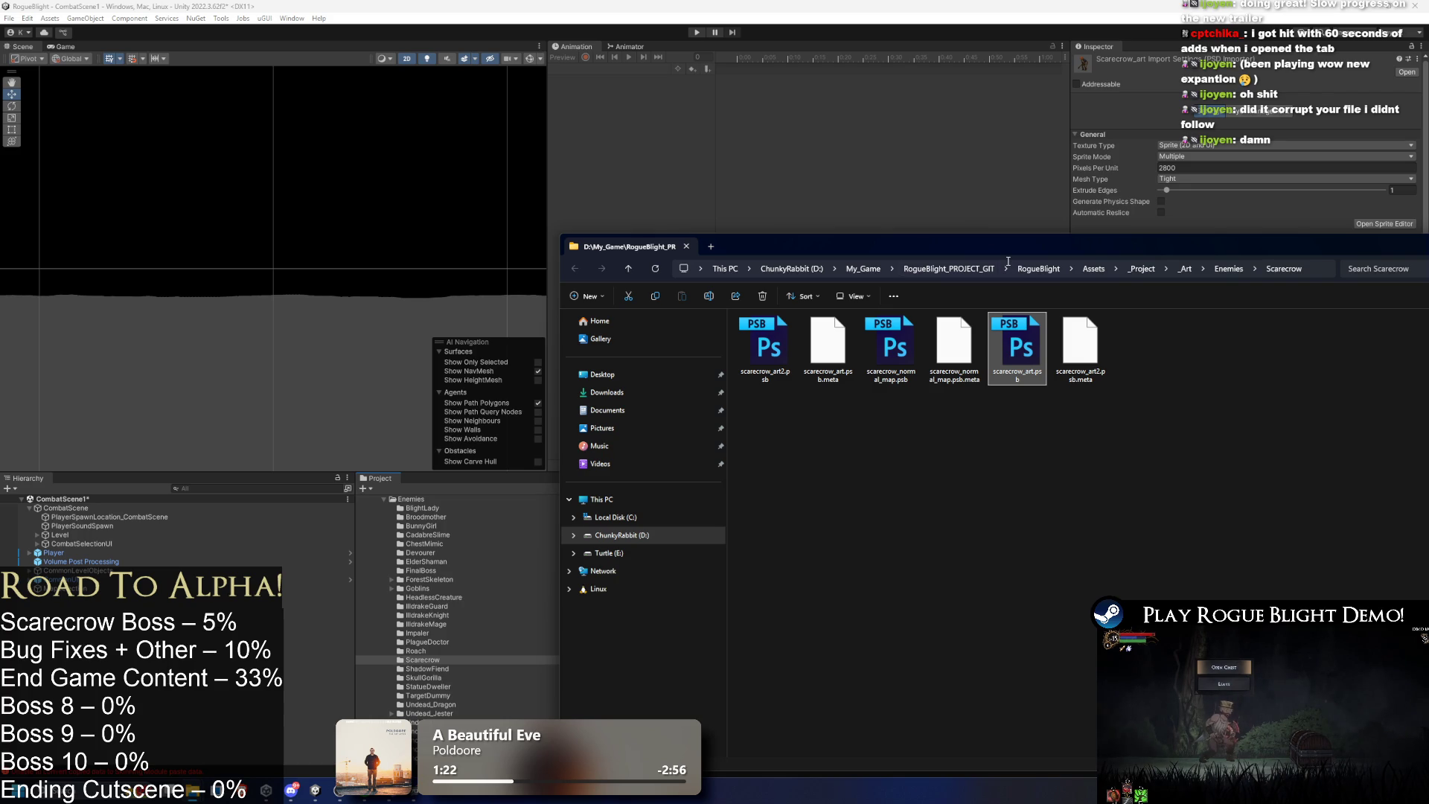
Minimise File Explorer and check the scarecrow's bones in the Sprite Editor's skinning view.
left_click(1164, 338)
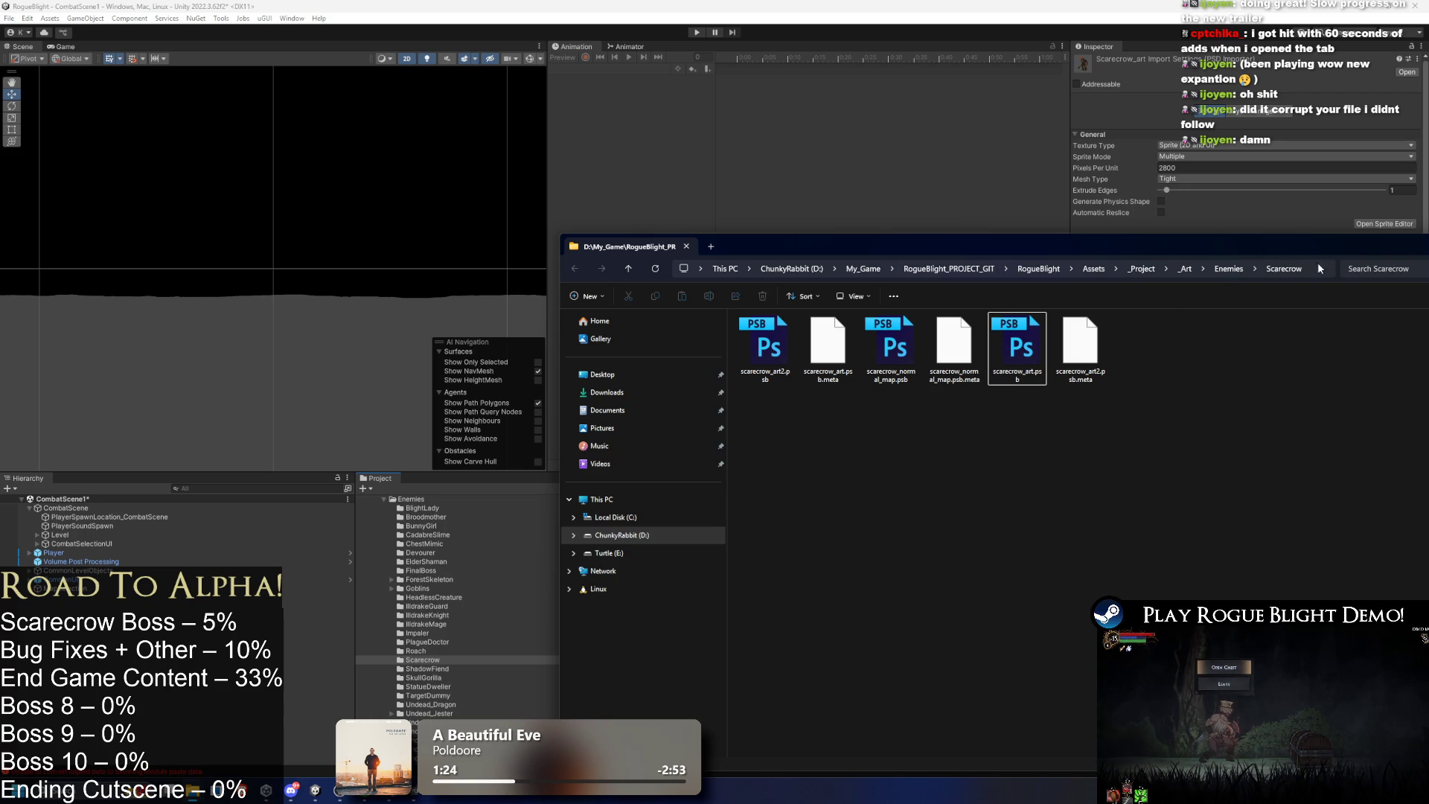
left_click_drag(1364, 244, 1109, 219)
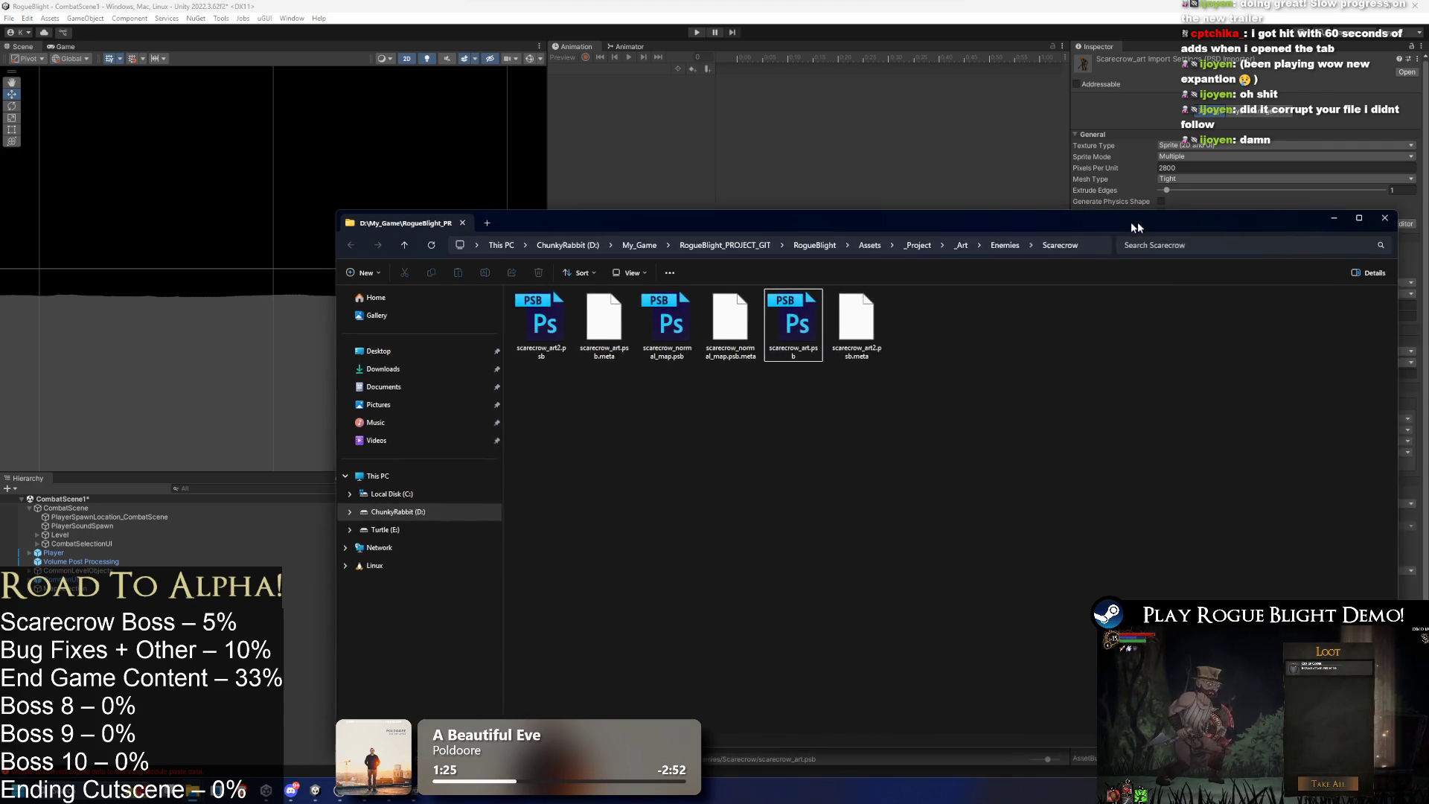
left_click(1292, 216)
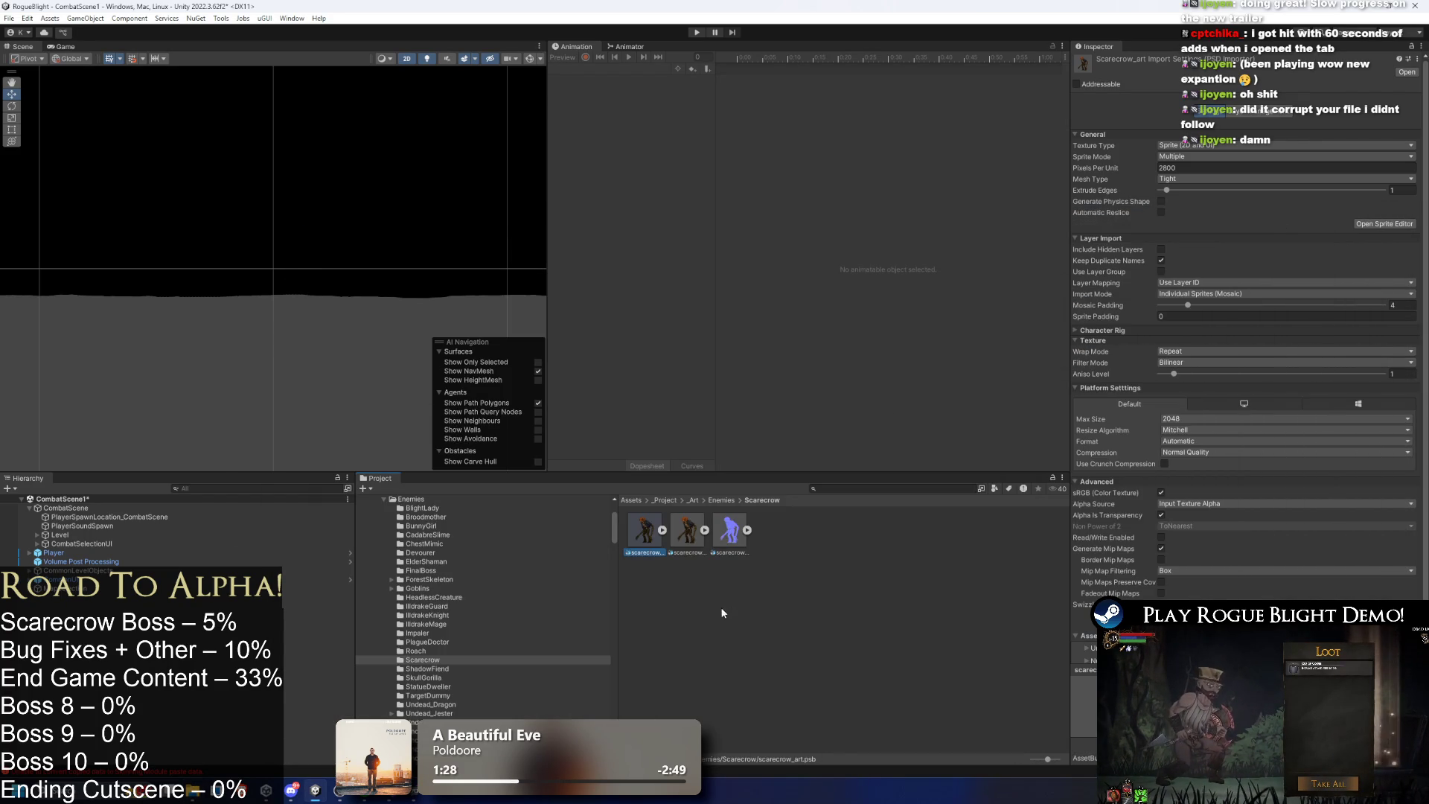
left_click(1383, 223)
left_click(26, 22)
left_click(34, 71)
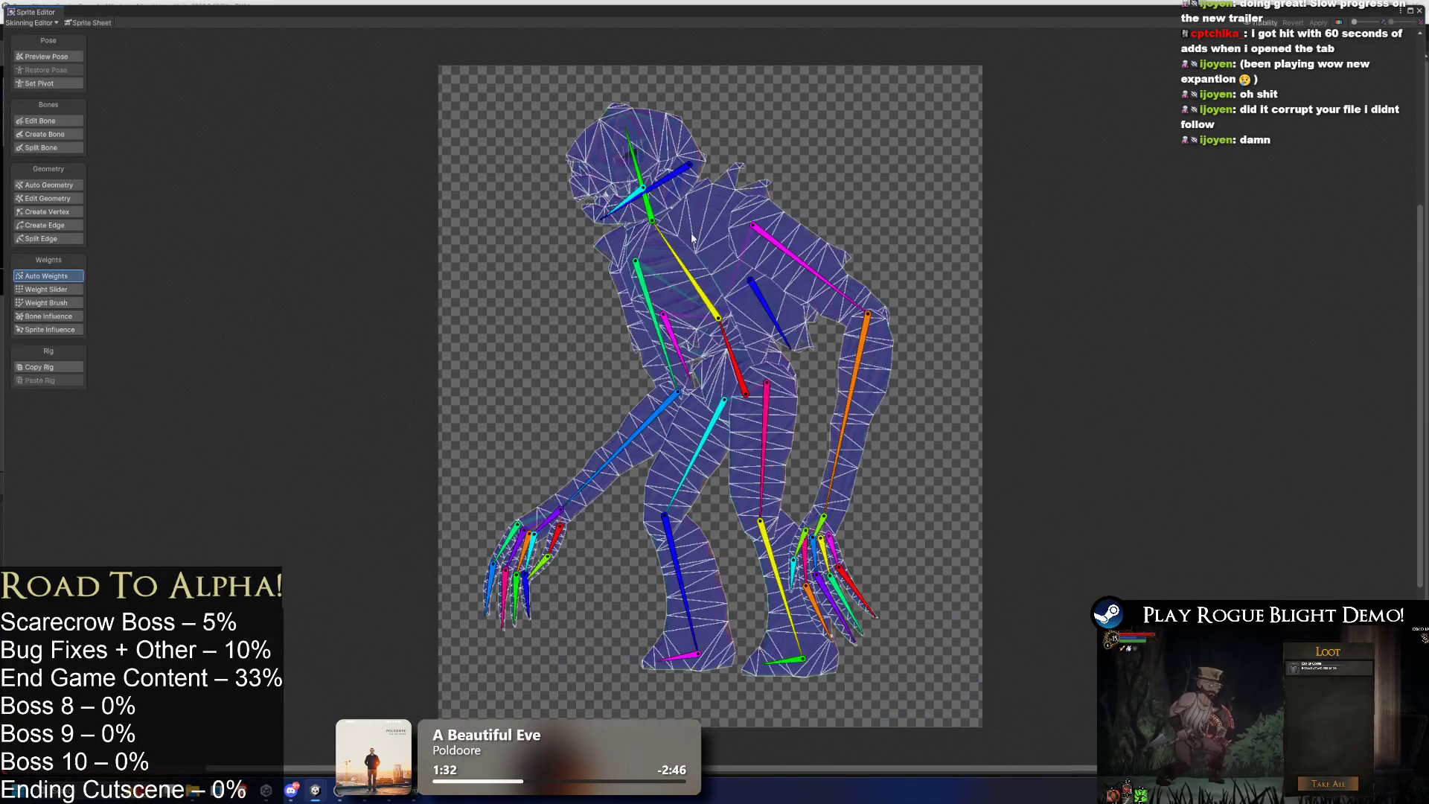
left_click(1418, 12)
Select the duplicate scarecrow_art 2 in the Project panel and request its deletion.
left_click(705, 530)
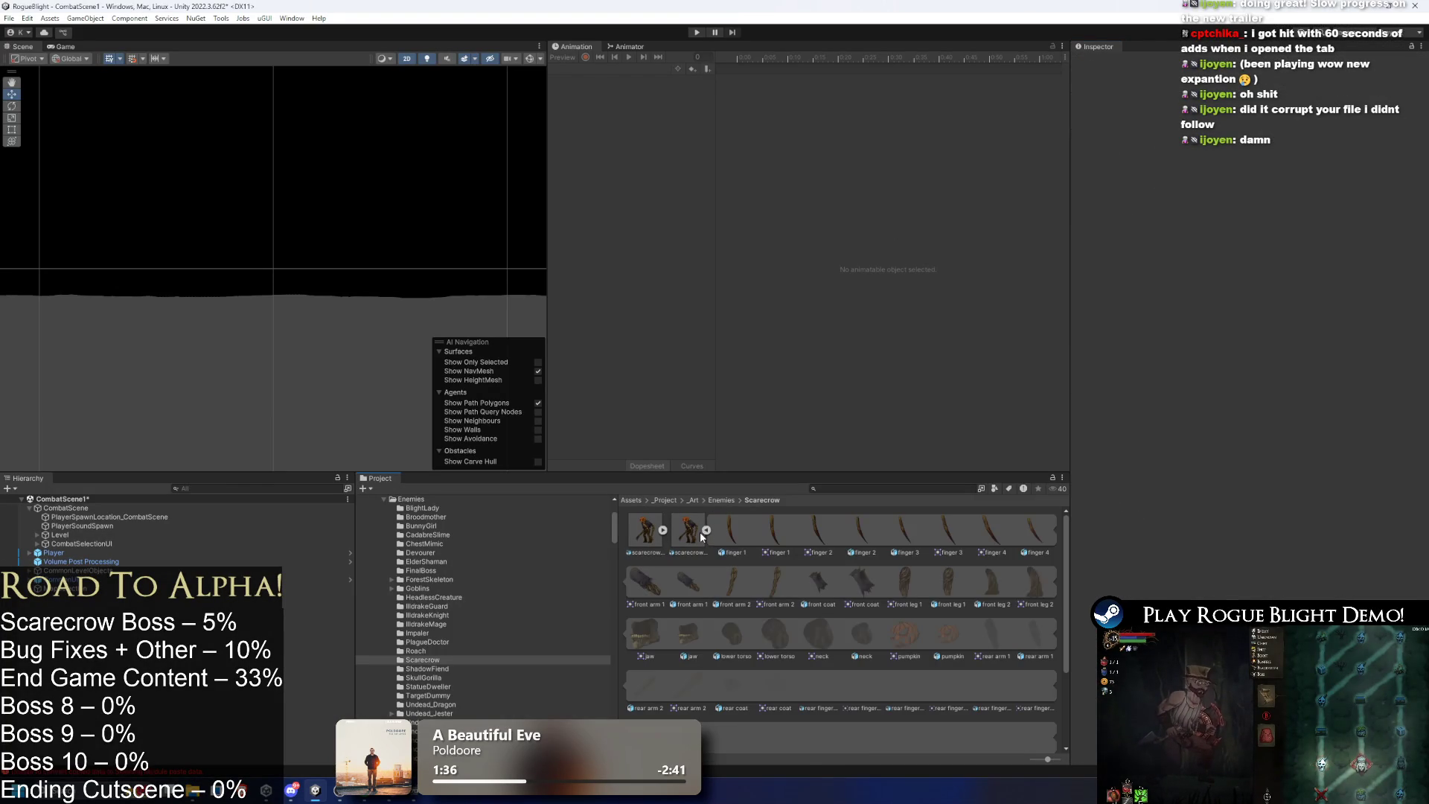
left_click(699, 535)
left_click(705, 530)
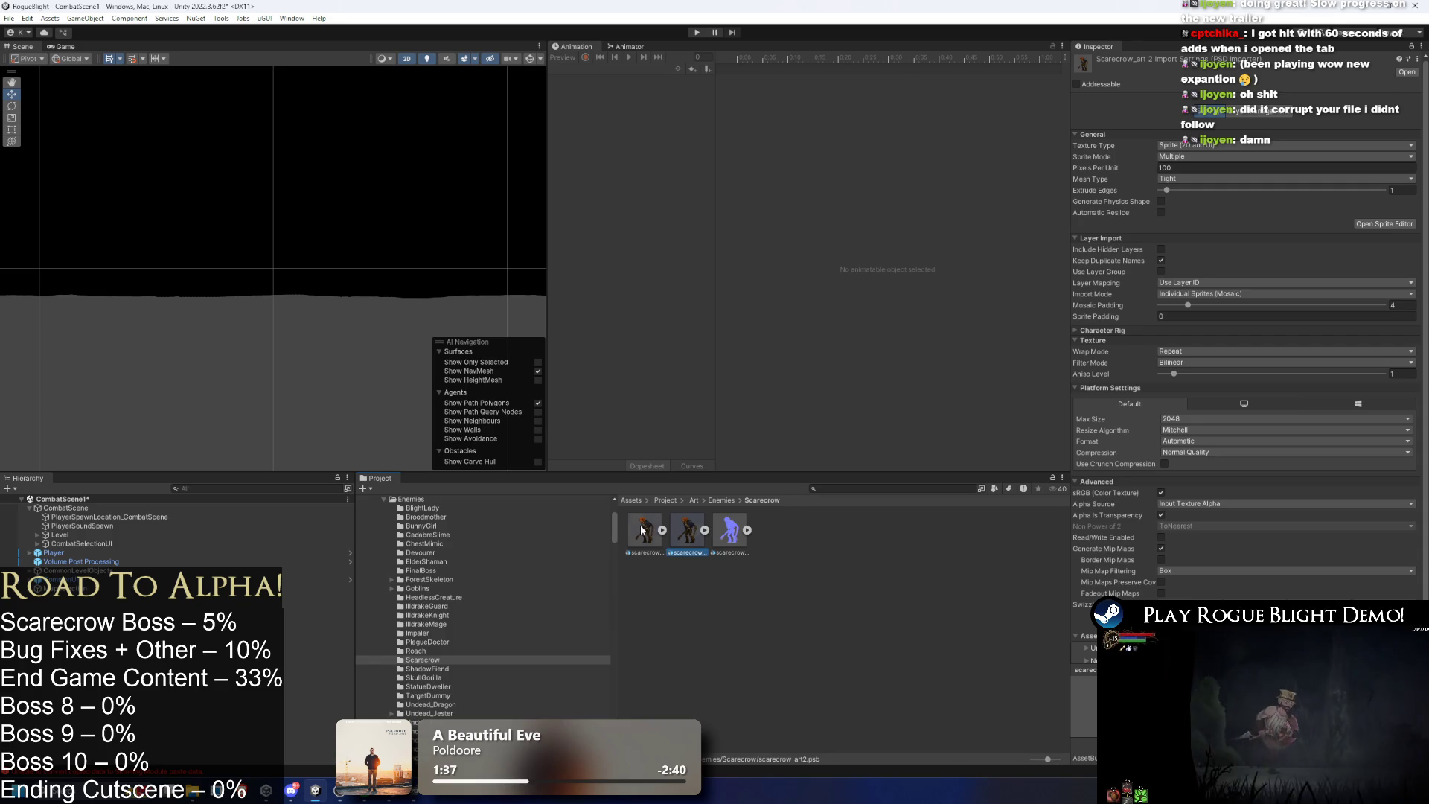
key("Left")
left_click(690, 527)
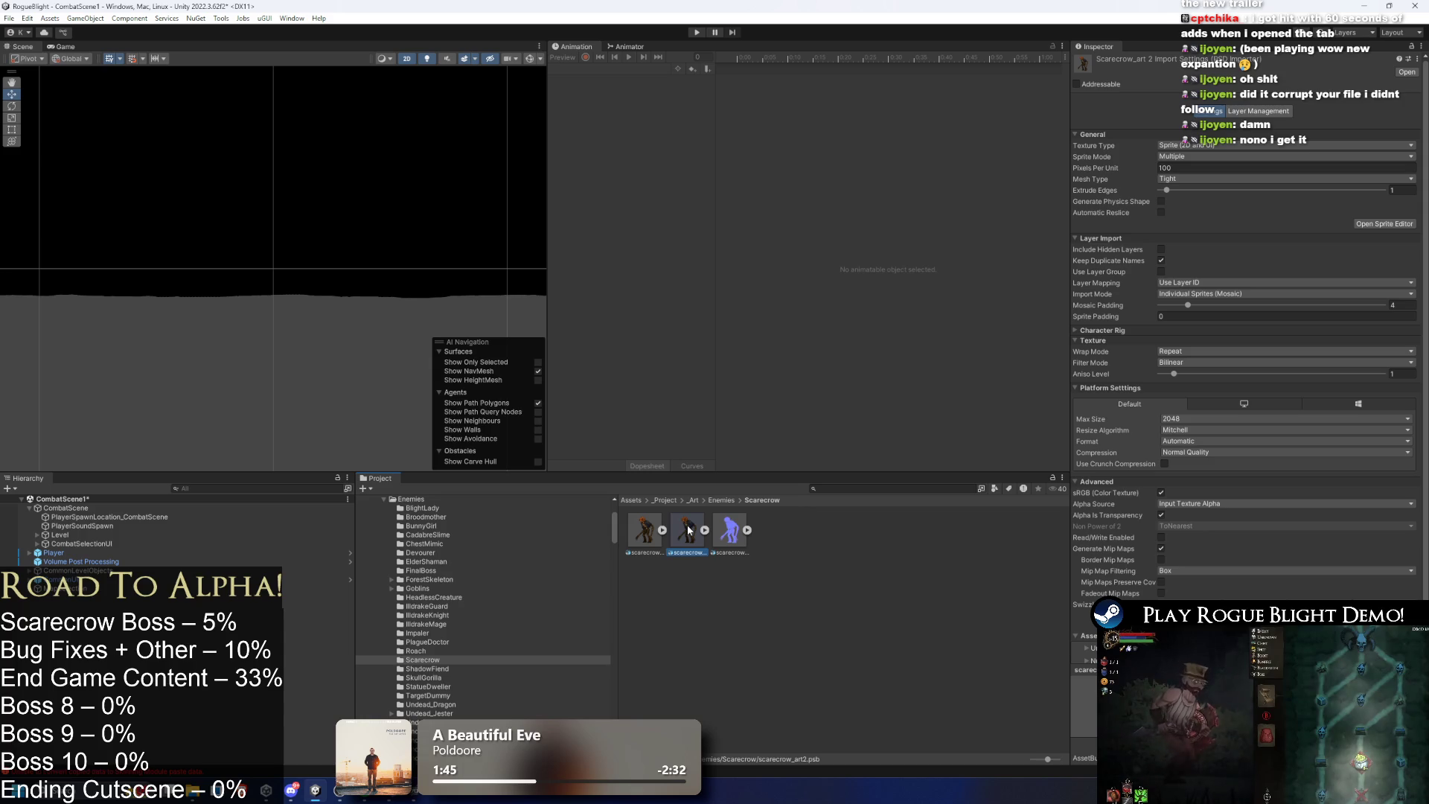
key("Left")
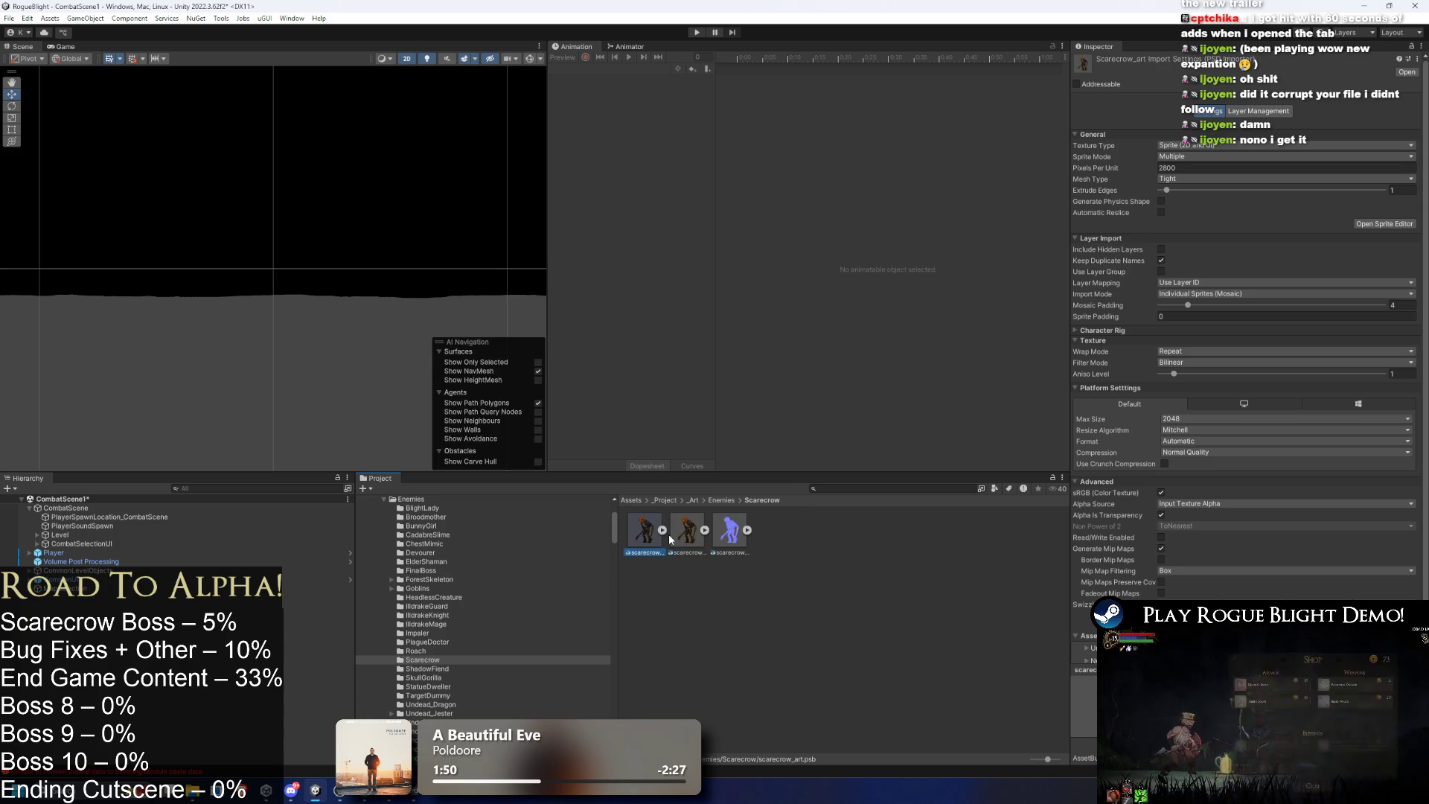
key("Right")
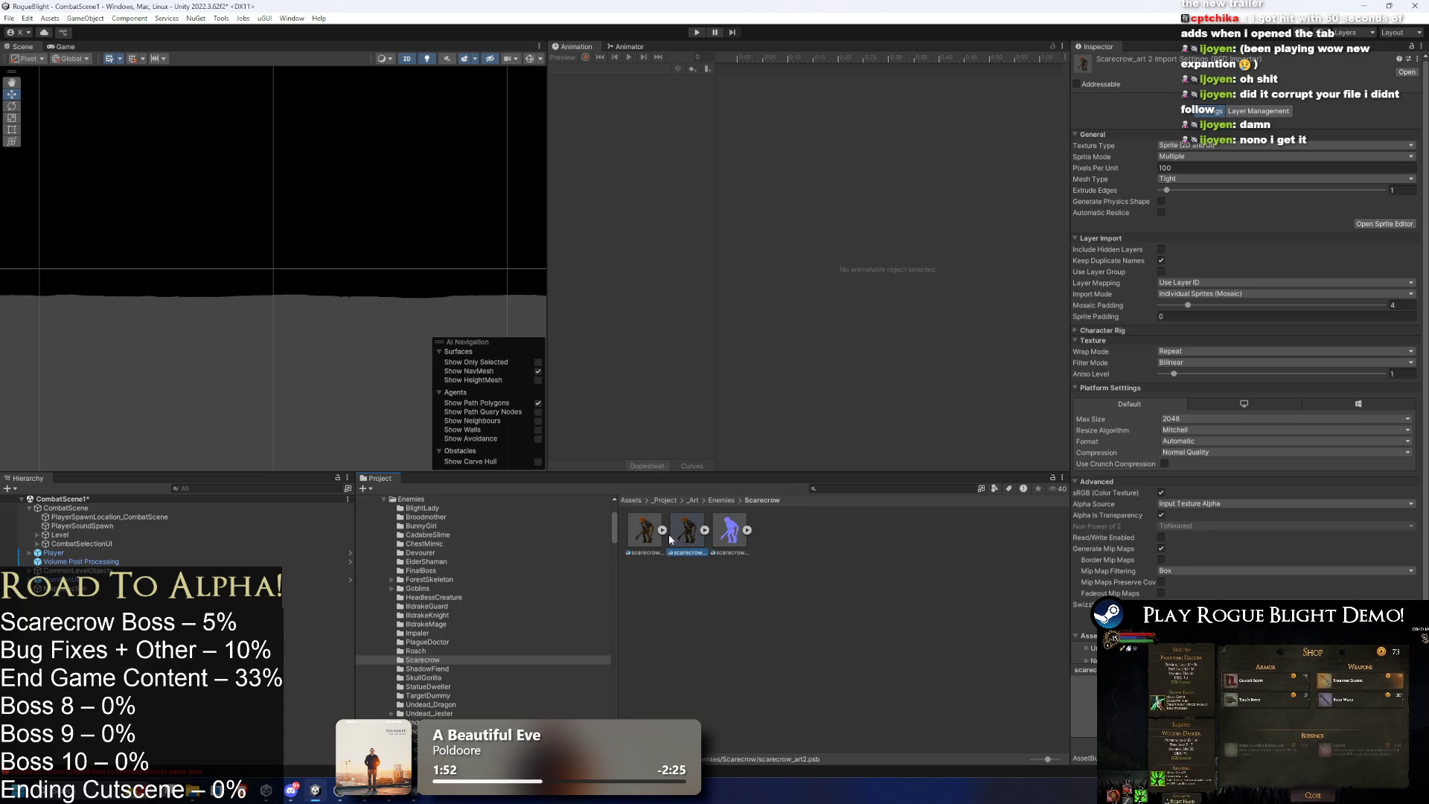
key("Delete")
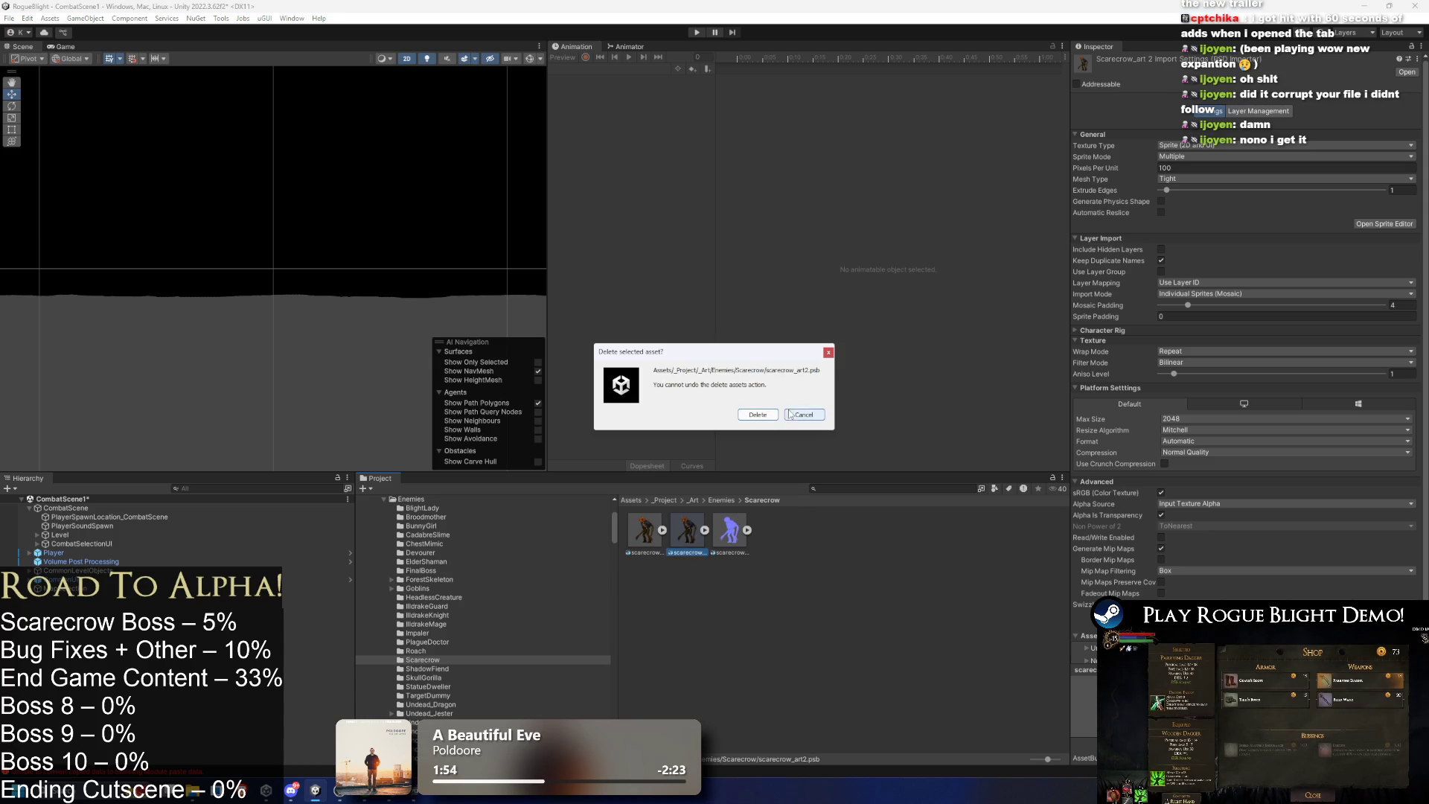
Cancel the deletion and reveal the original scarecrow_art in File Explorer.
left_click(804, 415)
left_click(655, 552)
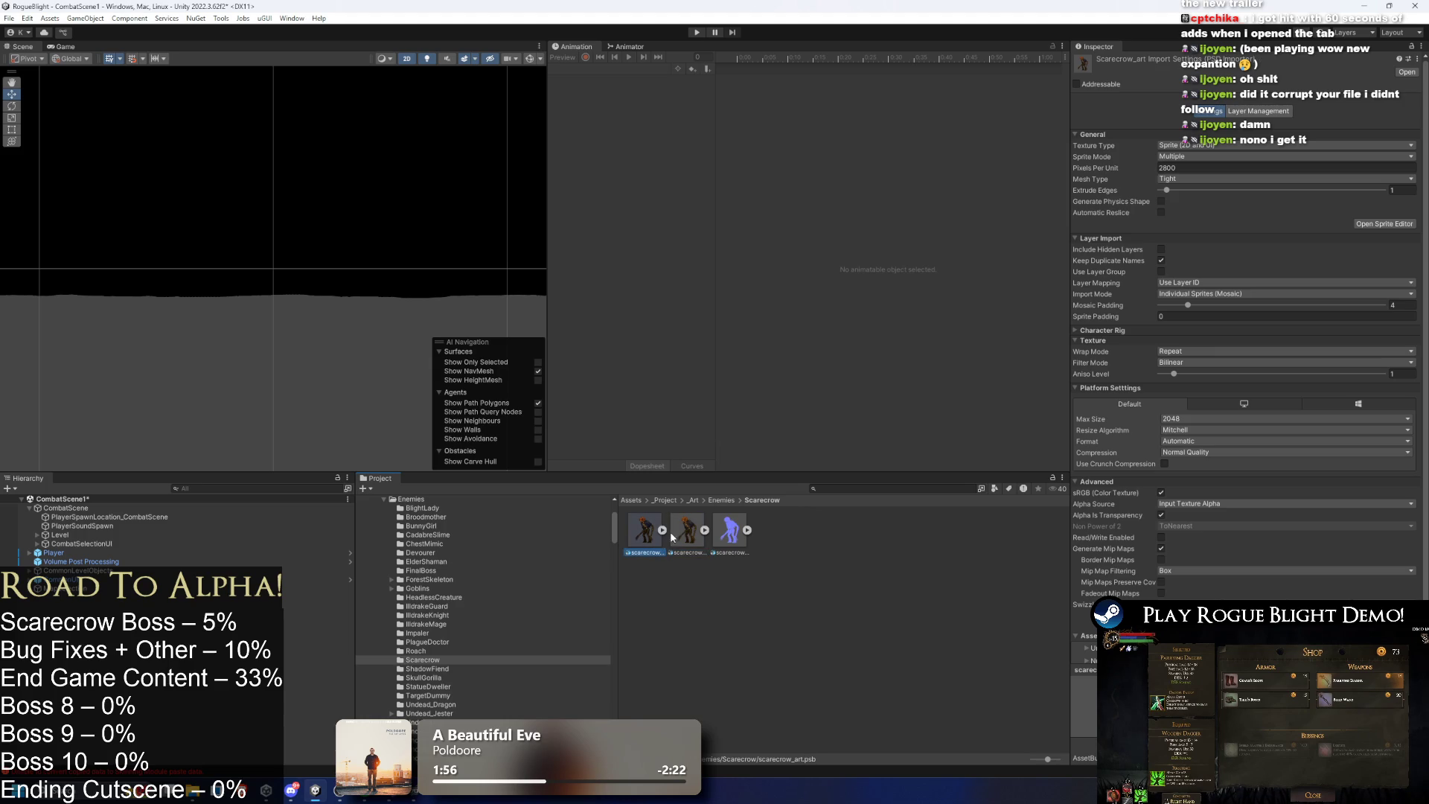
right_click(677, 537)
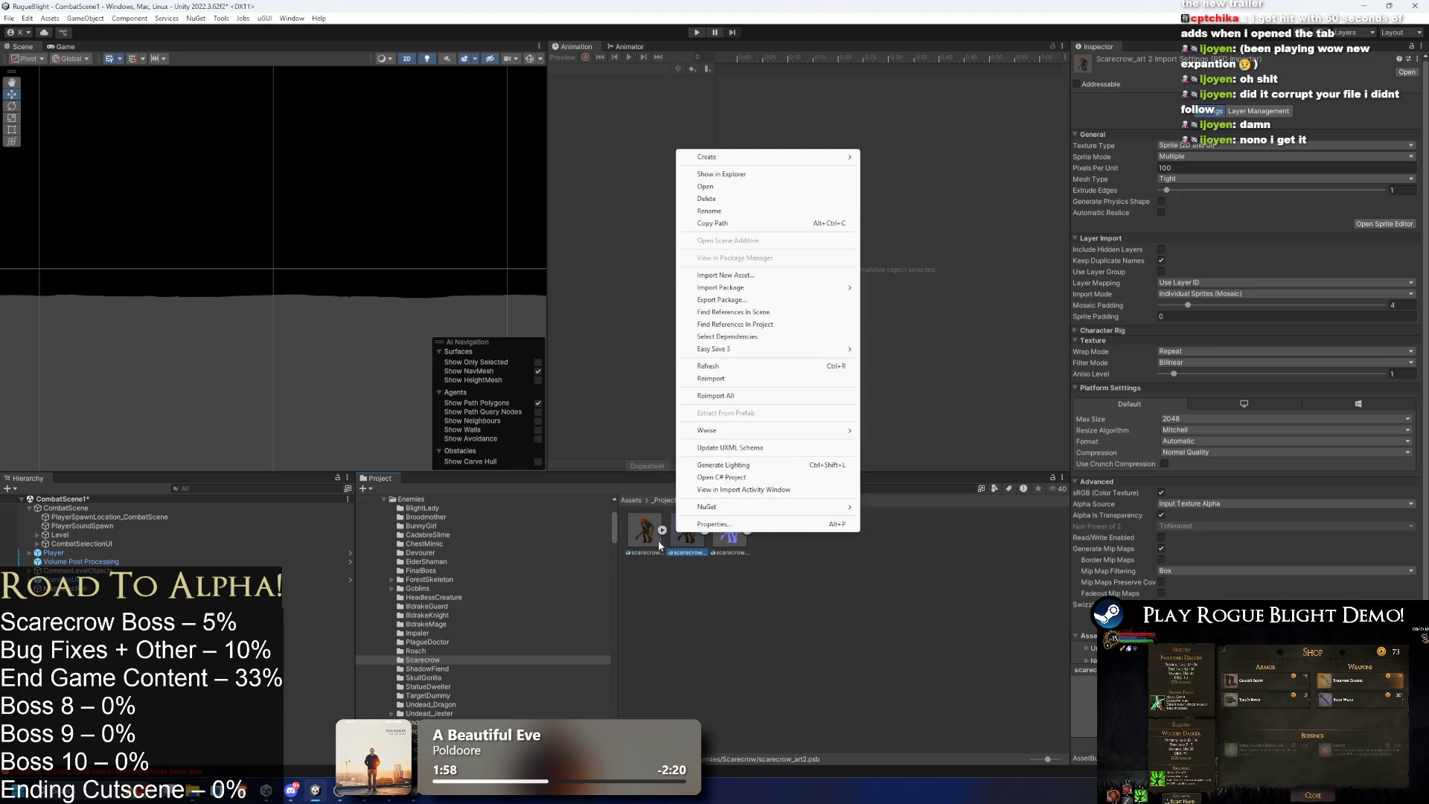
left_click(777, 184)
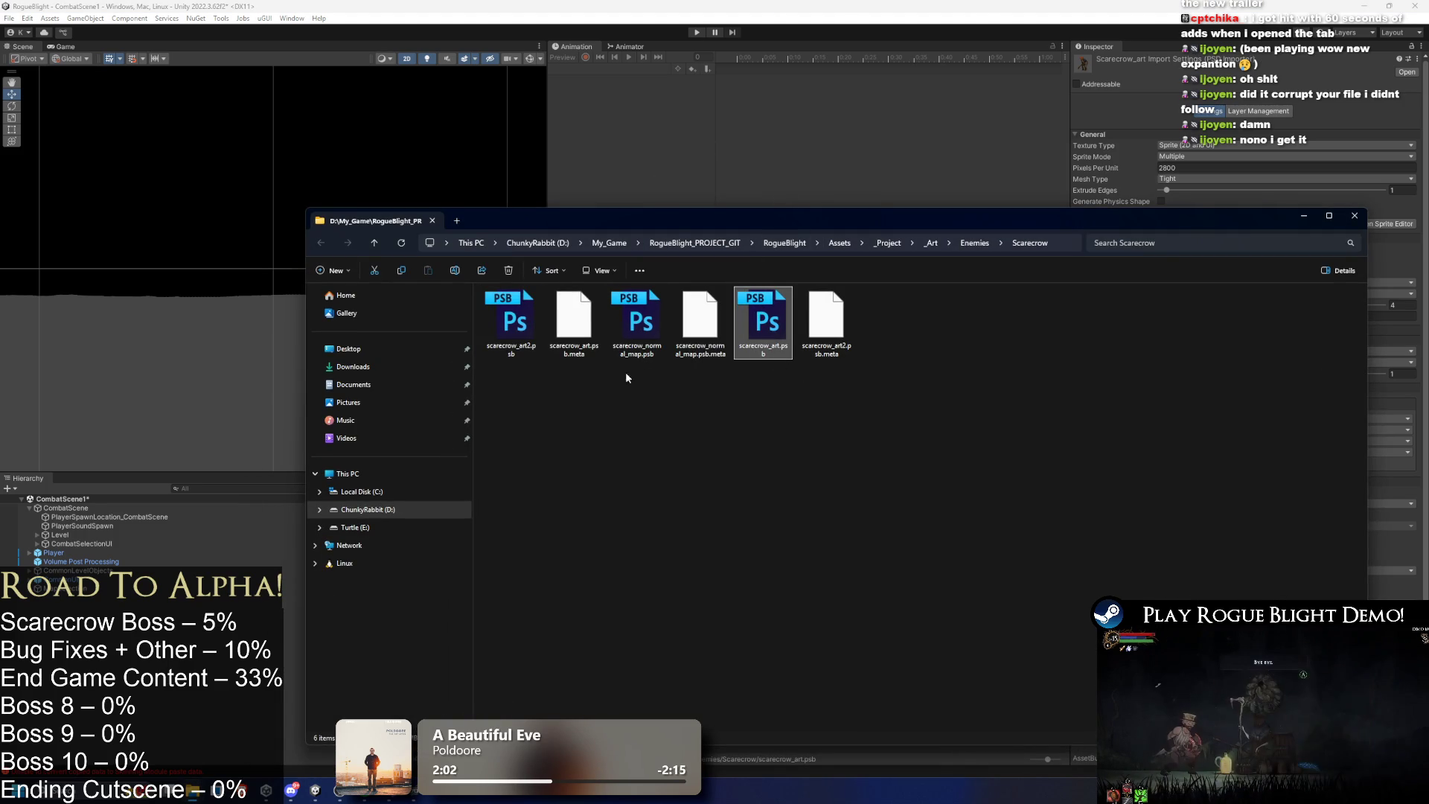
Delete the old scarecrow_art.psb, rename scarecrow_art2.psb to scarecrow_art.psb, and close Explorer.
key("Delete")
left_click(523, 349)
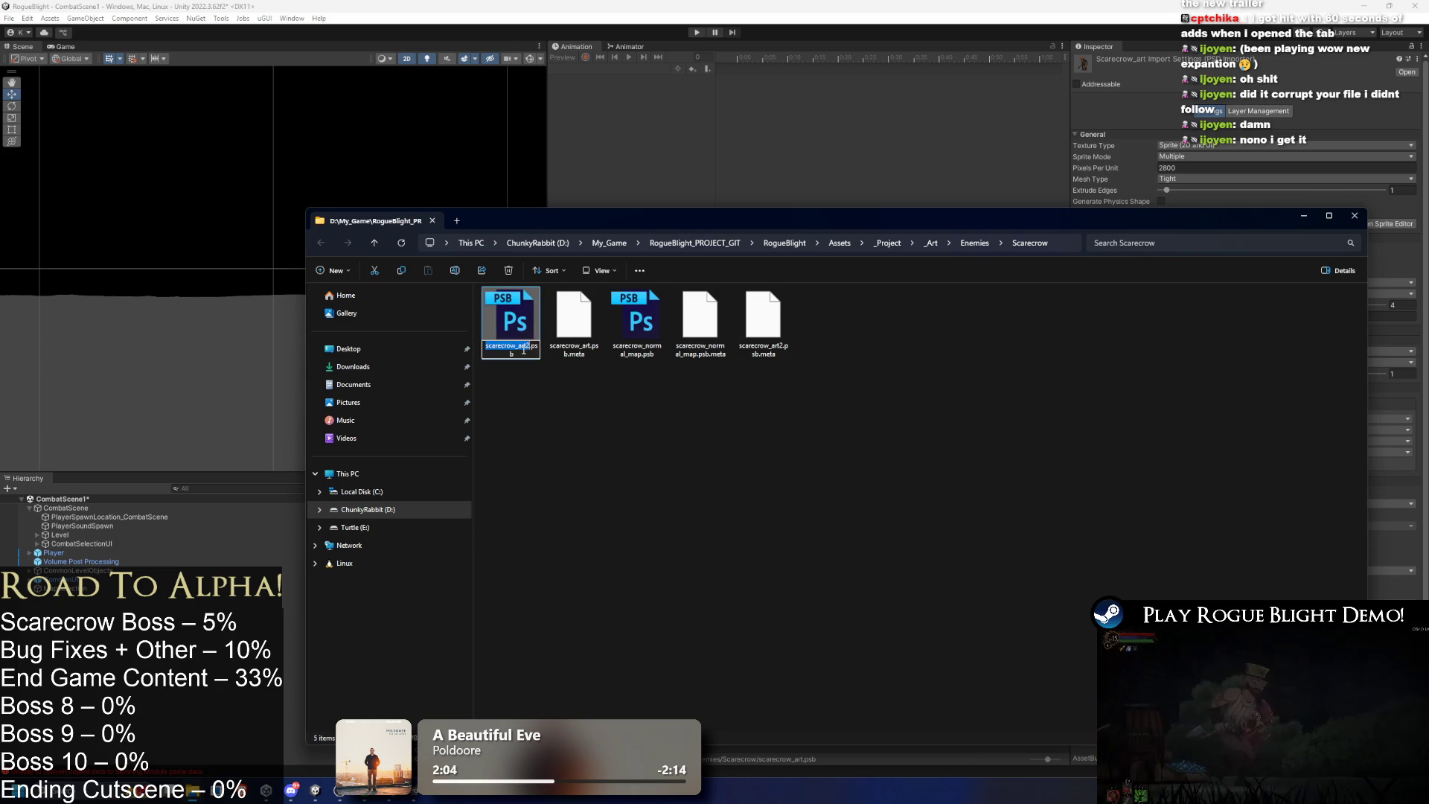
left_click(530, 345)
key("BackSpace")
left_click(734, 457)
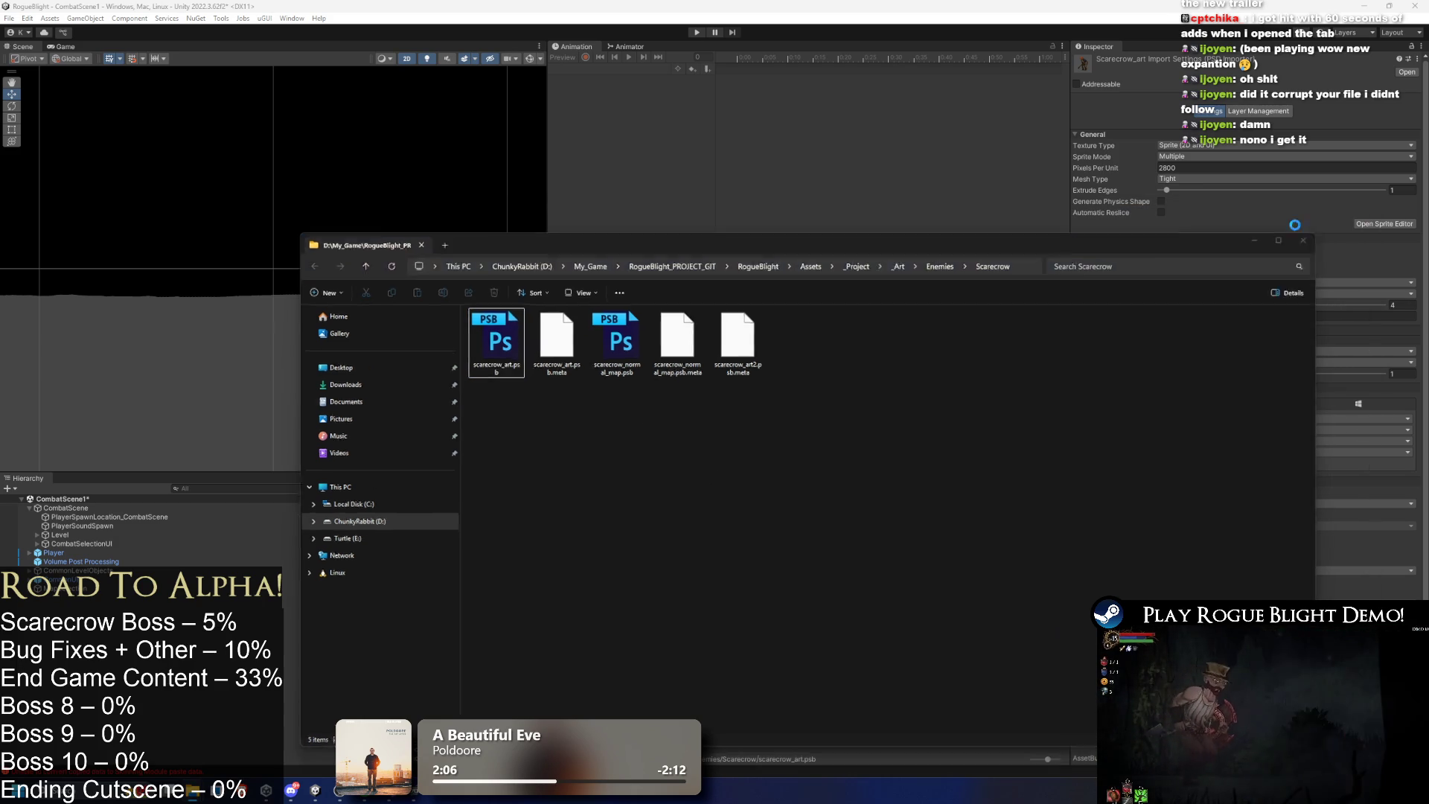
left_click(1355, 215)
Check the re-imported scarecrow_art's bone rig in the Sprite Editor, keeping its name unchanged.
left_click(650, 539)
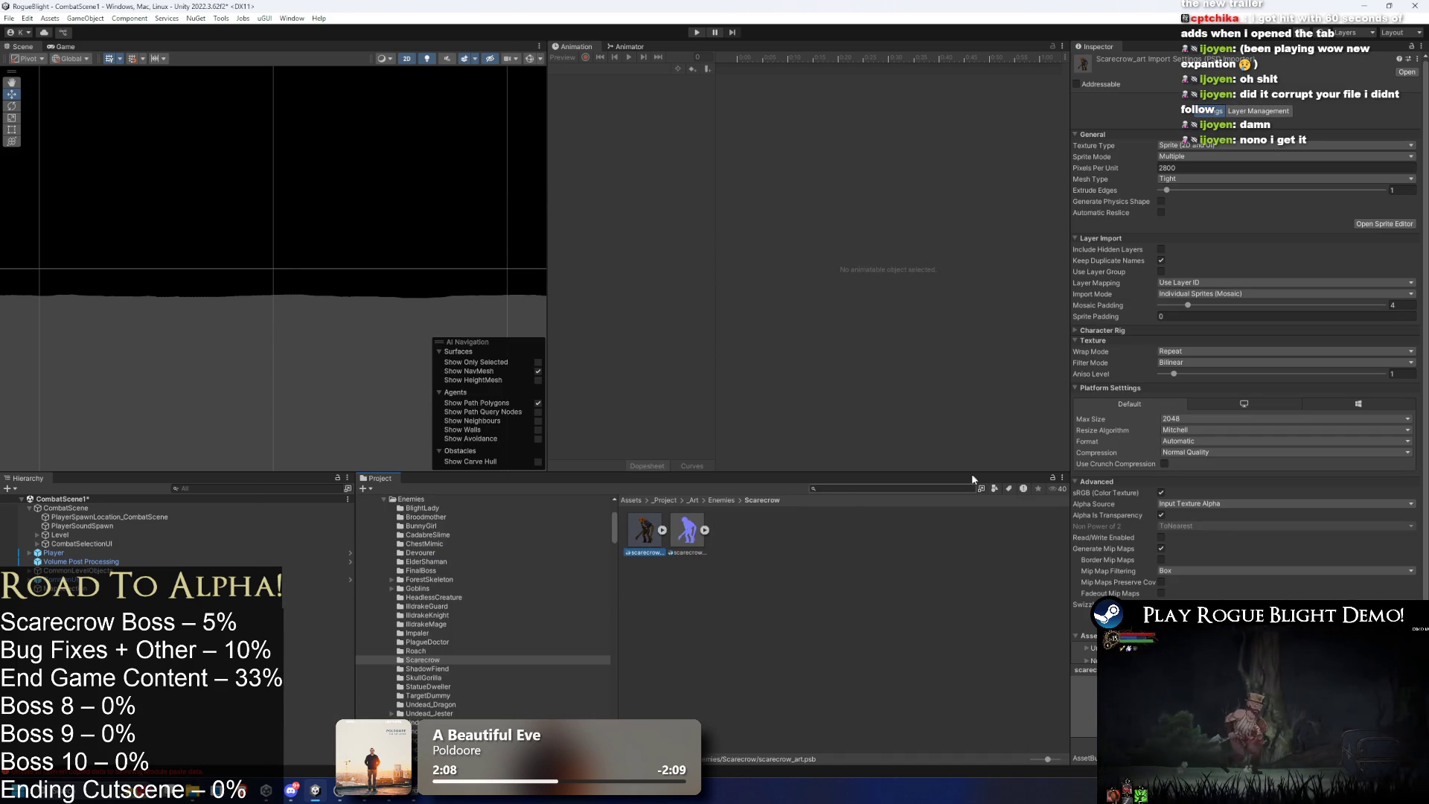
left_click(1384, 224)
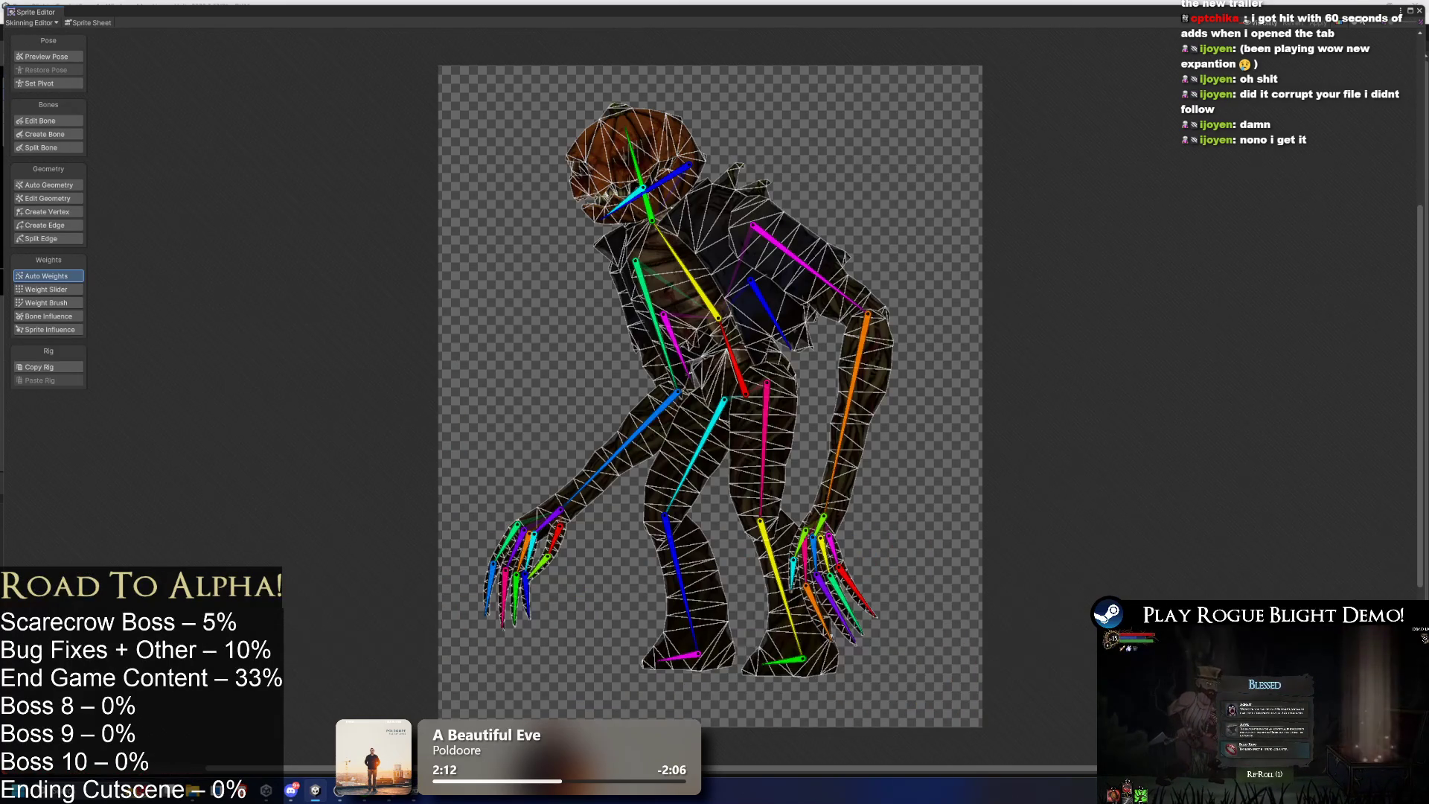
left_click(1419, 11)
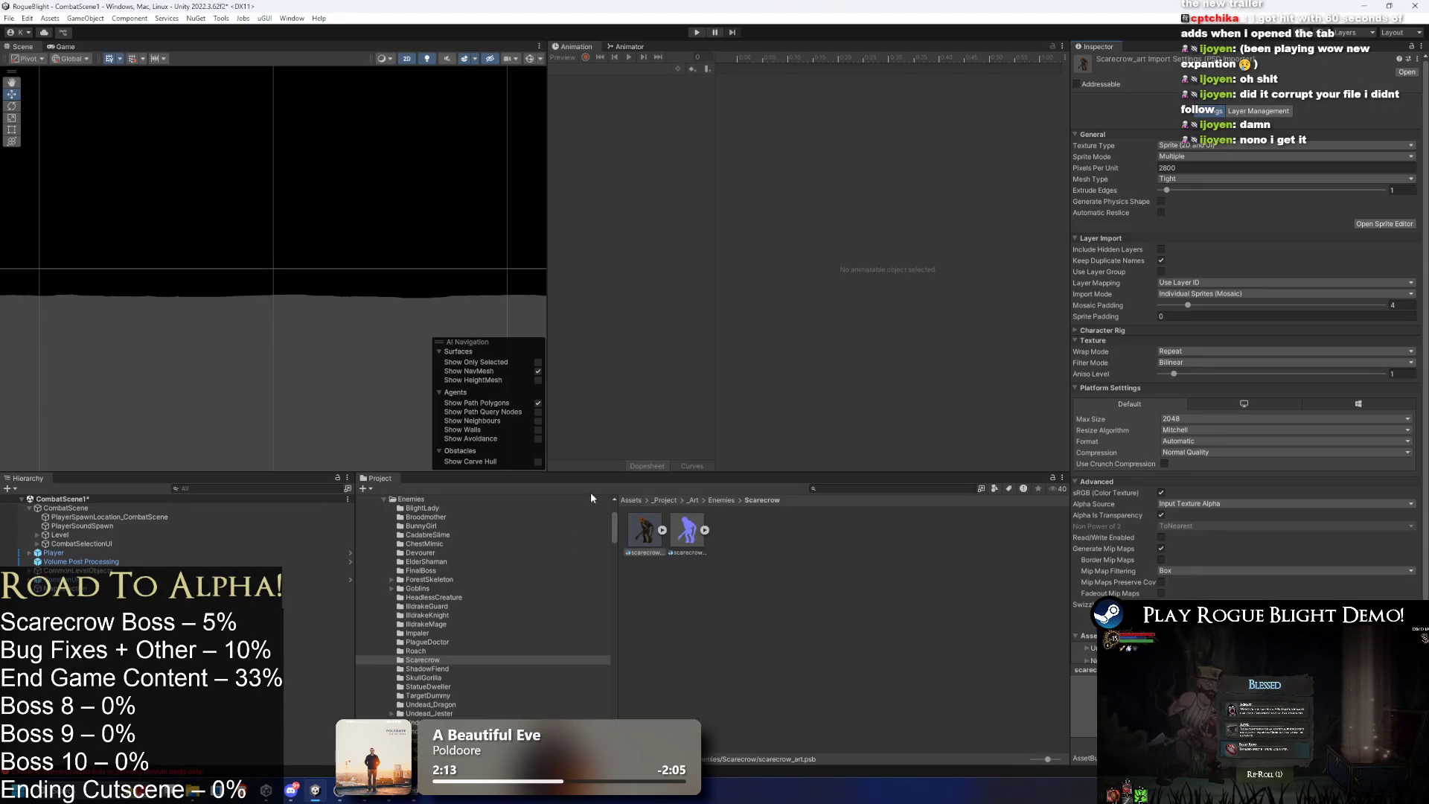
left_click(641, 553)
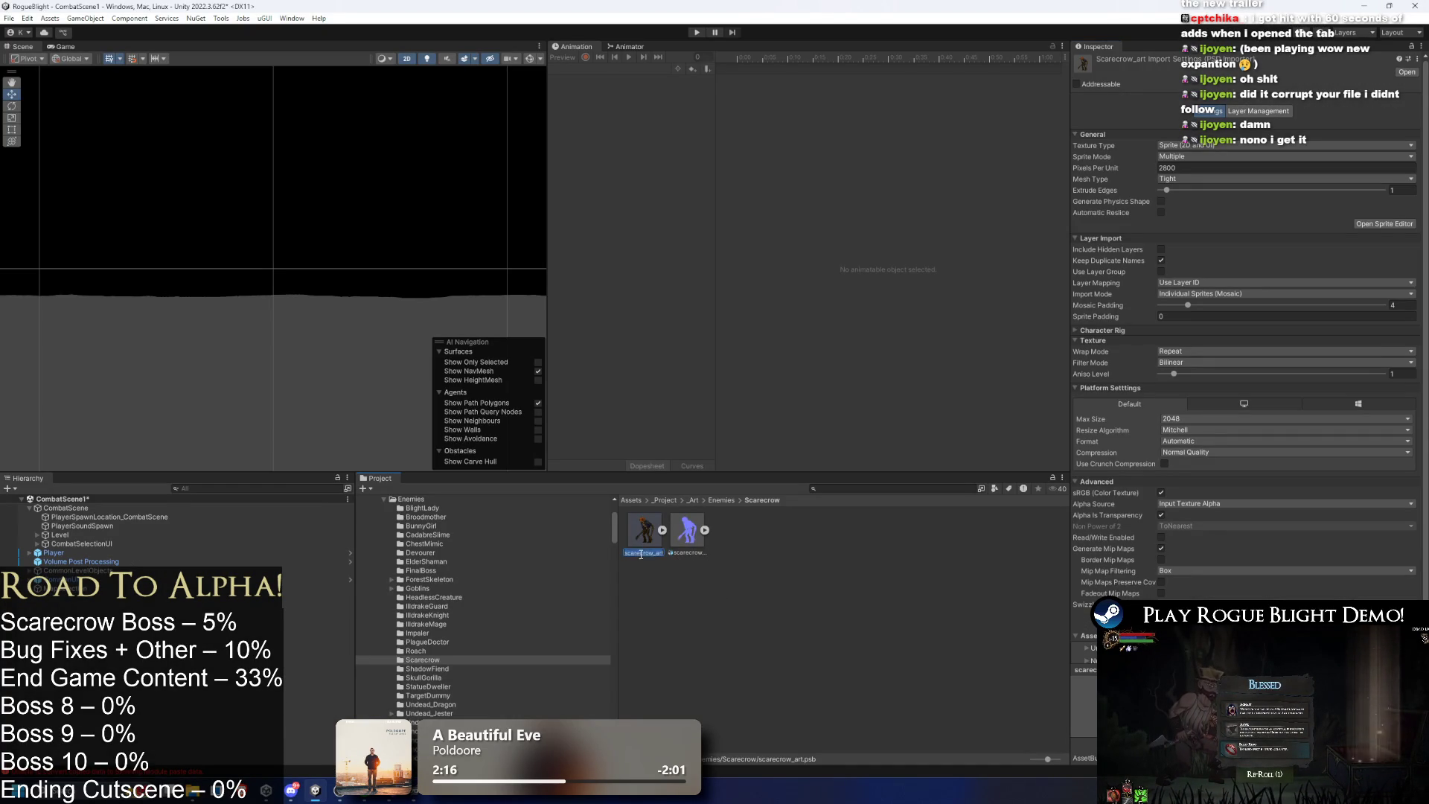
key("Escape")
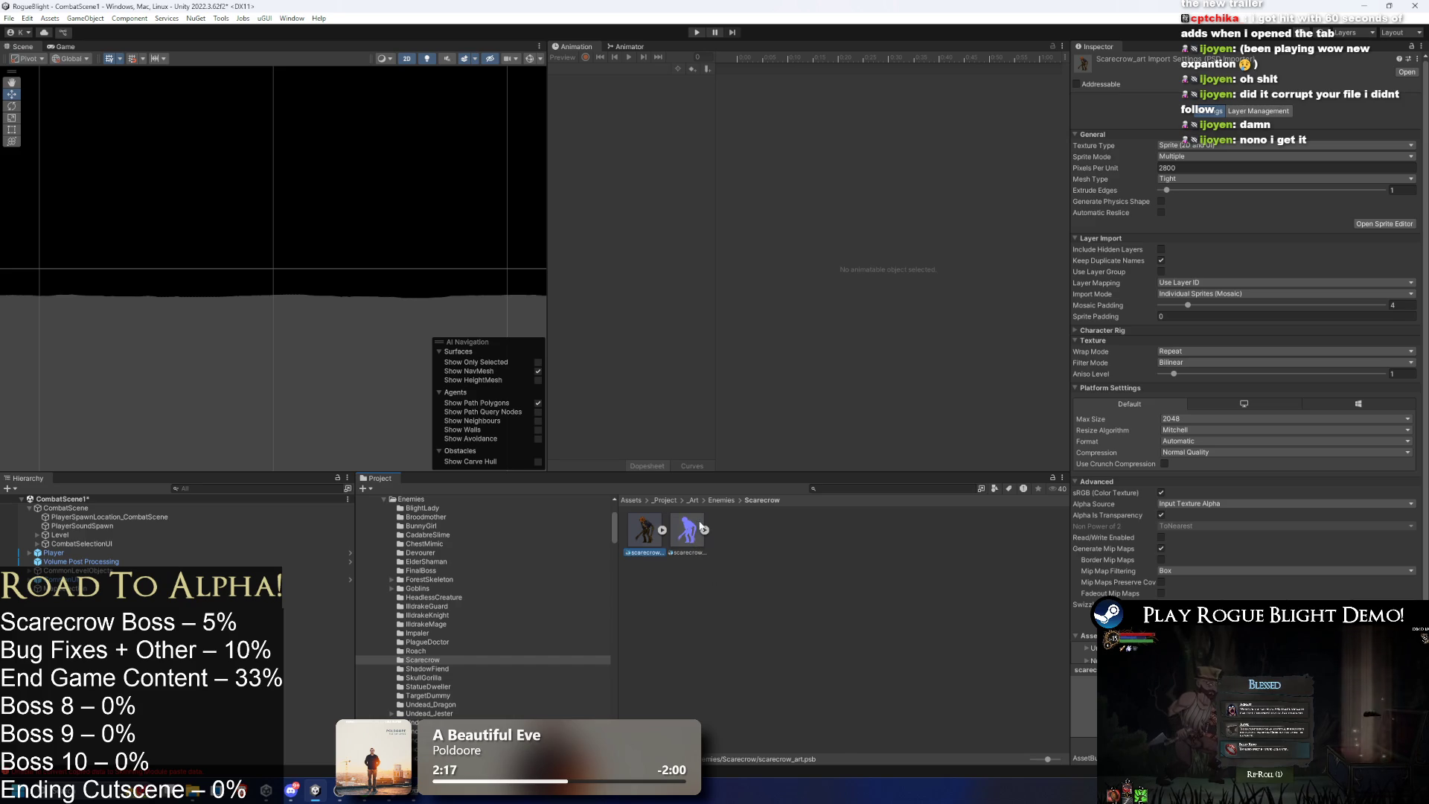
left_click(687, 530)
left_click(641, 543)
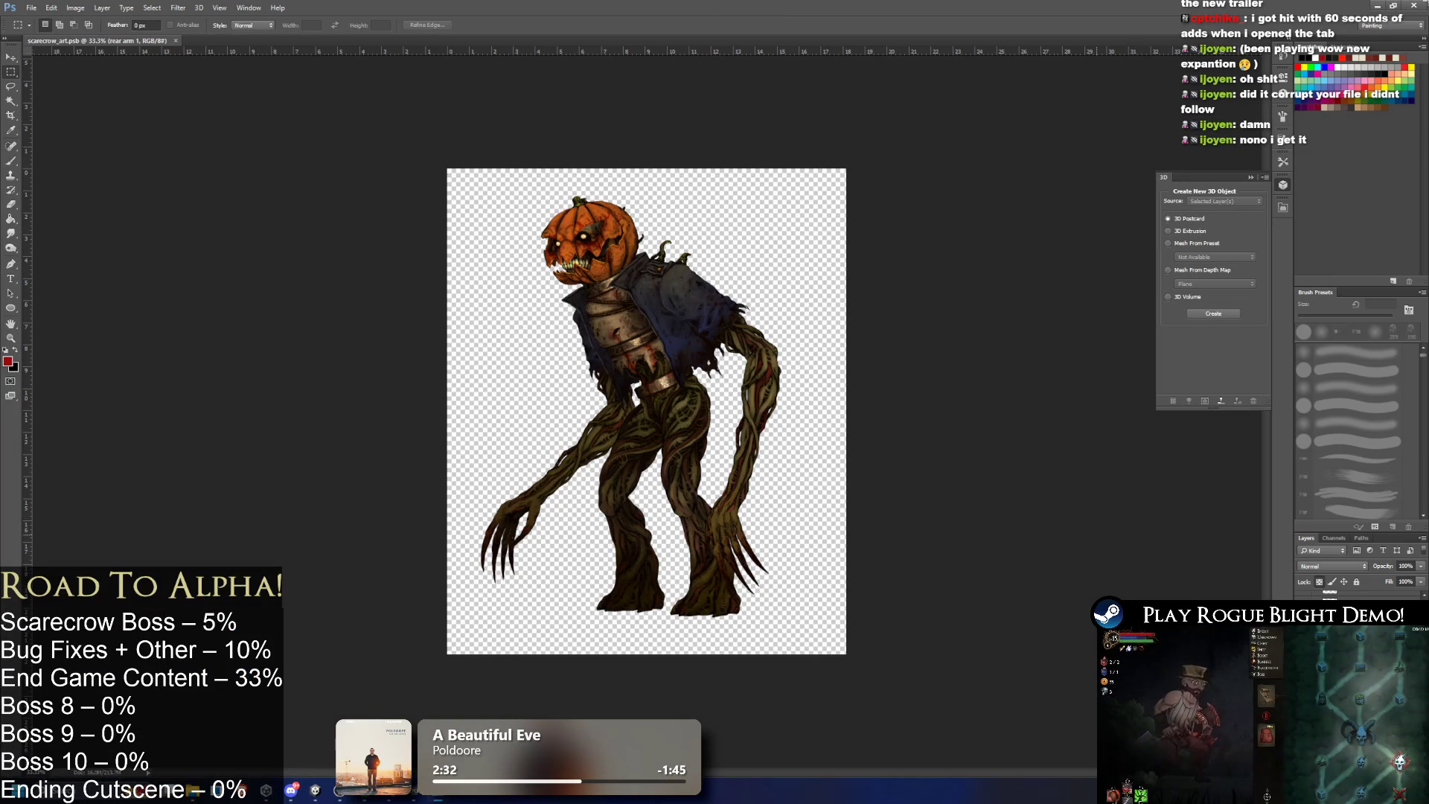
left_click(1417, 6)
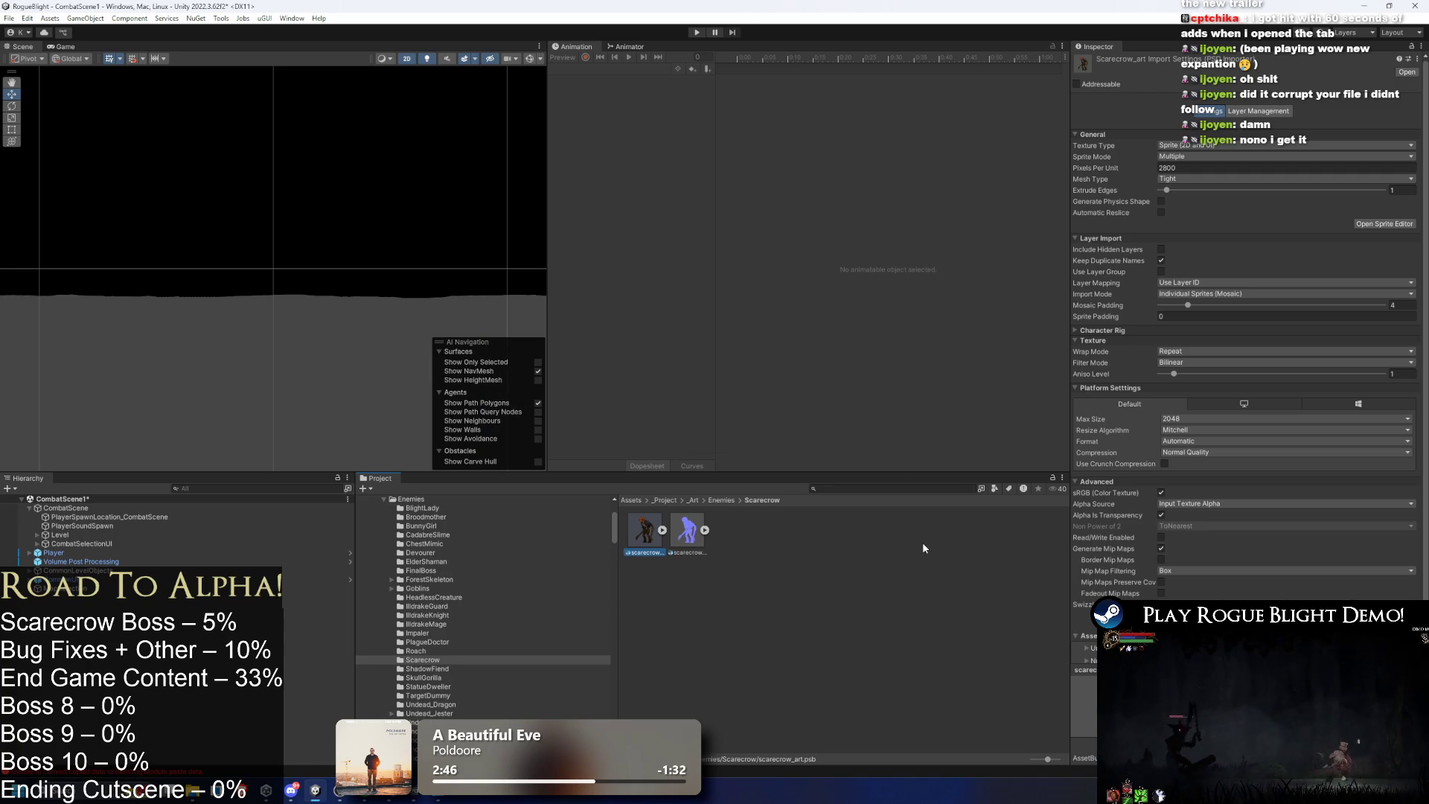
Reveal scarecrow_art in File Explorer and open scarecrow_art.psb.meta with Notepad++.
right_click(649, 524)
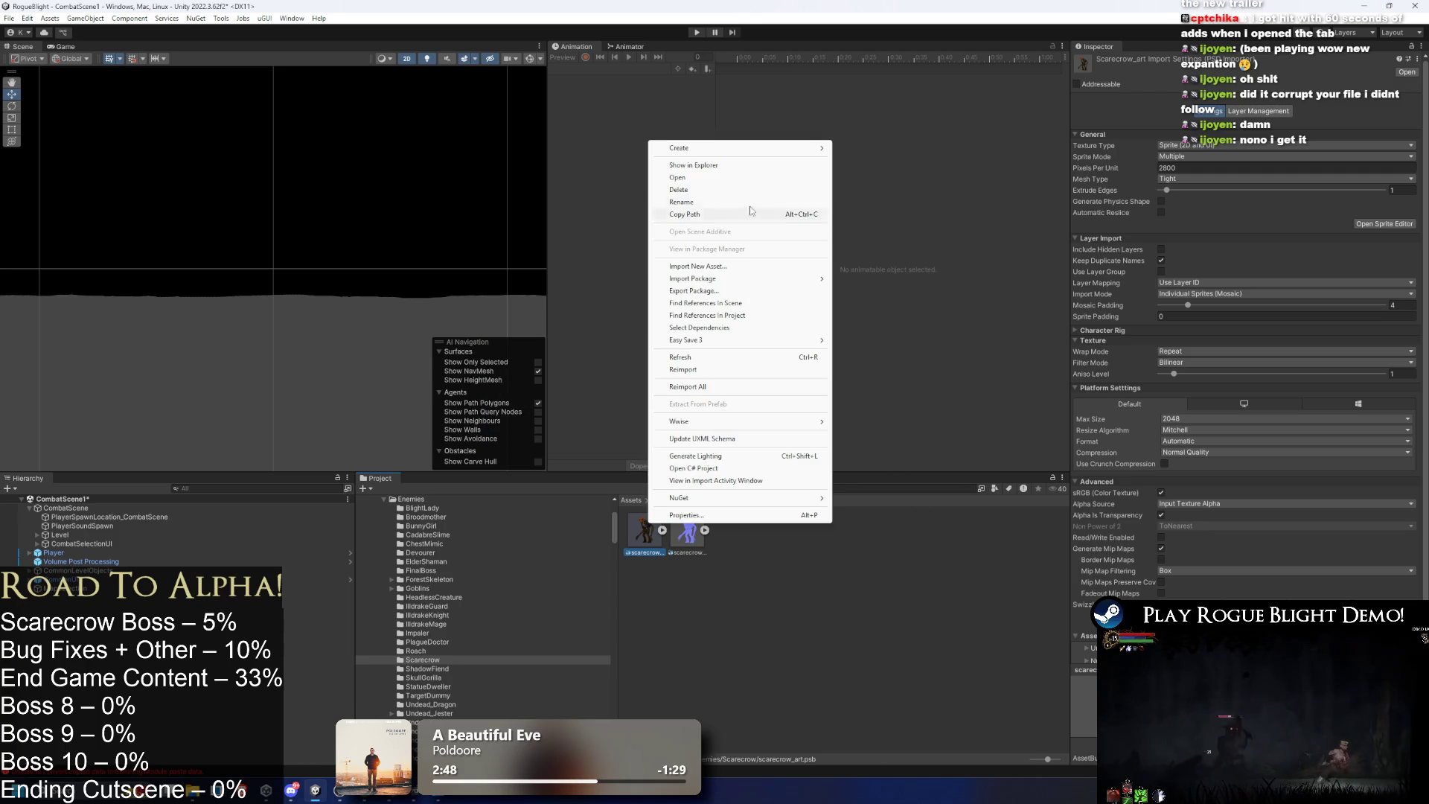
left_click(763, 165)
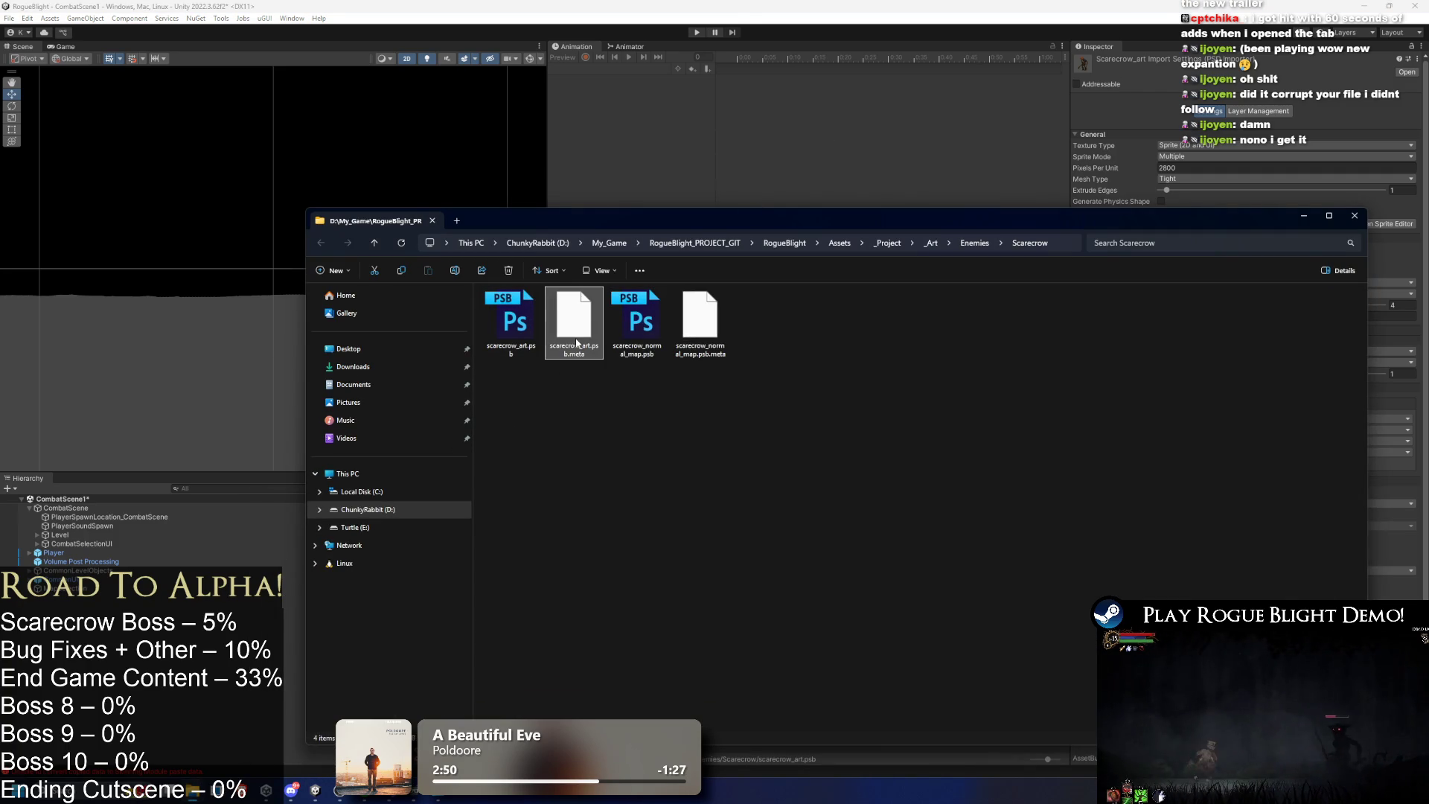
right_click(578, 344)
left_click(668, 386)
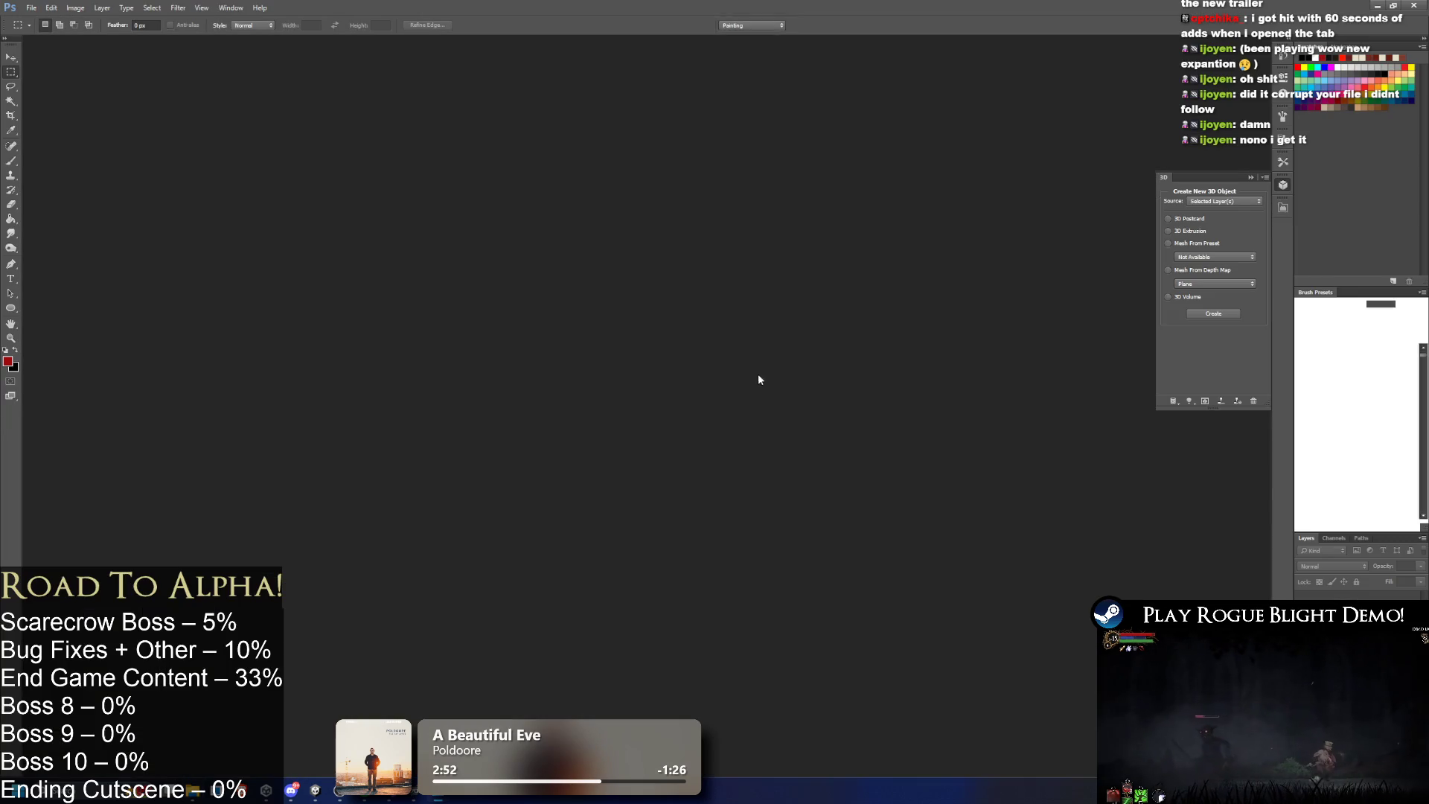
key("alt+Tab")
right_click(593, 335)
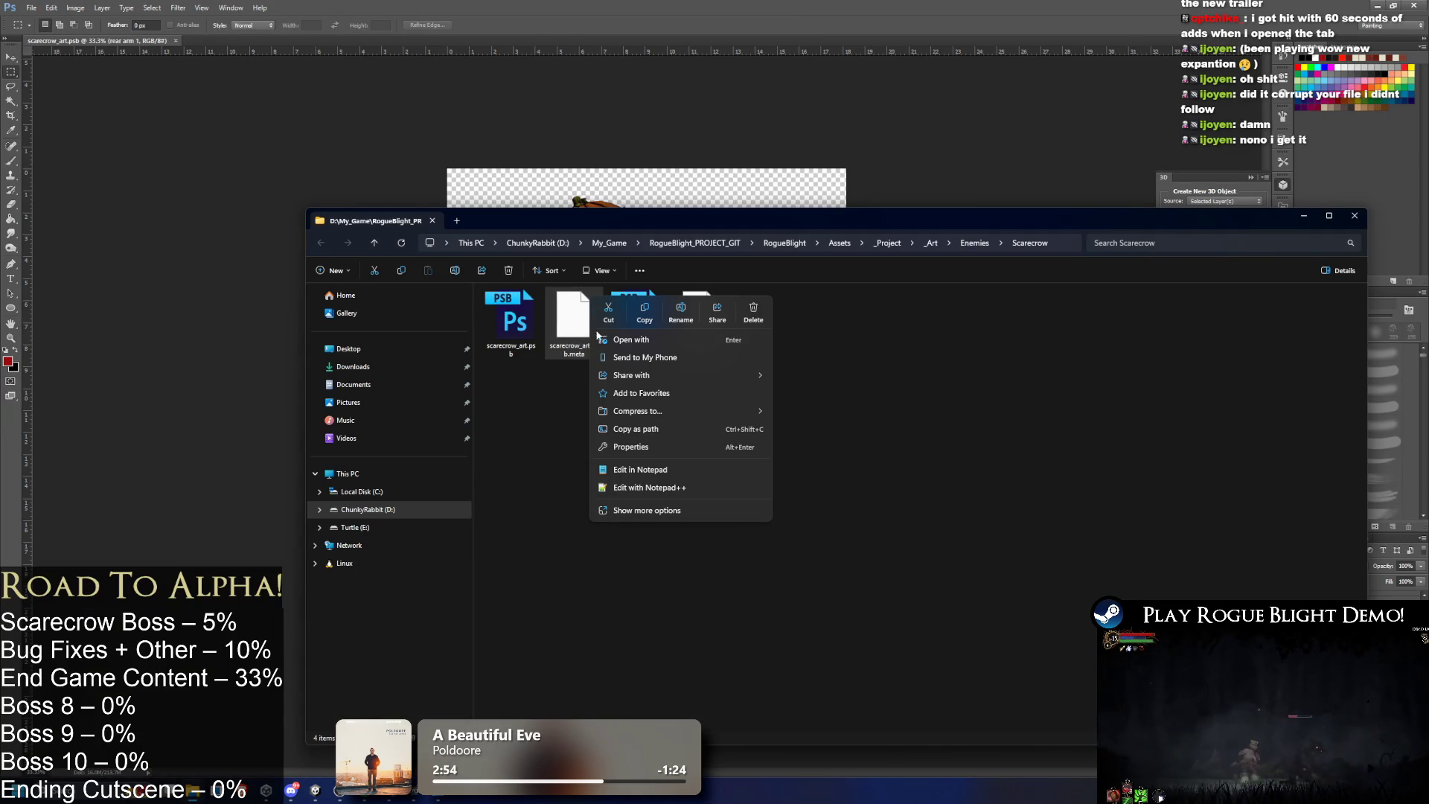
left_click(667, 488)
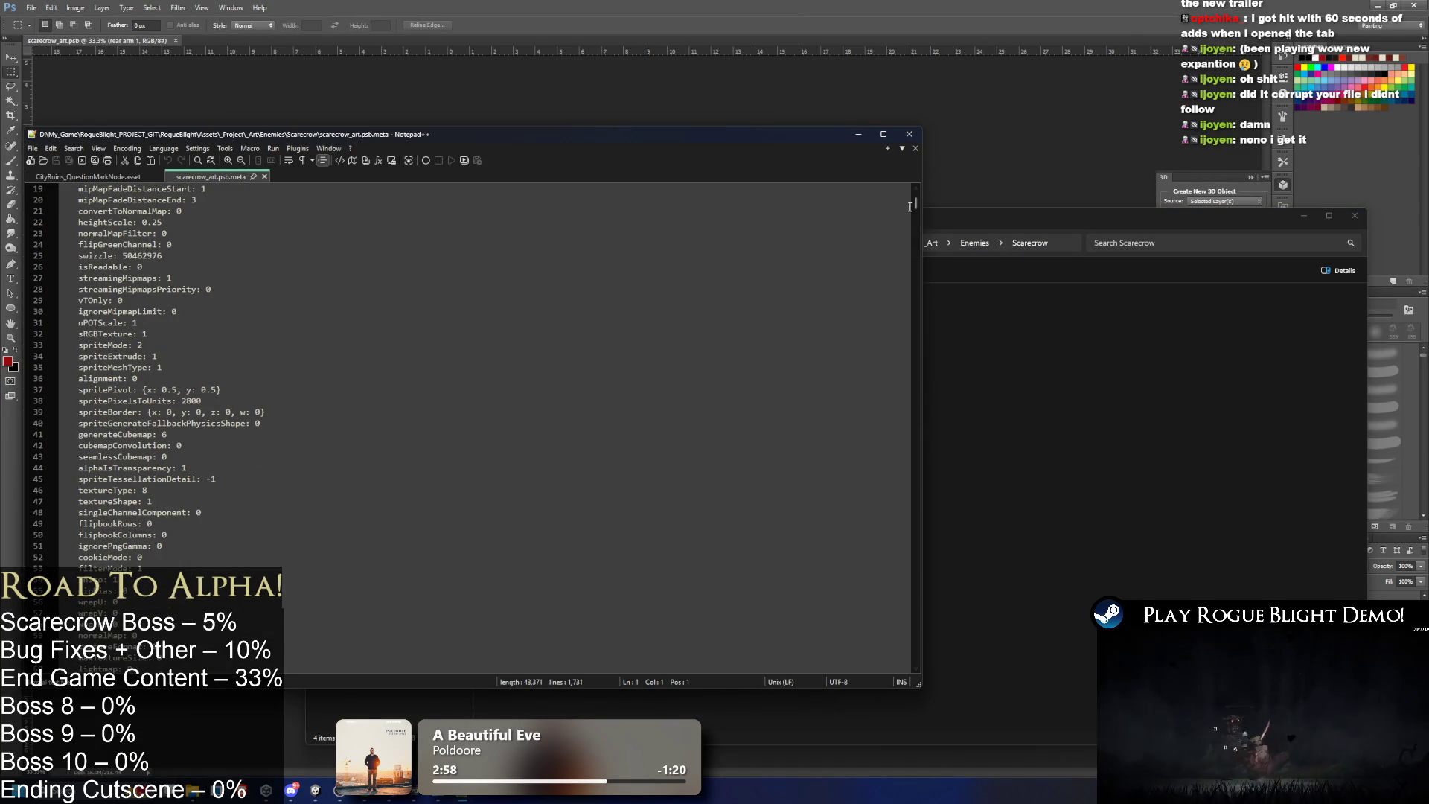
Search the meta file for 'weigh', scroll down to the layer list, and close Notepad++.
left_click_drag(917, 201, 901, 286)
left_click(712, 290)
key("ctrl+f")
type("weigh")
key("Return")
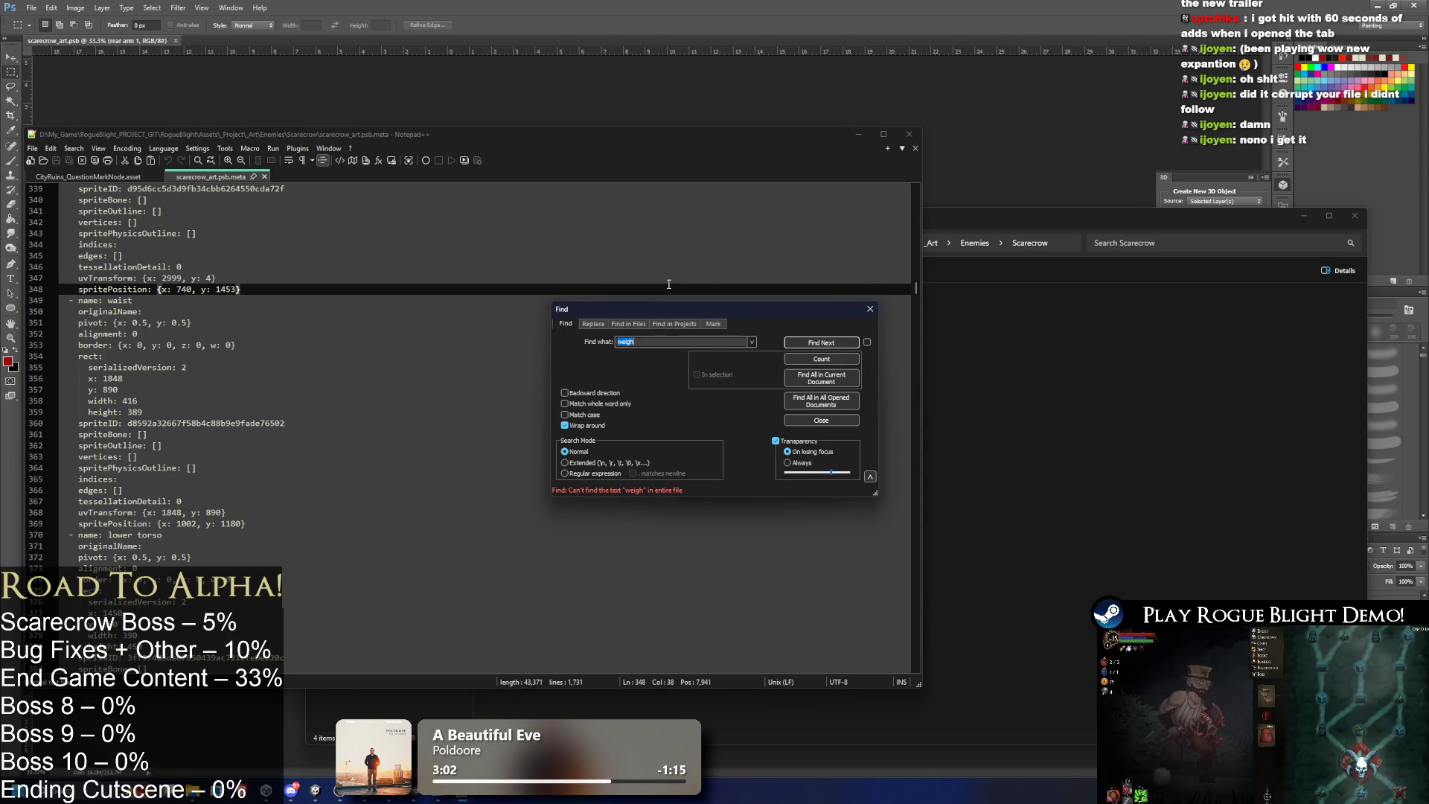
key("Escape")
scroll(666, 287, "down", 6)
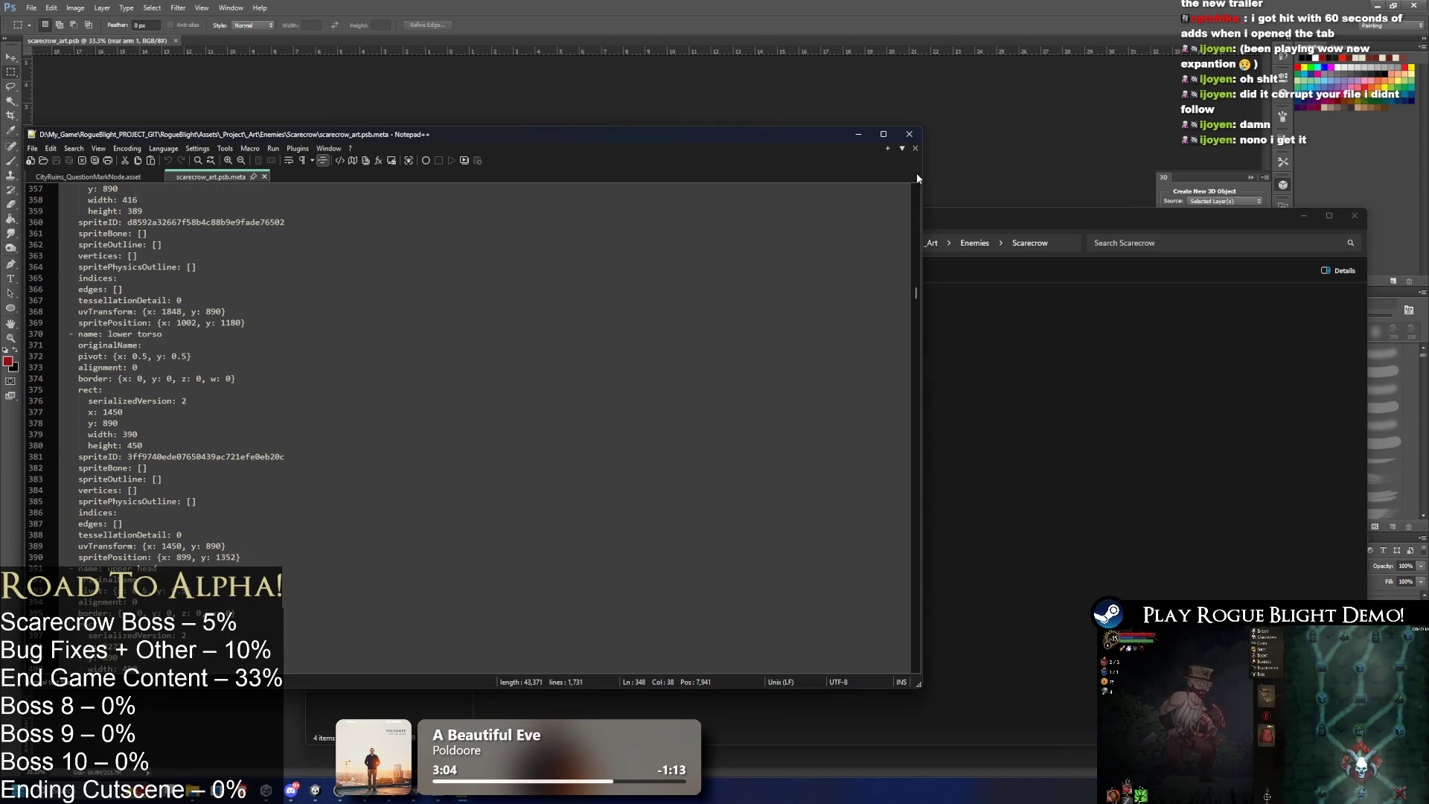
left_click_drag(915, 294, 876, 598)
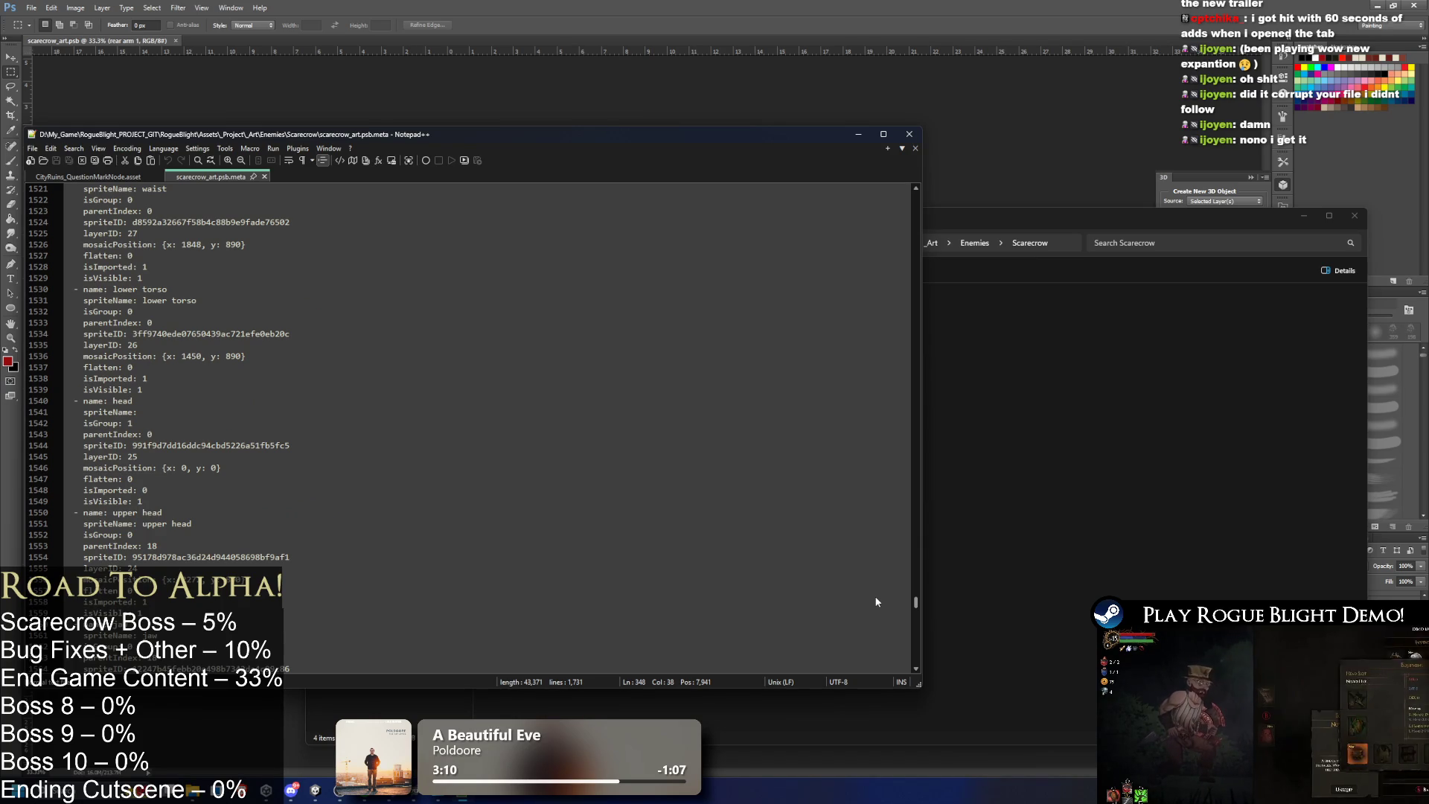
left_click_drag(875, 599, 881, 614)
left_click(909, 134)
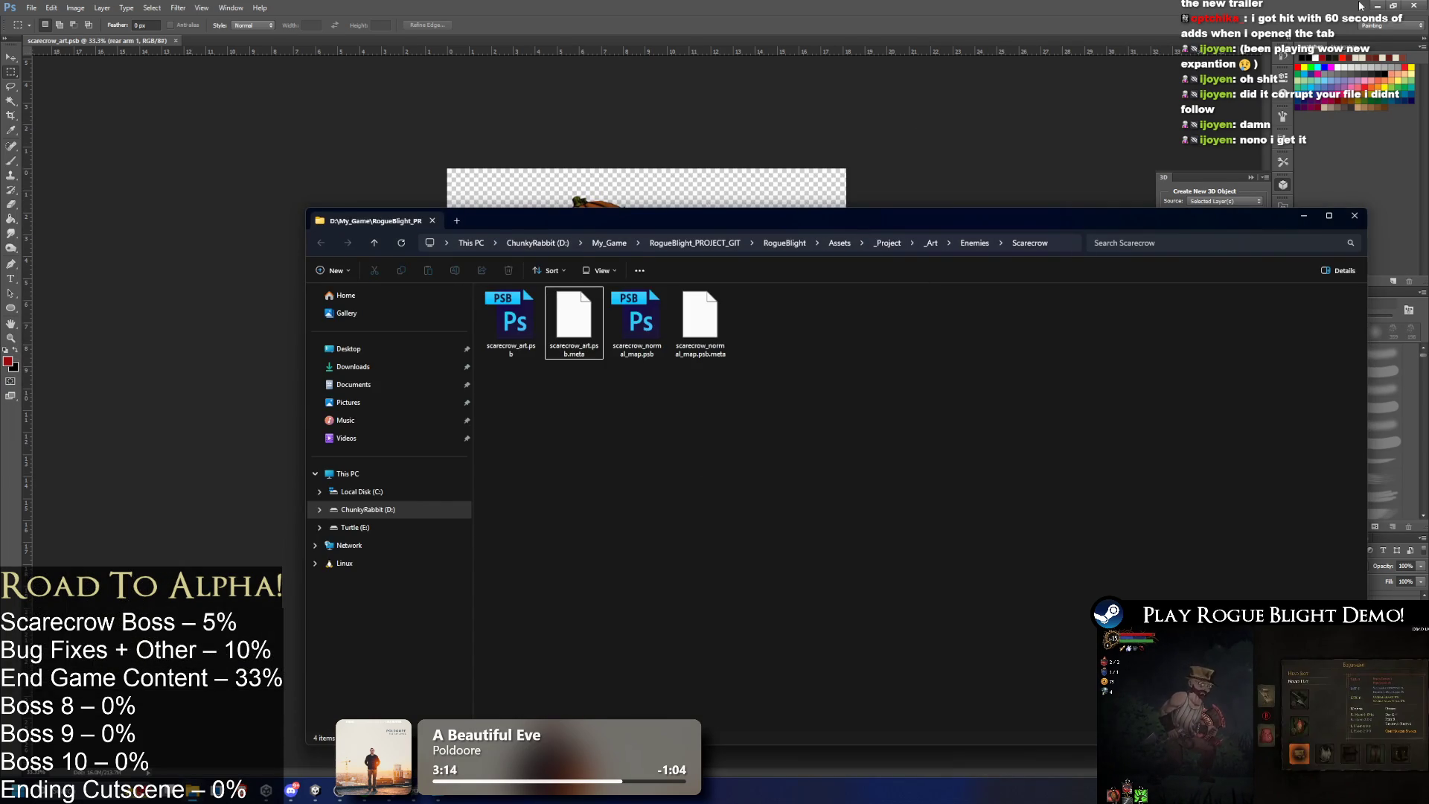
In Unity, open scarecrow_art in the Skinning Editor and inspect it with Bone Influence and Edit Bone.
left_click(1356, 6)
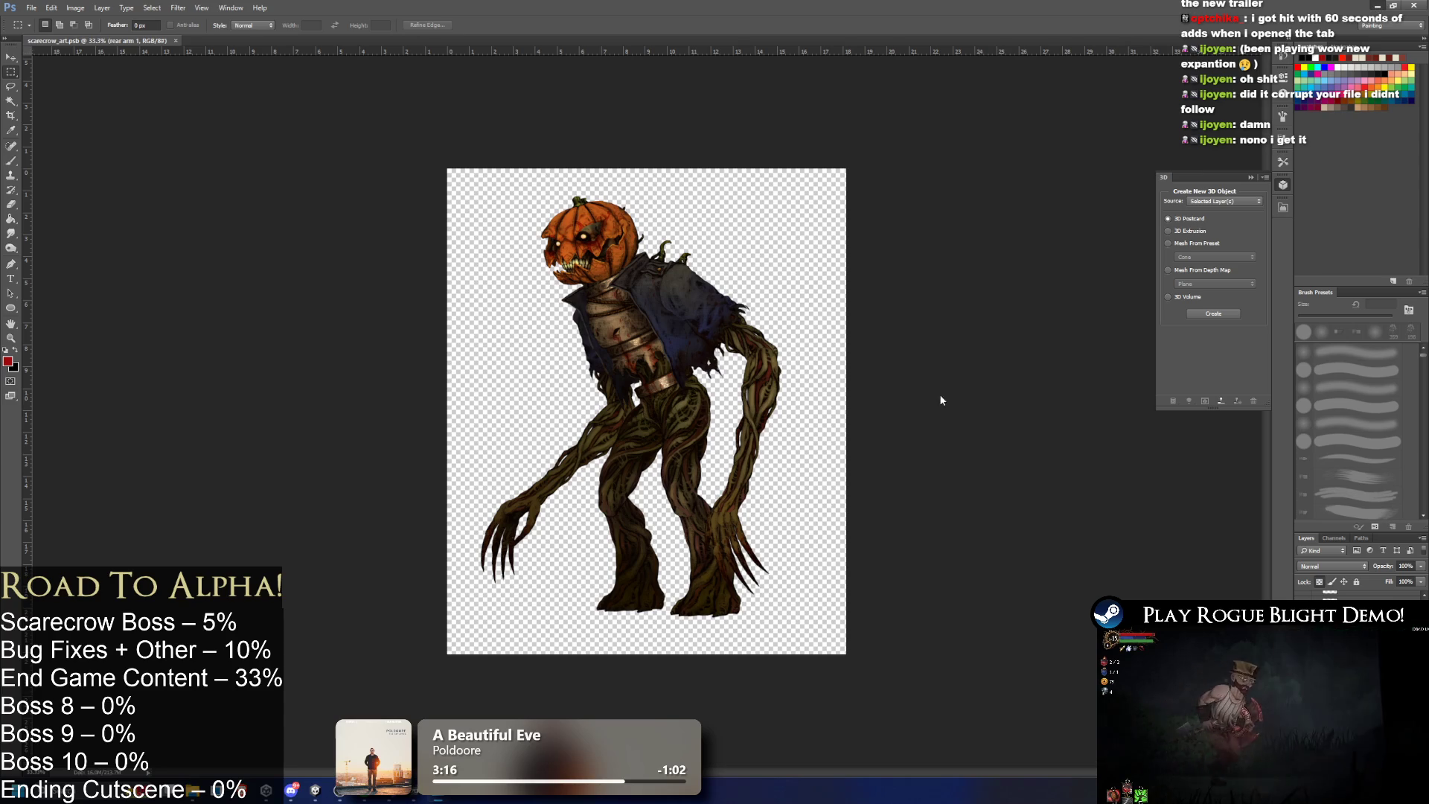
left_click(324, 795)
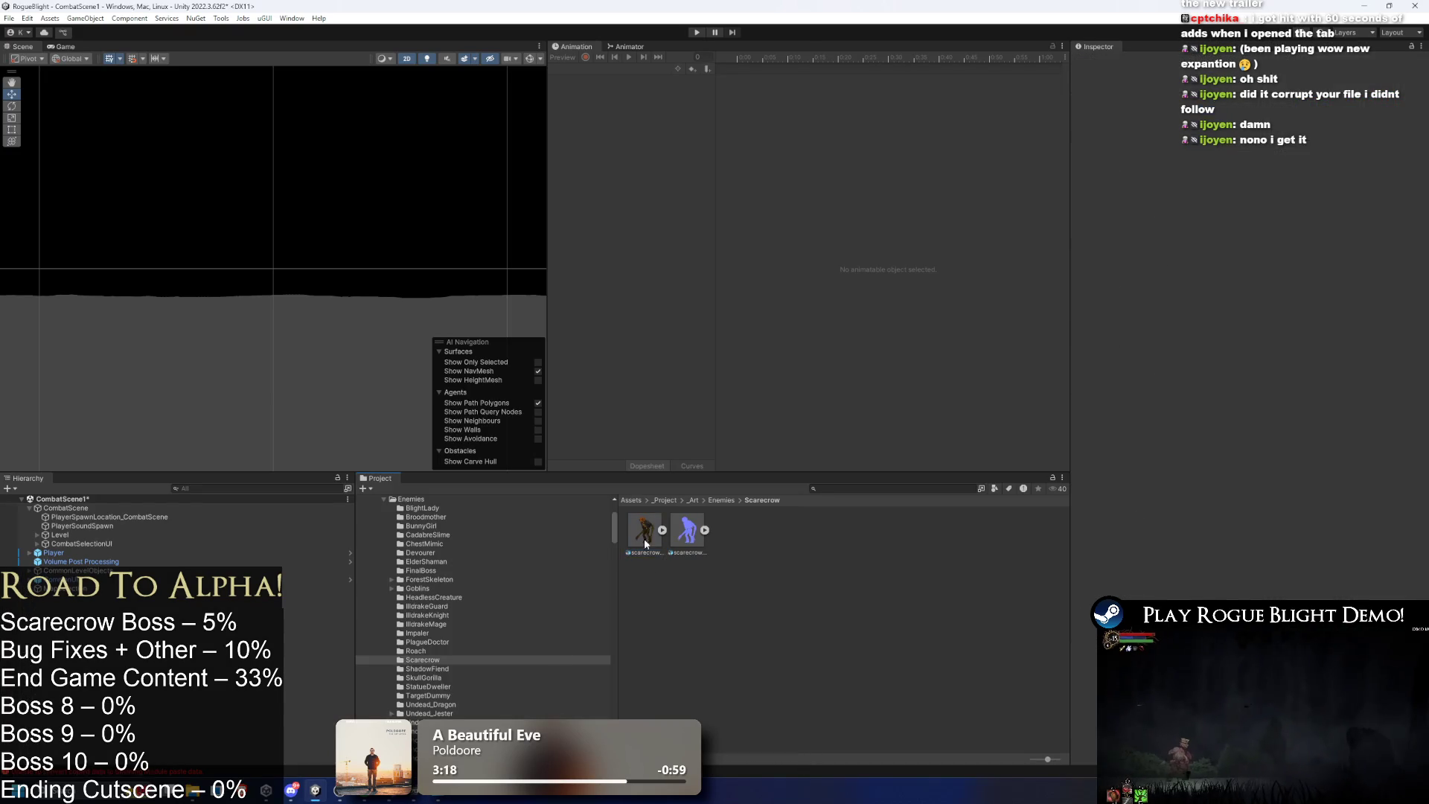
left_click(1384, 224)
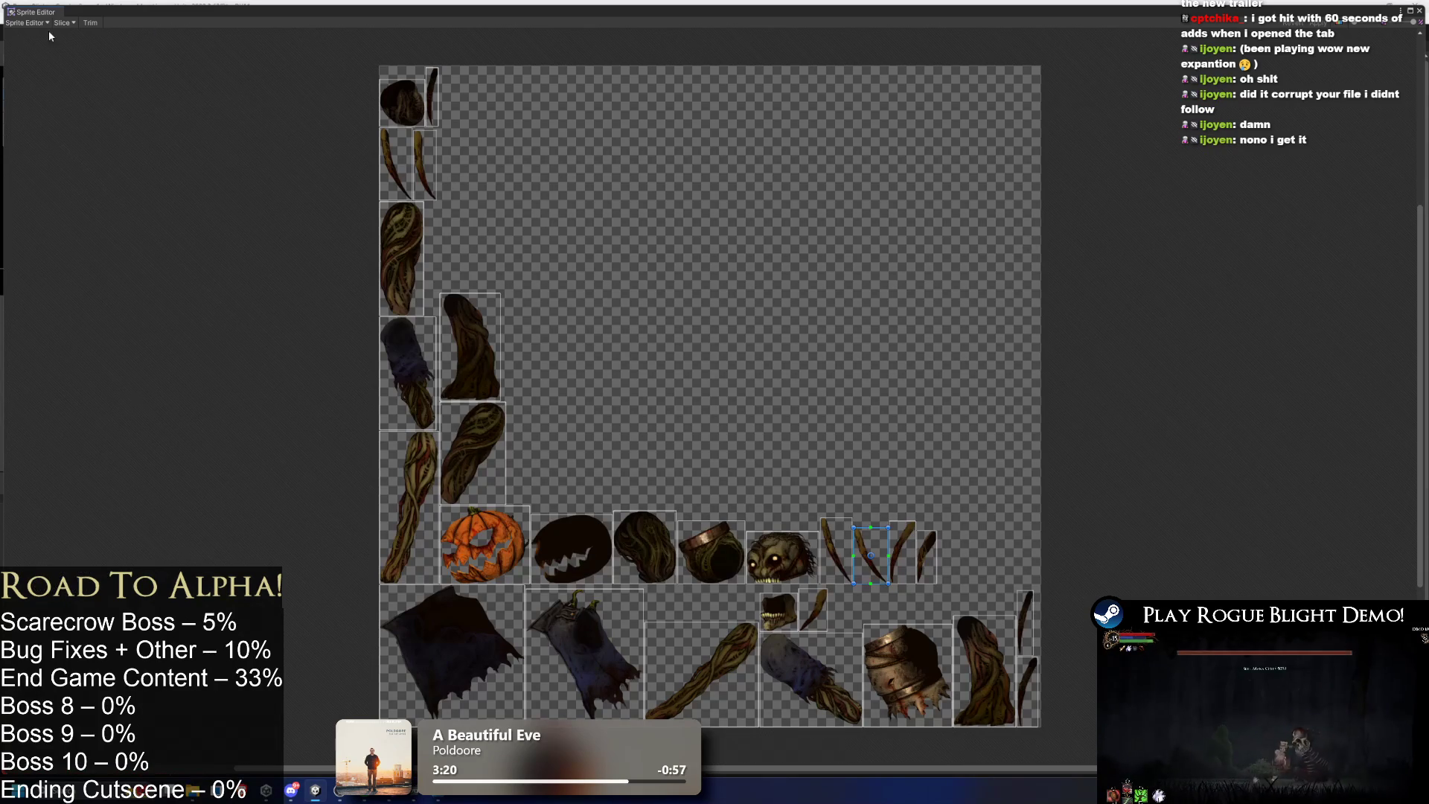
left_click(26, 23)
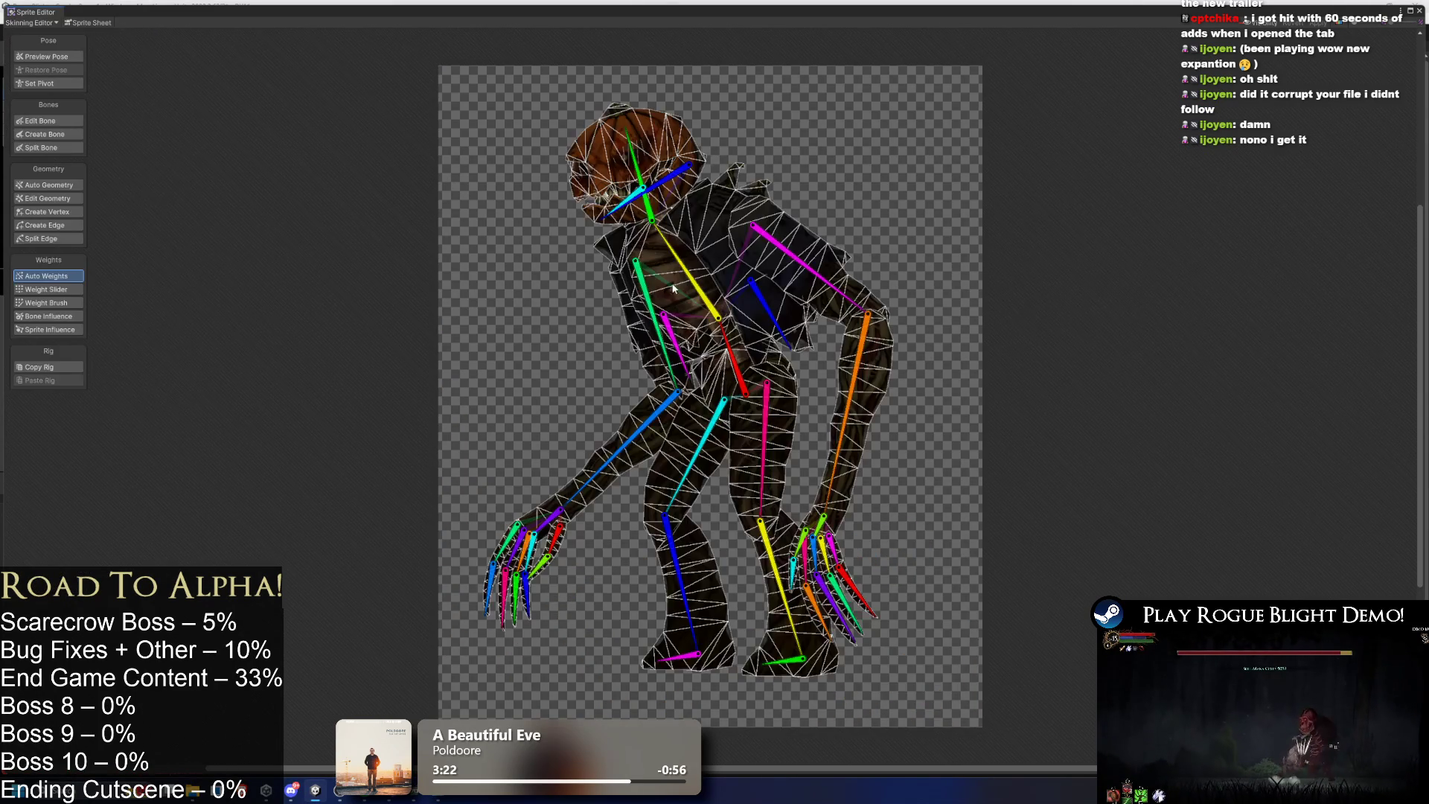
left_click(676, 293)
left_click(61, 316)
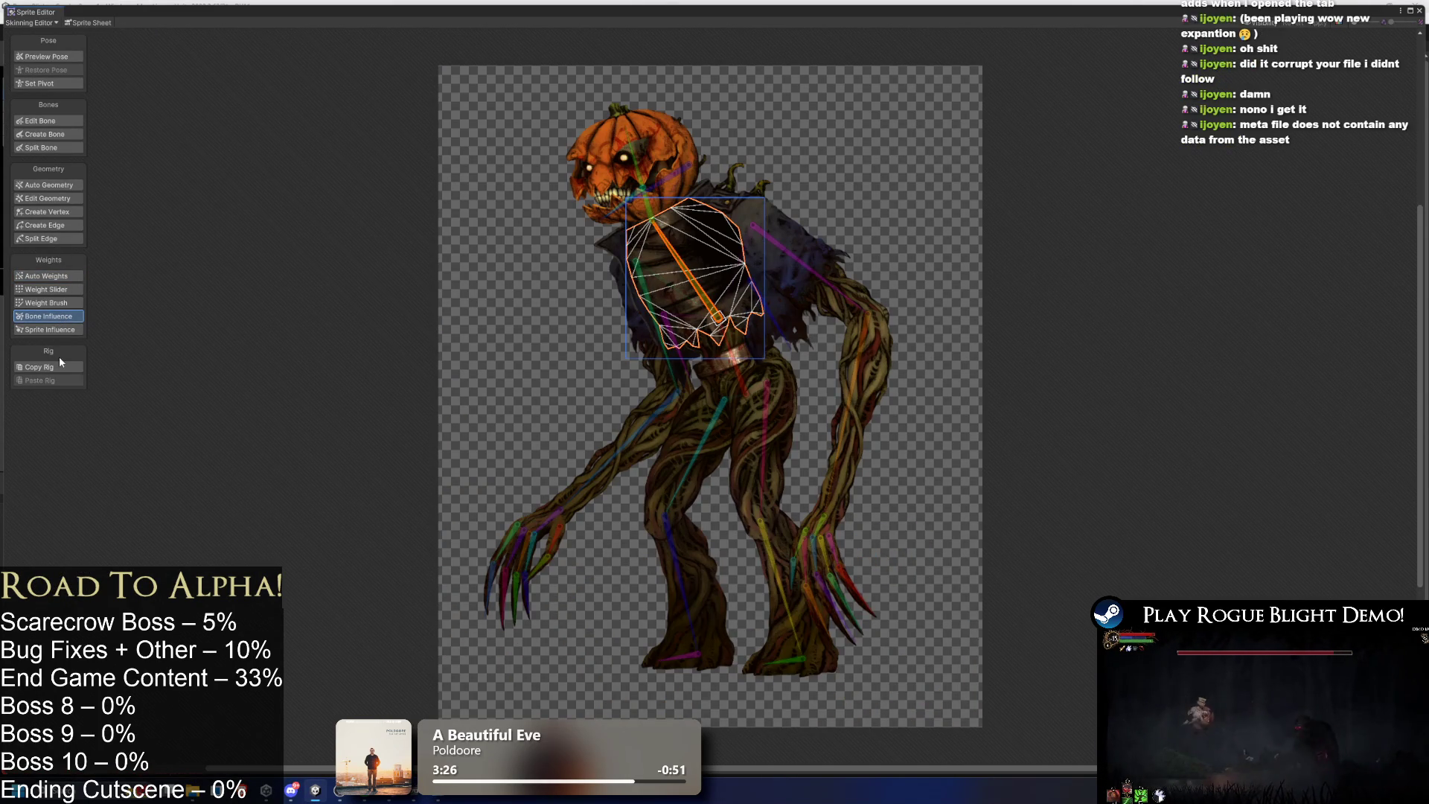
left_click(59, 123)
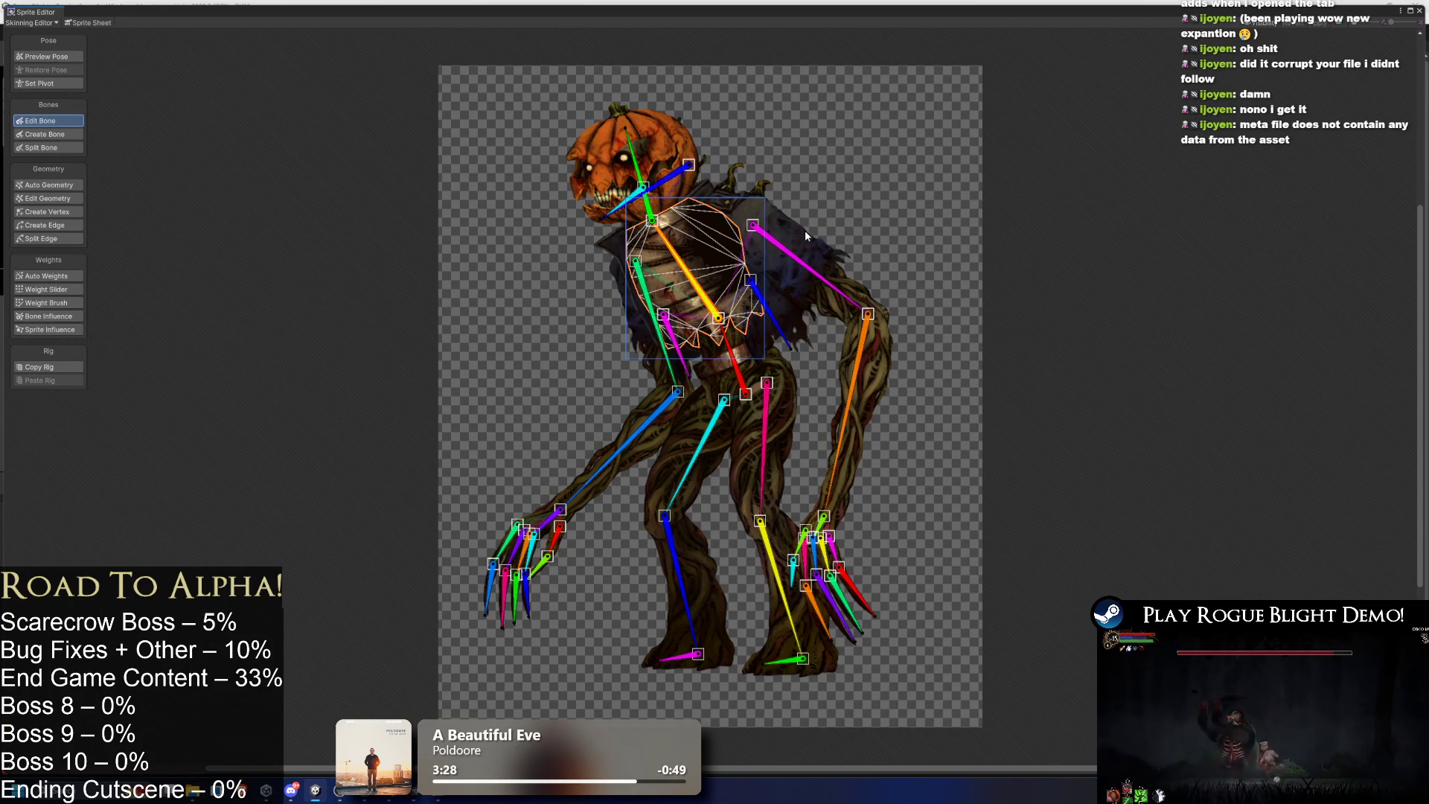
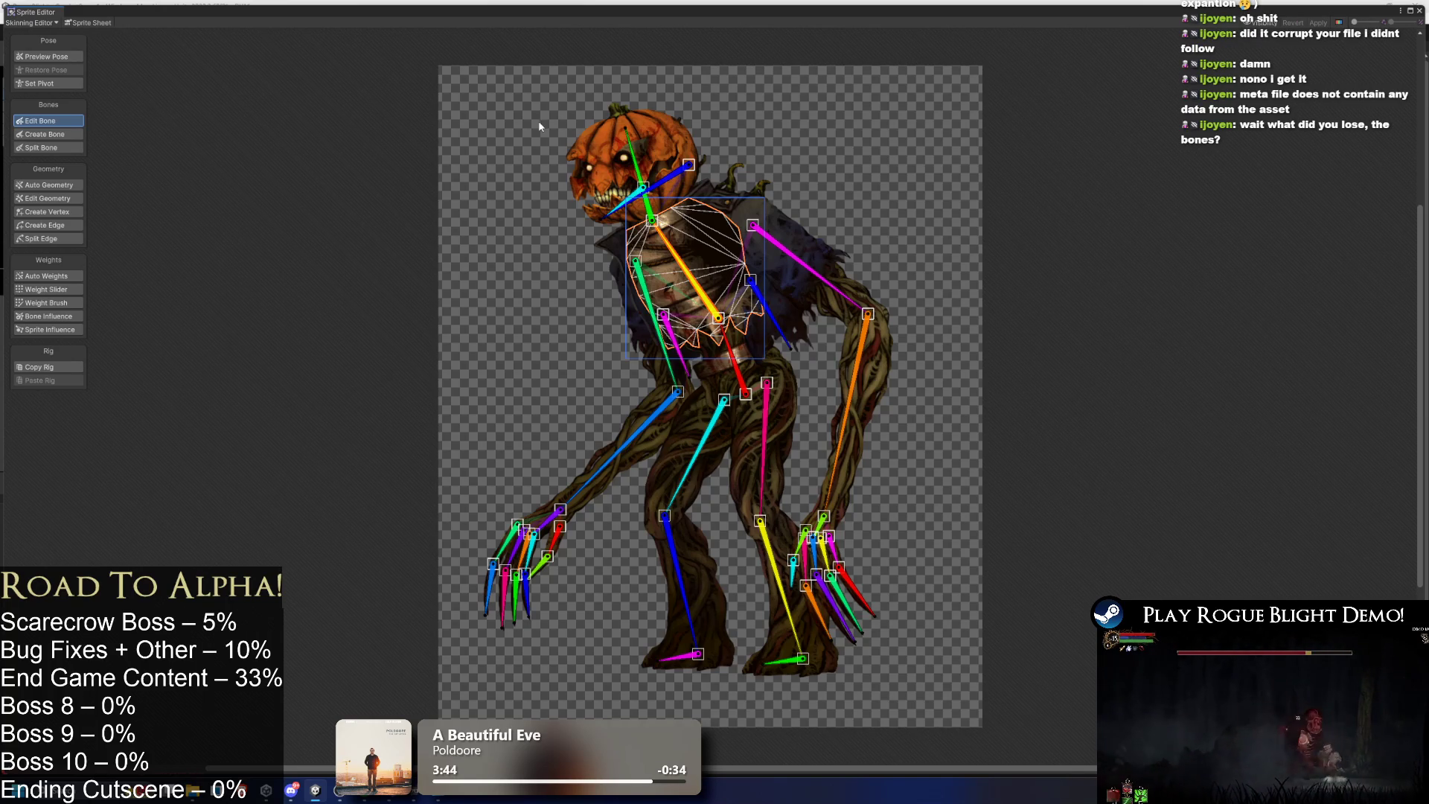
Close the skinning editor, select scarecrow_art, glance at Photoshop, and reopen the Sprite Editor.
left_click(54, 22)
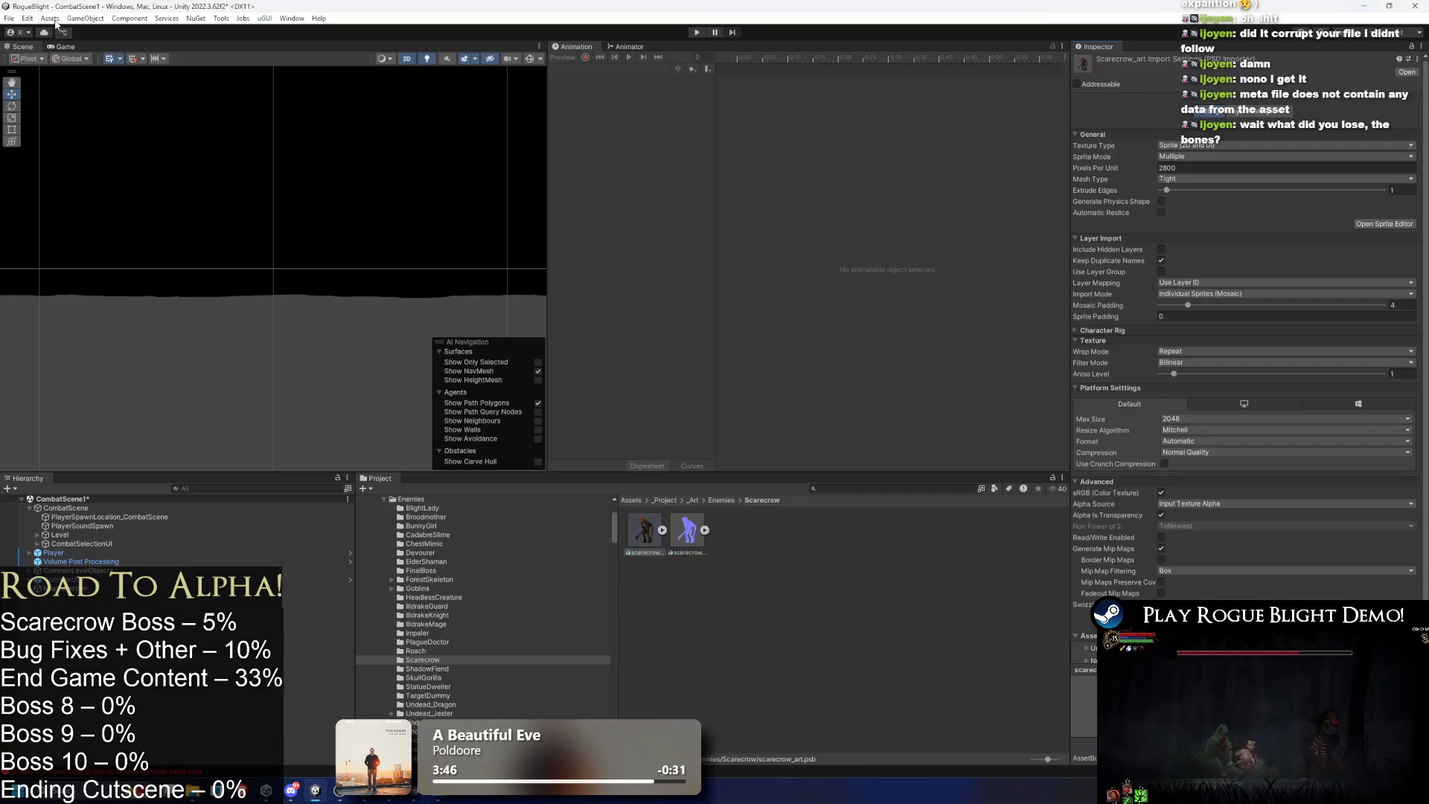
left_click(649, 527)
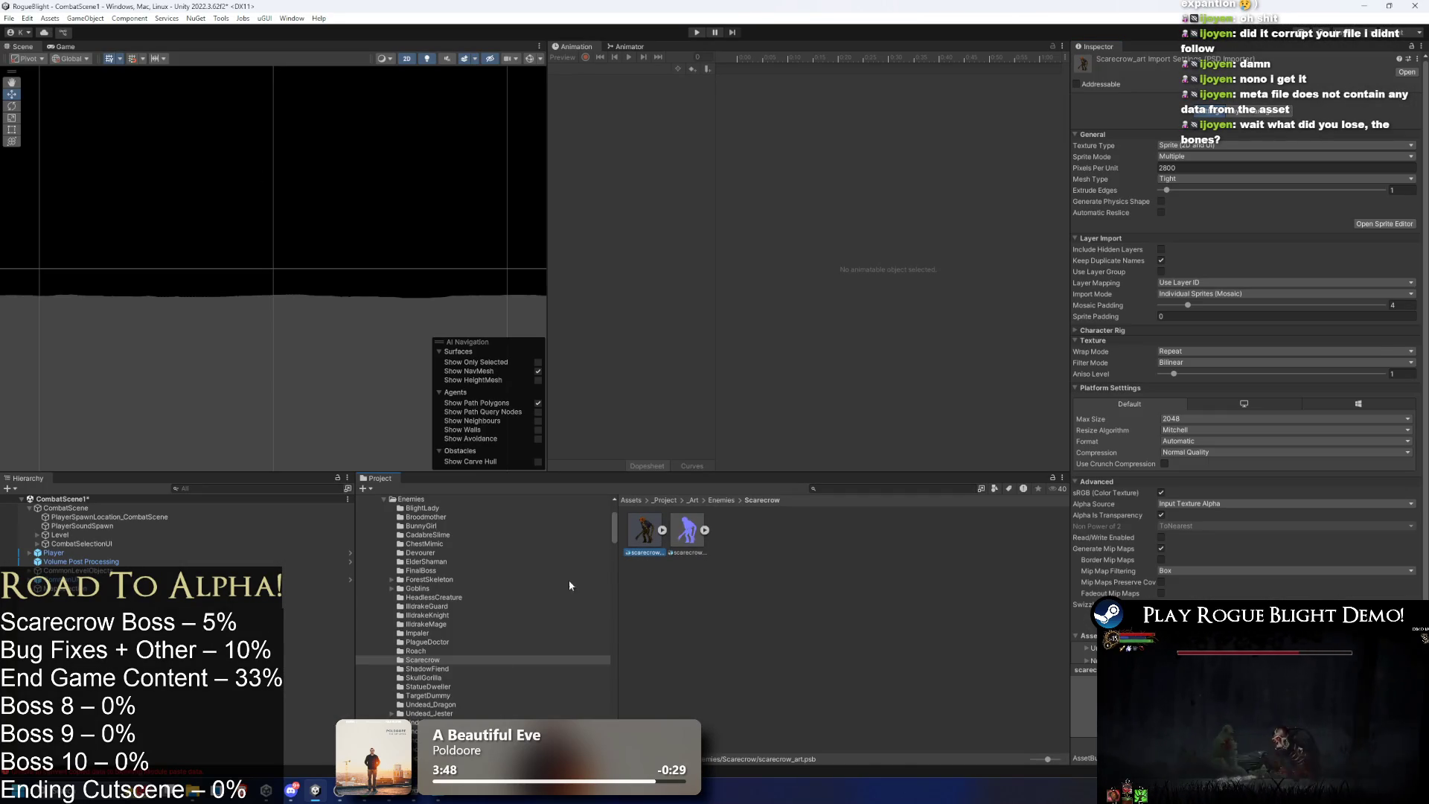
key("alt+Tab")
key("alt+Tab")
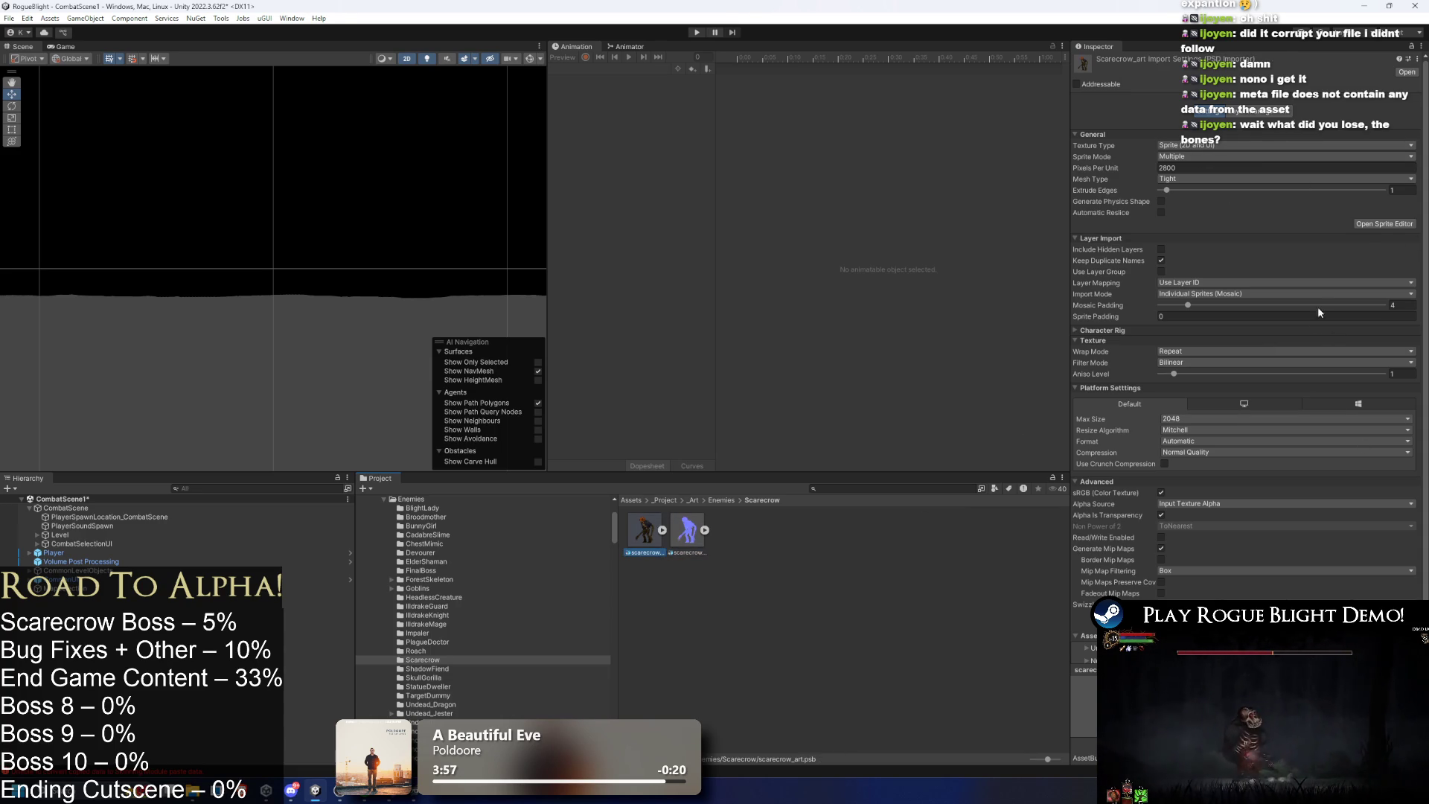
left_click(1389, 225)
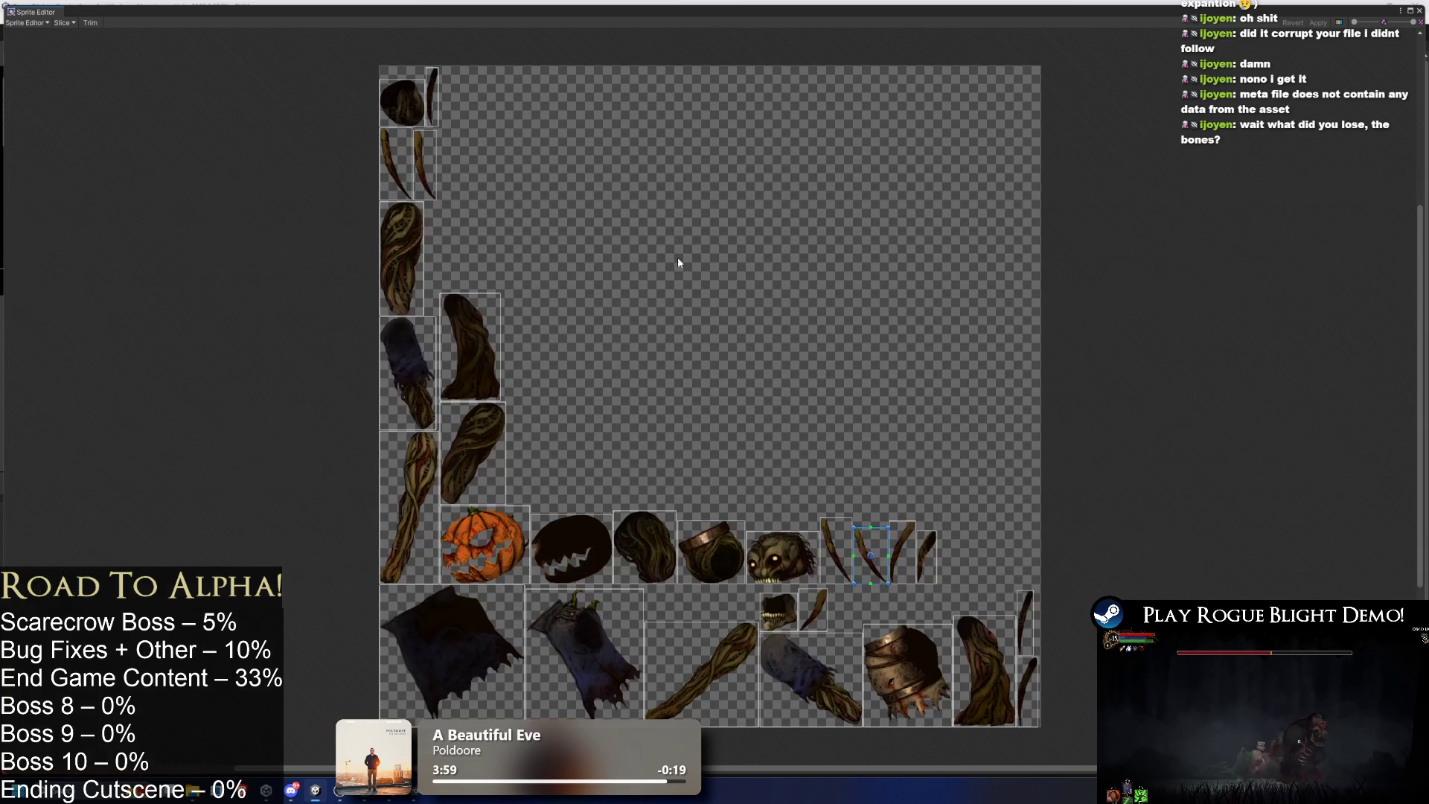
In the Skinning Editor, regenerate the torso mesh with Auto Geometry, then select Auto Weights.
left_click(49, 22)
left_click(52, 71)
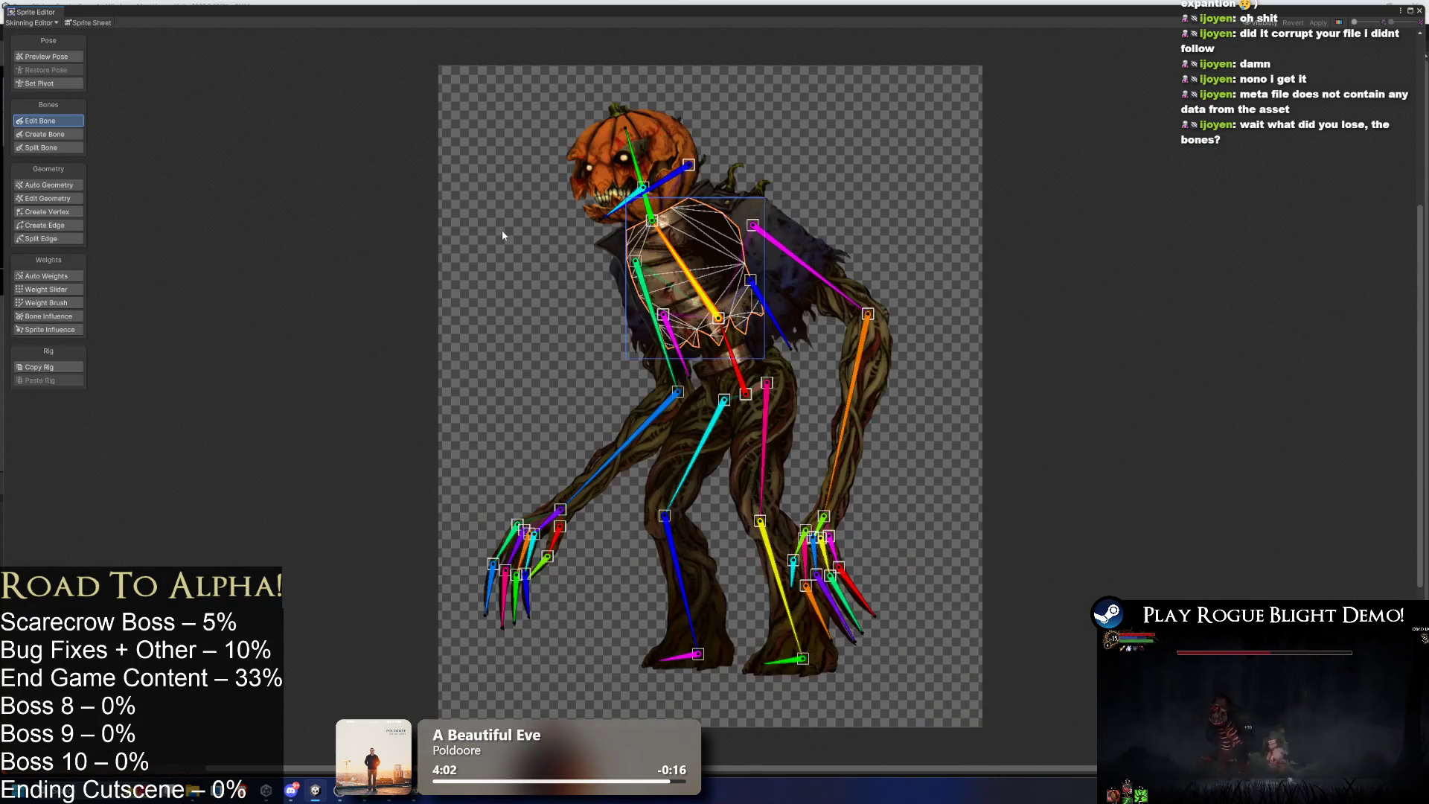
left_click(71, 185)
left_click(664, 333)
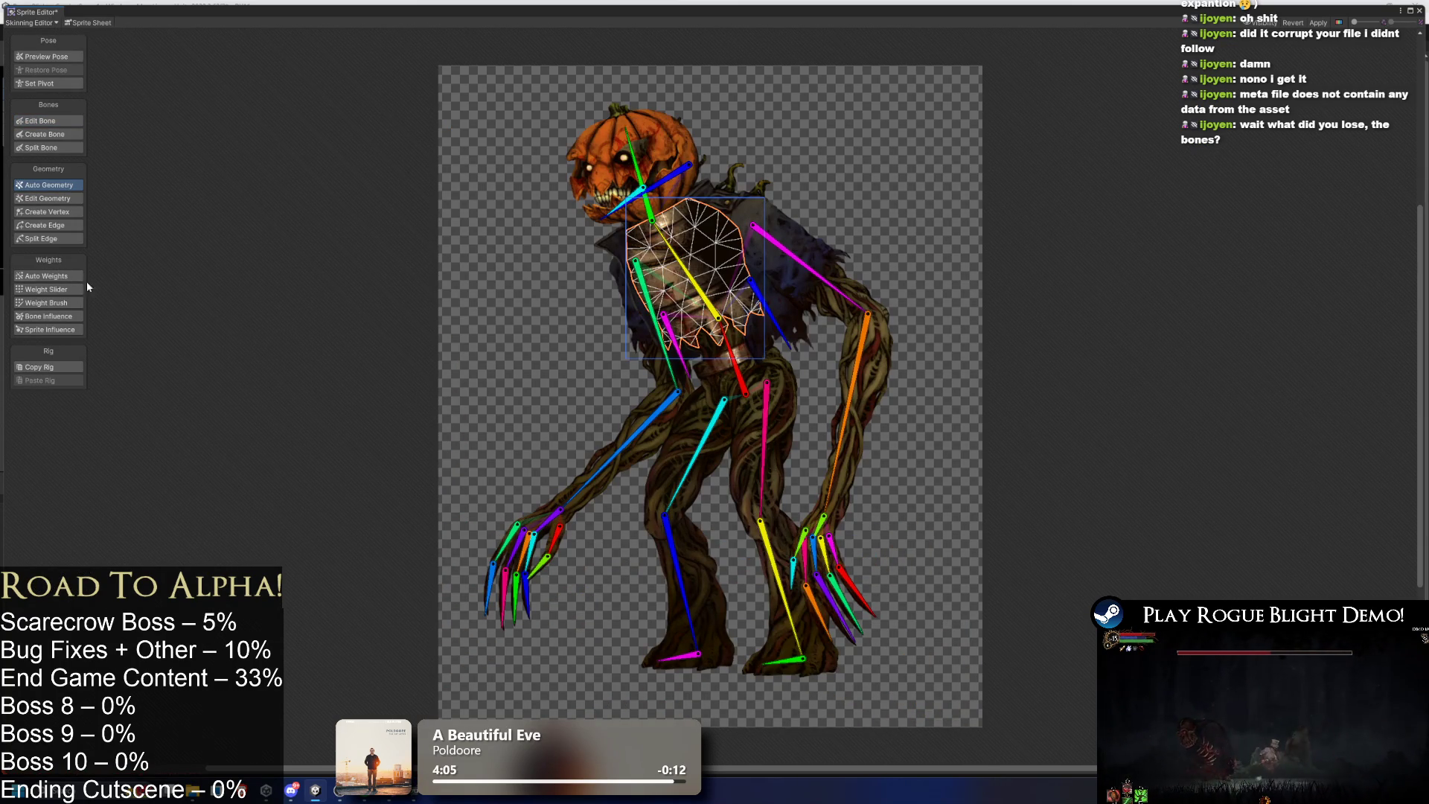
left_click(47, 275)
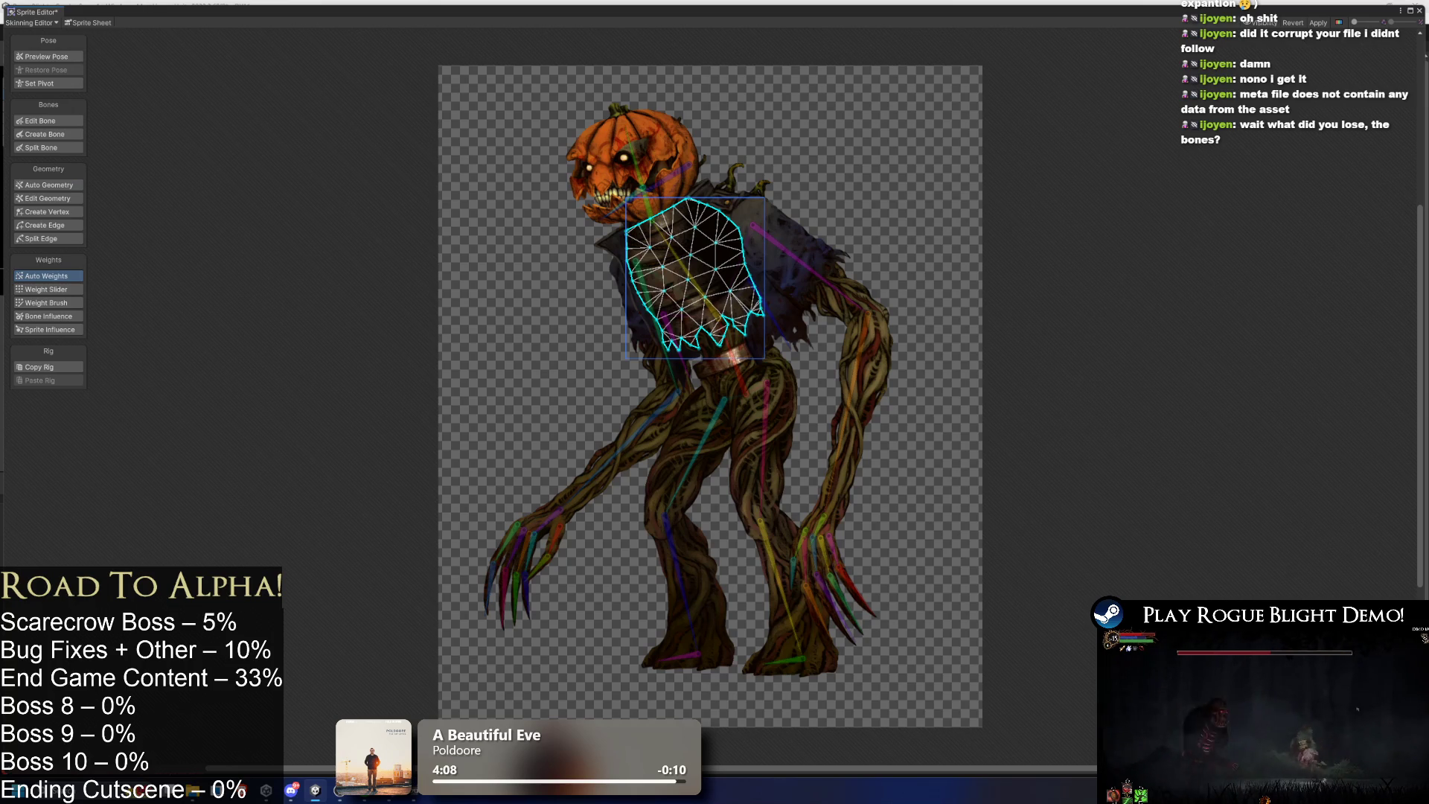
Inspect the pumpkin head, inner face, mouth, jacket, upper-arm, lower-arm and hand sprite meshes.
left_click(674, 168)
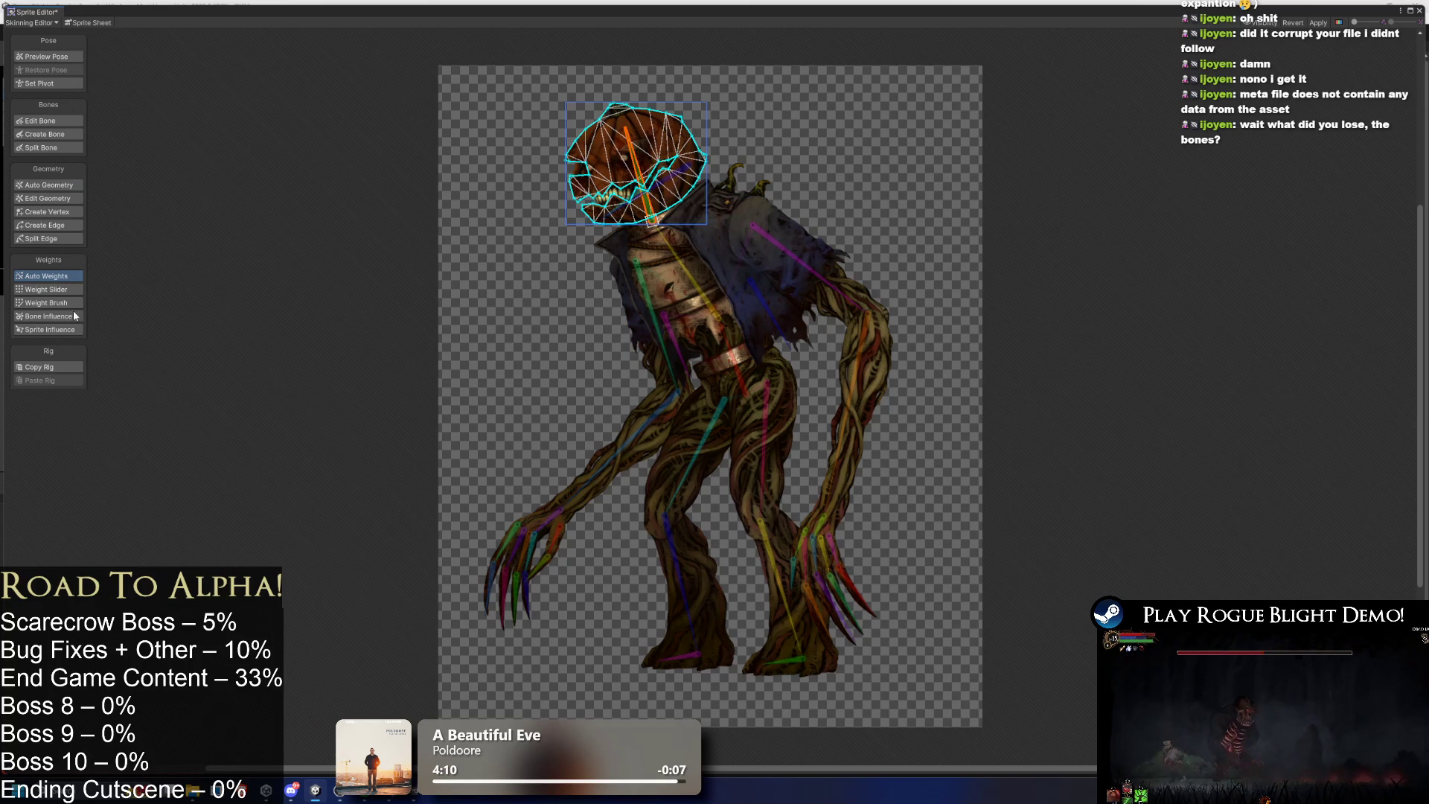
left_click(74, 184)
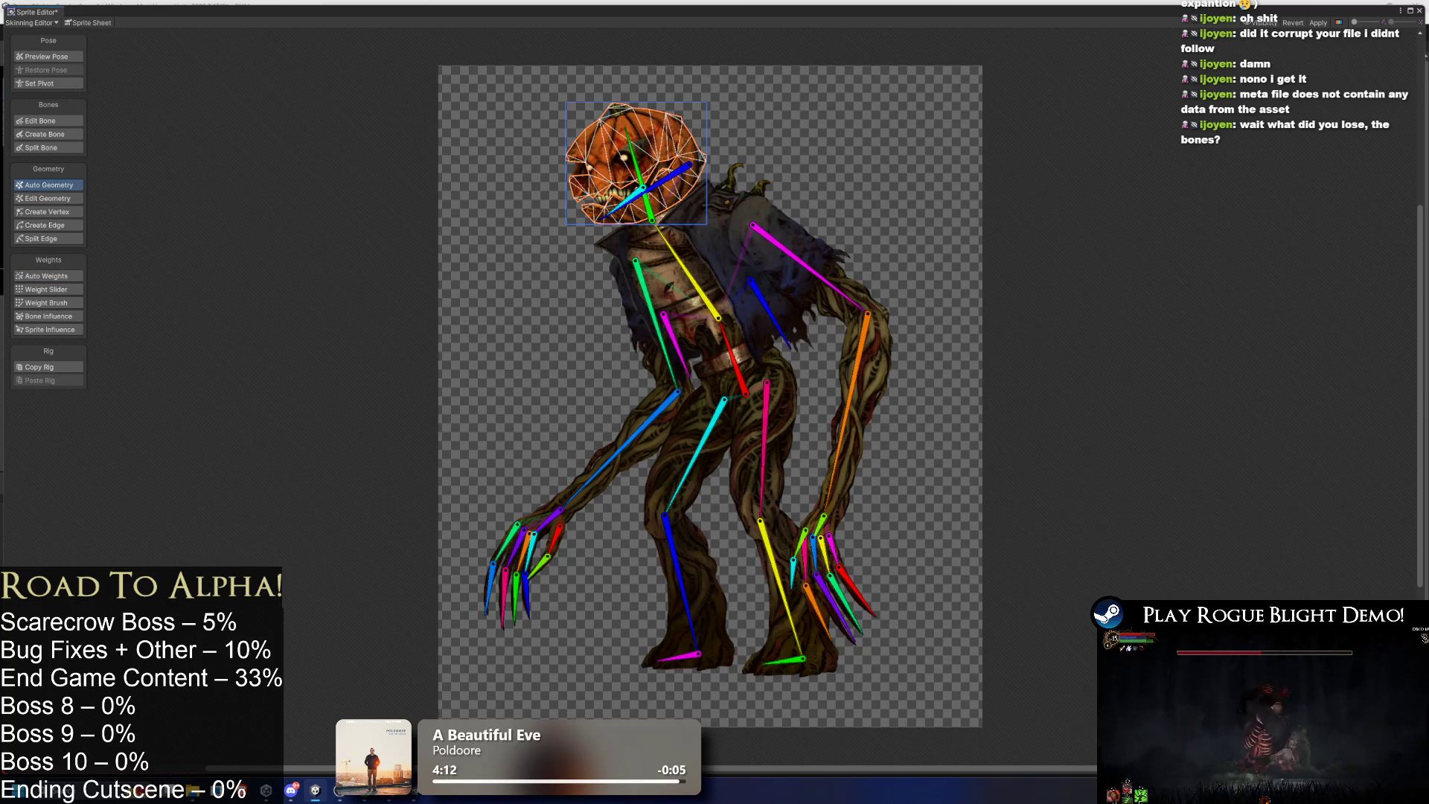
scroll(615, 219, "up", 2)
left_click(627, 181)
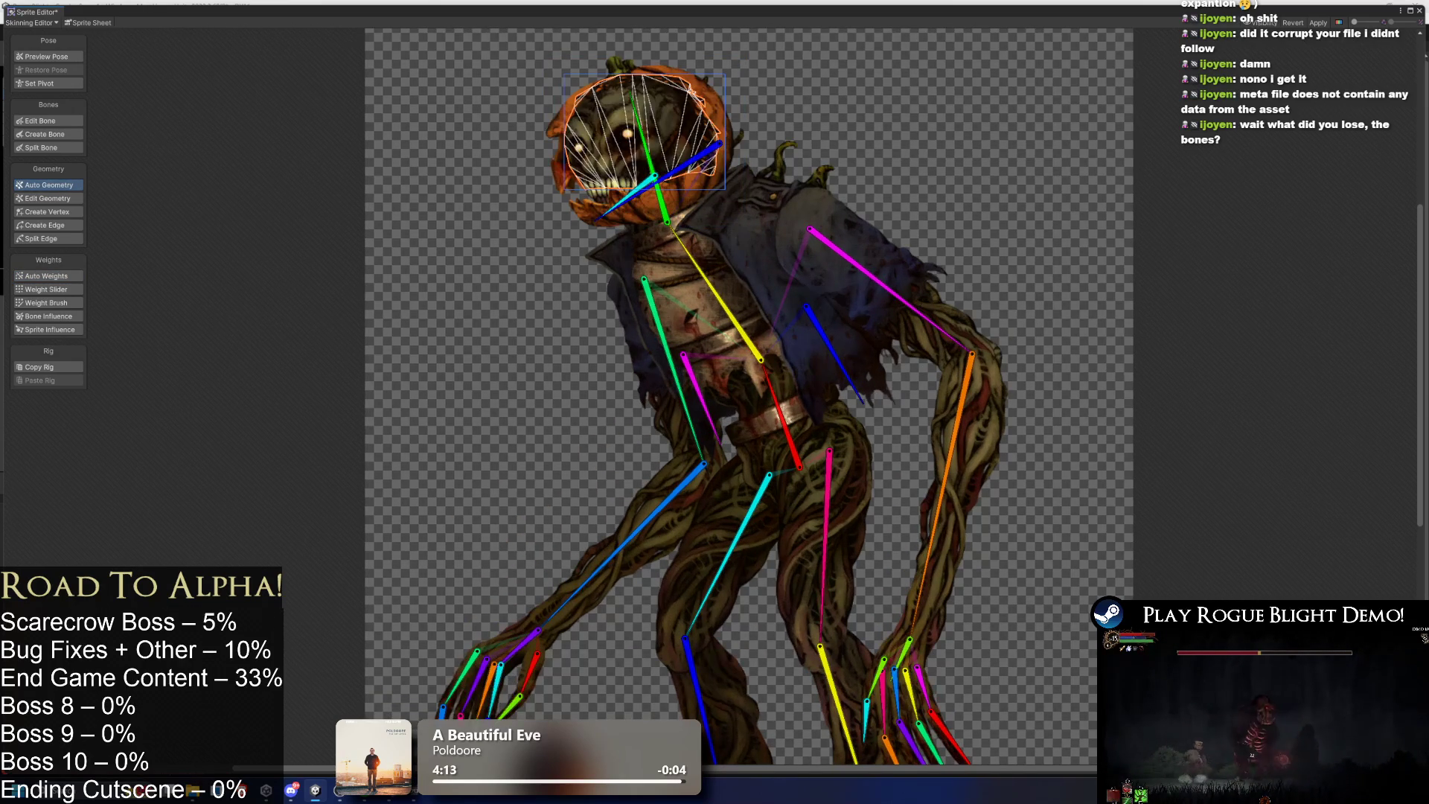
left_click(588, 196)
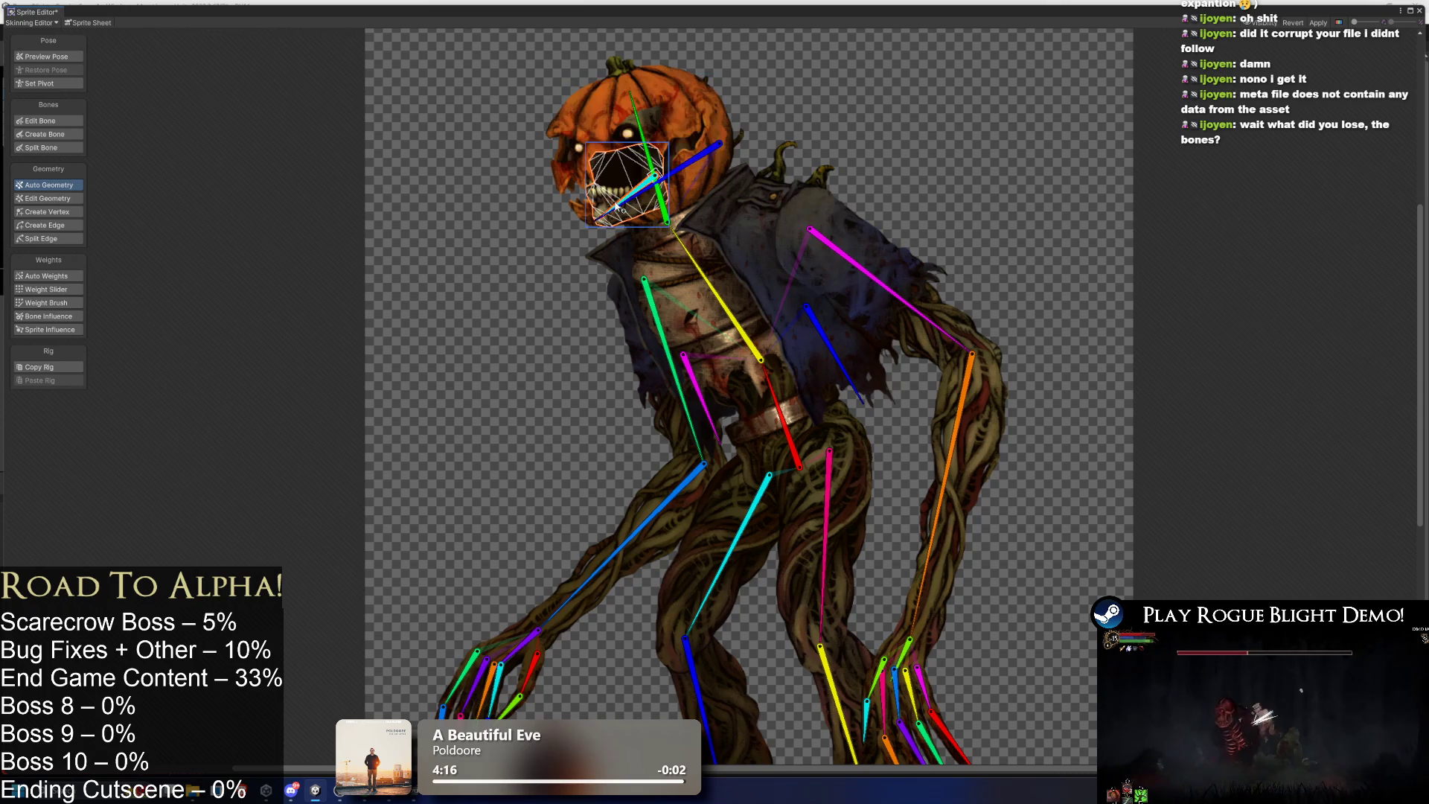
left_click(708, 233)
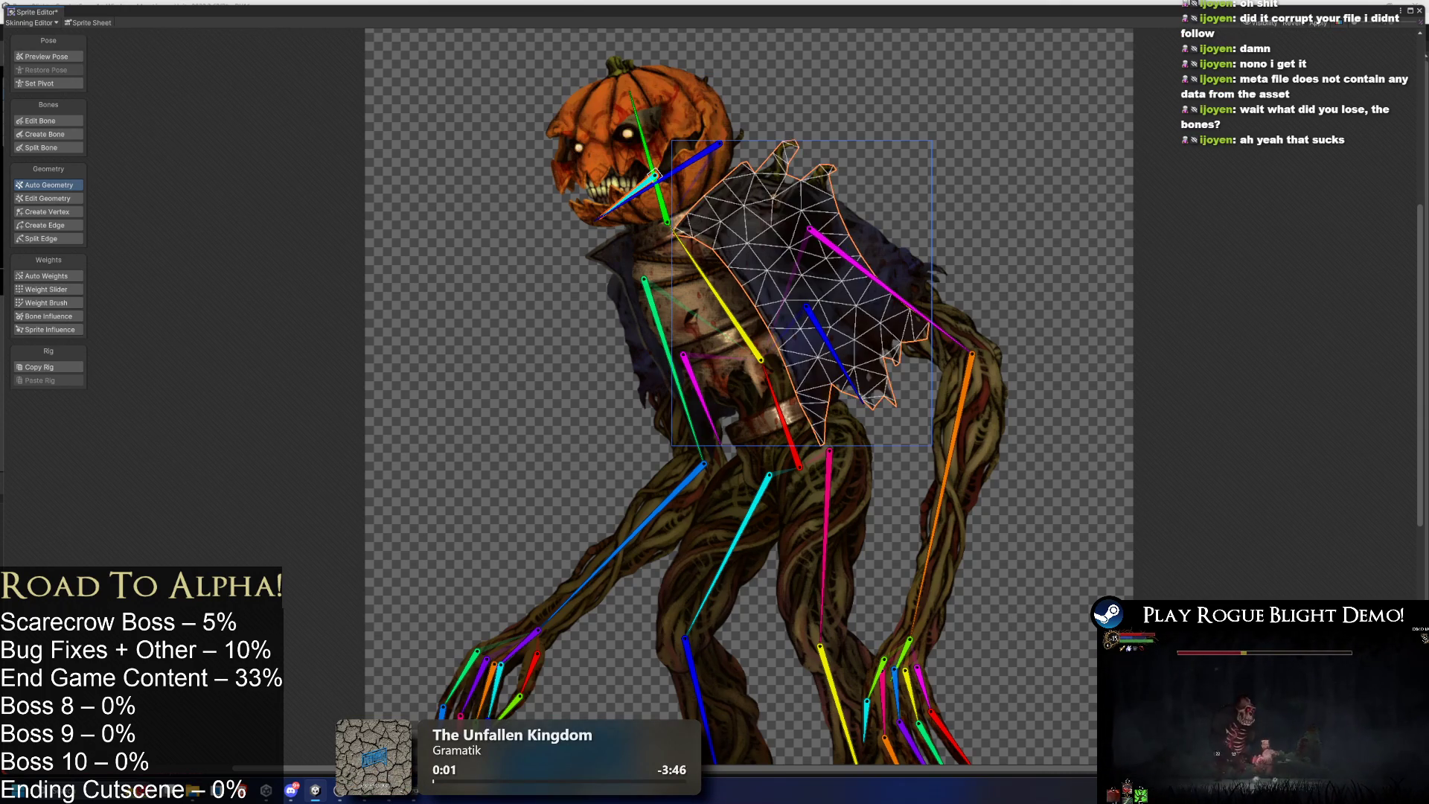
left_click(891, 279)
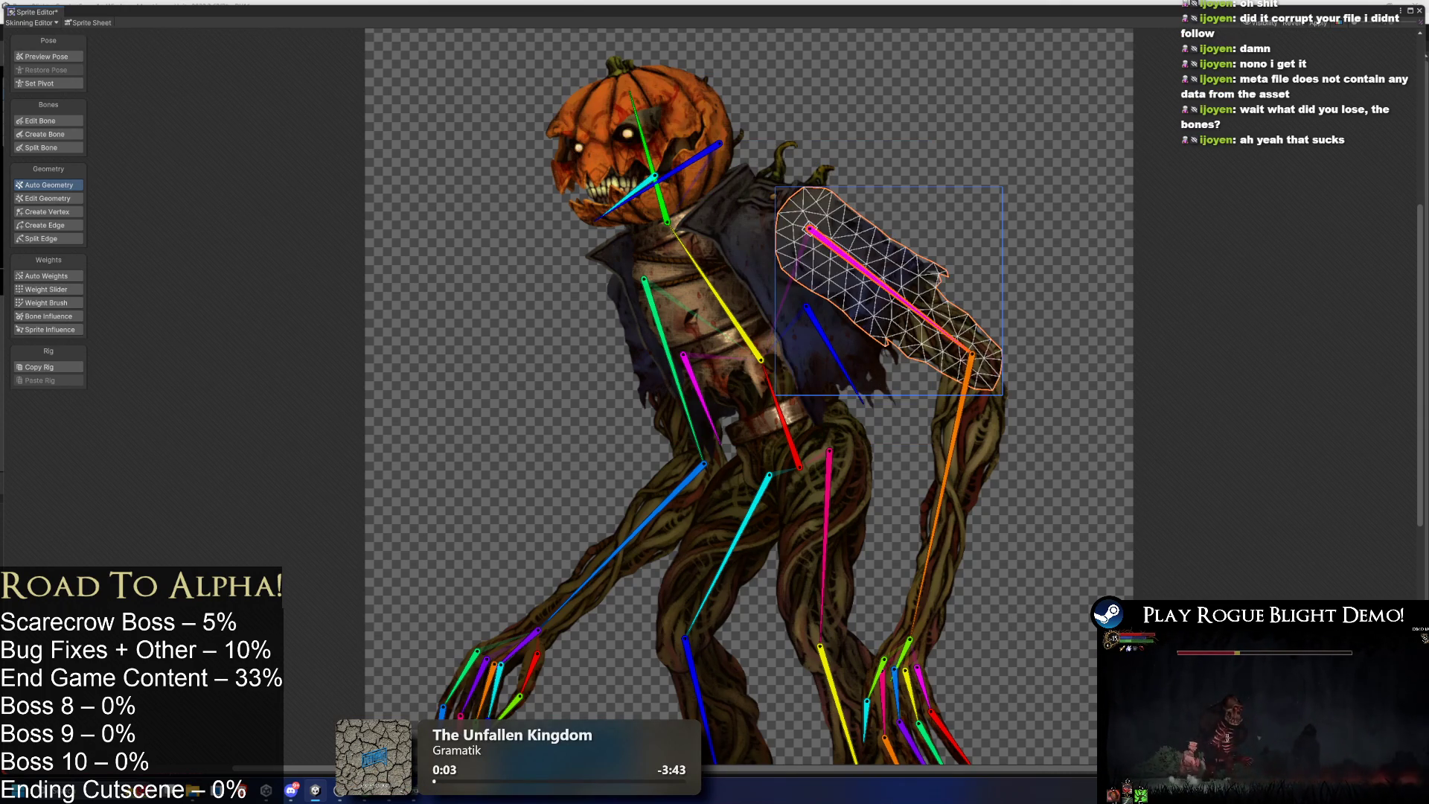
left_click(957, 462)
scroll(901, 655, "up", 2)
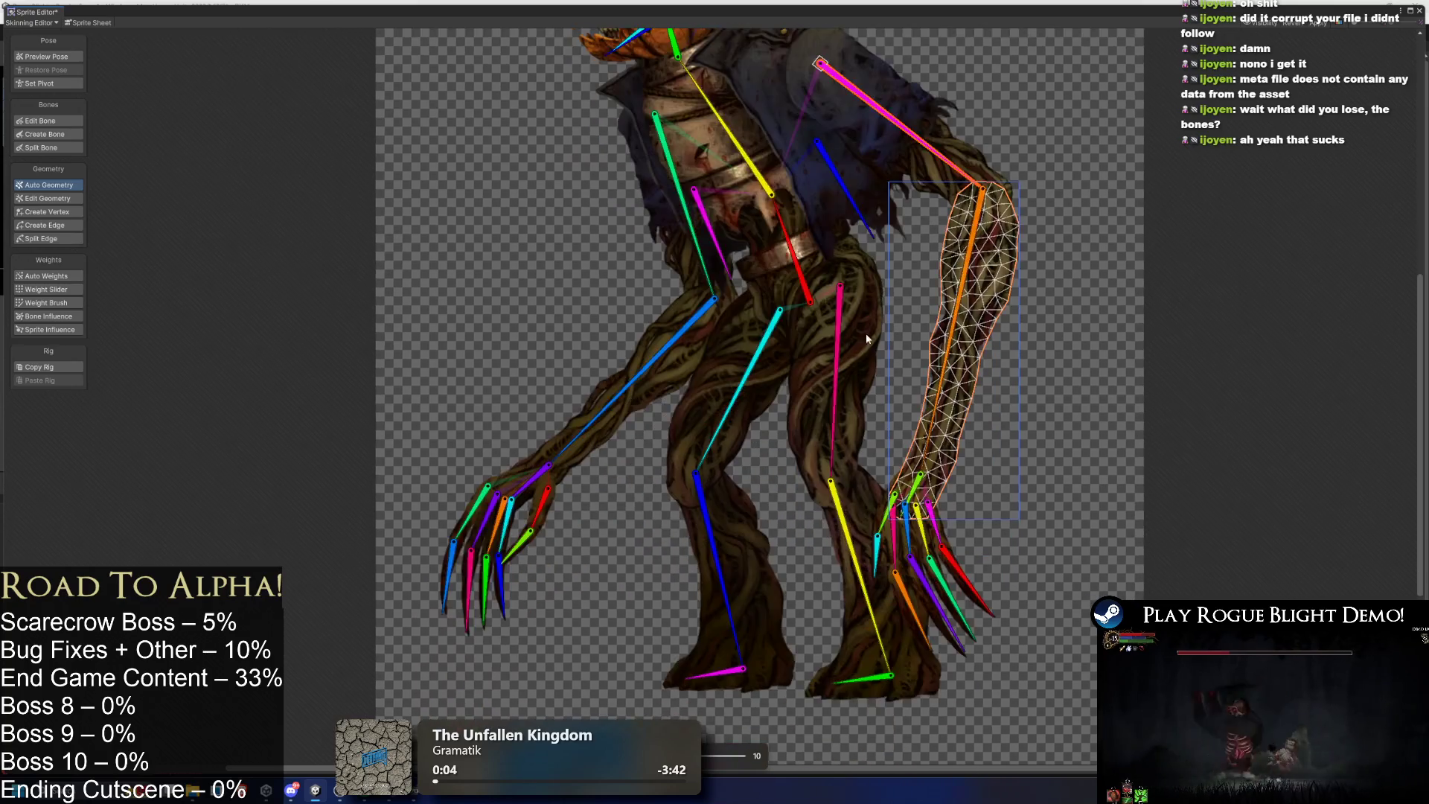
left_click(878, 521)
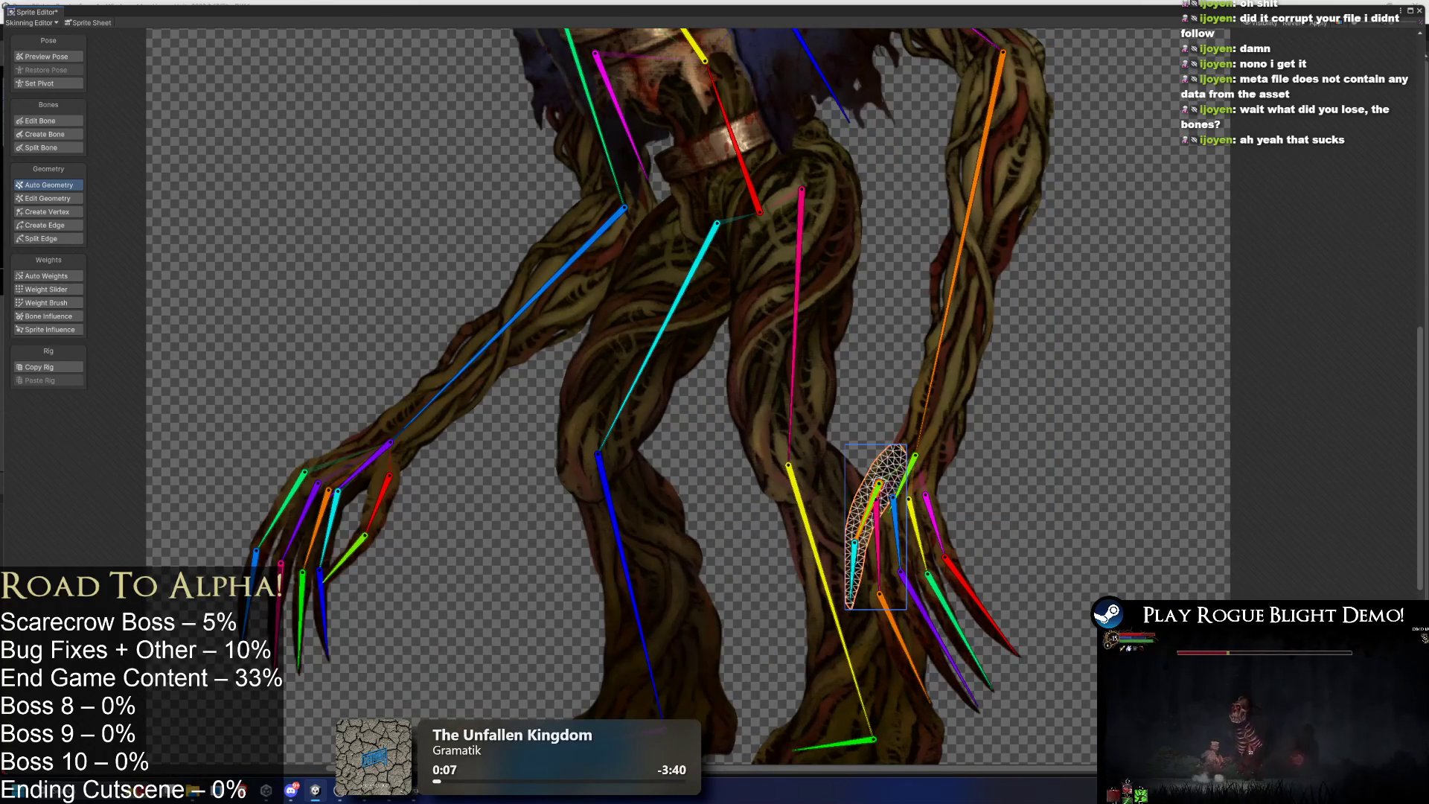
Inspect the thigh, leg, shin, arm, shoulder, cape, chest and belly meshes, then close the window.
left_click(764, 361)
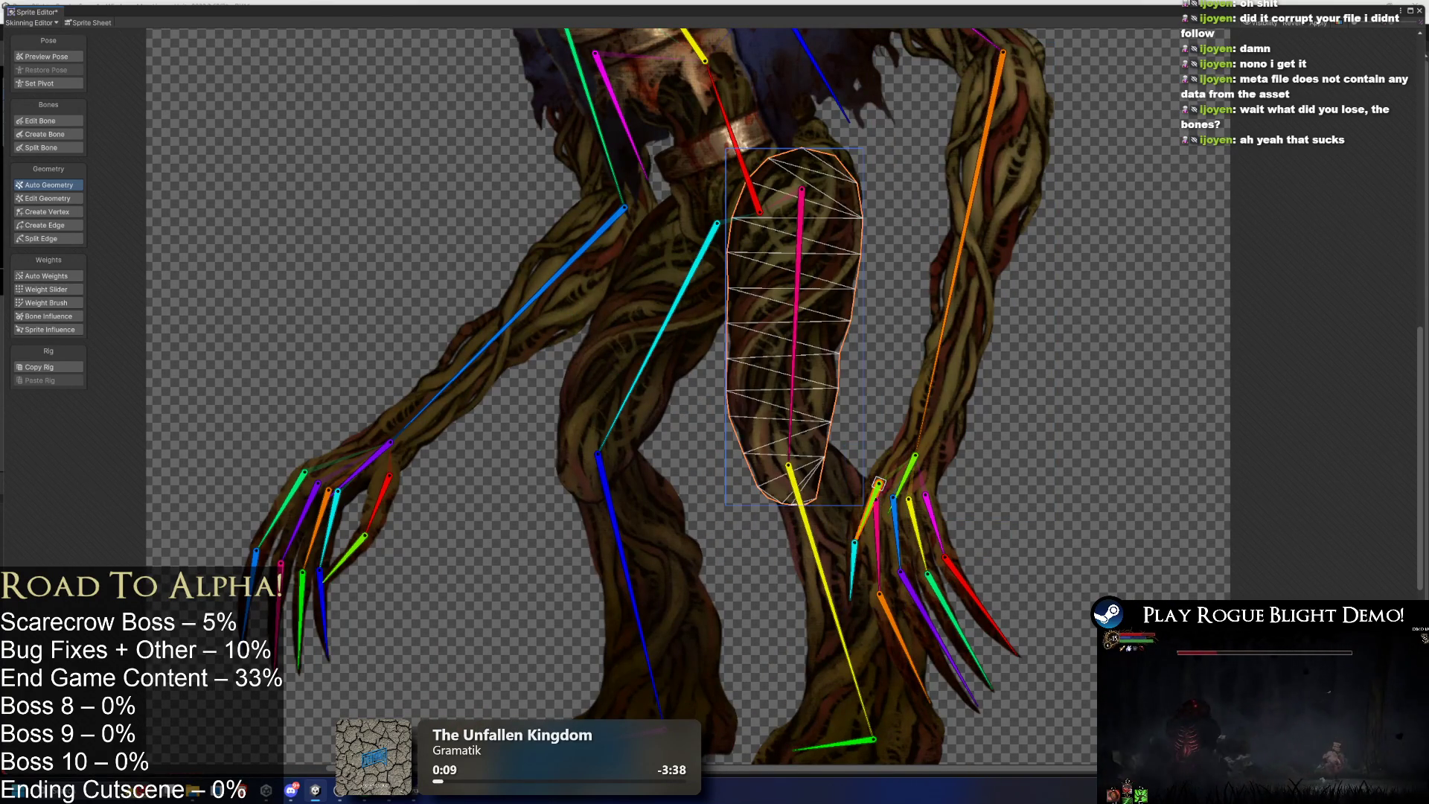
left_click(675, 335)
left_click(683, 585)
left_click(683, 586)
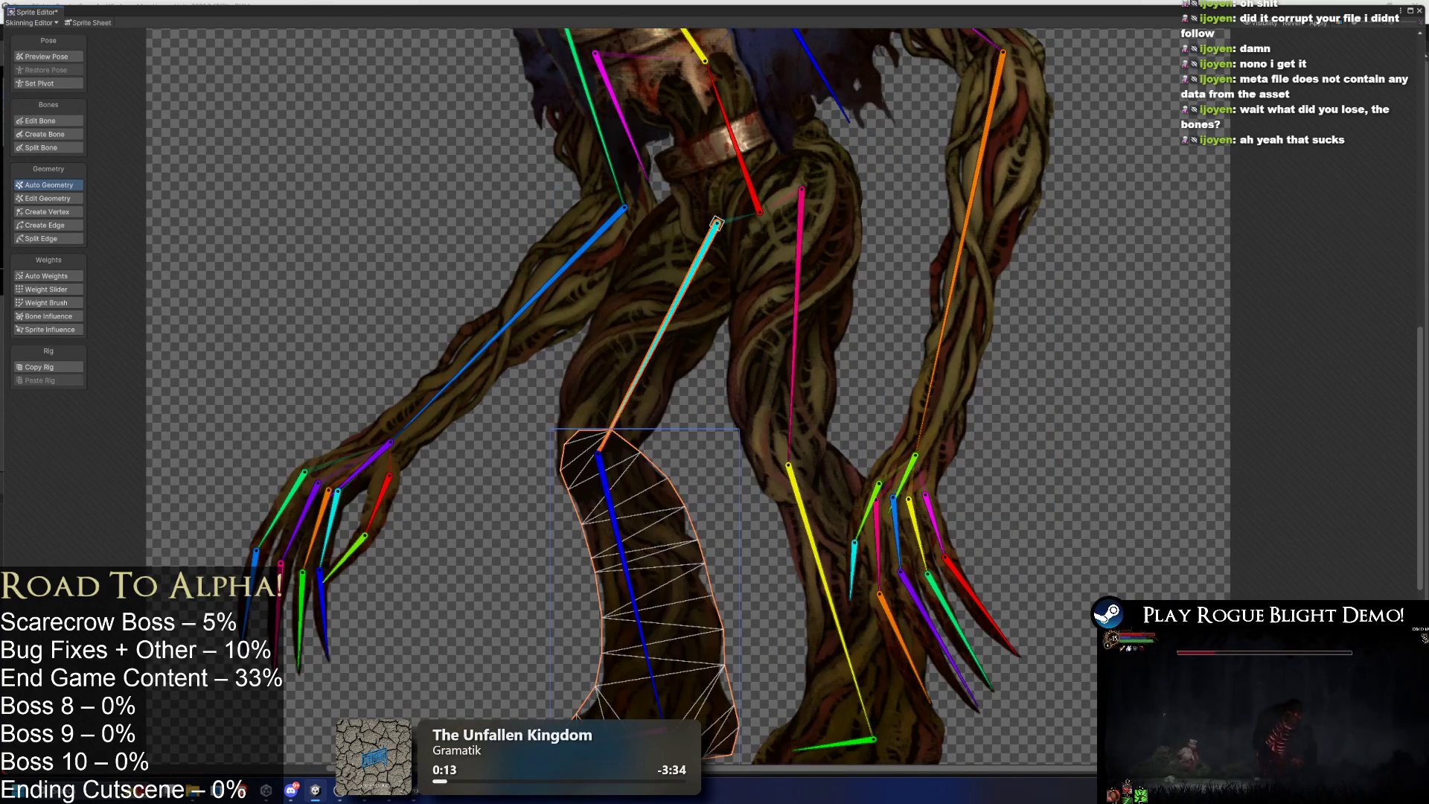
left_click(835, 598)
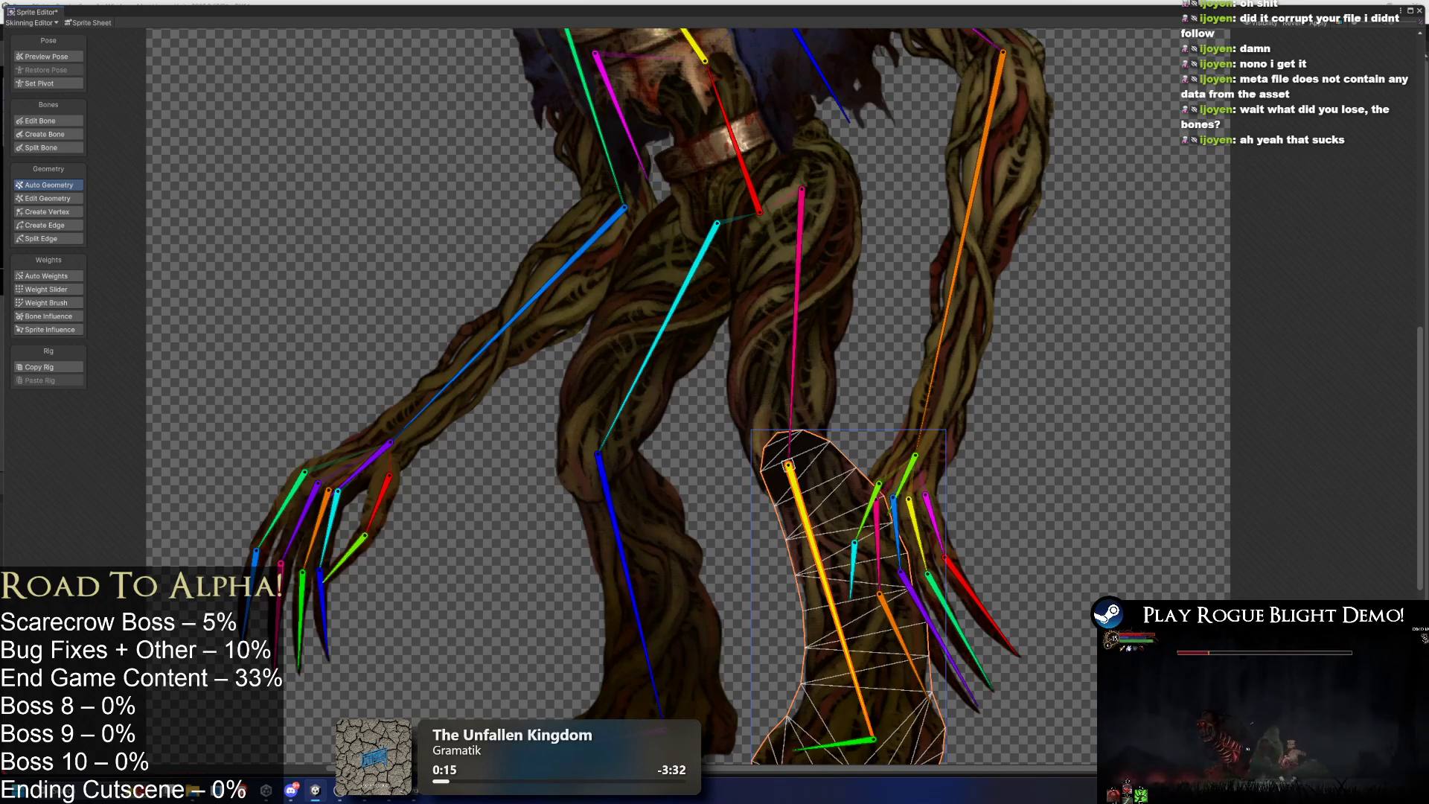
left_click(553, 306)
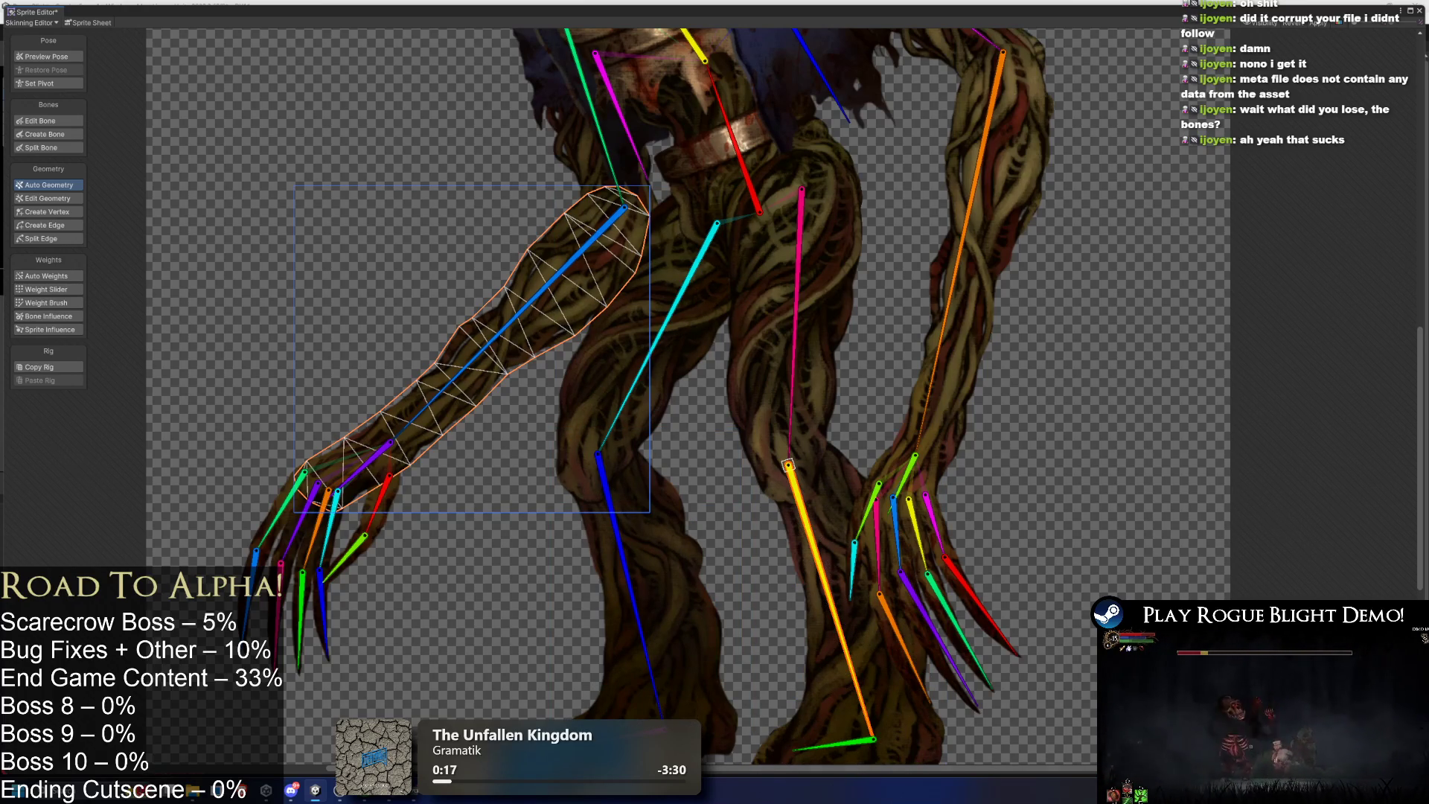
left_click(568, 144)
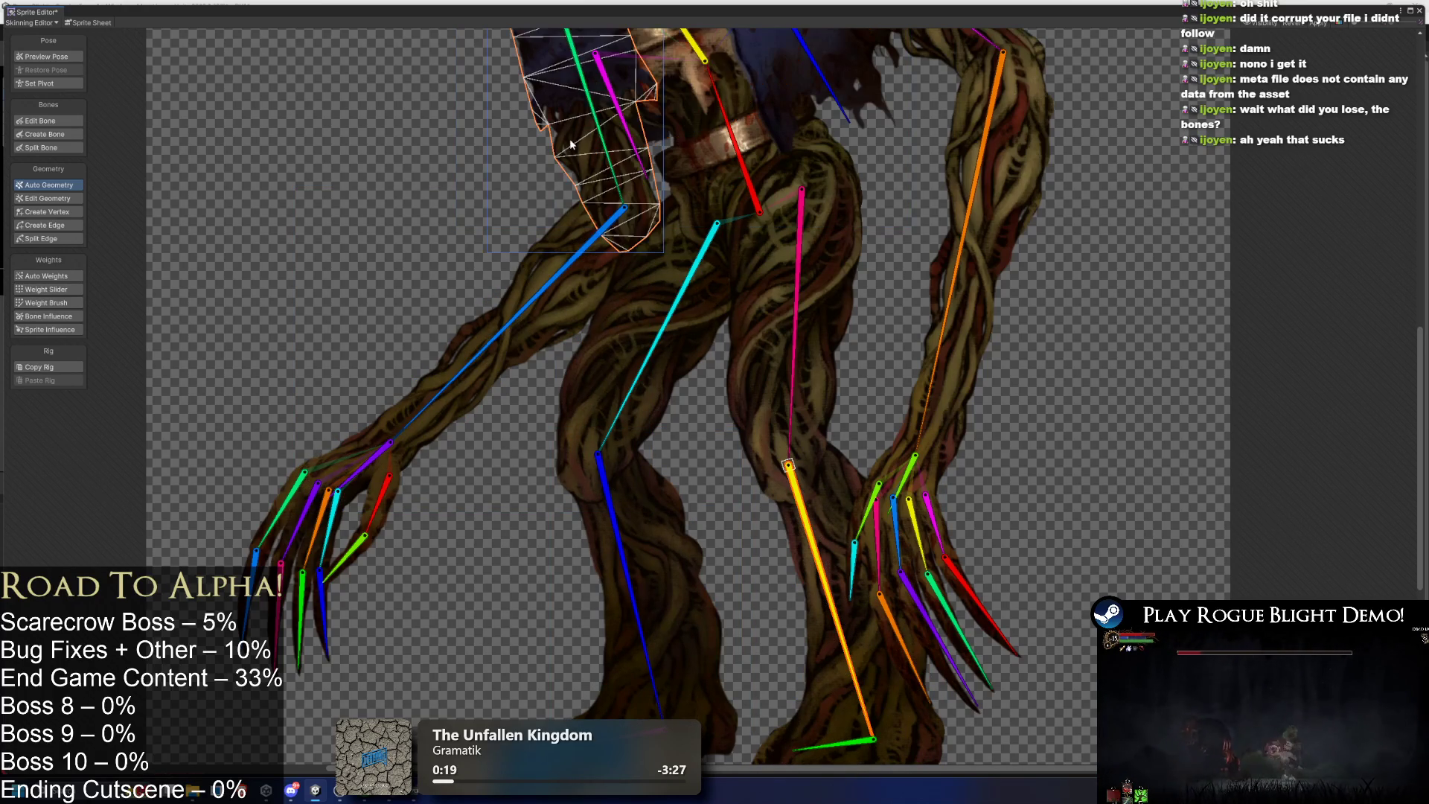
scroll(715, 402, "up", 5)
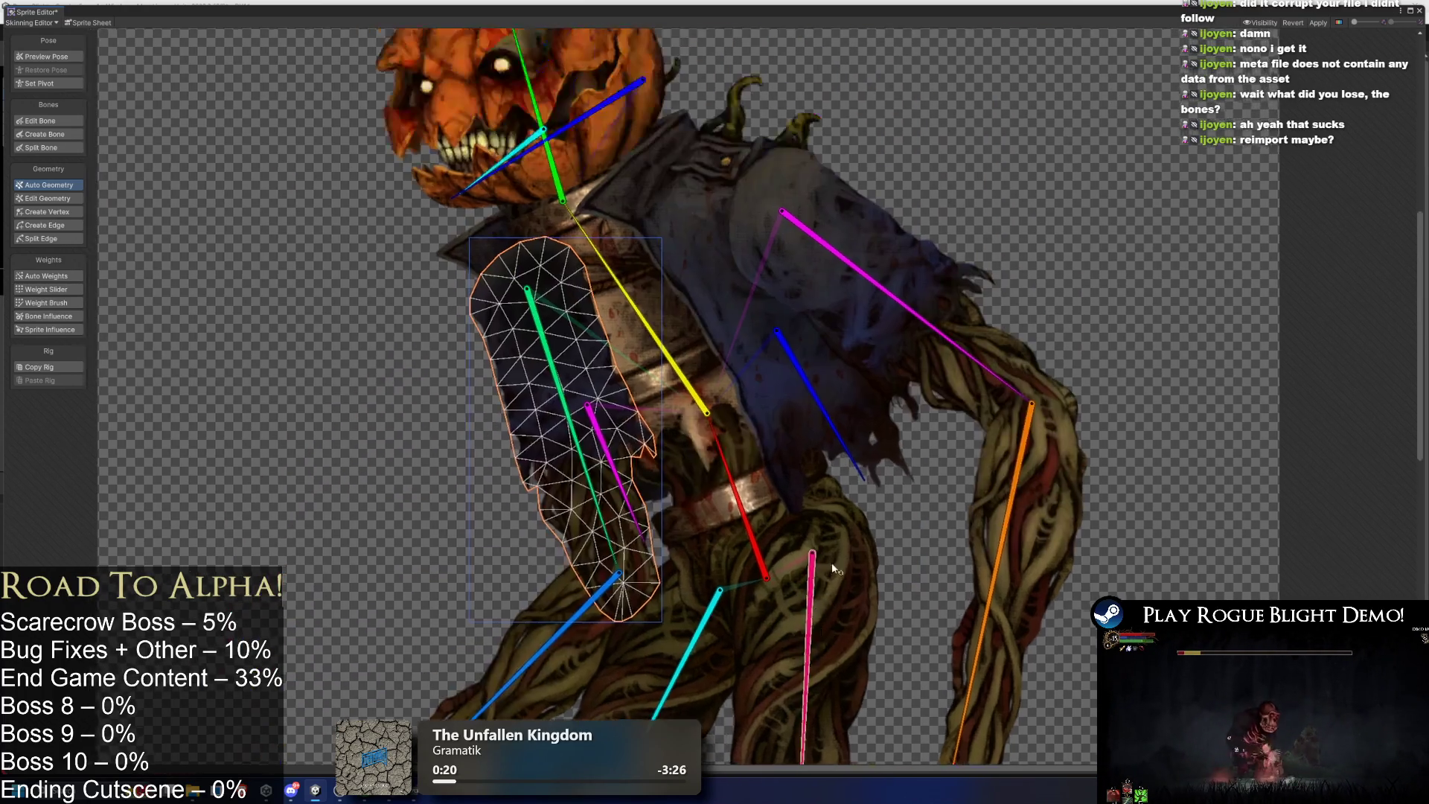
left_click(831, 408)
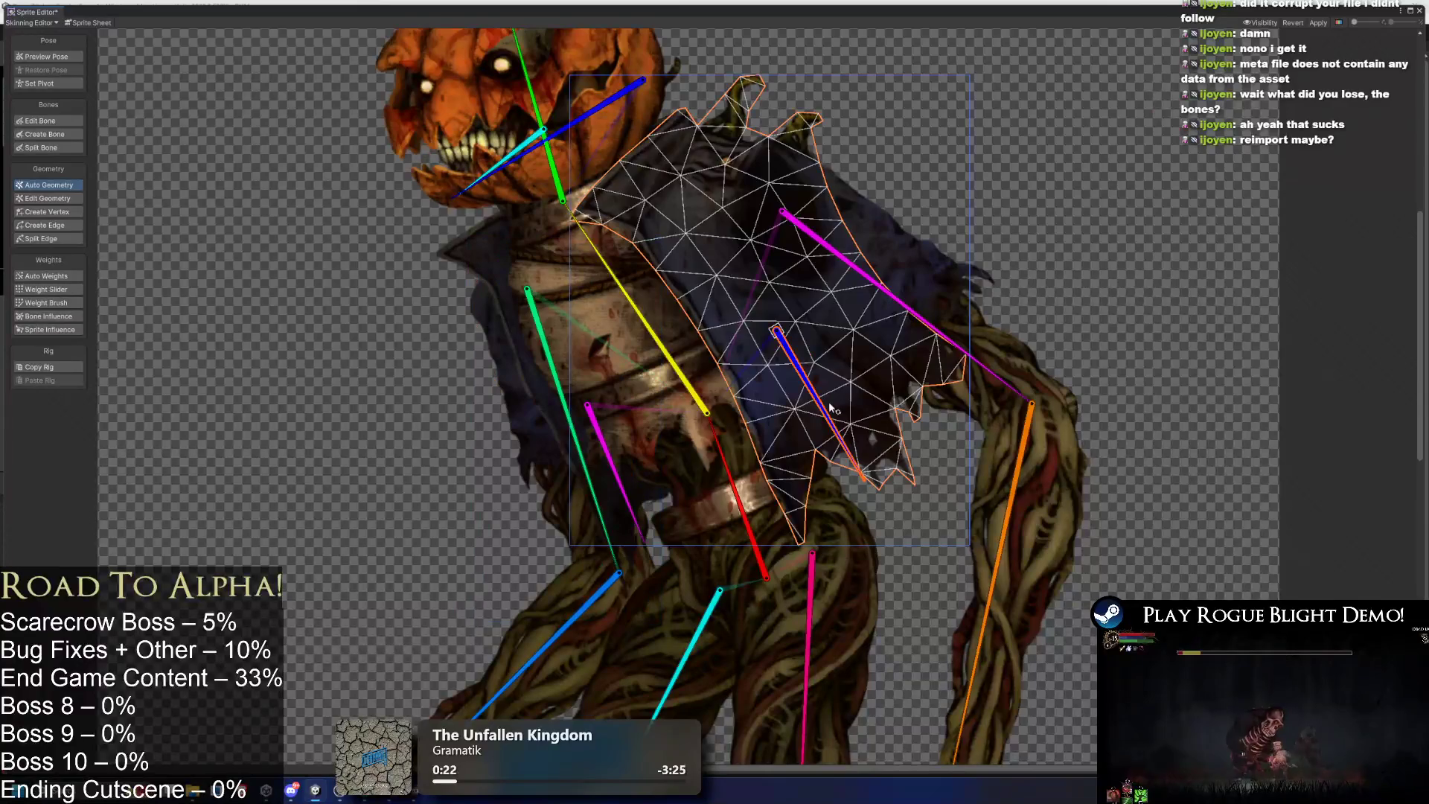
left_click(571, 371)
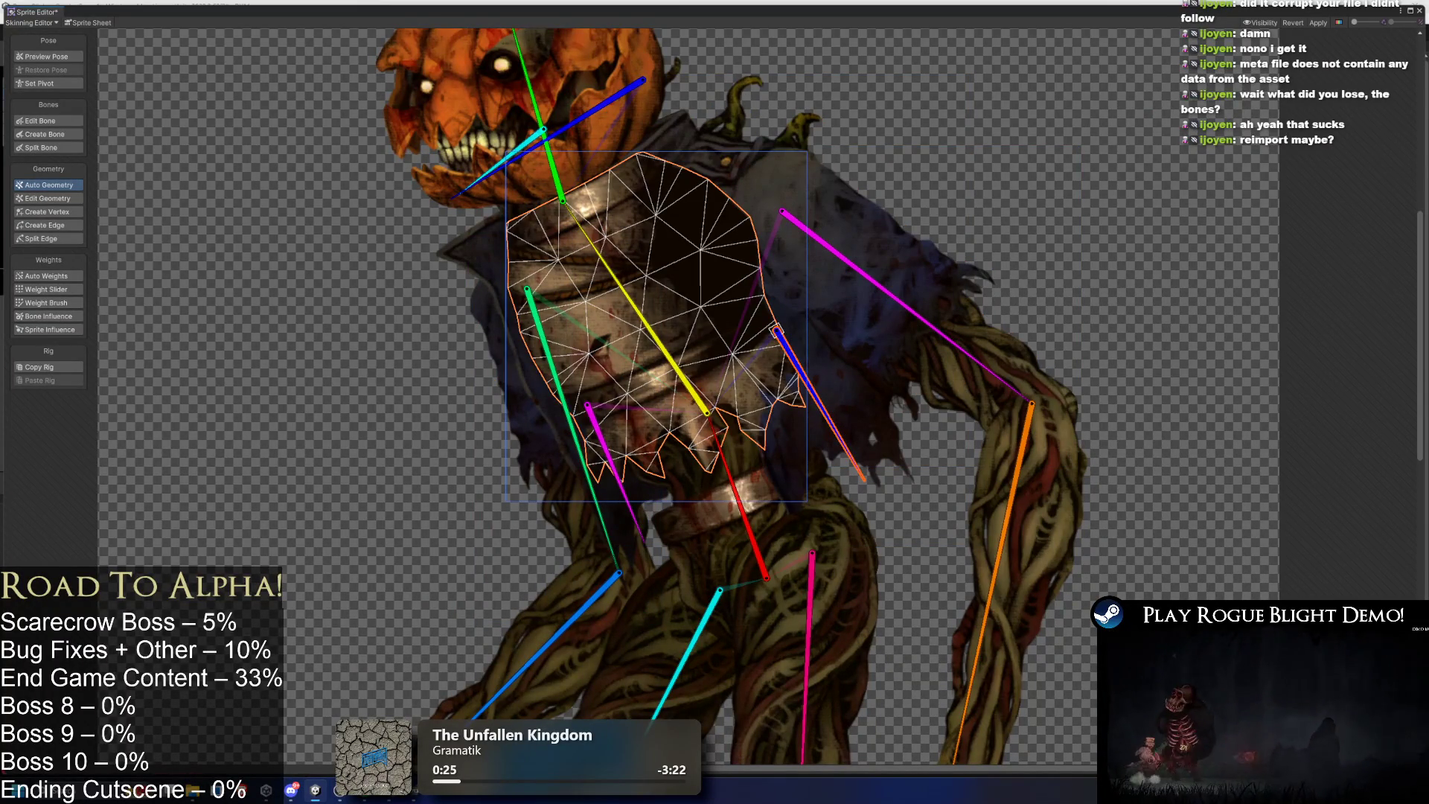
left_click(695, 458)
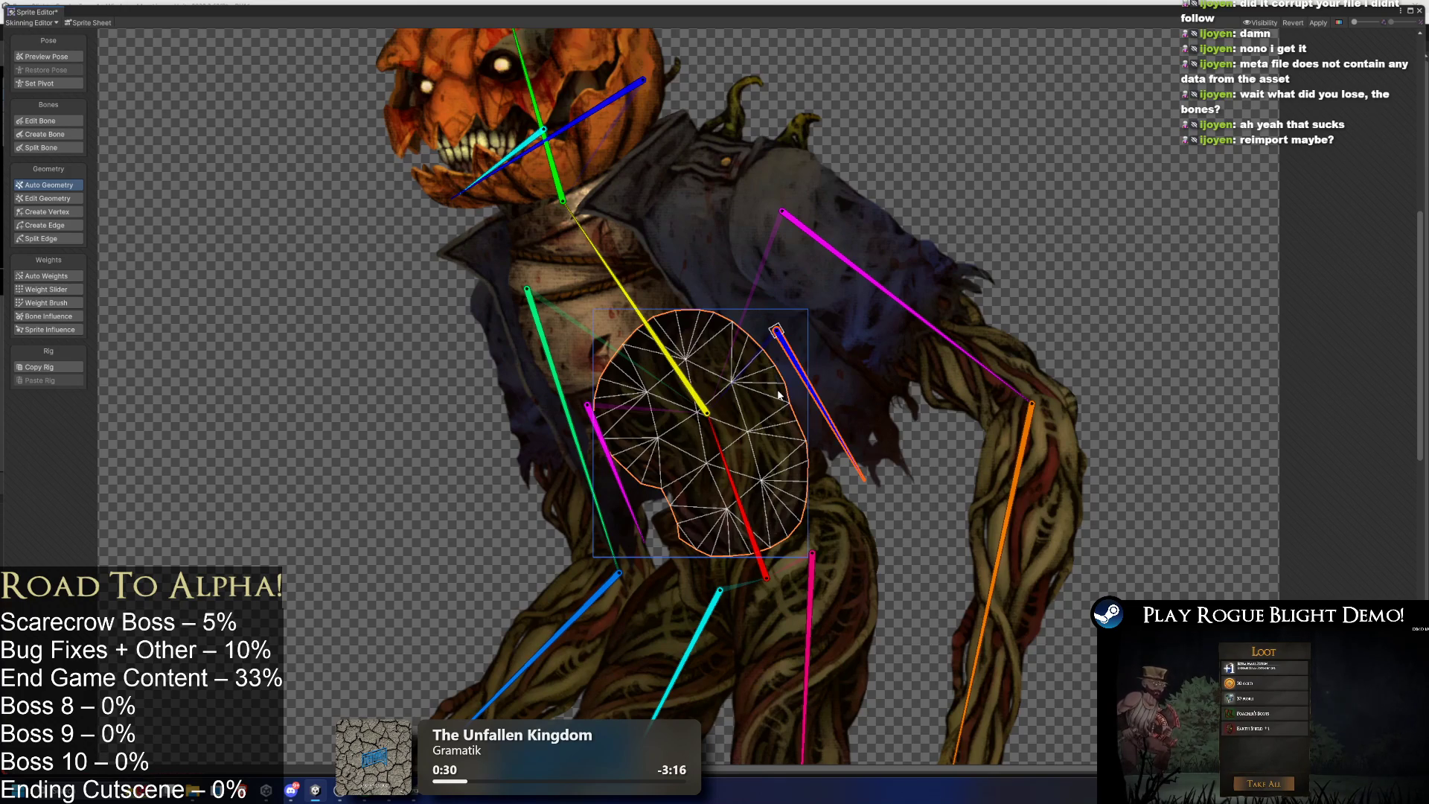
left_click(1421, 13)
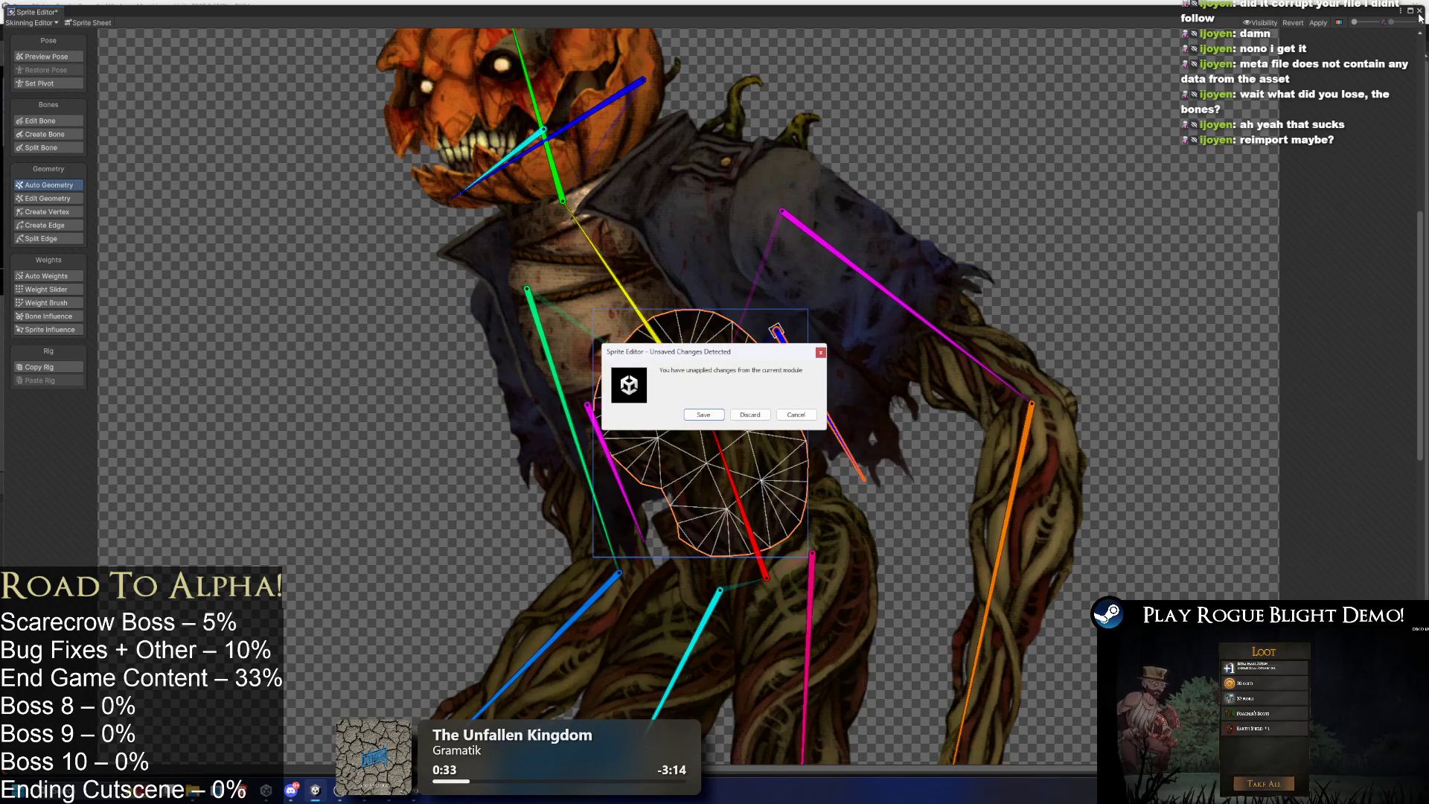
Discard the unapplied rig changes and open scarecrow_art.psb from the Project panel in Photoshop.
left_click(752, 415)
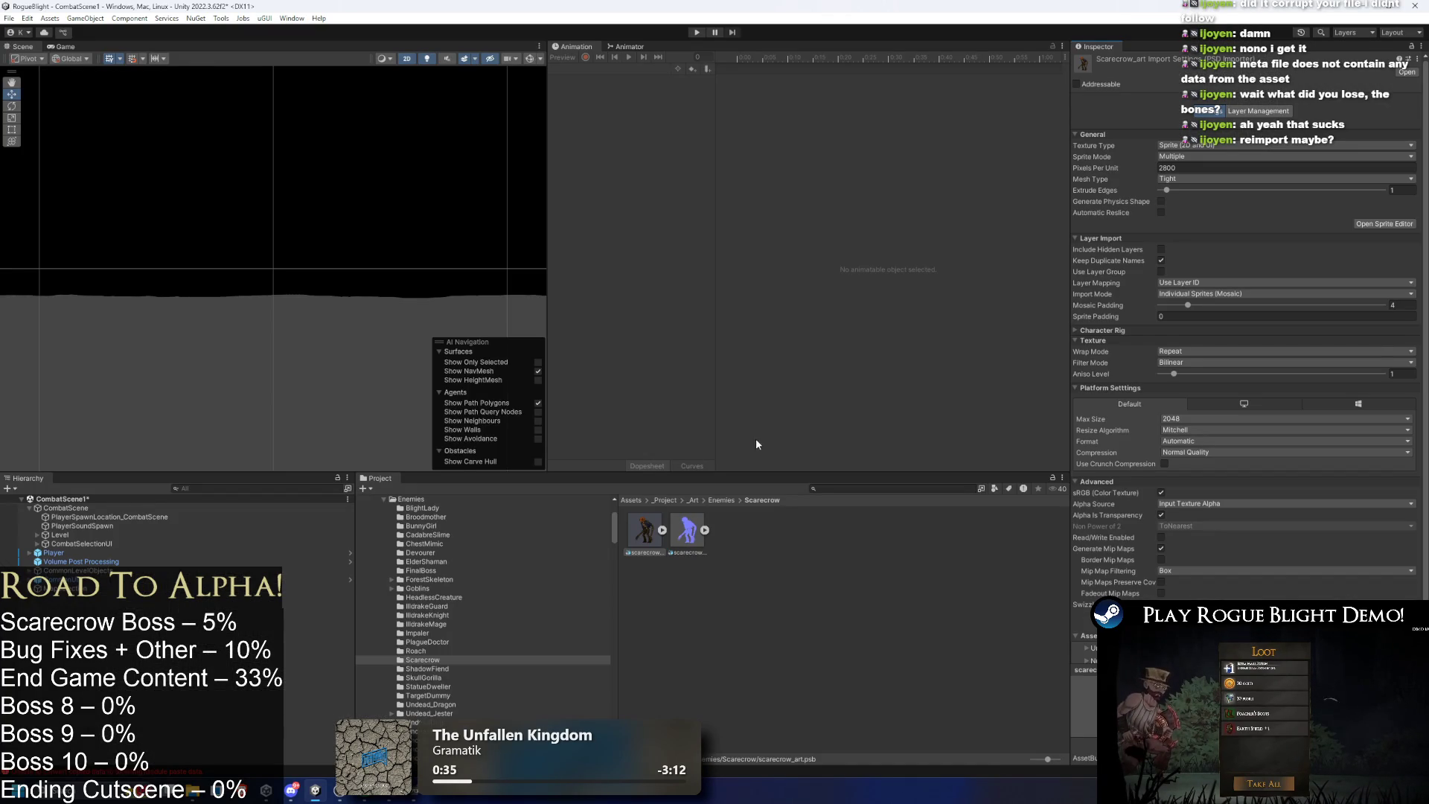
right_click(645, 535)
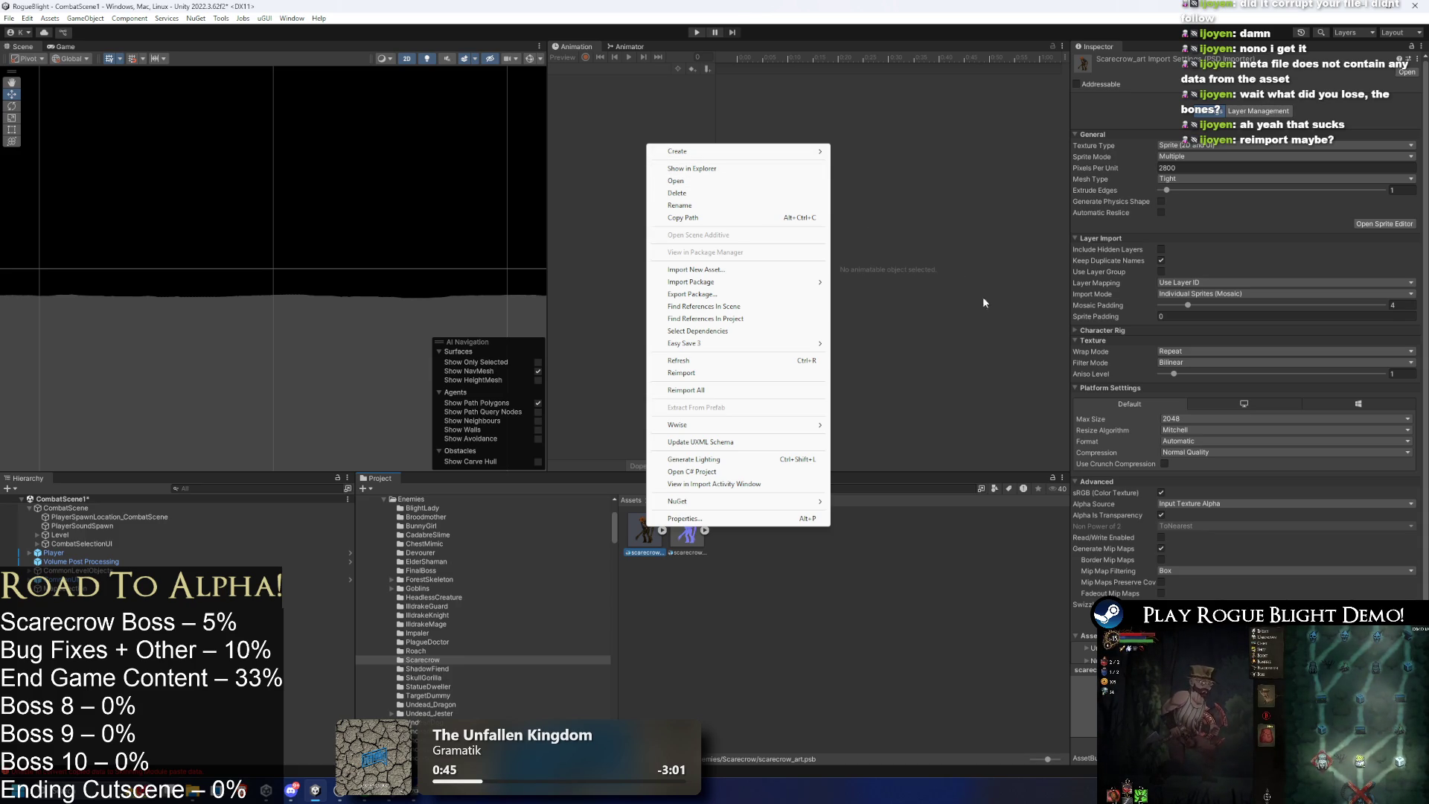
left_click(1267, 496)
scroll(1215, 582, "down", 1)
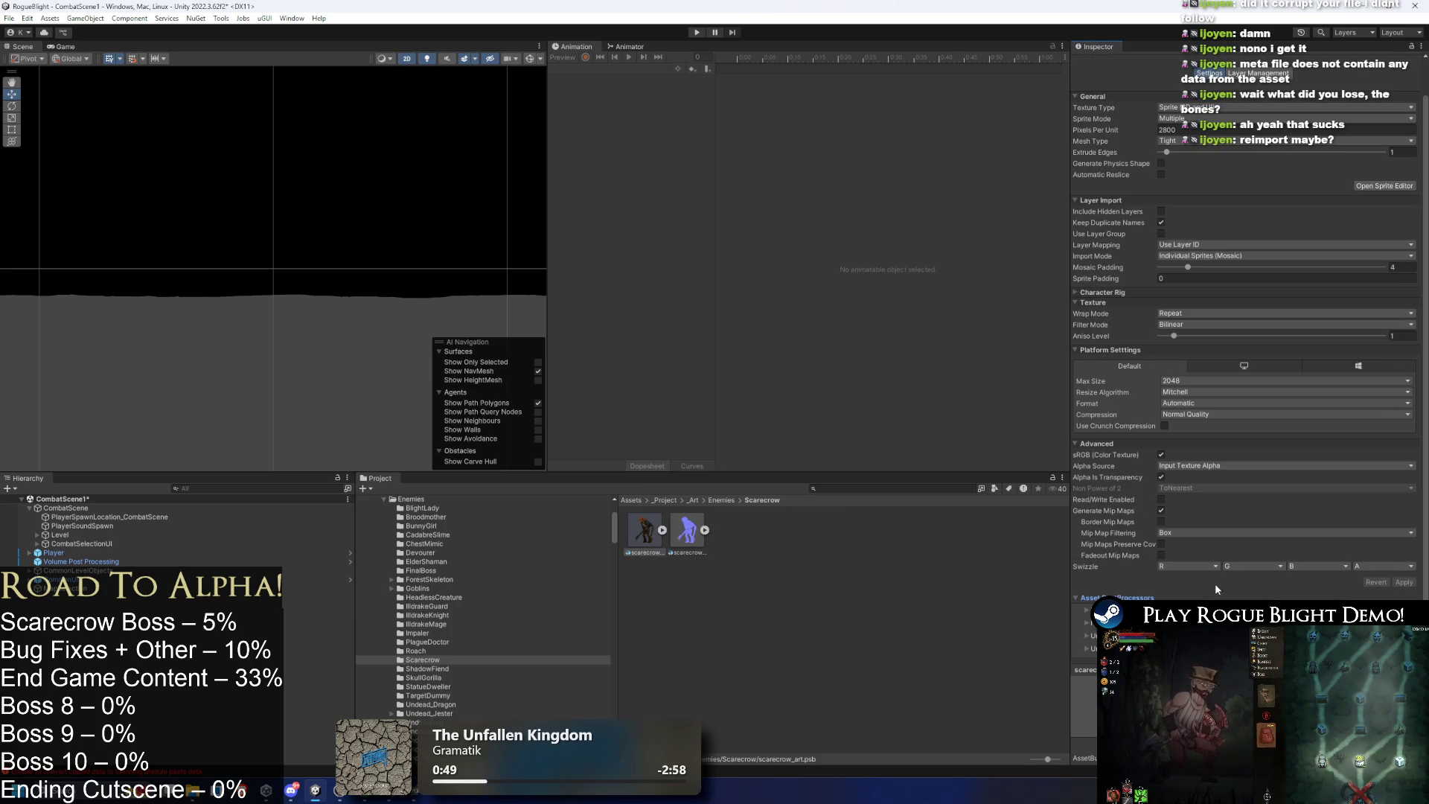
left_click(643, 533)
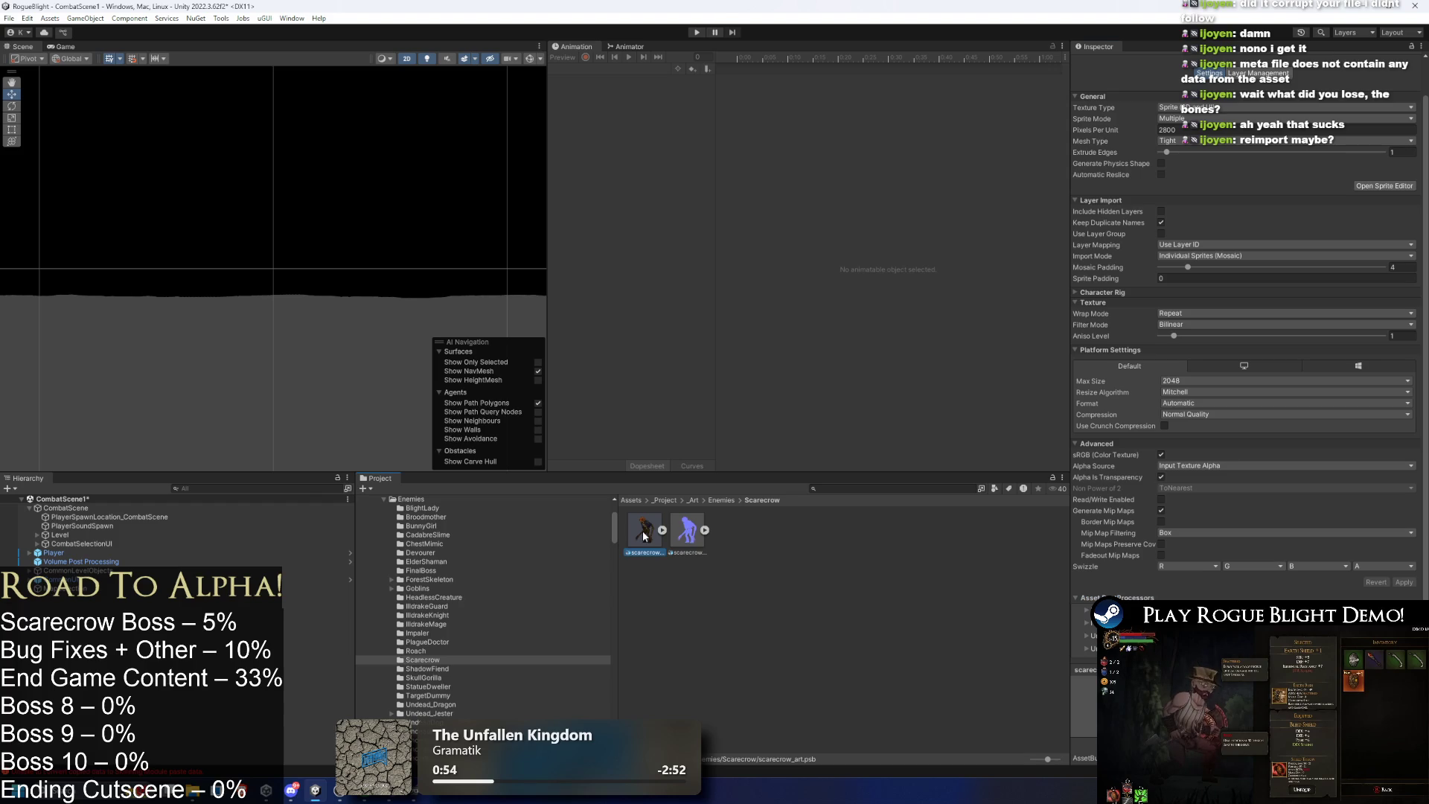
double_click(648, 534)
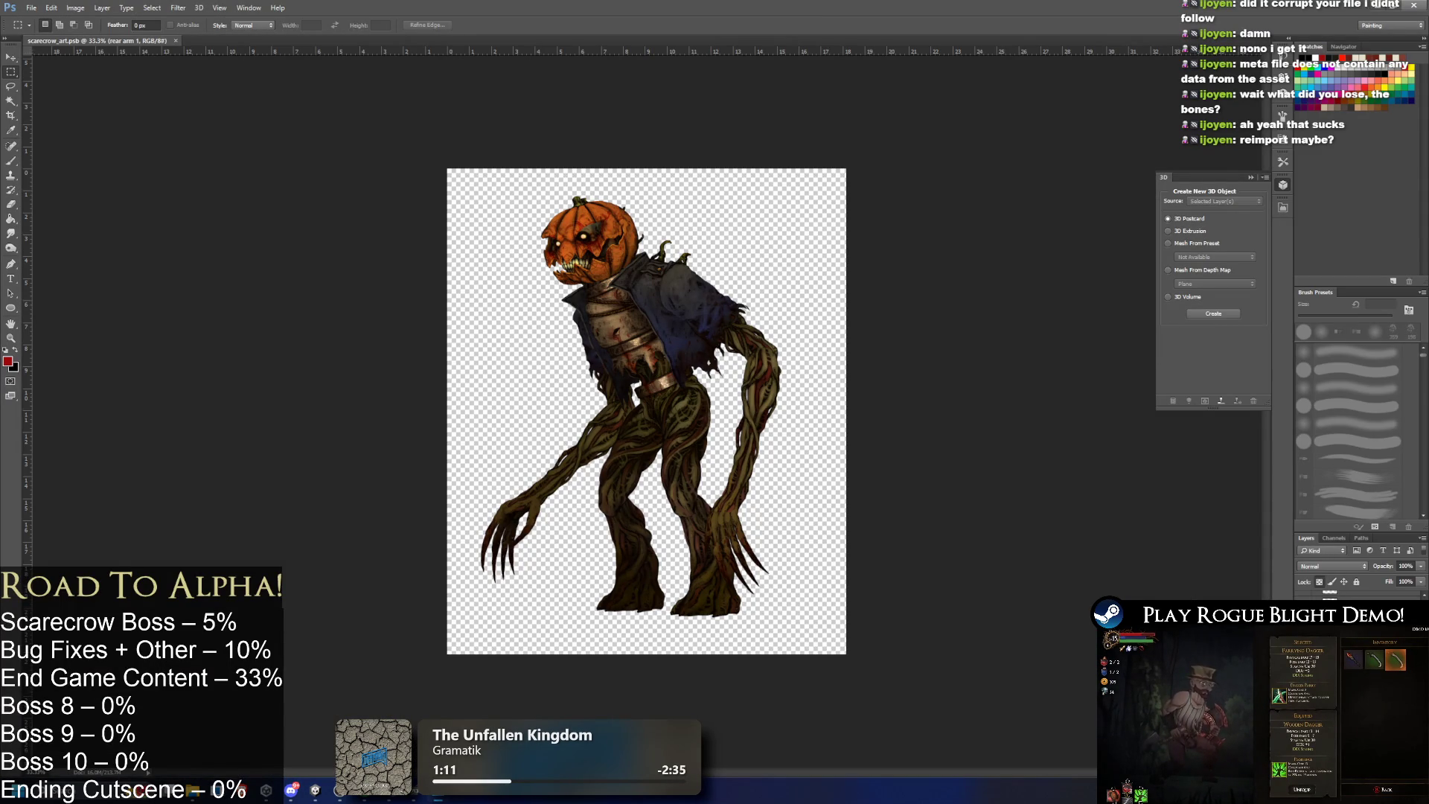
Return to Unity, close the Scarecrow folder window, and reopen the Sprite Editor on scarecrow_art.
left_click(195, 798)
left_click(195, 798)
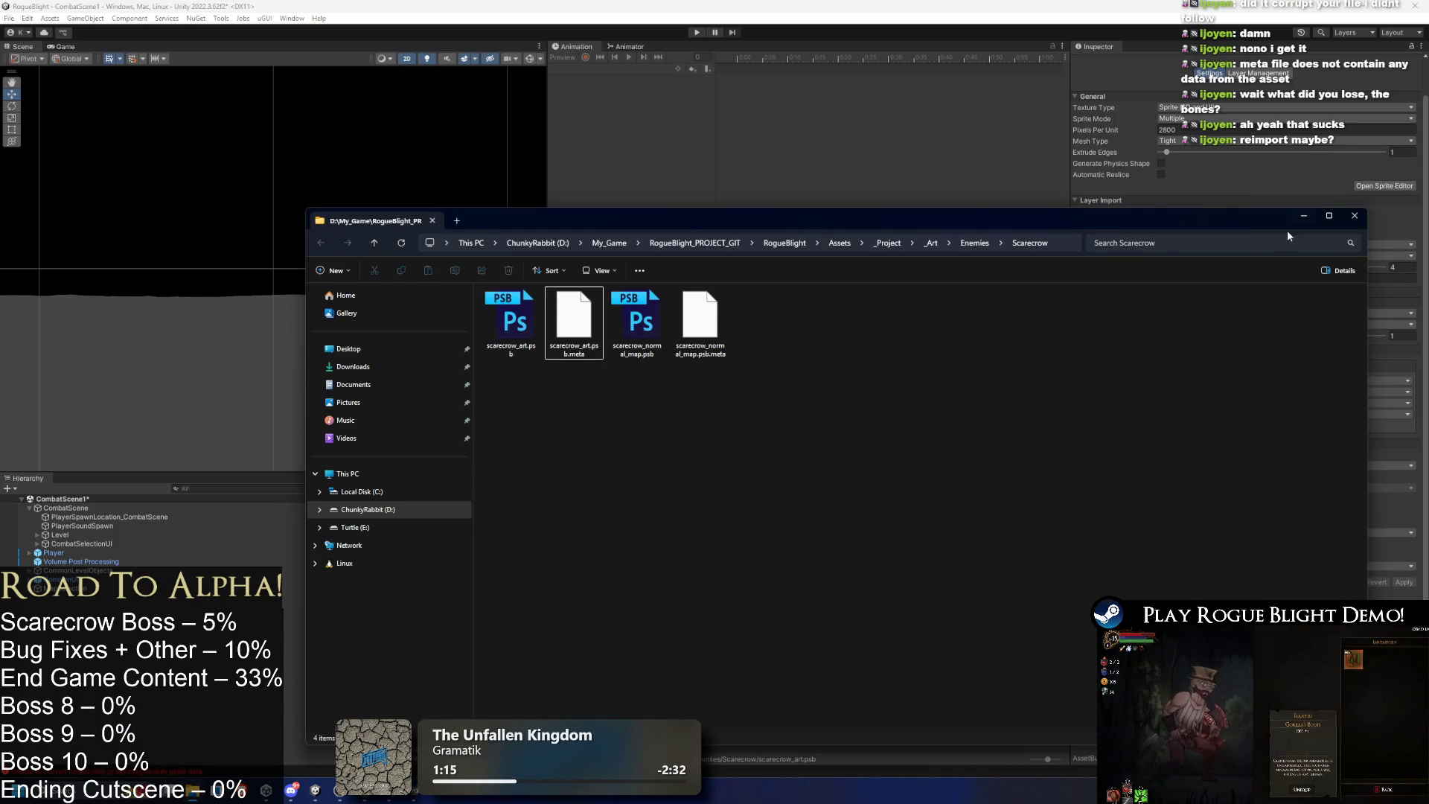
left_click(1355, 215)
left_click(1384, 186)
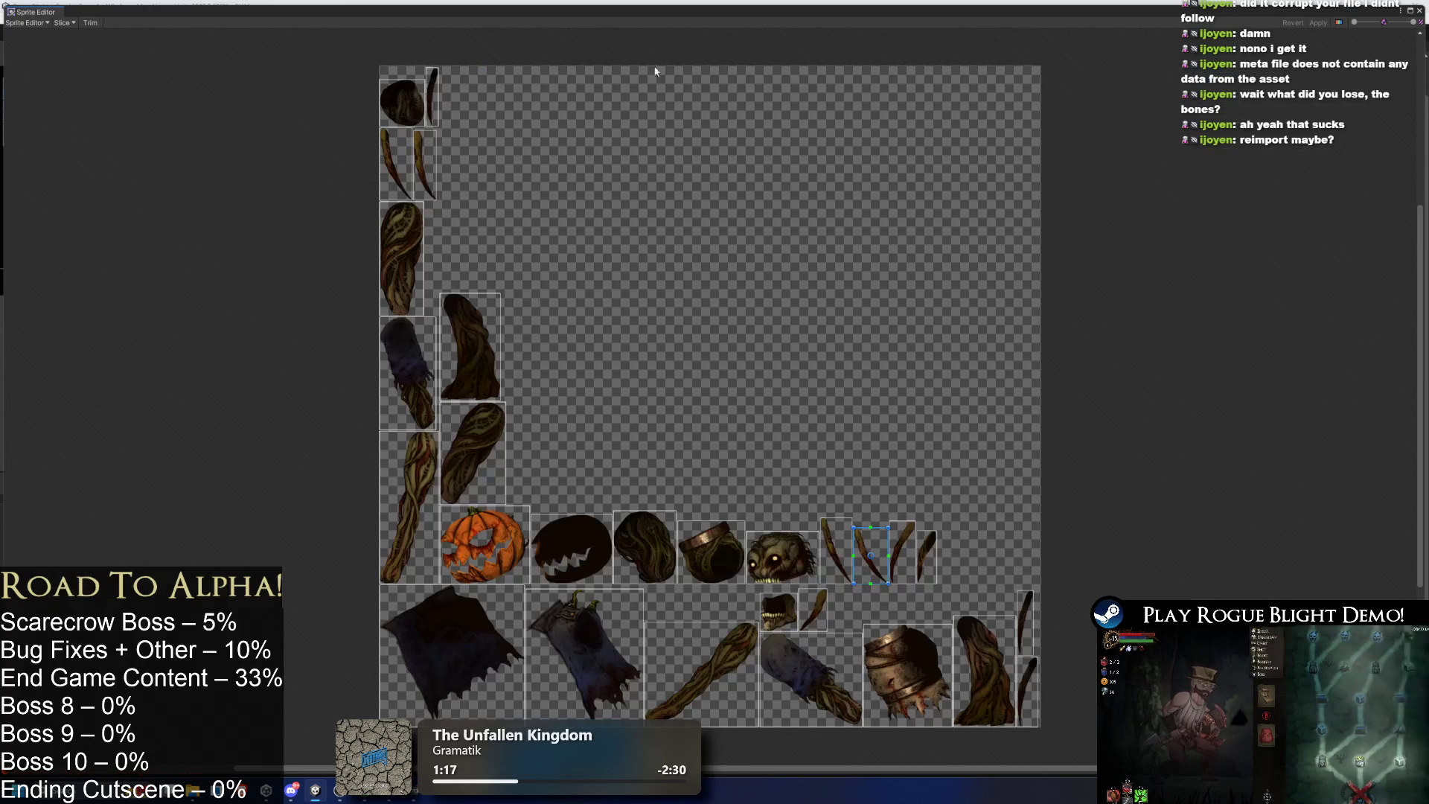
left_click(29, 22)
left_click(46, 70)
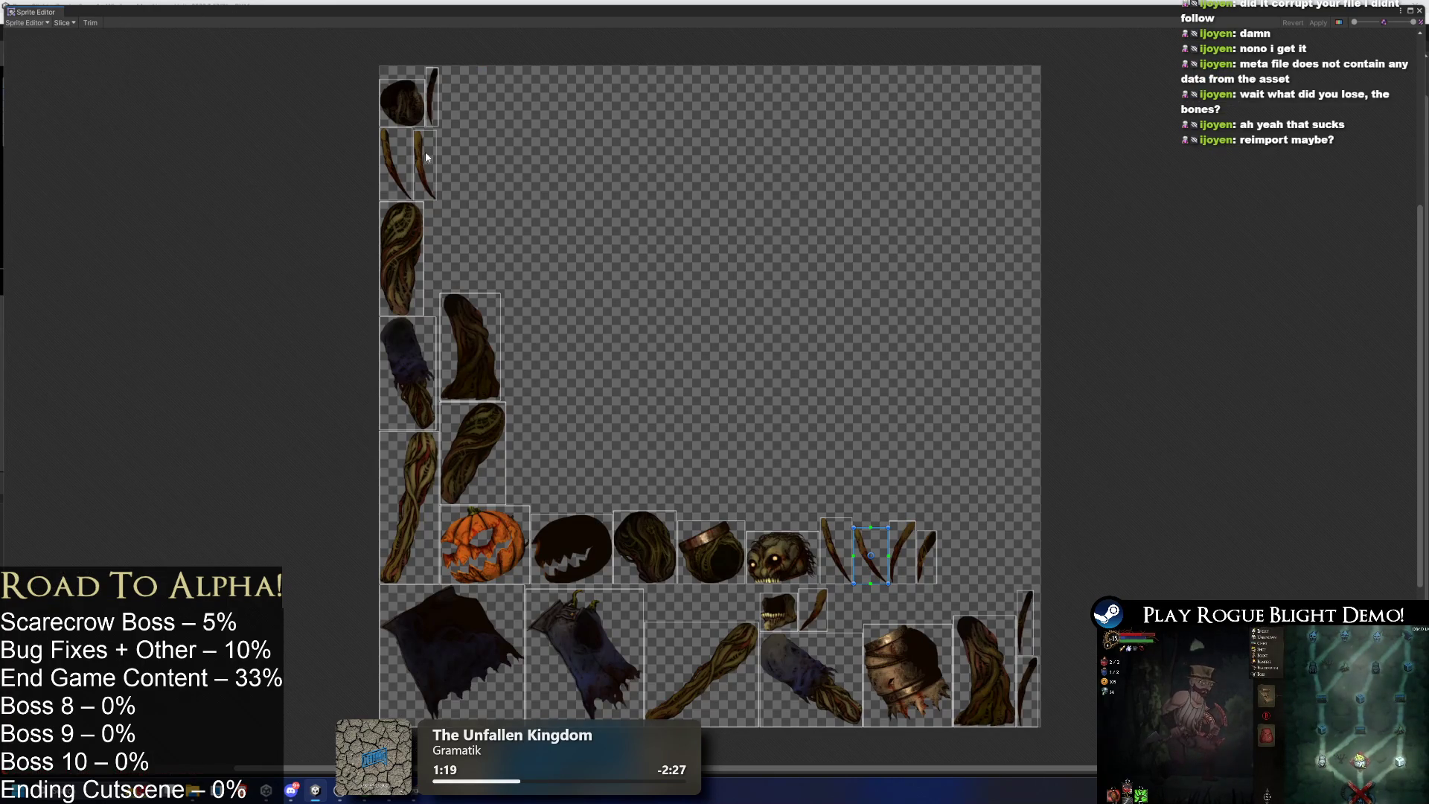
scroll(586, 315, "up", 3)
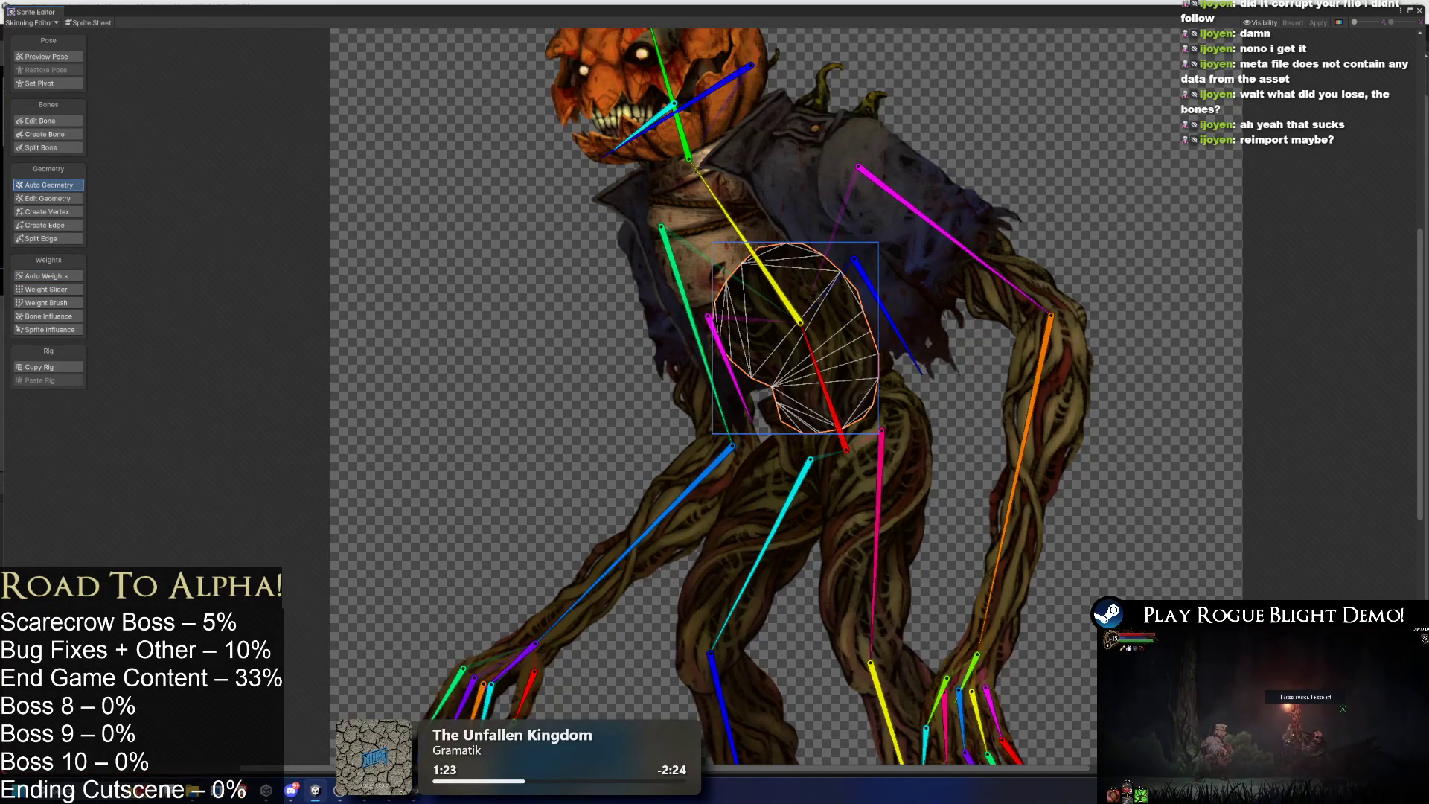
left_click(722, 258)
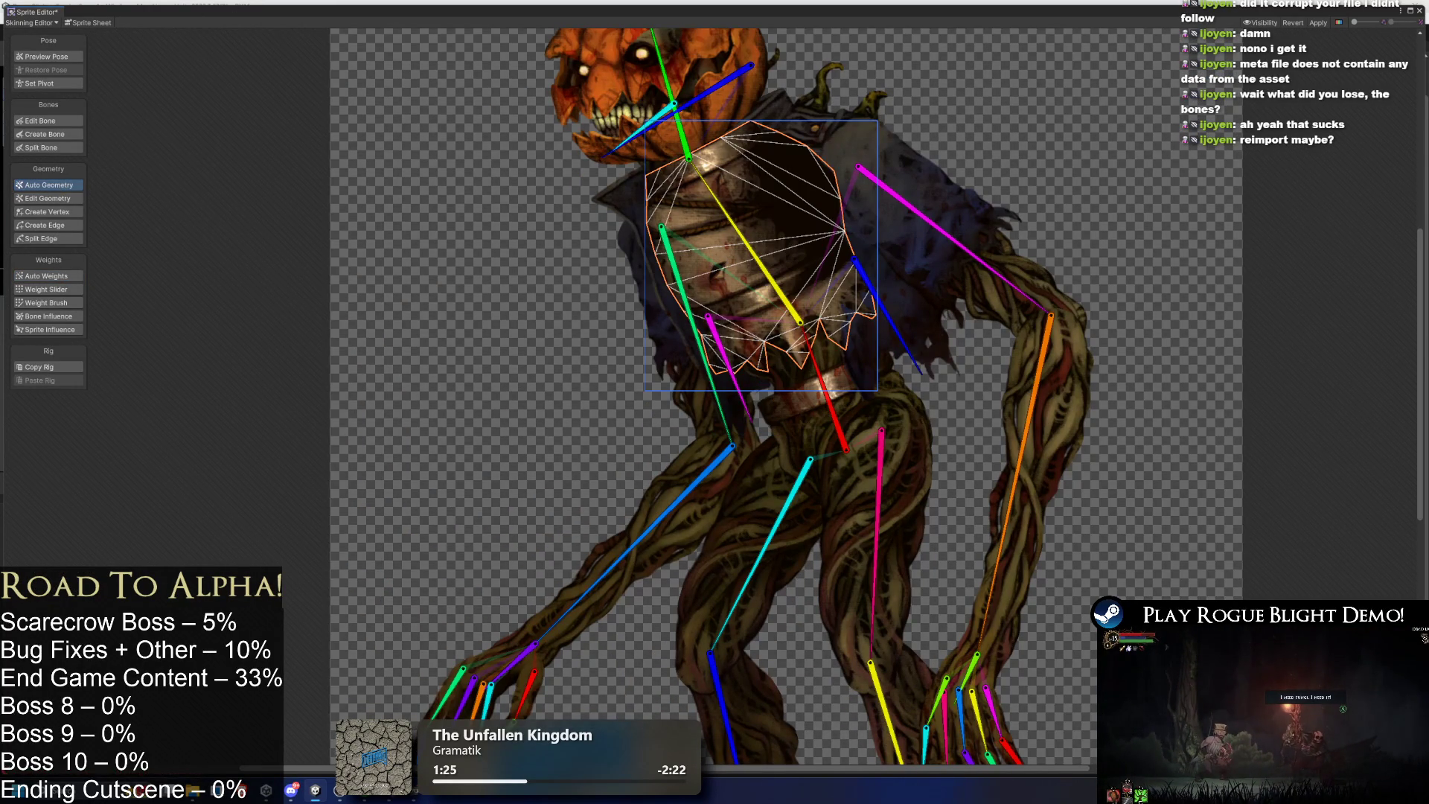
scroll(740, 293, "up", 3)
left_click(739, 293)
left_click(692, 362)
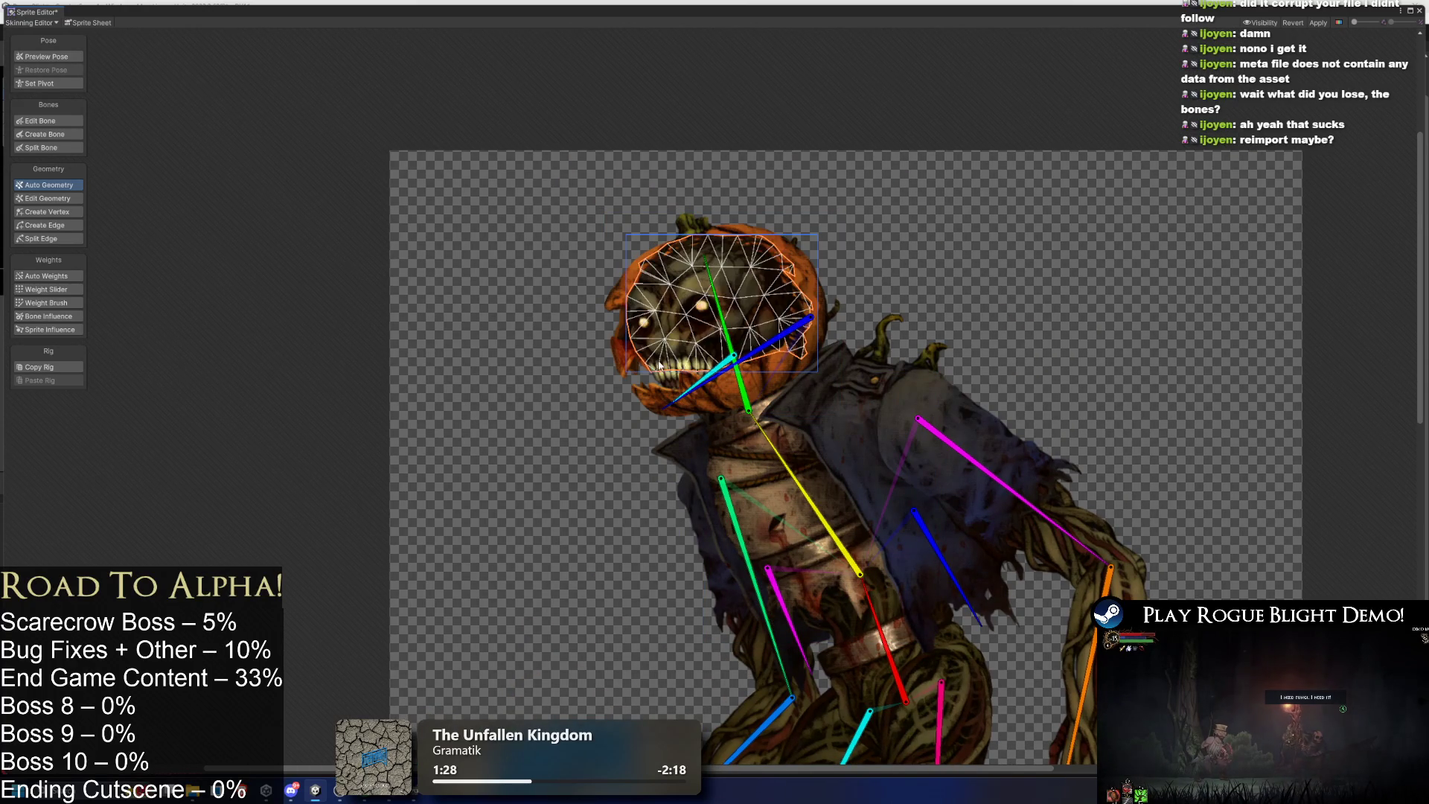
left_click(990, 521)
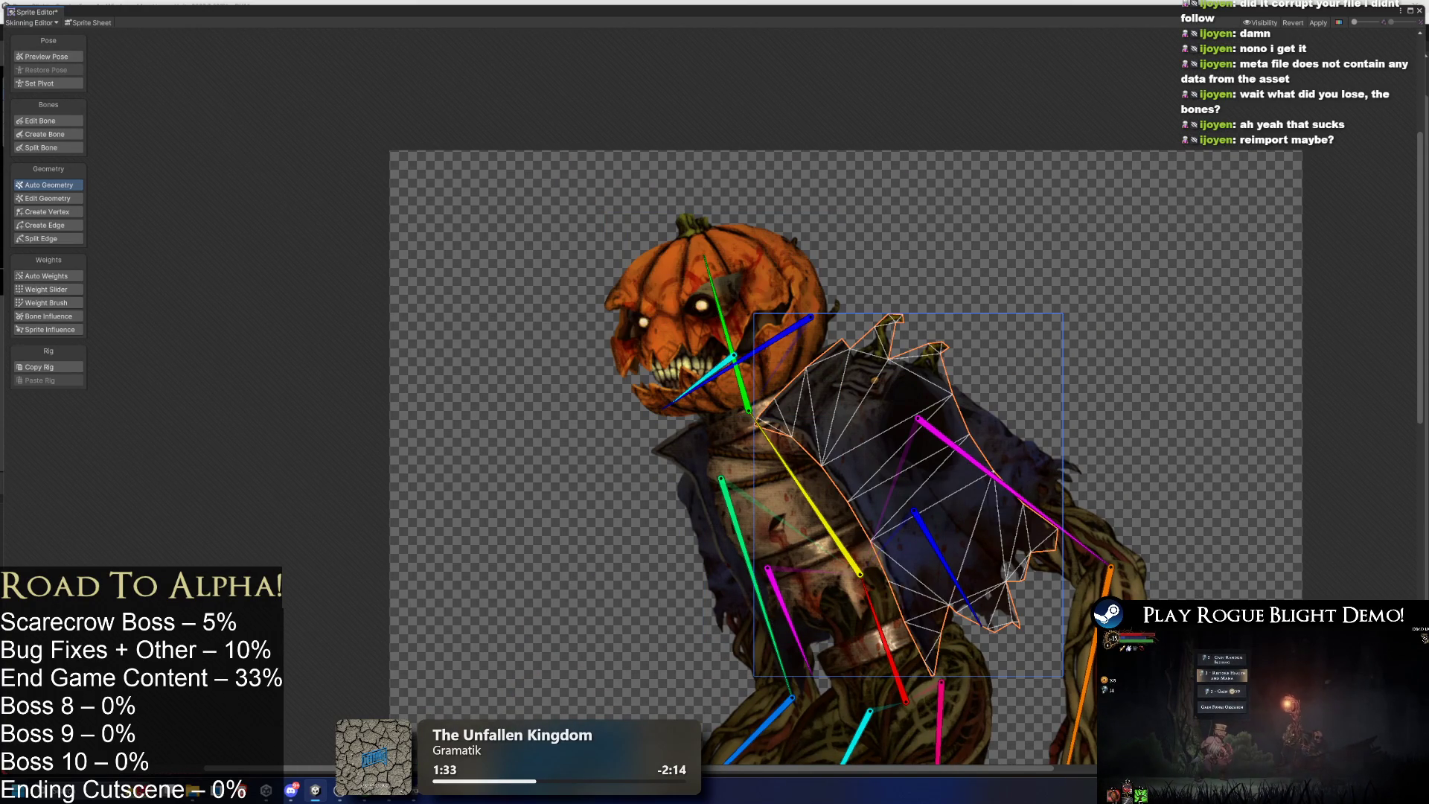
left_click(673, 460)
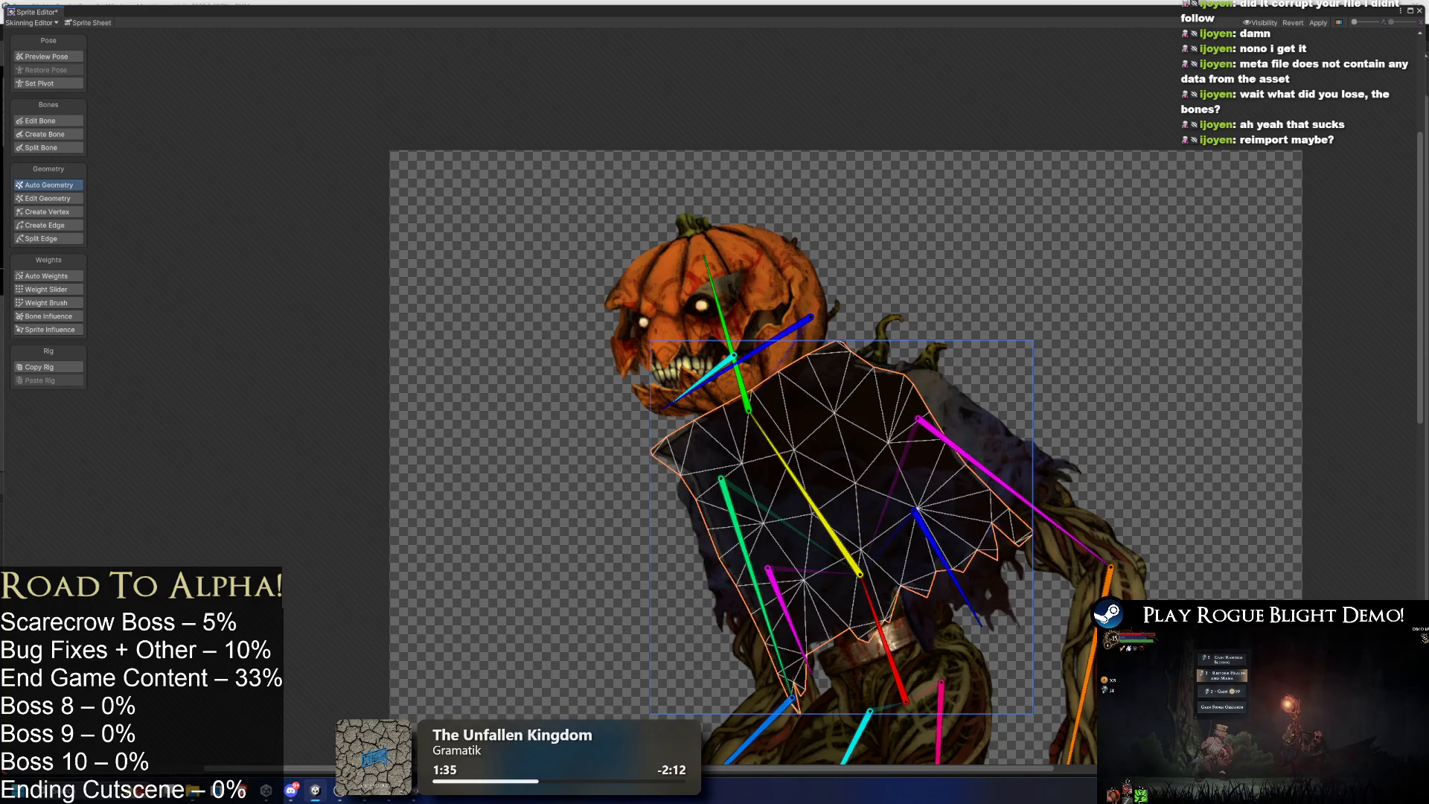
left_click(687, 527)
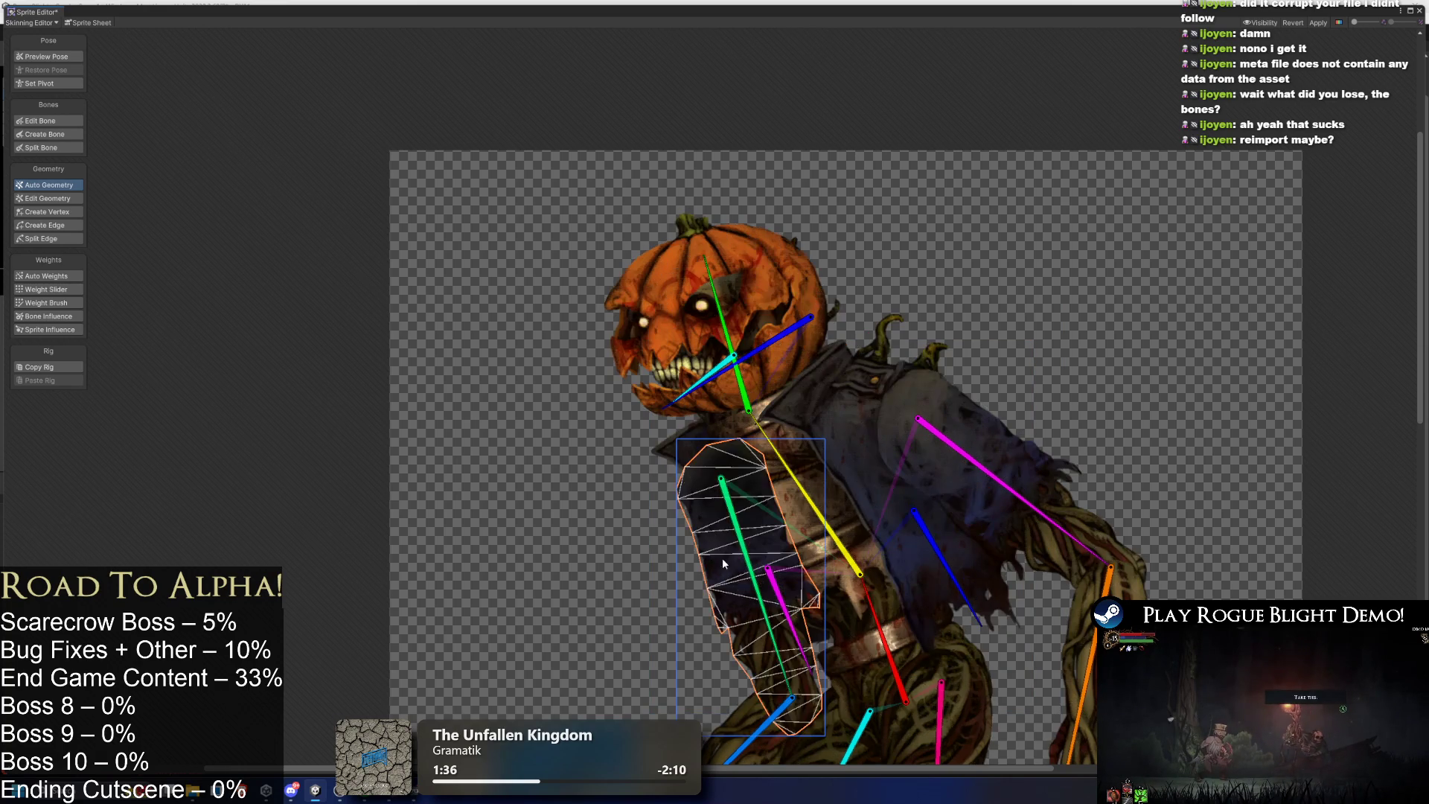
left_click(703, 531)
scroll(1118, 584, "down", 1)
left_click_drag(1118, 584, 984, 341)
left_click(566, 514)
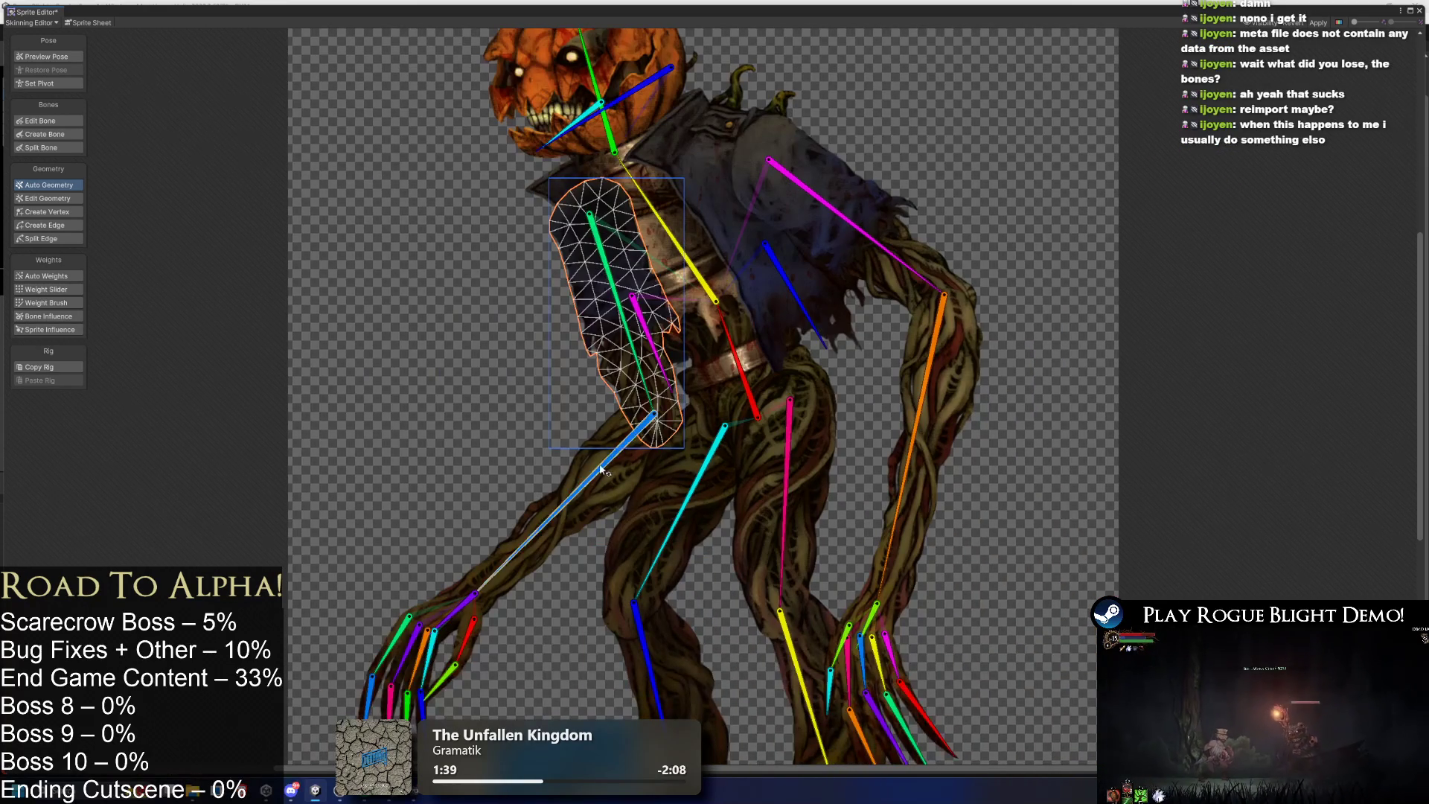
left_click(566, 513)
left_click(923, 477)
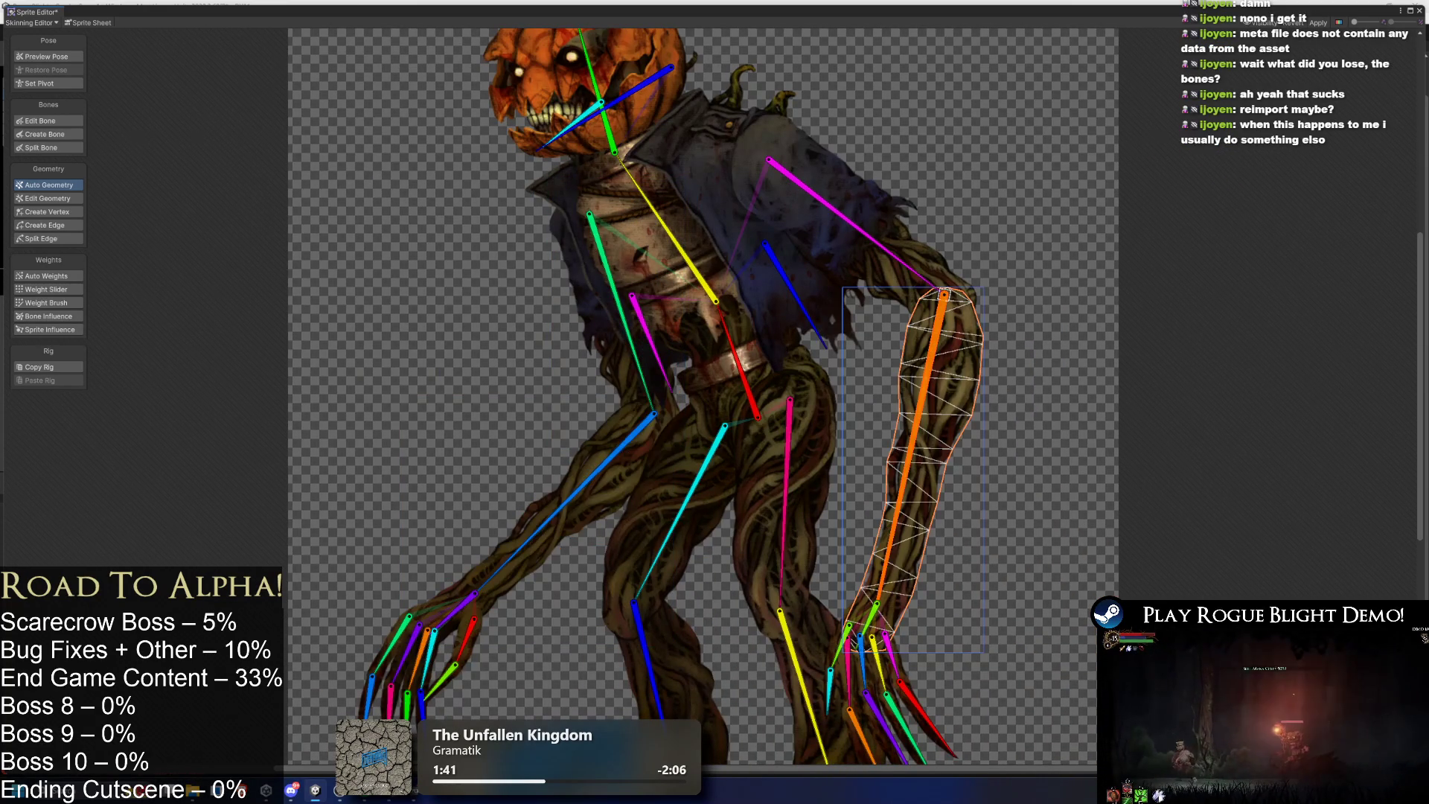
left_click(832, 240)
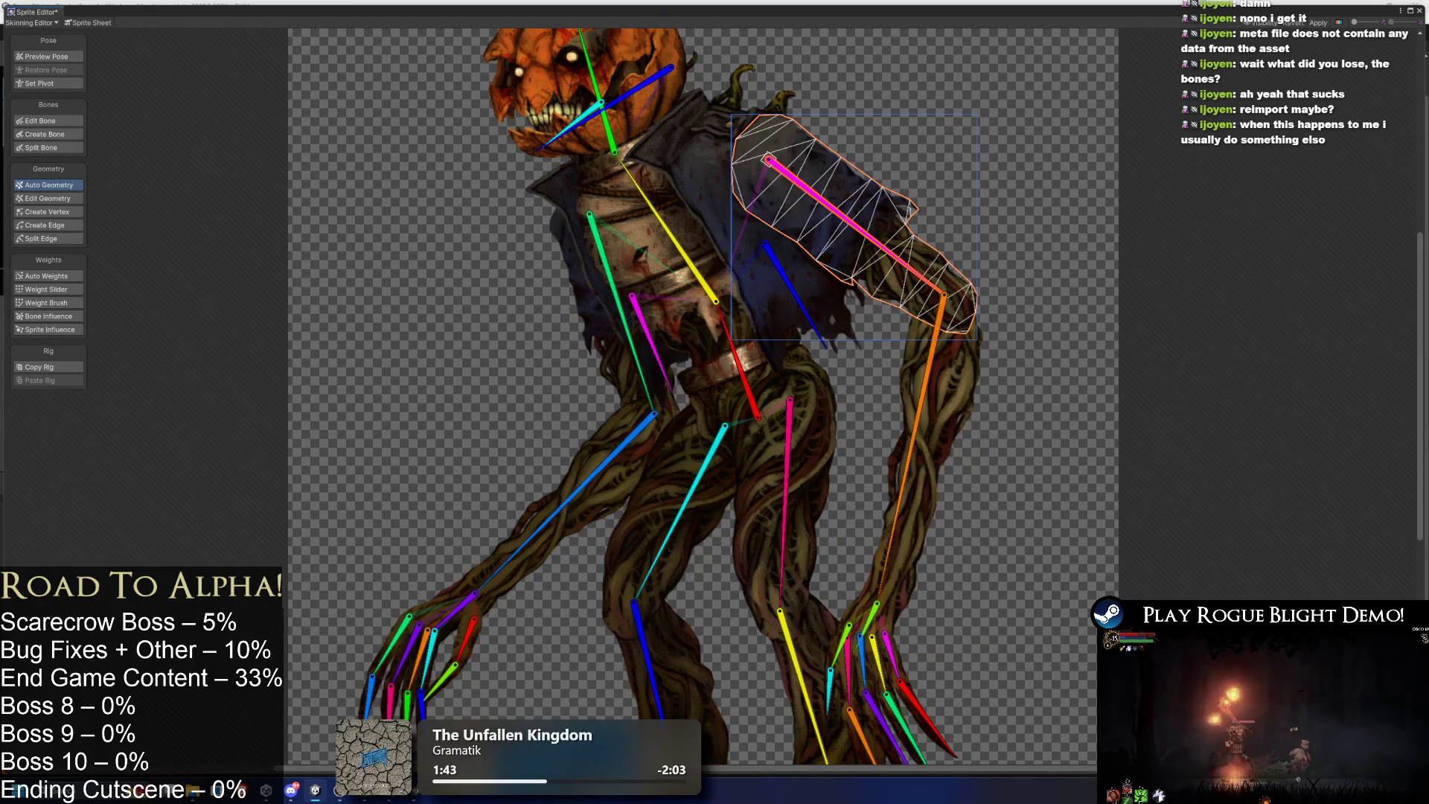
scroll(747, 280, "down", 5)
left_click(663, 283)
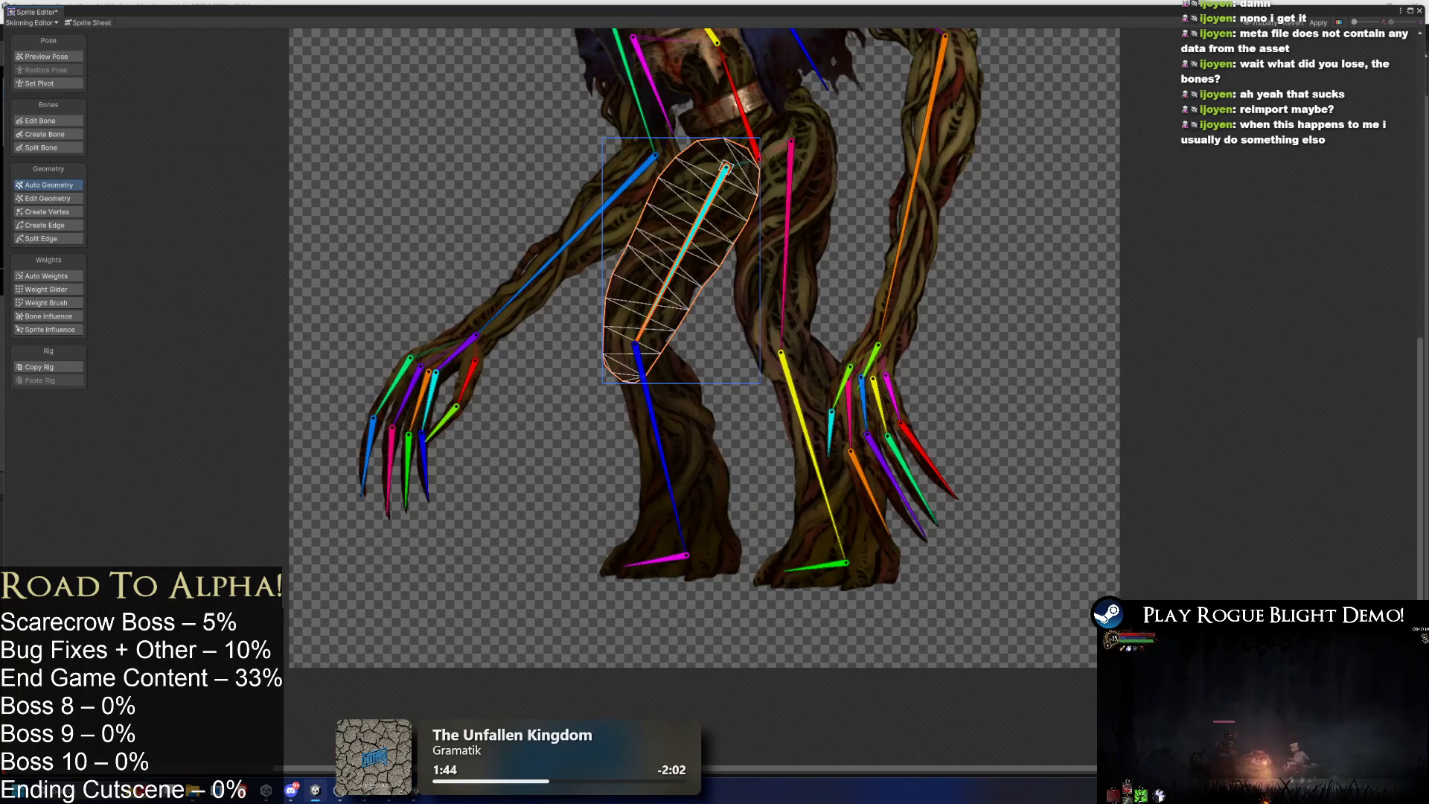
left_click(793, 290)
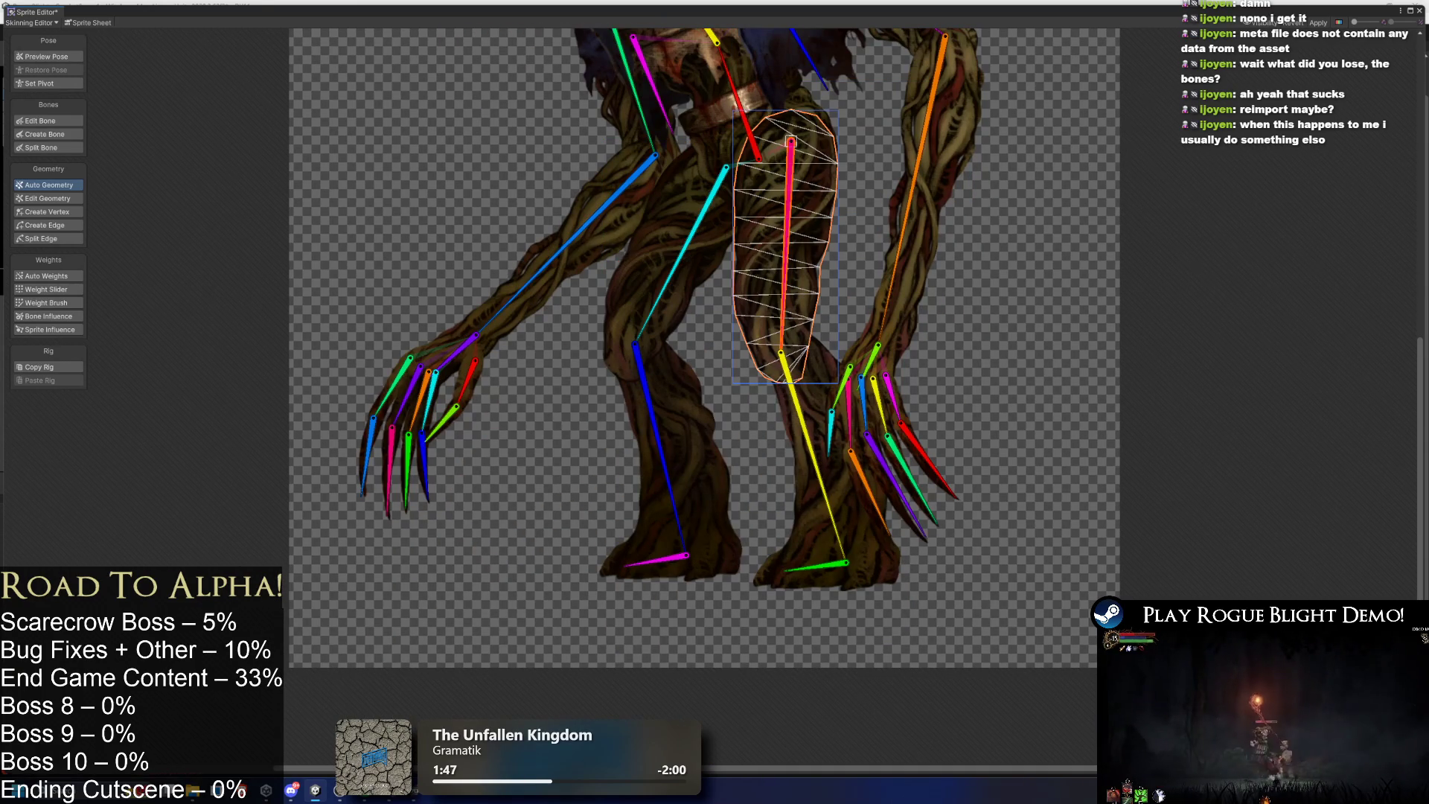
left_click(698, 291)
left_click(700, 434)
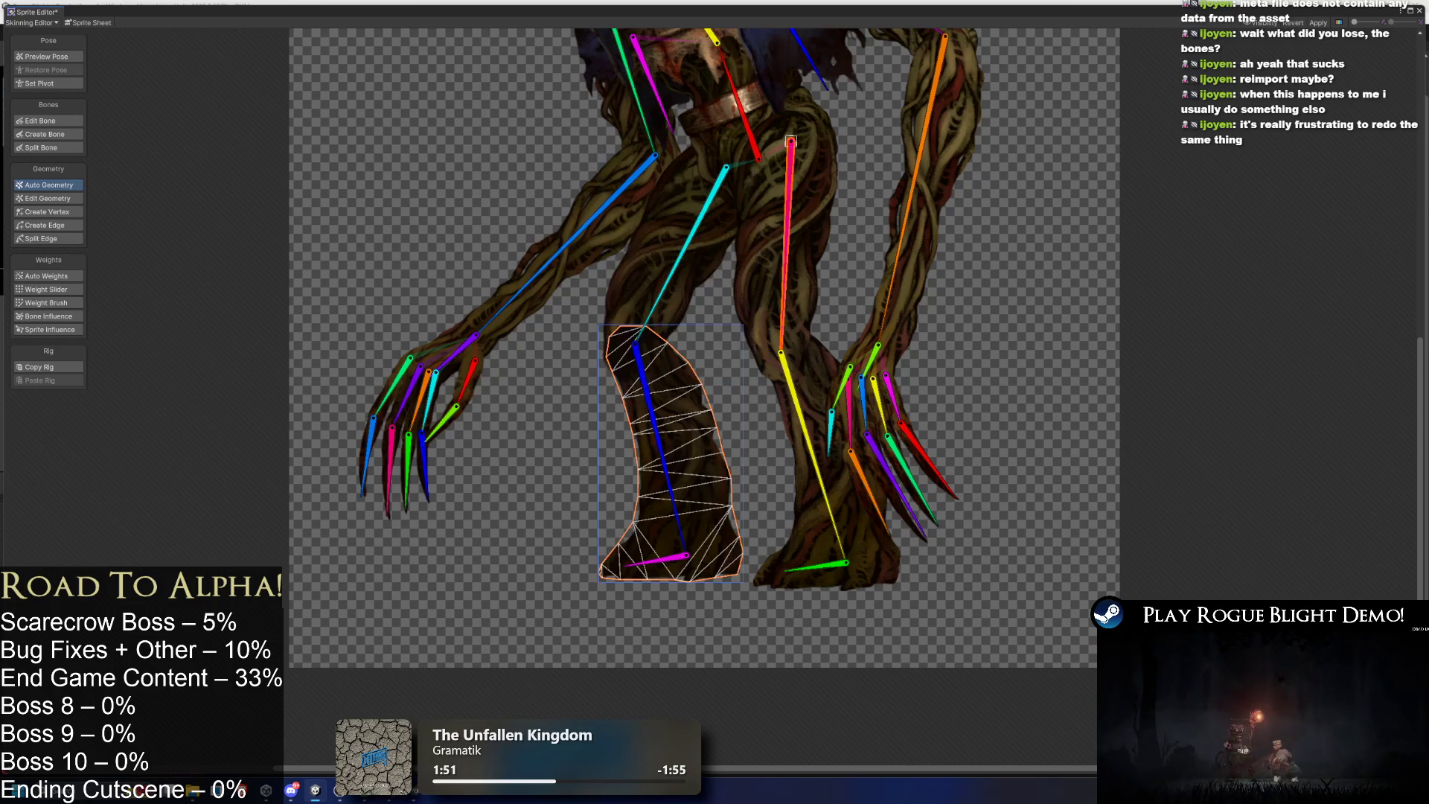
left_click(854, 536)
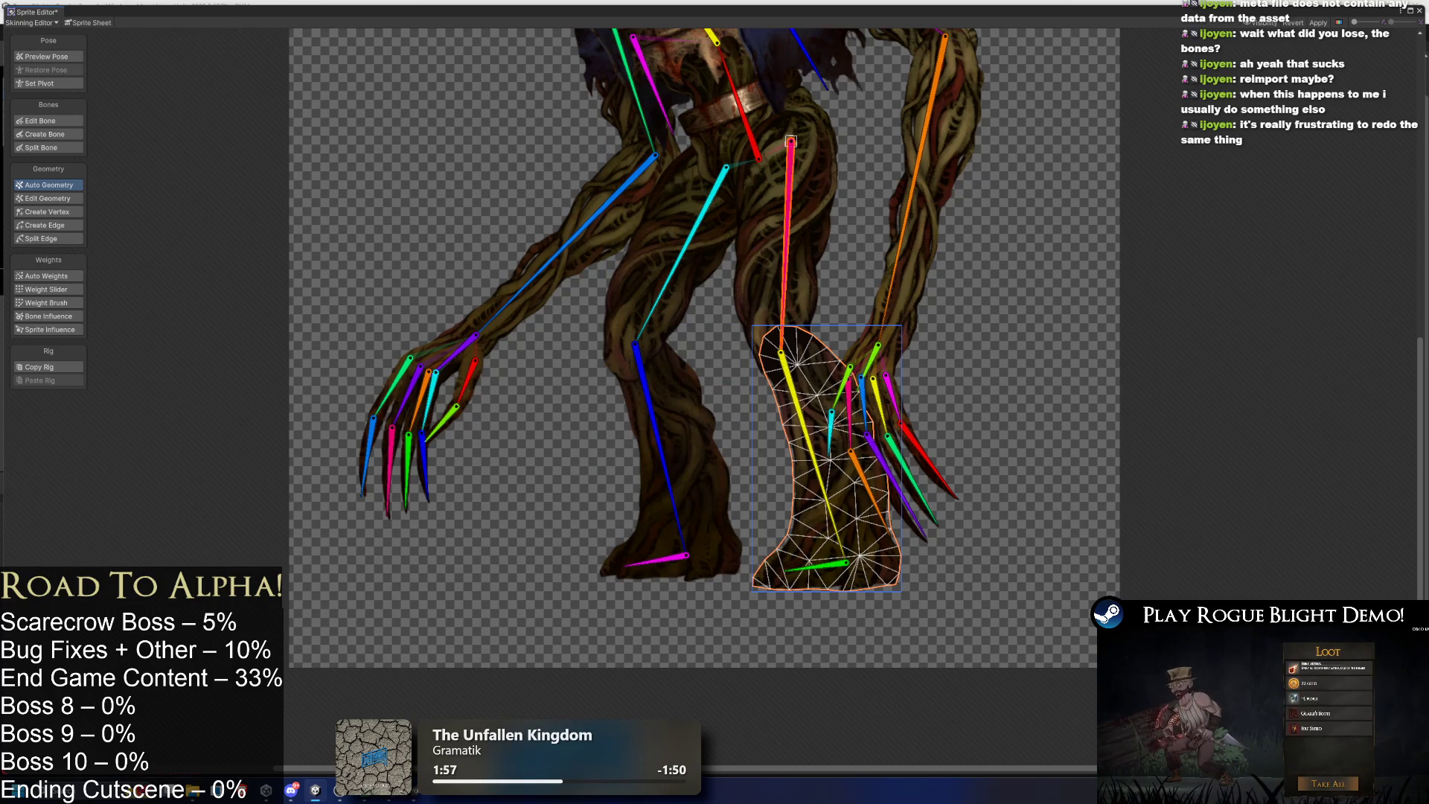
left_click(702, 494)
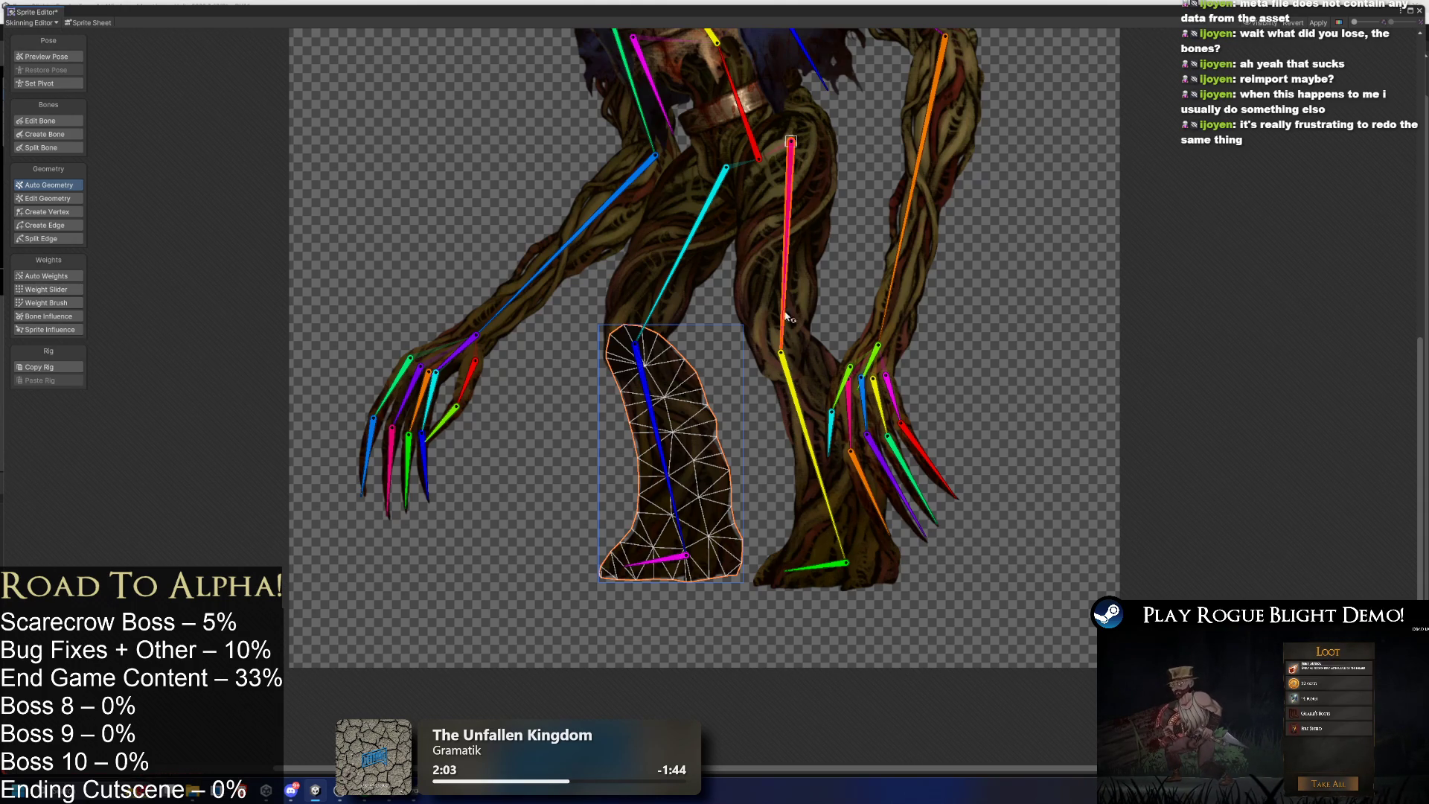
left_click(783, 265)
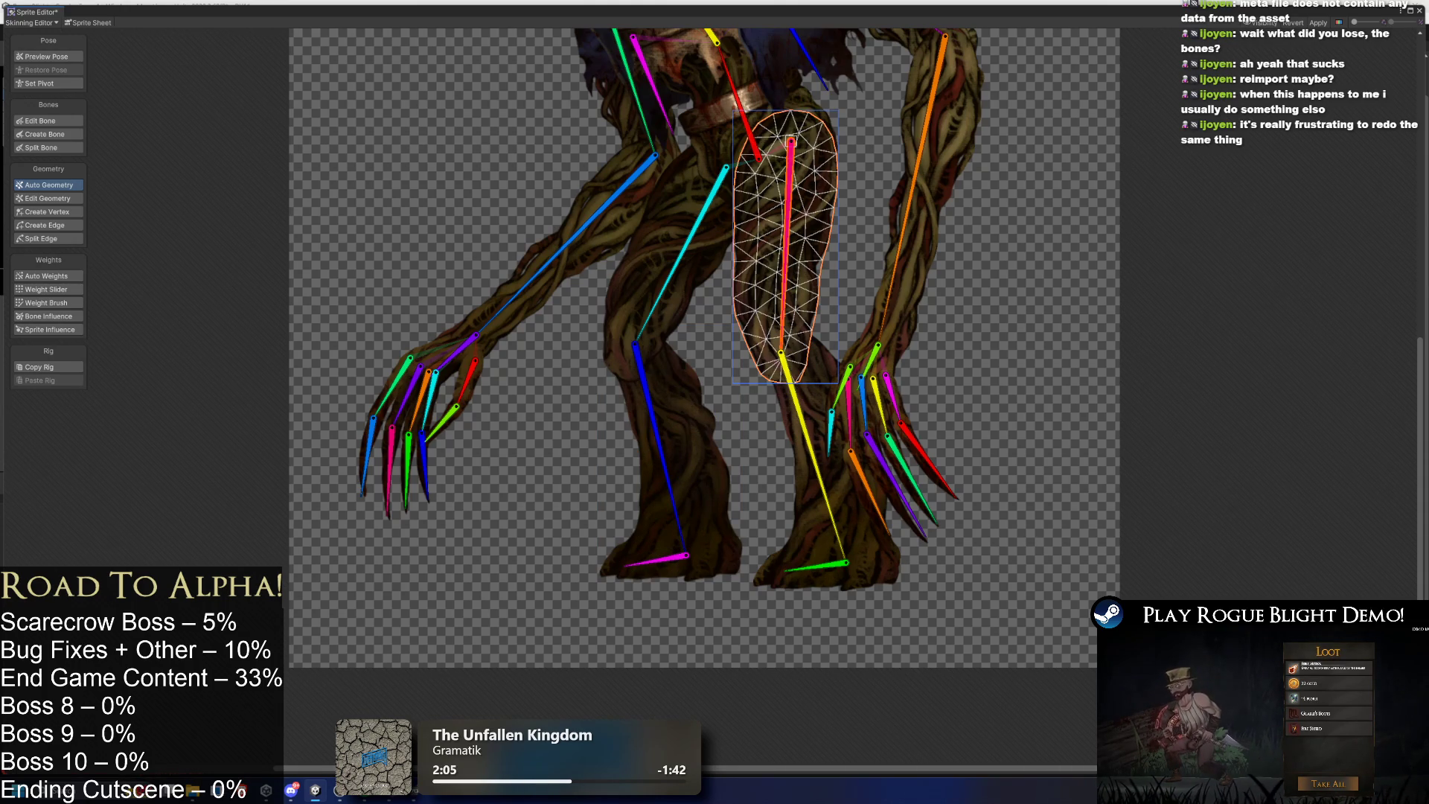
left_click(661, 272)
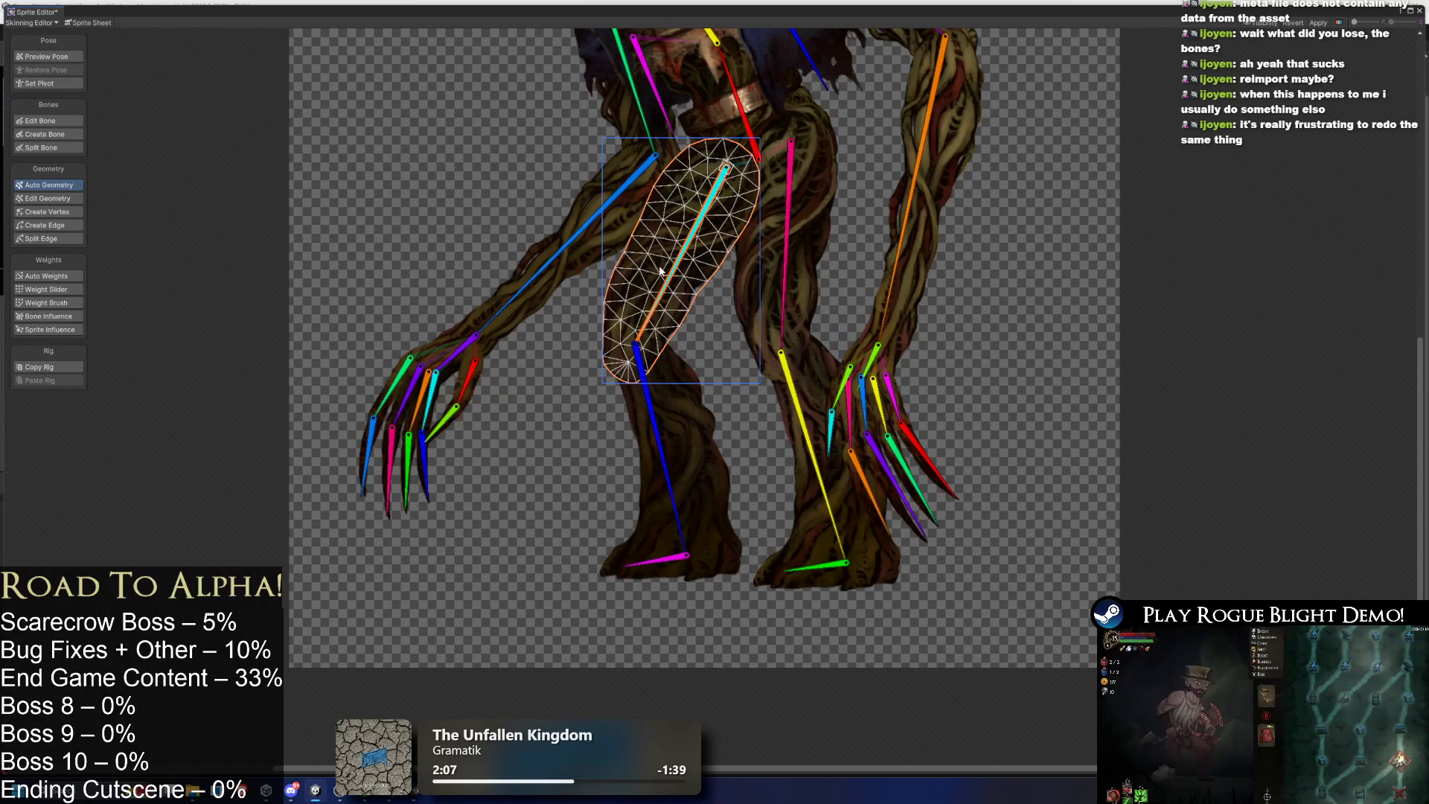
left_click(554, 282)
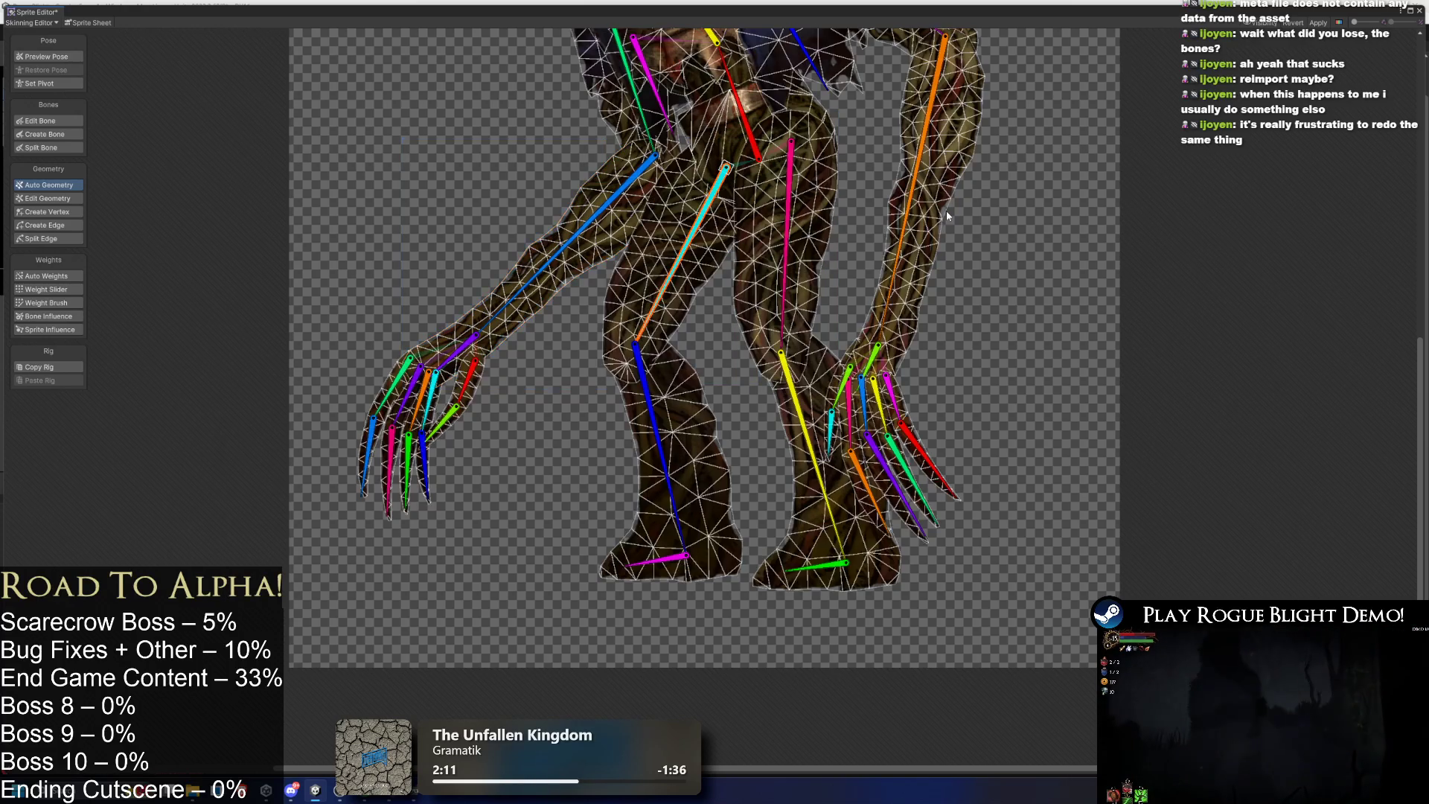
left_click(943, 218)
left_click(939, 223)
left_click(908, 478)
scroll(908, 479, "up", 4)
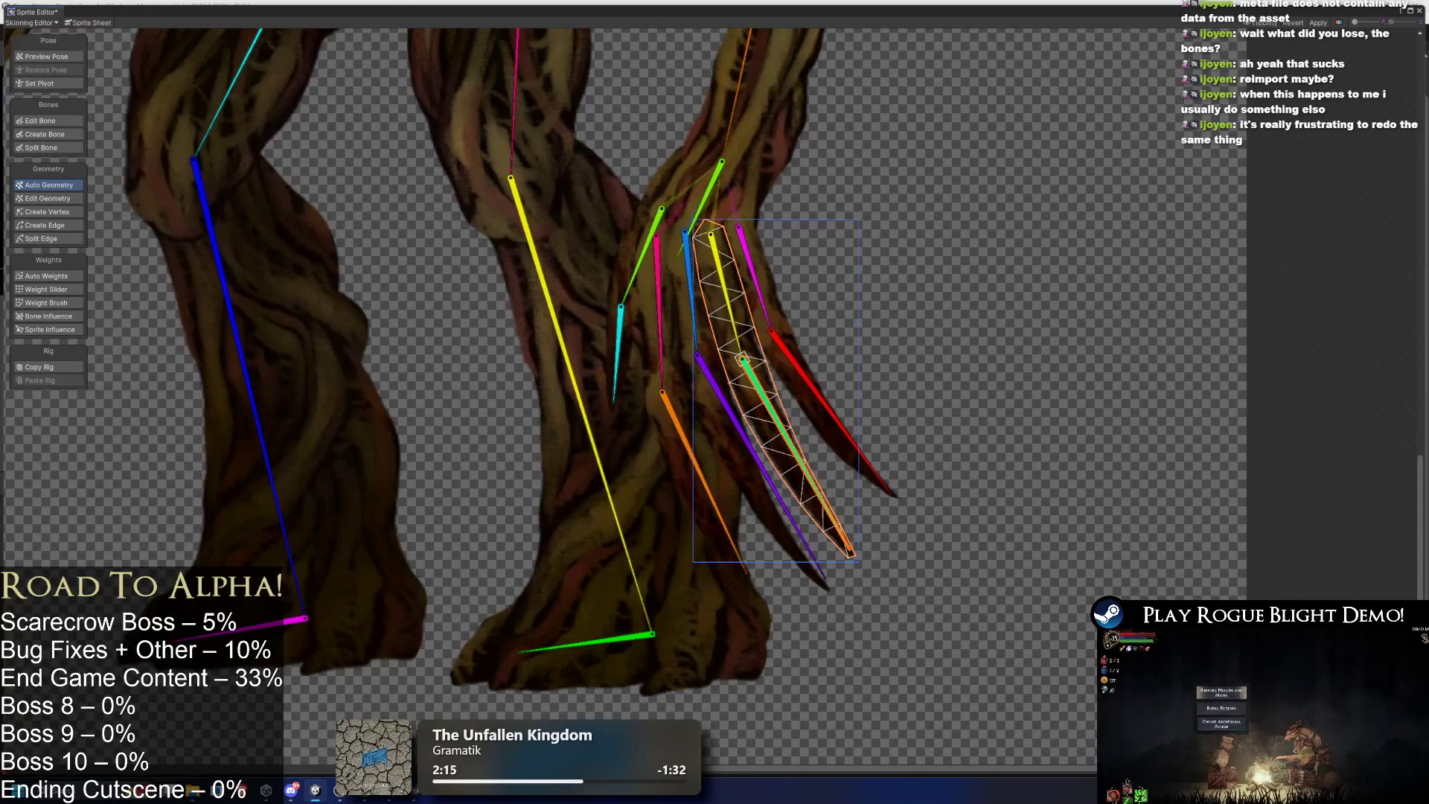
left_click(811, 394)
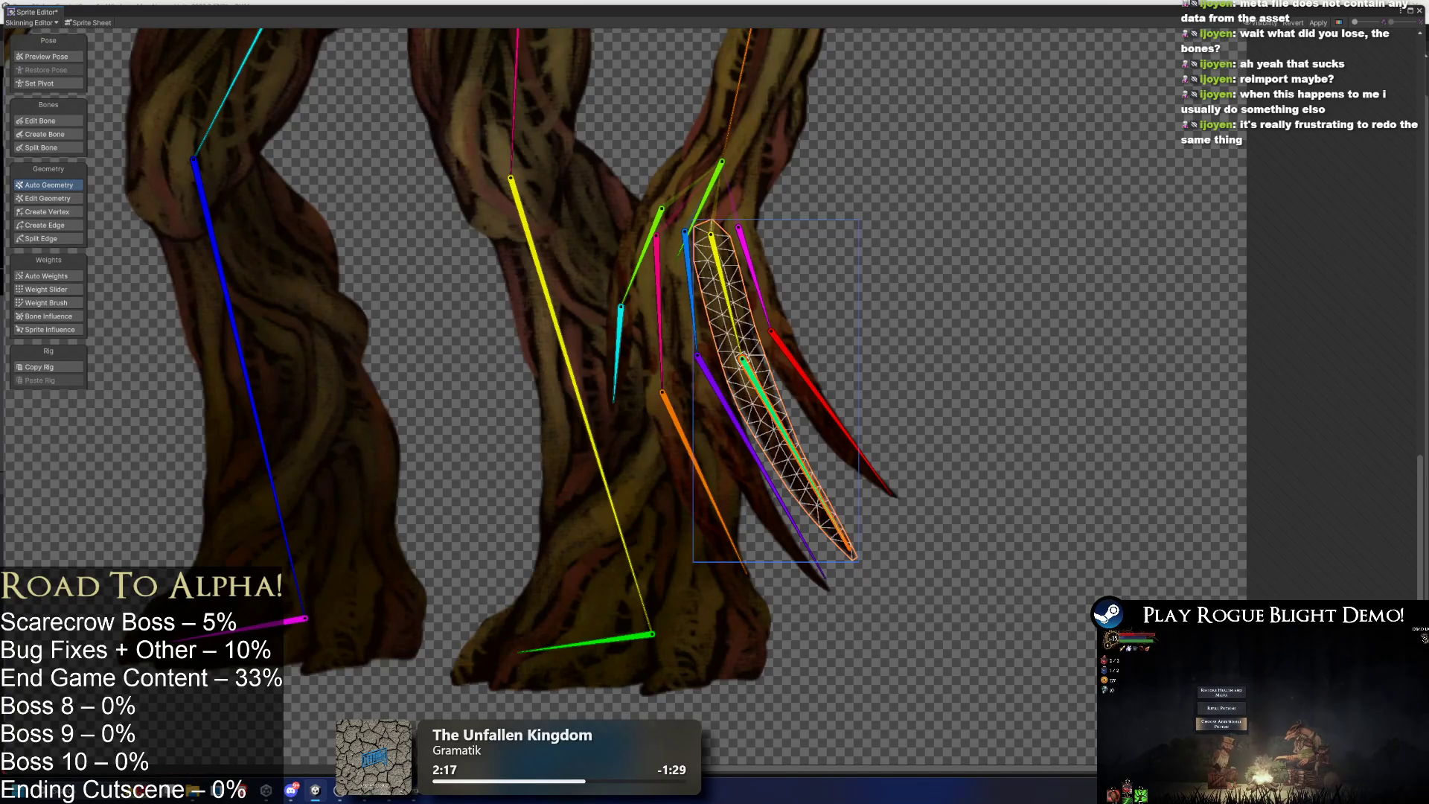
scroll(789, 350, "up", 2)
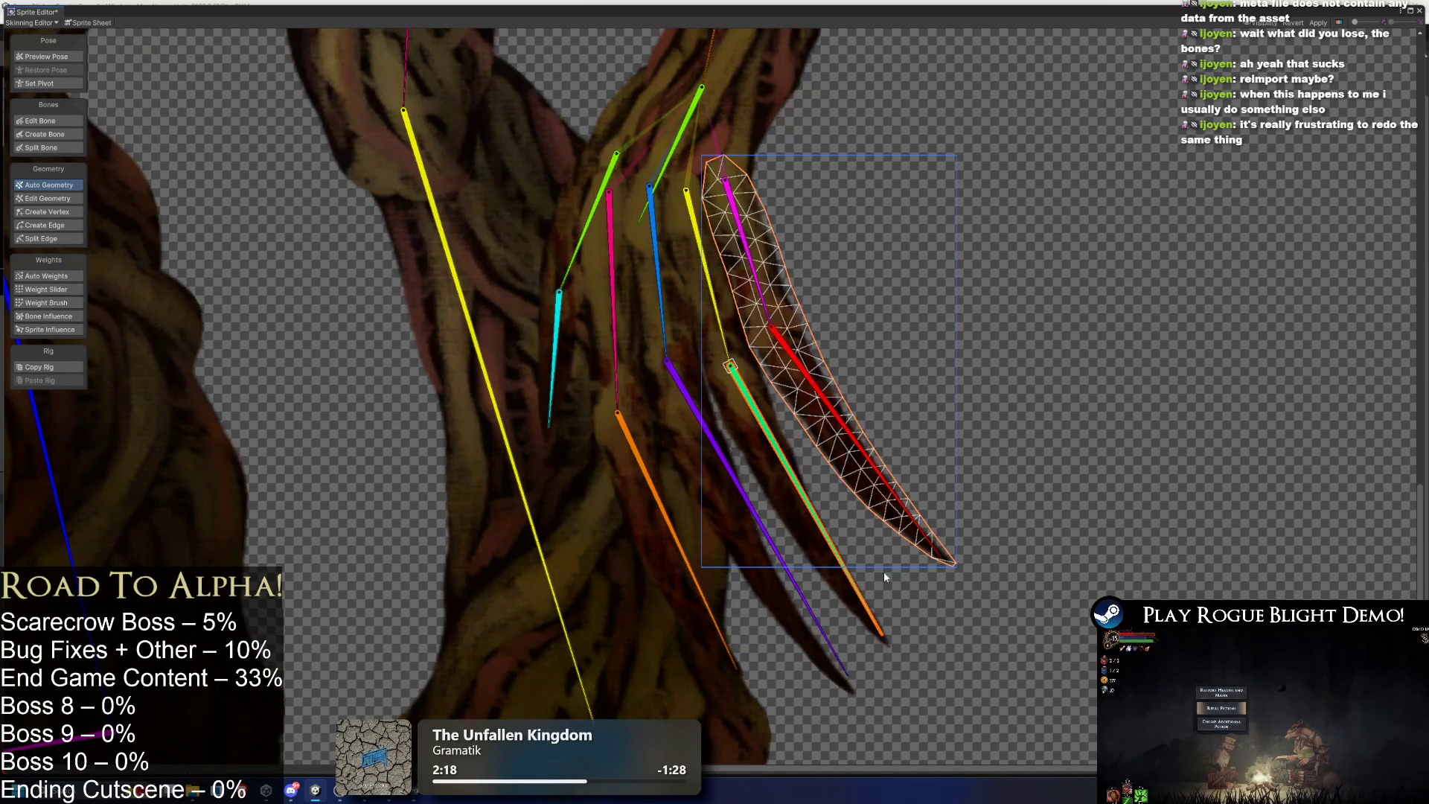
left_click(665, 406)
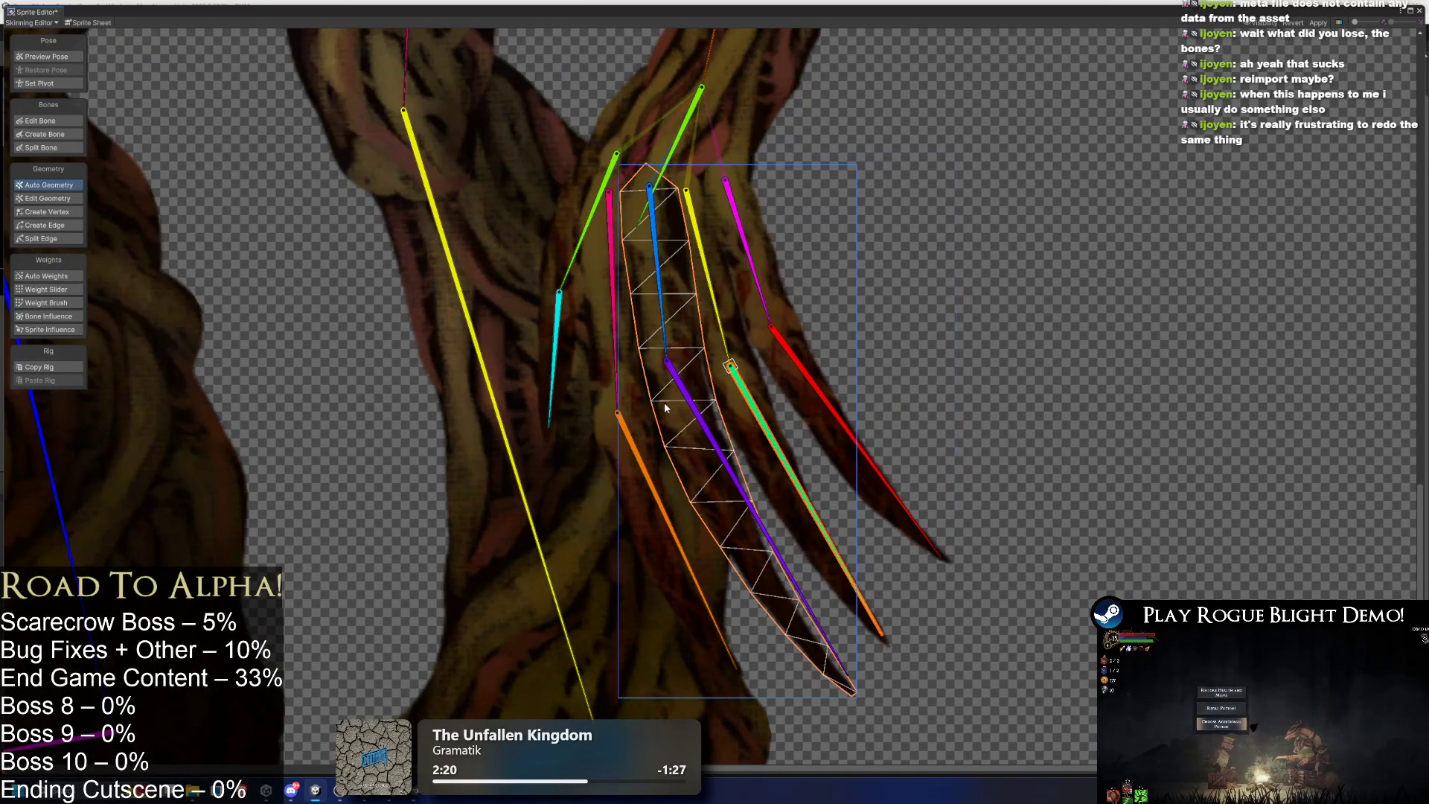
left_click(643, 529)
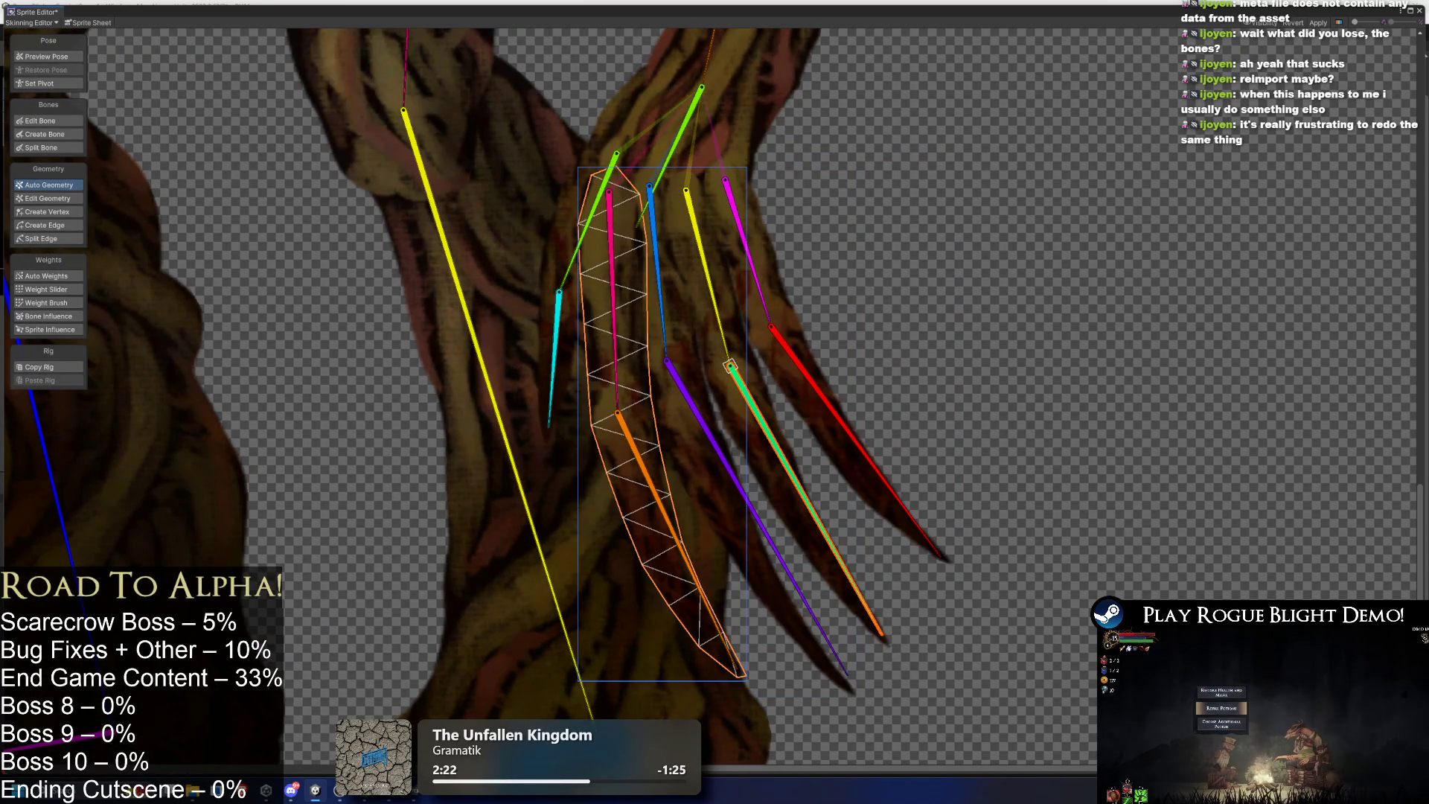
left_click(557, 327)
scroll(557, 327, "down", 3)
scroll(449, 332, "up", 3)
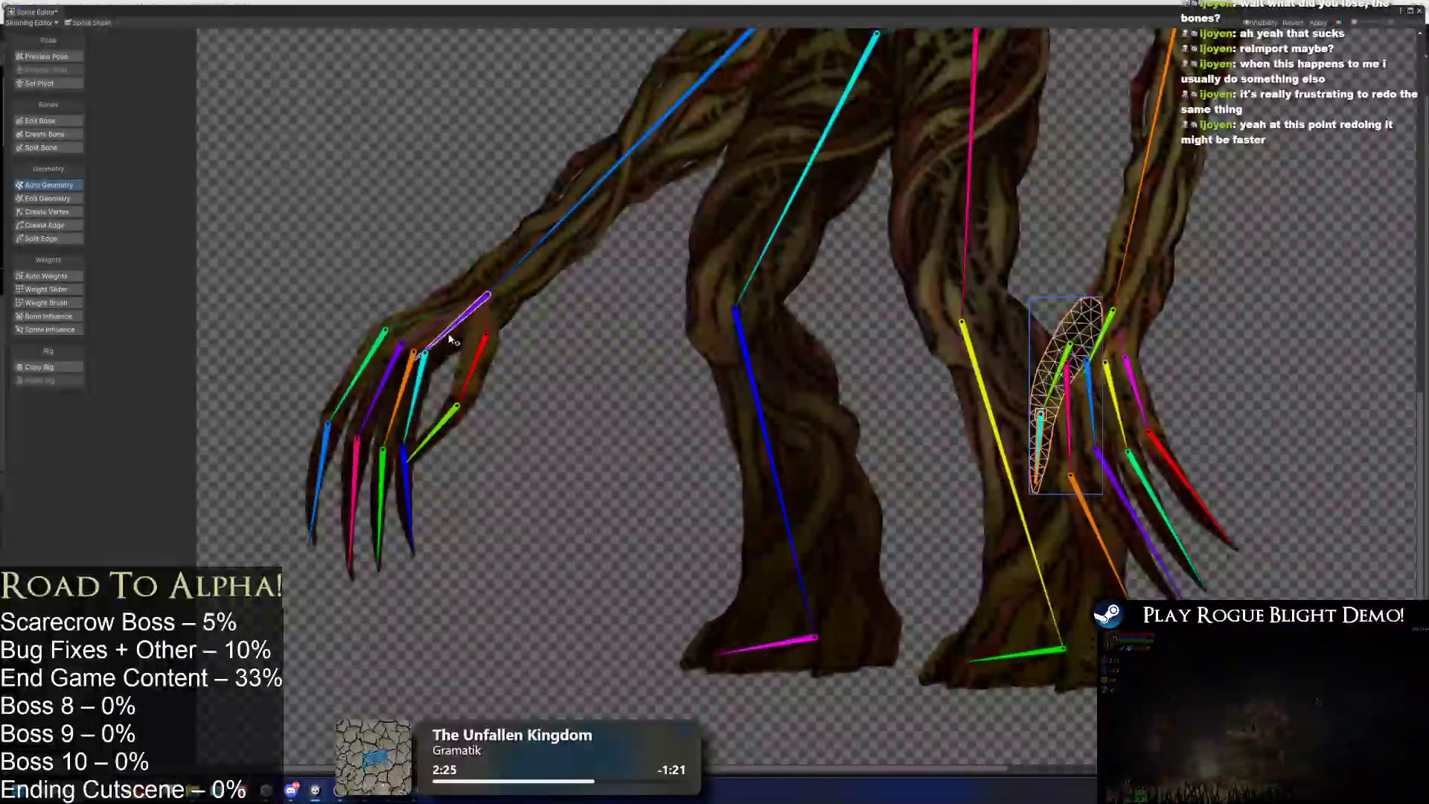
left_click(454, 387)
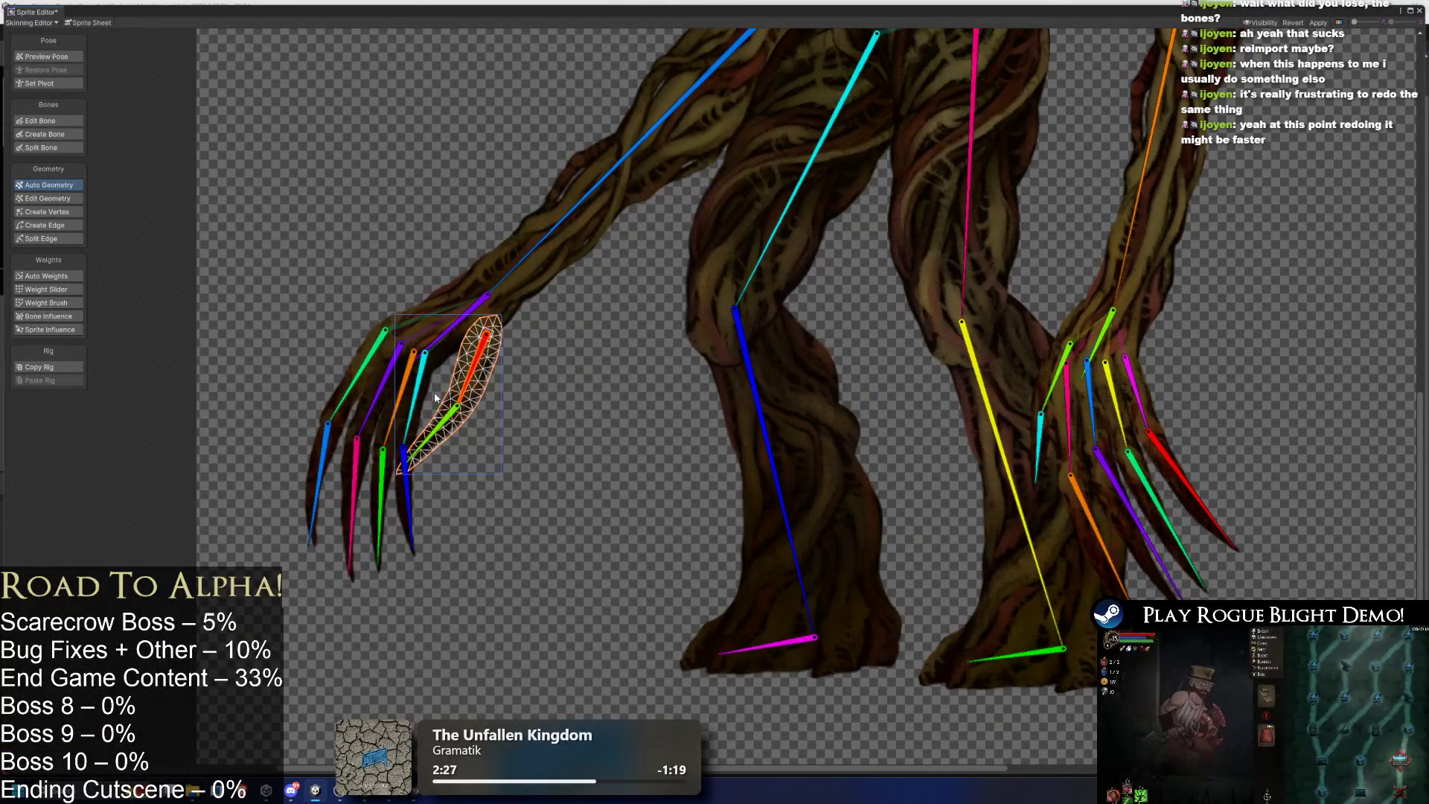
left_click(415, 462)
scroll(278, 410, "up", 2)
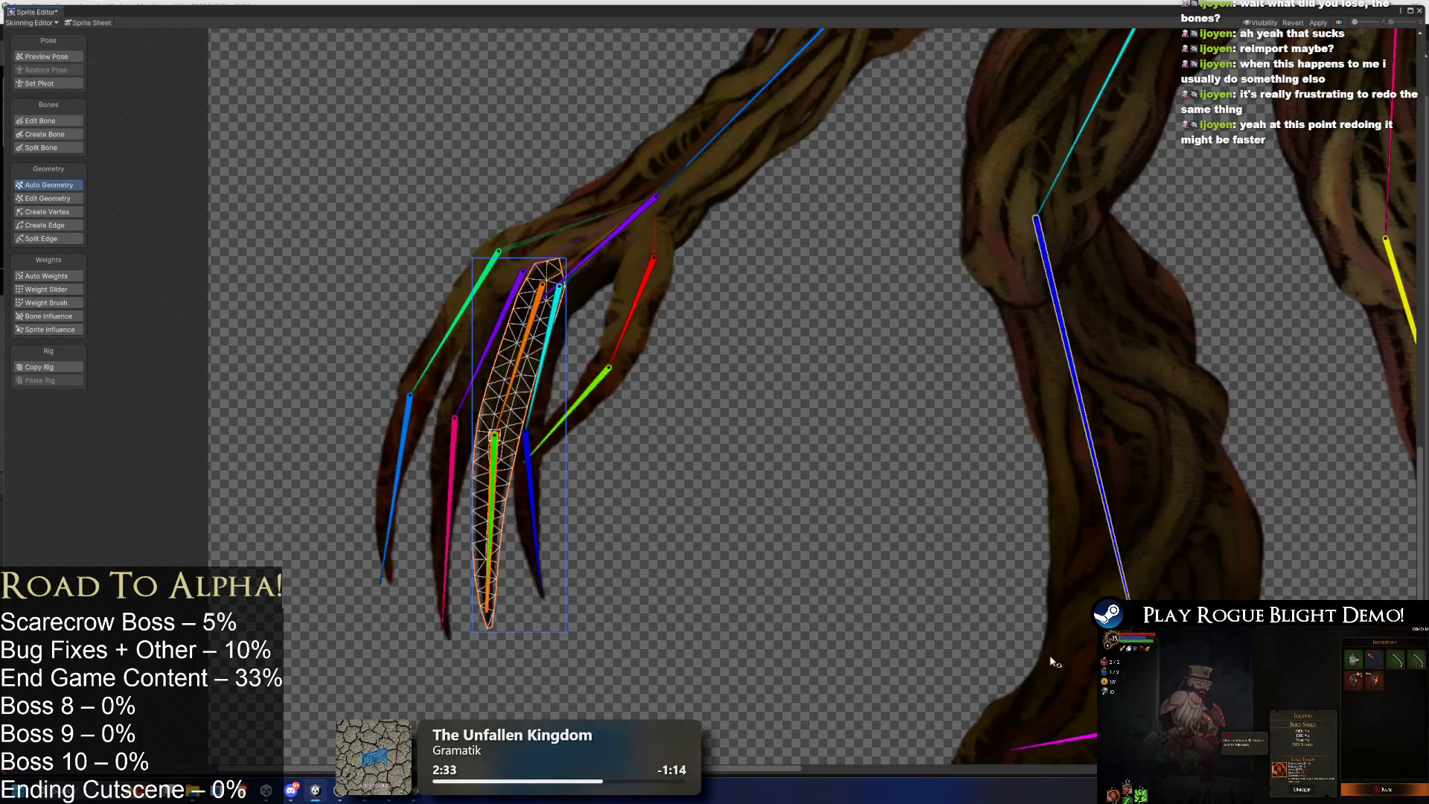
left_click(451, 476)
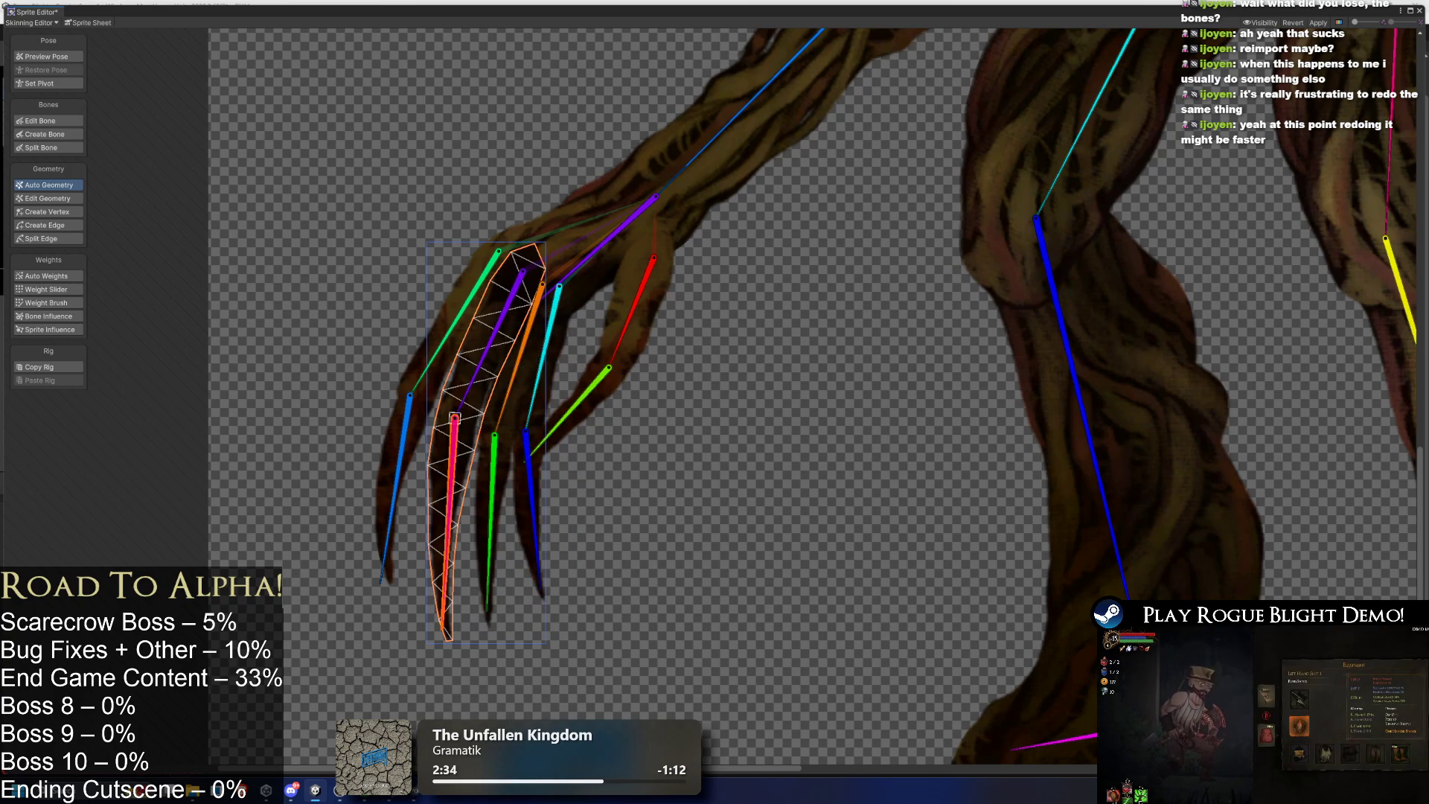
left_click(387, 440)
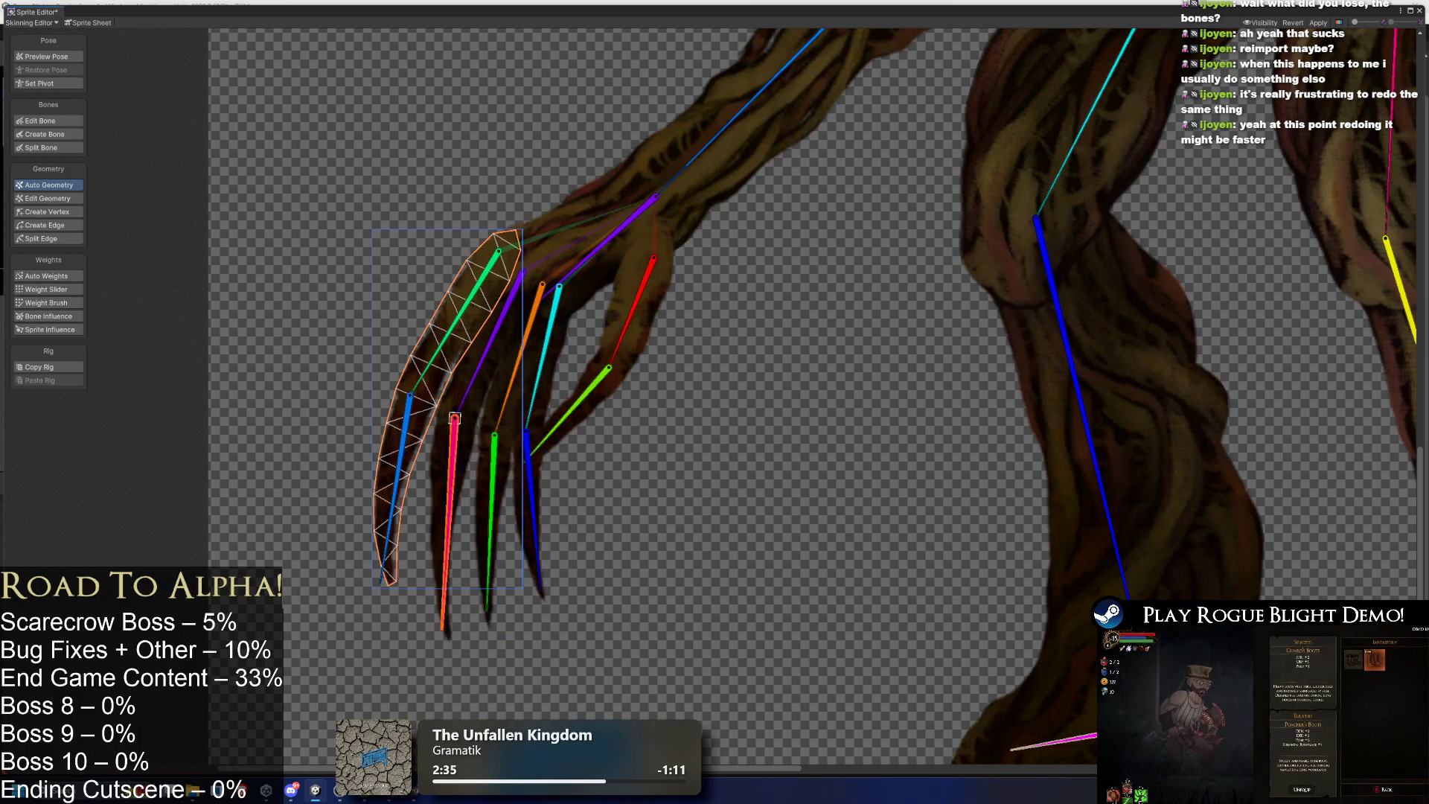
left_click(564, 209)
scroll(579, 198, "down", 5)
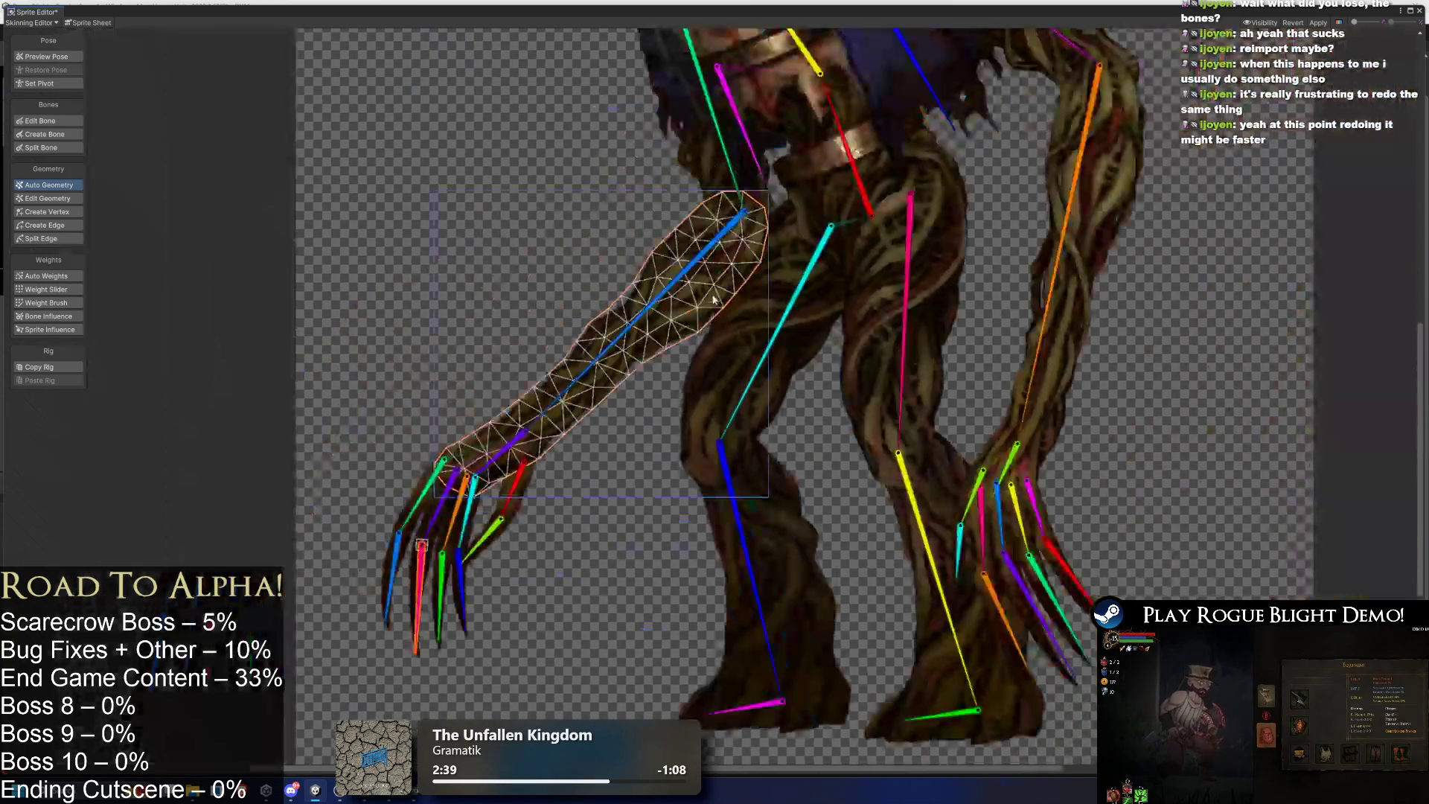
scroll(580, 199, "up", 2)
left_click(595, 229)
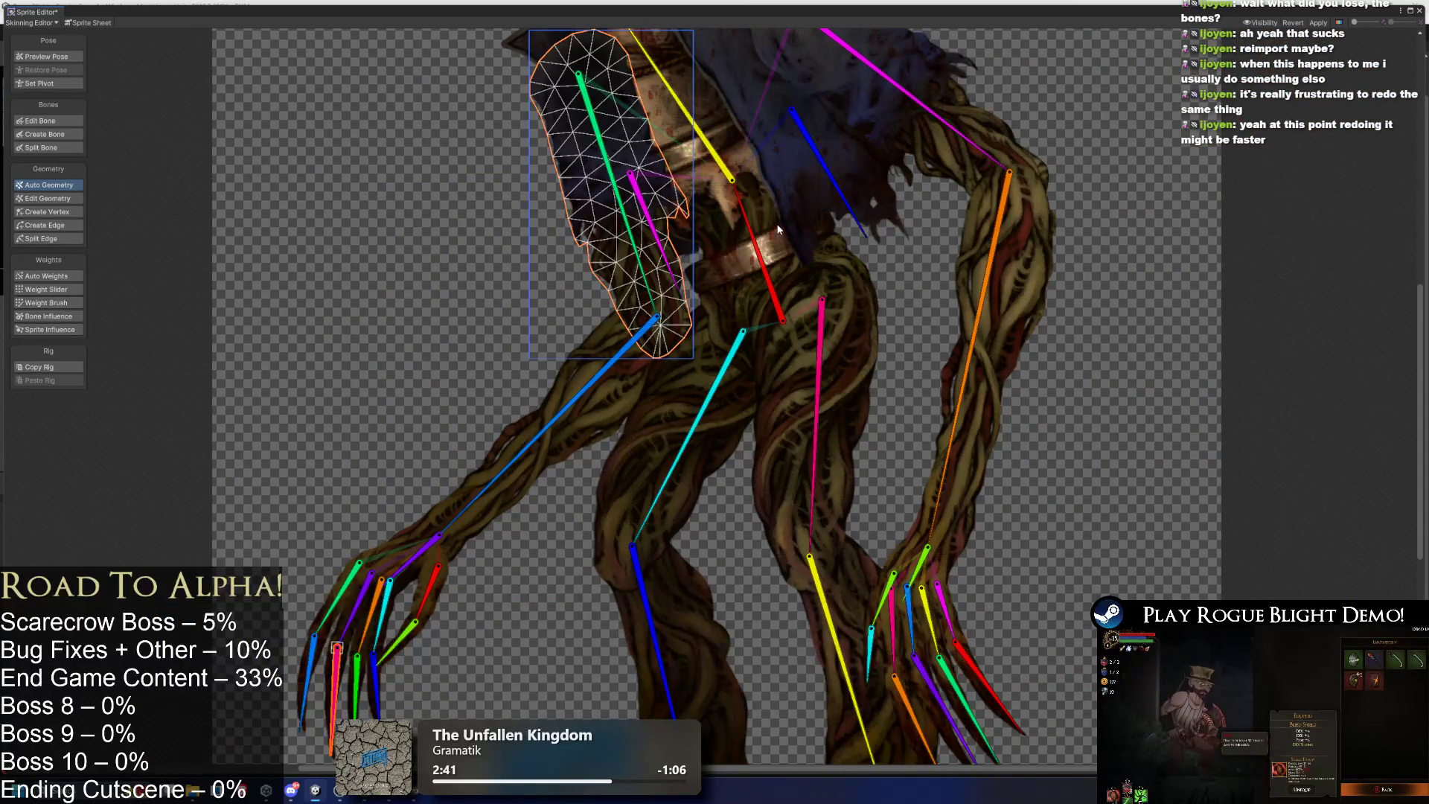
left_click(789, 313)
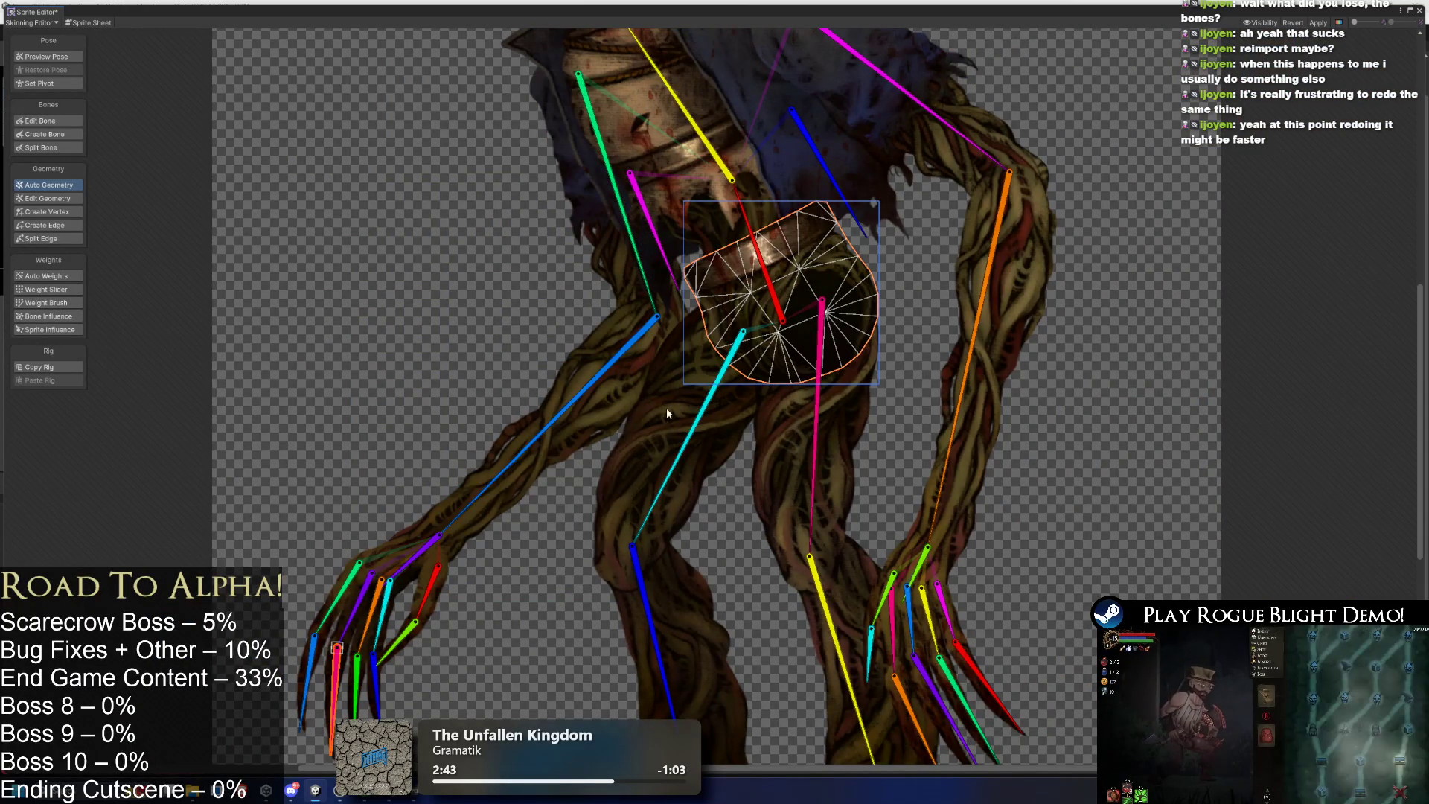
left_click(697, 423)
Inspect the torso, pumpkin head, skull-face, jacket and right-arm sprite meshes.
scroll(788, 461, "up", 5)
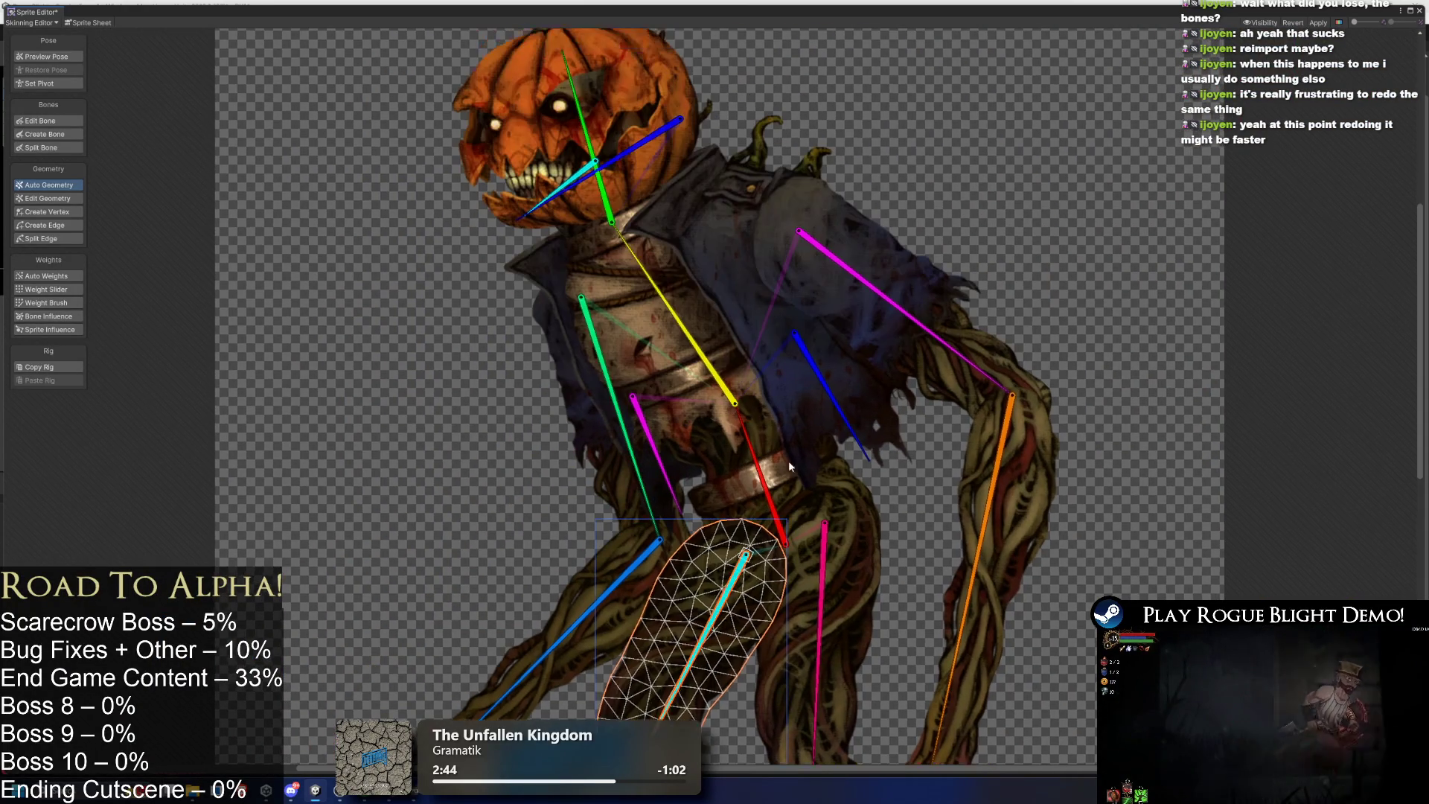
left_click(744, 296)
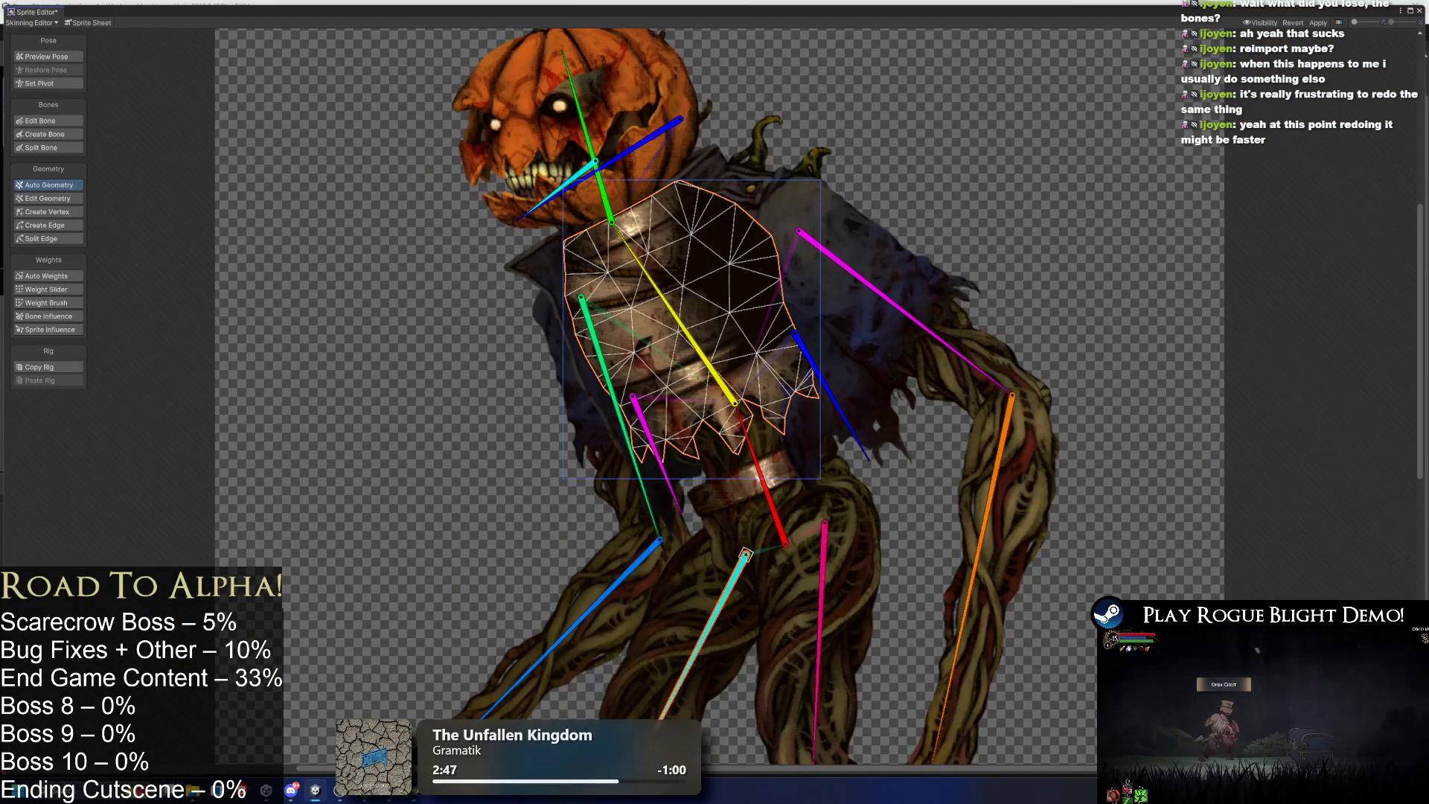
left_click(568, 143)
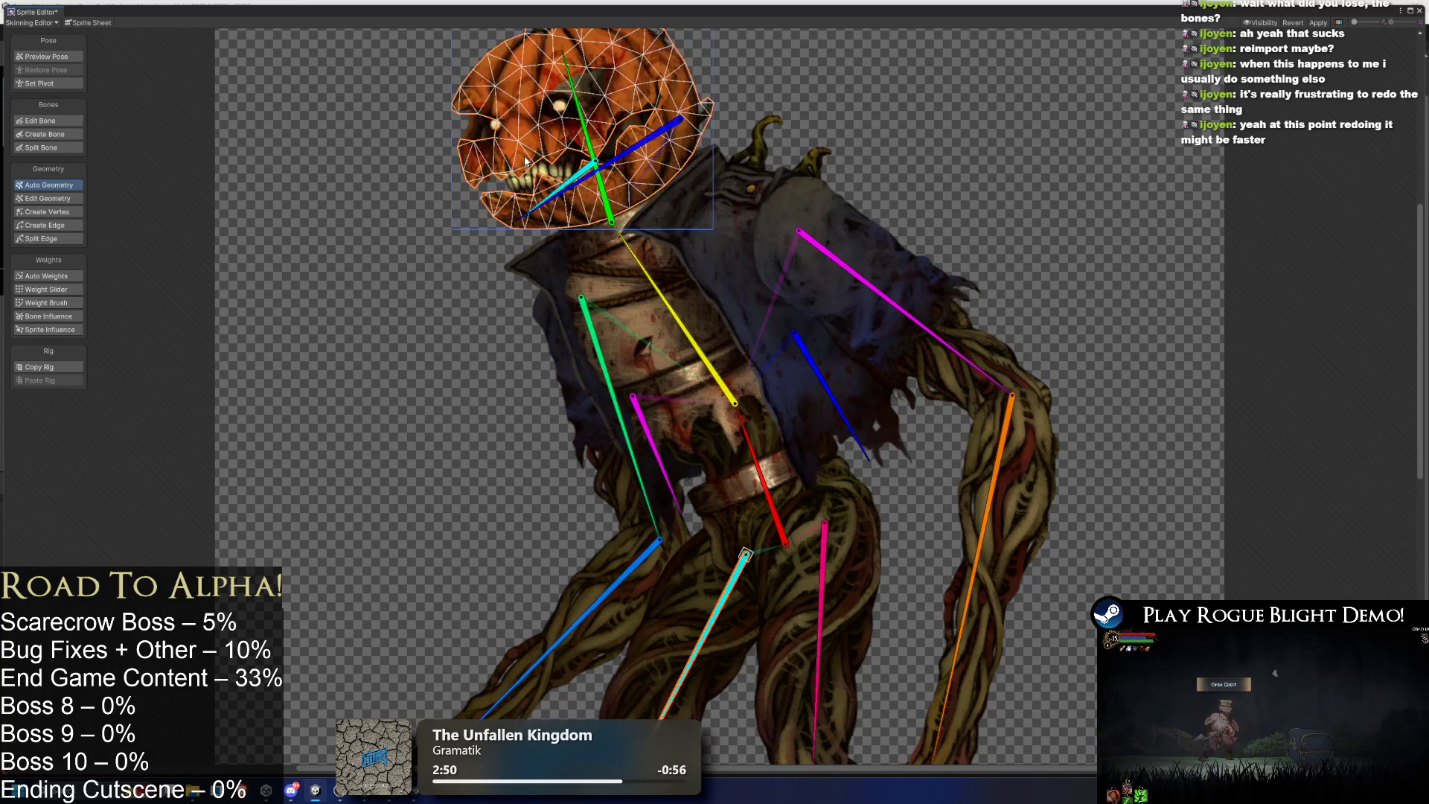
left_click(536, 179)
left_click(753, 257)
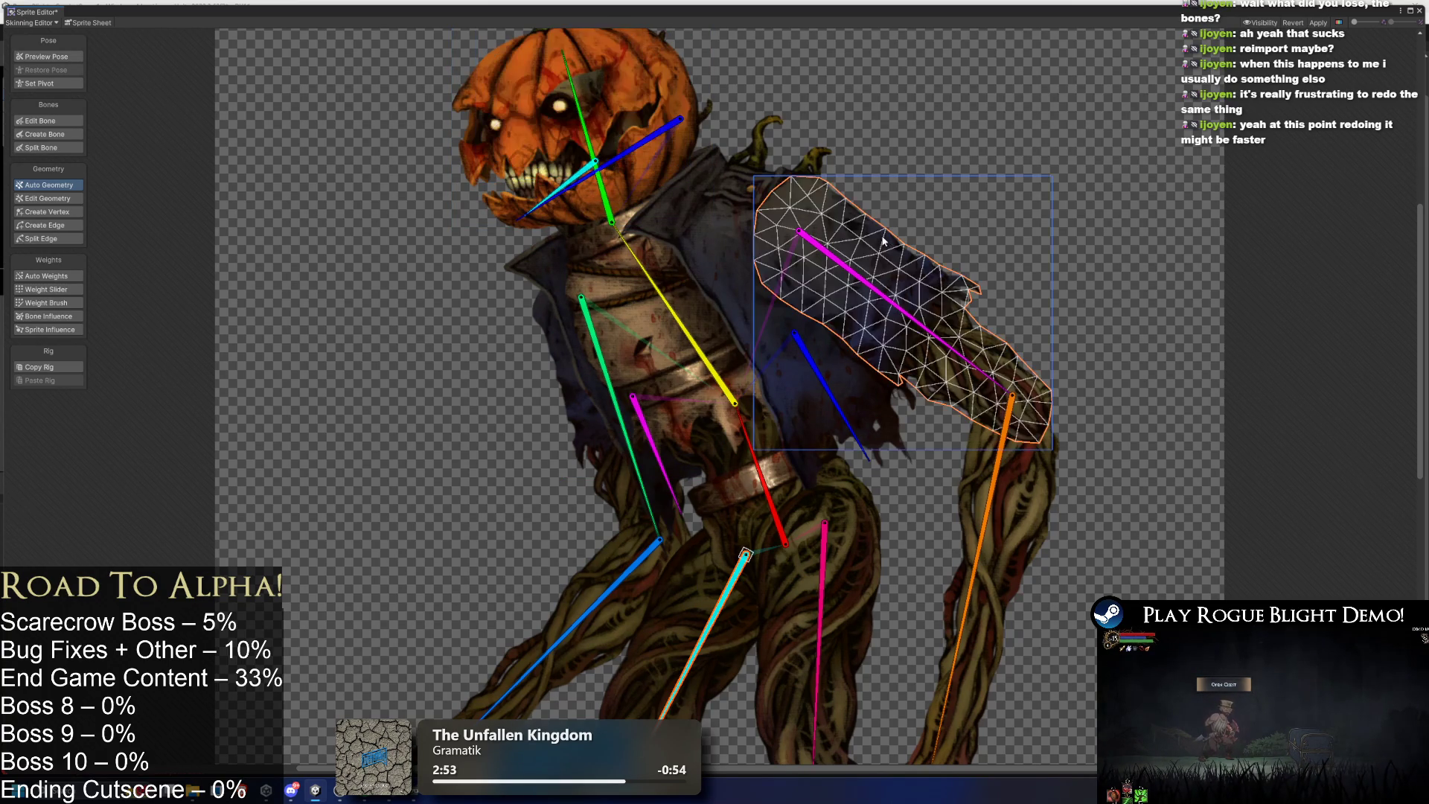
scroll(909, 357, "down", 3)
left_click(928, 277)
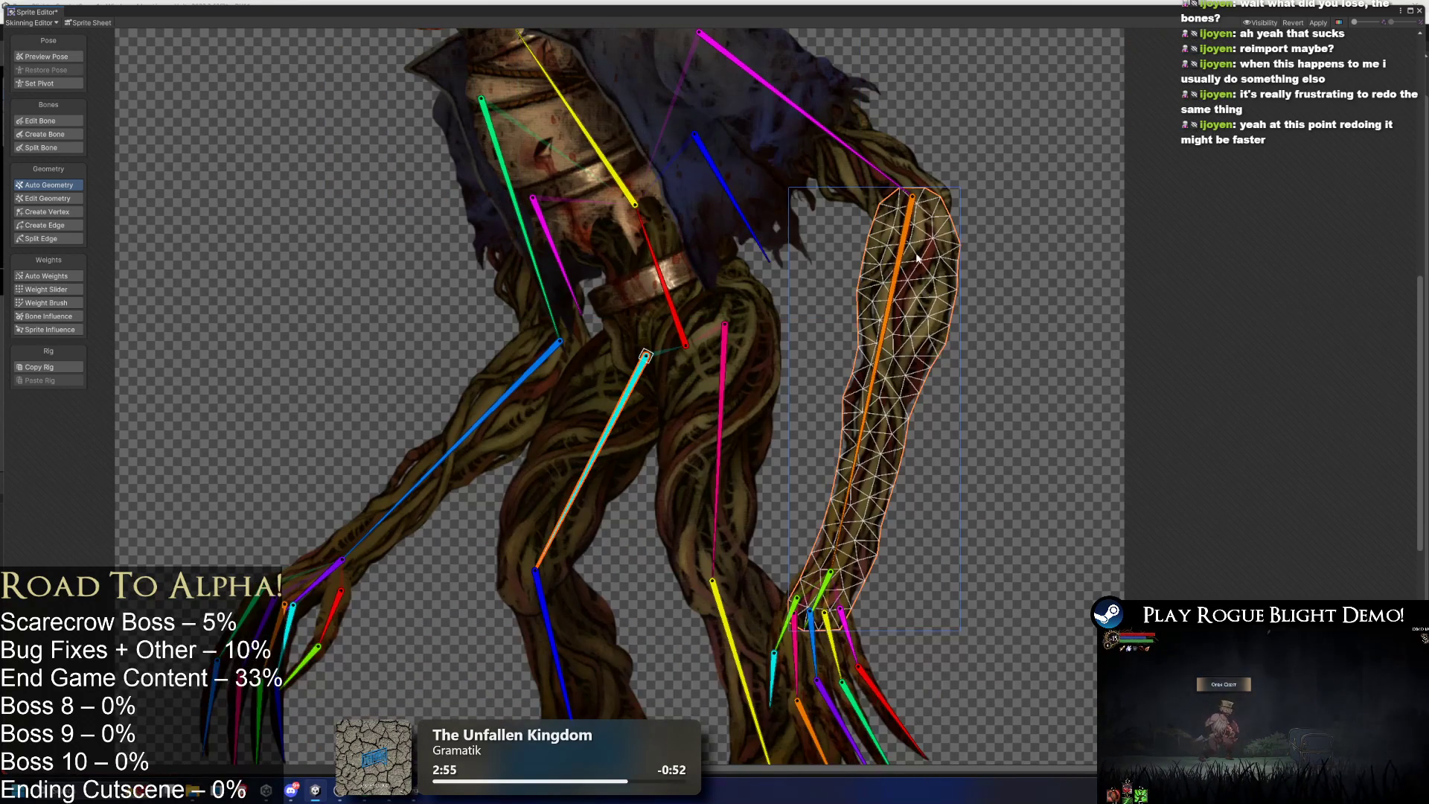
Select the belt and torso sprite and regenerate its mesh triangulation with Auto Geometry.
left_click(862, 188)
left_click(566, 298)
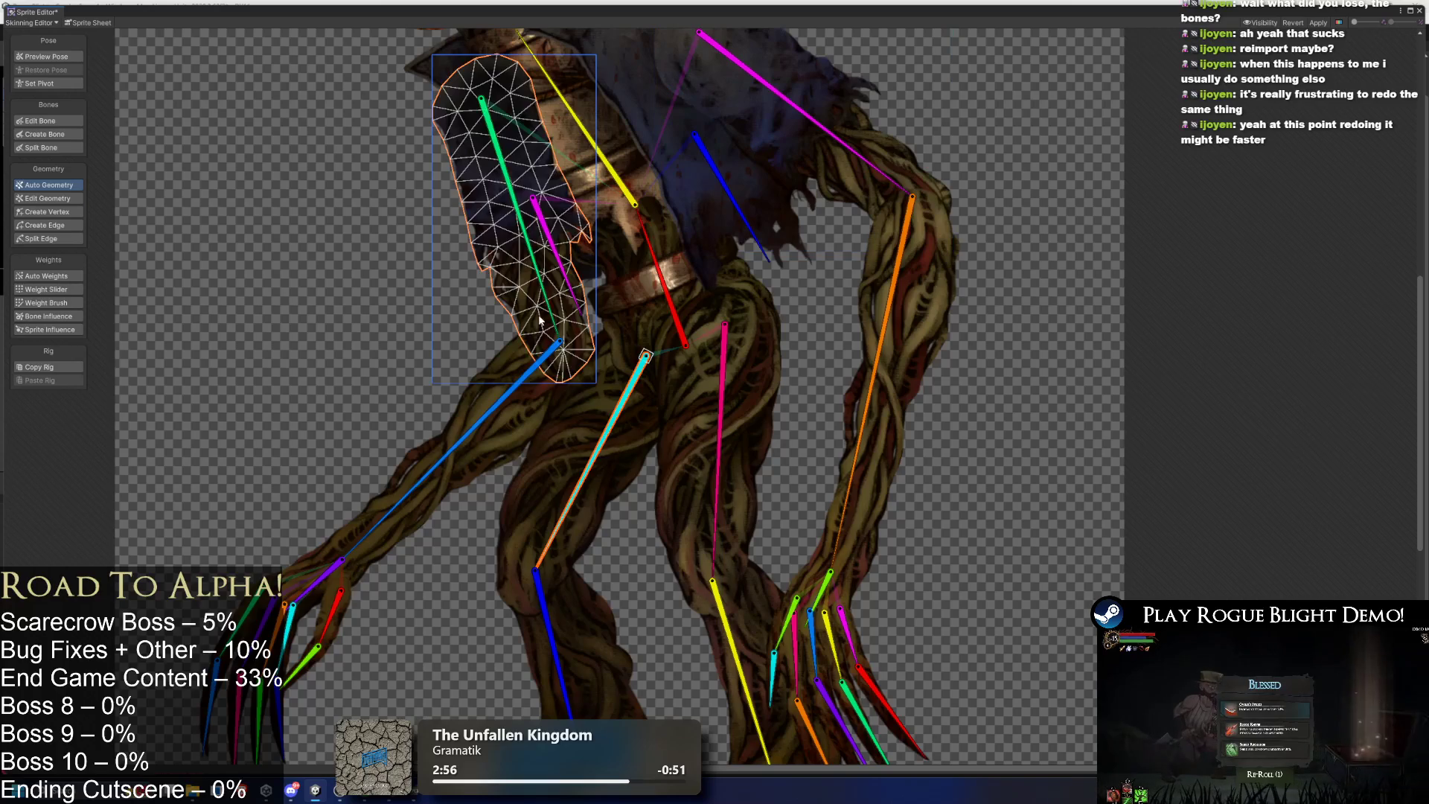
left_click(637, 424)
left_click(681, 316)
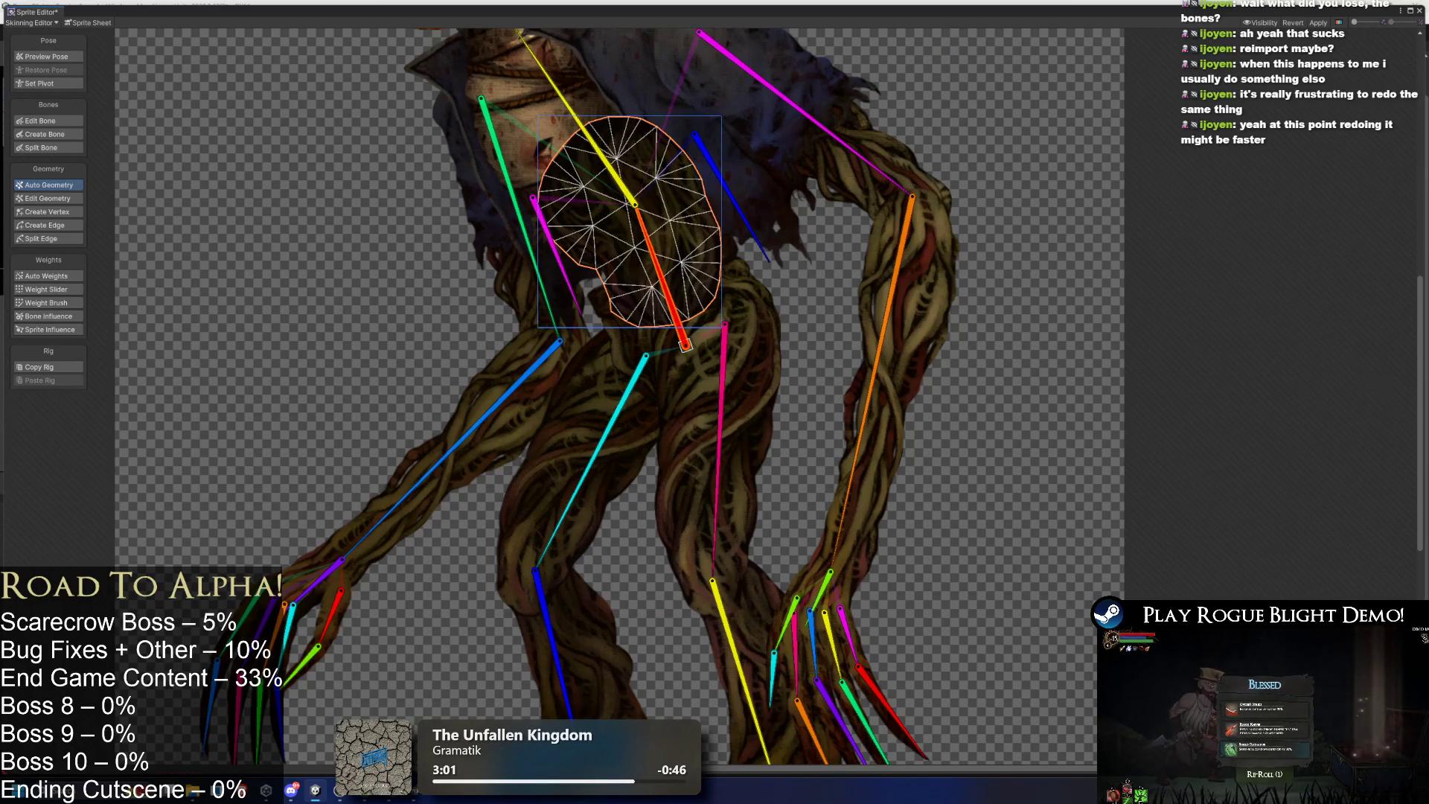
left_click(1310, 748)
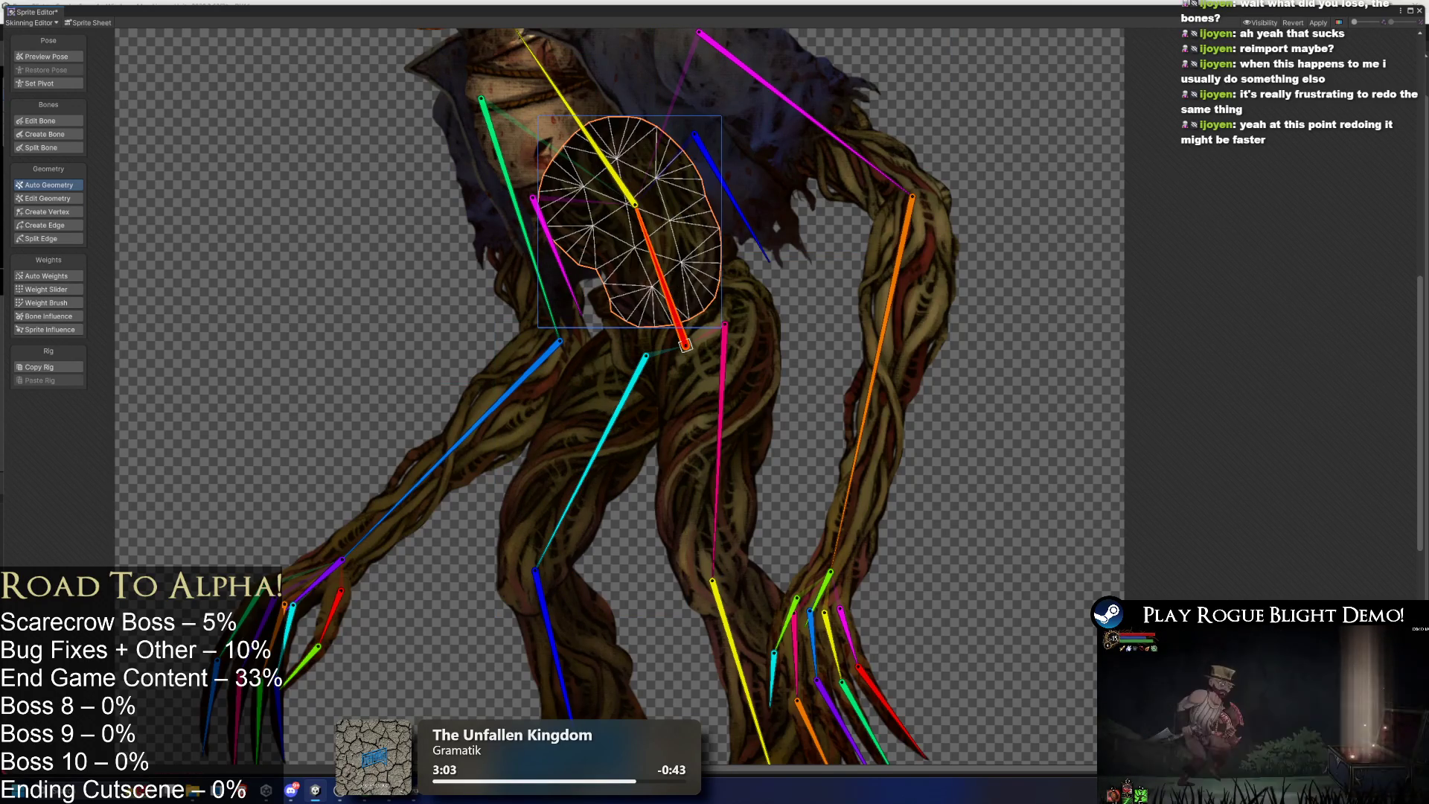
Check the thigh, hip, lower-leg, claw and left-arm sprites, then select the jacket for vertex editing.
scroll(819, 447, "down", 3)
left_click(714, 416)
left_click(623, 238)
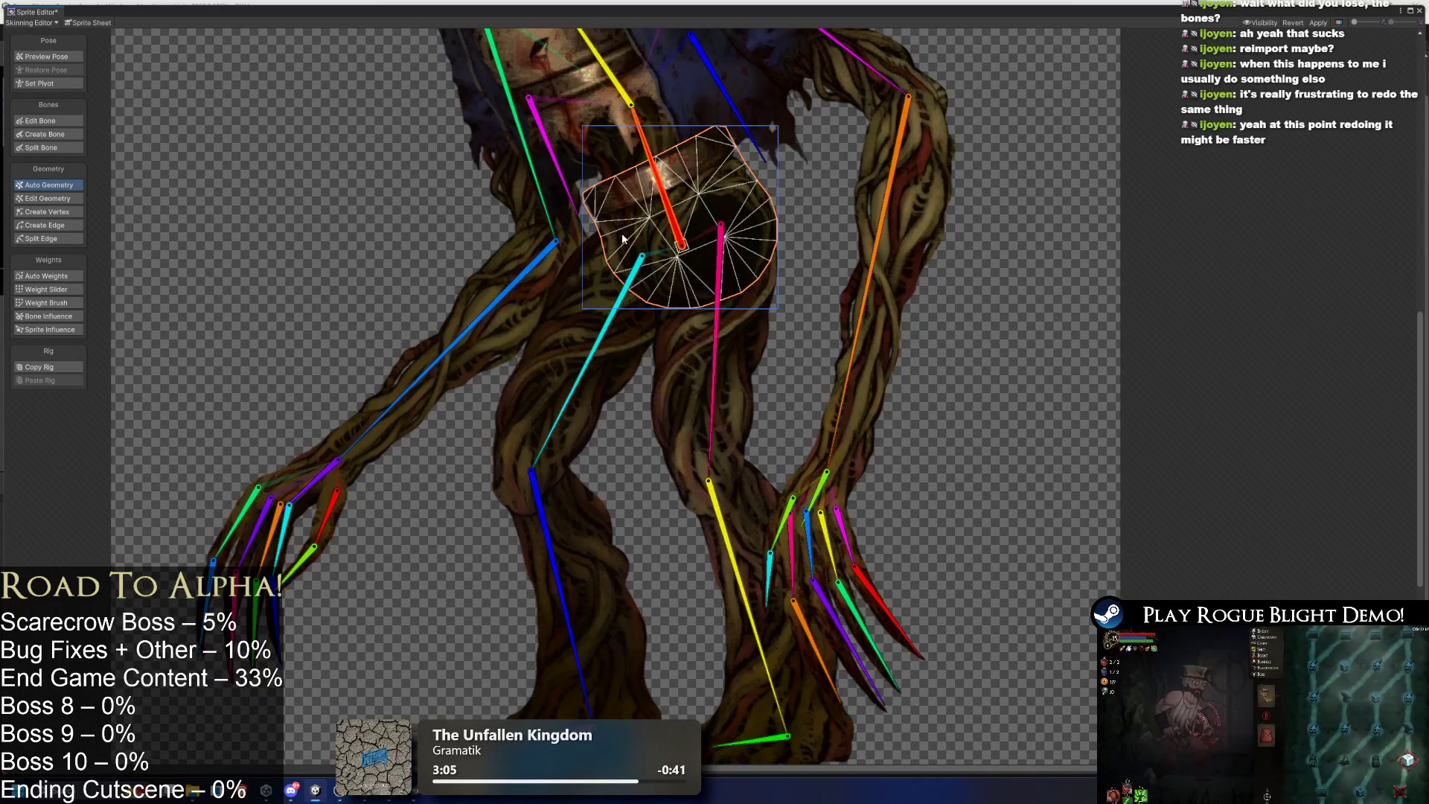
left_click(745, 536)
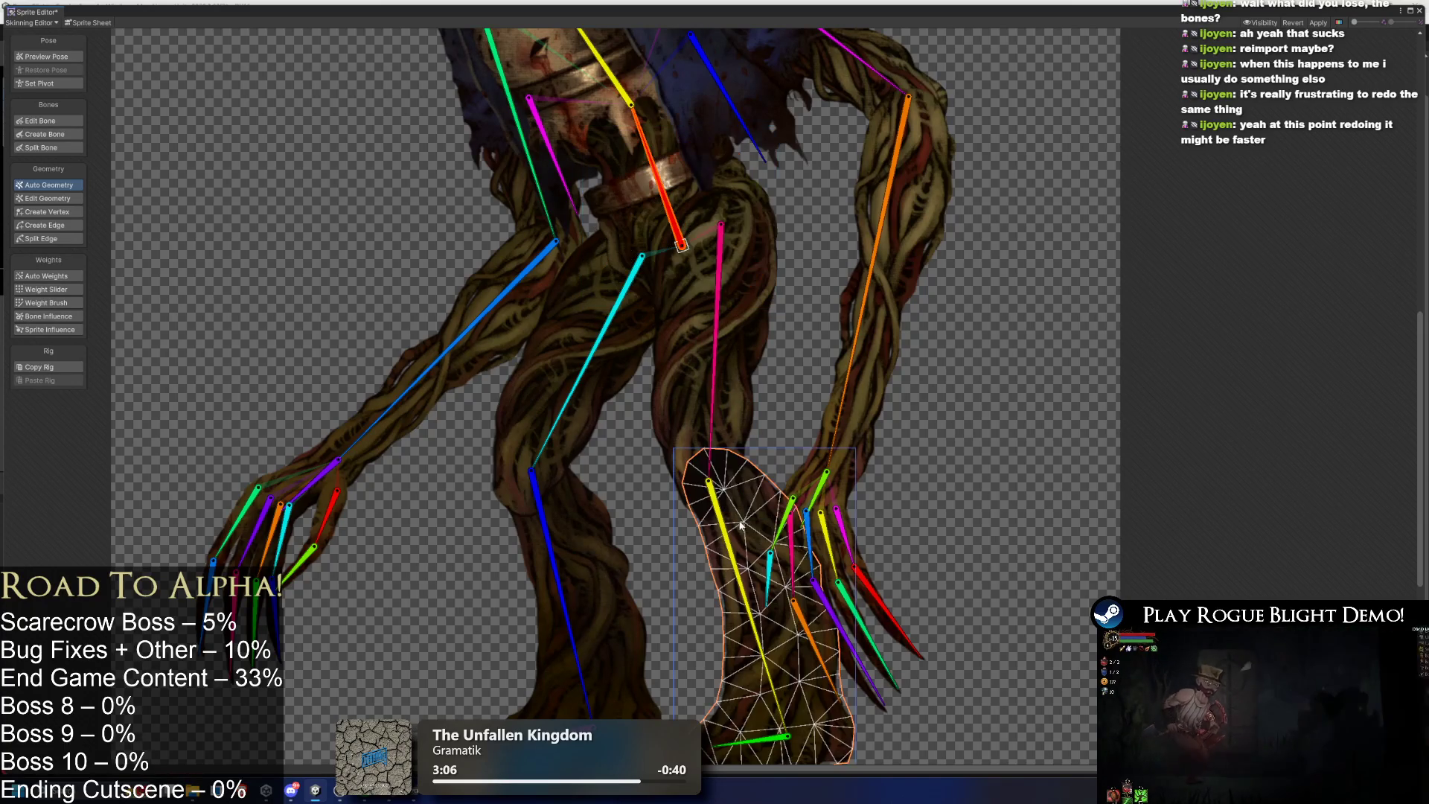
left_click(856, 610)
left_click(467, 356)
scroll(658, 265, "up", 10)
left_click(603, 200)
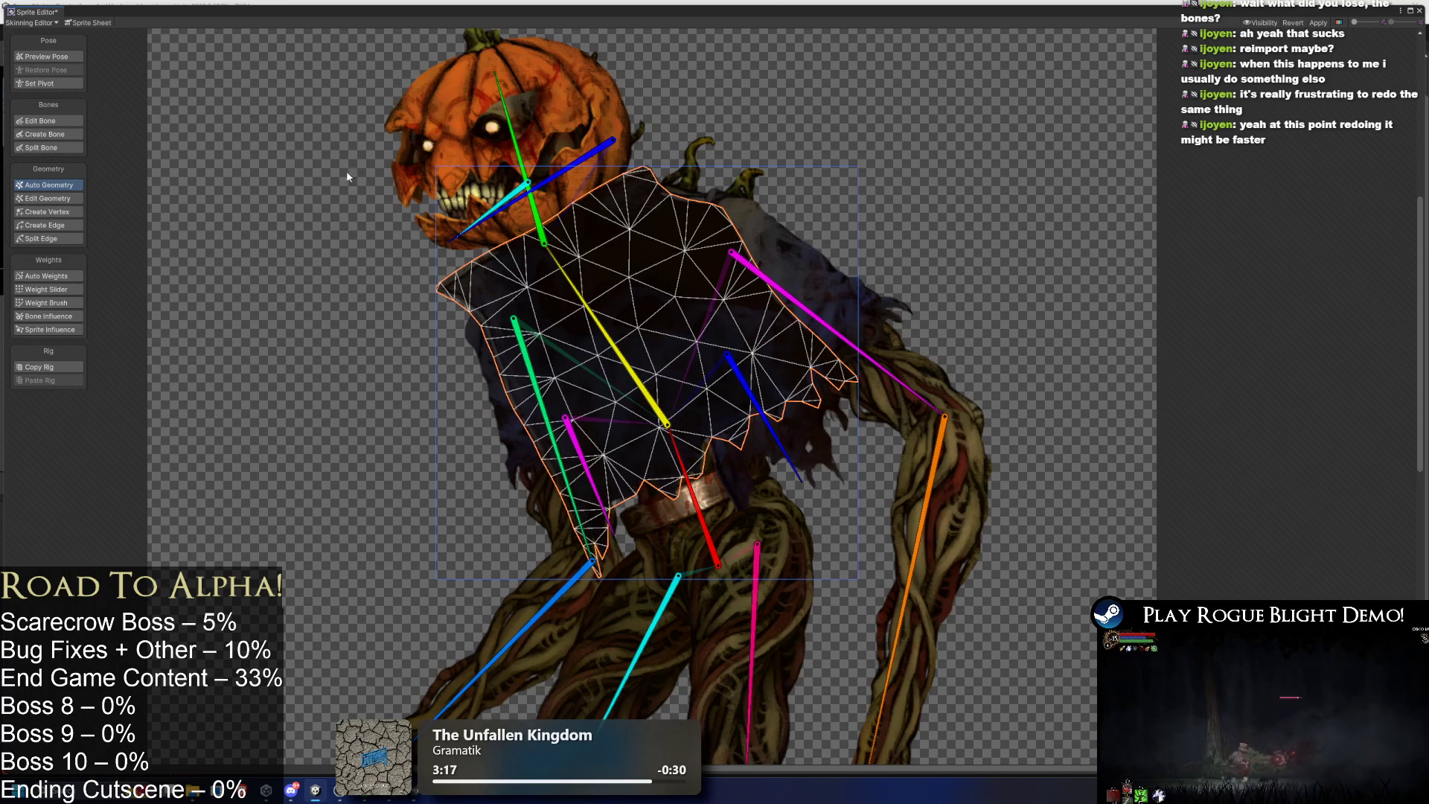
left_click(47, 211)
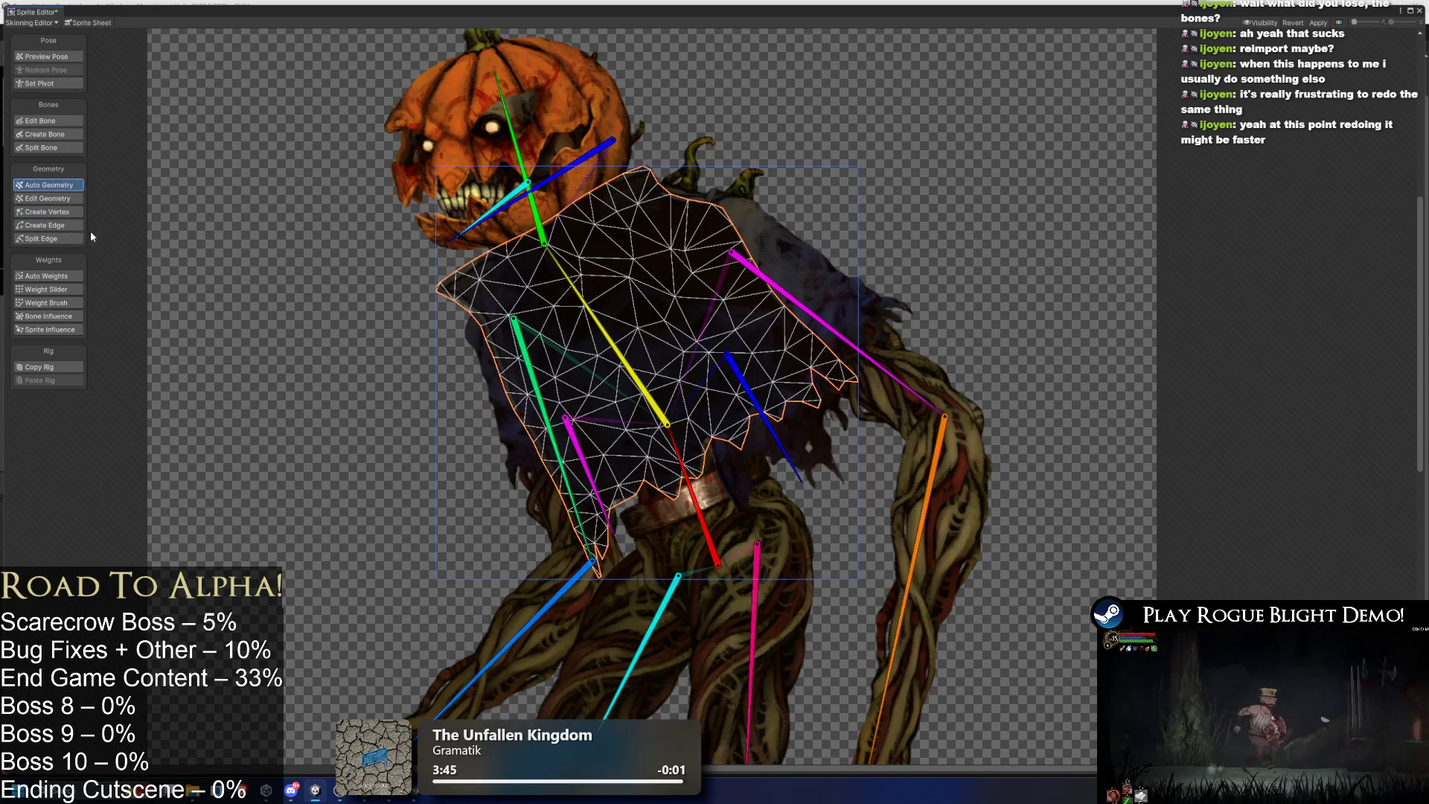
Switch to Auto Weights with the Shift+Z shortcut.
key("shift+z")
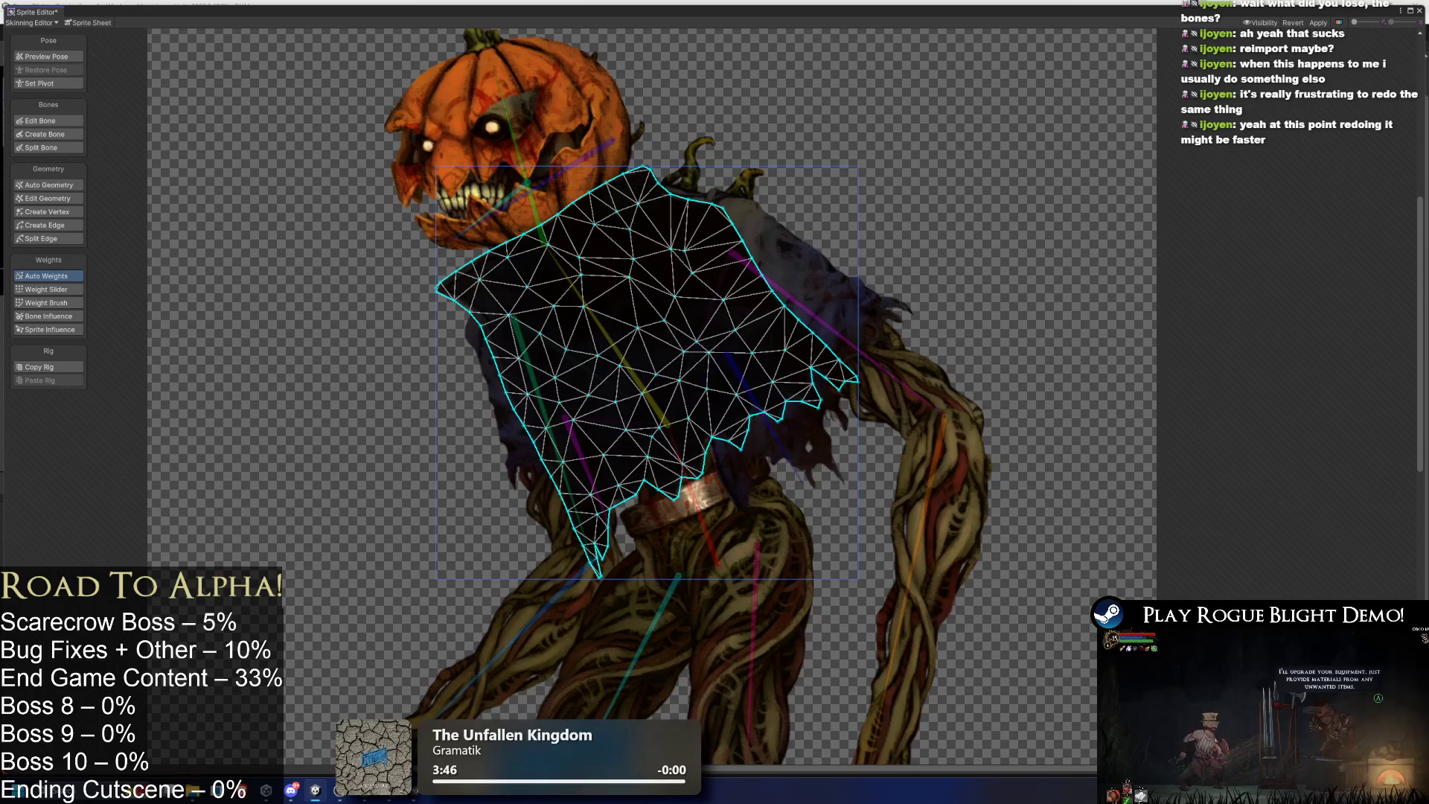
Select the diagonal, head and lower bones in Bone Influence, then generate Auto Weights for the sprites.
left_click(66, 319)
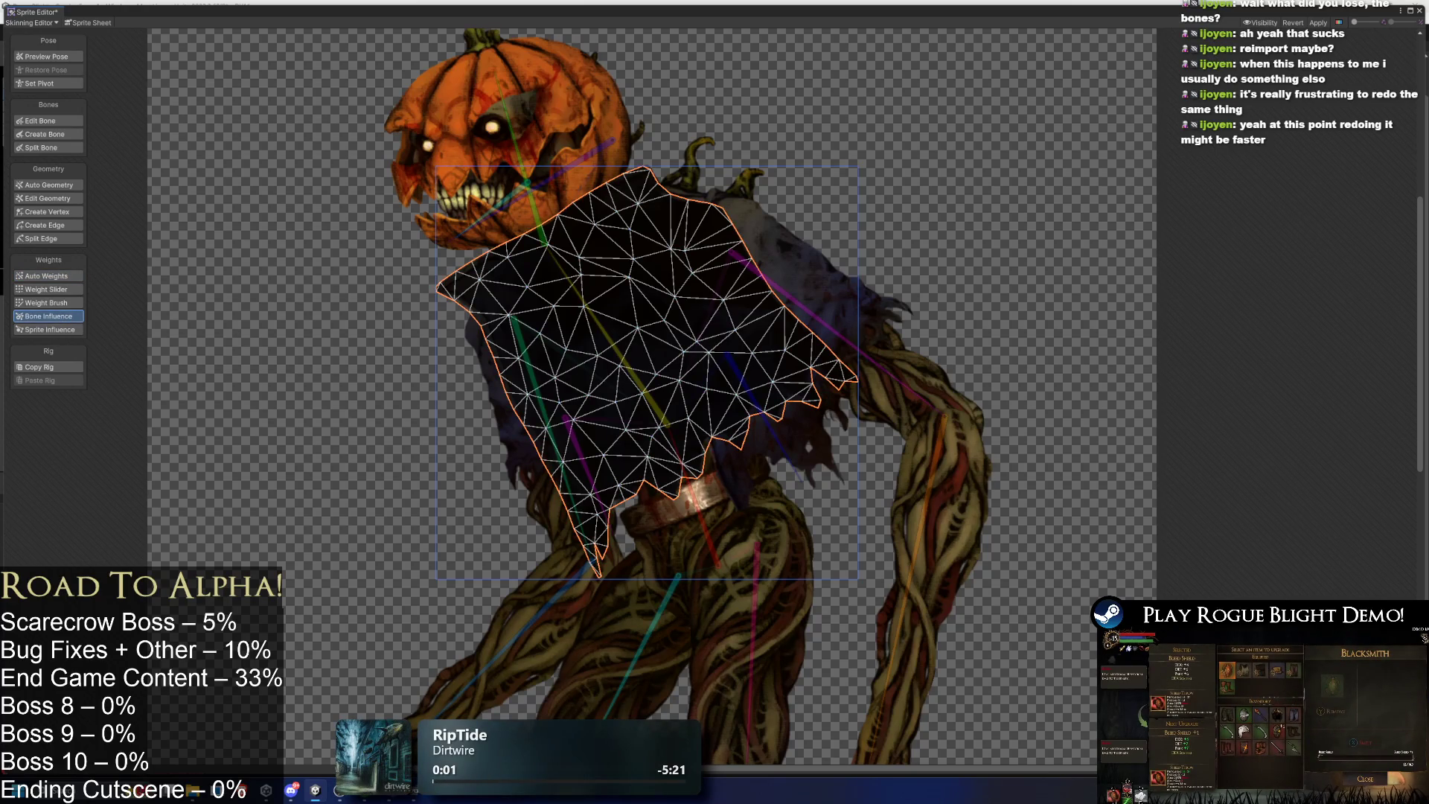
left_click(624, 359)
left_click(527, 184)
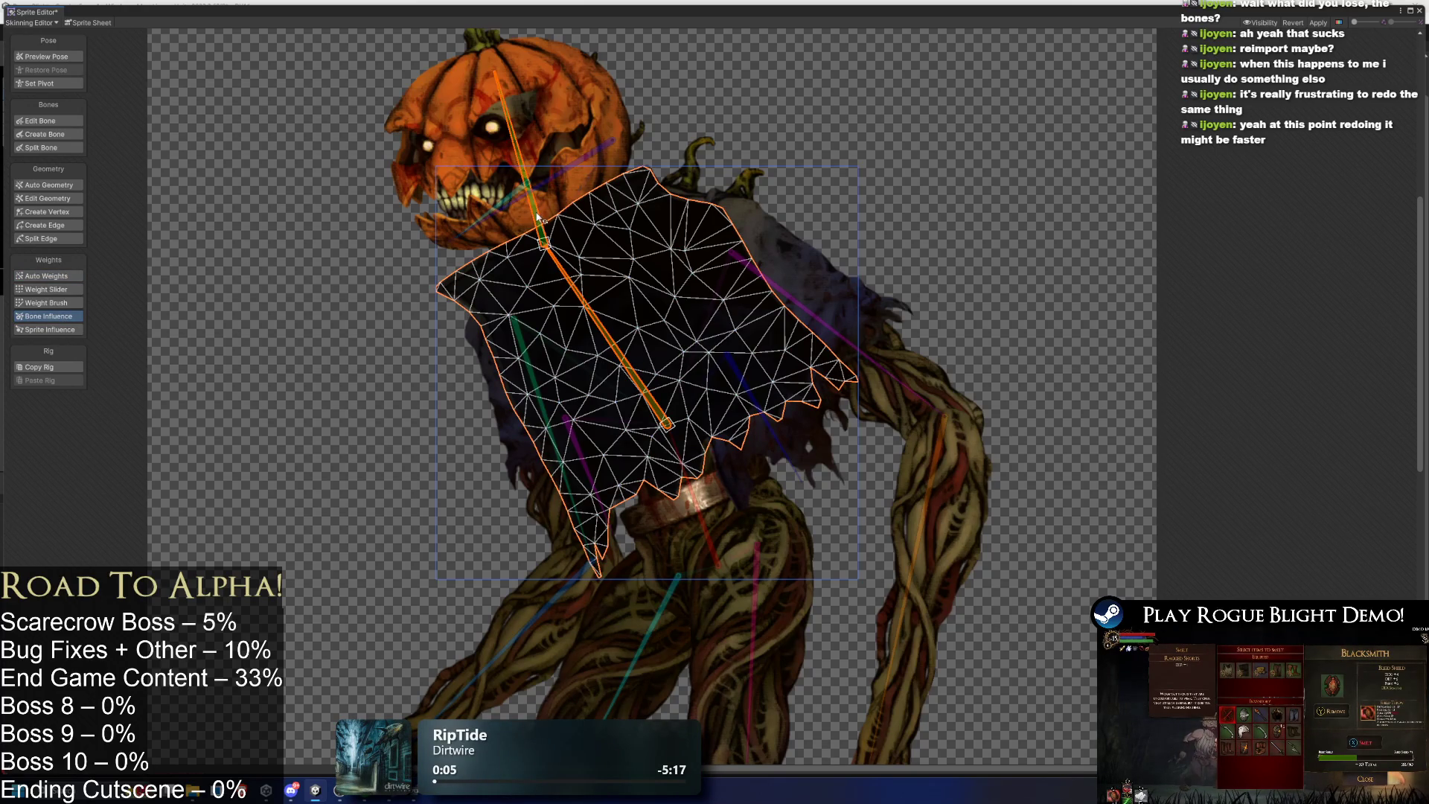
left_click(693, 515)
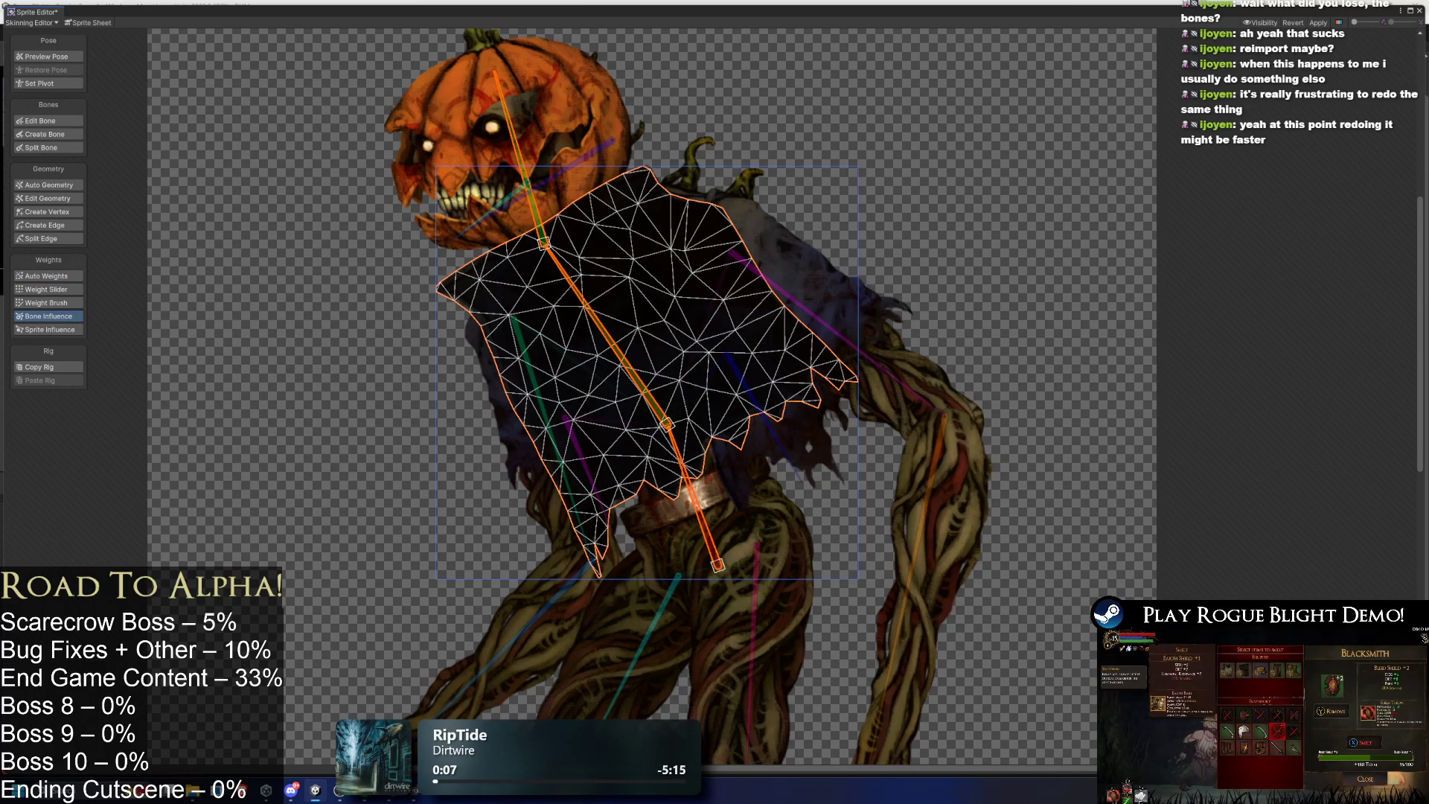
left_click(48, 276)
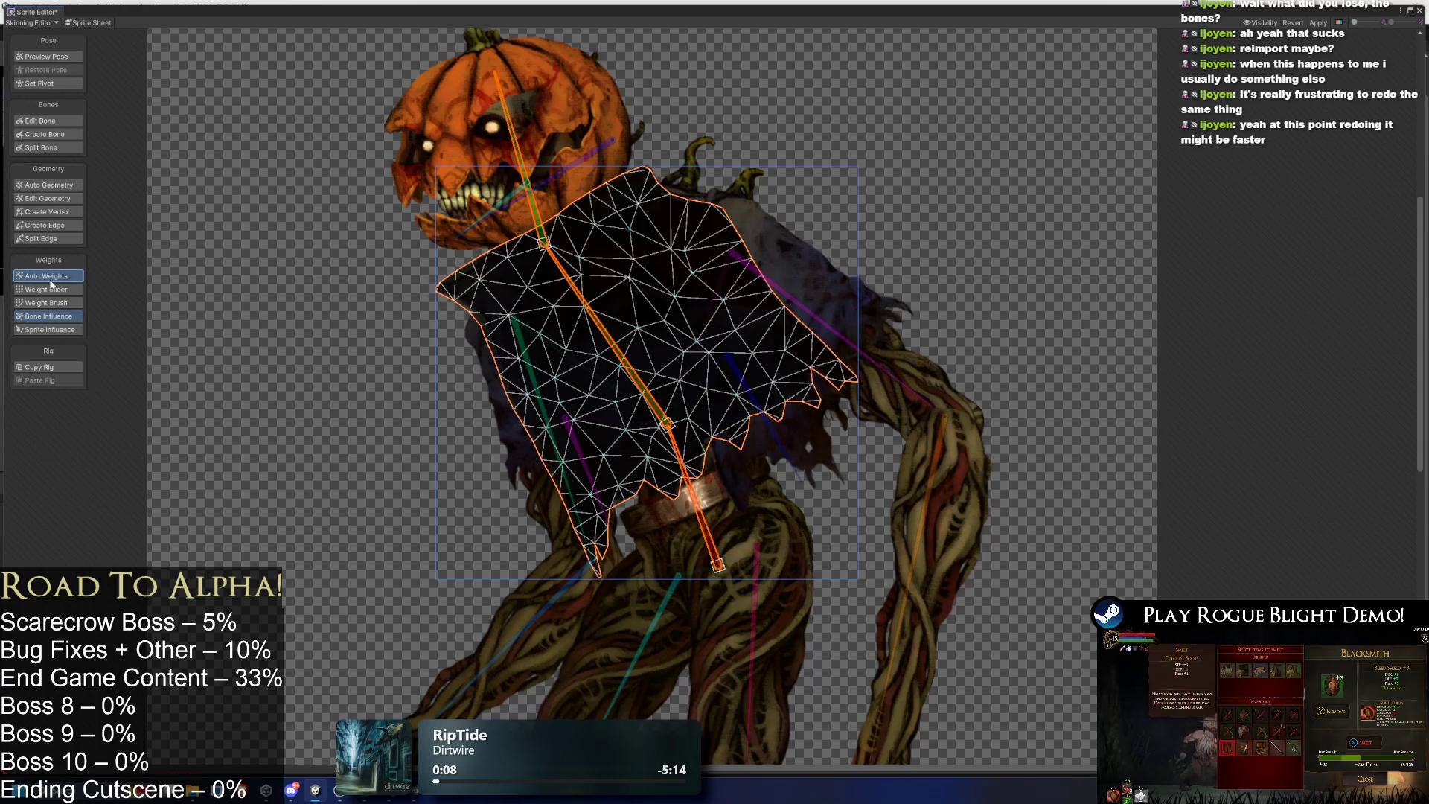
left_click(177, 236)
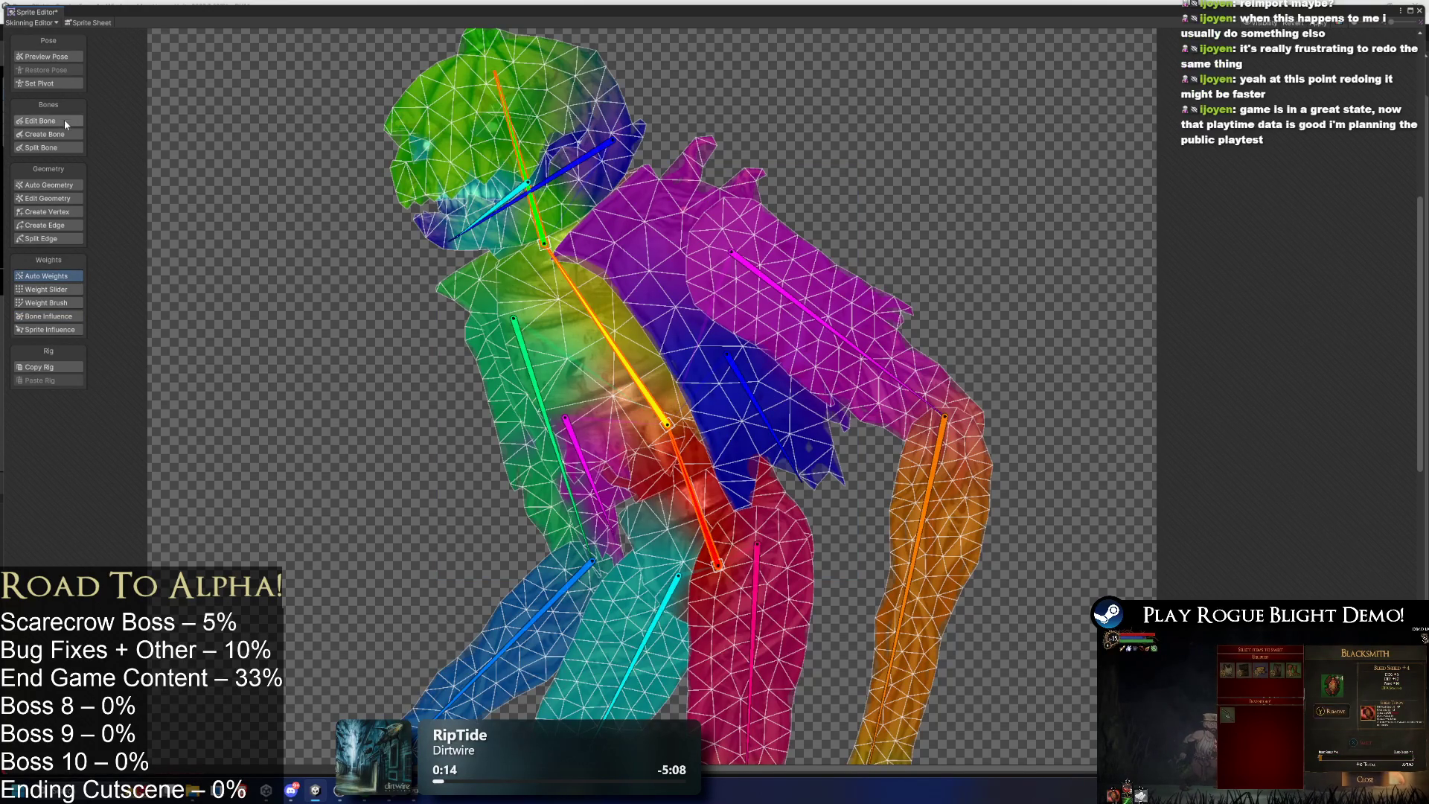
Paint mouth-bone weight over the pumpkin head's lower mouth with the Weight Brush.
scroll(528, 236, "up", 3)
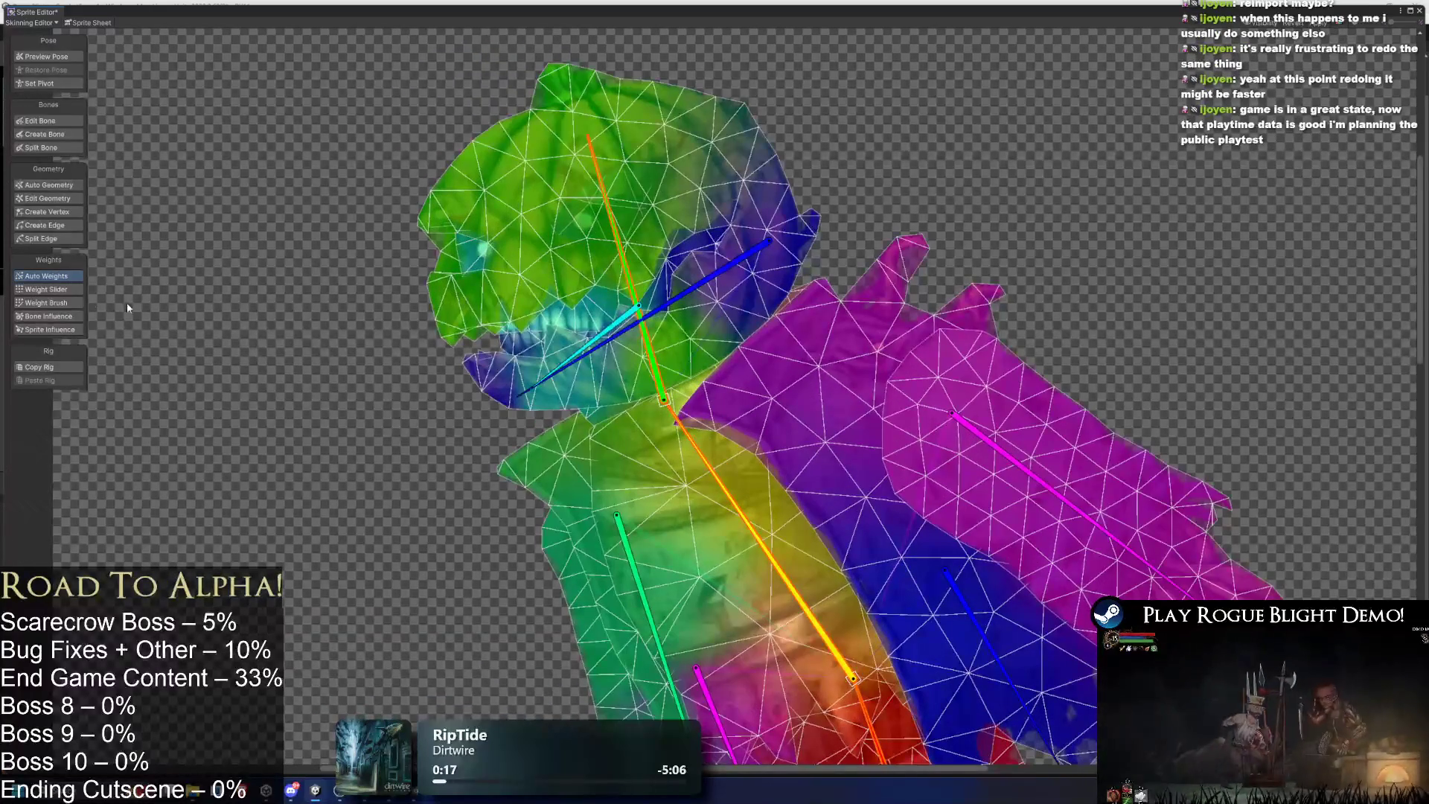
key("shift+n")
left_click(521, 149)
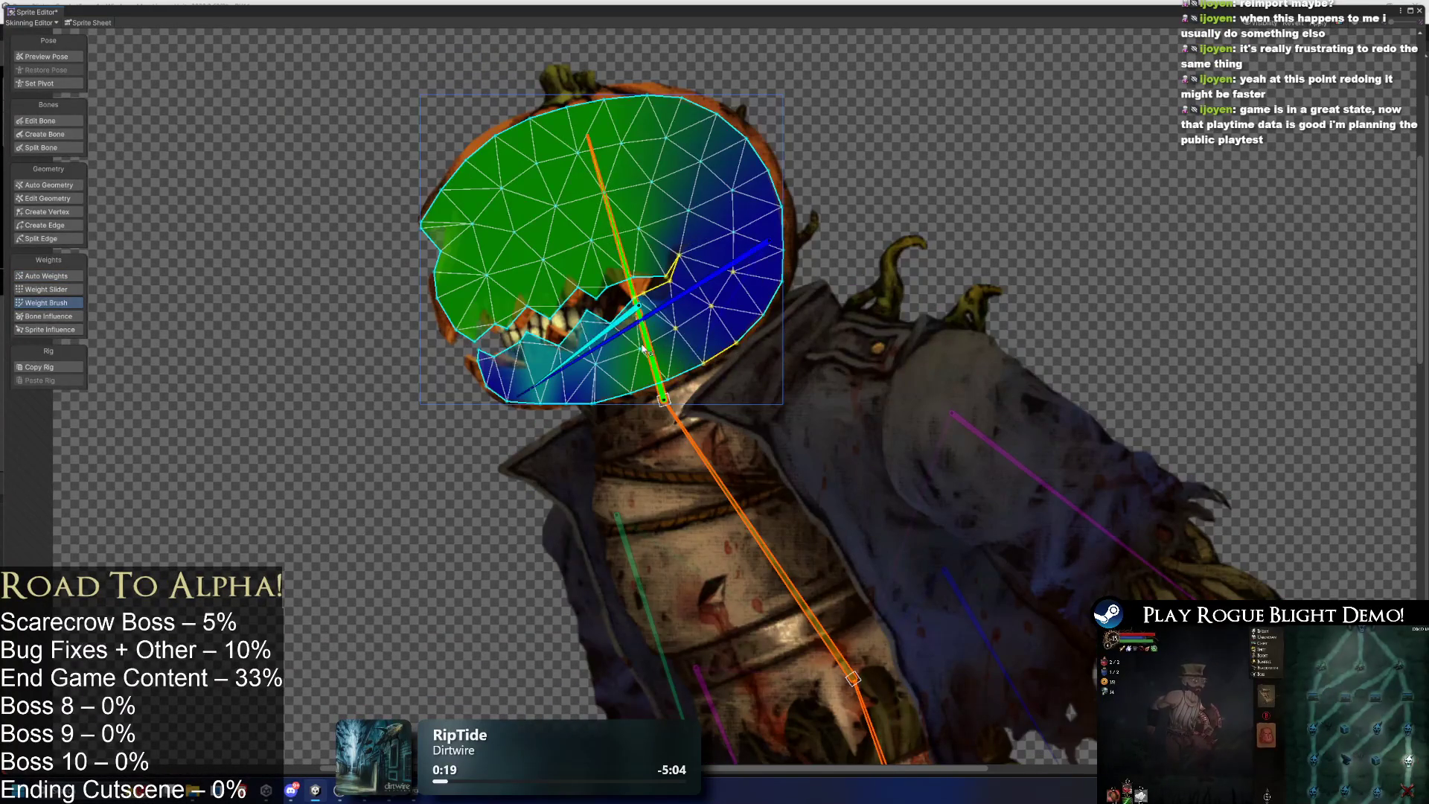
left_click(63, 317)
left_click(586, 345)
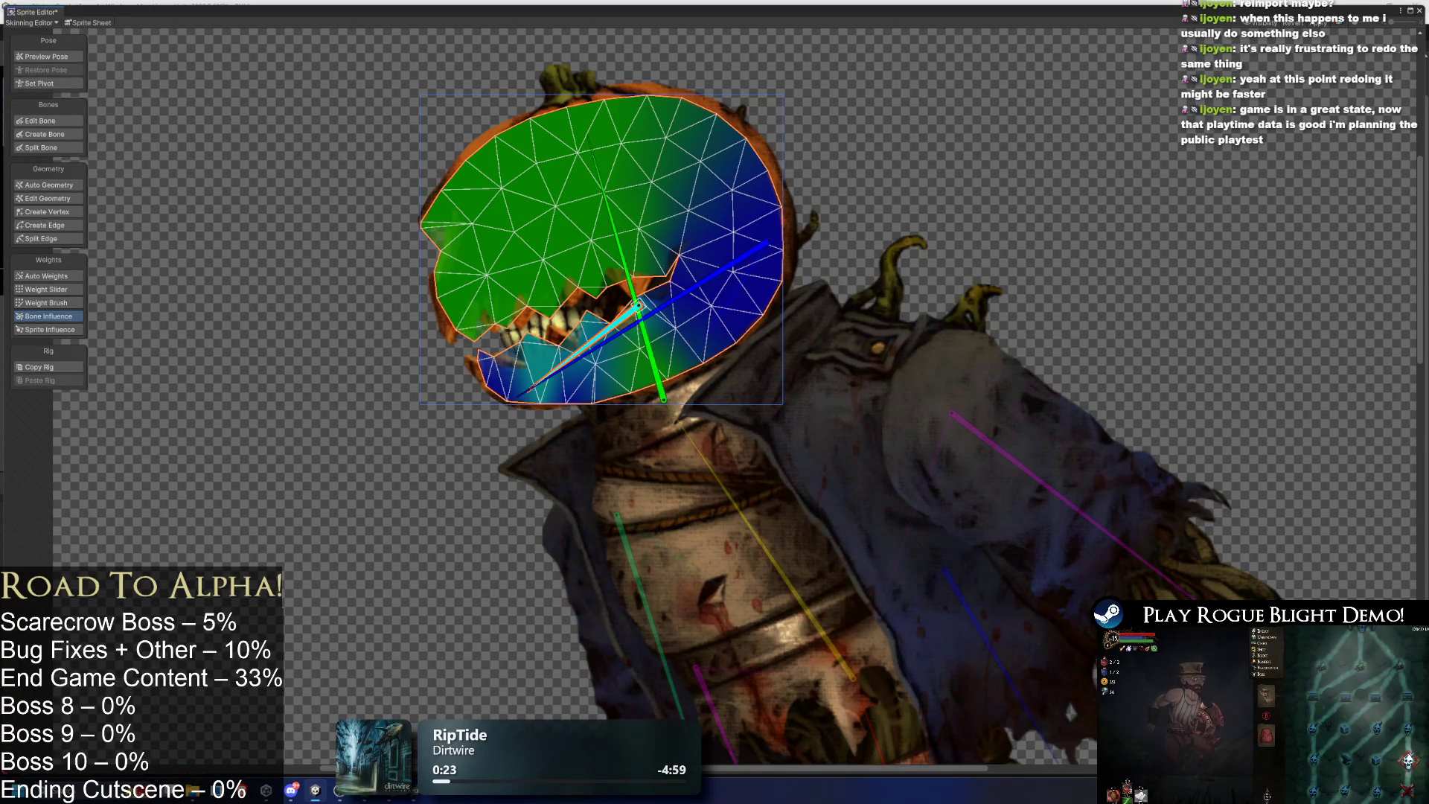
left_click(46, 303)
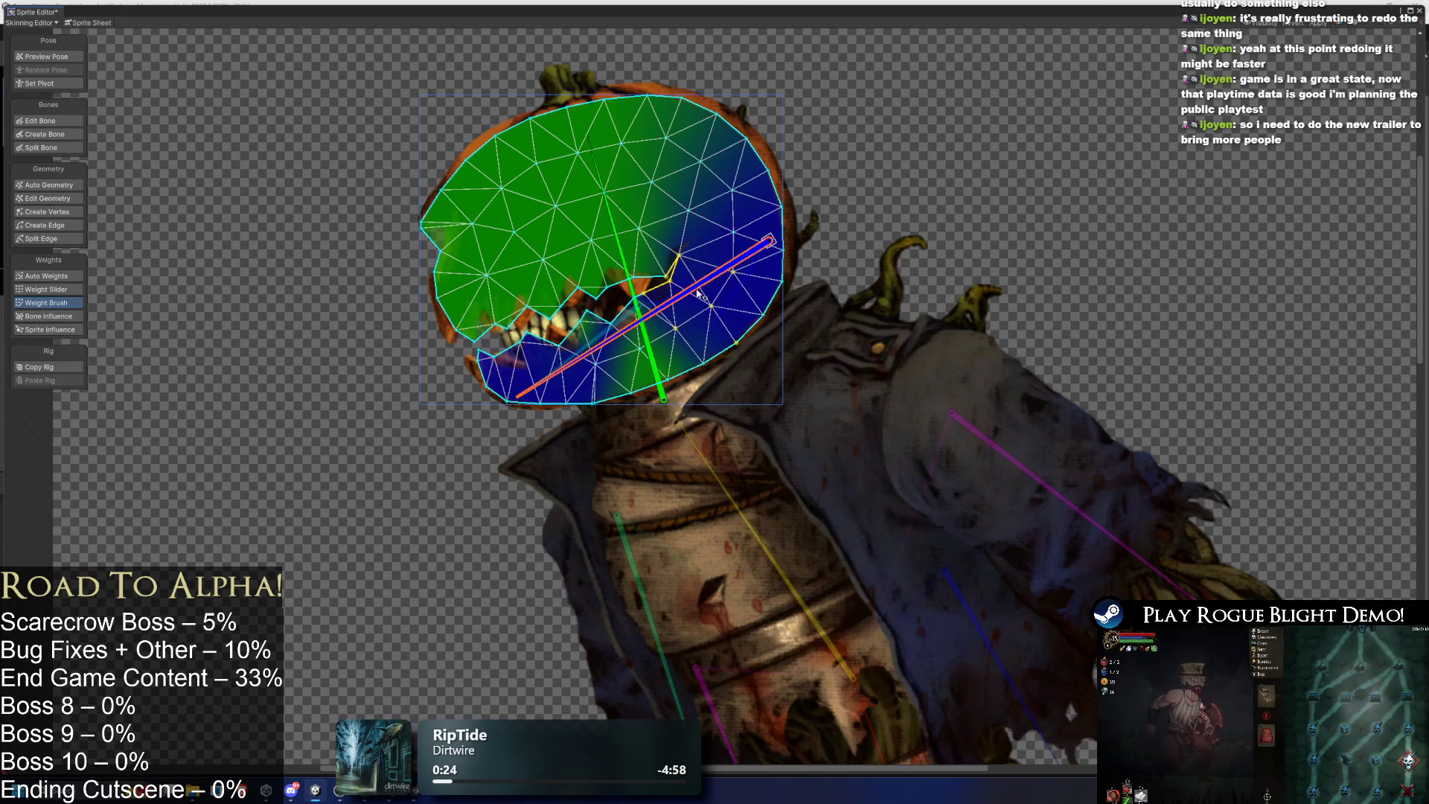
mouse_move(745, 347)
left_mouse_down()
mouse_move(638, 344)
mouse_move(646, 398)
mouse_move(685, 425)
left_mouse_up()
Paint green head-bone weight on the upper-right head and blue weight across the jaw.
left_click(661, 395)
mouse_move(751, 179)
left_mouse_down()
mouse_move(674, 130)
mouse_move(612, 117)
mouse_move(677, 247)
mouse_move(703, 221)
mouse_move(771, 212)
mouse_move(715, 238)
mouse_move(597, 214)
mouse_move(691, 283)
mouse_move(655, 289)
mouse_move(674, 265)
mouse_move(640, 264)
mouse_move(724, 313)
left_mouse_up()
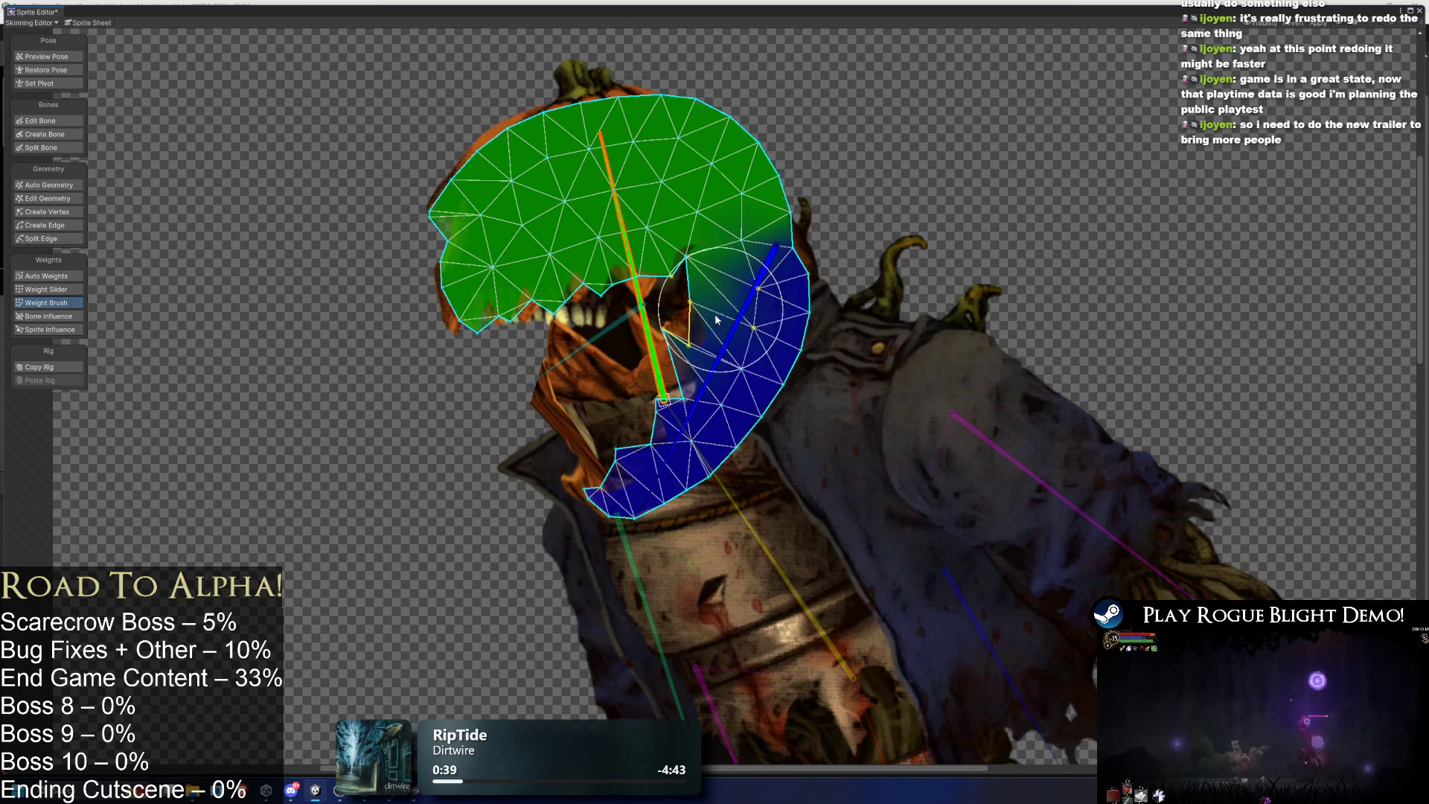
left_click(740, 320)
mouse_move(640, 364)
left_mouse_down()
mouse_move(659, 380)
mouse_move(742, 273)
mouse_move(728, 347)
left_mouse_up()
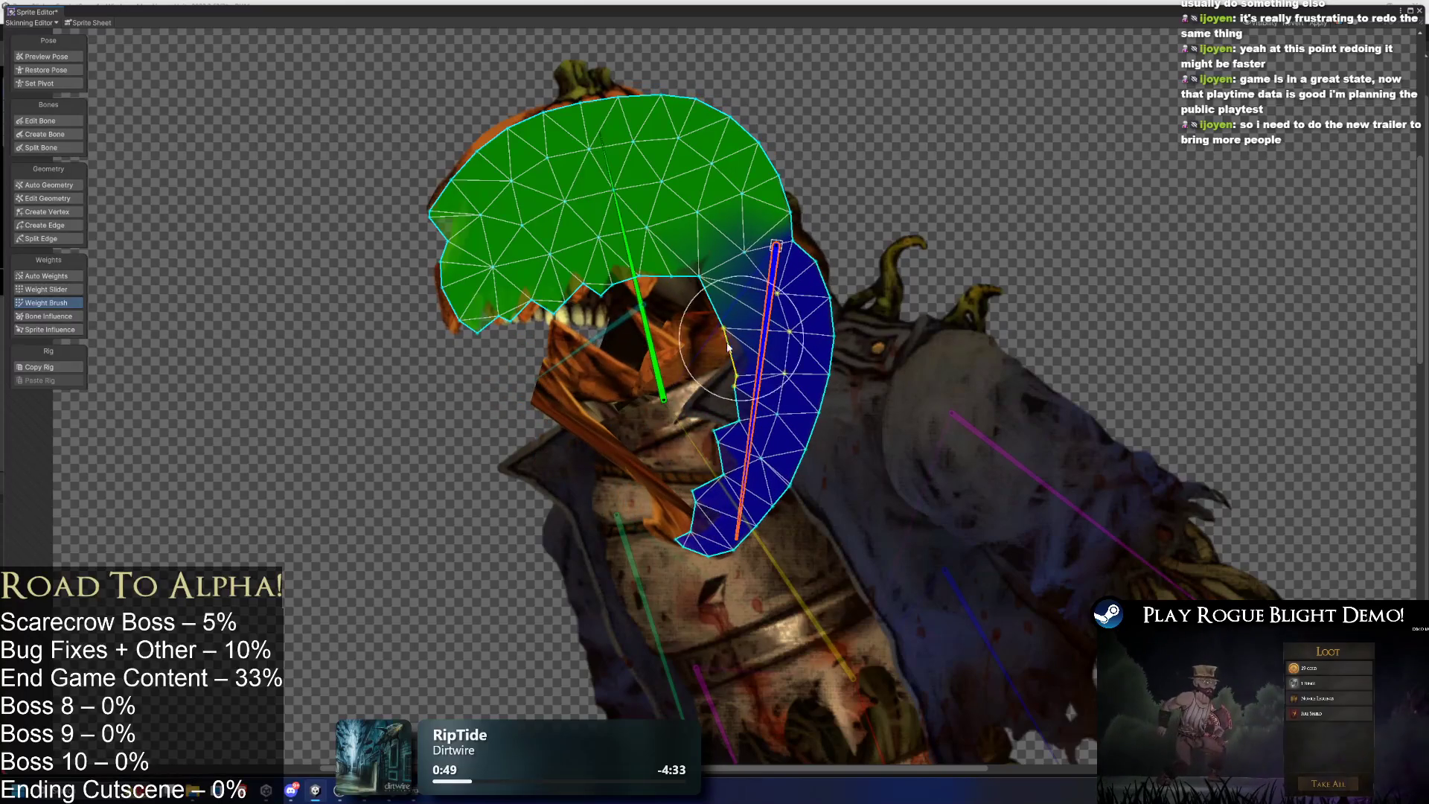
left_click(48, 58)
left_click(53, 318)
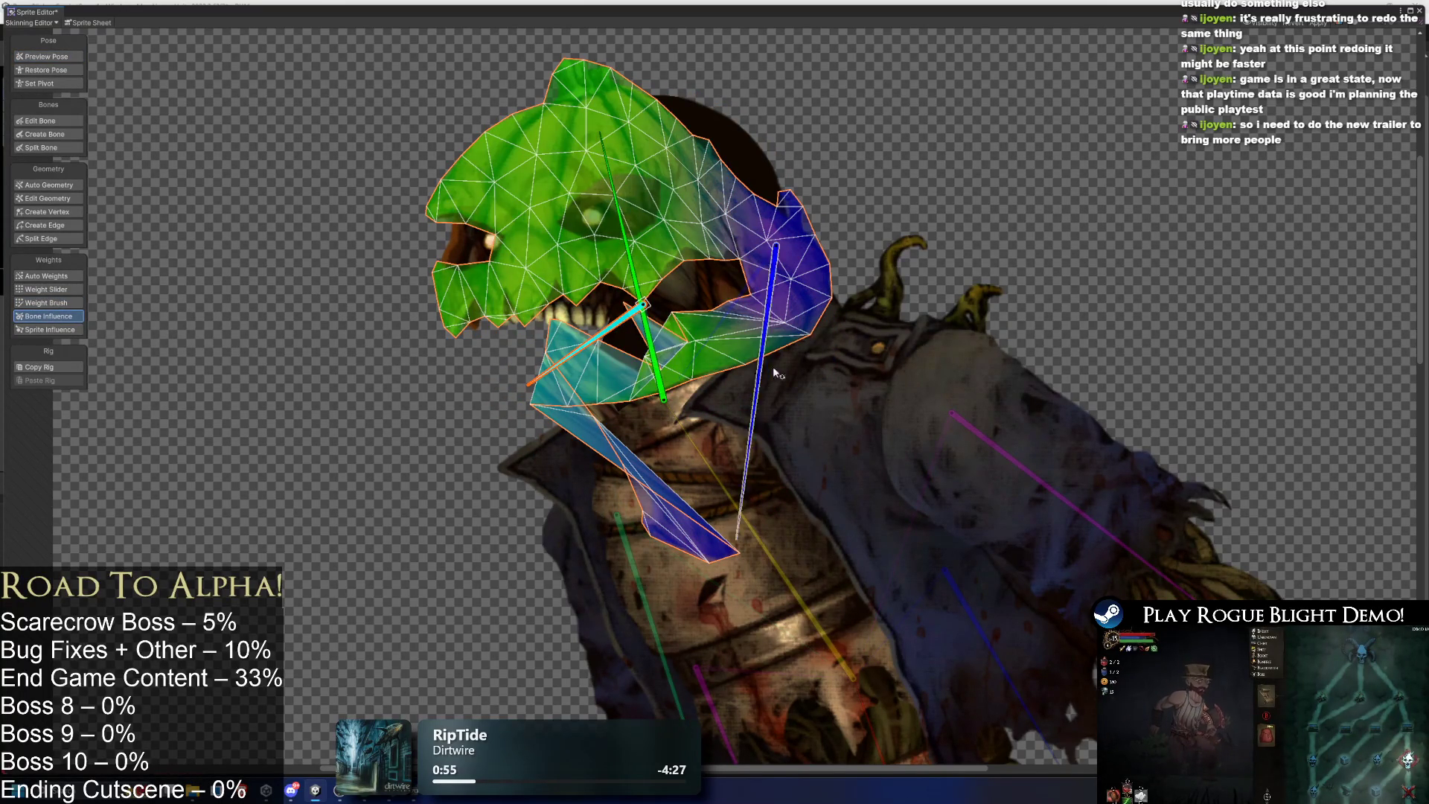
On the neck sprite, paint blue neck-bone weight over the neck and green toward the head top.
left_click(573, 353)
left_click(58, 303)
left_click(763, 312)
mouse_move(762, 362)
left_mouse_down()
mouse_move(759, 319)
mouse_move(841, 467)
left_mouse_up()
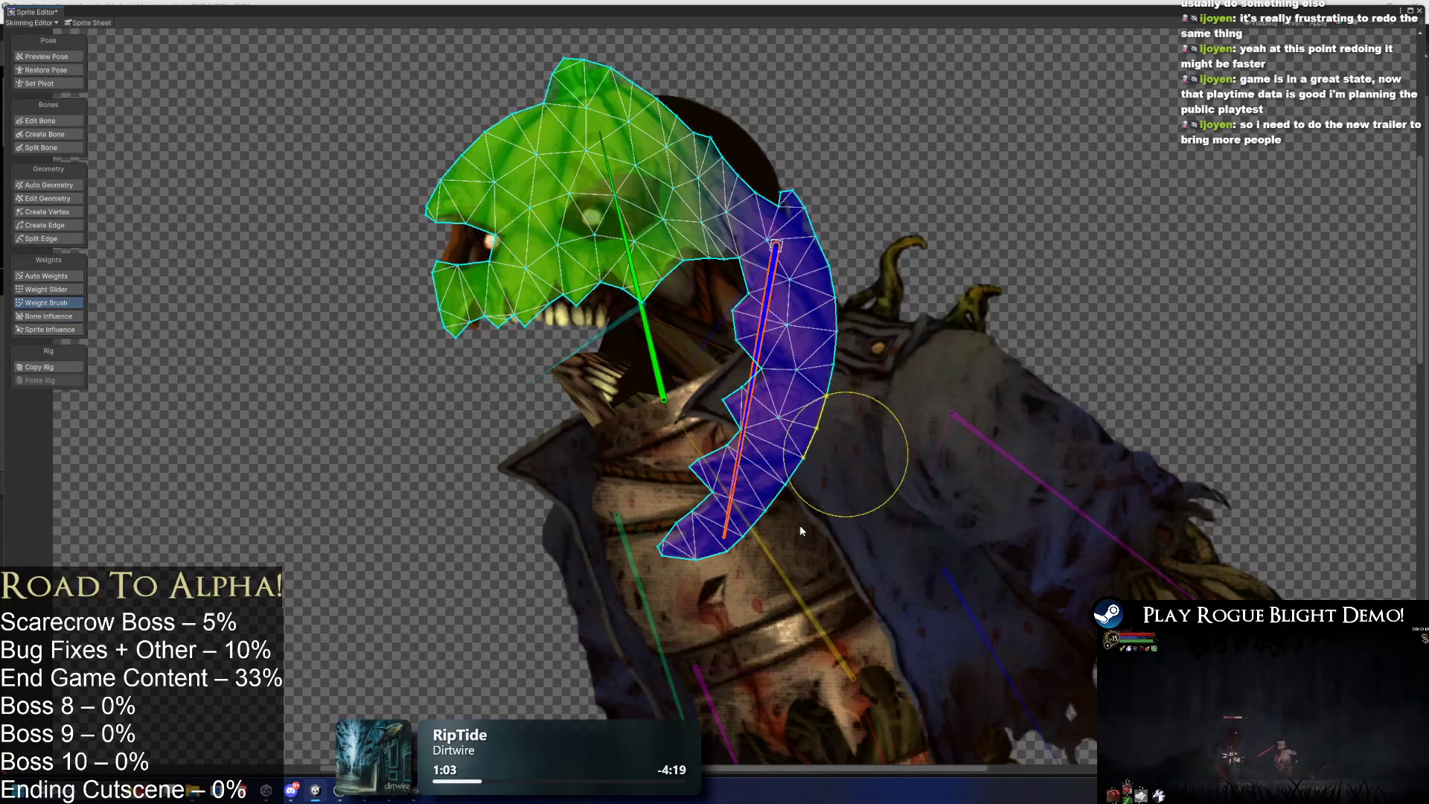
left_click(633, 283)
mouse_move(566, 75)
left_mouse_down()
mouse_move(557, 66)
mouse_move(733, 108)
left_mouse_up()
Compare the blue neck and green head bone weights, then toggle Preview Pose.
left_click(737, 307)
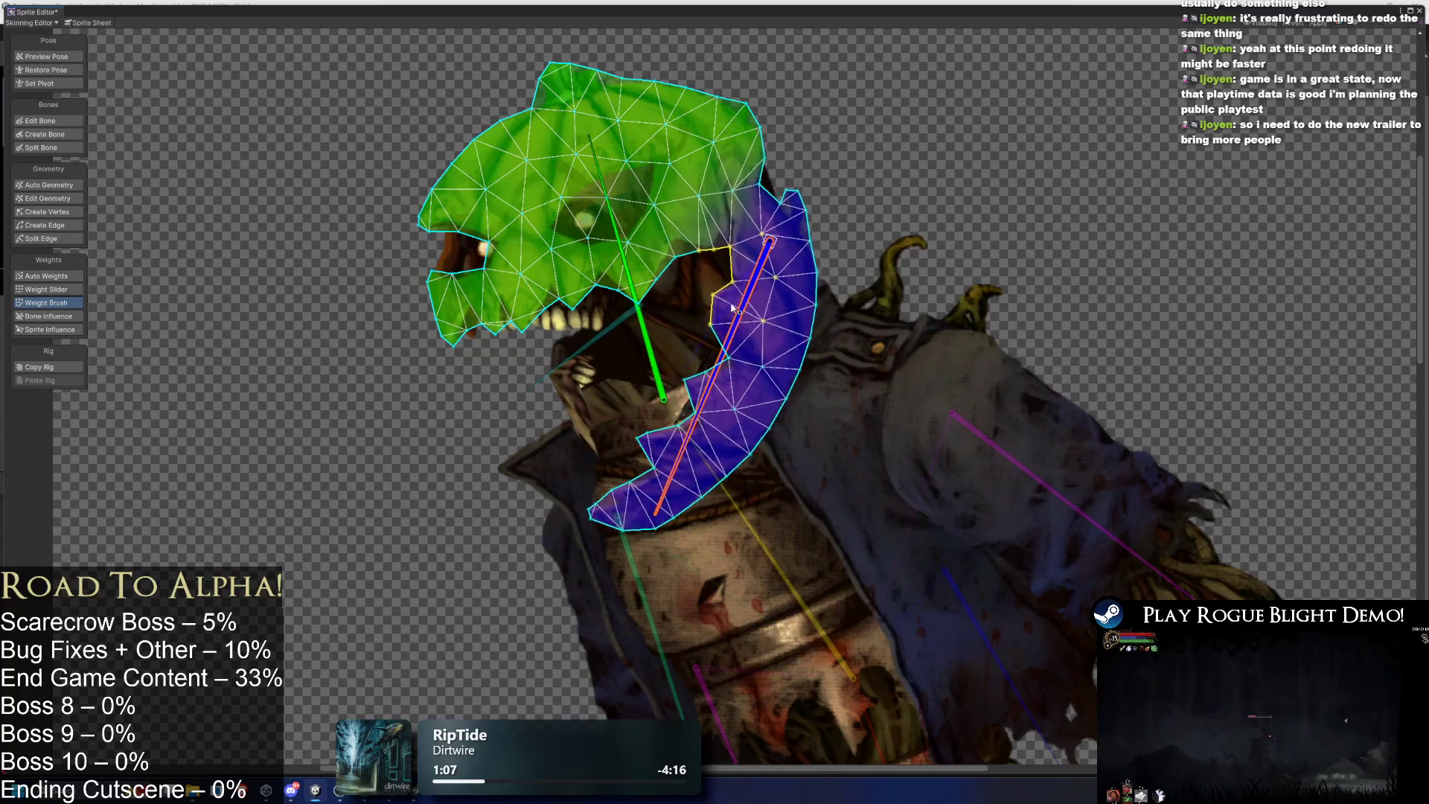
left_click(633, 290)
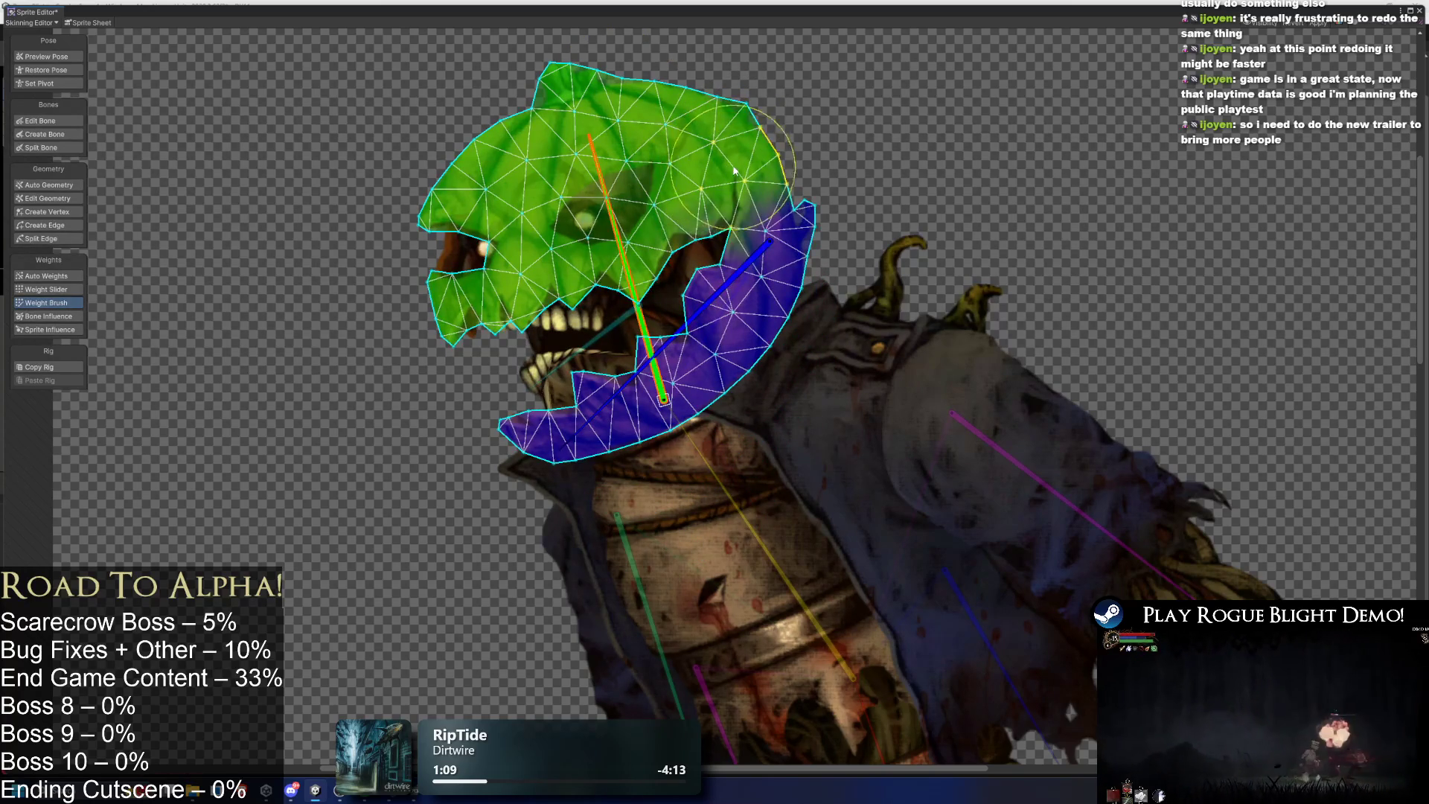
left_click(749, 325)
left_click(632, 290)
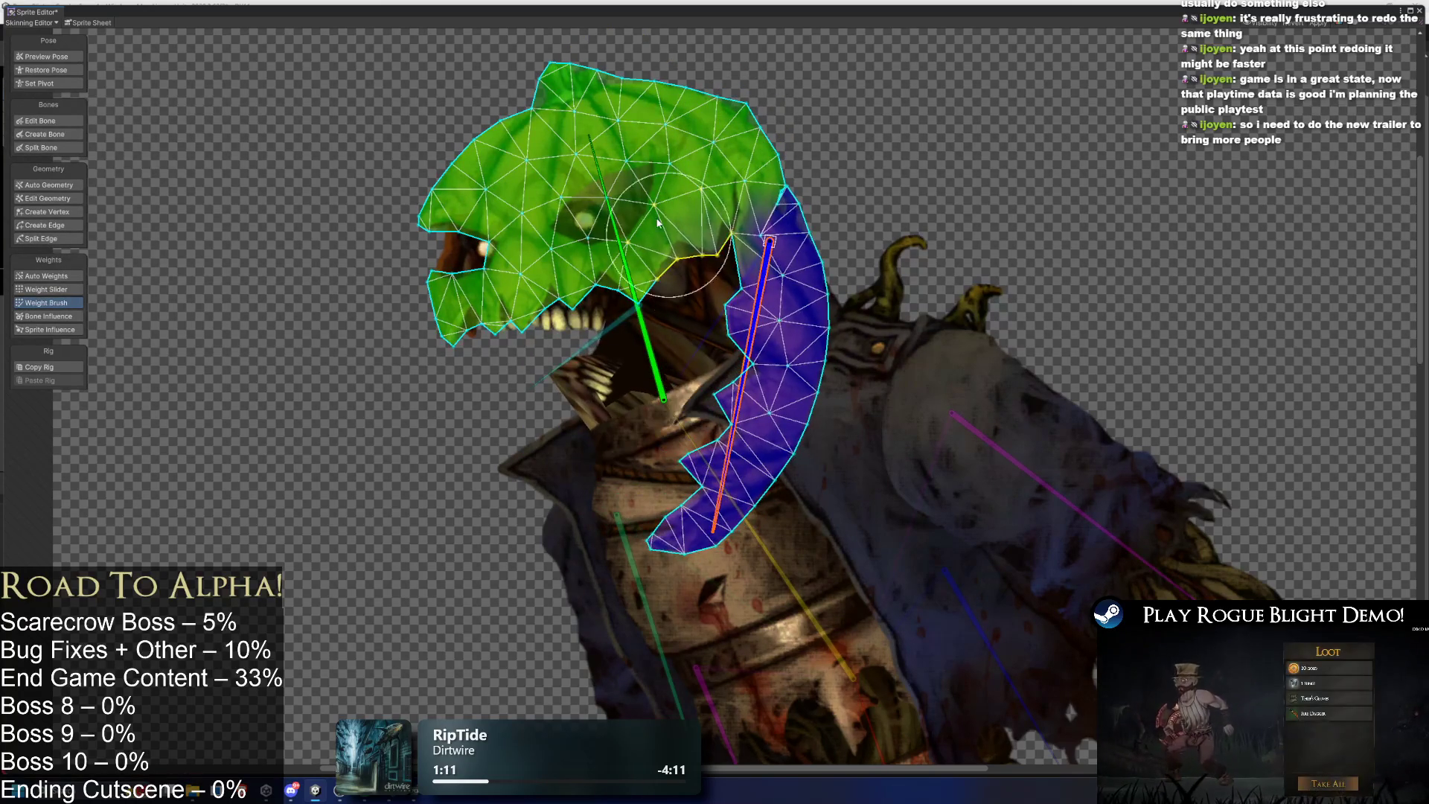
left_click(765, 253)
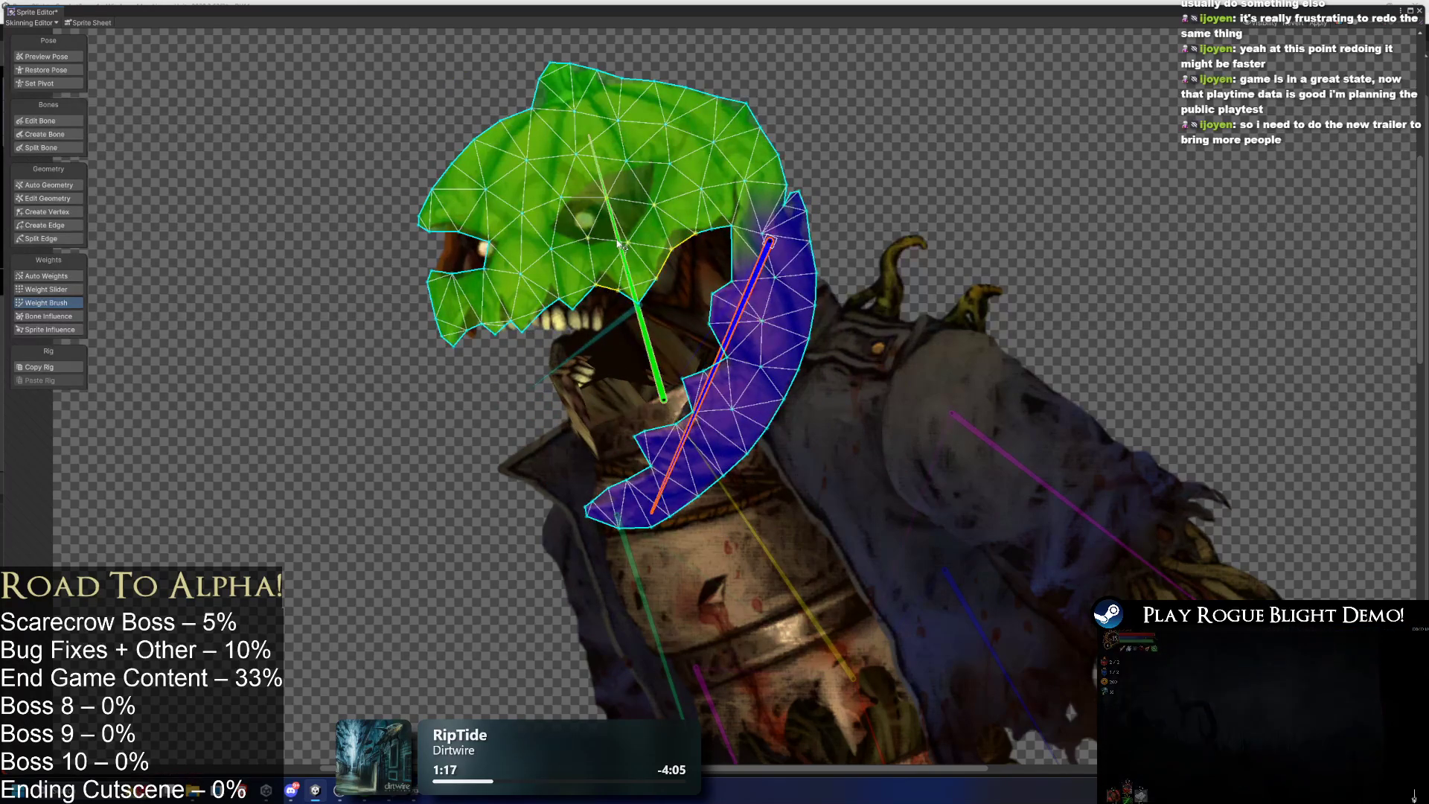
left_click(638, 301)
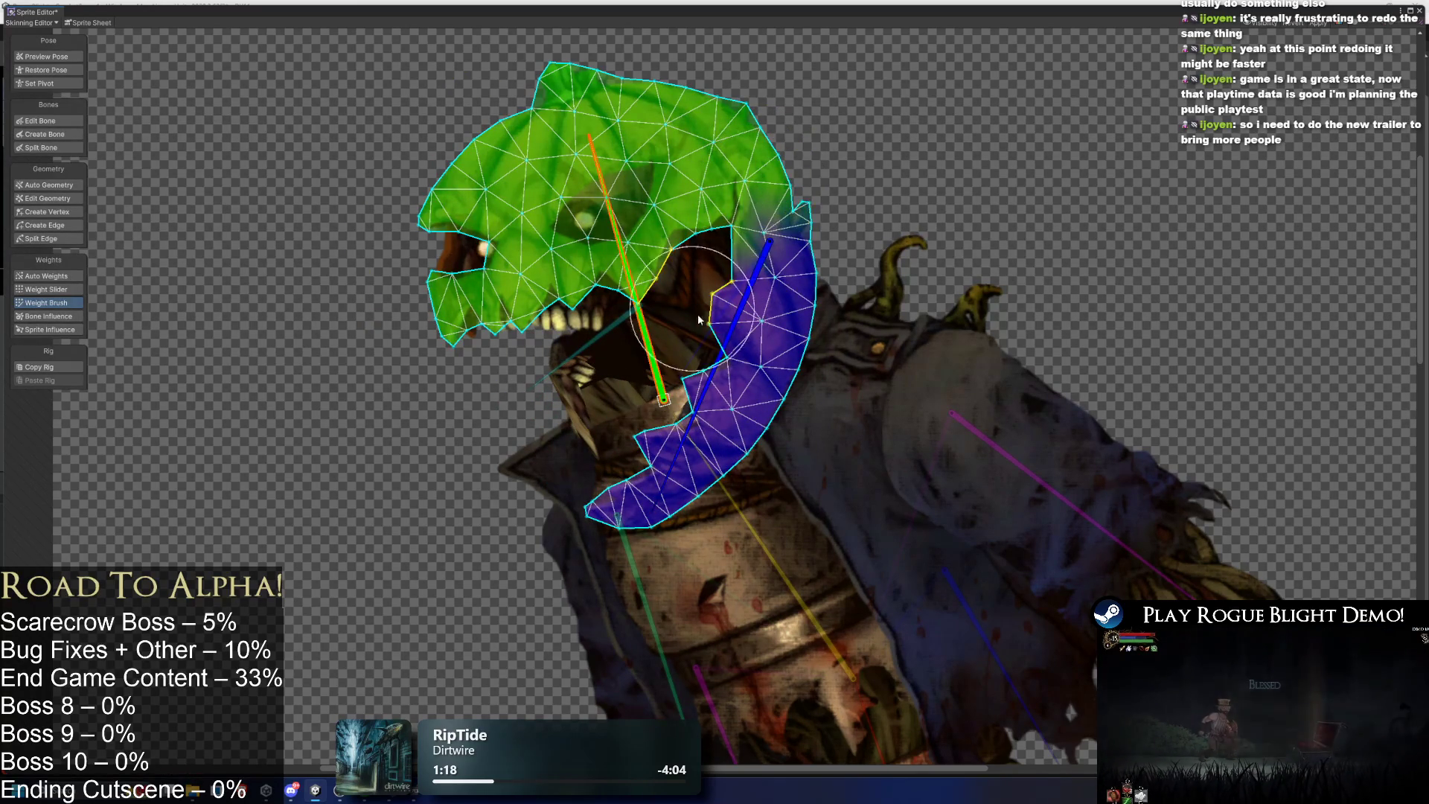
left_click(737, 308)
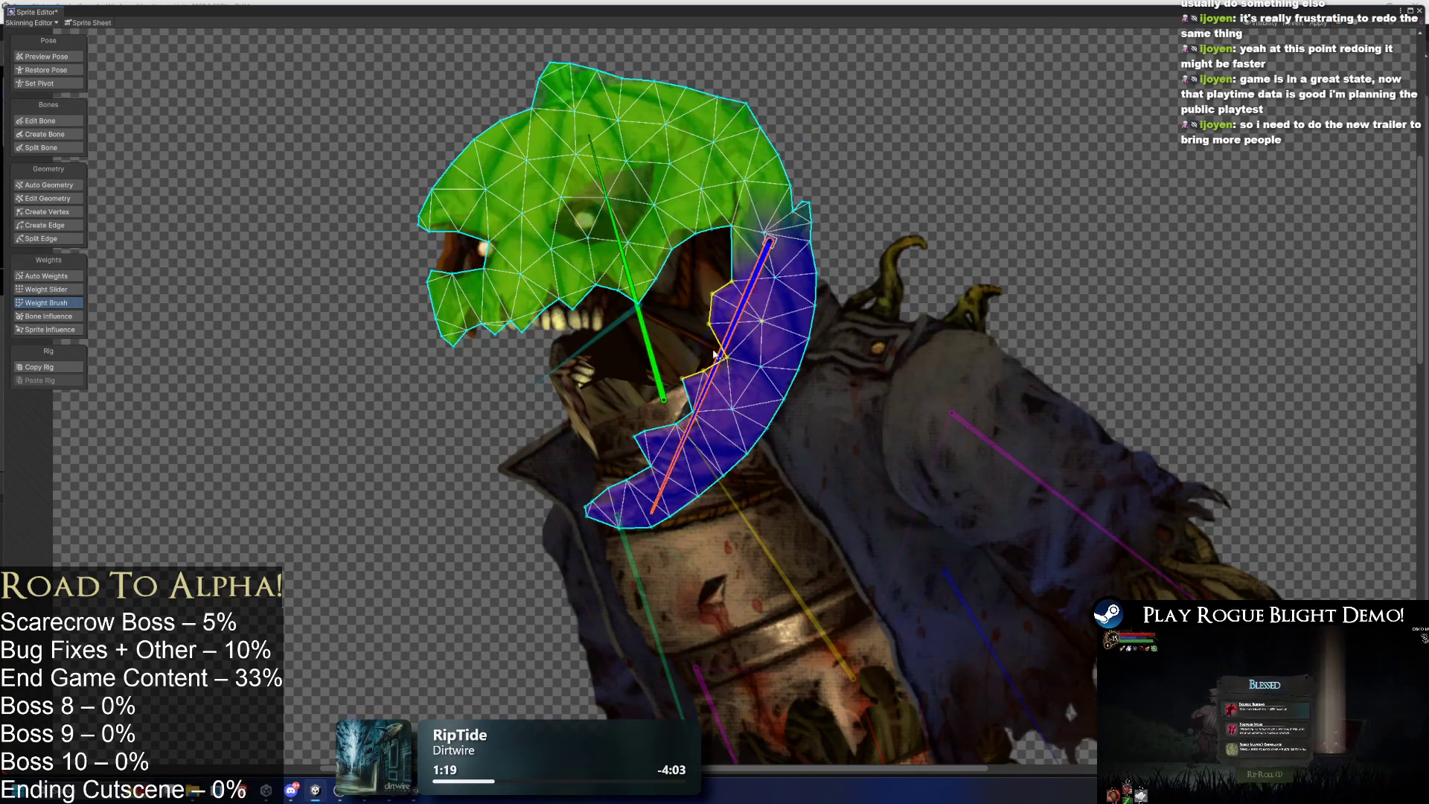
left_click(36, 57)
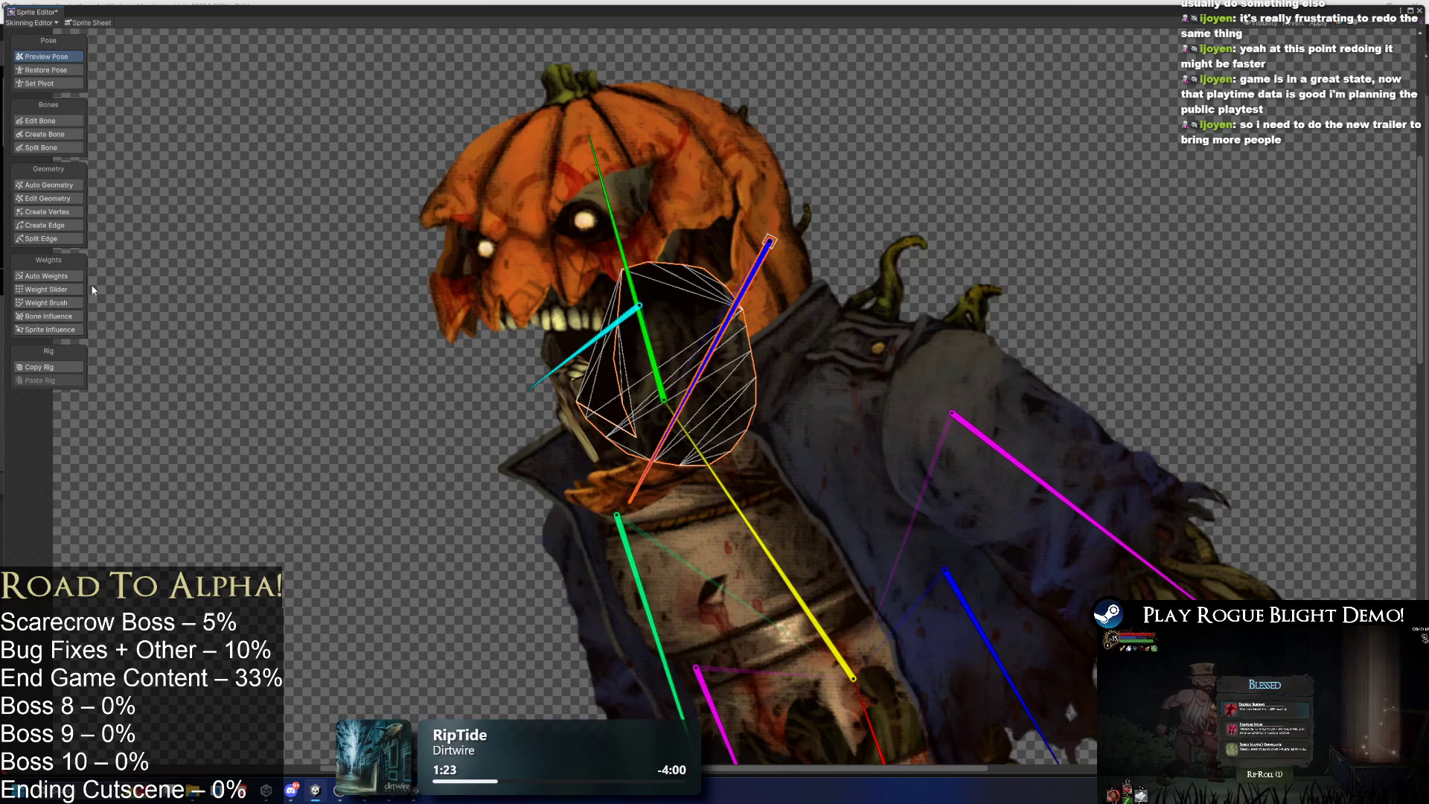
Set the jaw sprite's bone influence to drop the green bone and use the cyan jaw bone.
left_click(57, 303)
left_click(662, 383)
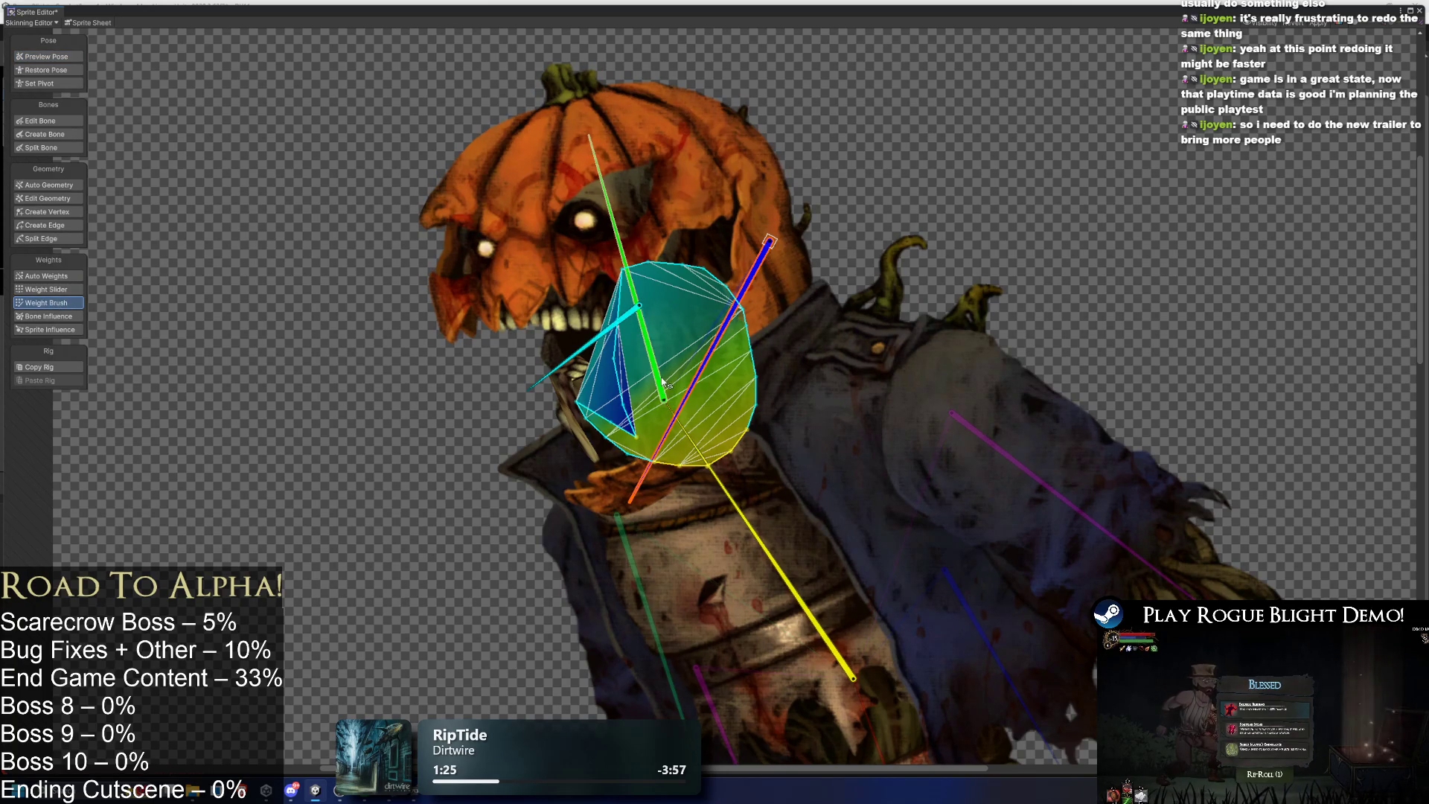
left_click(573, 355)
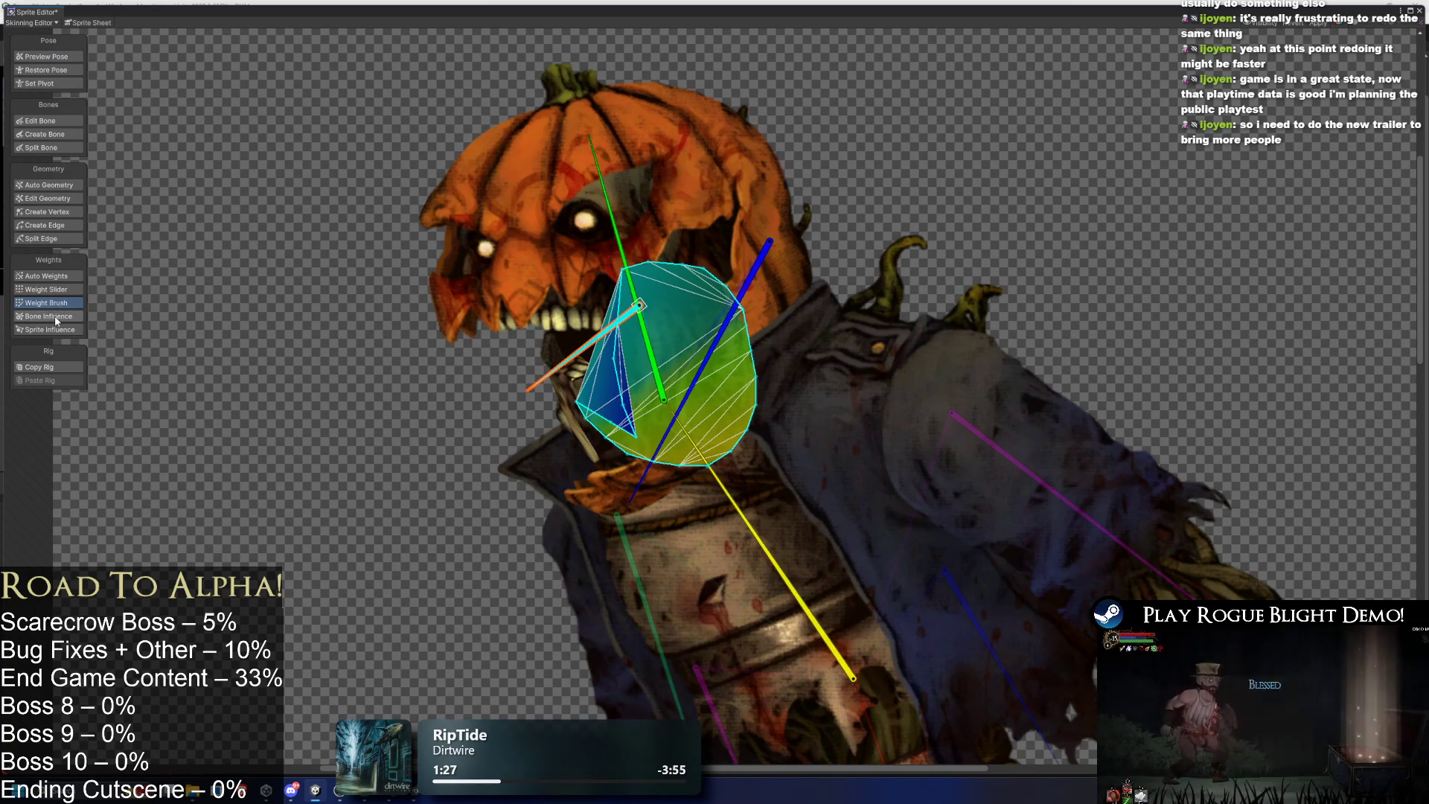
left_click(56, 319)
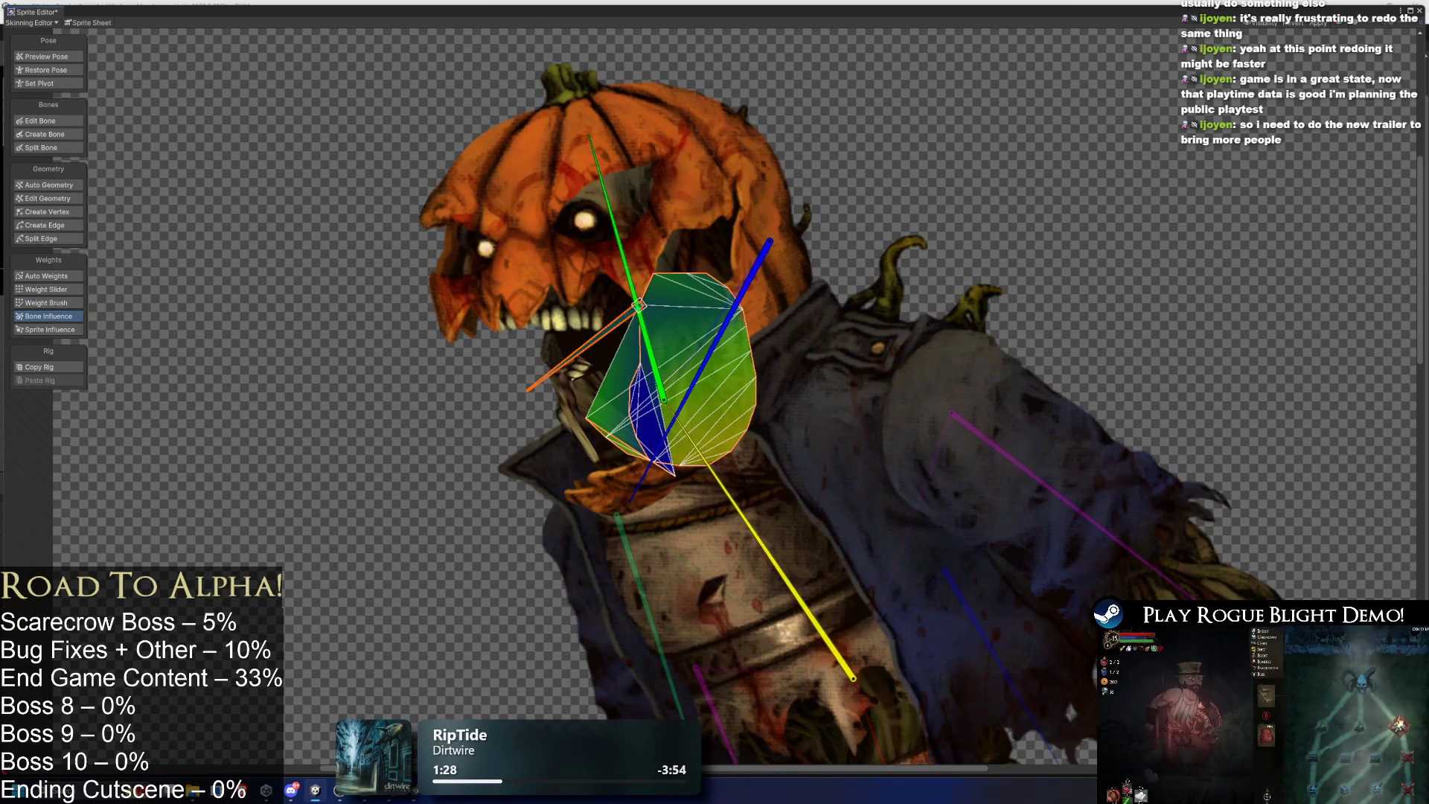
left_click(711, 350)
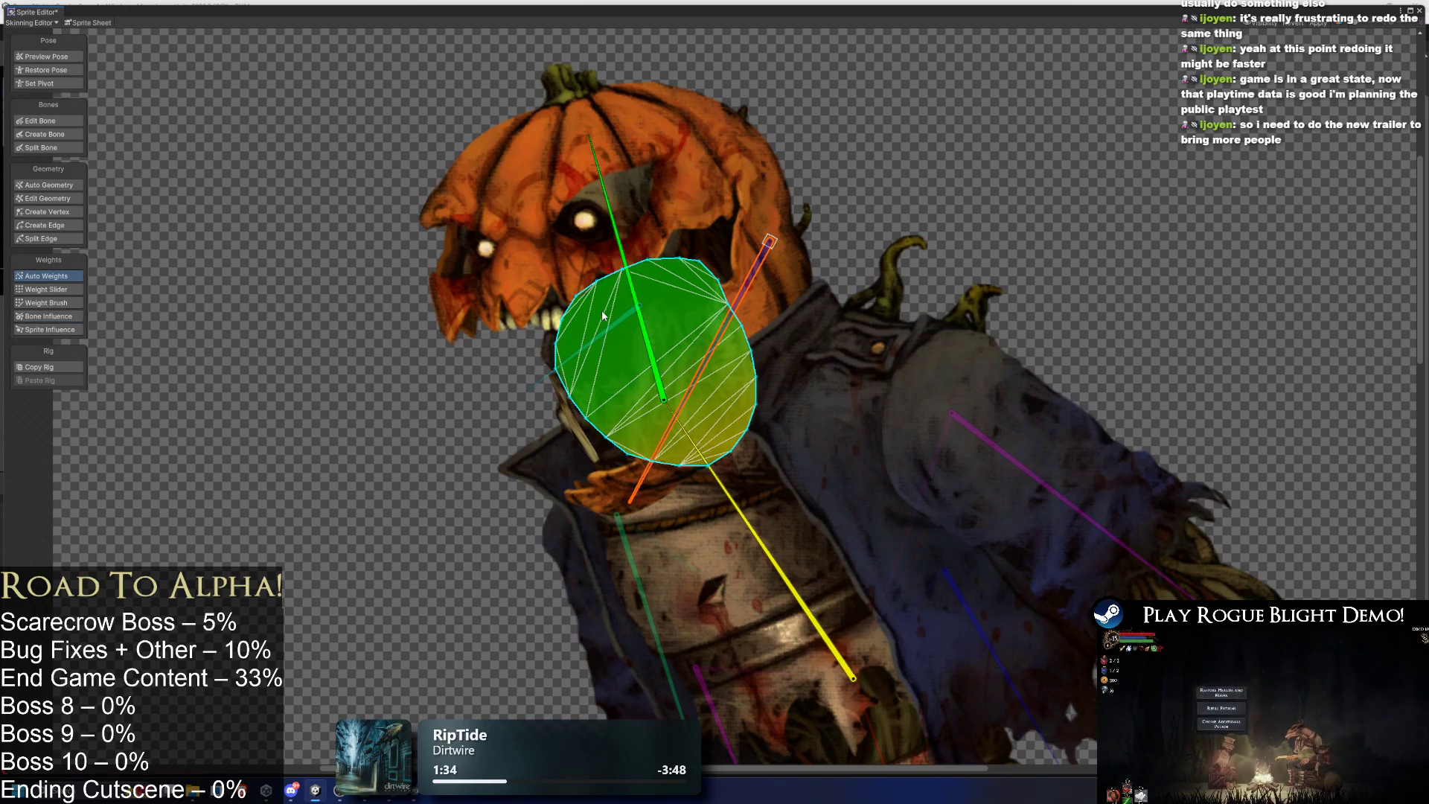
left_click(573, 412)
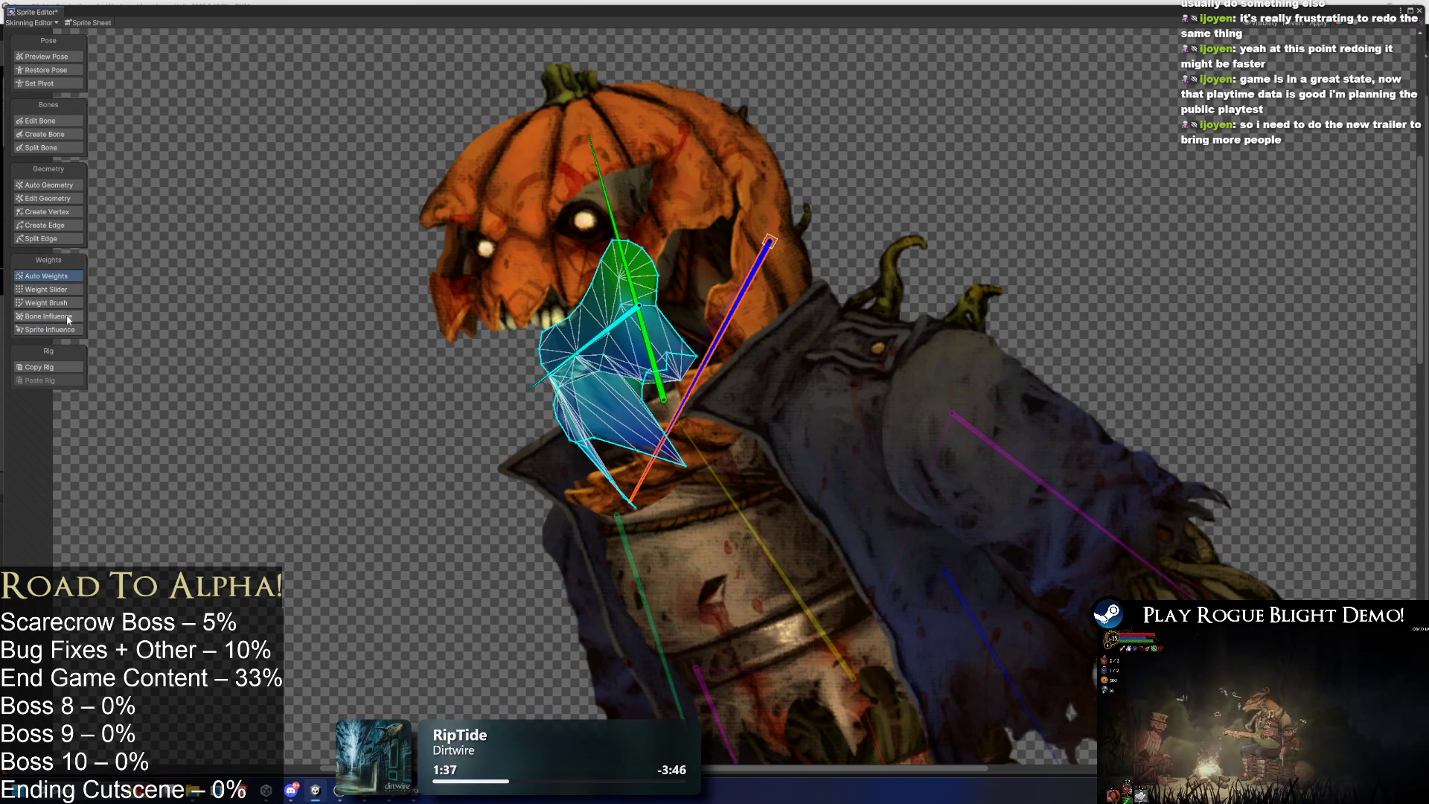
left_click(72, 319)
left_click(648, 350)
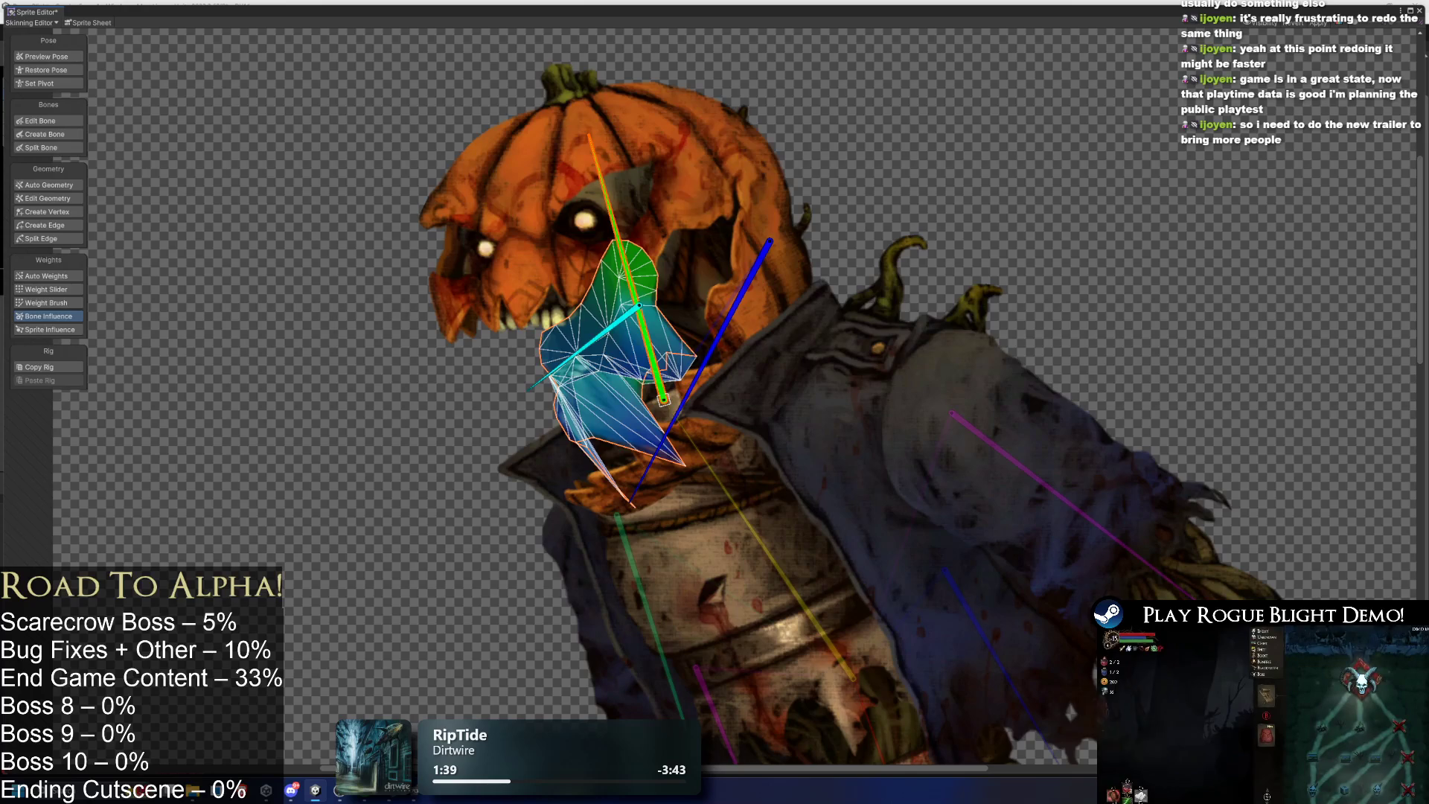
left_click(694, 387)
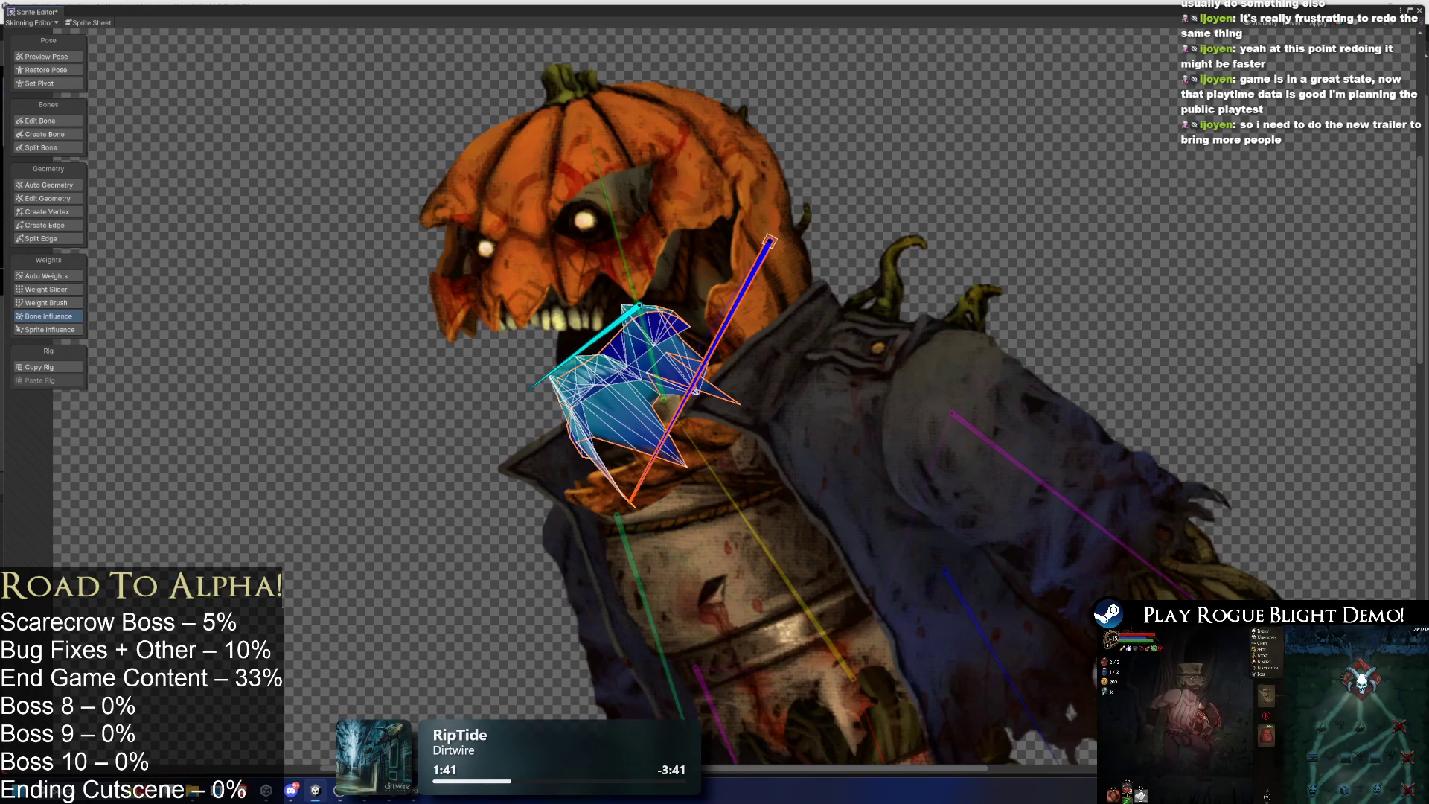
left_click(588, 344)
Remove the blue and jaw bones from the pumpkin head's influences, then switch to Preview Pose.
left_click(543, 305)
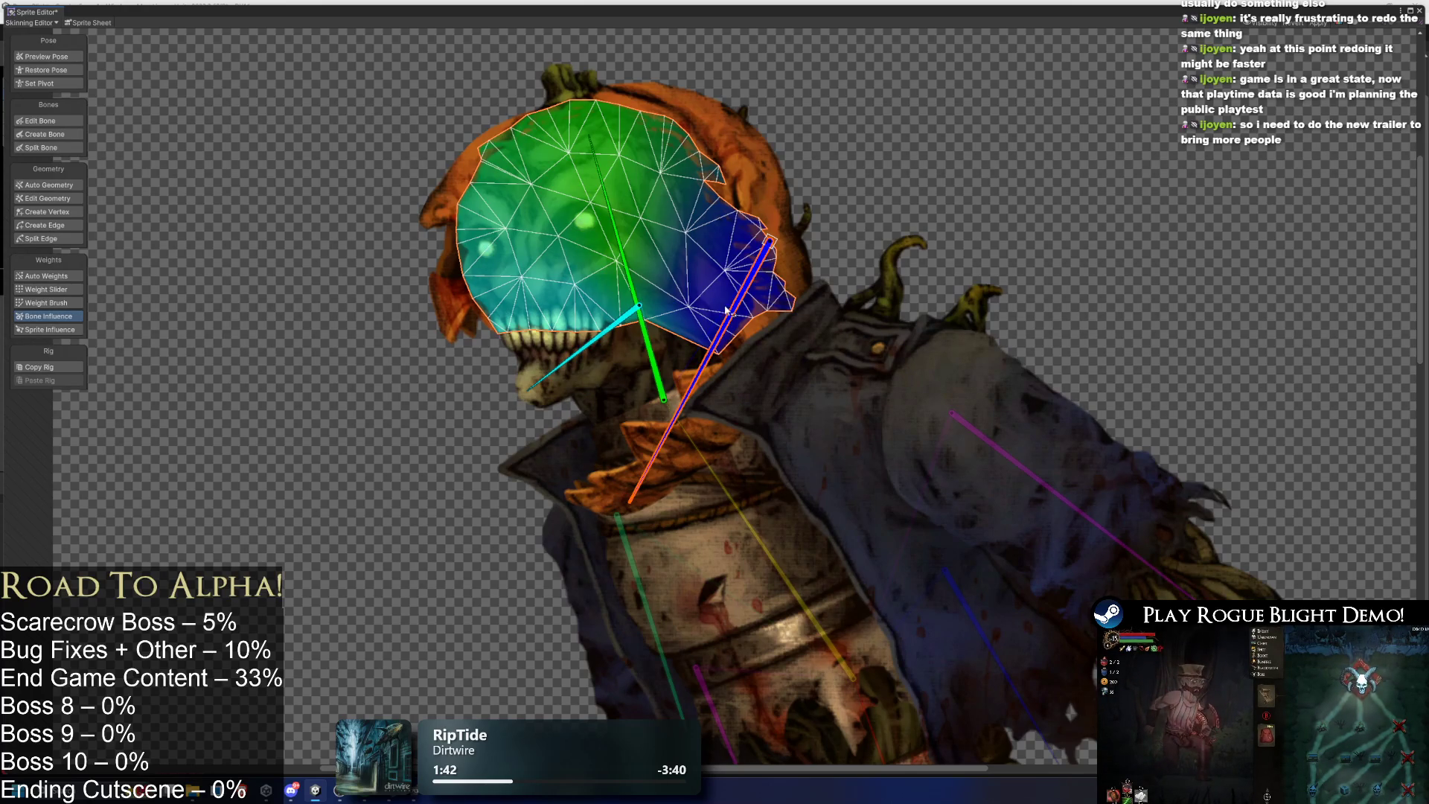
left_click(649, 312)
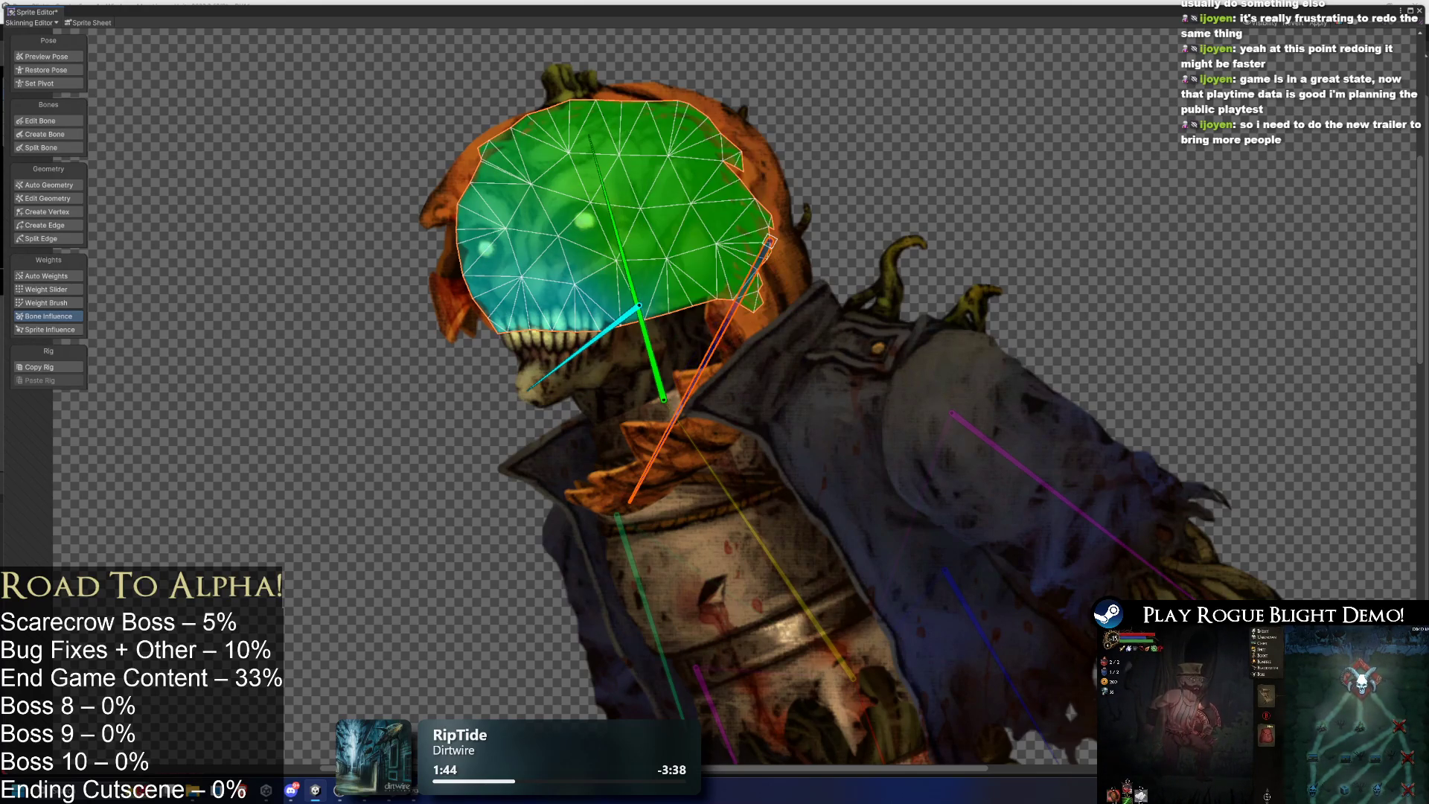
left_click(635, 299)
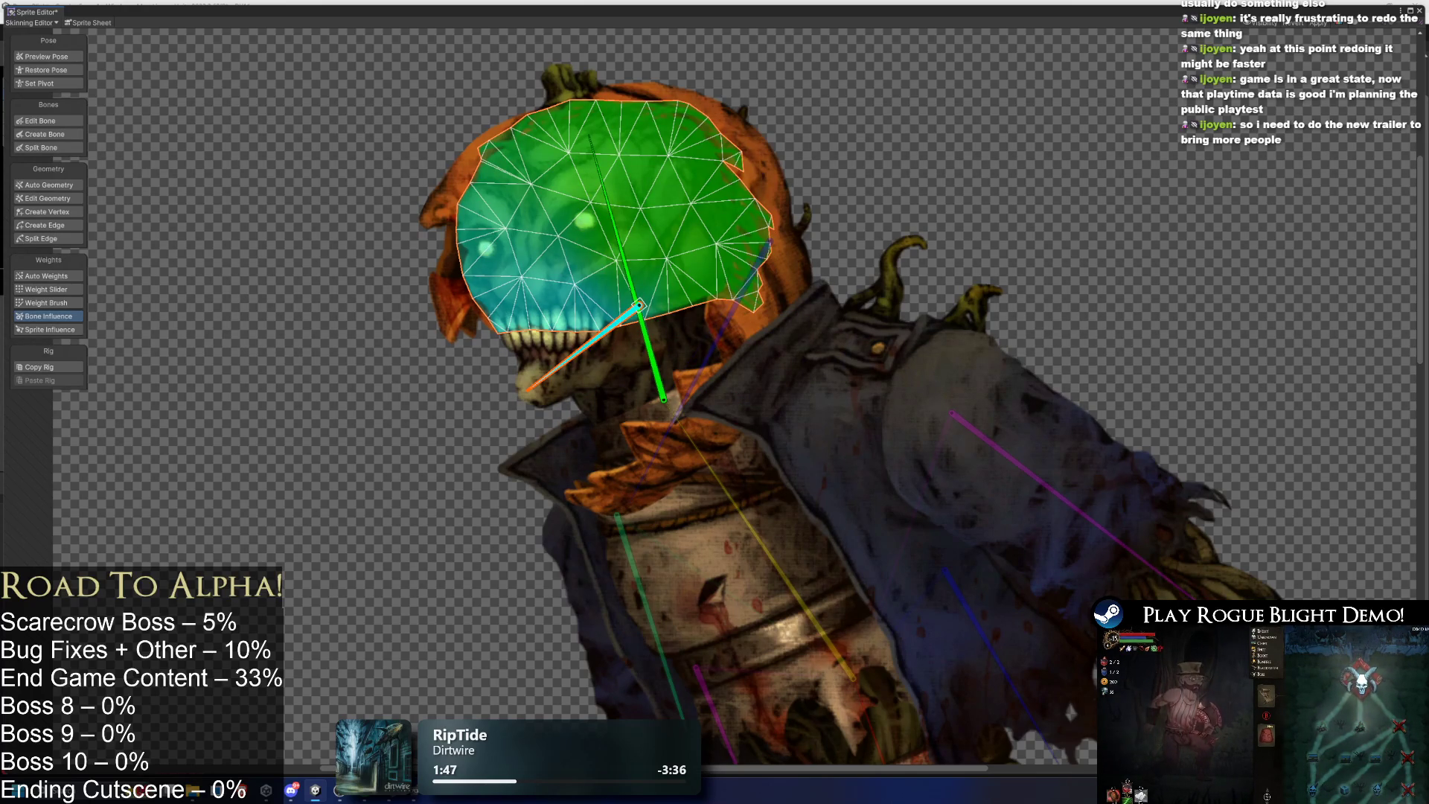
key("Delete")
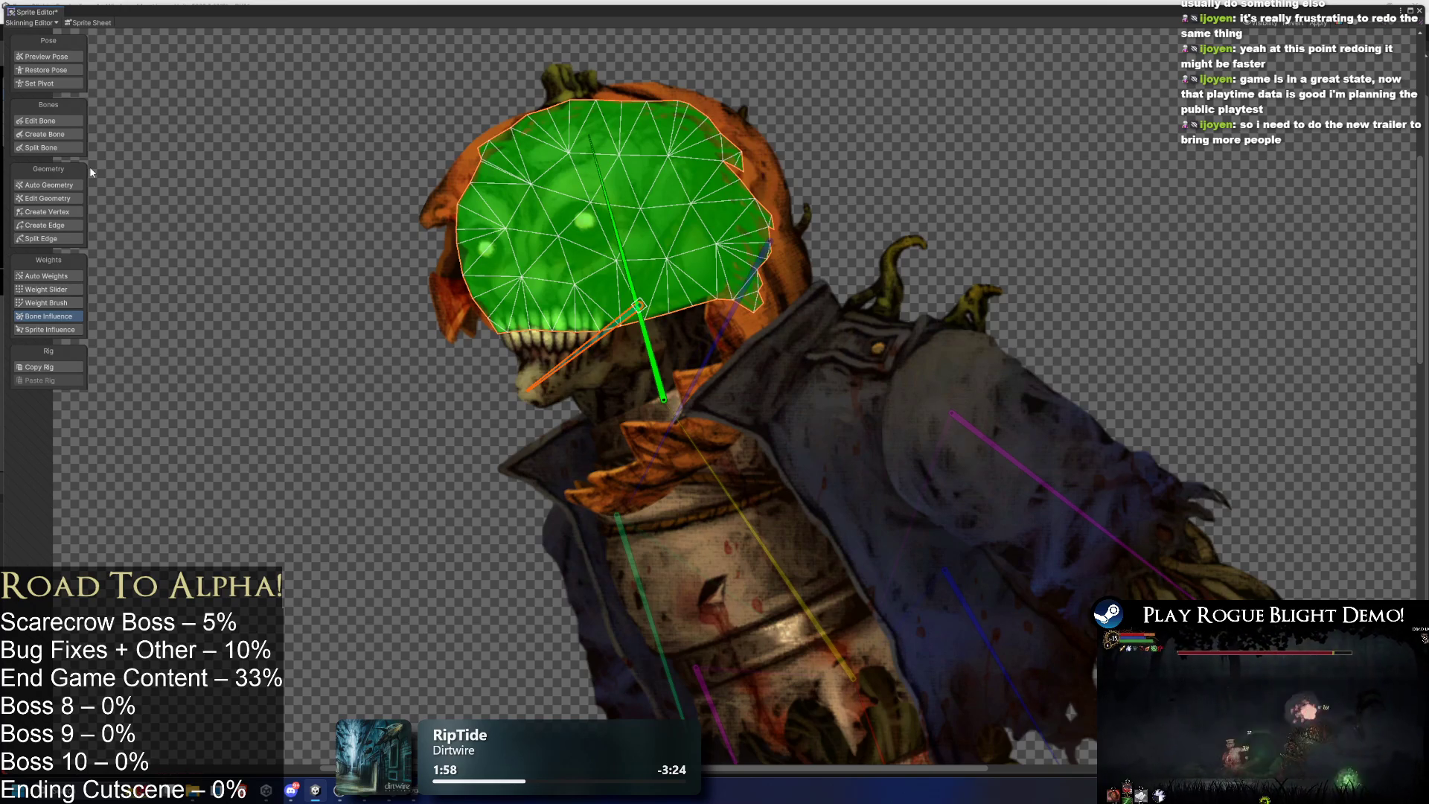
left_click(64, 56)
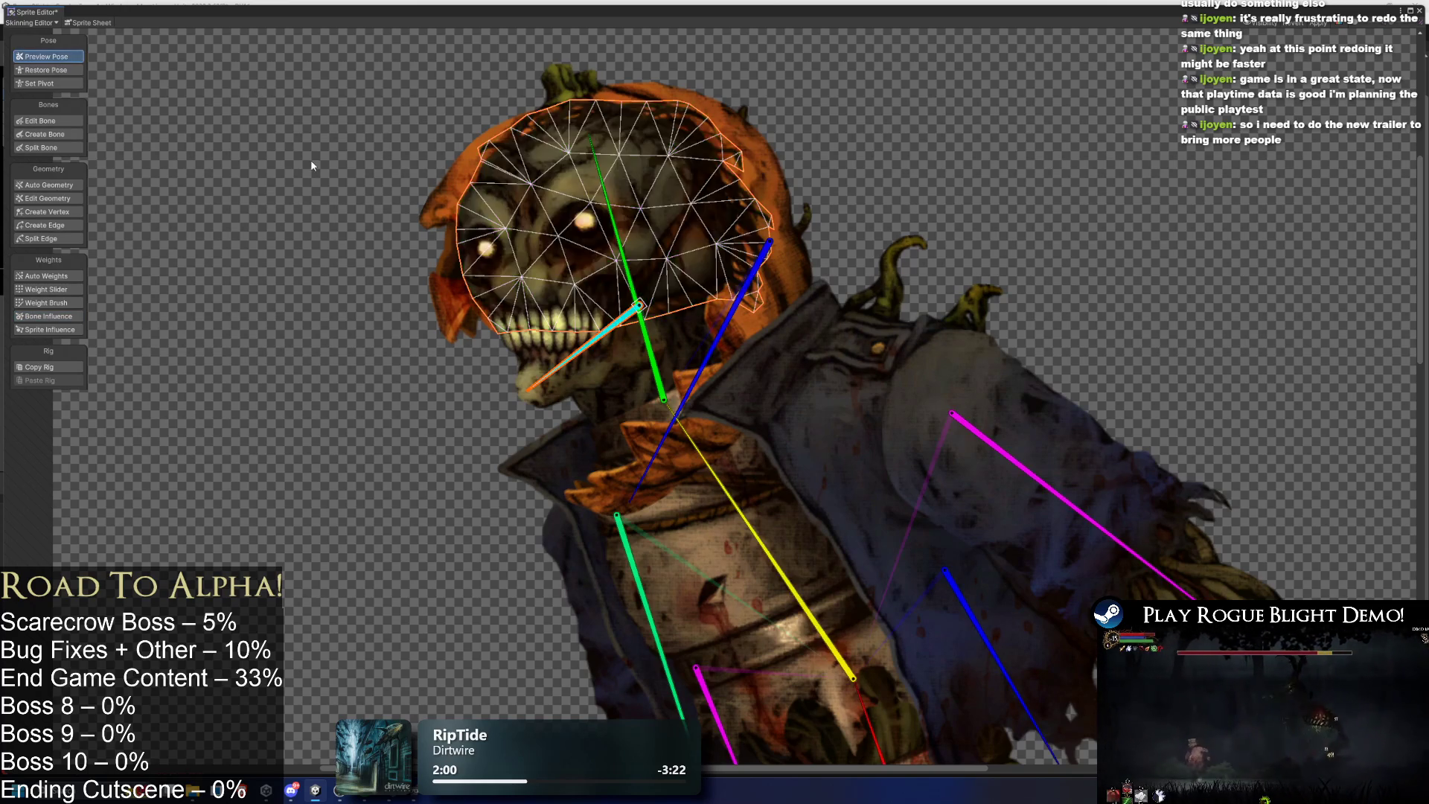
Test the jaw rotation, then paint the jaw mesh's top toward the head bone.
mouse_move(703, 367)
left_mouse_down()
mouse_move(648, 311)
mouse_move(617, 354)
mouse_move(565, 347)
left_mouse_up()
left_click(525, 344)
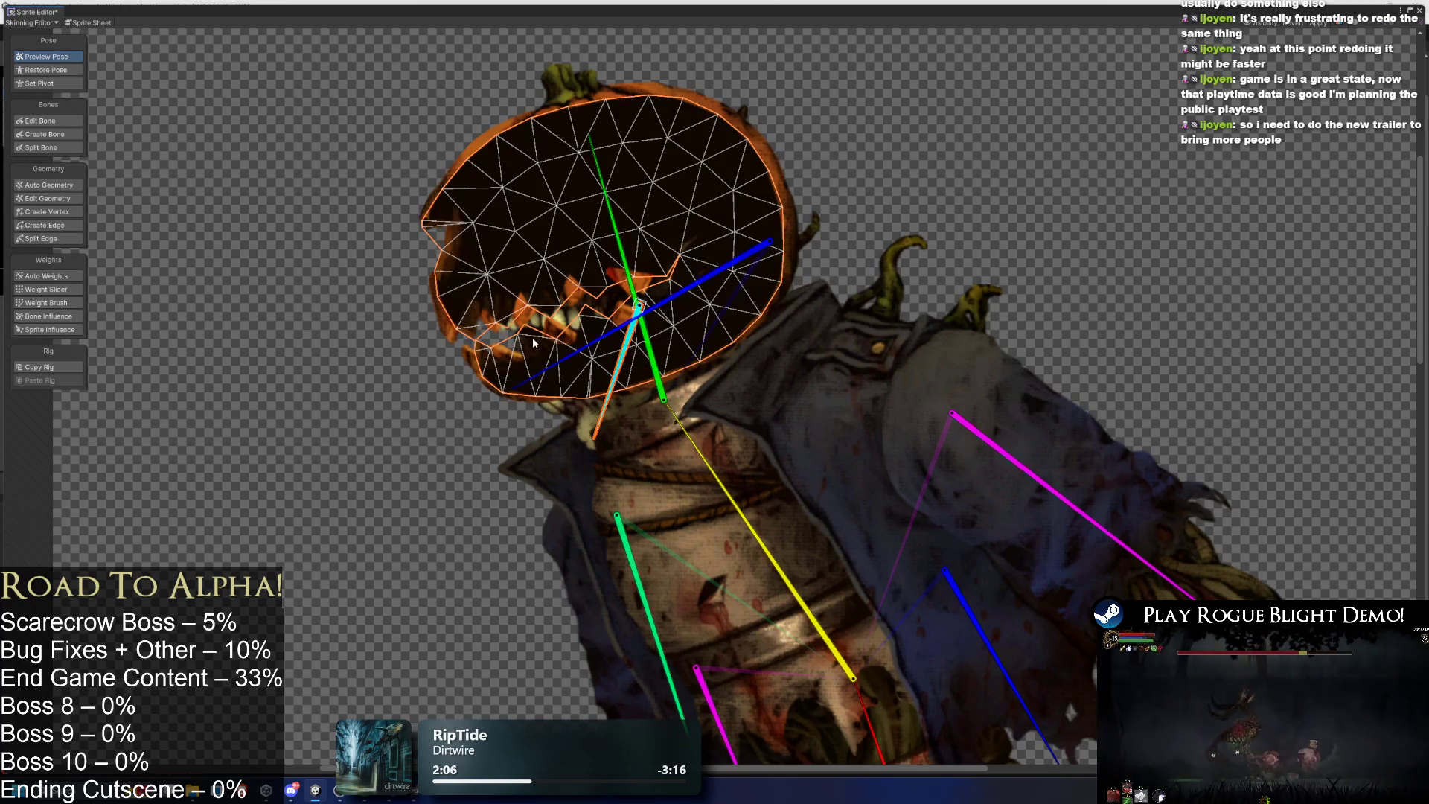
left_click(533, 343)
left_click(60, 303)
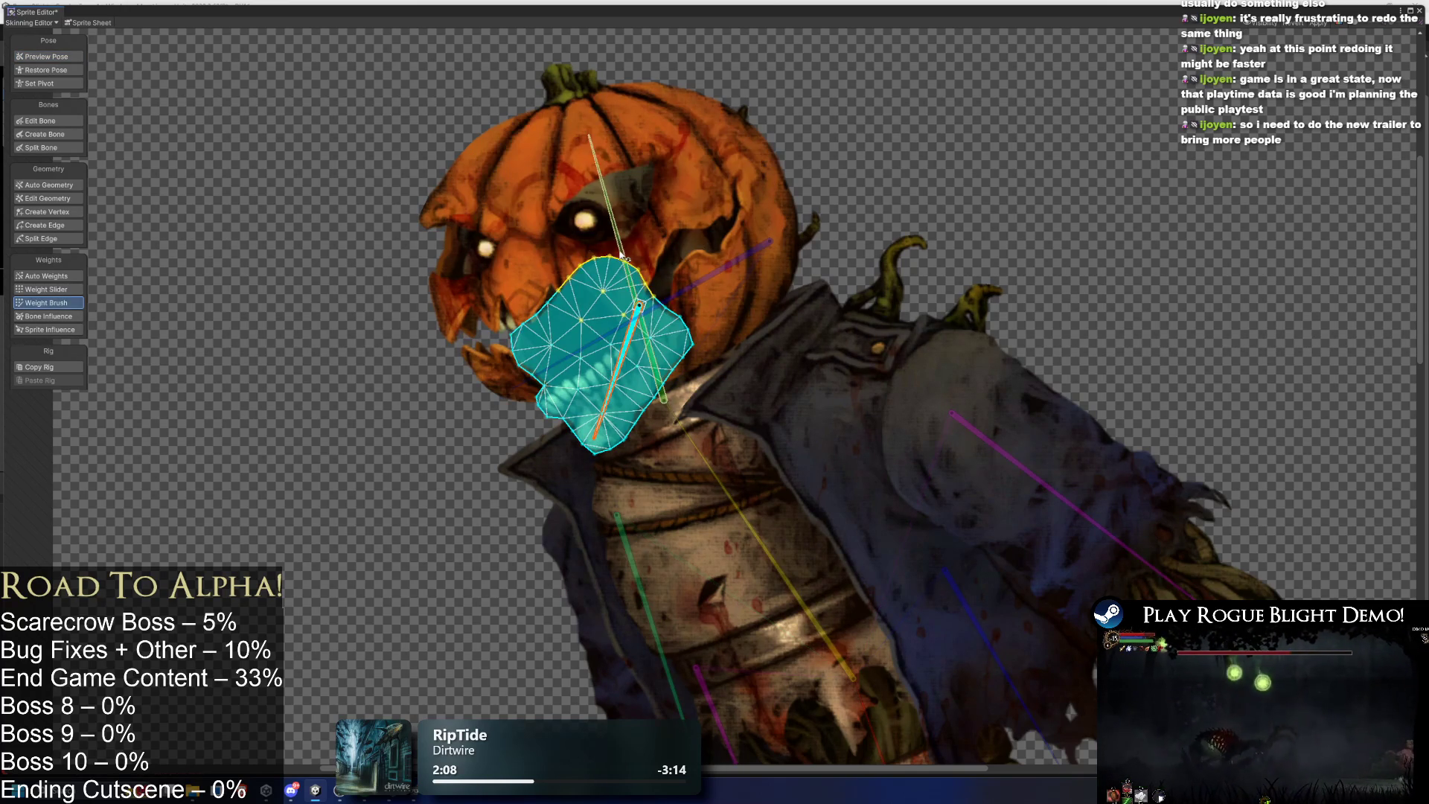
mouse_move(588, 237)
left_mouse_down()
mouse_move(597, 247)
mouse_move(543, 268)
mouse_move(504, 311)
mouse_move(608, 248)
left_mouse_up()
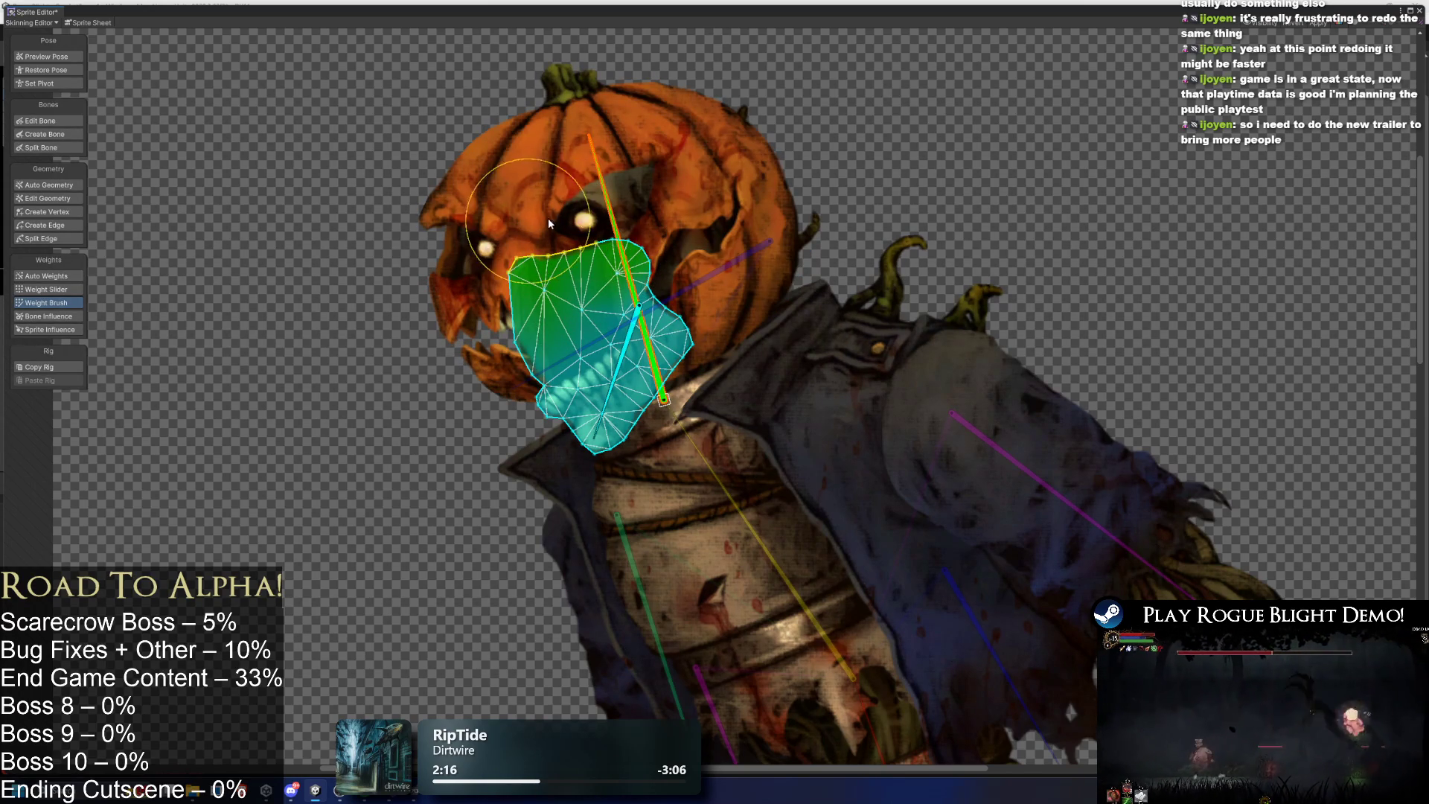
left_click(70, 60)
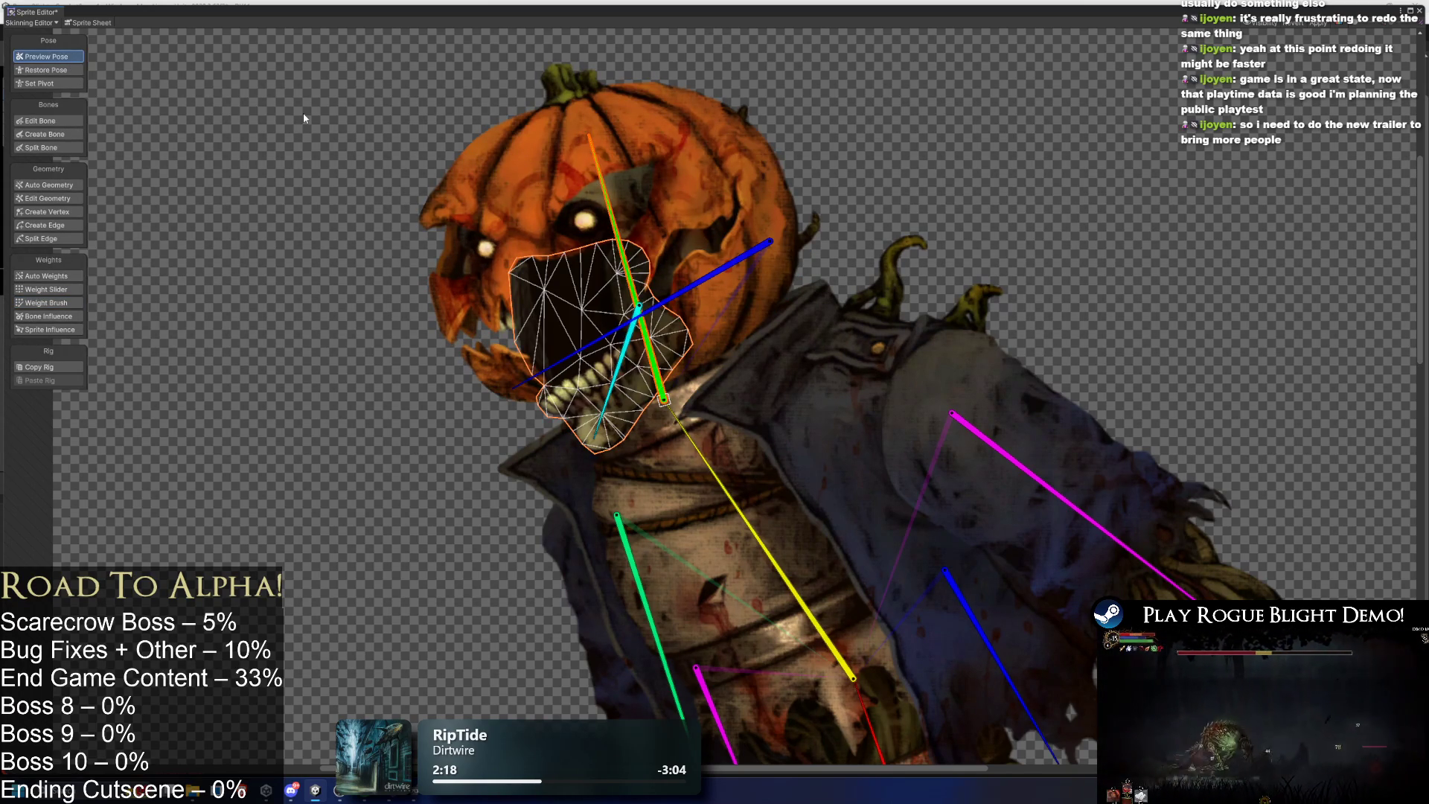
Pose the jaw swung right and lowered, tilt the head and neck, then select the torso.
left_click(332, 145)
mouse_move(609, 381)
left_mouse_down()
mouse_move(591, 394)
mouse_move(644, 317)
mouse_move(682, 381)
left_mouse_up()
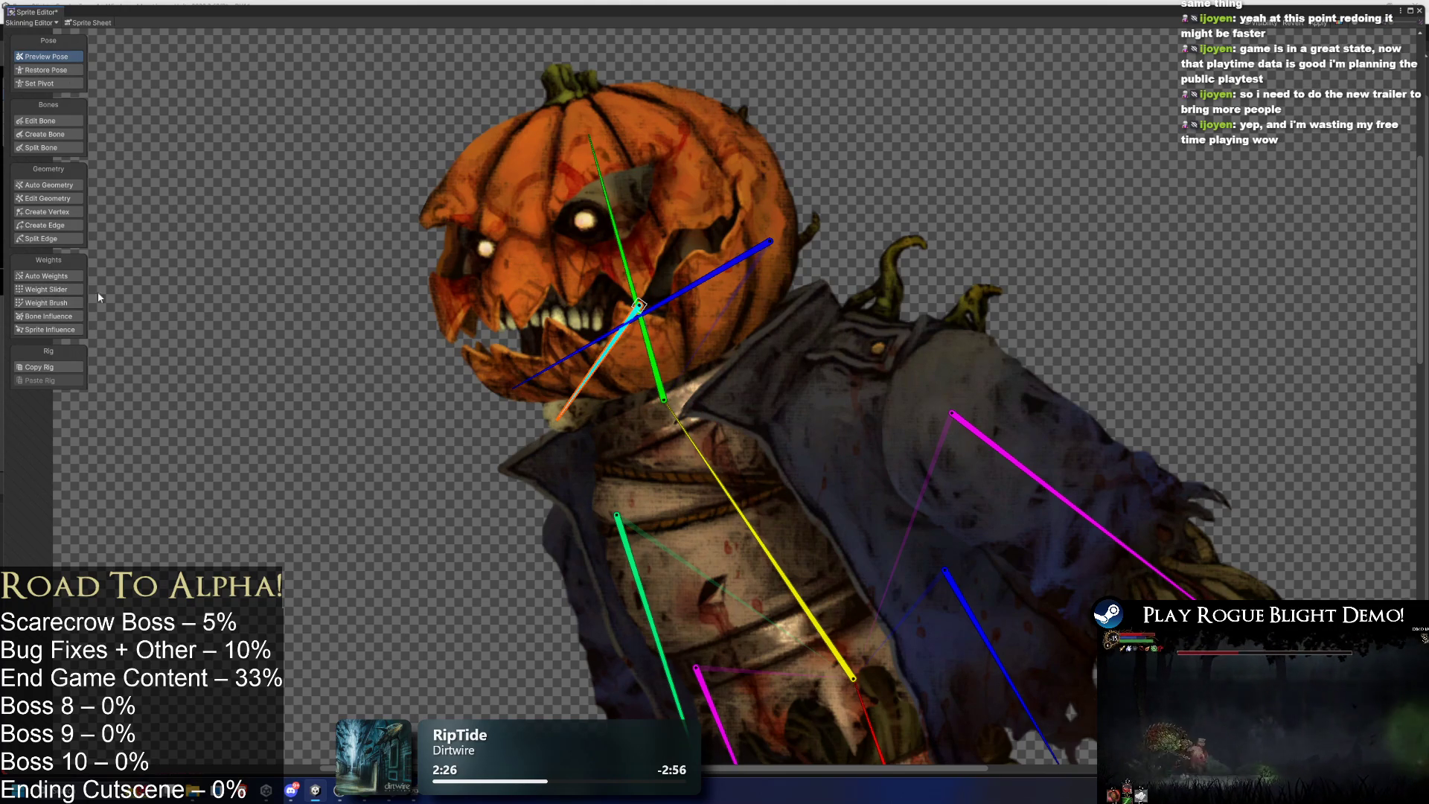
mouse_move(622, 246)
left_mouse_down()
mouse_move(704, 297)
mouse_move(711, 233)
mouse_move(588, 243)
left_mouse_up()
left_click_drag(549, 363, 622, 387)
scroll(623, 388, "down", 3)
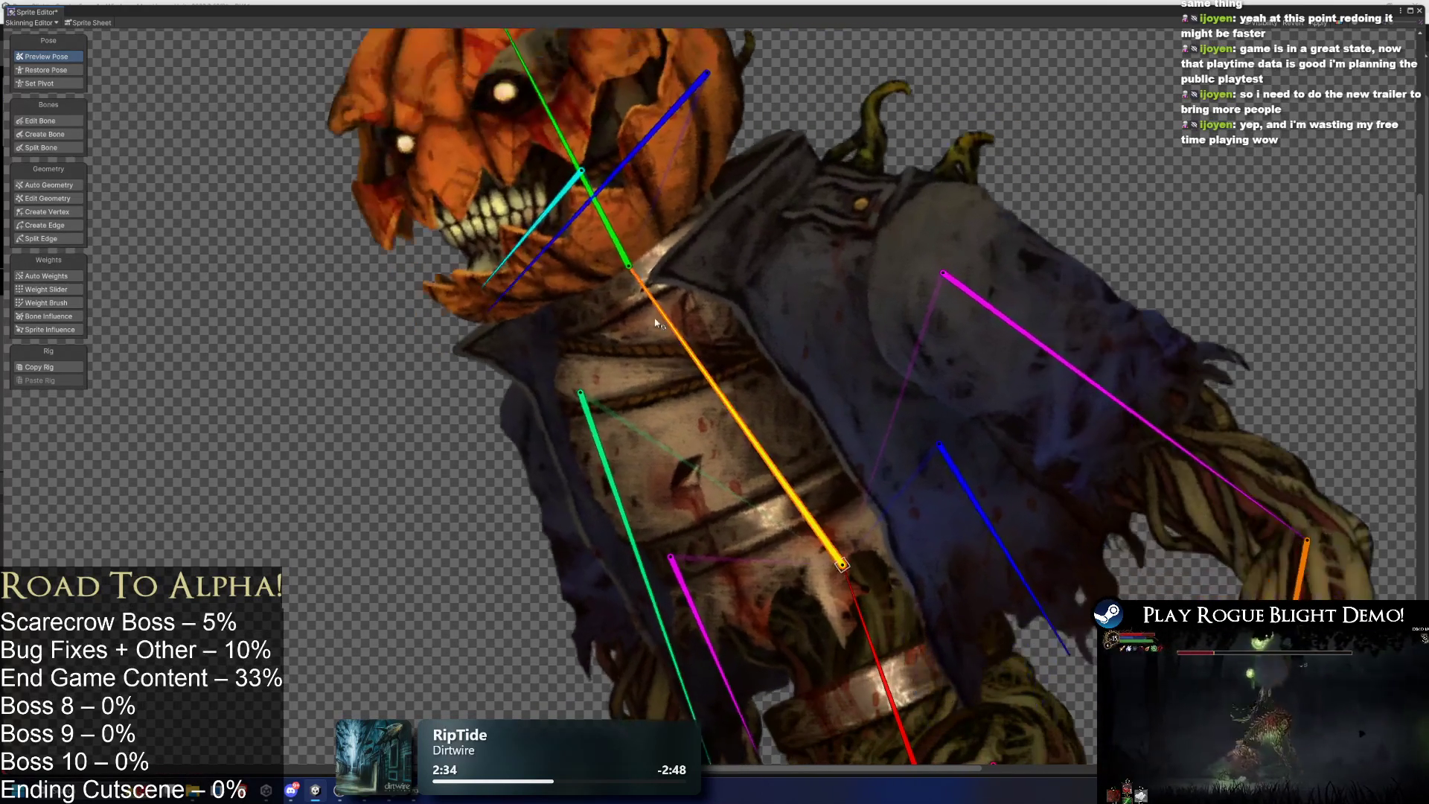
mouse_move(617, 223)
left_mouse_down()
mouse_move(652, 233)
mouse_move(645, 266)
left_mouse_up()
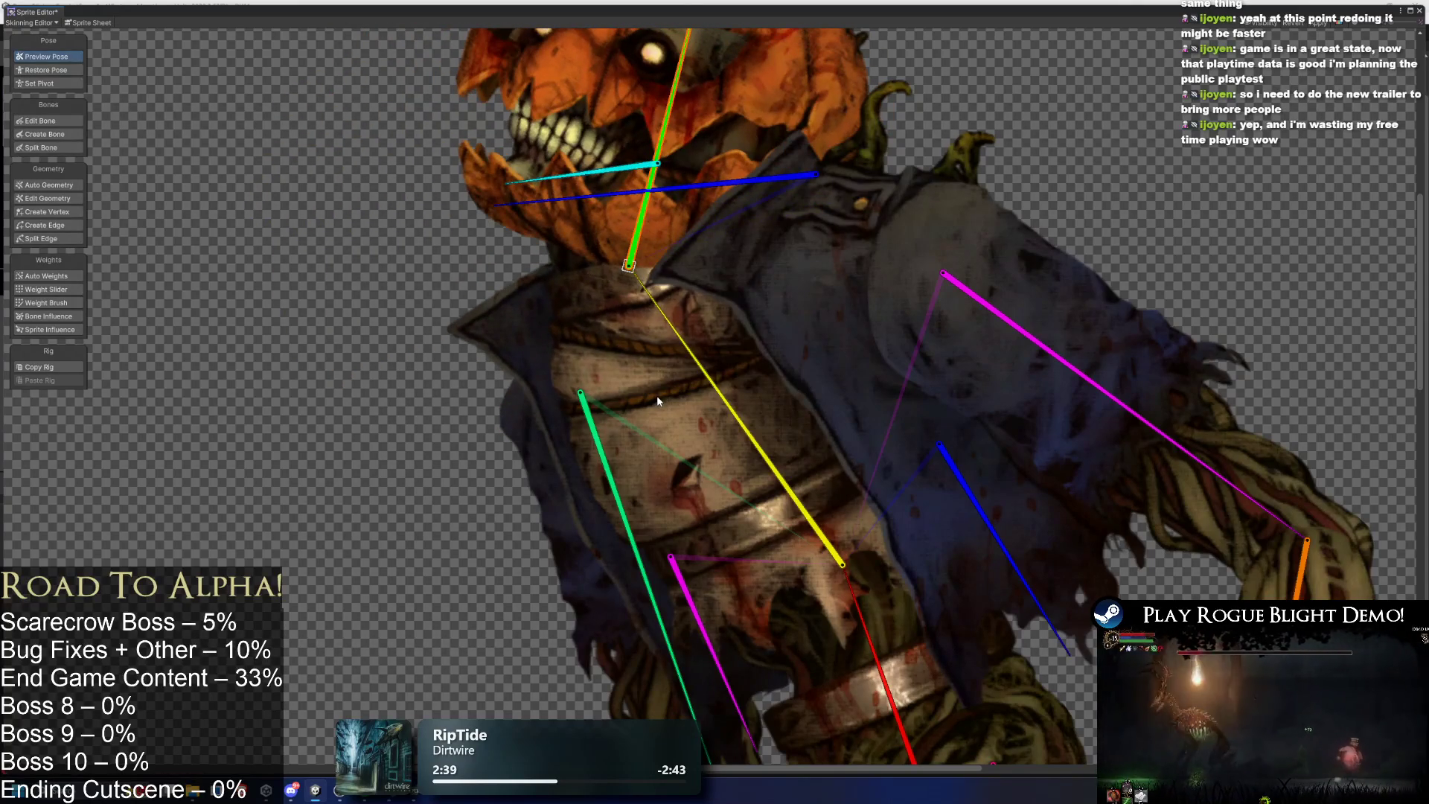
left_click(623, 400)
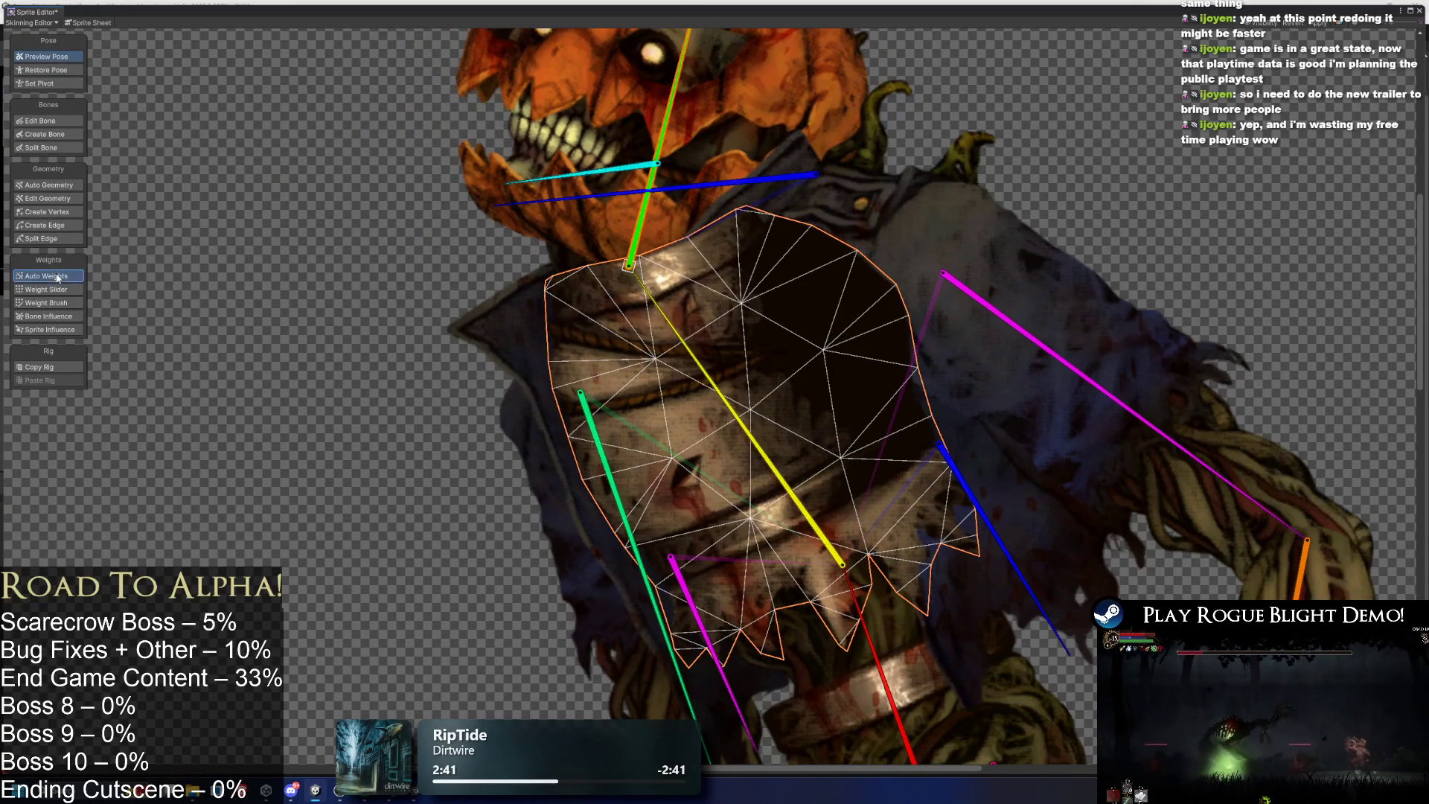
Open Auto Weights for the torso, then switch to Auto Geometry to regenerate its mesh.
left_click(58, 277)
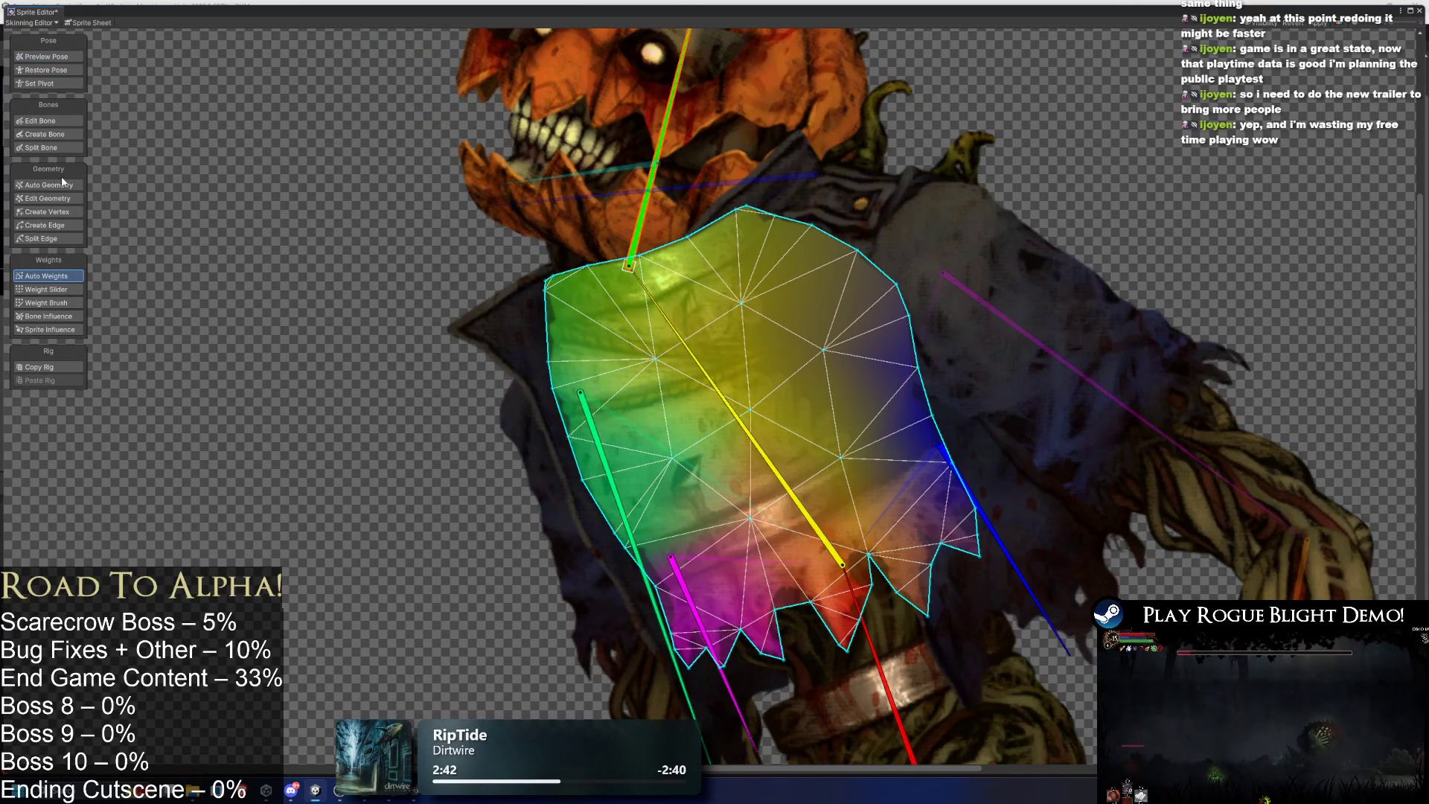
left_click(62, 184)
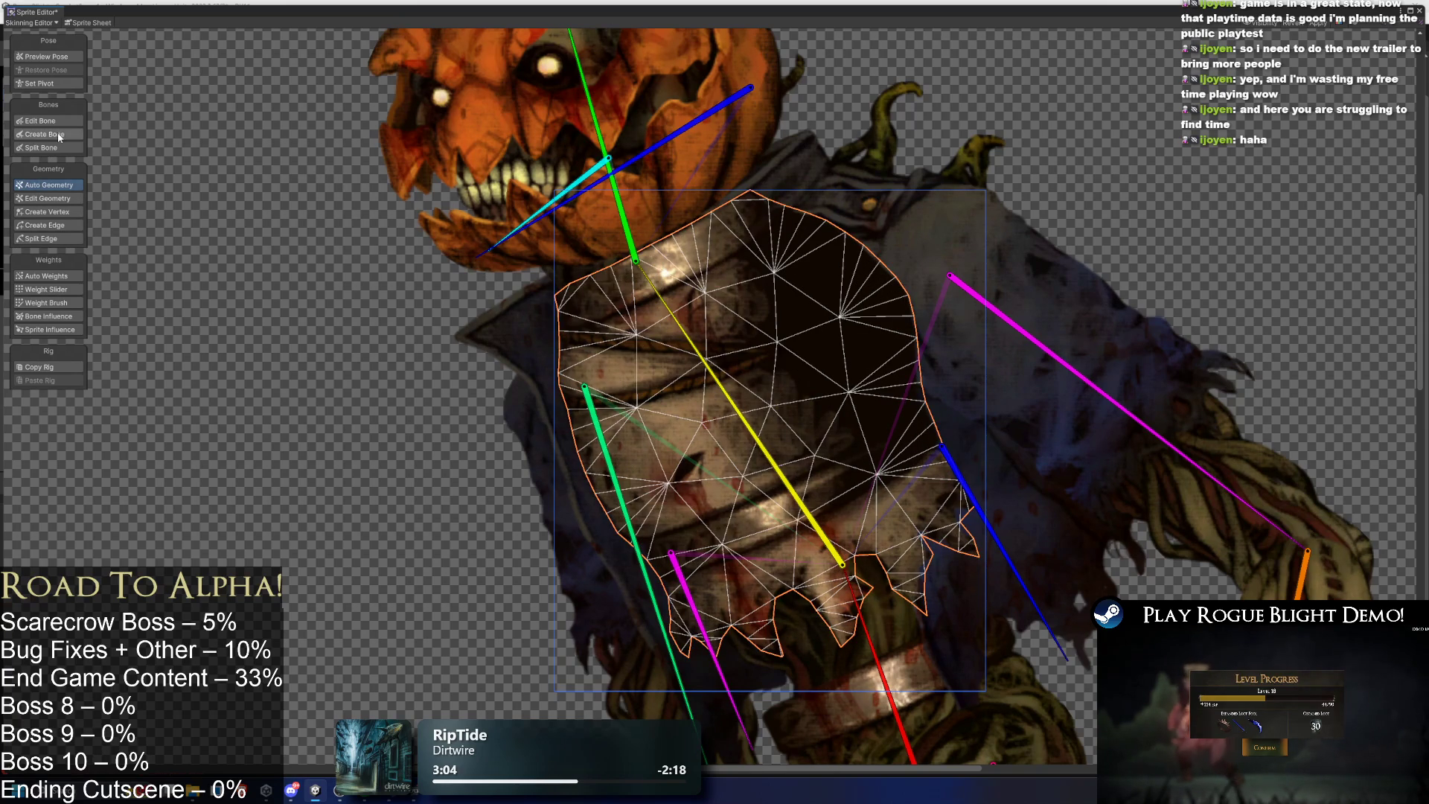
With Create Vertex, add vertices down the dark torso area and along its right edge.
left_click(65, 212)
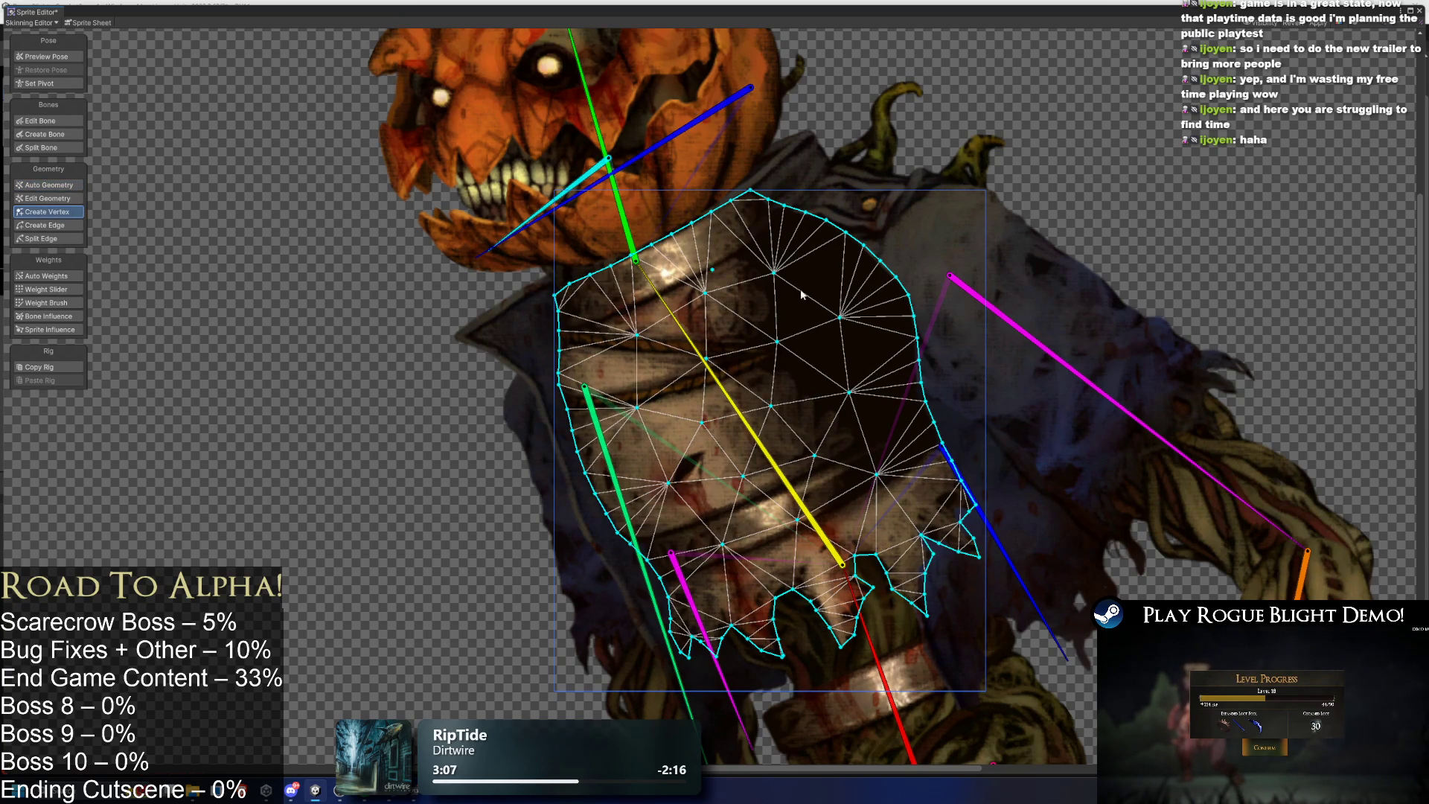
left_click(591, 325)
left_click(742, 242)
left_click(791, 240)
left_click(846, 266)
left_click(876, 312)
left_click(877, 355)
left_click(881, 400)
left_click(894, 428)
left_click(915, 474)
left_click(934, 502)
left_click(885, 519)
left_click(908, 567)
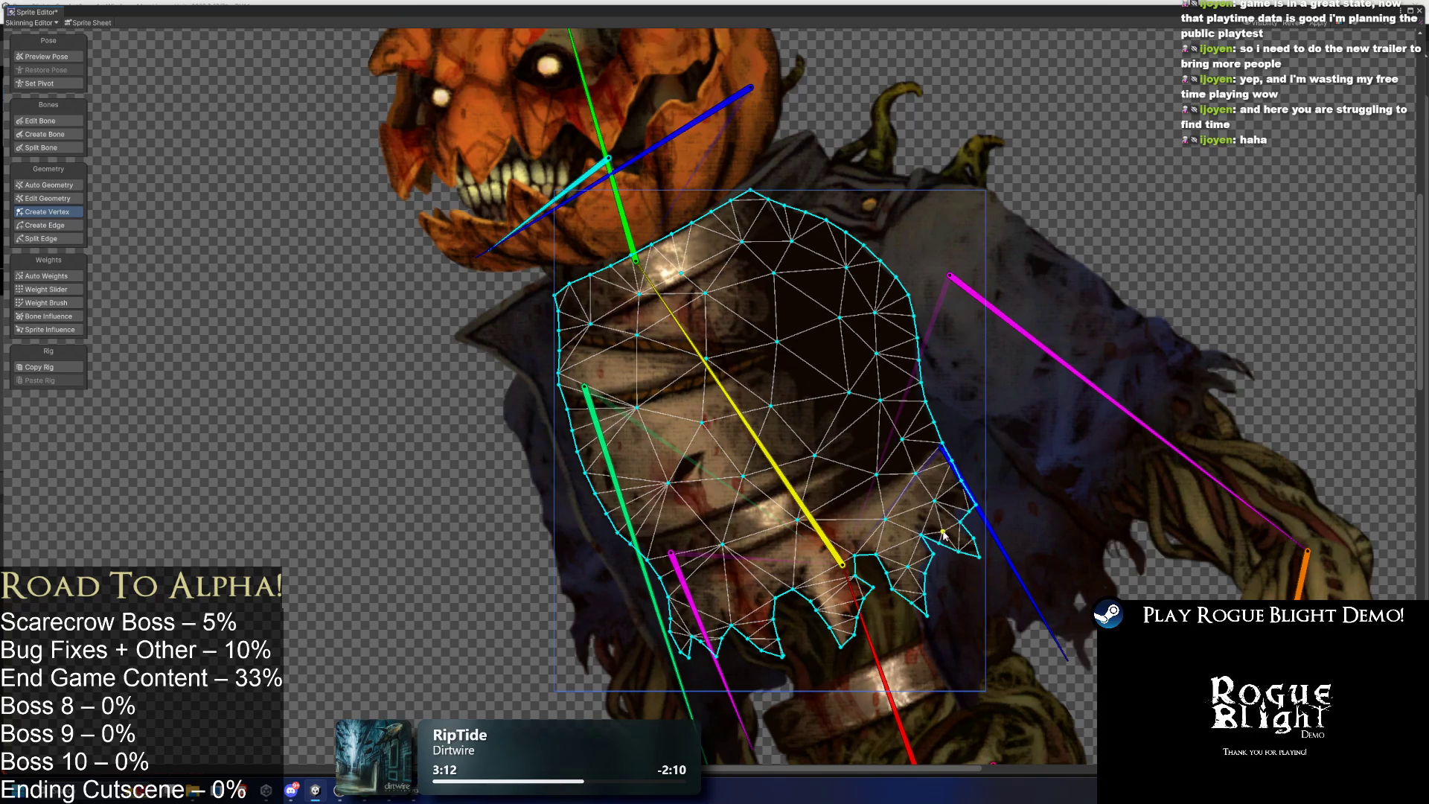
Add more vertices around the lower hem, left side, top and interior of the torso.
left_click(826, 546)
left_click(830, 583)
left_click(813, 554)
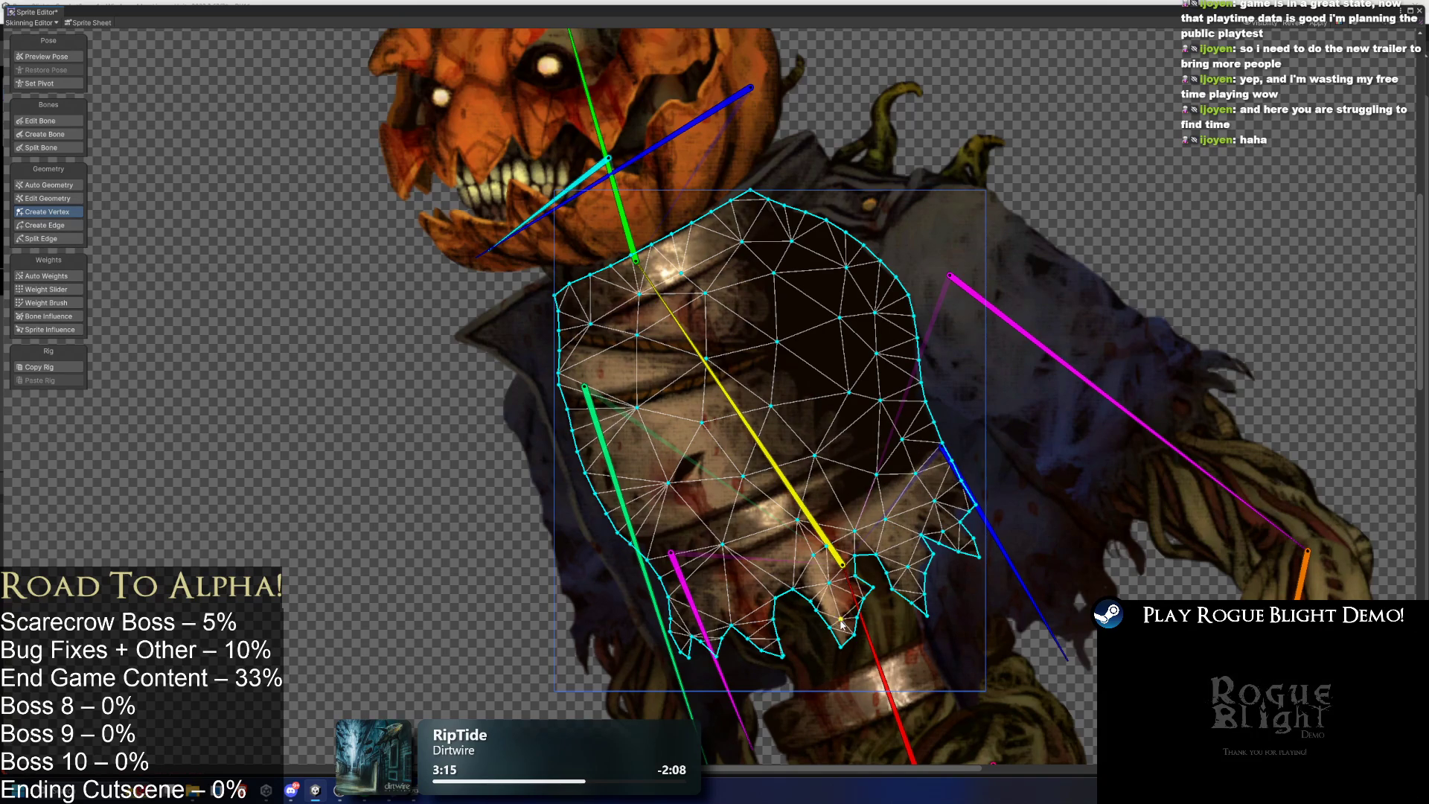
left_click(732, 588)
left_click(754, 621)
left_click(696, 608)
left_click(687, 559)
left_click(617, 441)
left_click(597, 367)
left_click(665, 364)
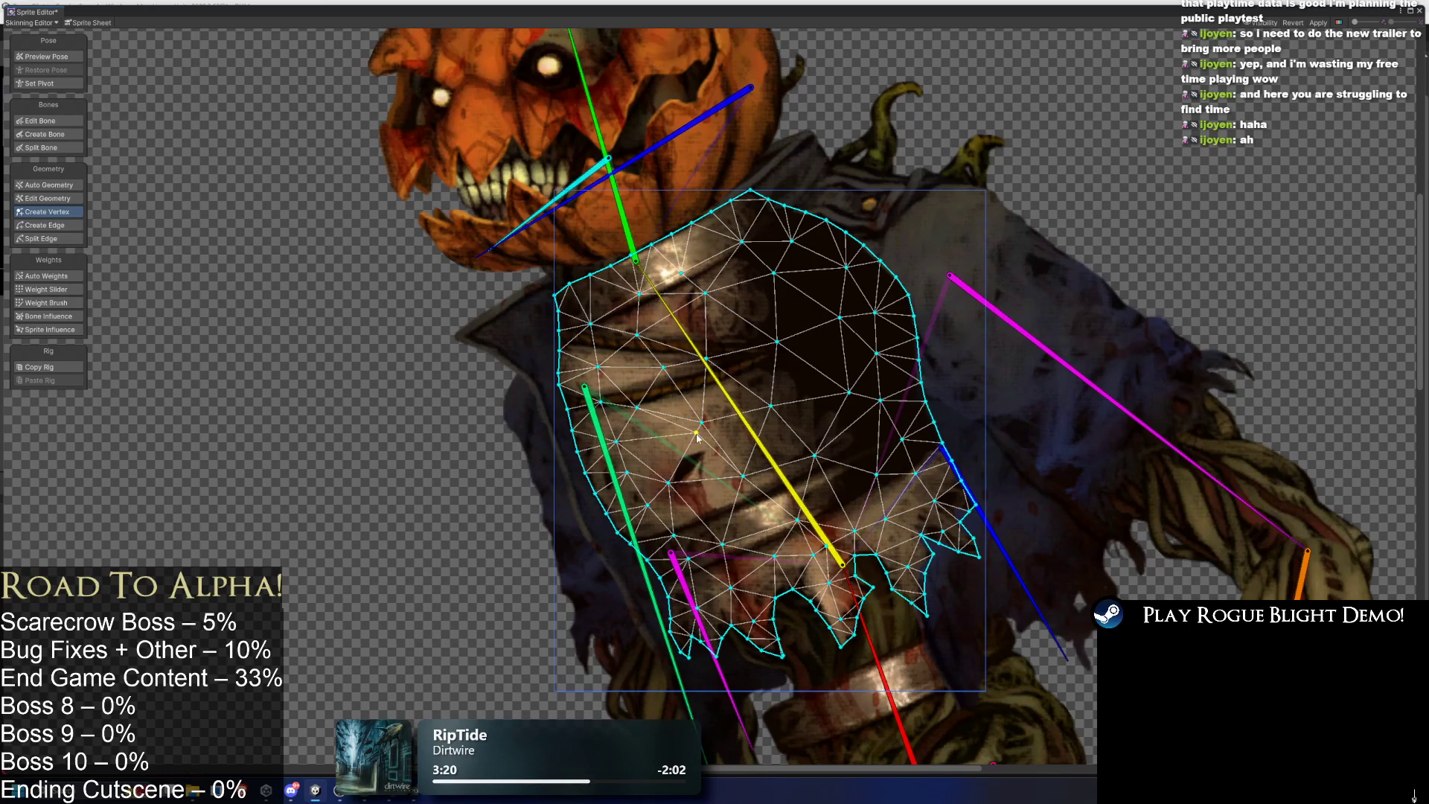
left_click(701, 485)
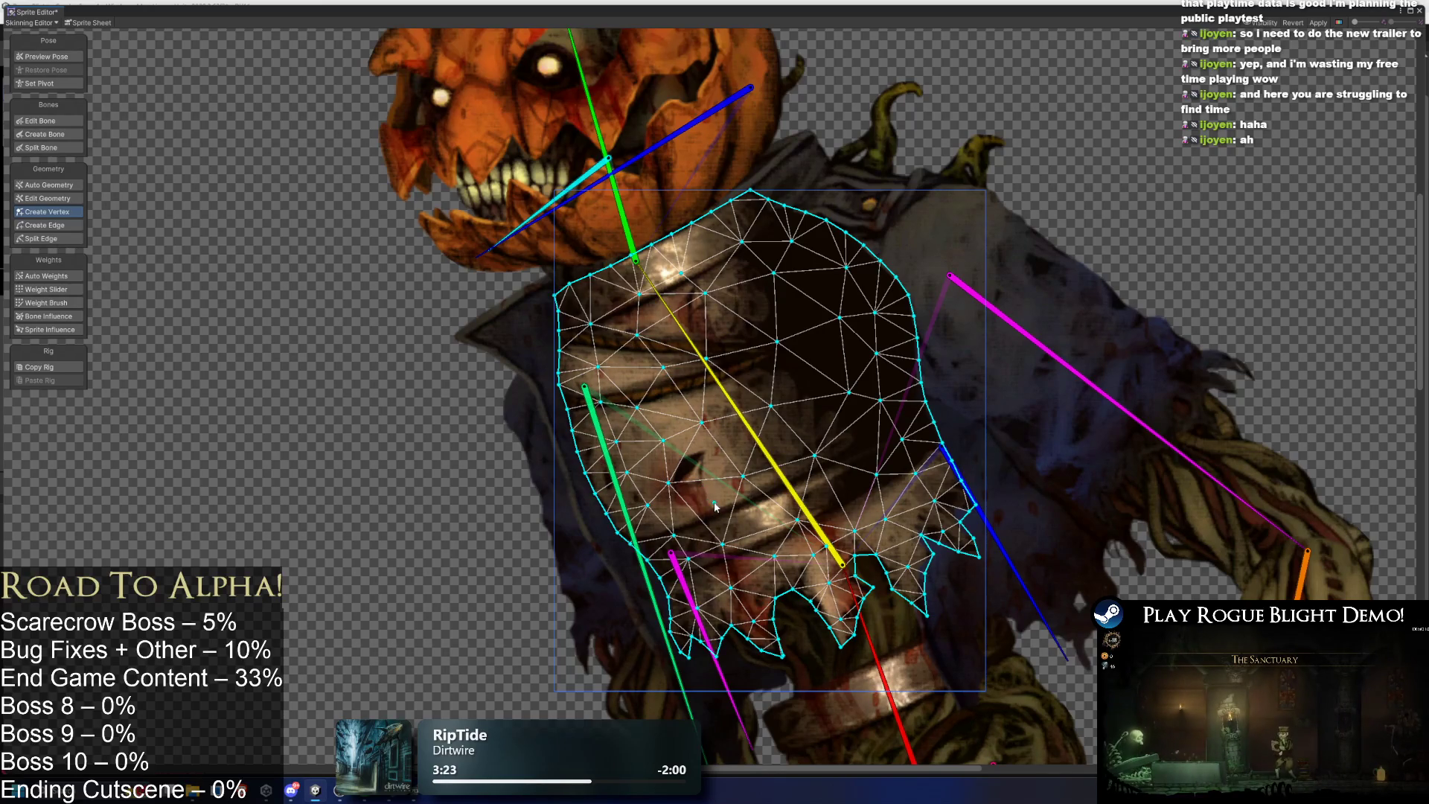
left_click(767, 522)
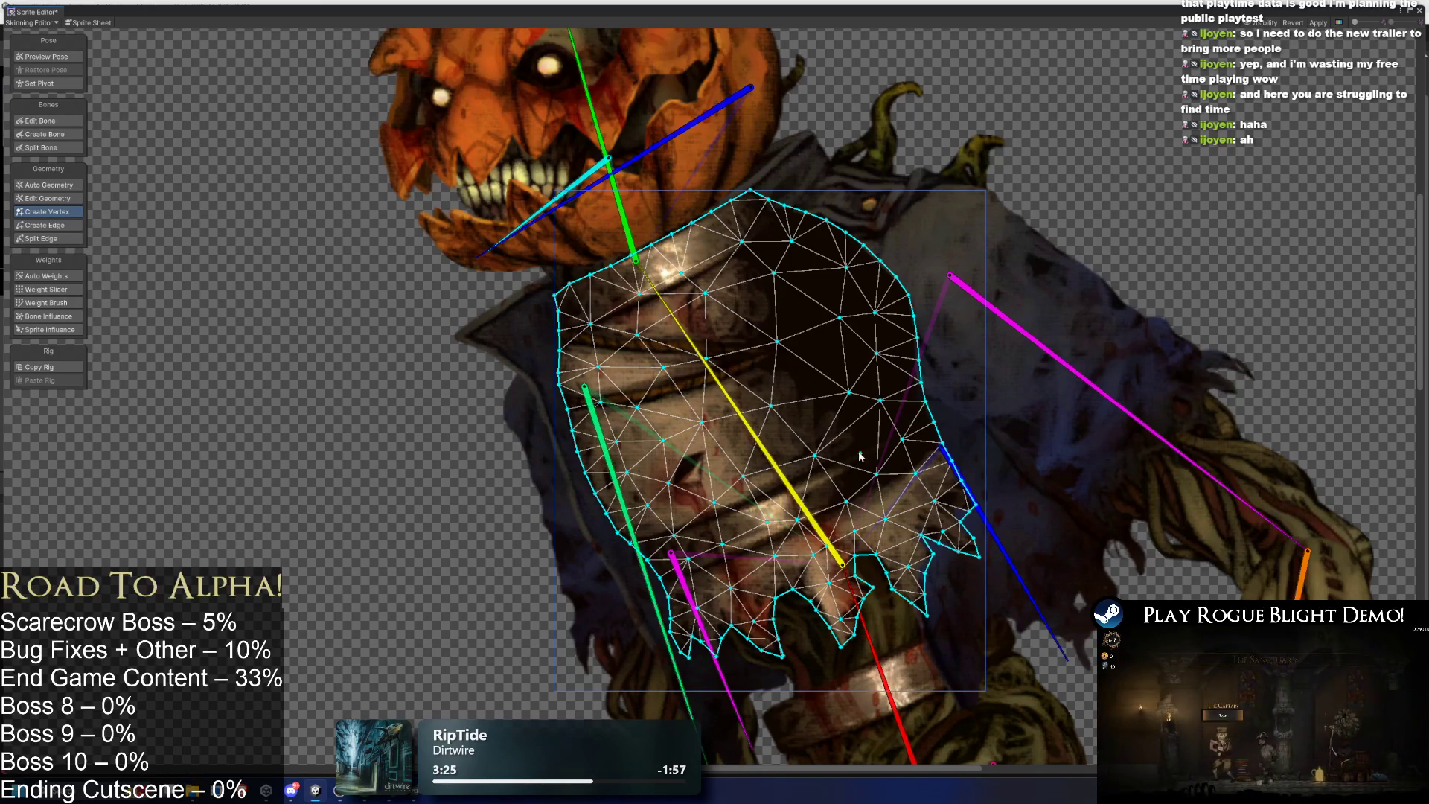
left_click(779, 314)
left_click(723, 322)
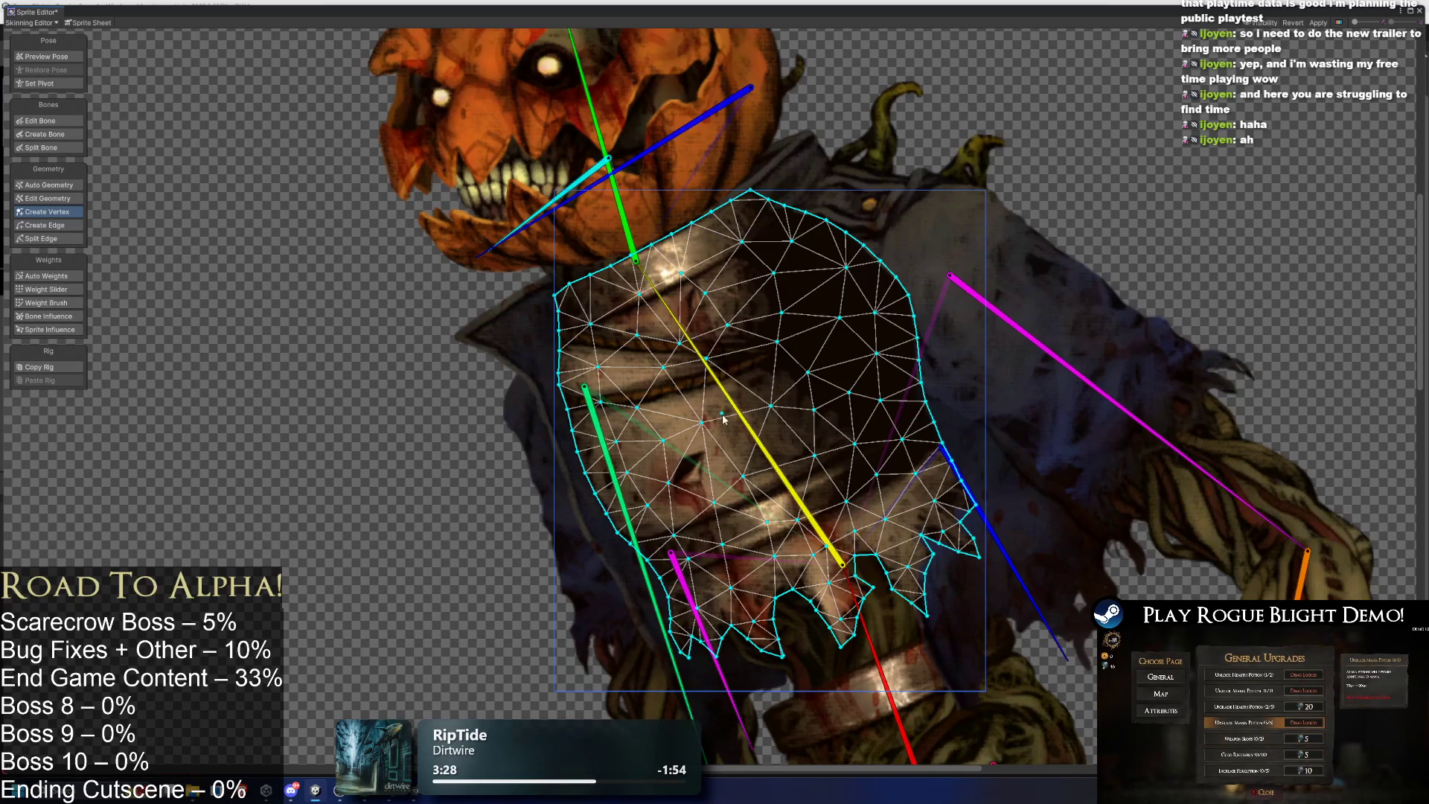
left_click(774, 454)
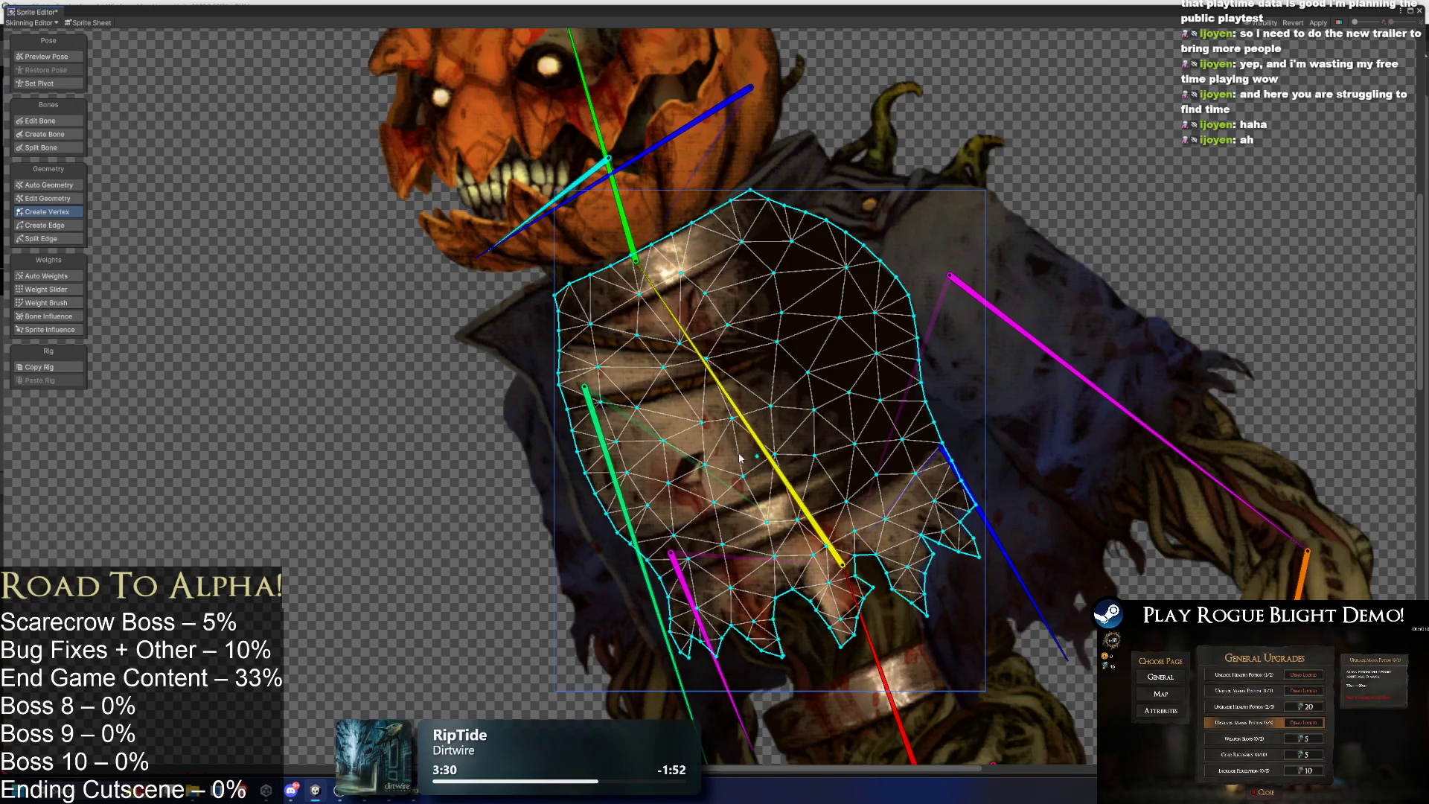
Regenerate automatic weights for the denser torso mesh and inspect each bone's influence.
left_click(61, 275)
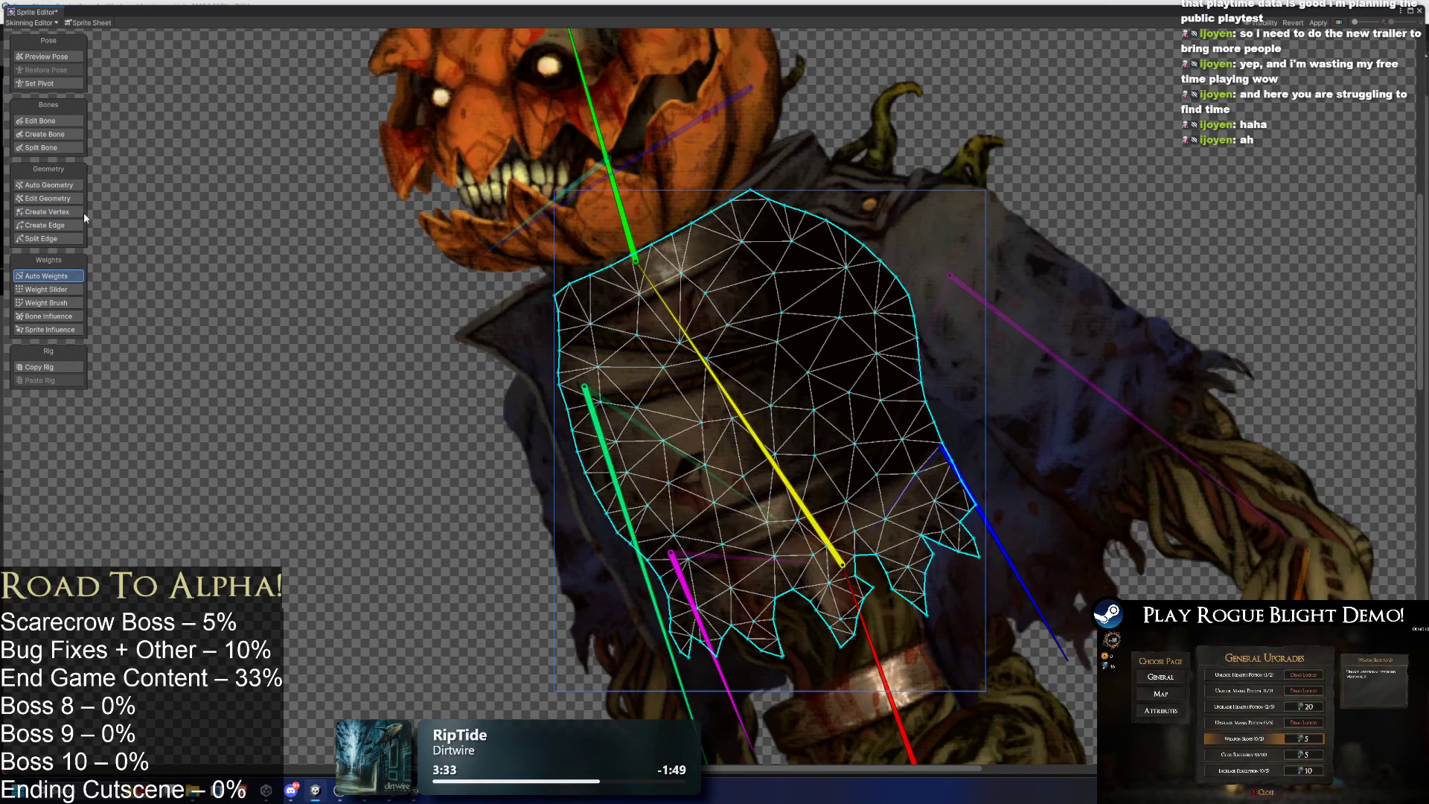
left_click(35, 282)
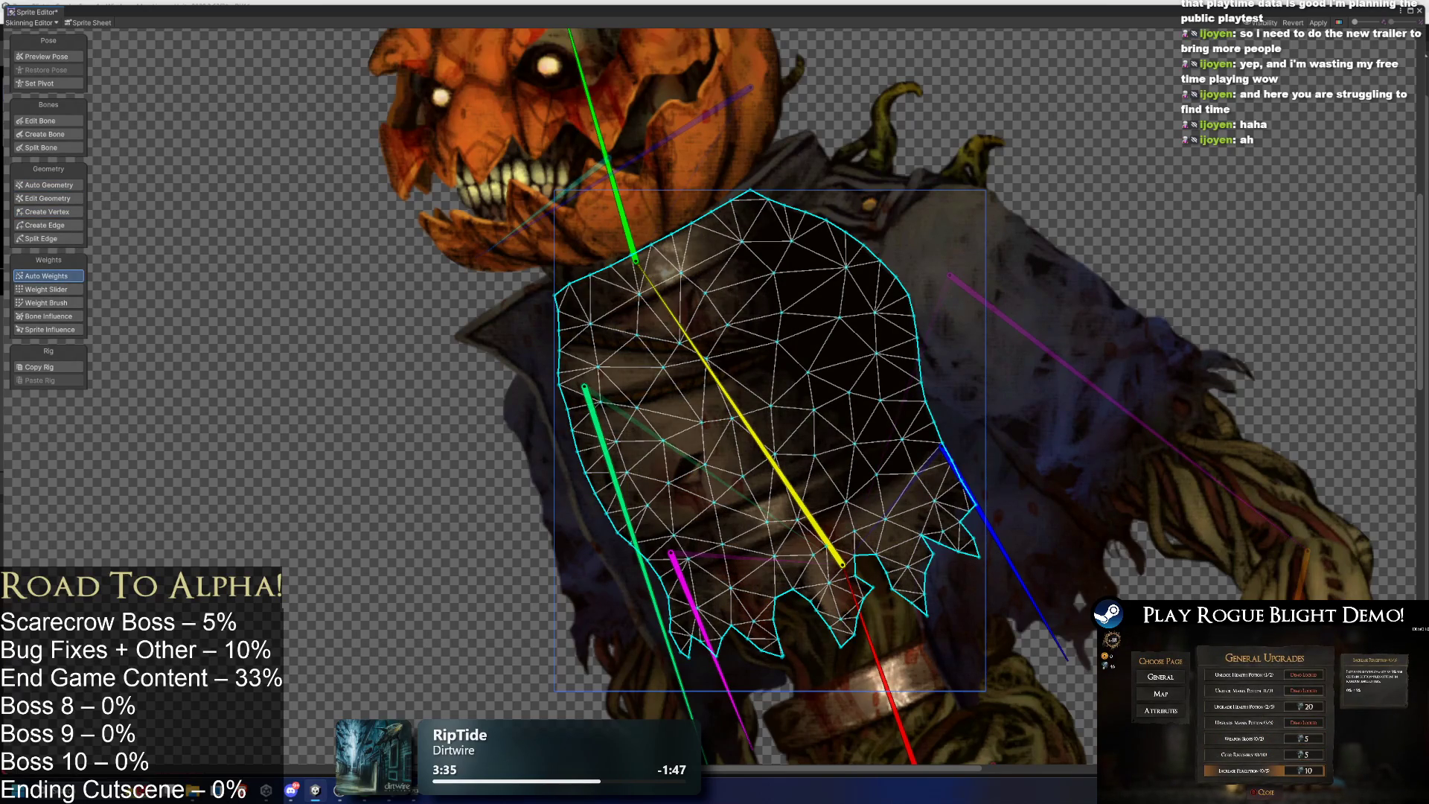
left_click(45, 317)
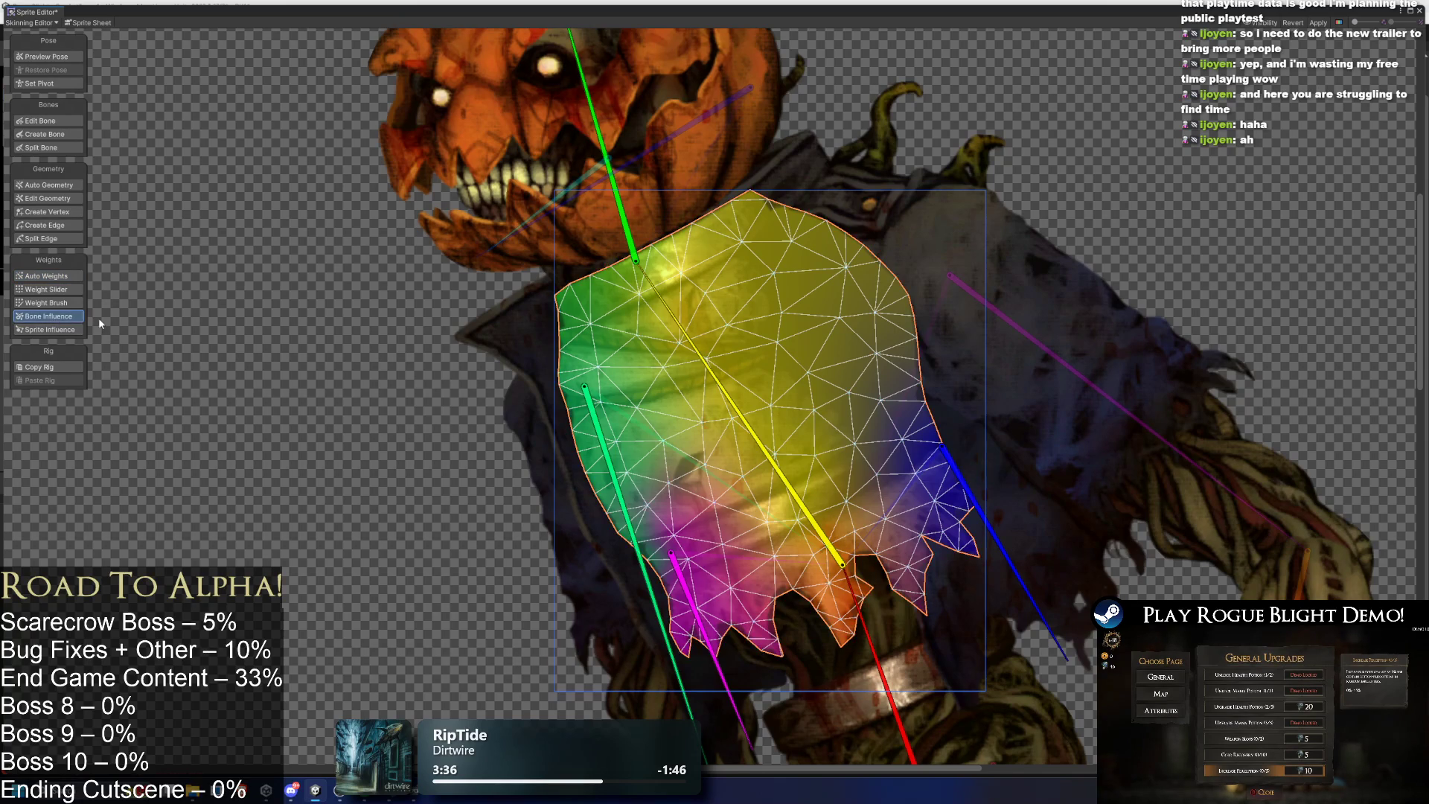